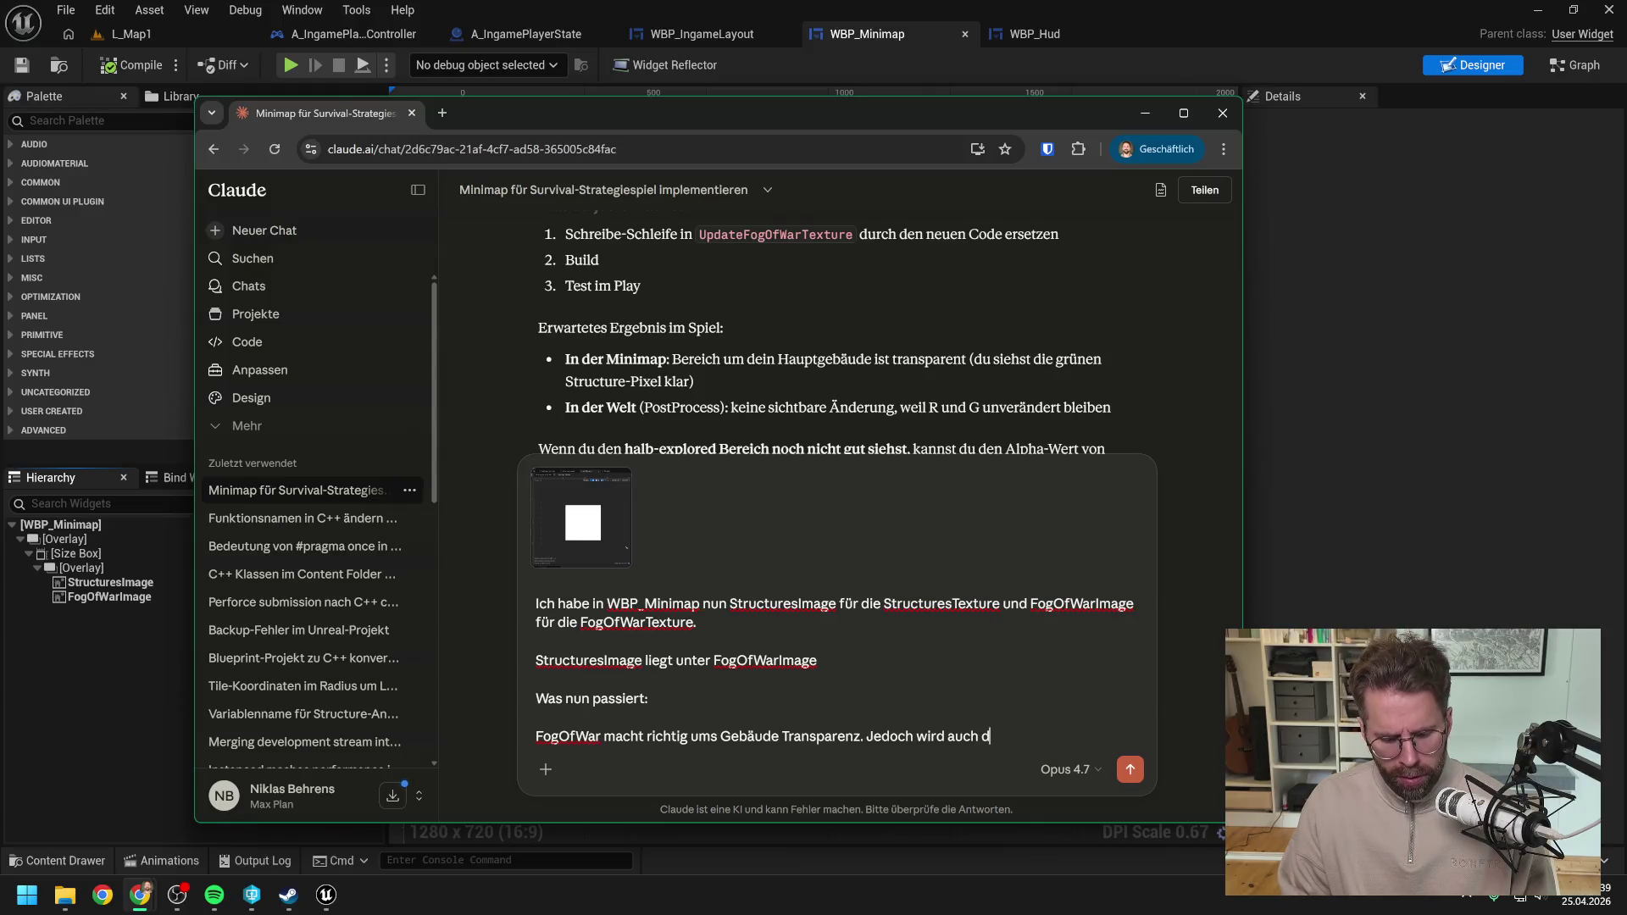
Step: Send Claude the note that fog of war makes StructuresImage transparent, but without it it stays white
type("as darunterliegende S")
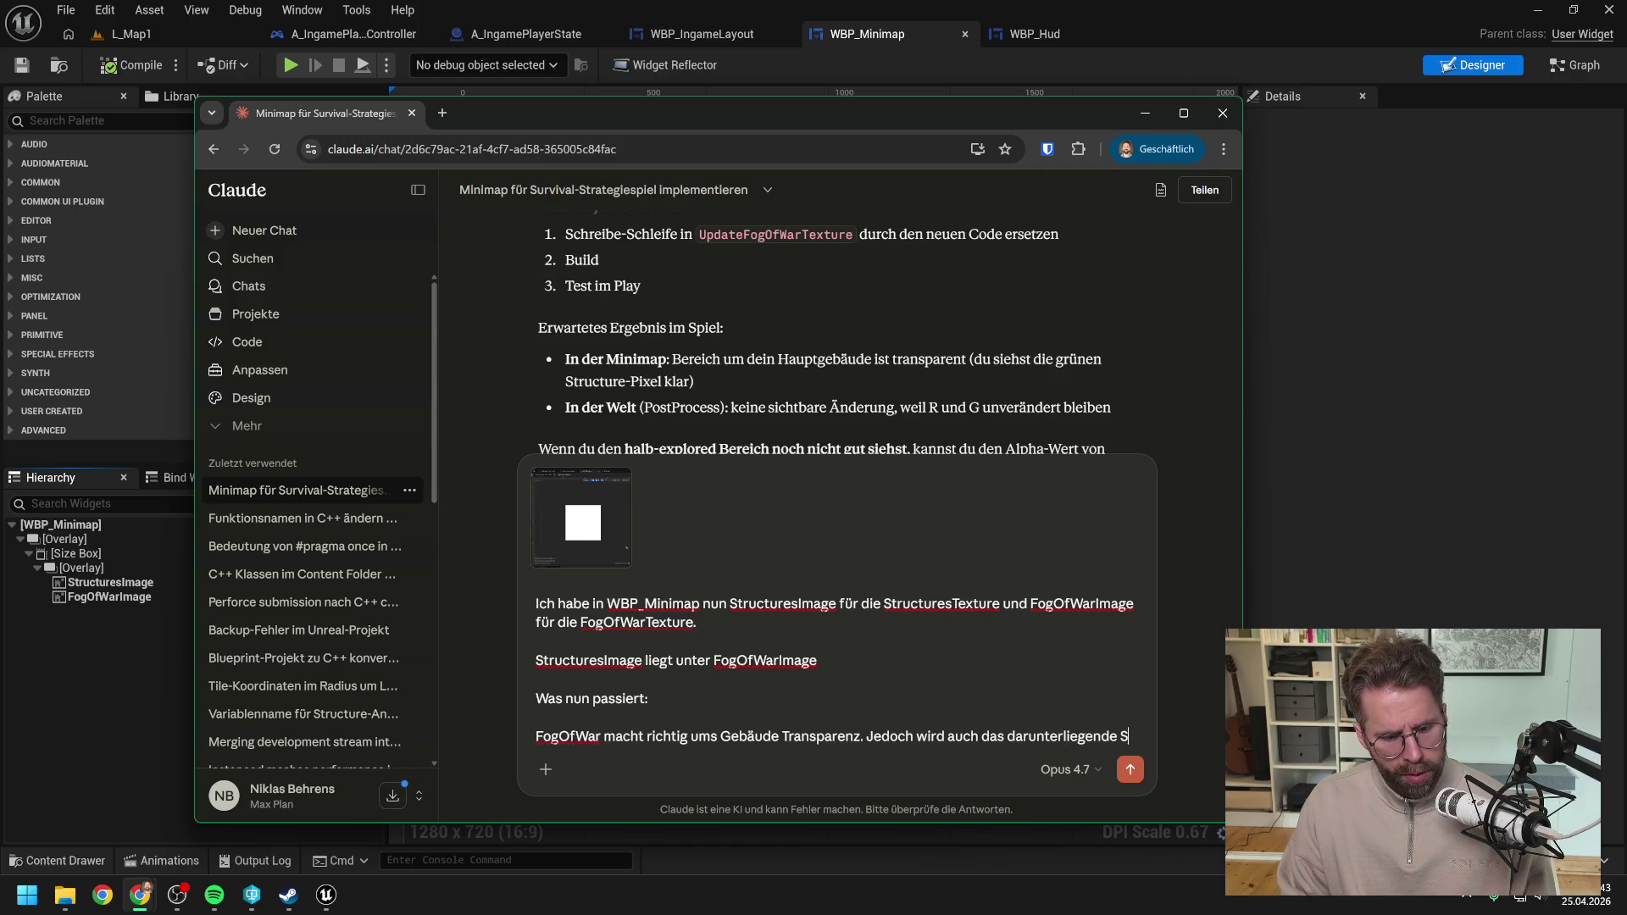
type("tructuresI")
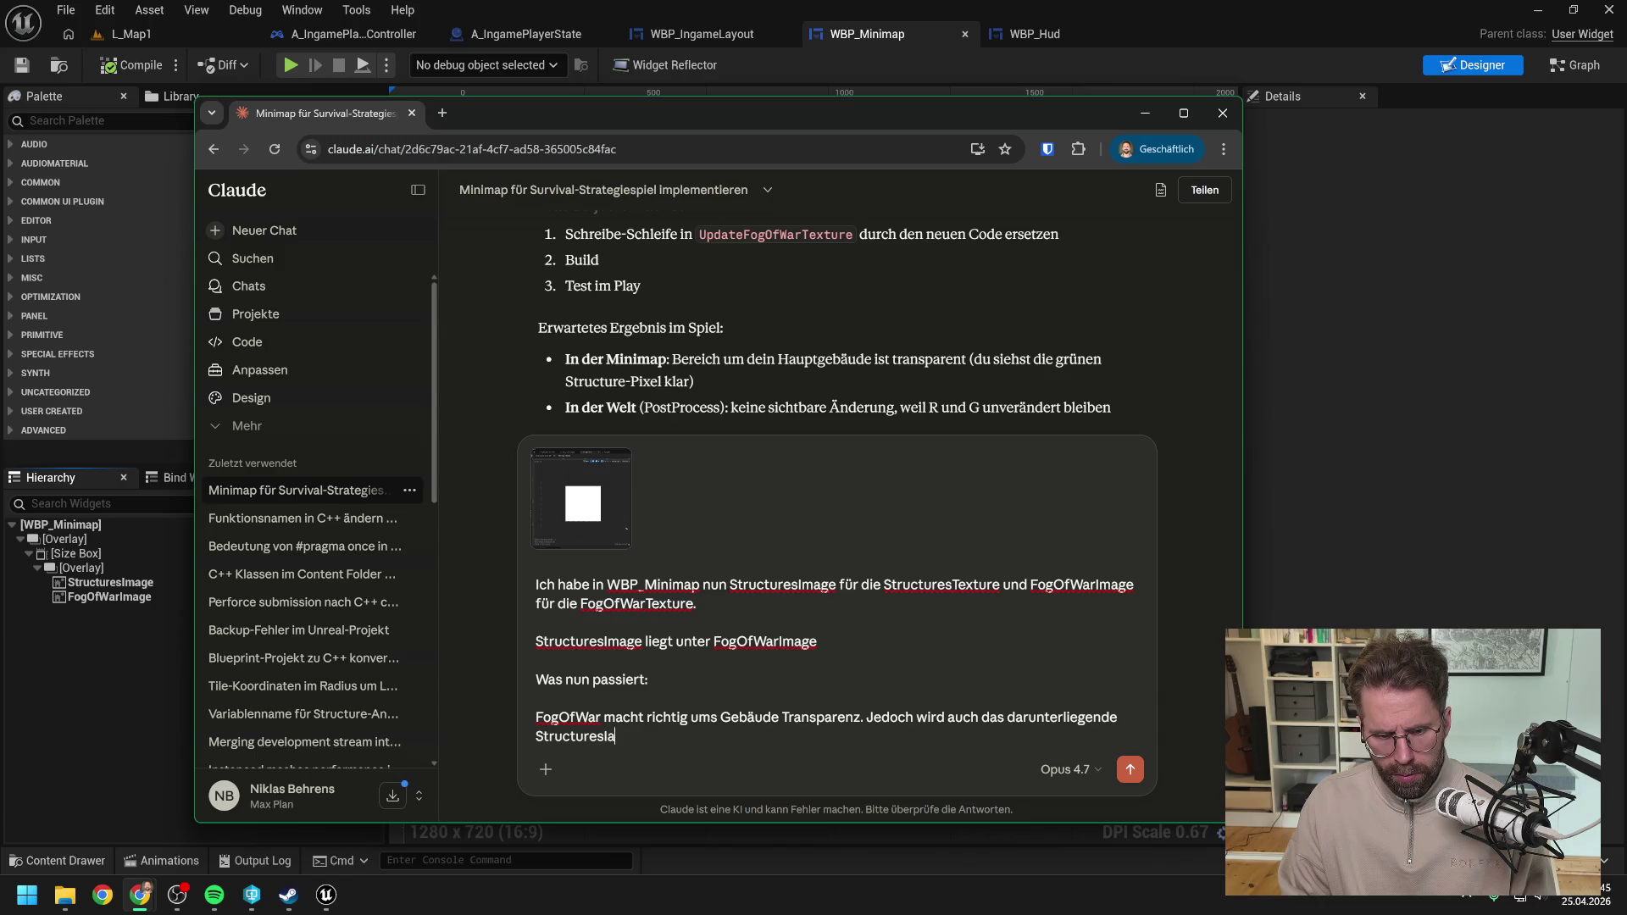
type("age transparent ausg")
type("ew")
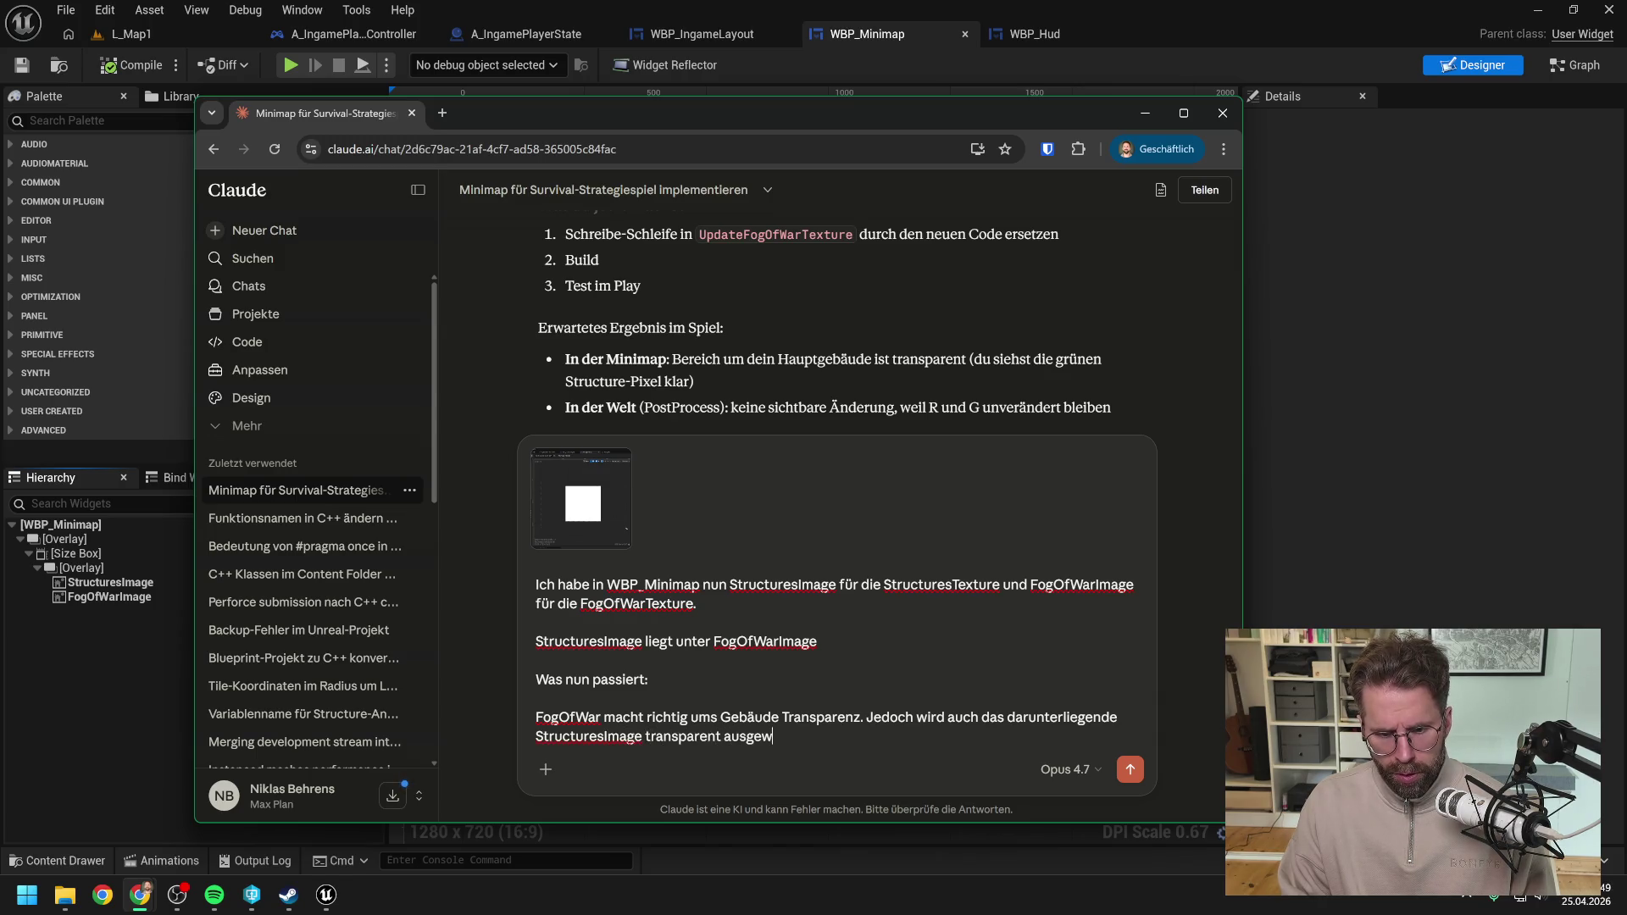
type("nzt.")
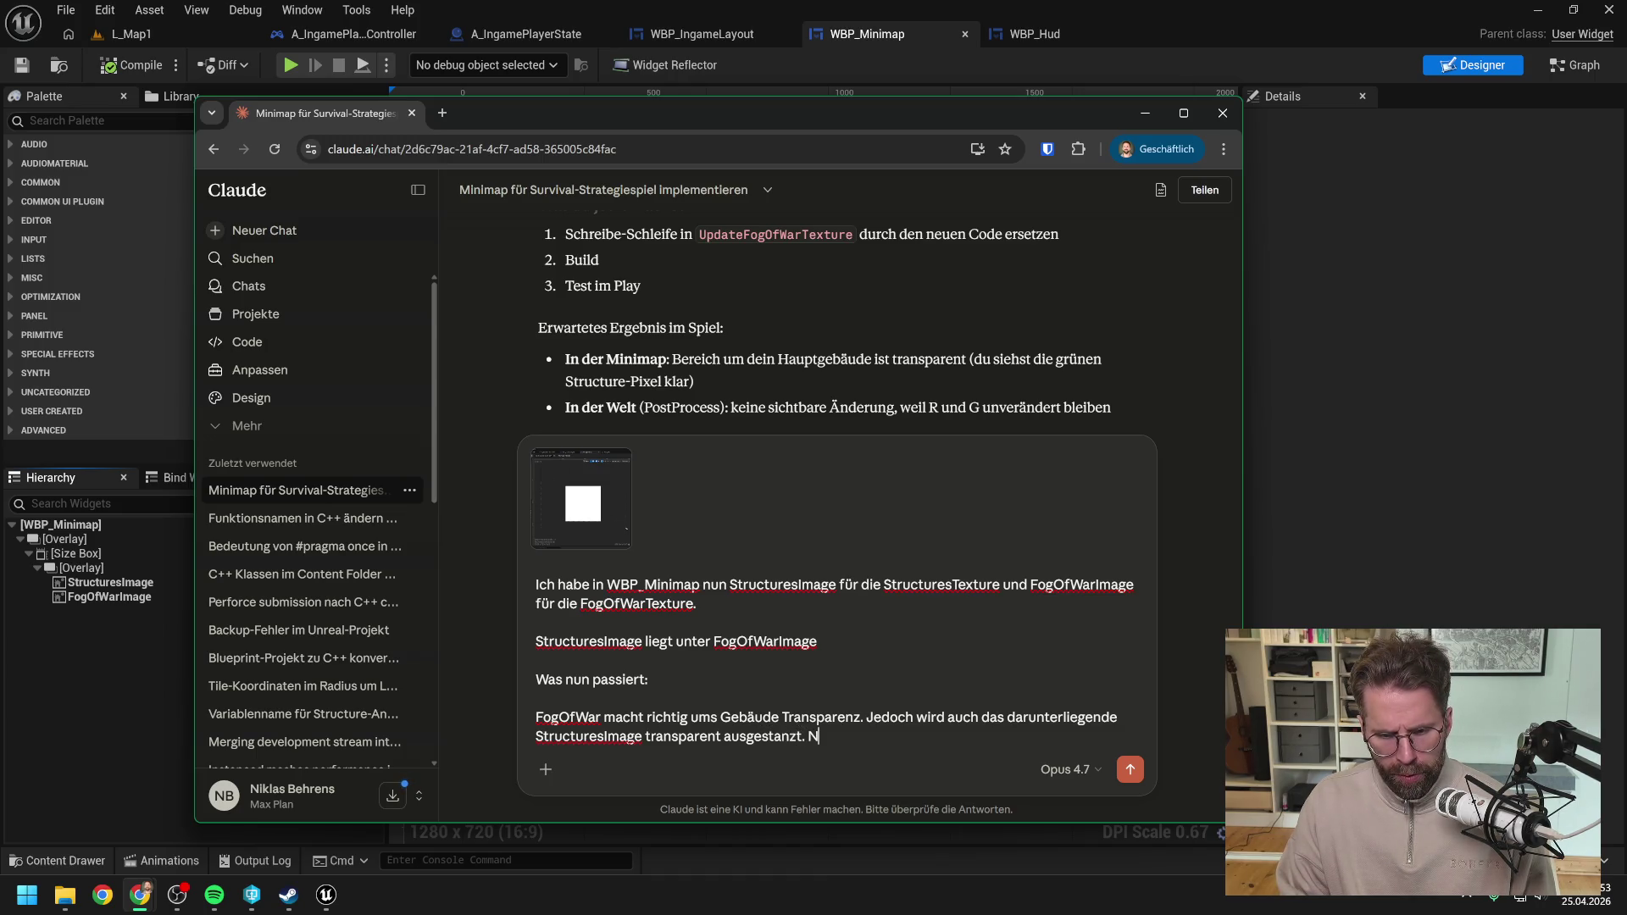
type("Ohne FoG")
type("War")
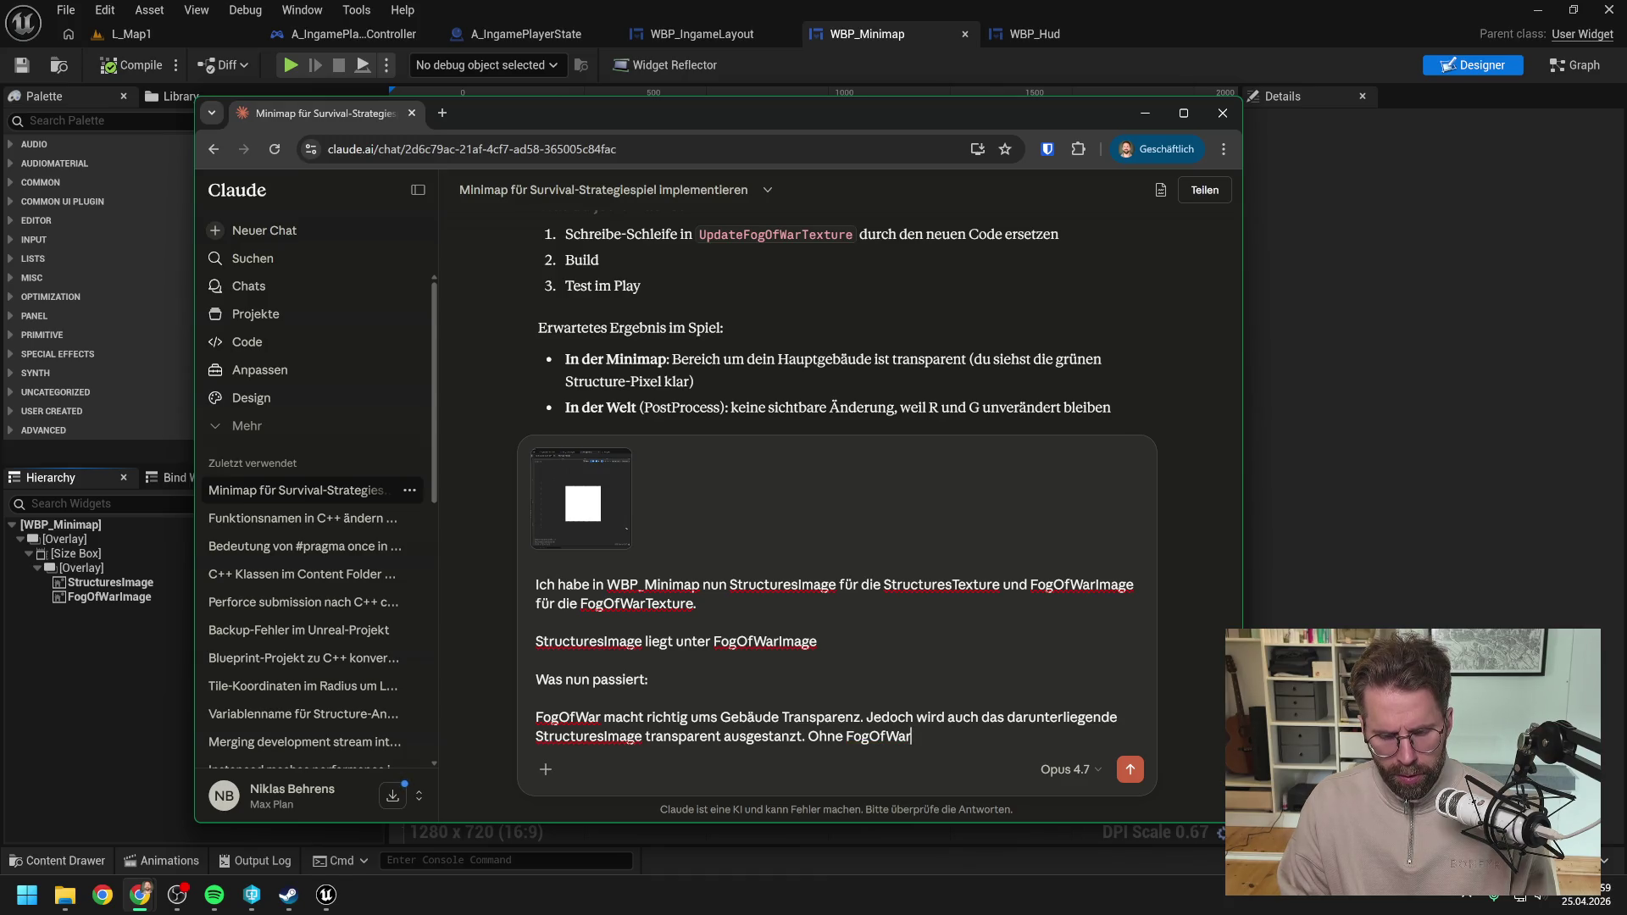
type("bleibt es ")
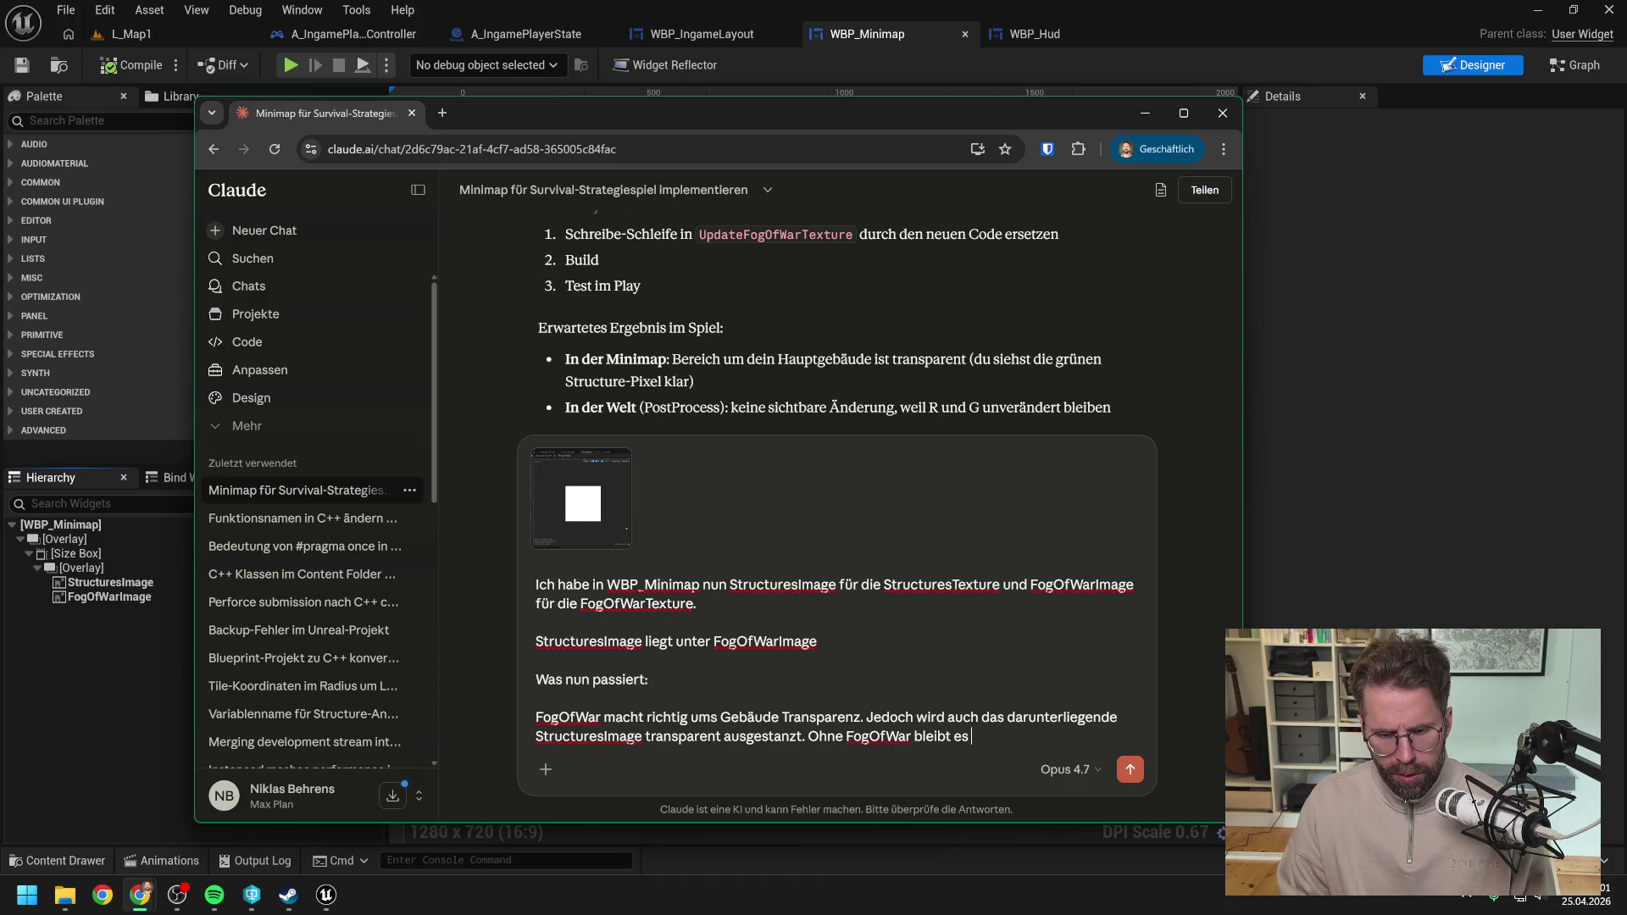
type("einfach weiß.")
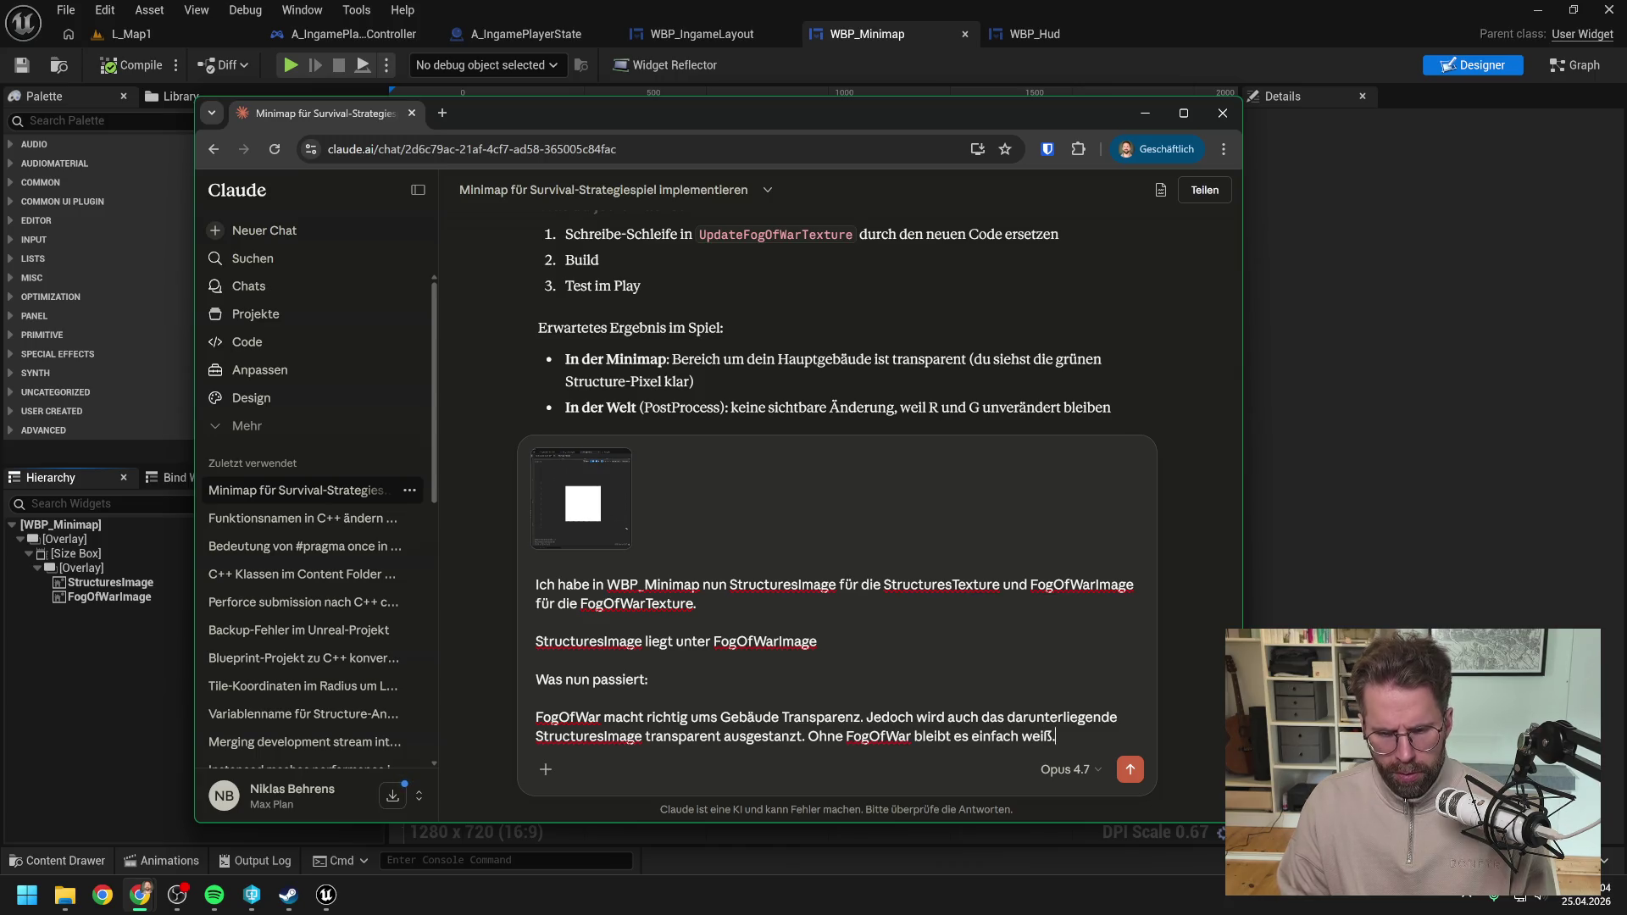
key("Return")
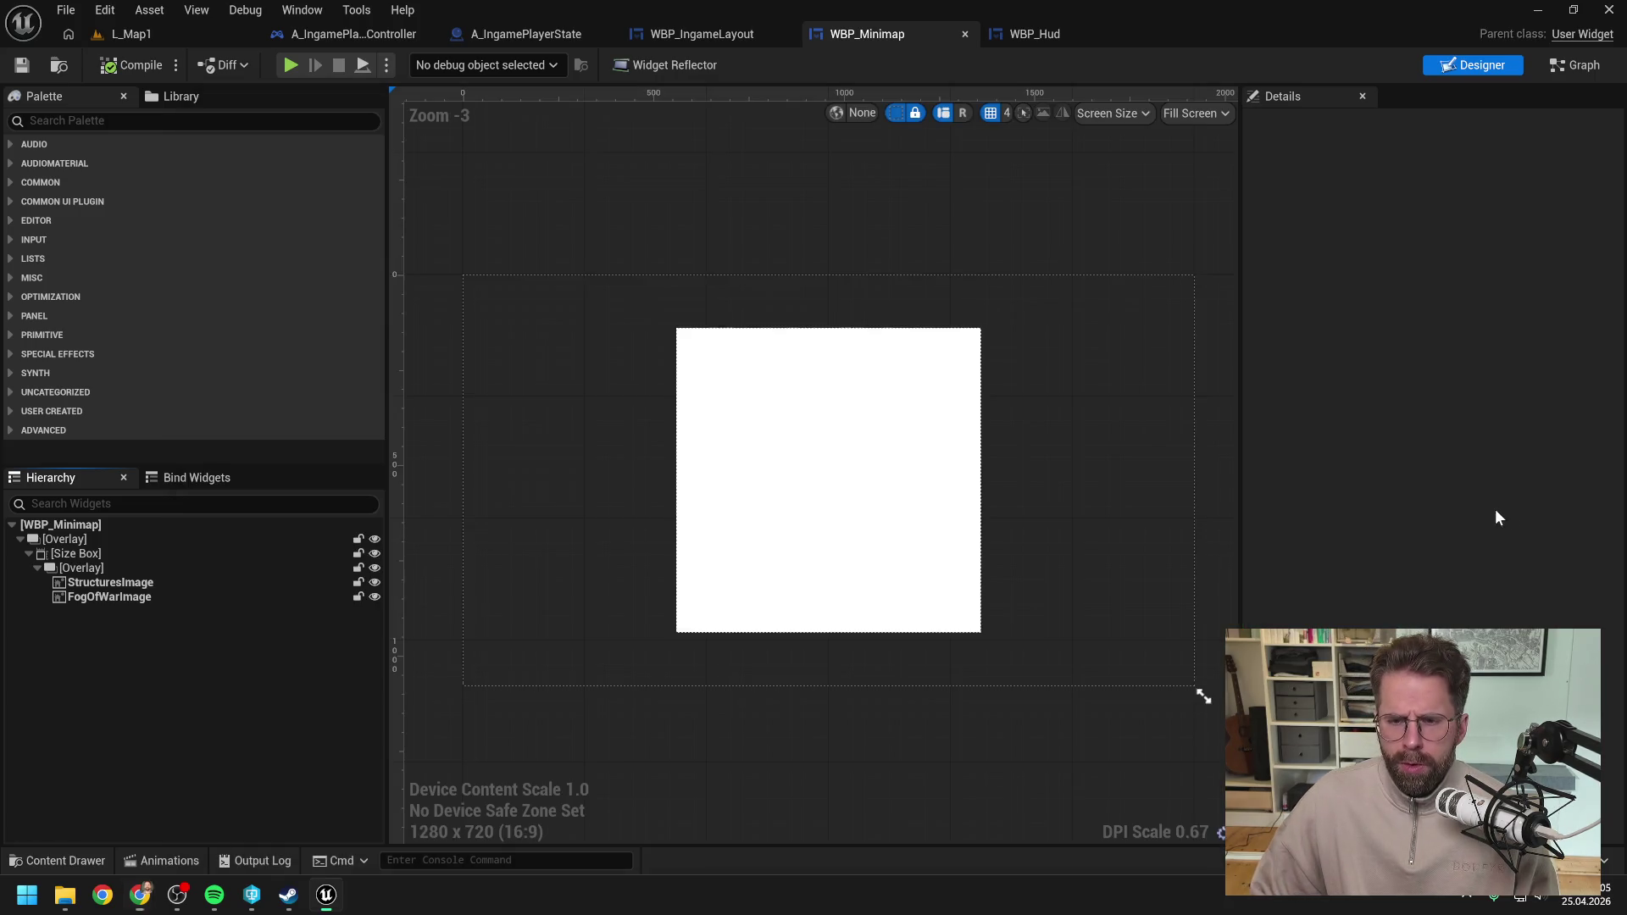
Step: Play-test L_Map1 to check the diamond-shaped minimap, then bring up the WBP_Hud layout
left_click(1496, 515)
left_click(1574, 68)
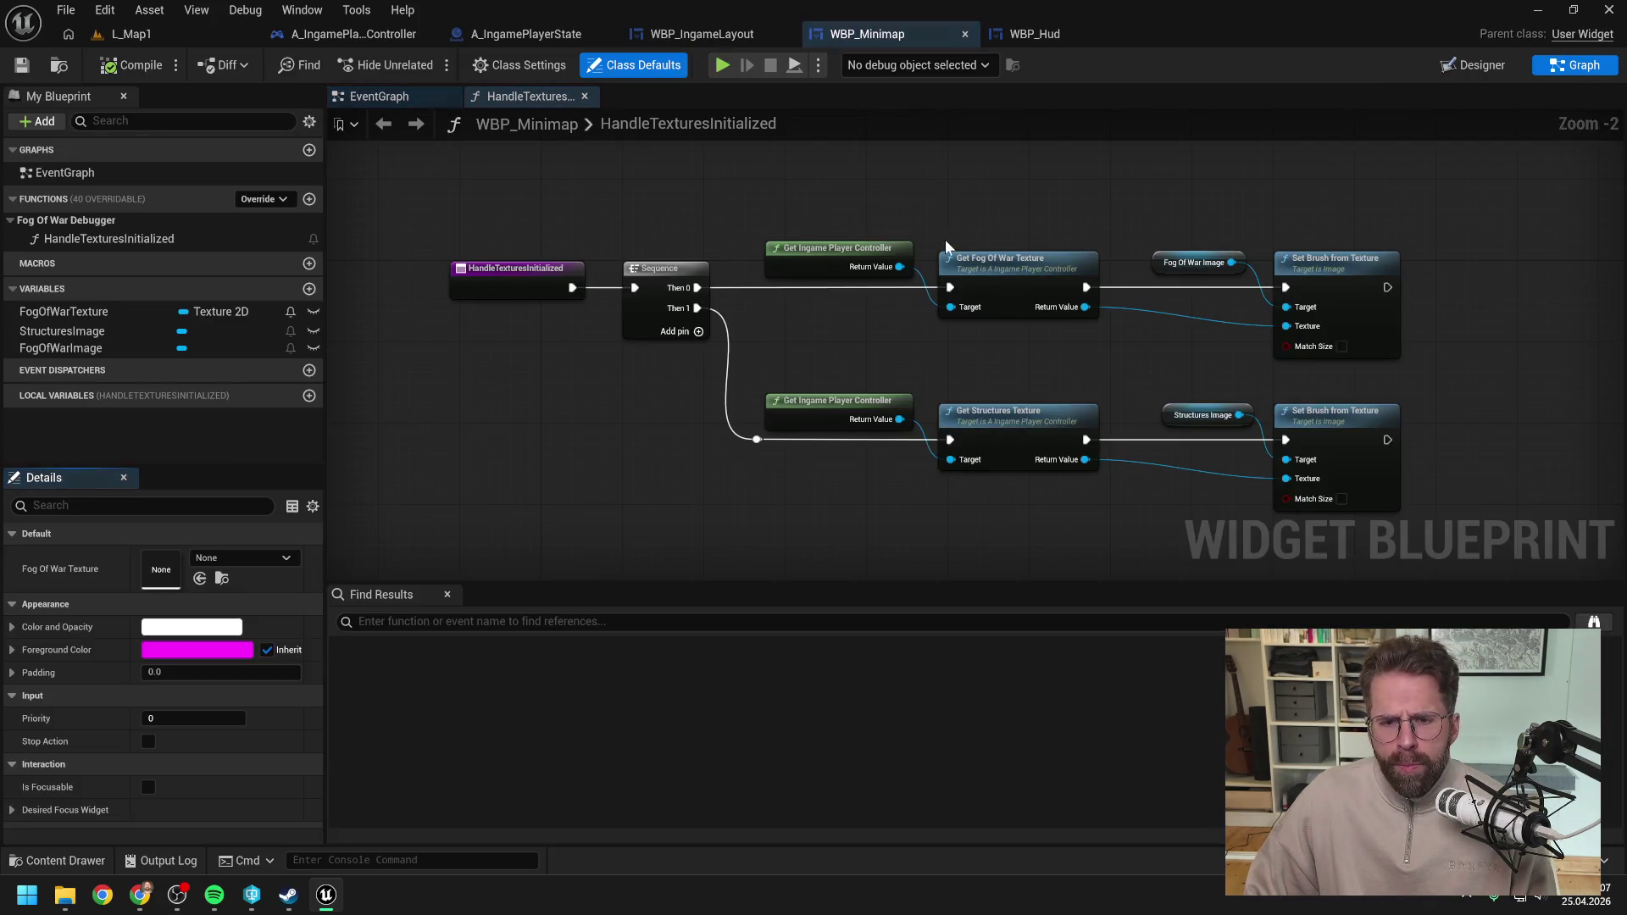
left_click(190, 35)
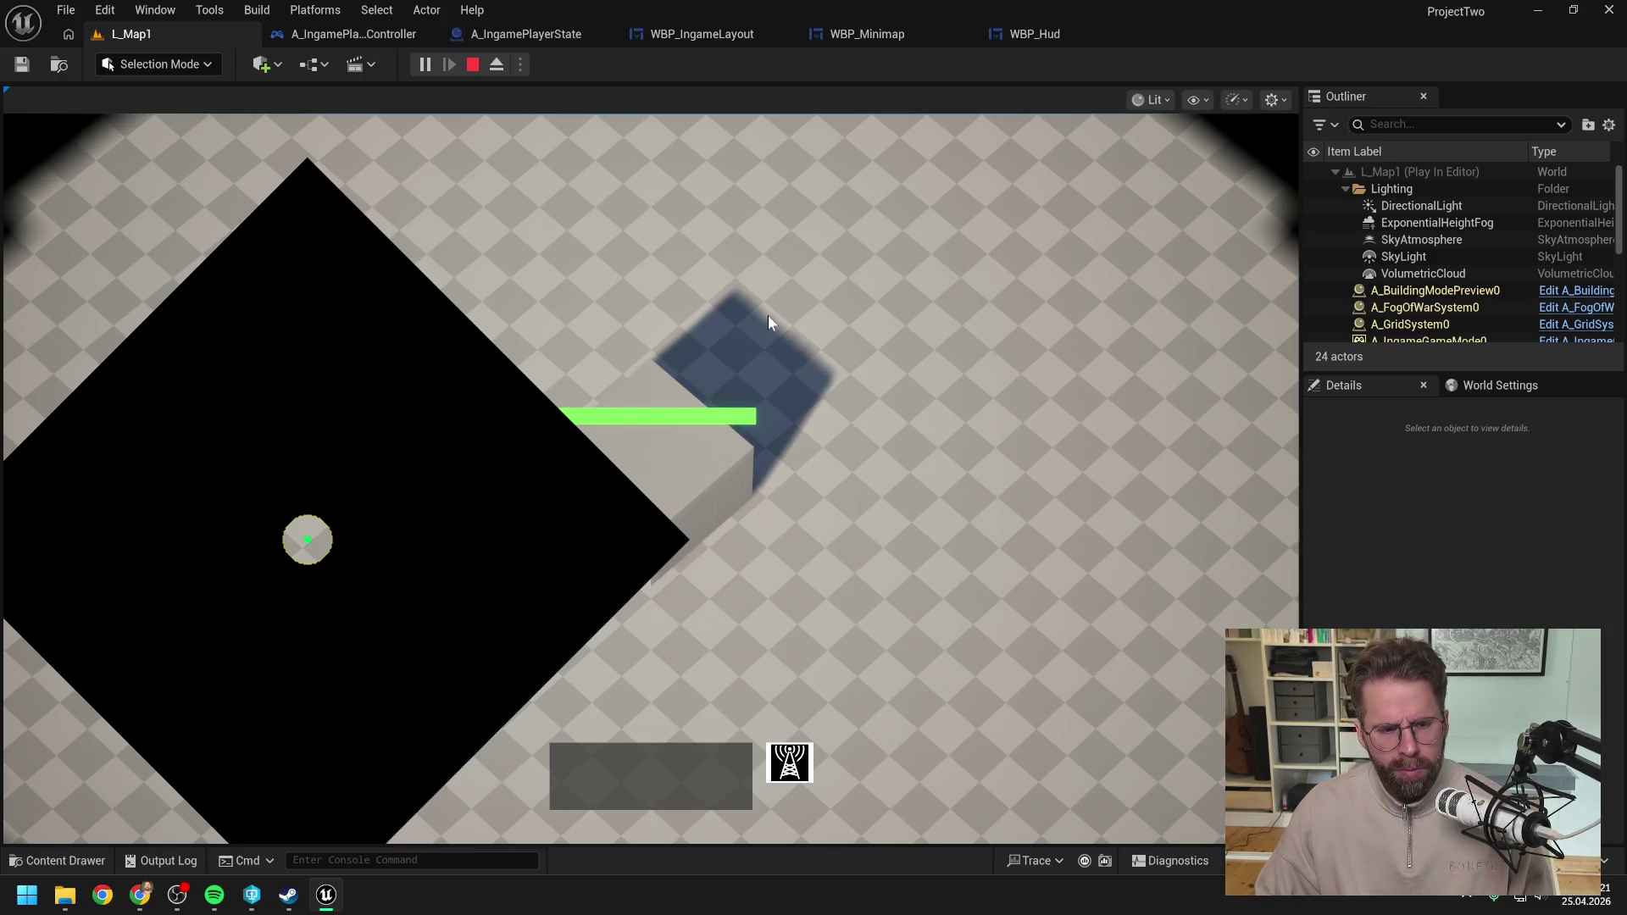
key("Escape")
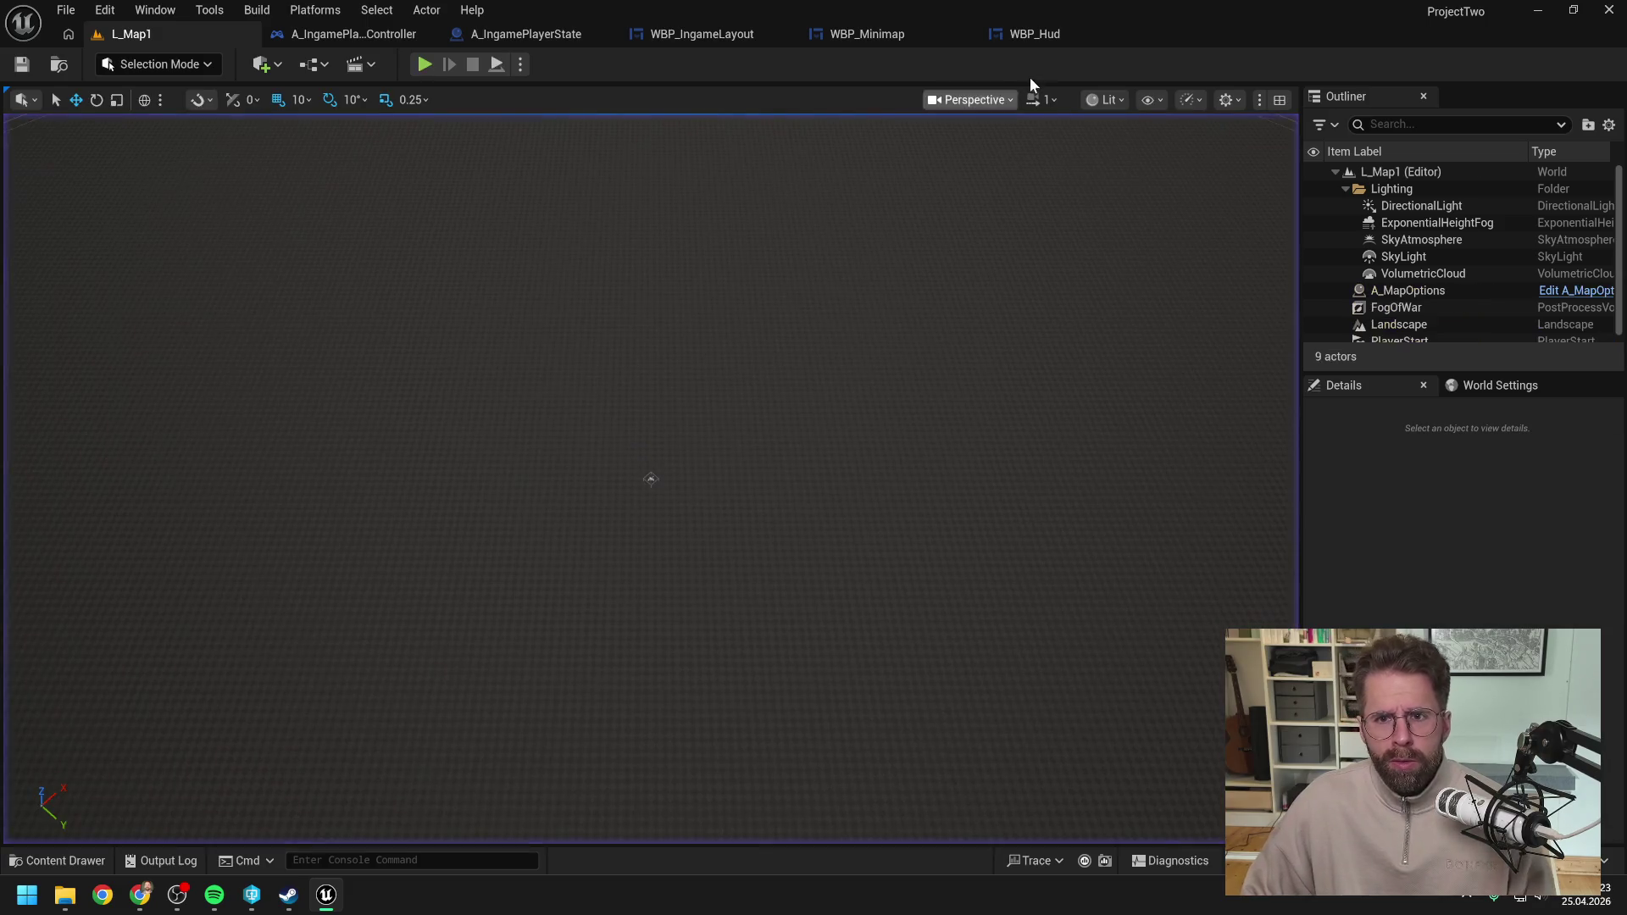
left_click(1035, 34)
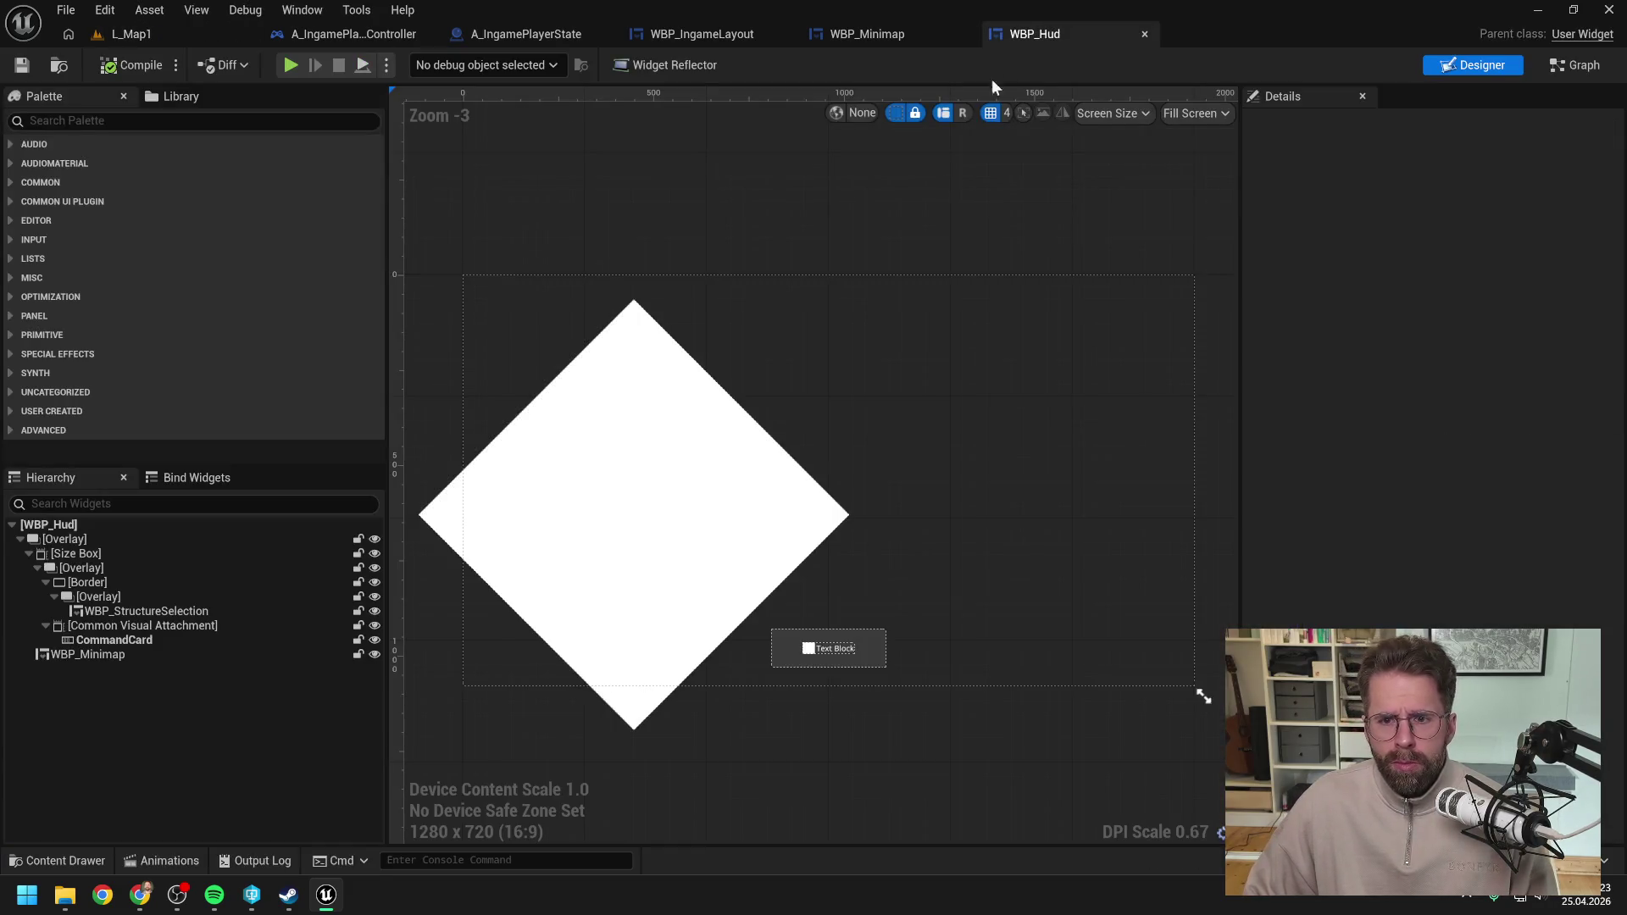
Step: Set the minimap's Render Transform Angle in WBP_Hud to 0
left_click(97, 654)
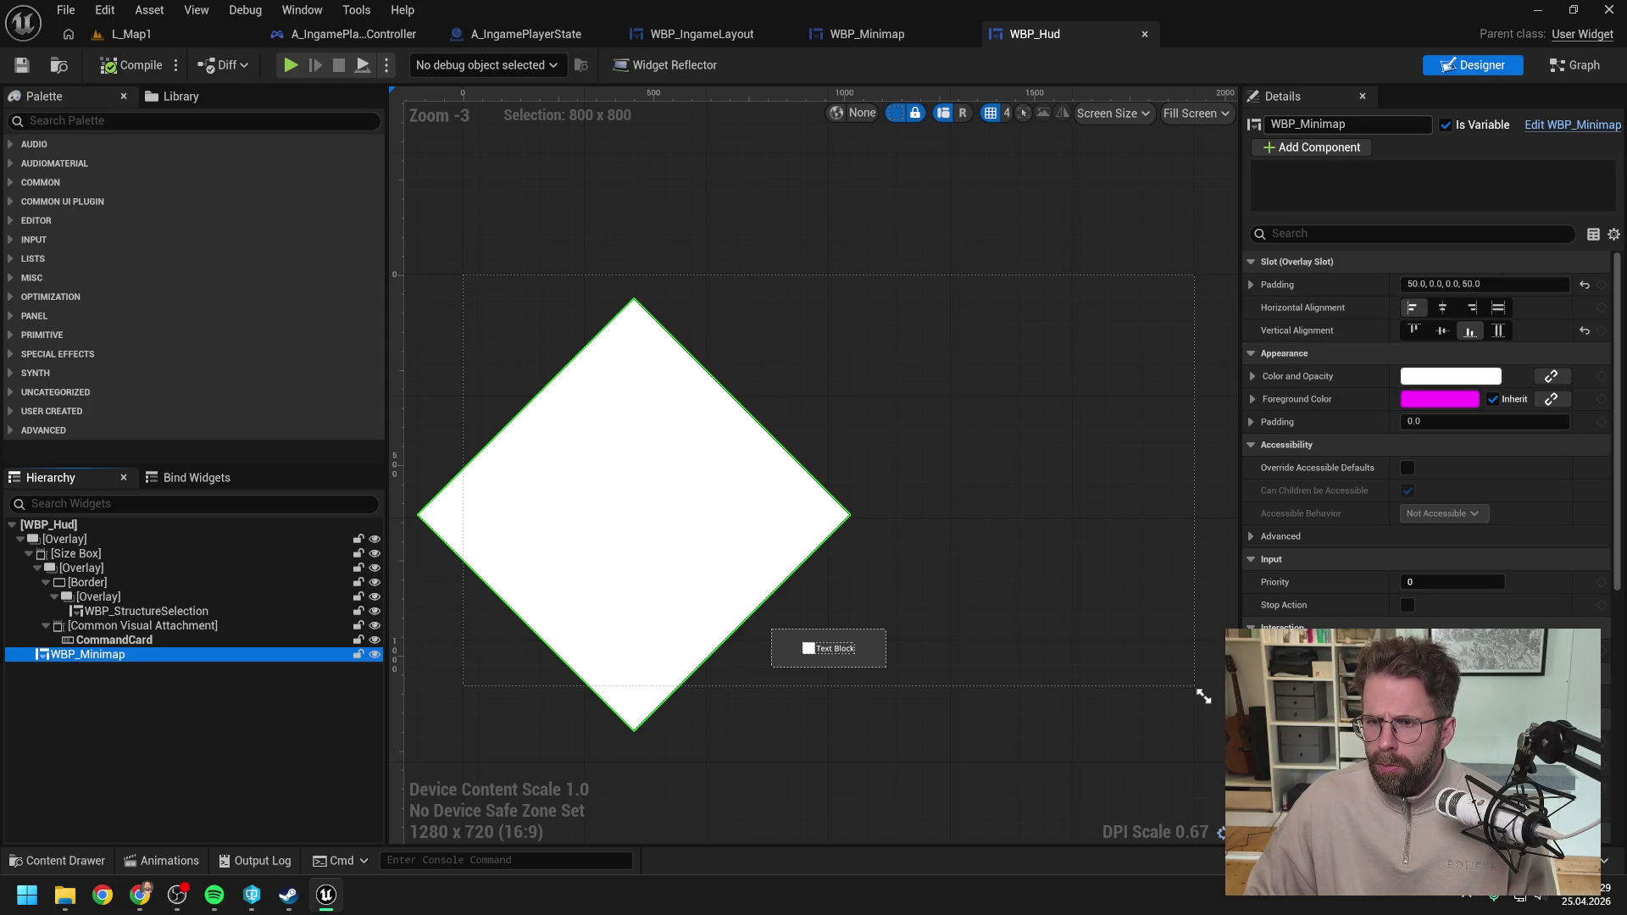
left_click(1339, 234)
type("rend")
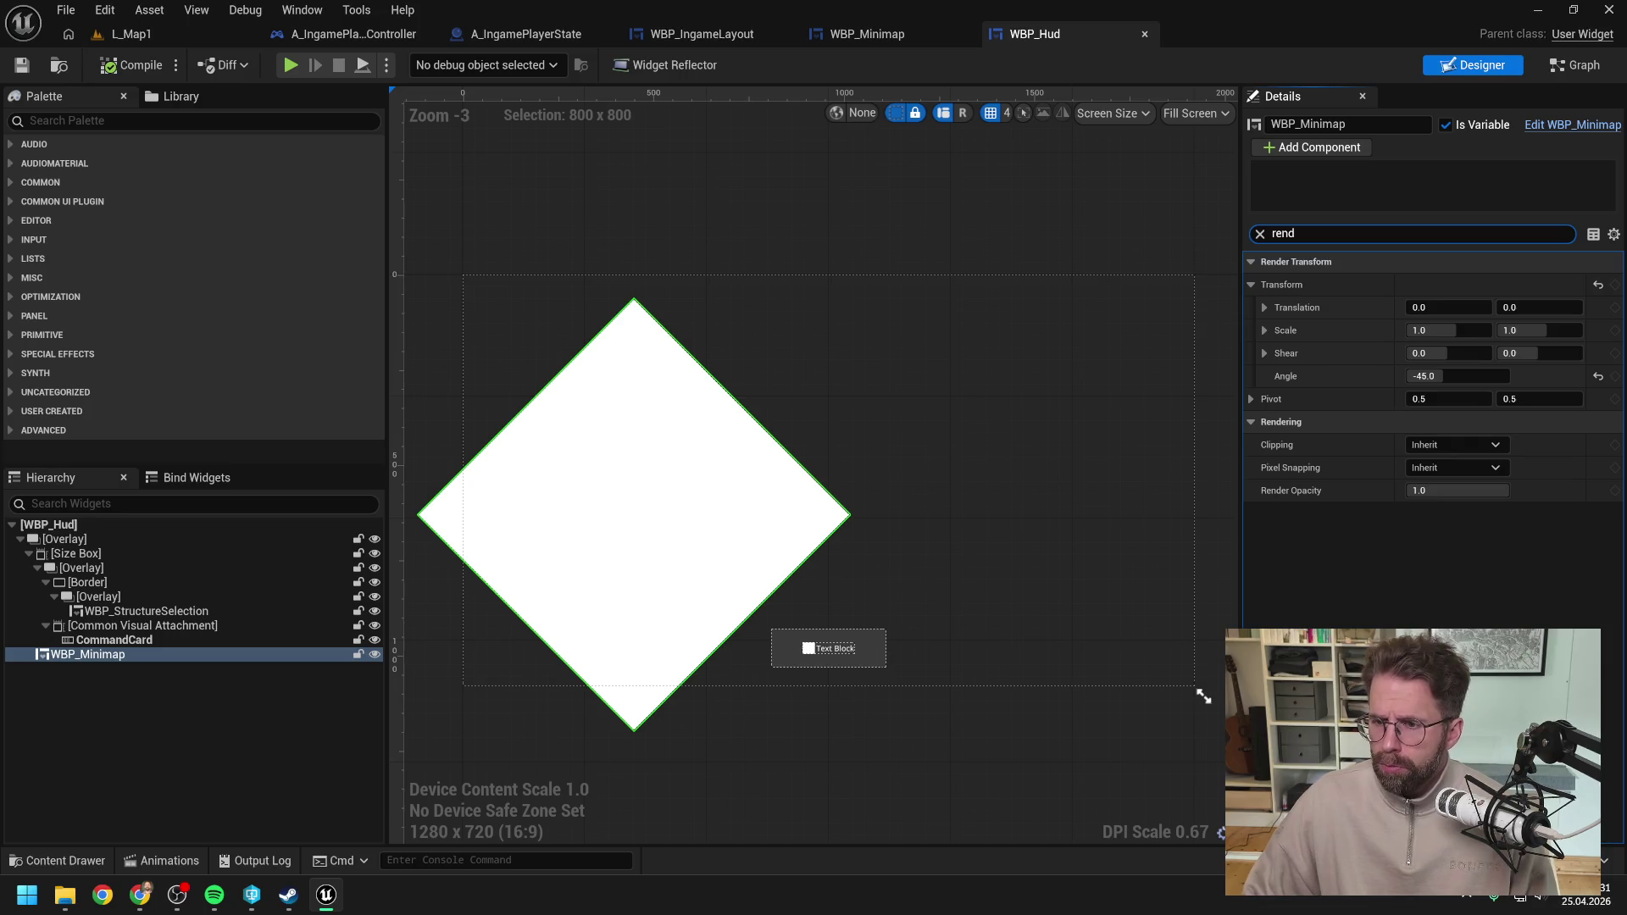
left_click(1457, 376)
type("0")
key("Return")
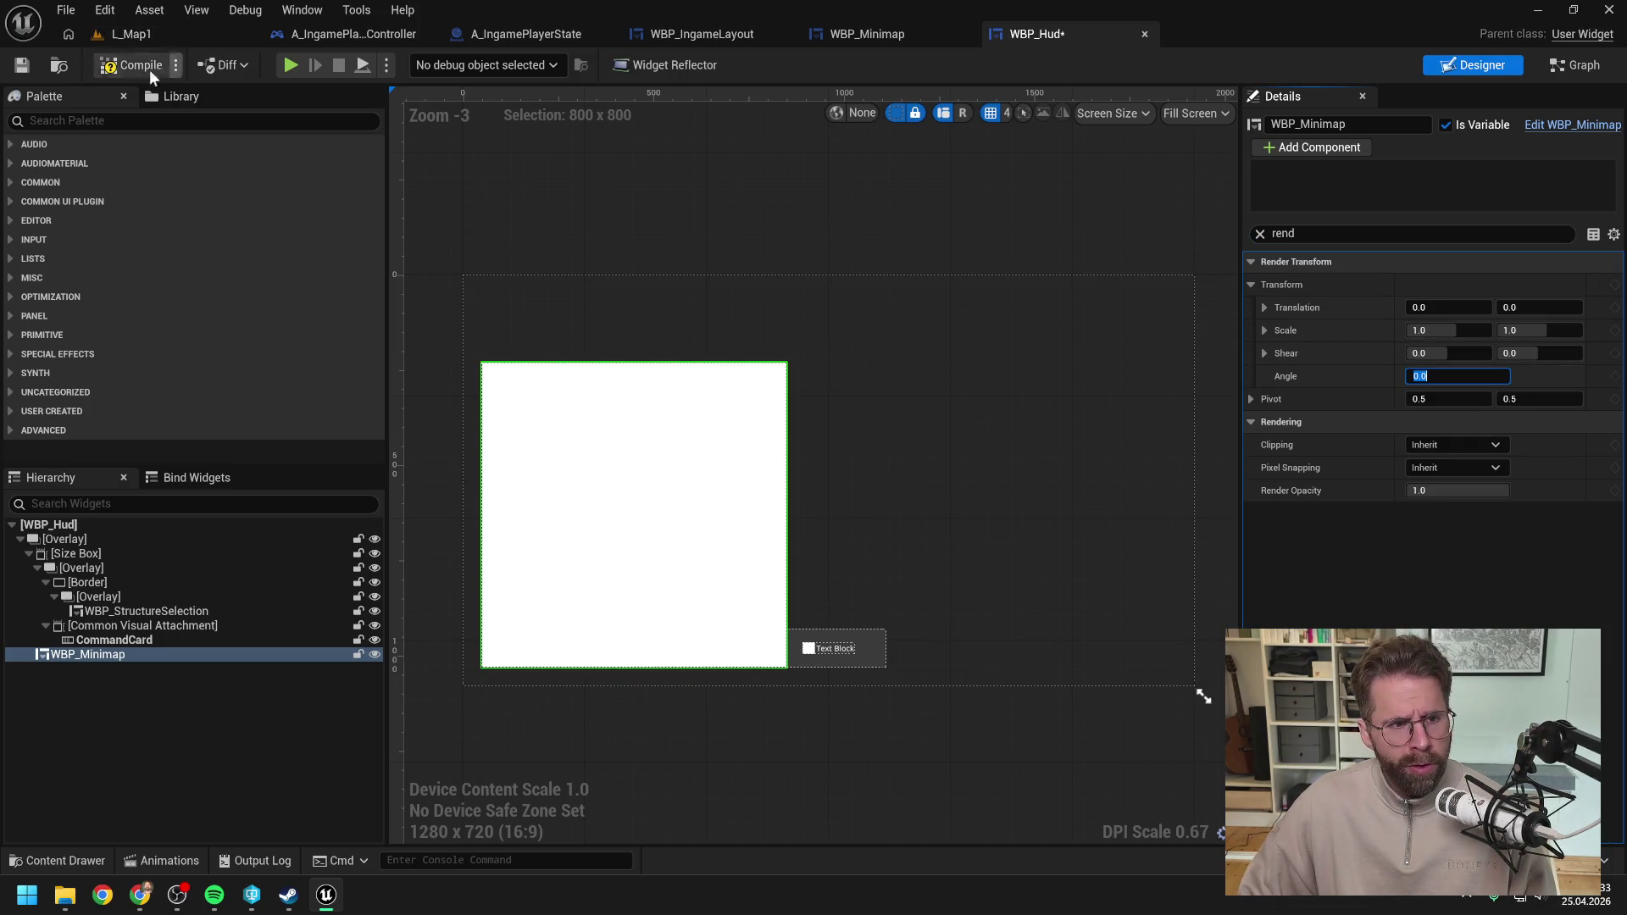
Step: Play-test L_Map1, panning with A and D to check the upright square minimap
left_click(153, 34)
left_click(425, 66)
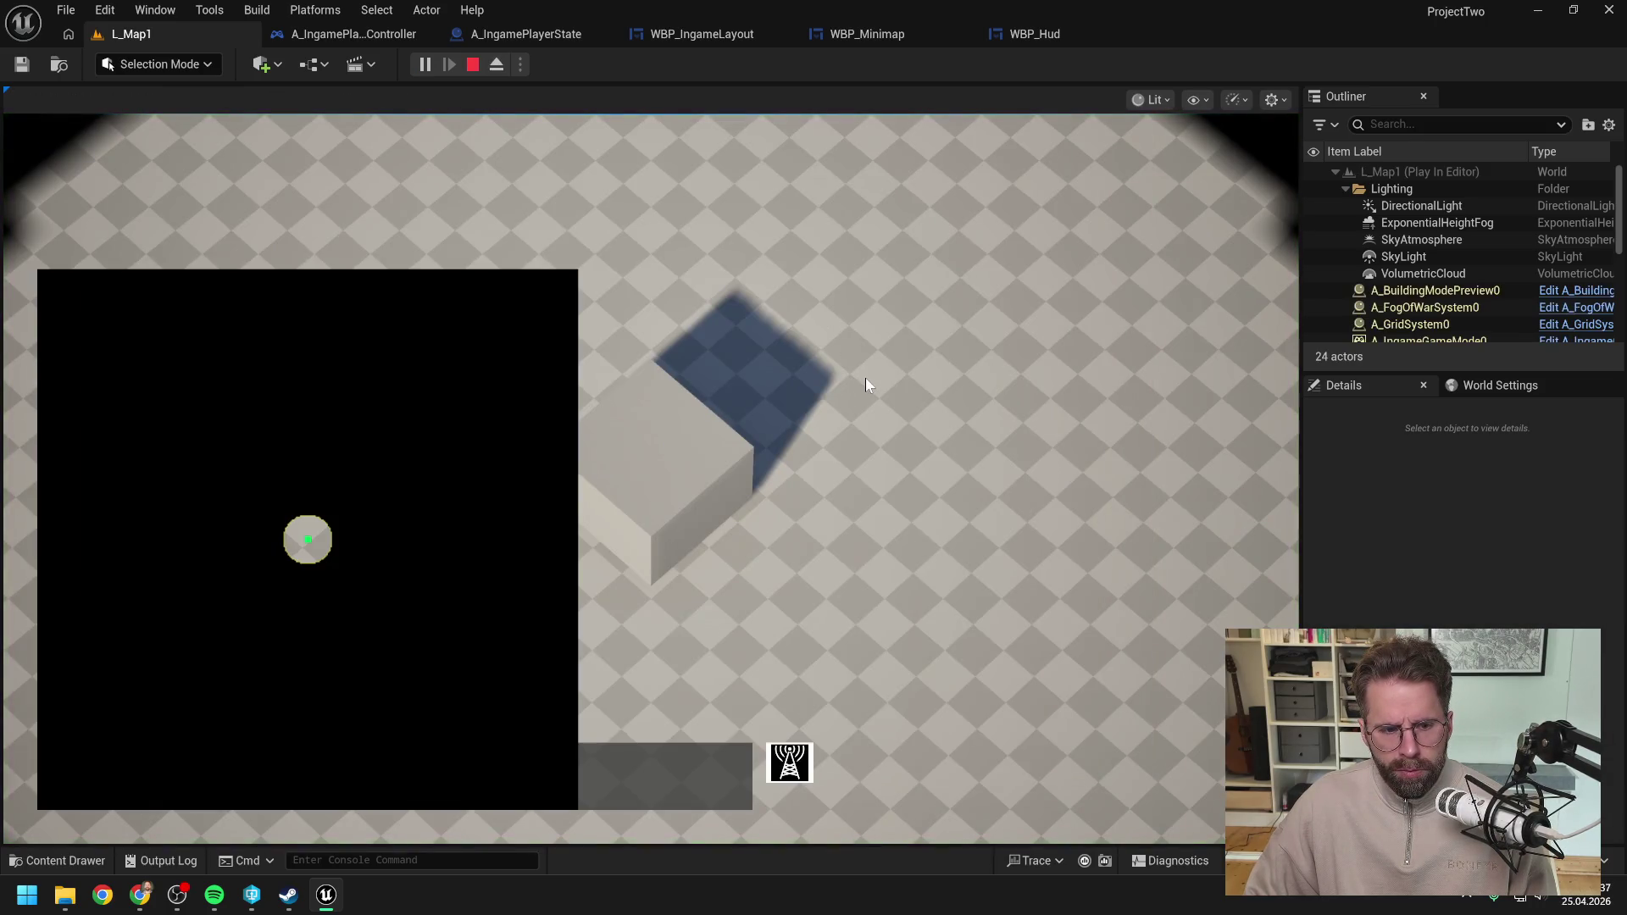
key("a")
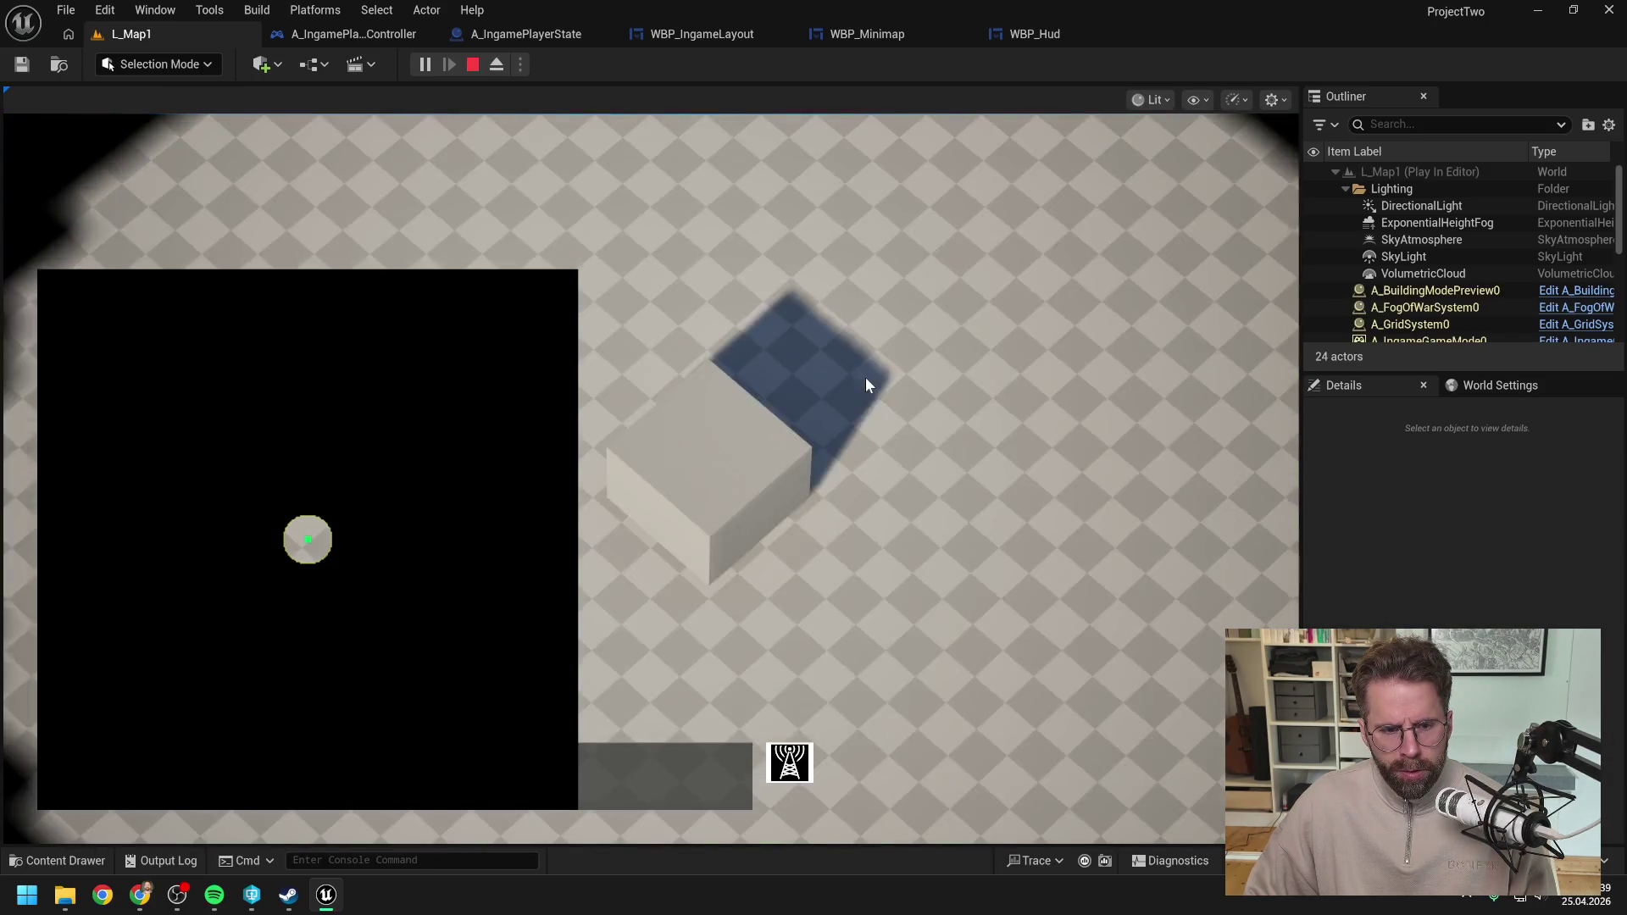
key("d")
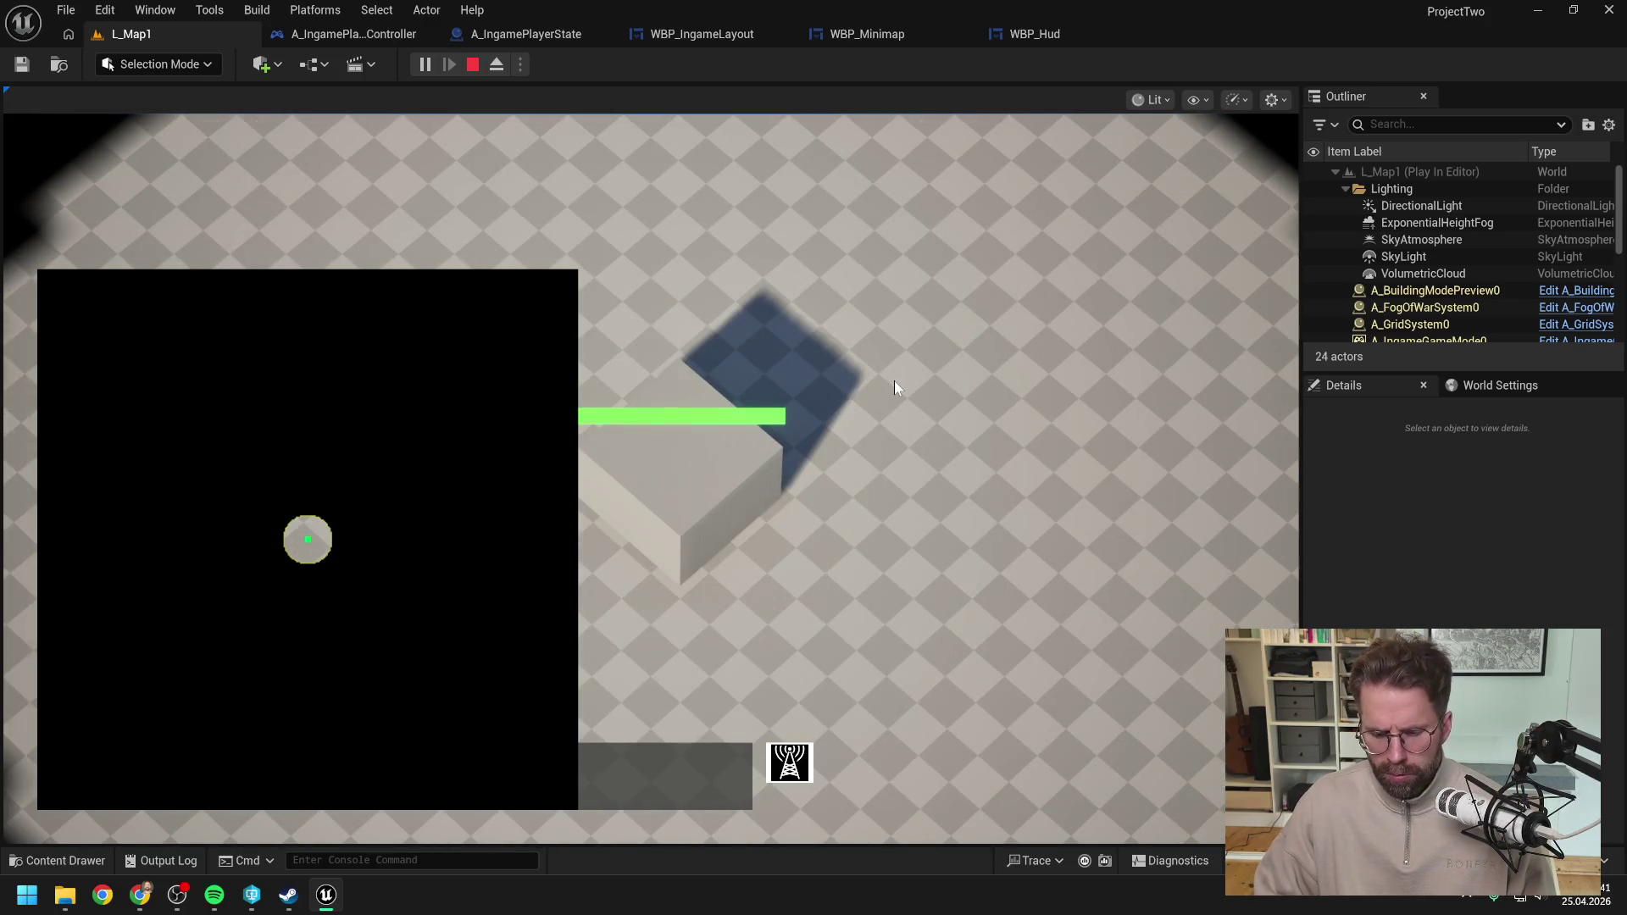
key("Escape")
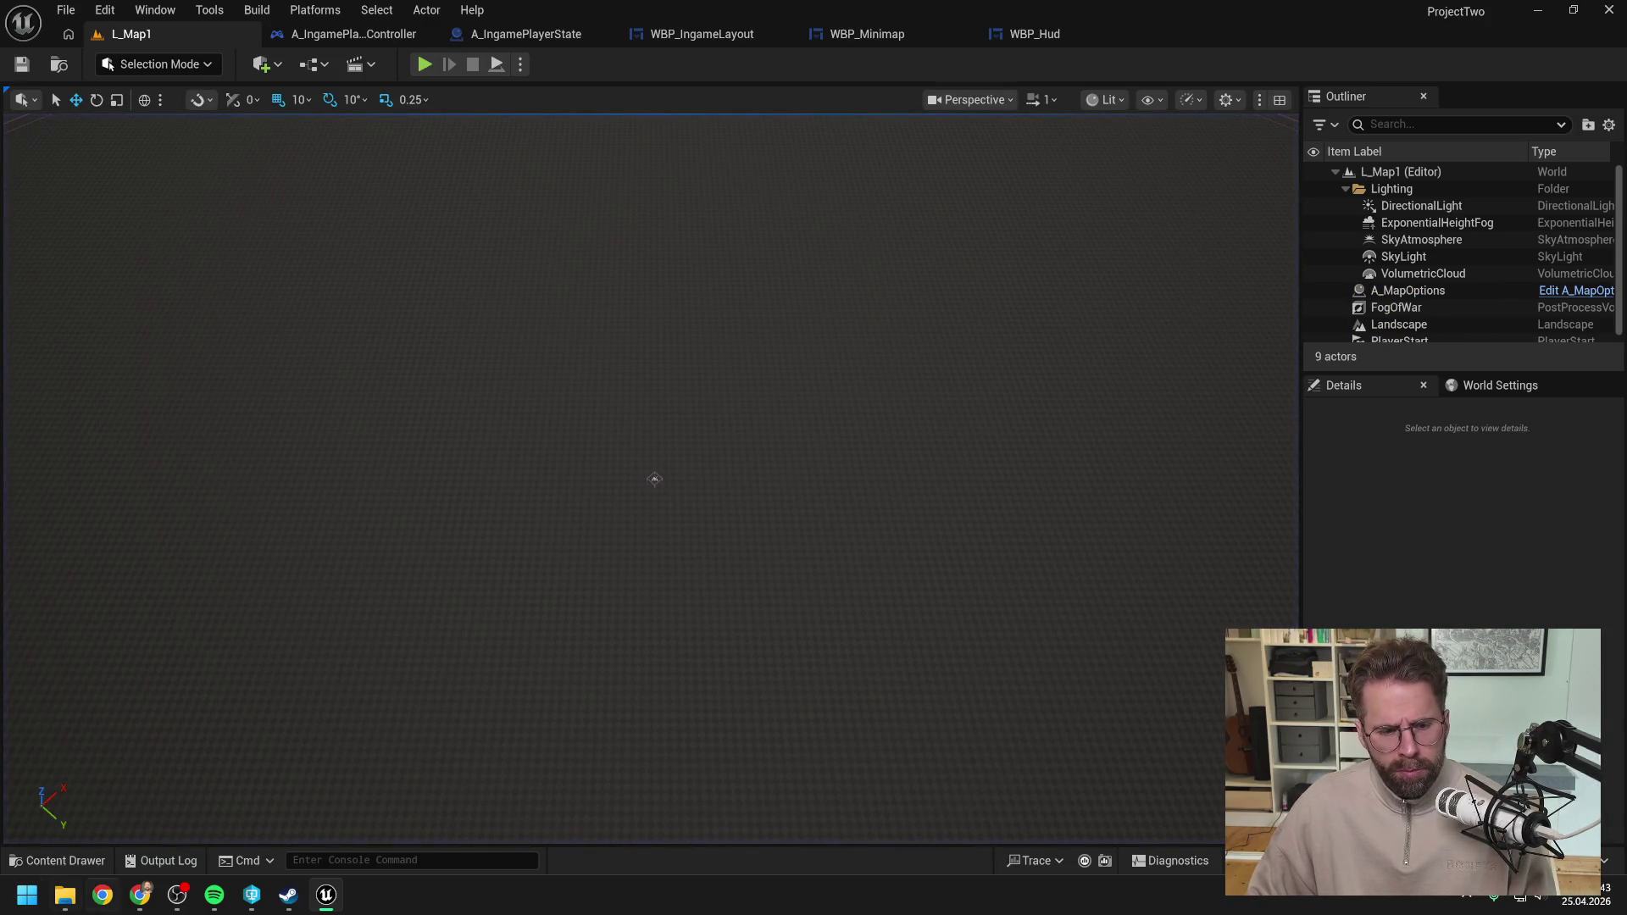
left_click(140, 895)
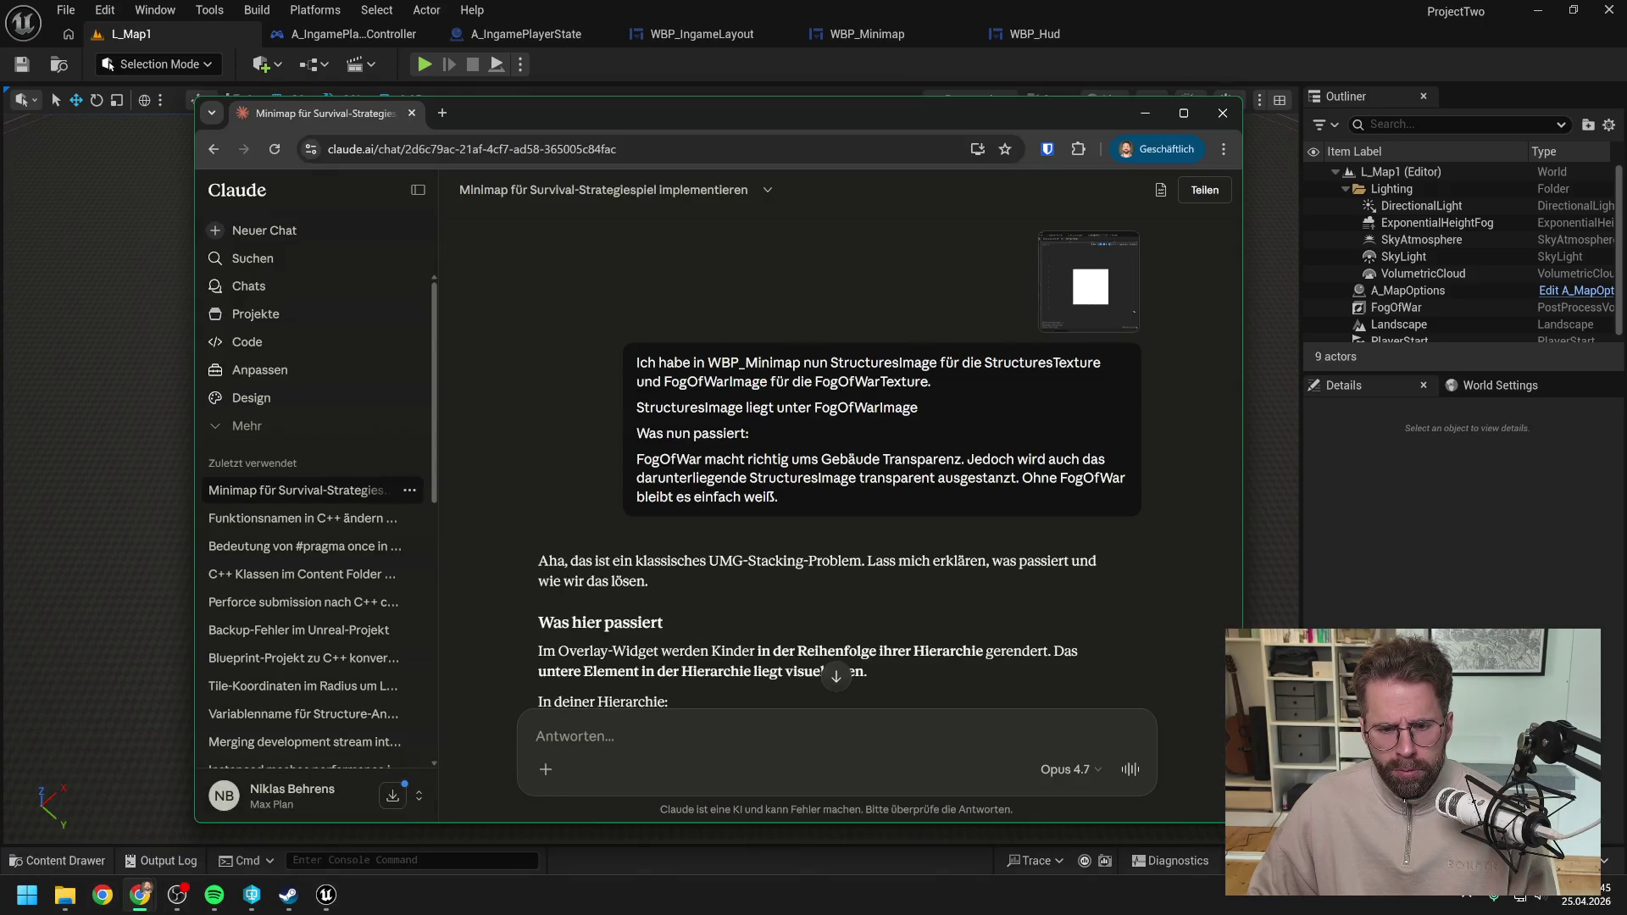
scroll(767, 557, "down", 1)
scroll(769, 557, "down", 2)
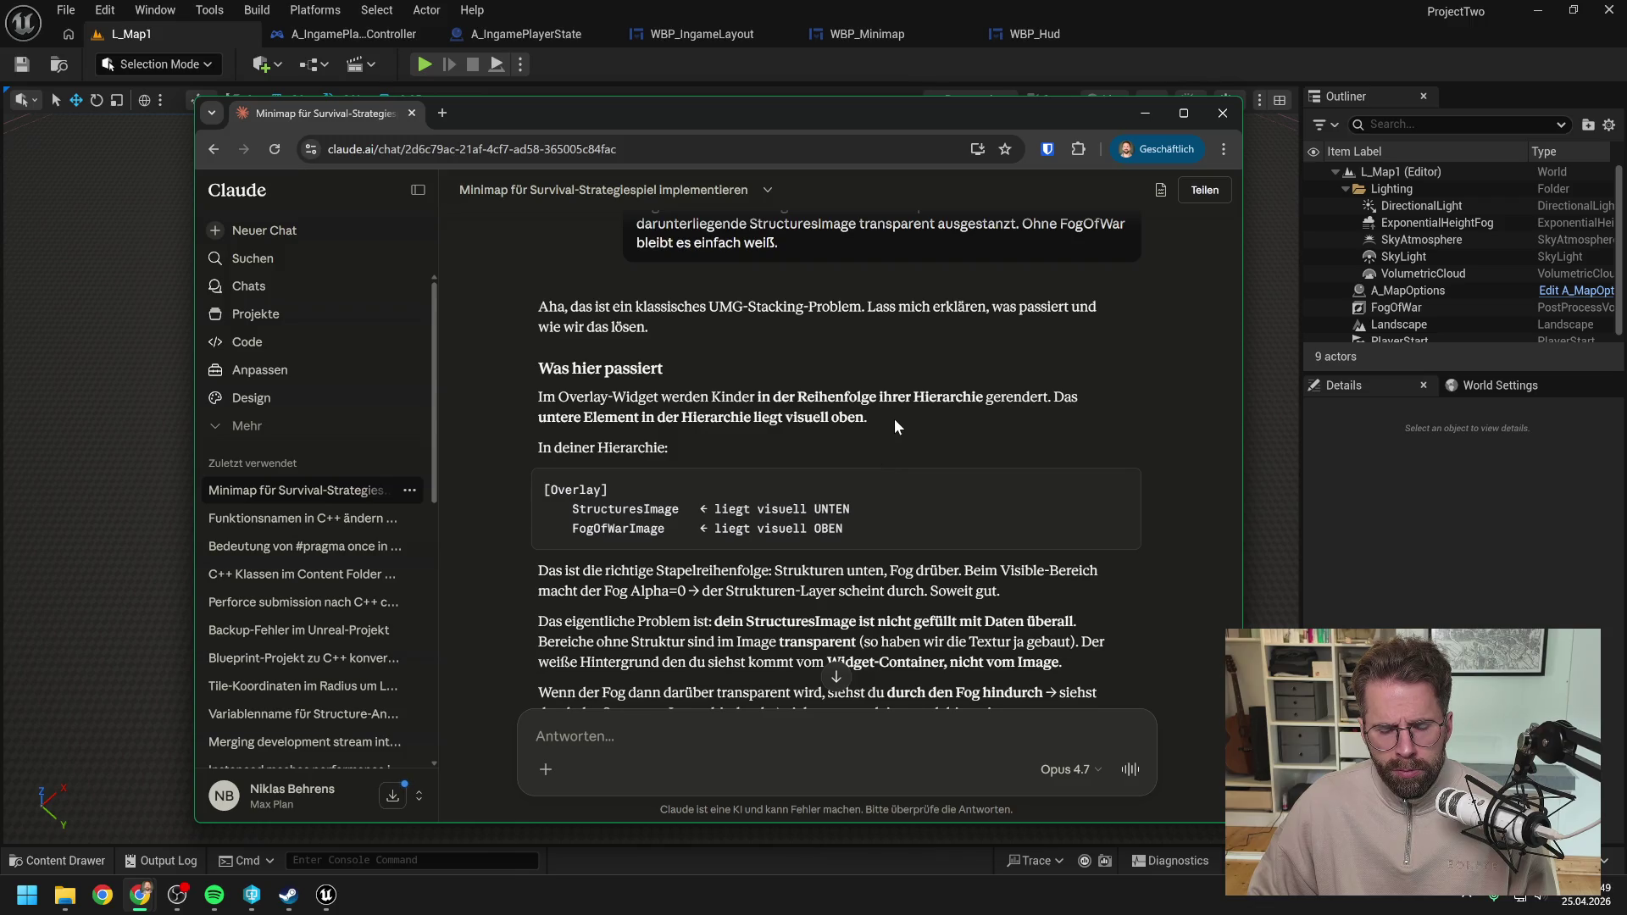
scroll(893, 418, "down", 2)
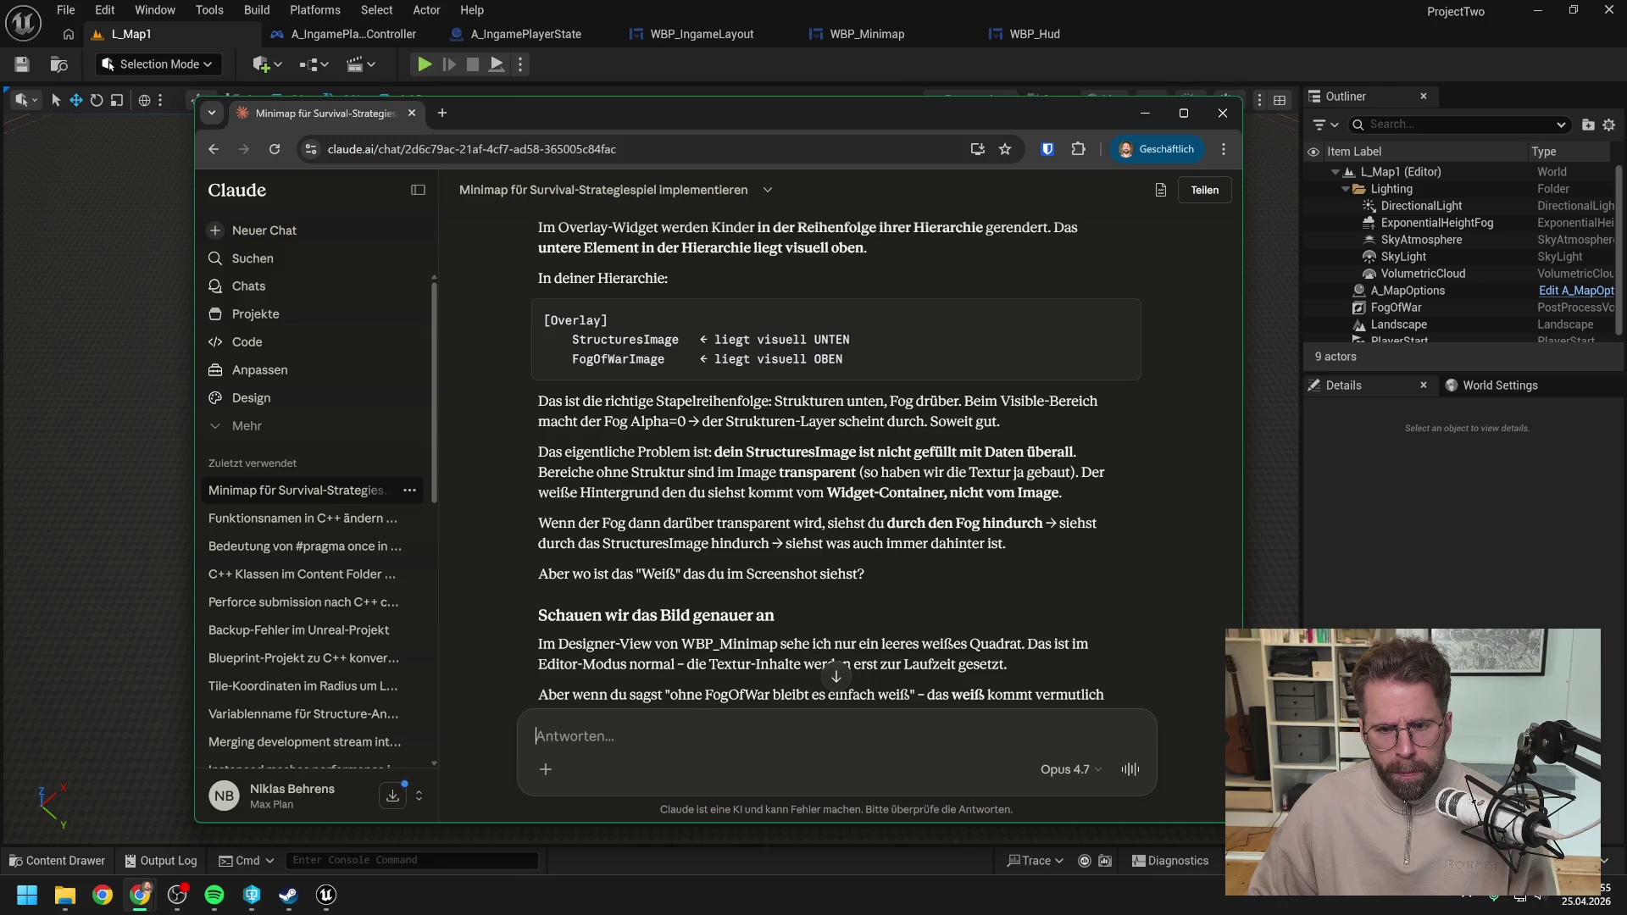
scroll(925, 488, "down", 1)
scroll(924, 486, "down", 1)
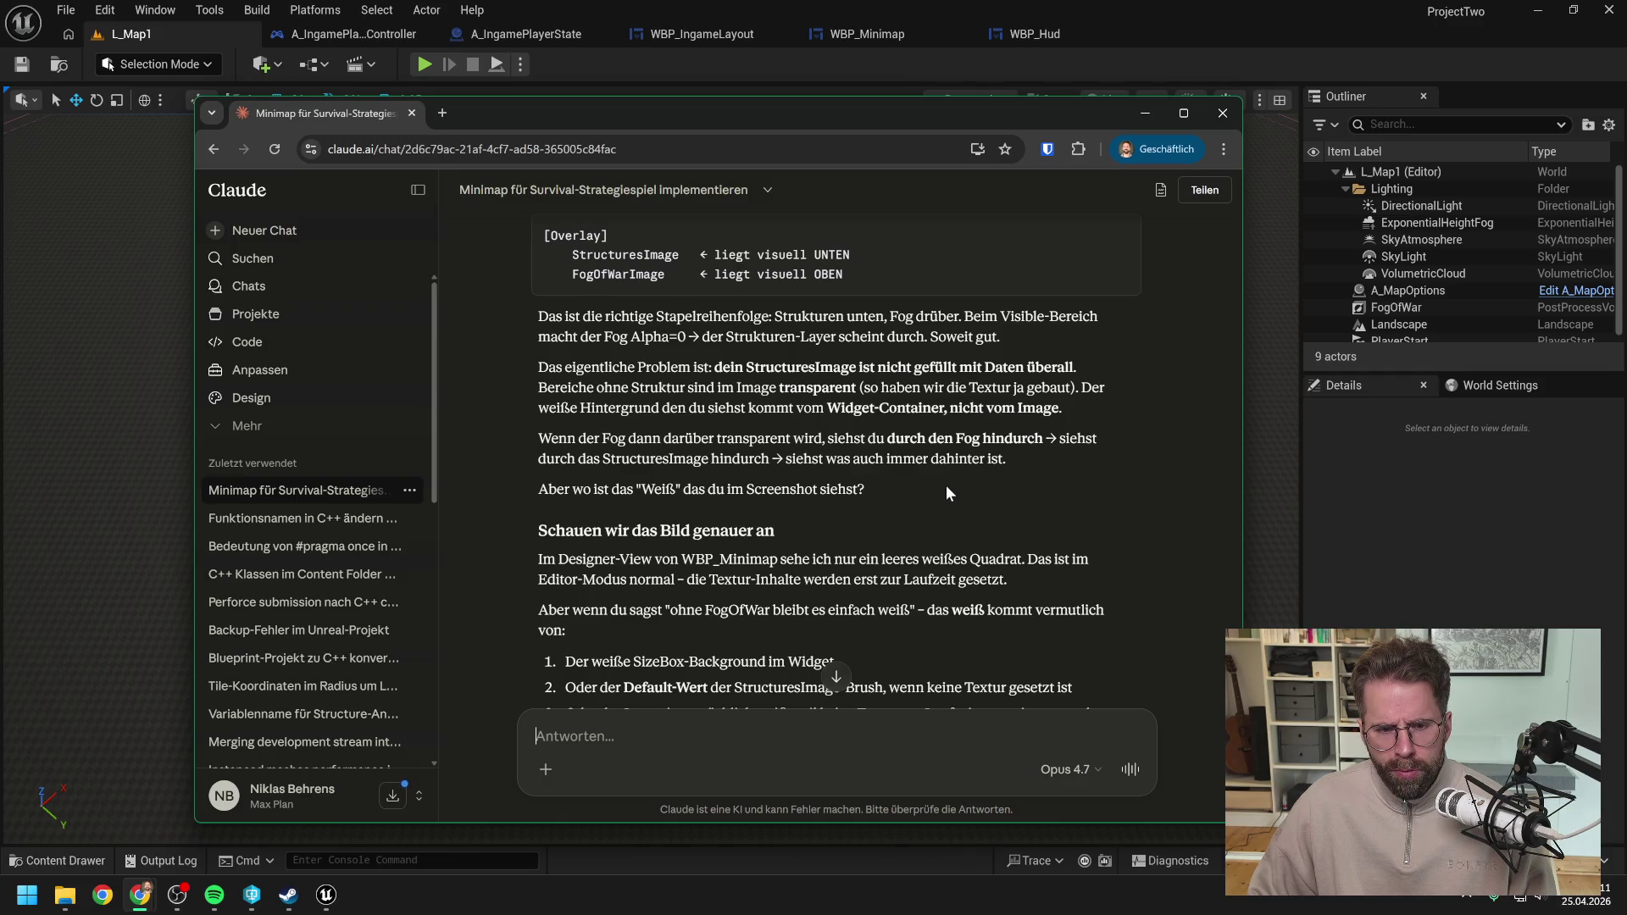
scroll(946, 485, "down", 1)
left_click(1437, 602)
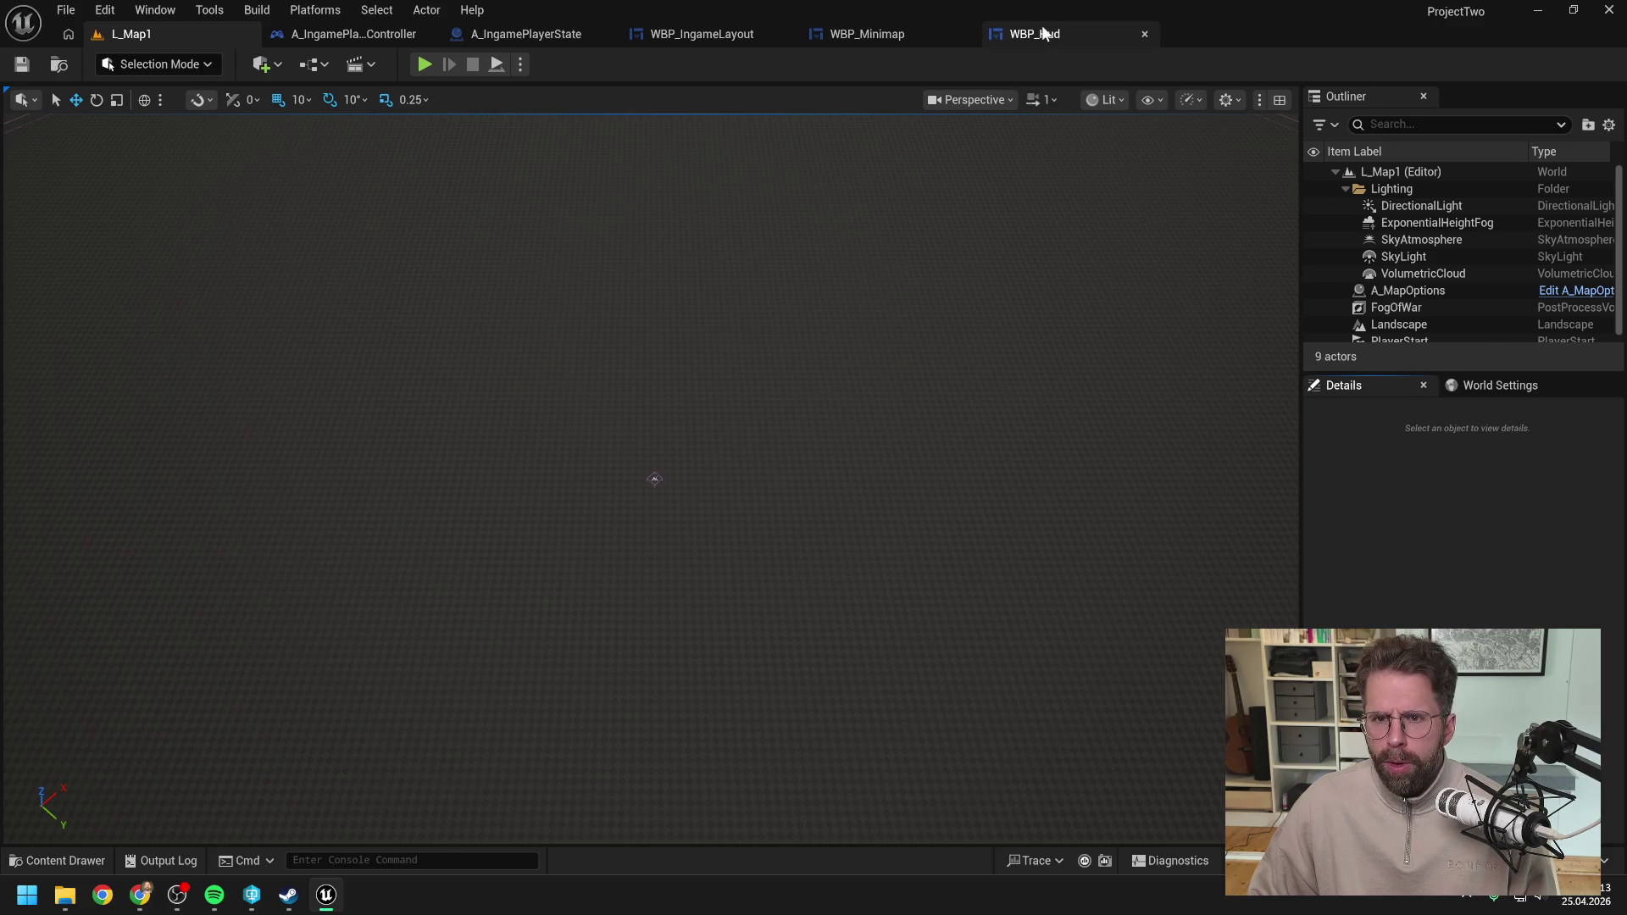
Step: Set the HUD minimap's angle back to -45, save WBP_Hud, and show WBP_Minimap in Designer
left_click(1035, 34)
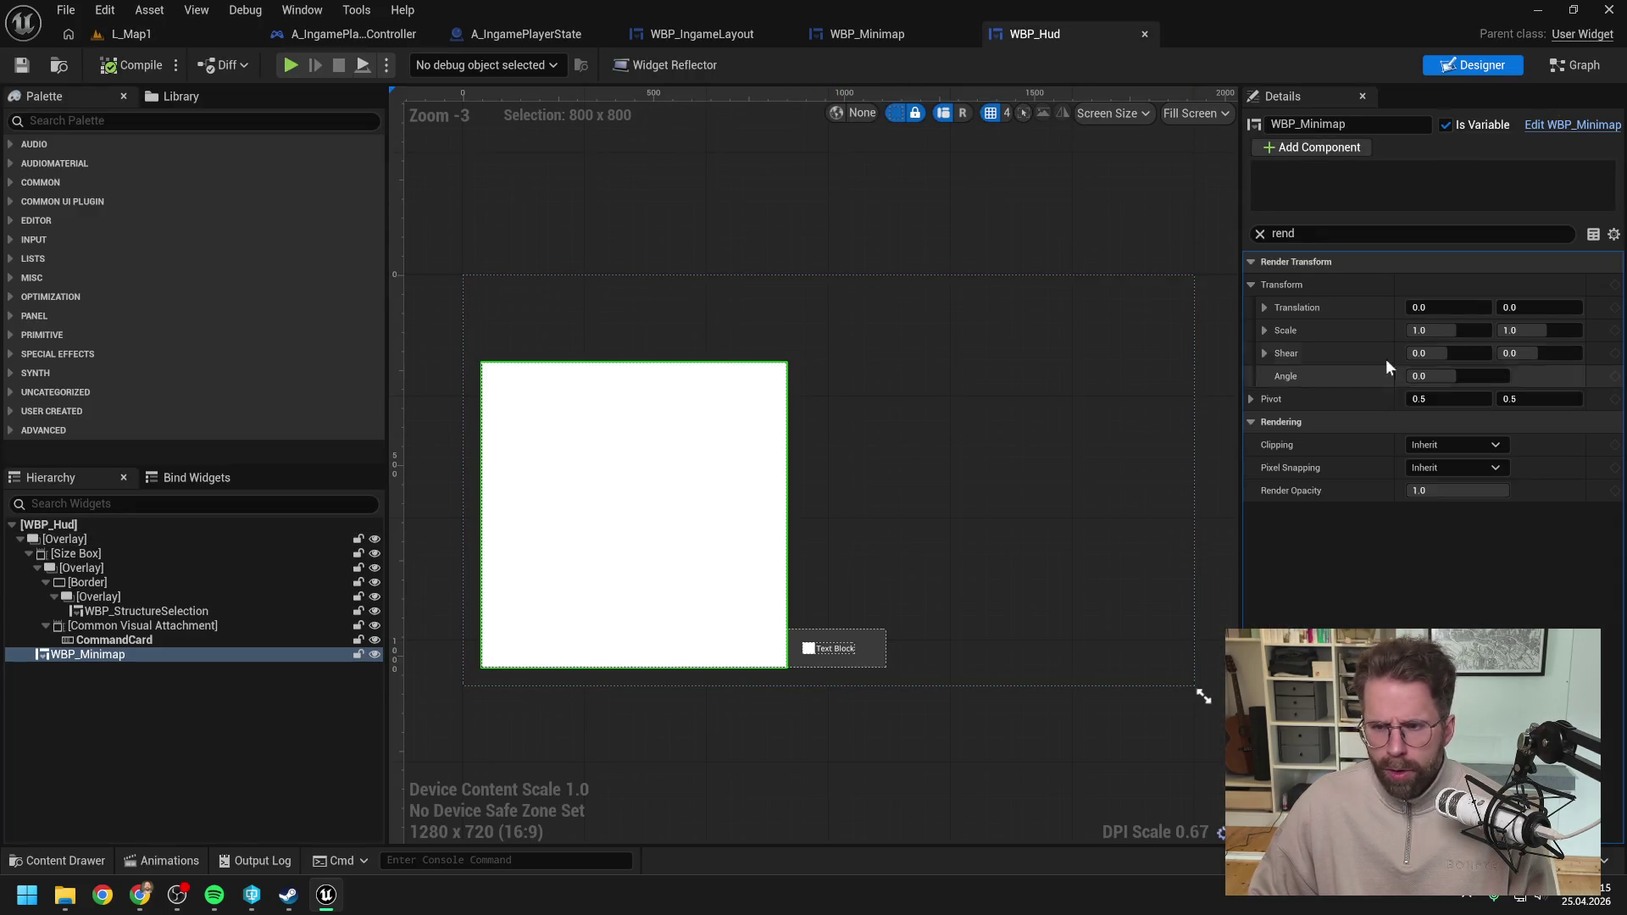
left_click(1474, 378)
type("-45")
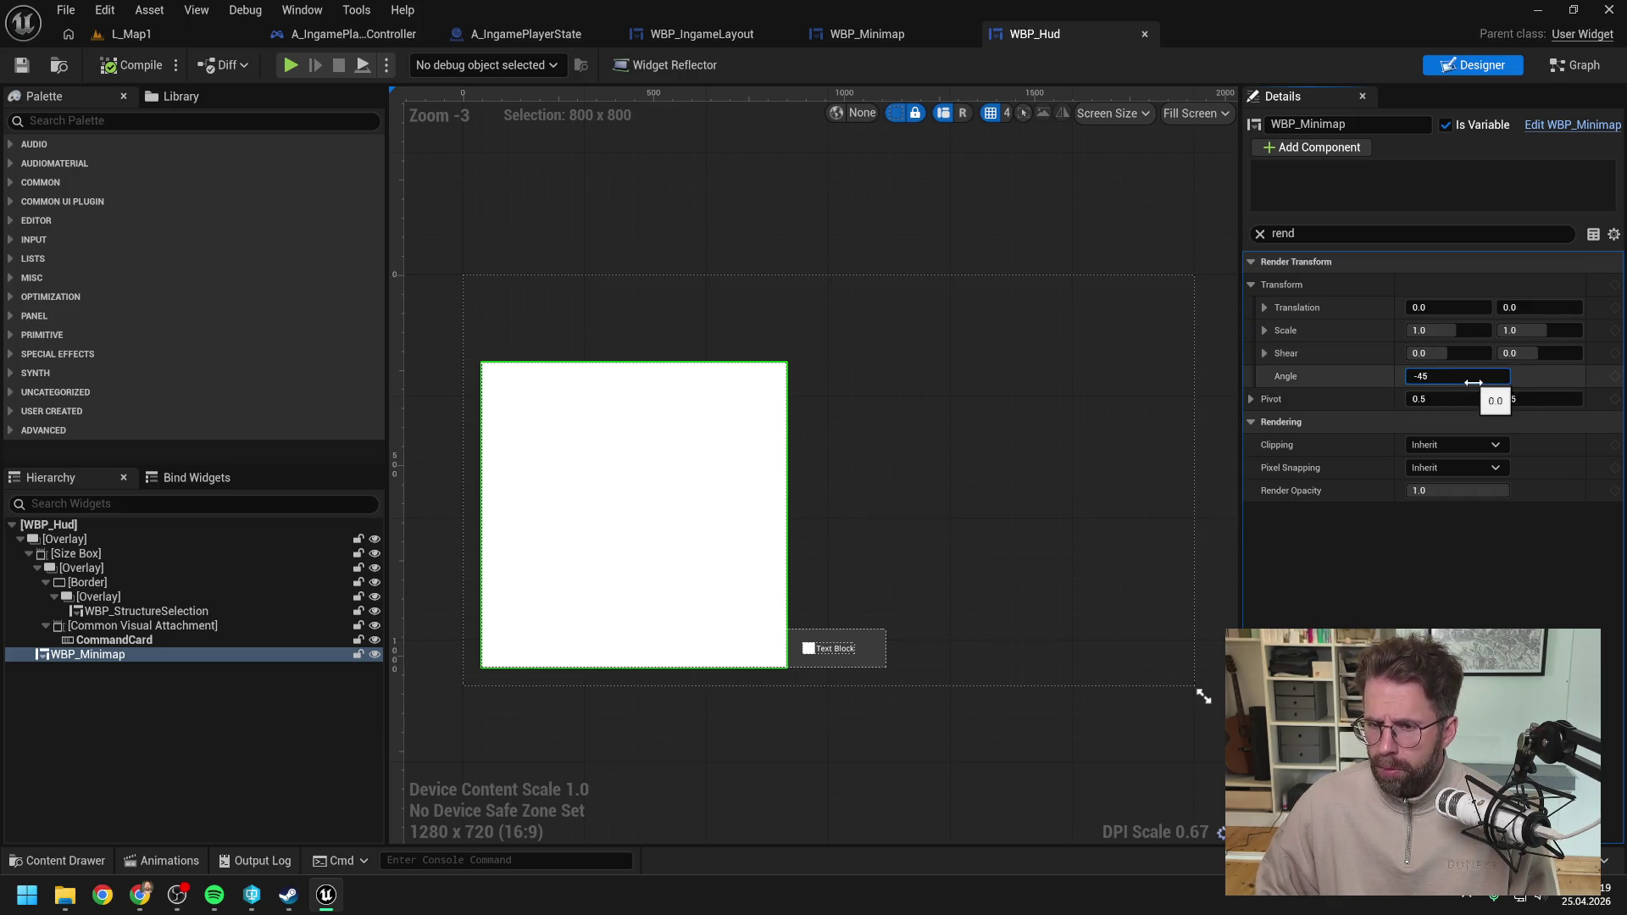
key("Return")
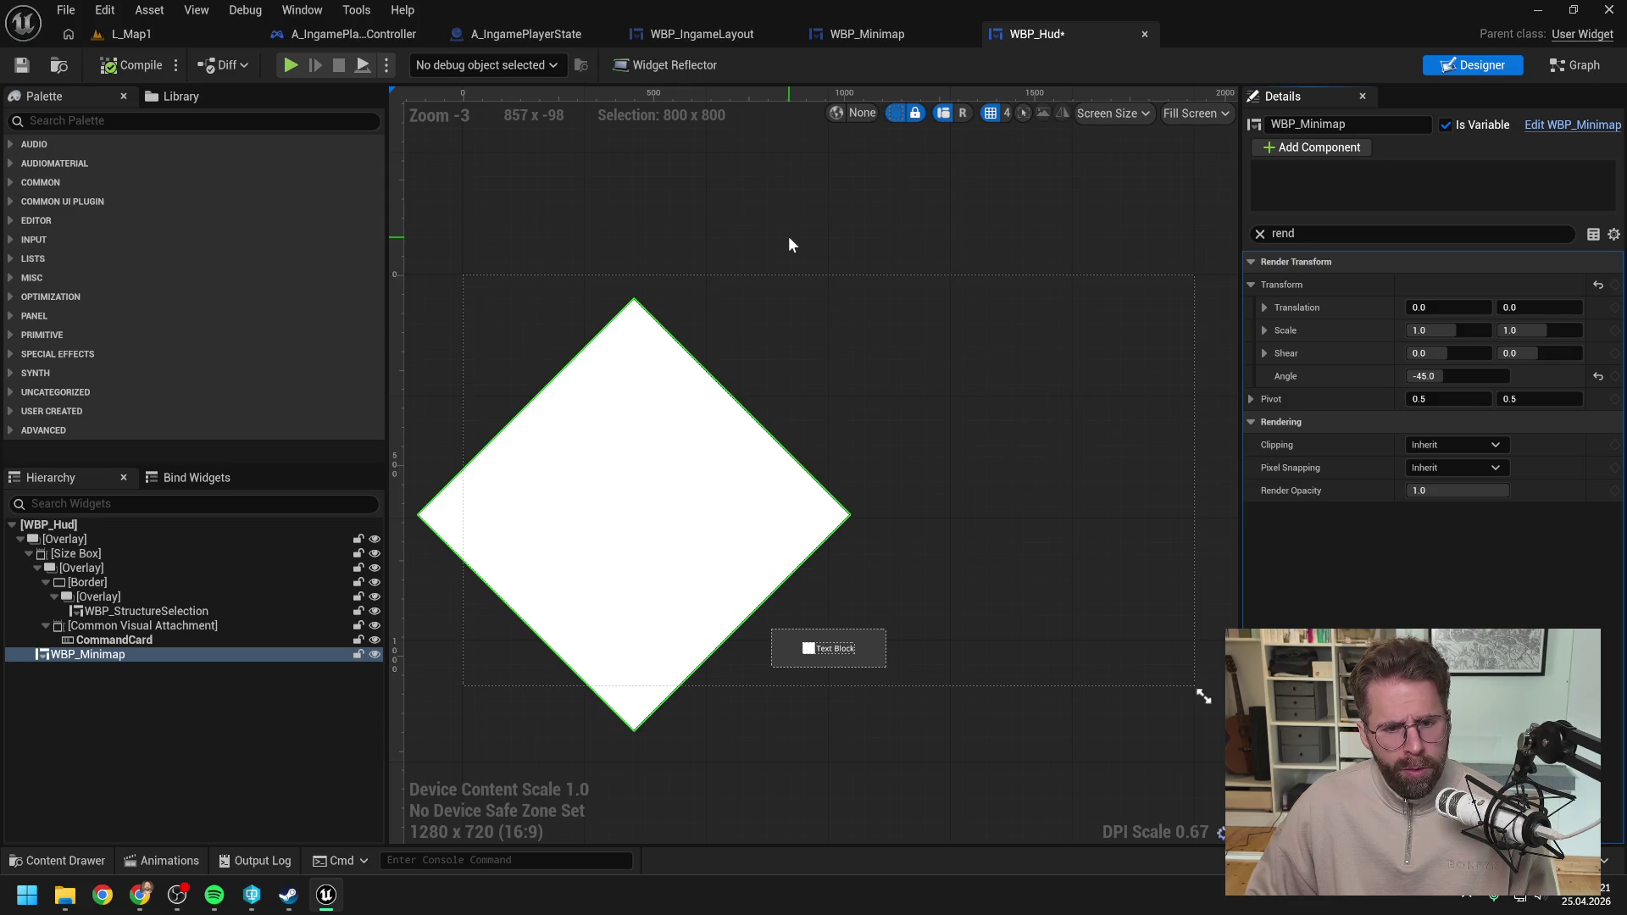
key("ctrl+s")
left_click(888, 34)
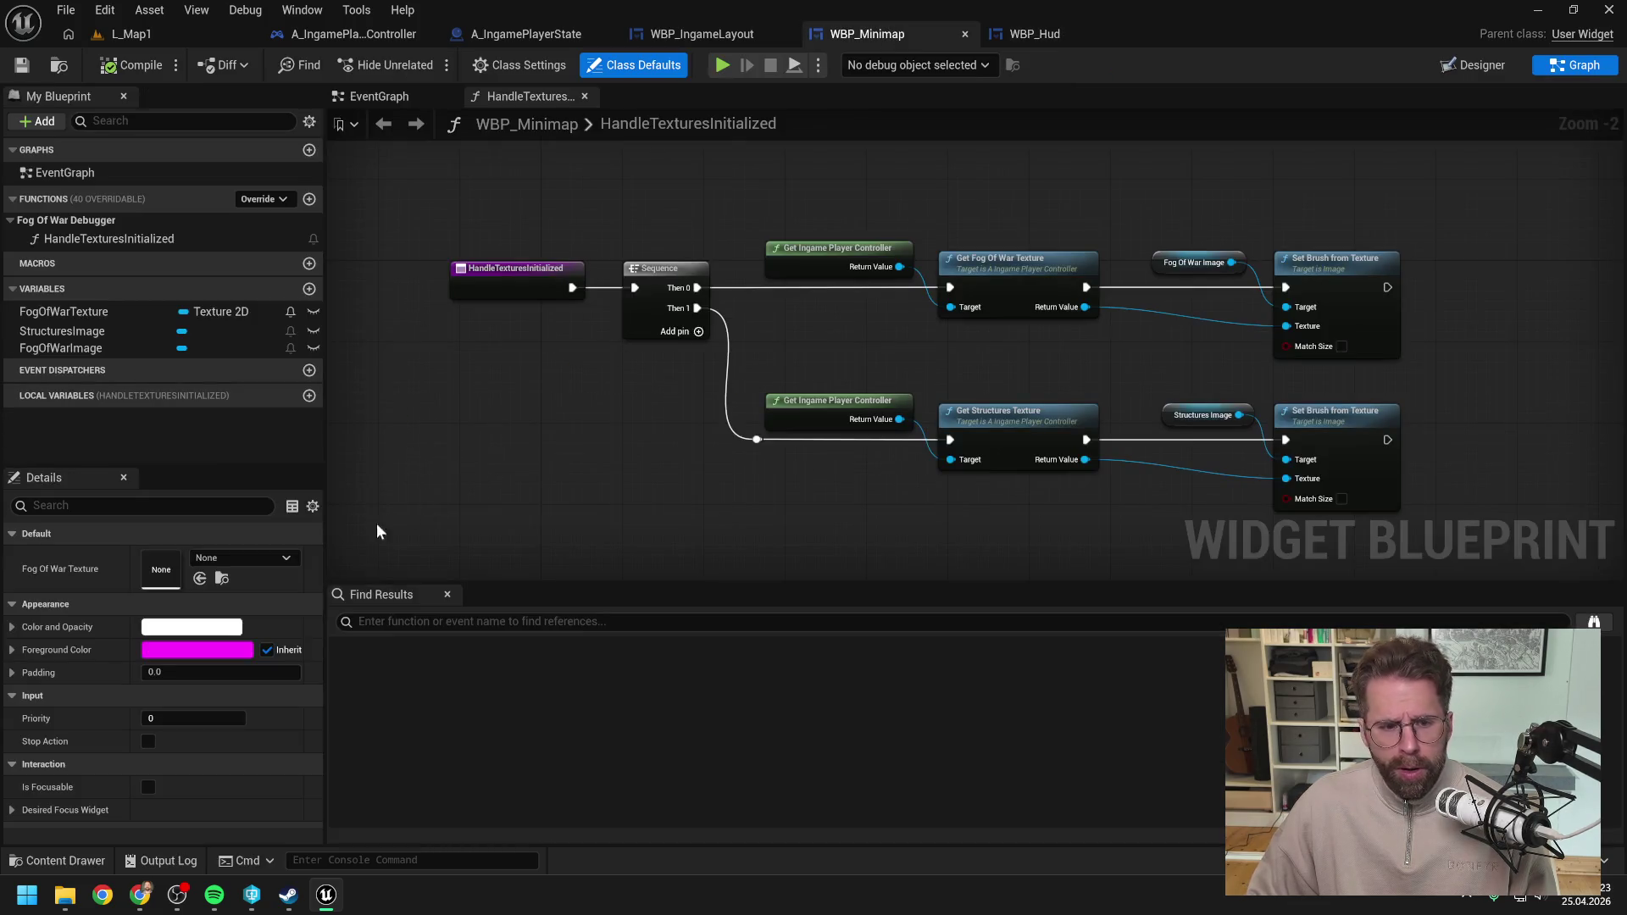
left_click(1466, 66)
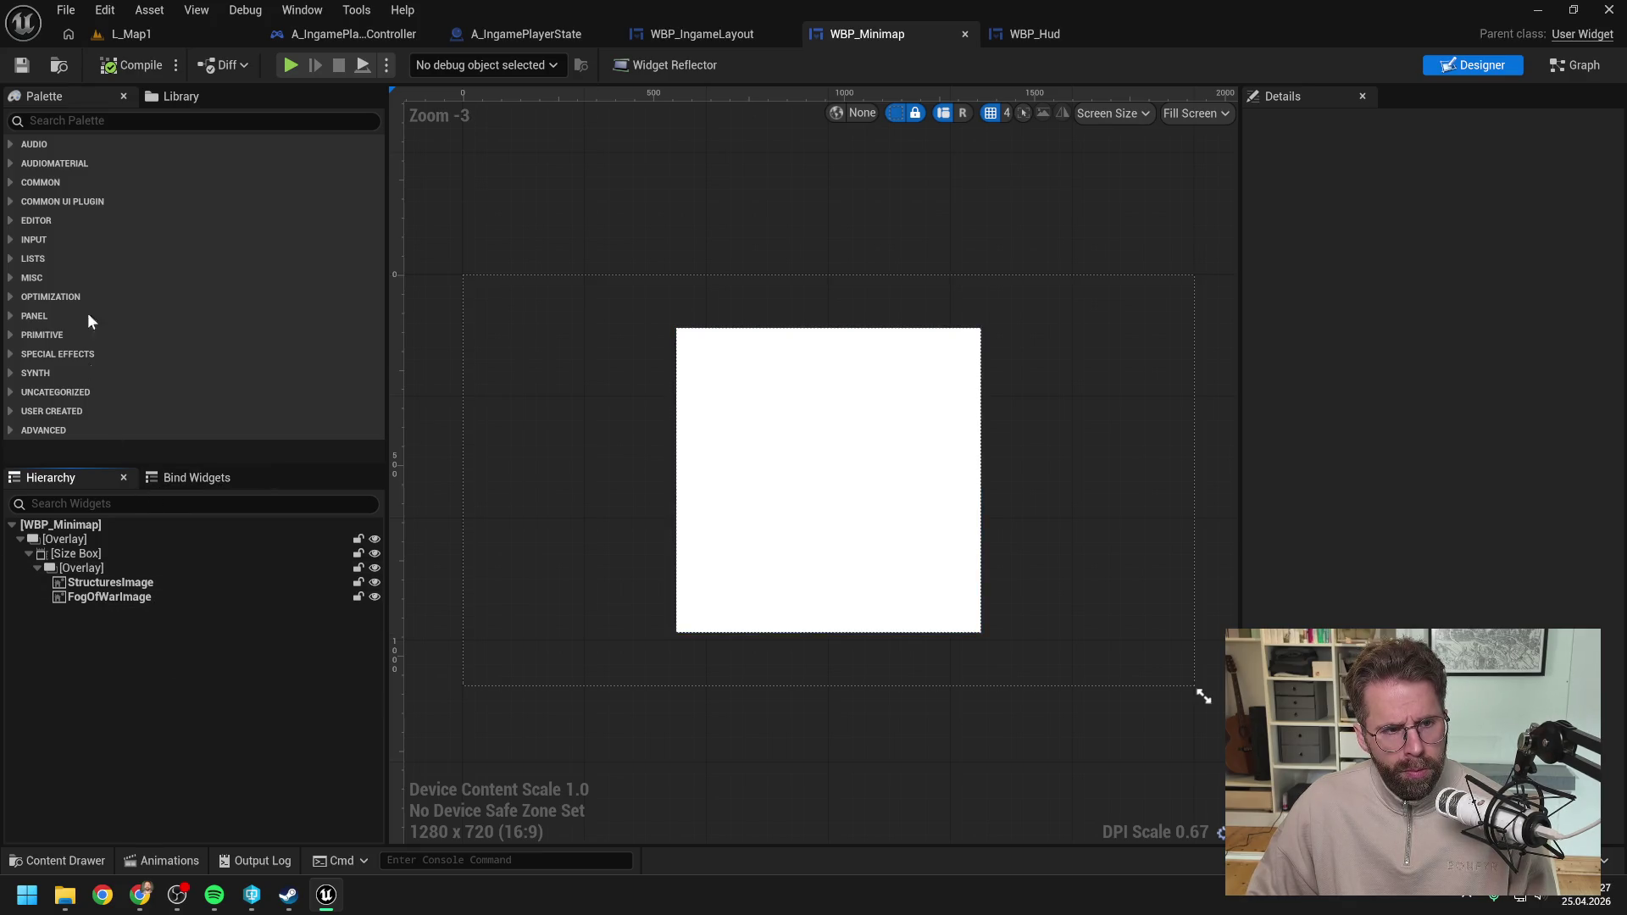
Step: Add a Border to the minimap overlay and name it MapColorBorder
left_click(119, 121)
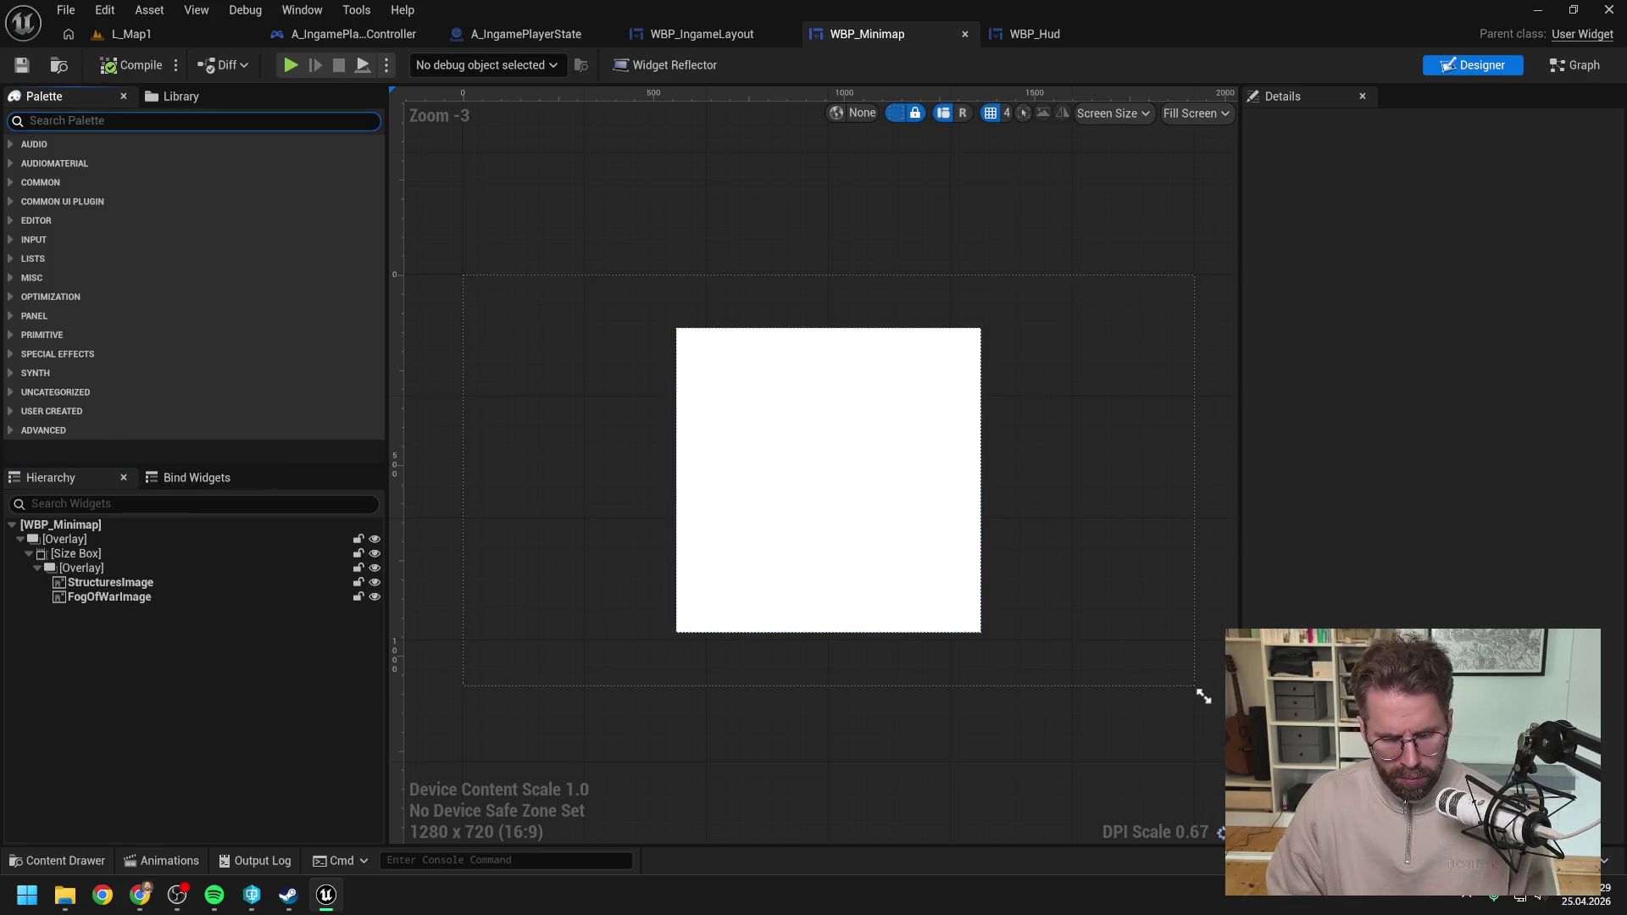
type("border")
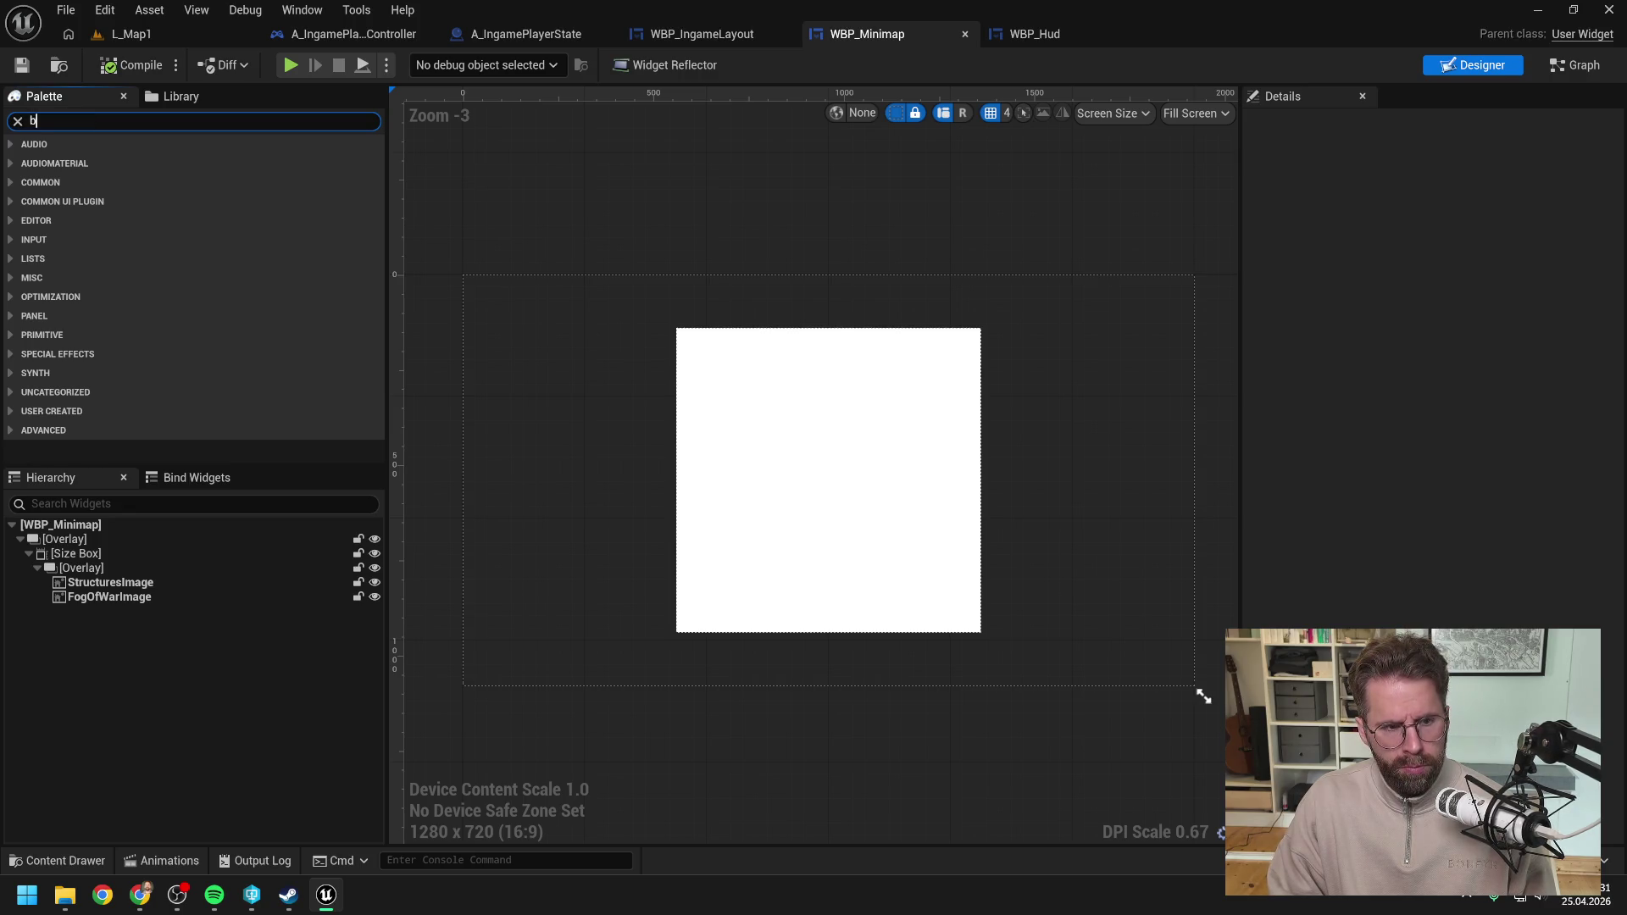
mouse_move(94, 172)
left_mouse_down()
mouse_move(106, 551)
mouse_move(91, 570)
left_mouse_up()
key("F2")
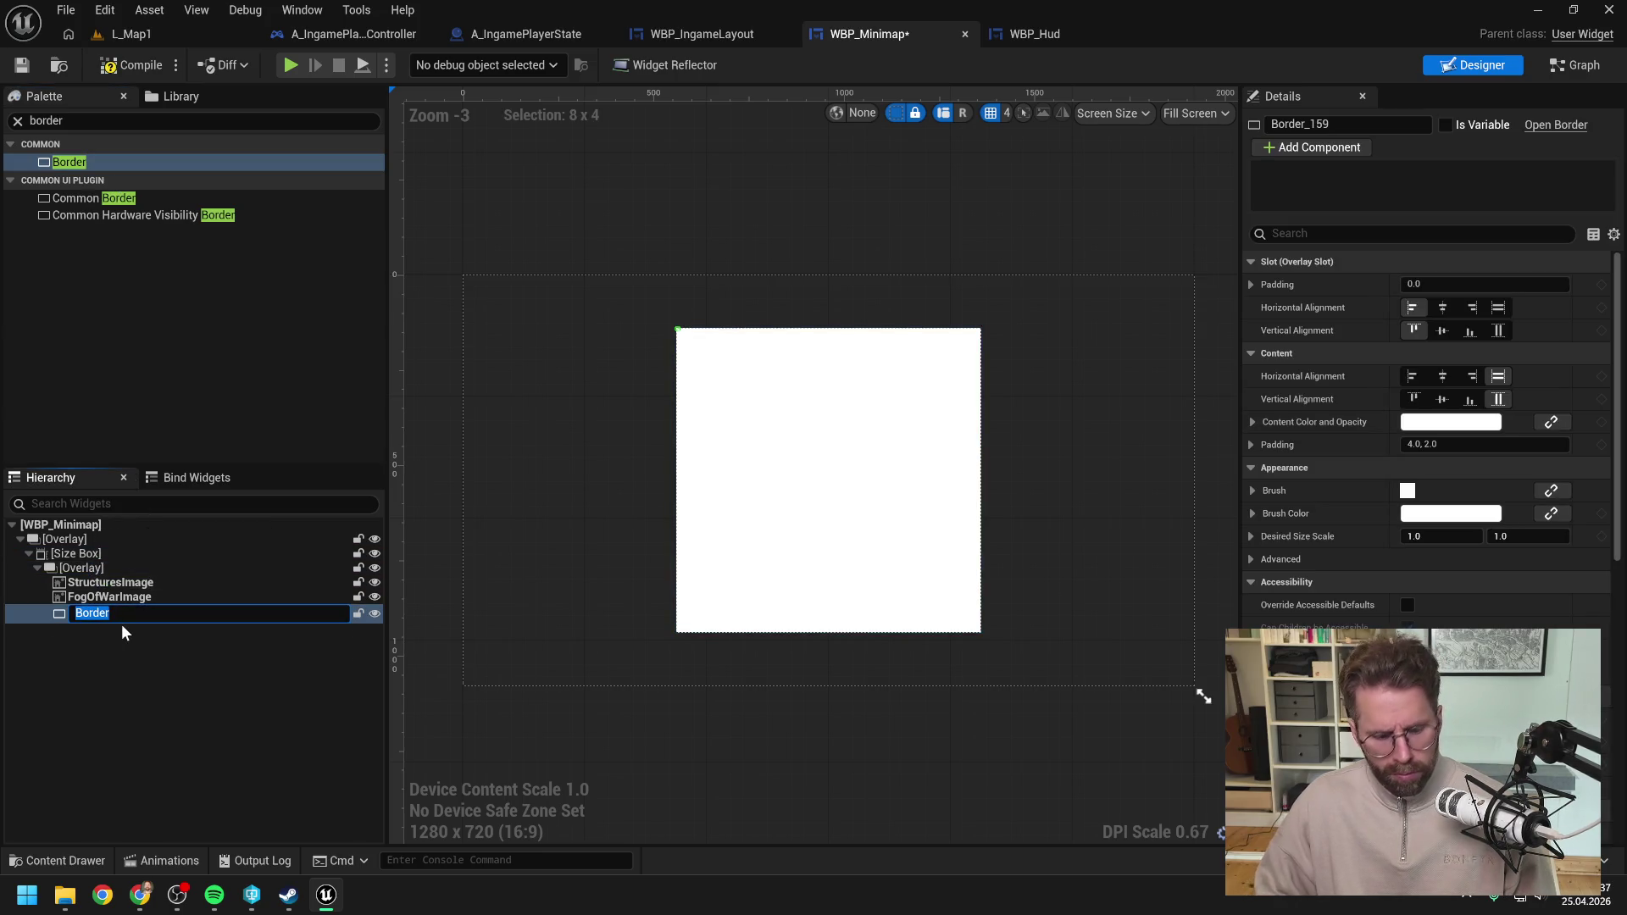
type("MapColorBorder")
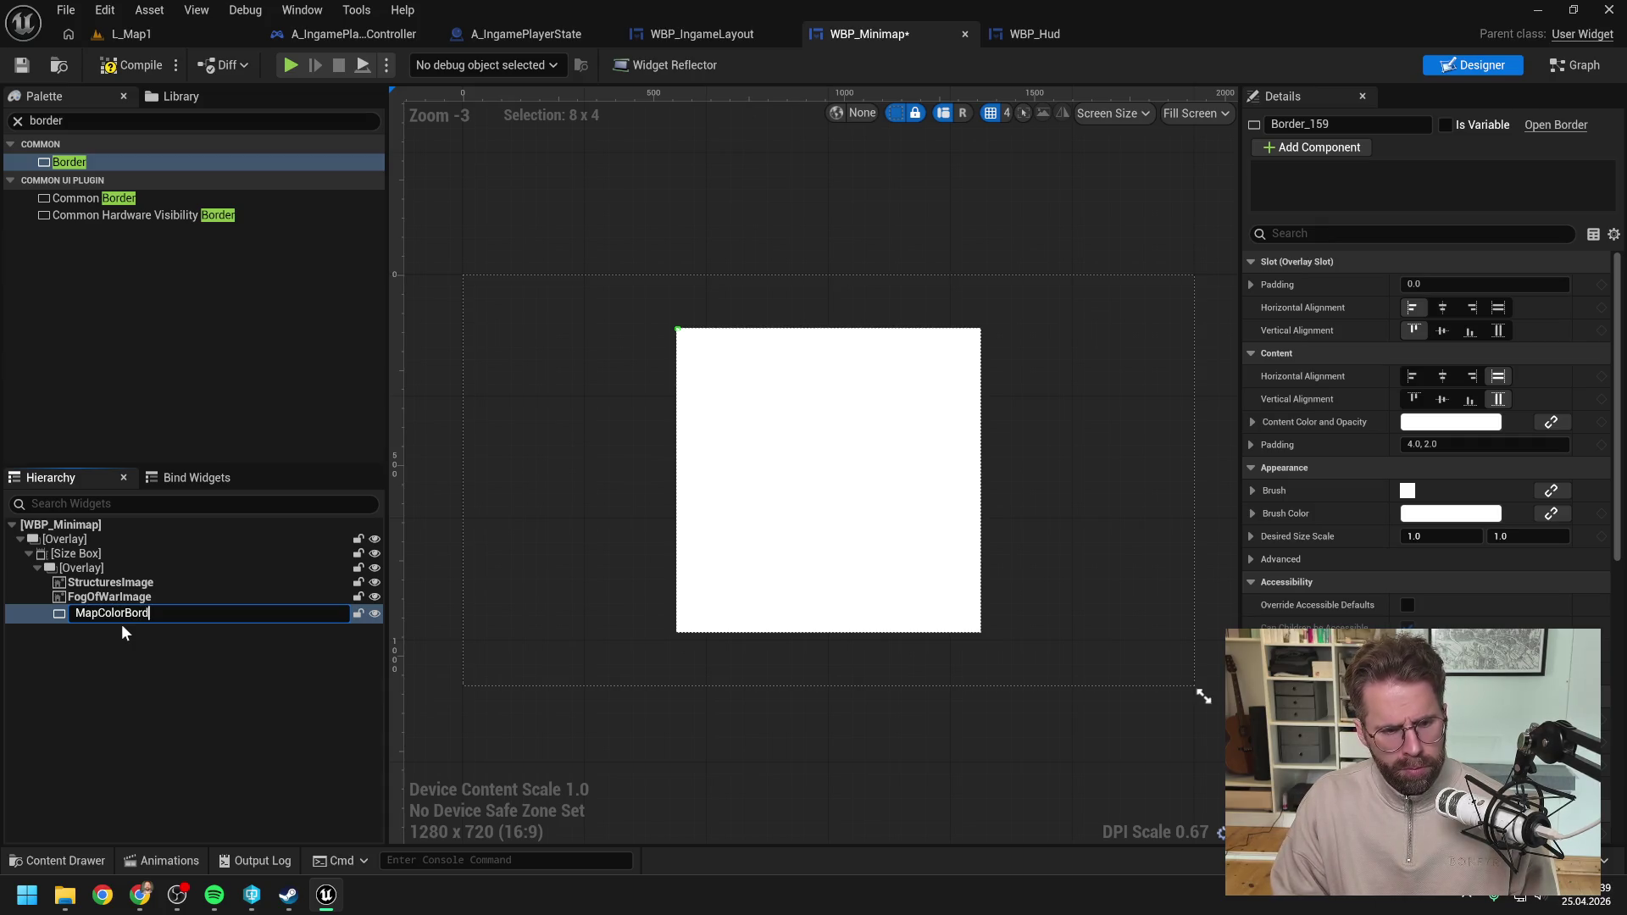
key("Return")
Step: Move MapColorBorder beneath the map images, compile, and set both alignments to Fill
left_click_drag(105, 610, 110, 578)
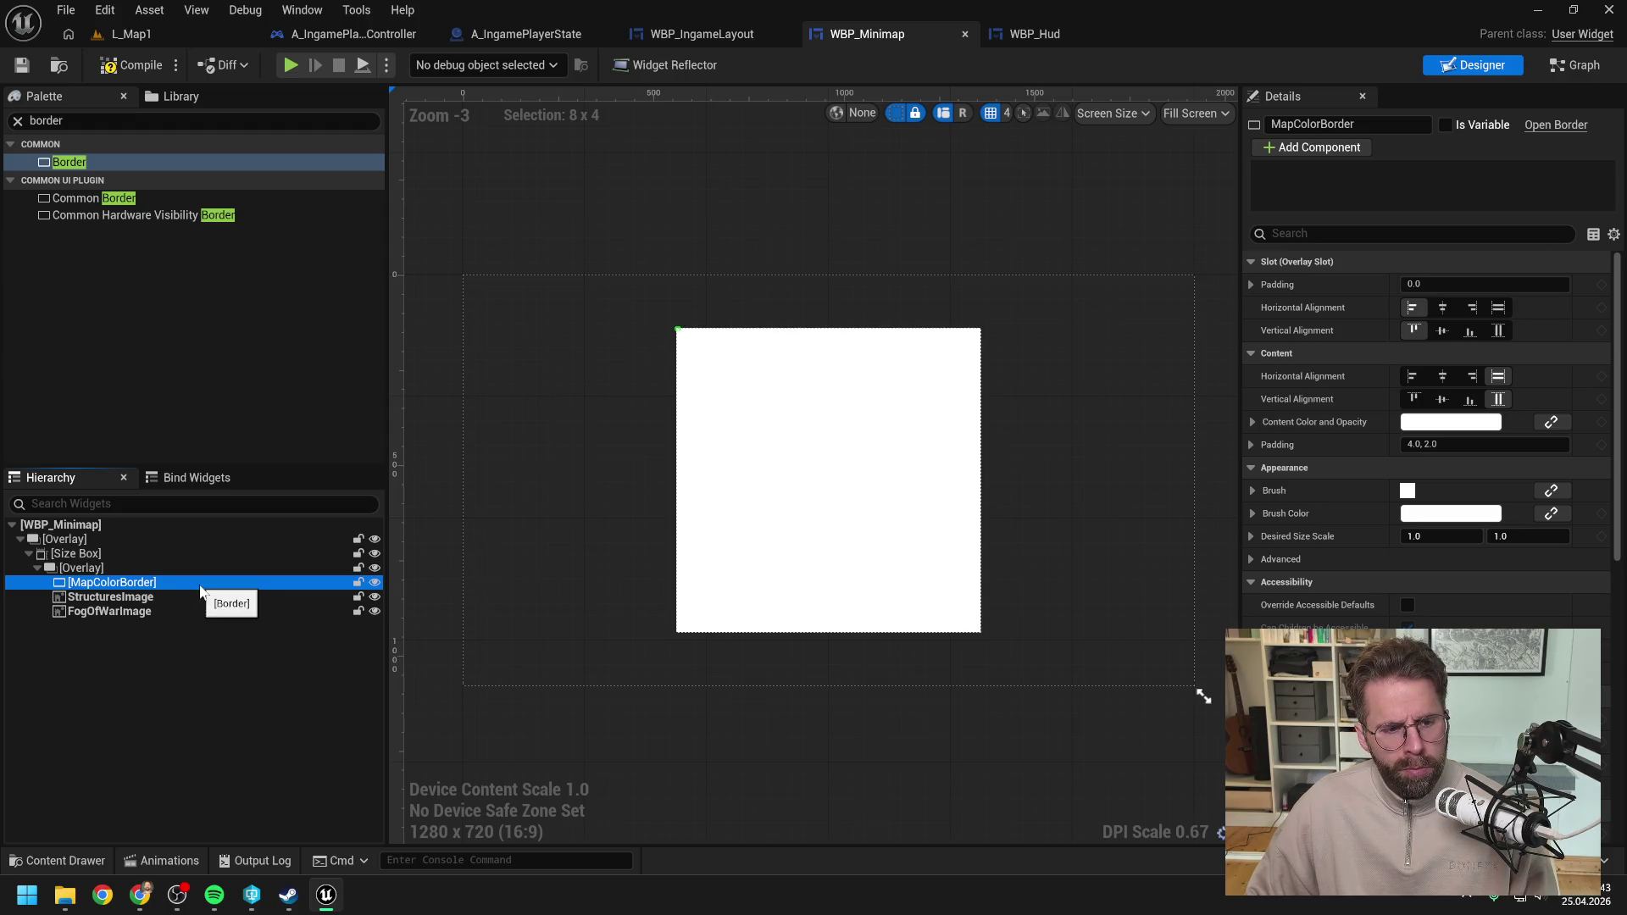
left_click(125, 68)
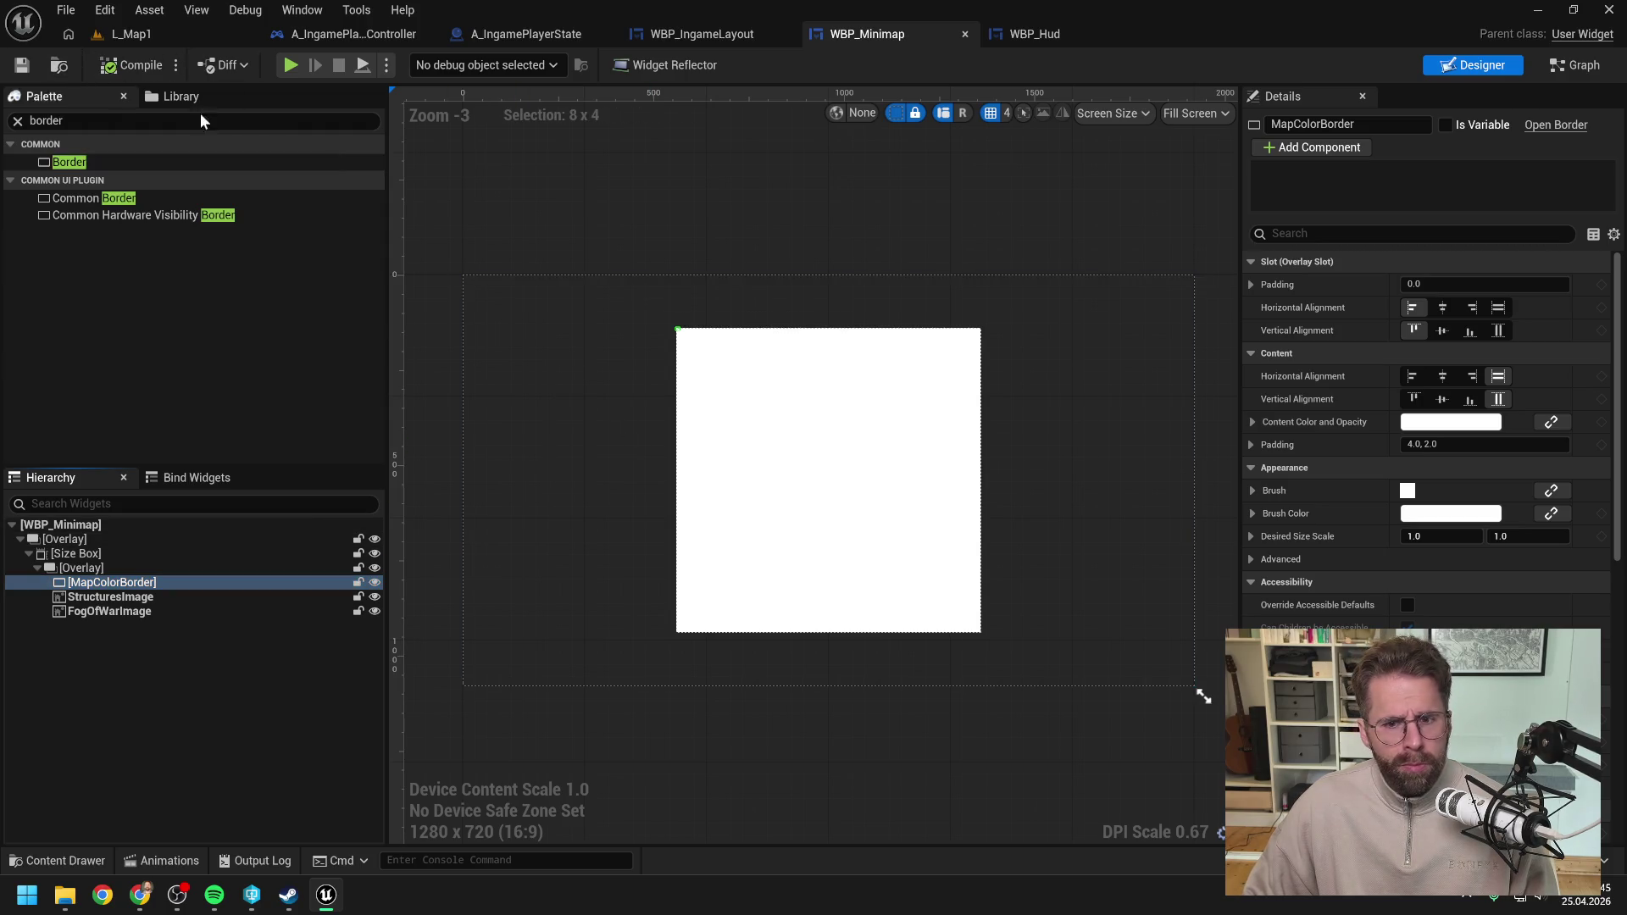
left_click(1498, 330)
left_click(1498, 308)
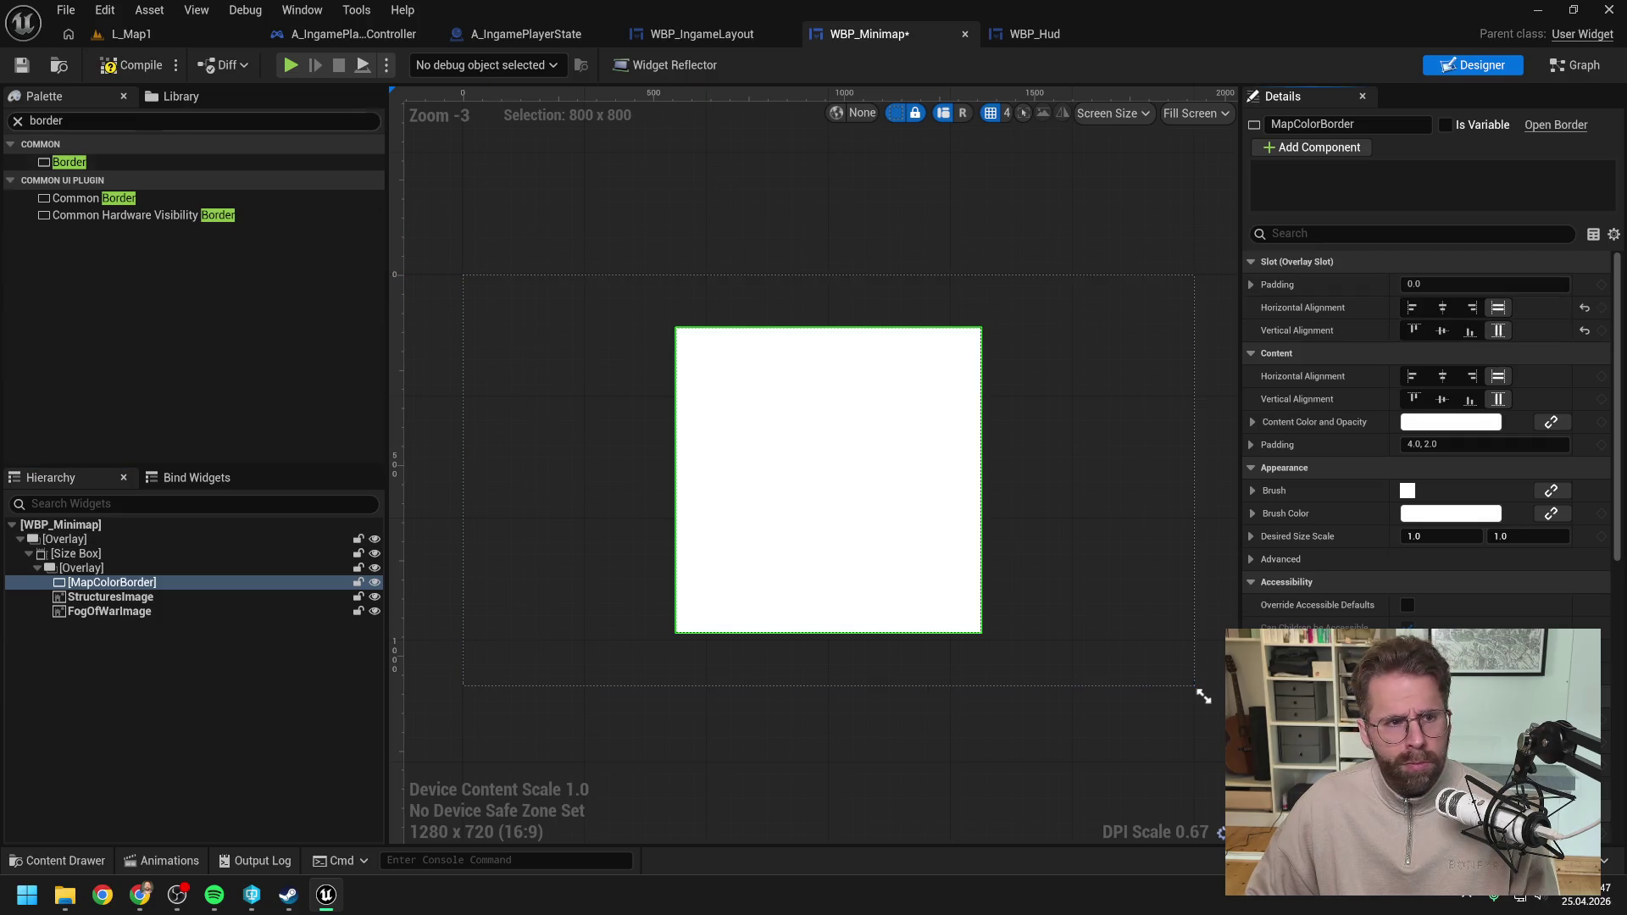
left_click(136, 34)
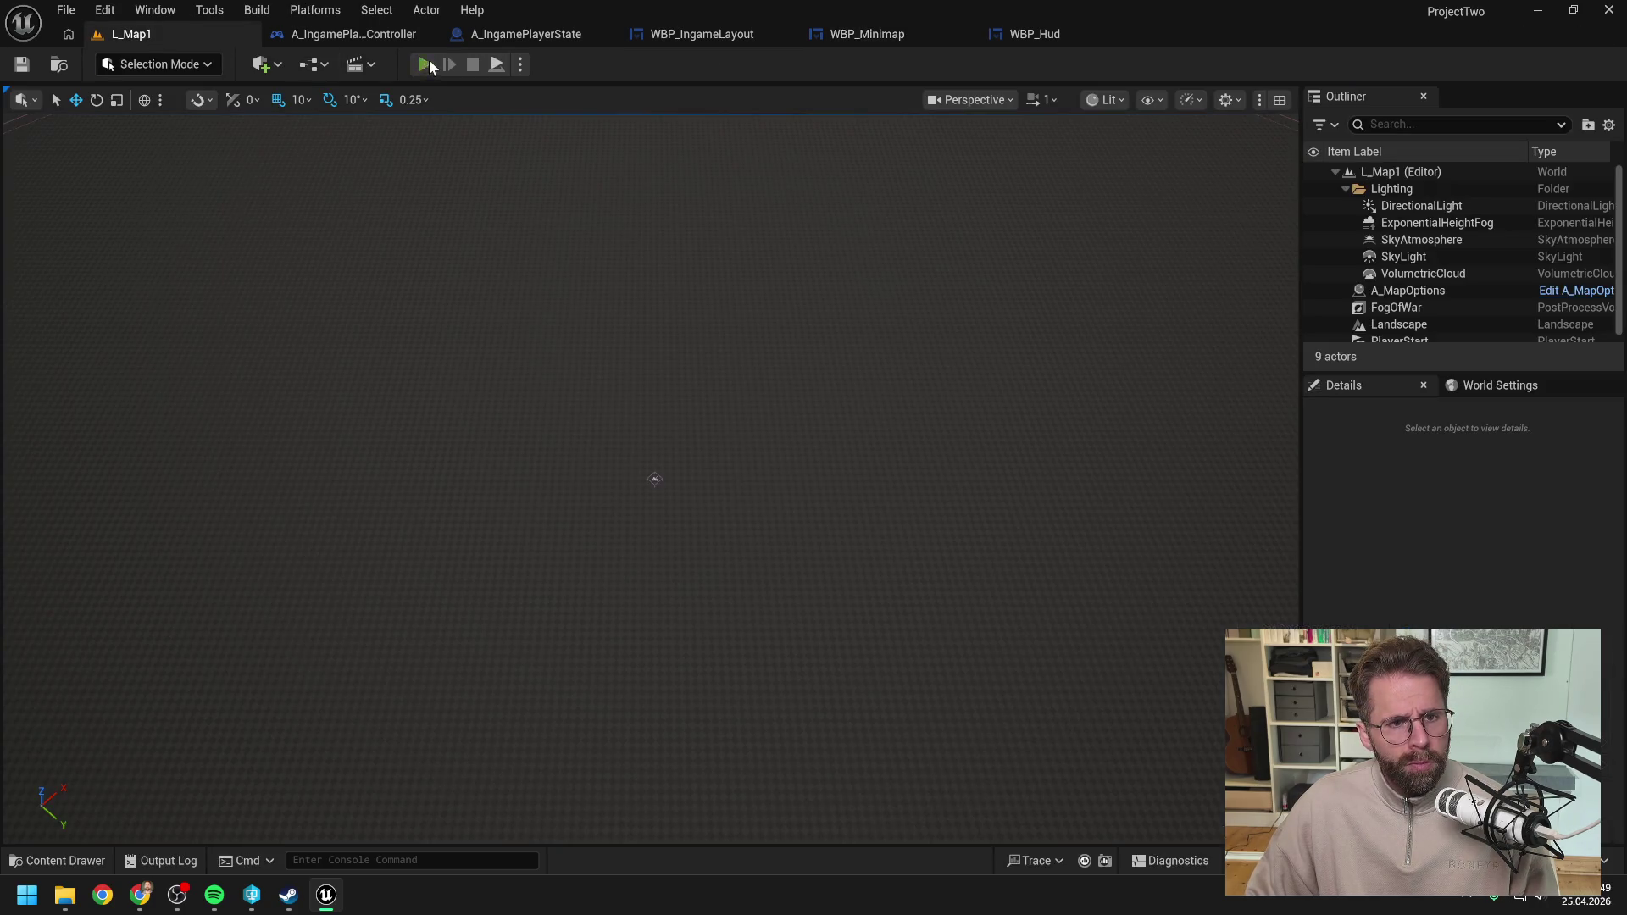
key("alt+p")
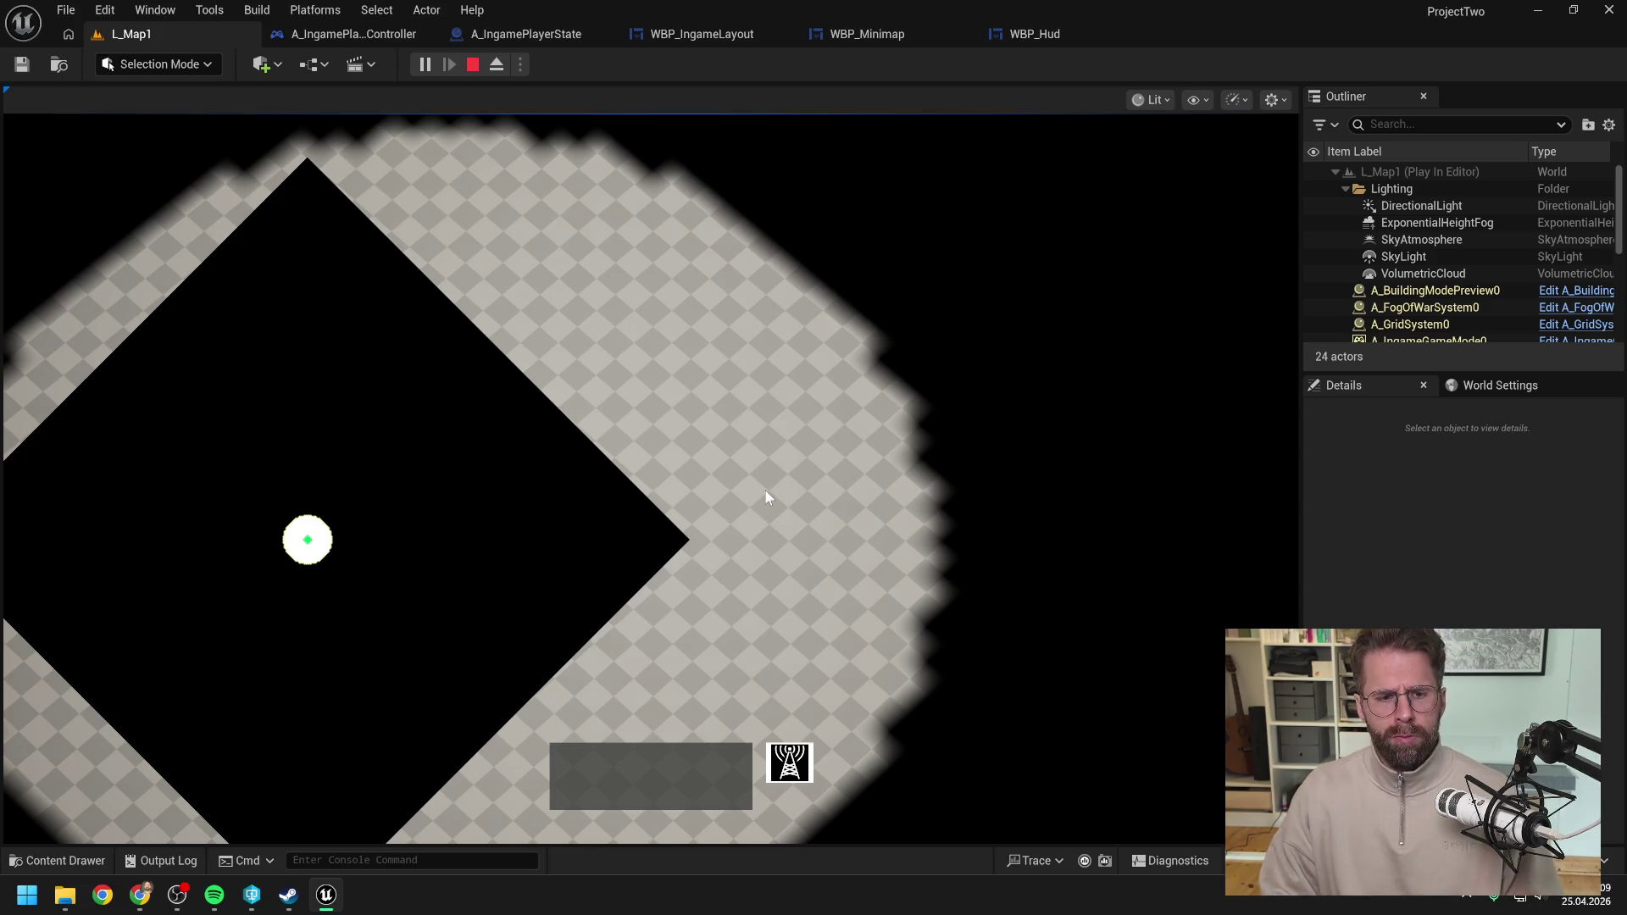
key("Escape")
mouse_move(139, 891)
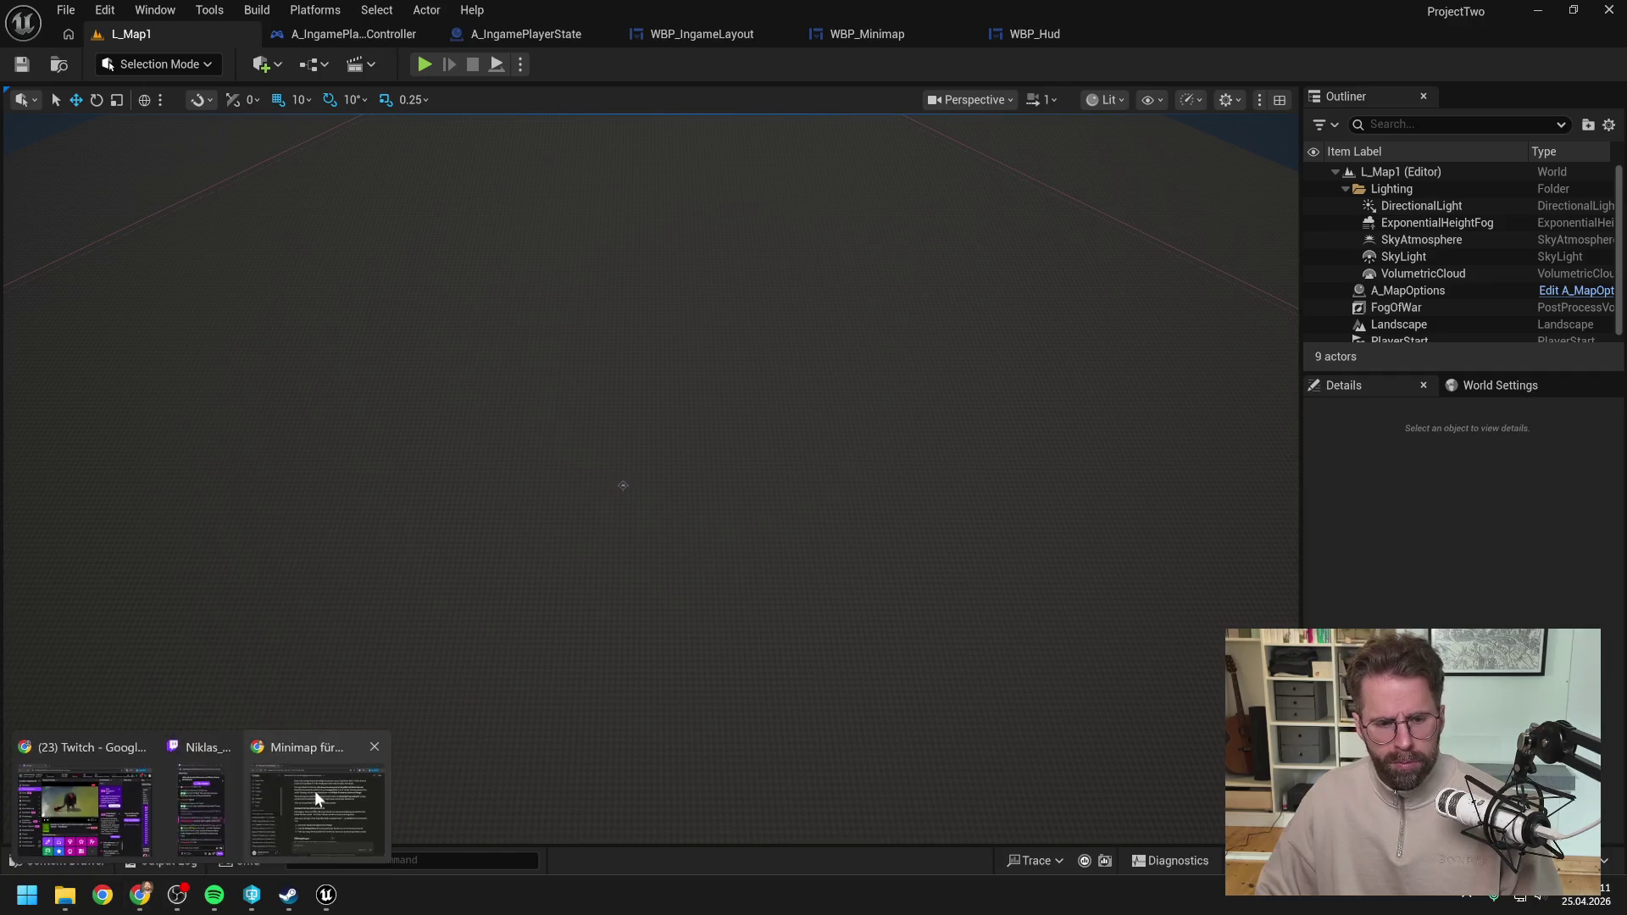
Step: Tell Claude a white layer now sits underneath and the current minimap is rotated -45°
left_click(313, 790)
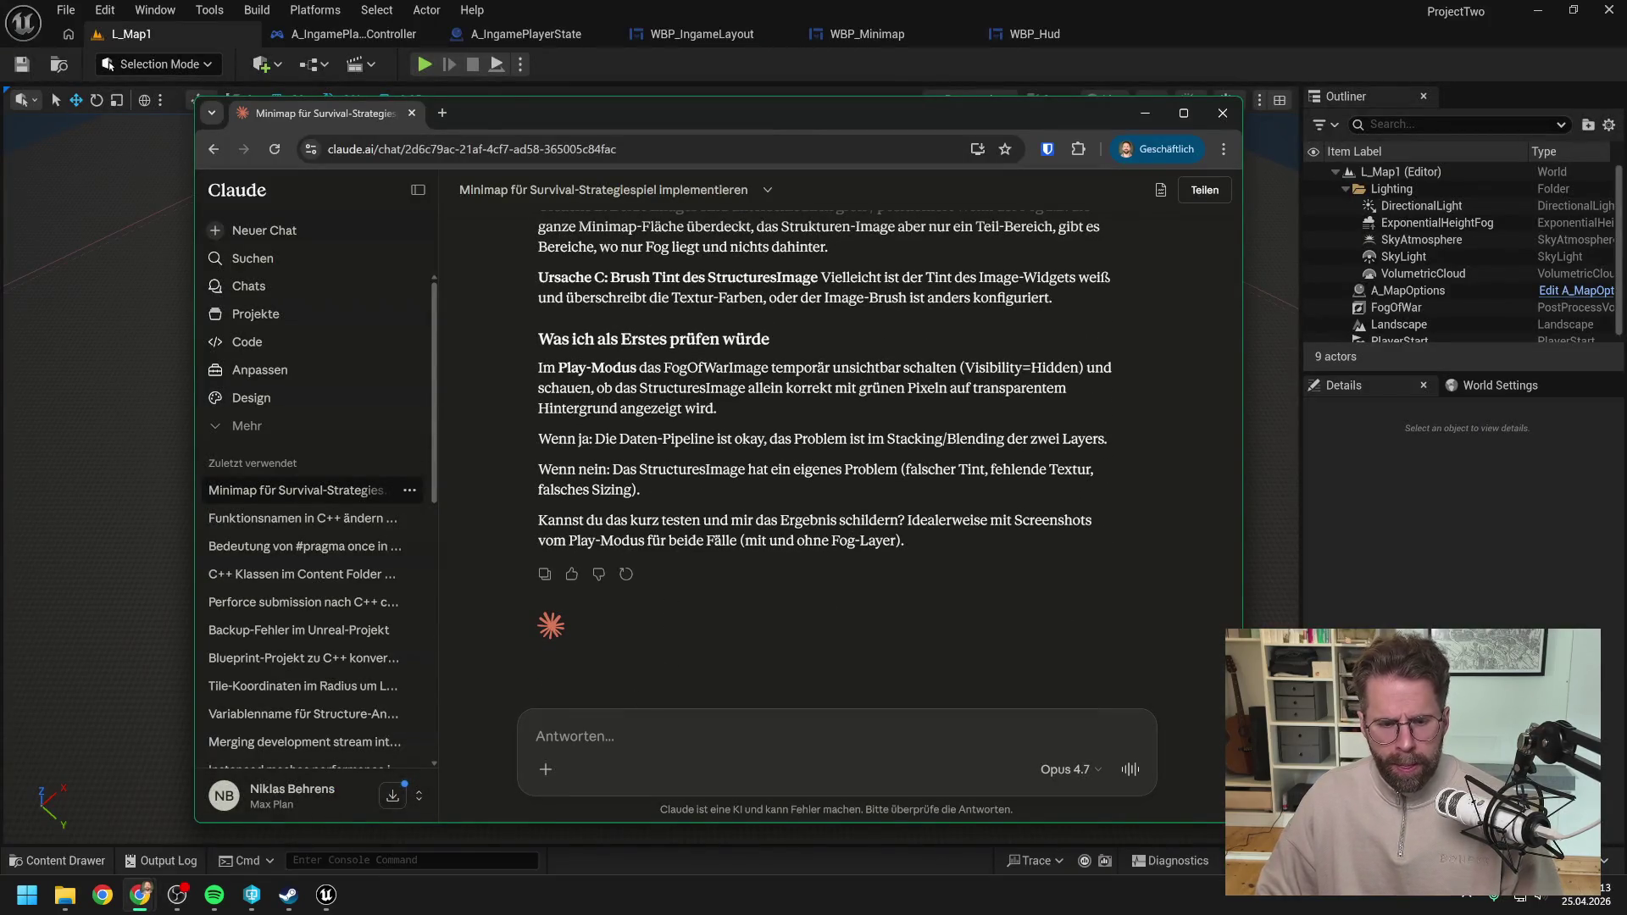
type("ah ok stim")
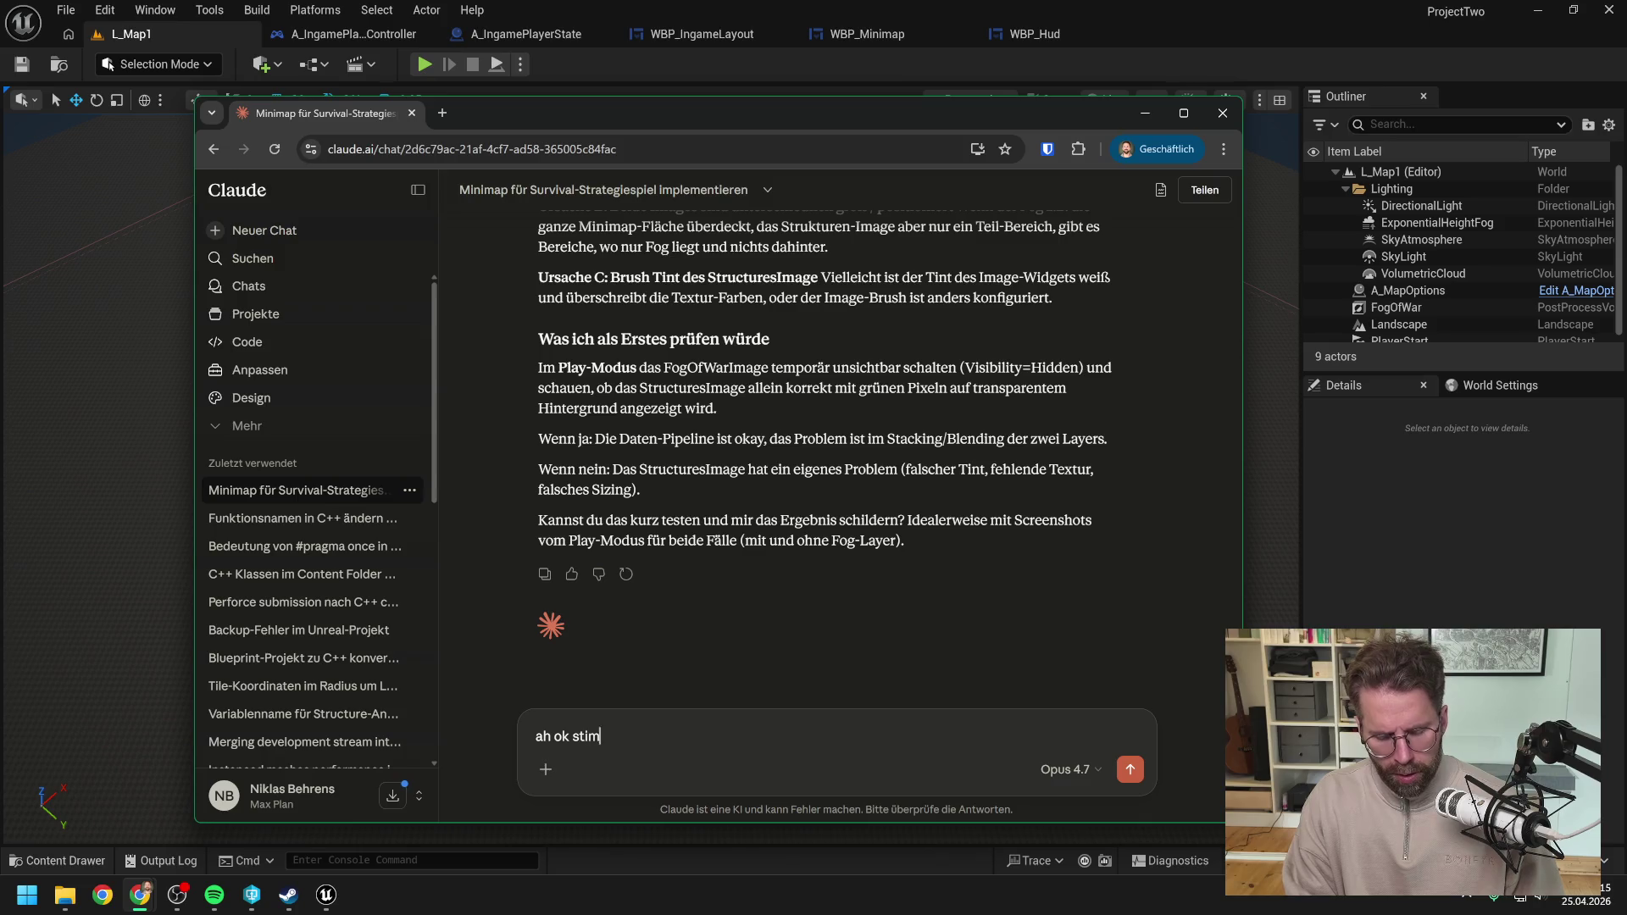
type("mt, hab nun erstm")
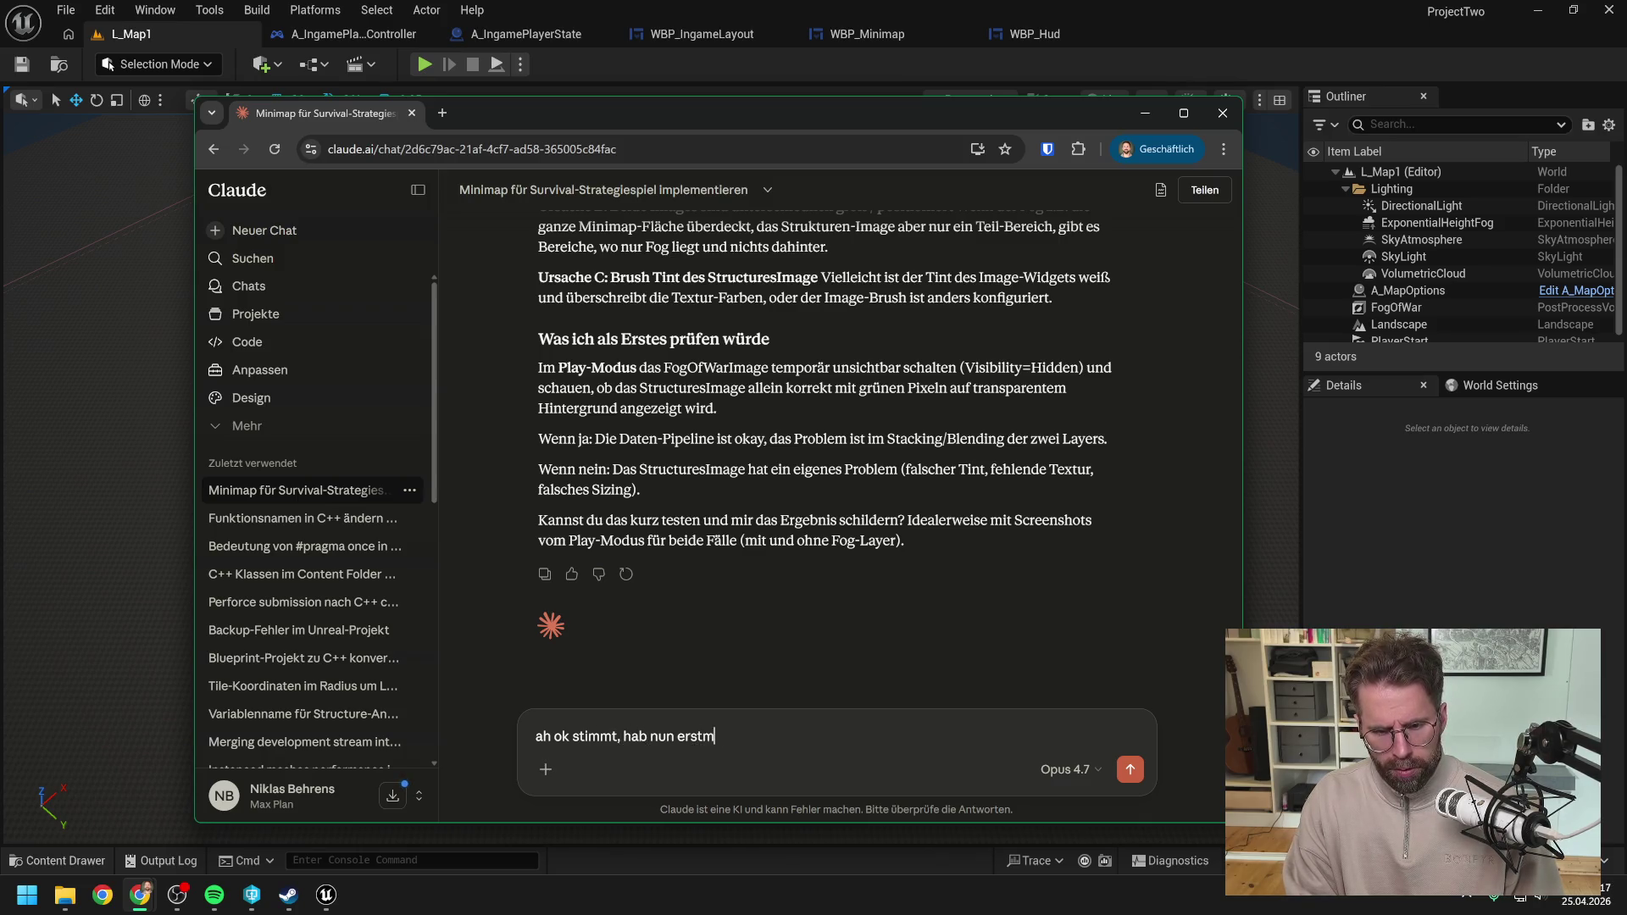
type("al noch ne ebene mit weiß drunter")
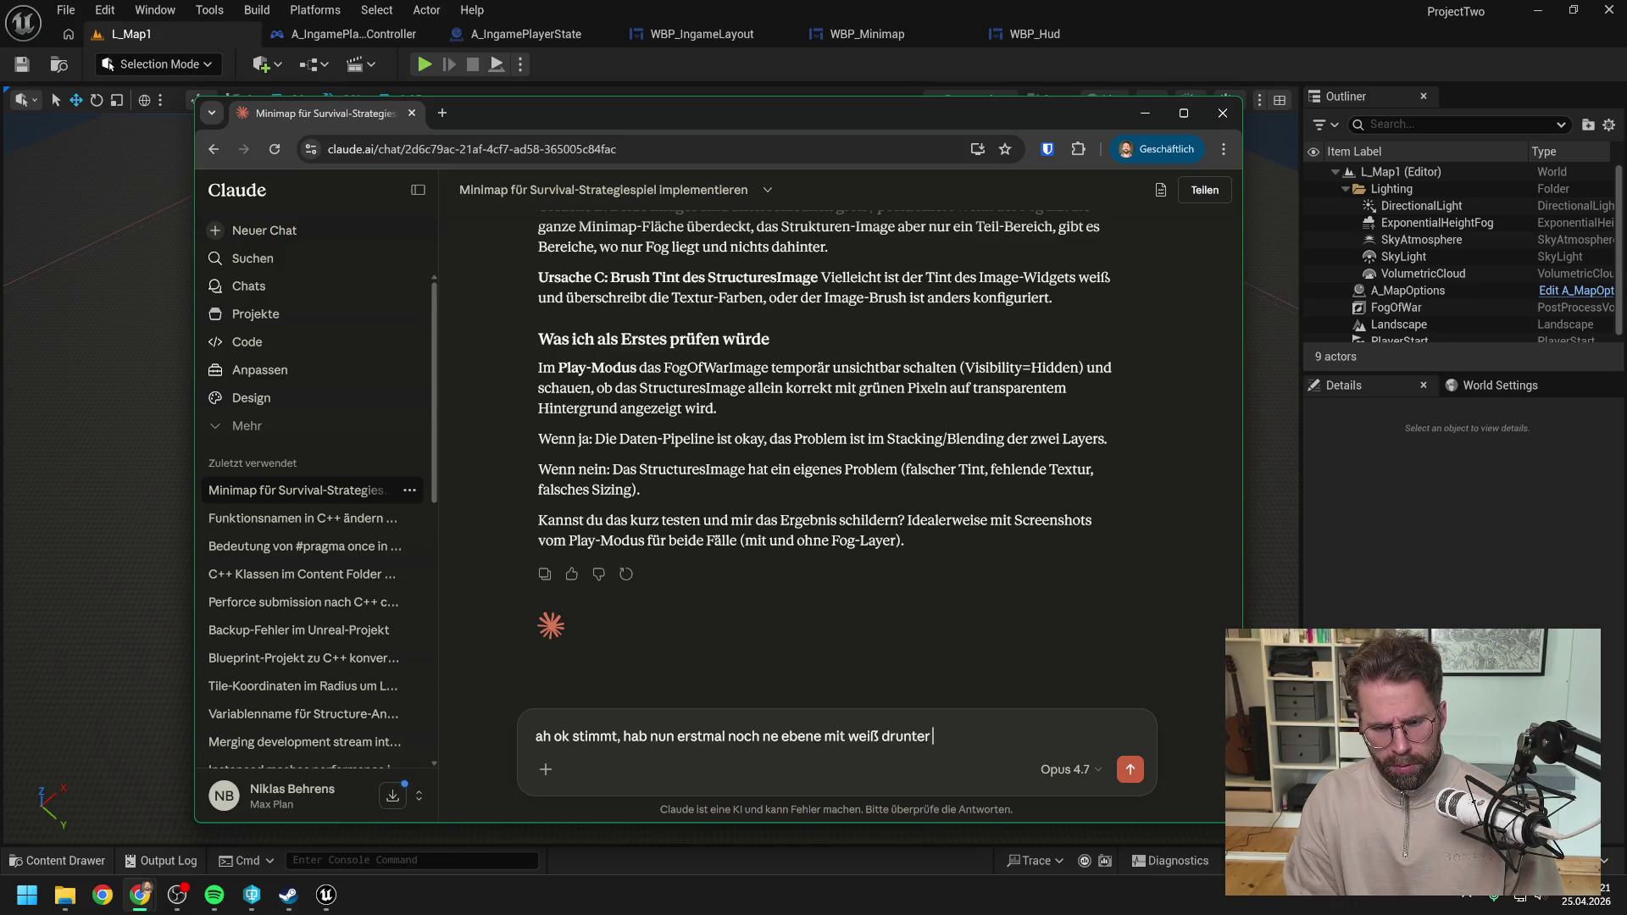
type(" gelegt.")
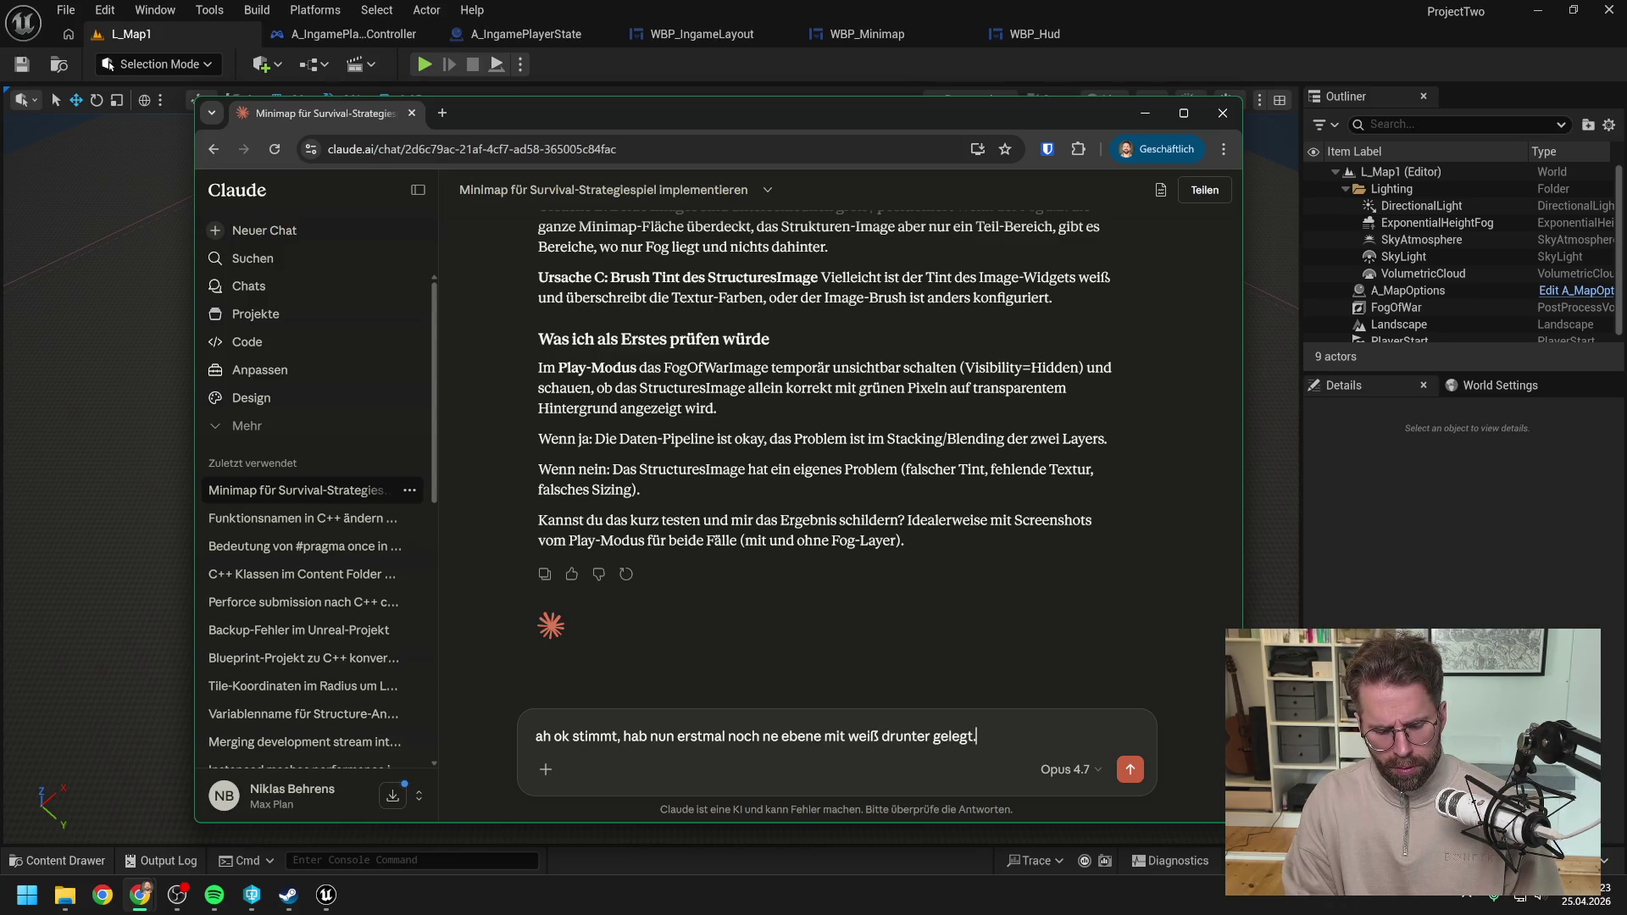
type(" Hier ")
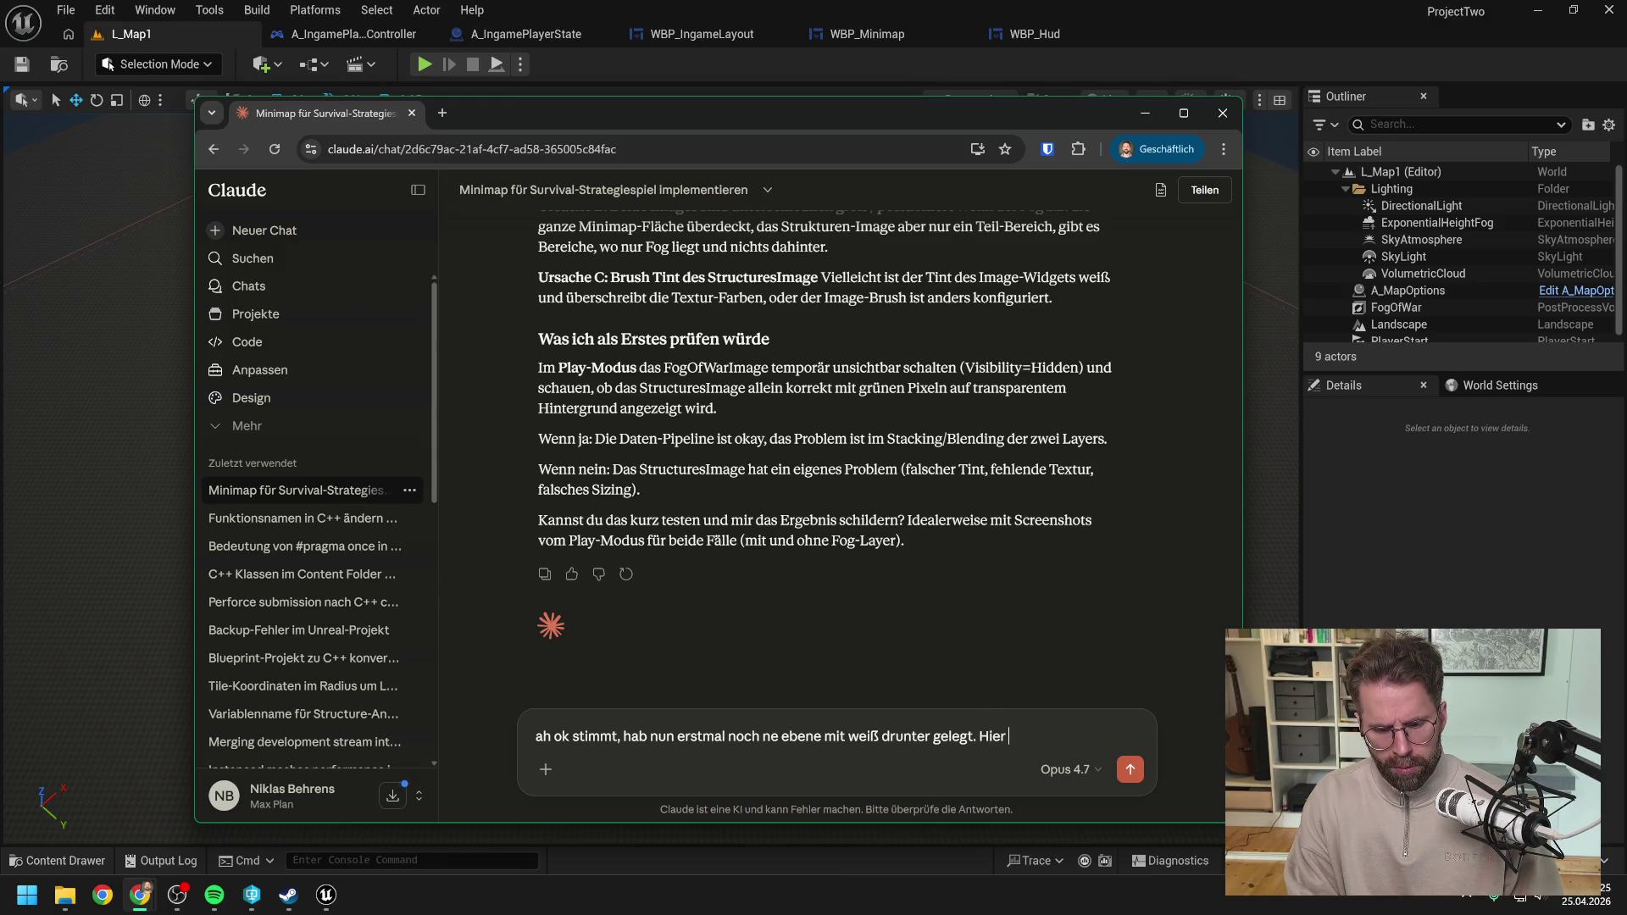
type("das aktuelle E")
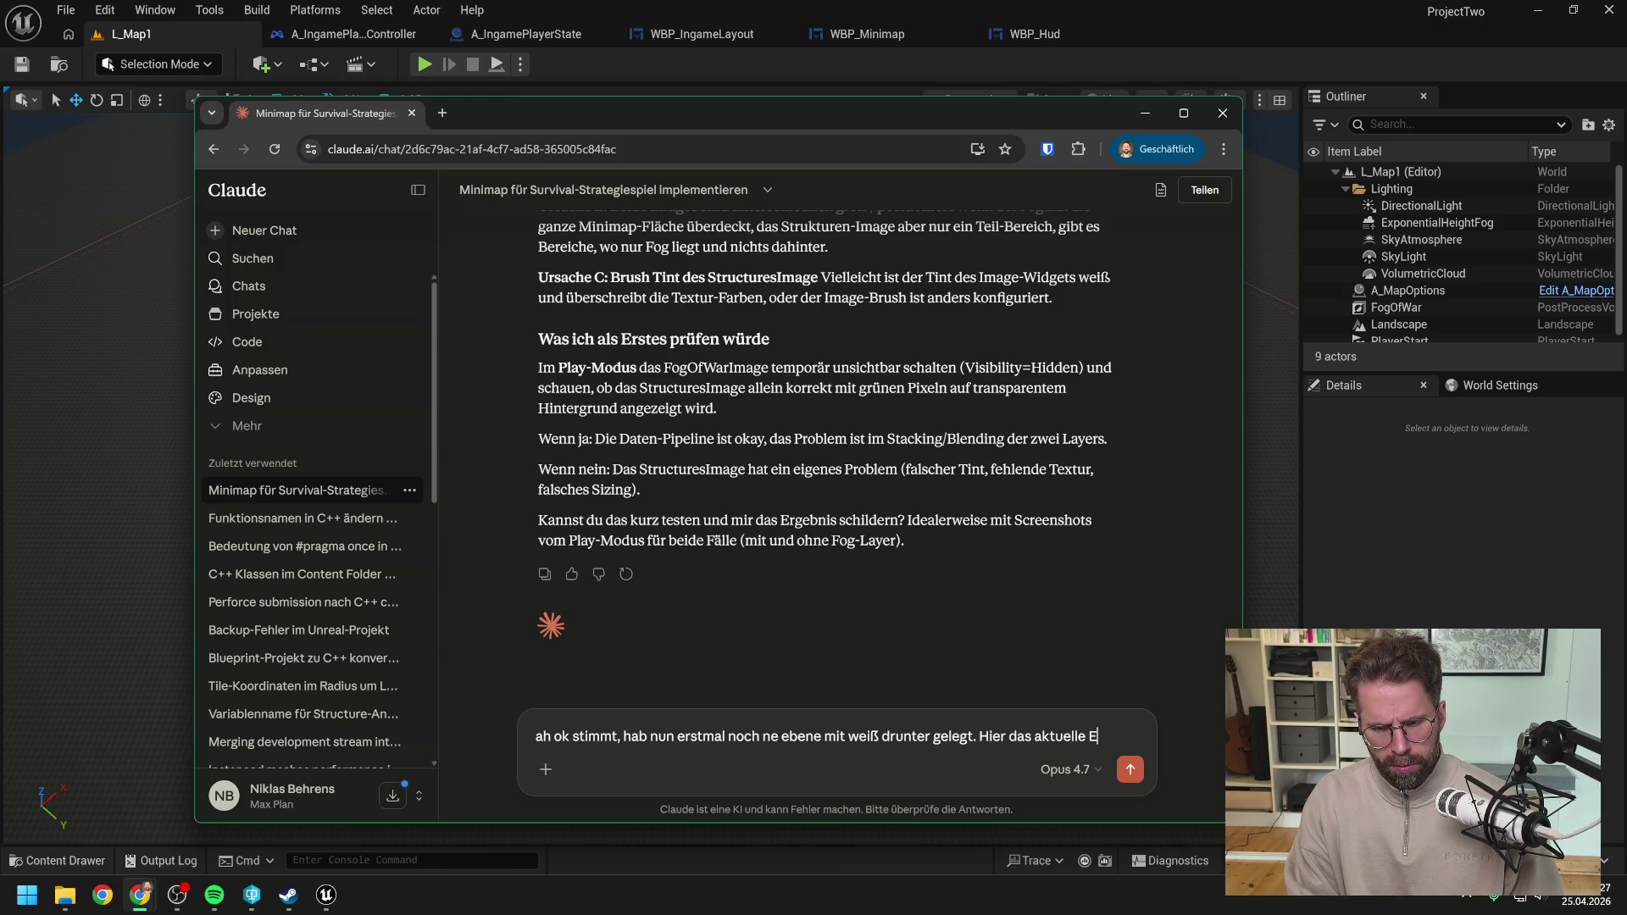
type("rgebnis")
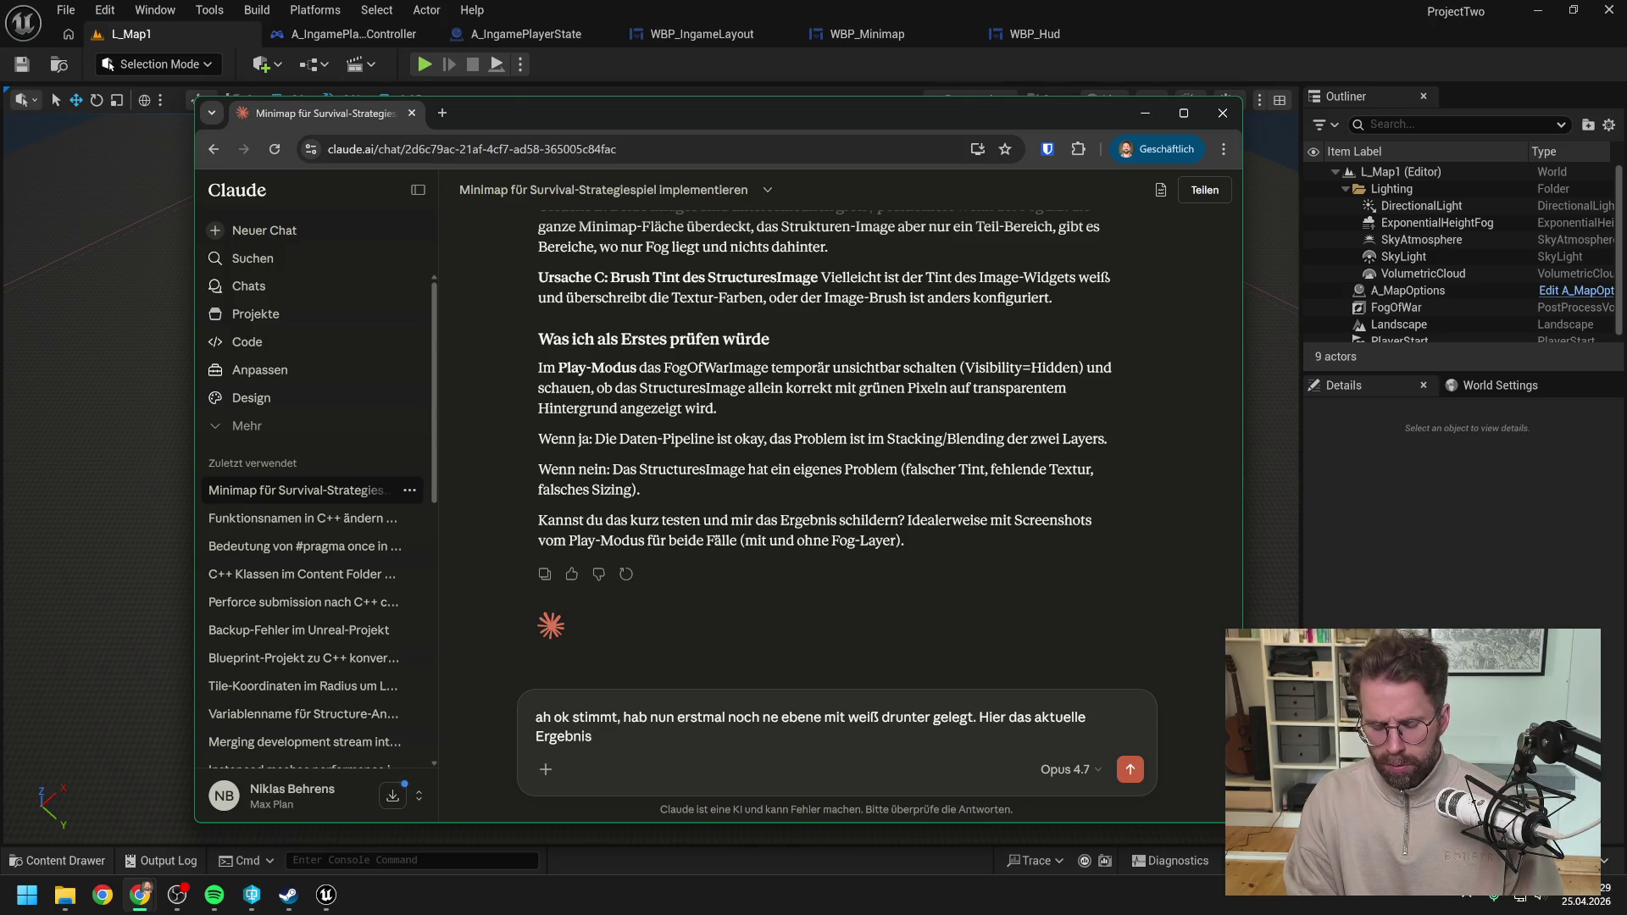
type(" (hab die ")
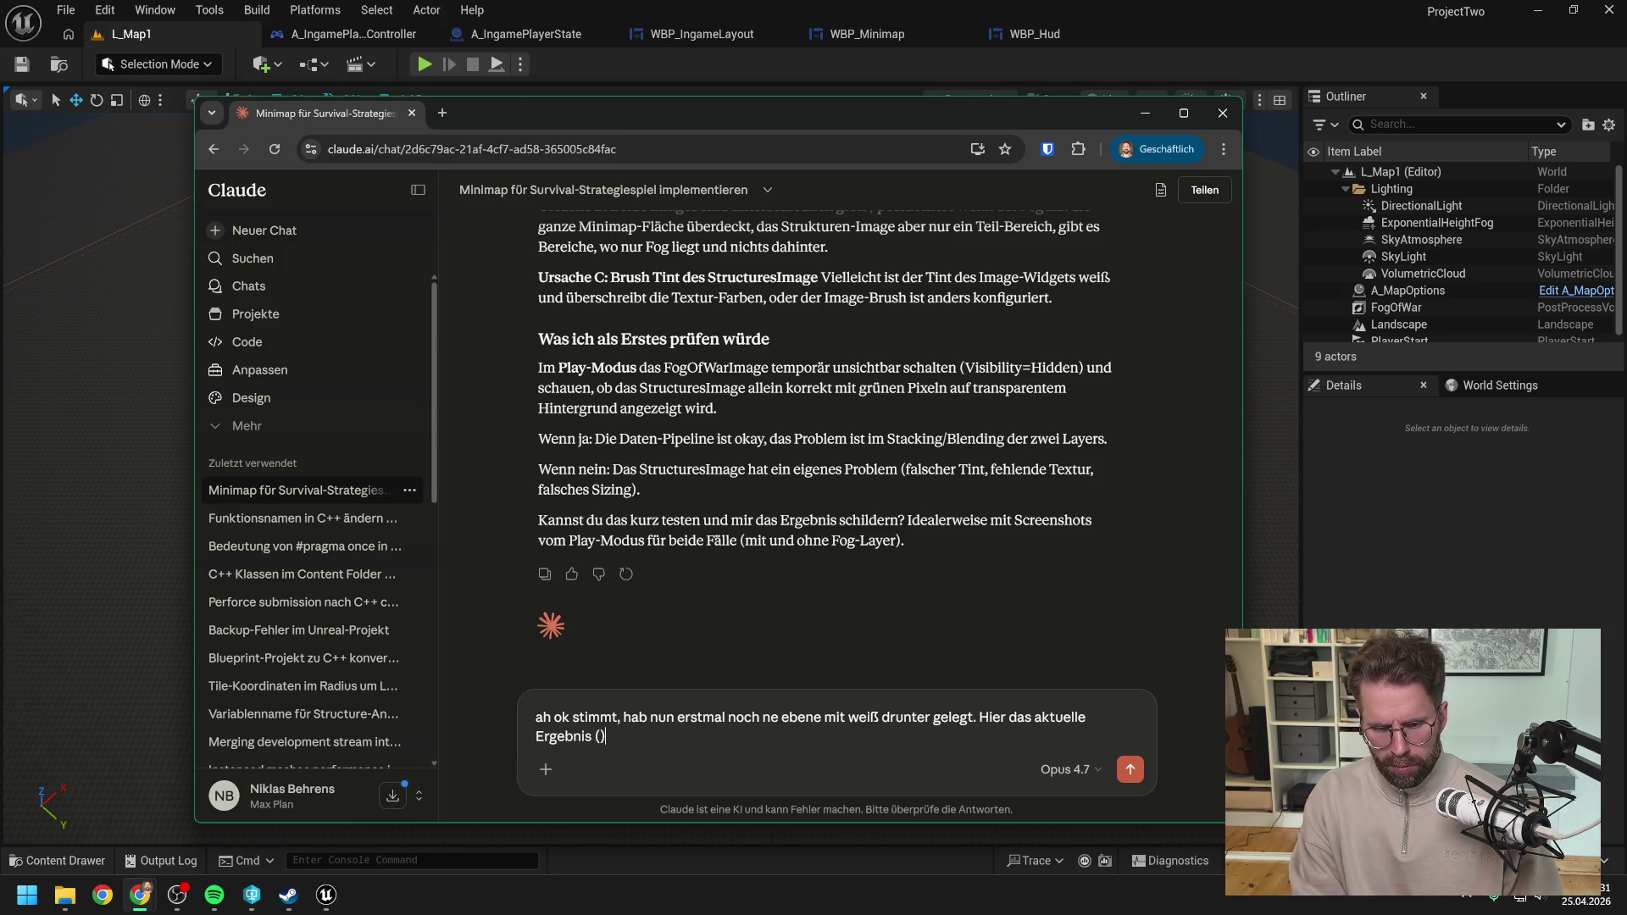
type("Minimap berew")
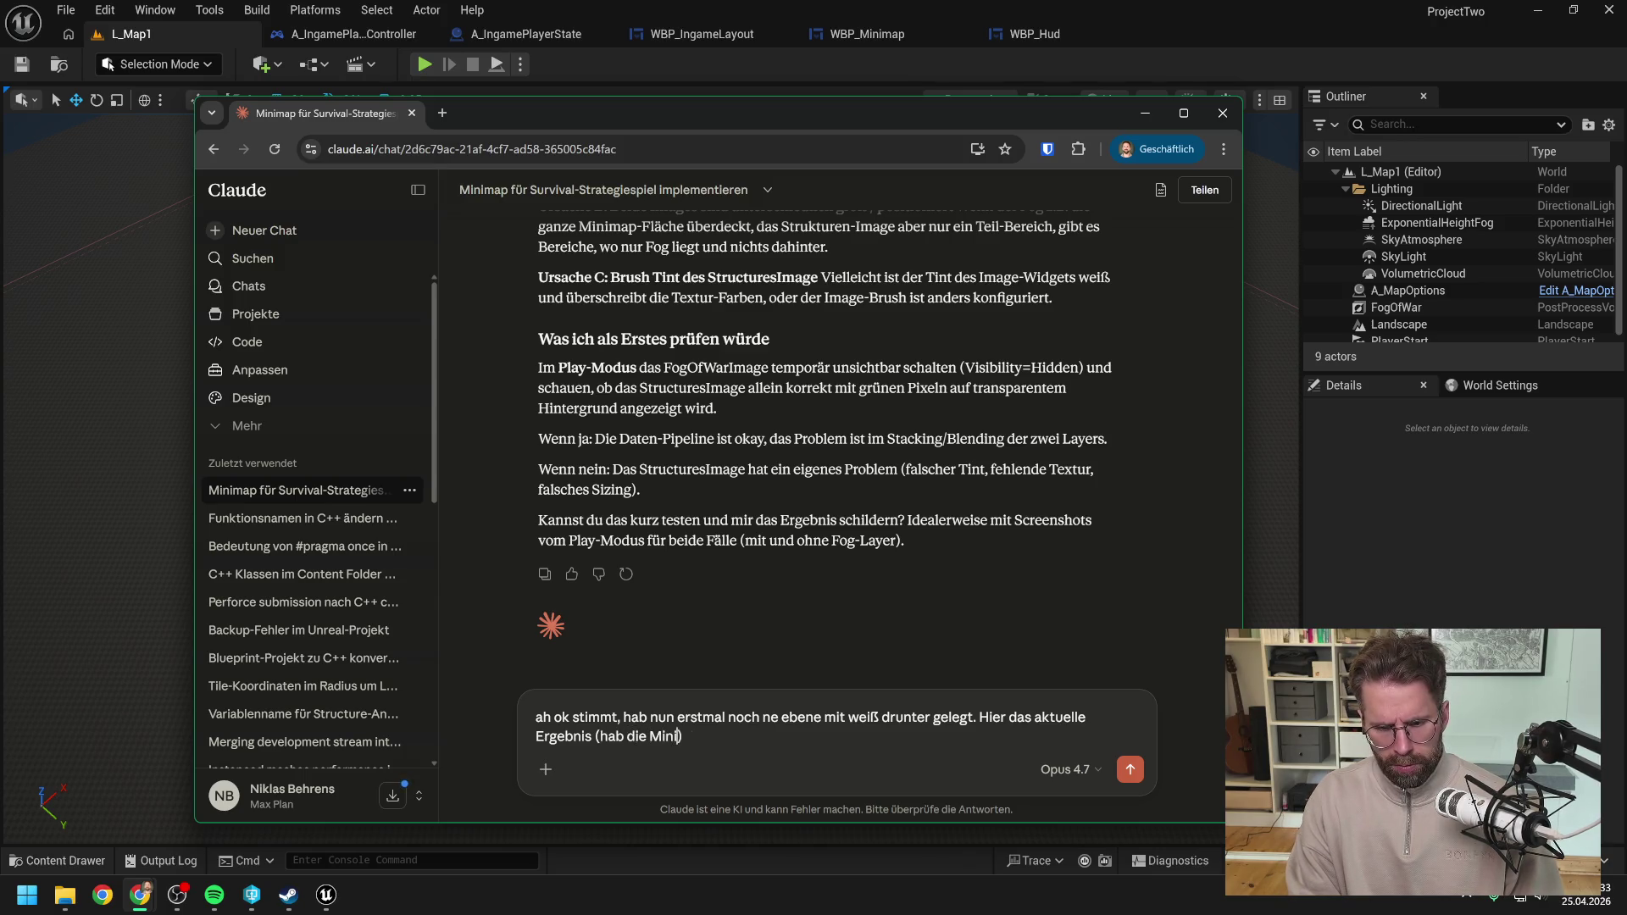
key("BackSpace")
type("its um")
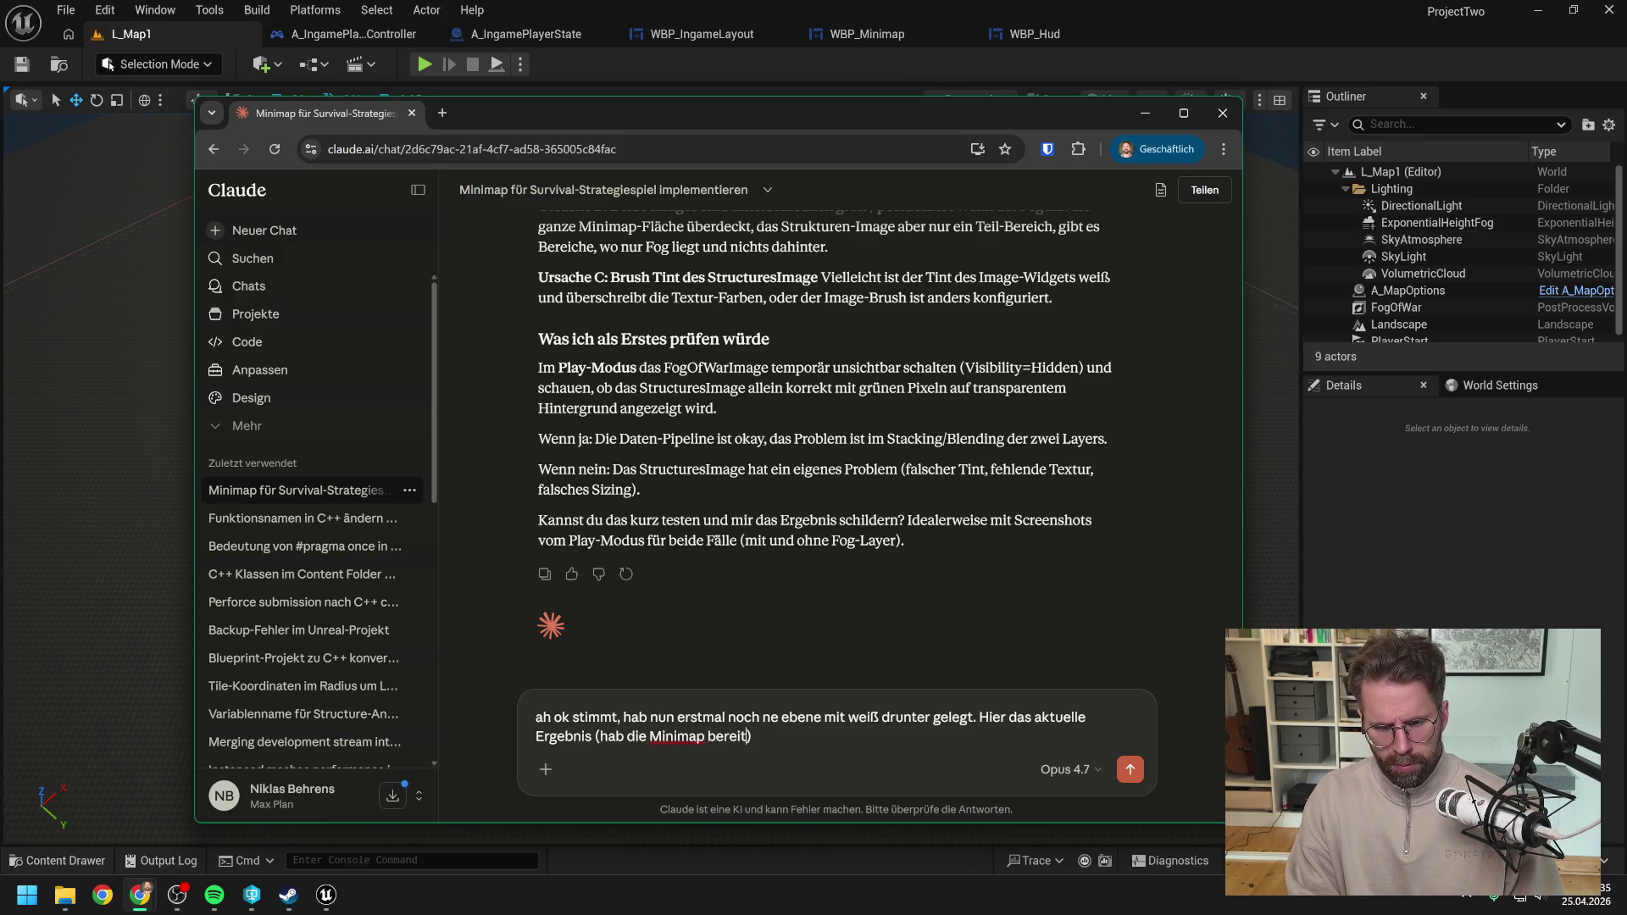
type("-")
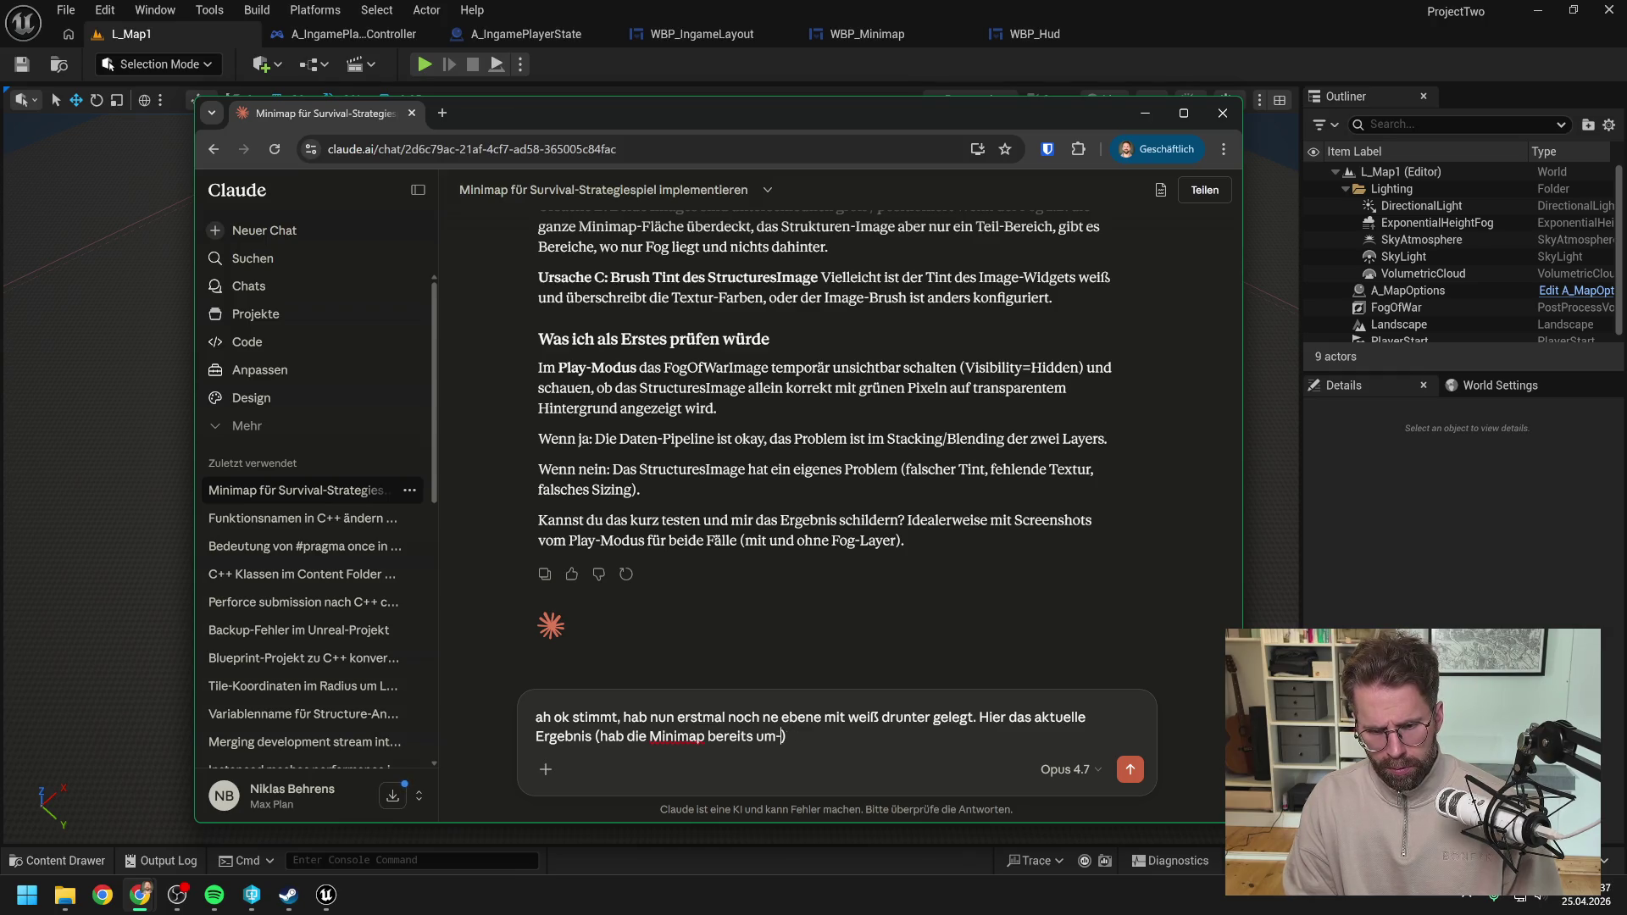
type(" -45")
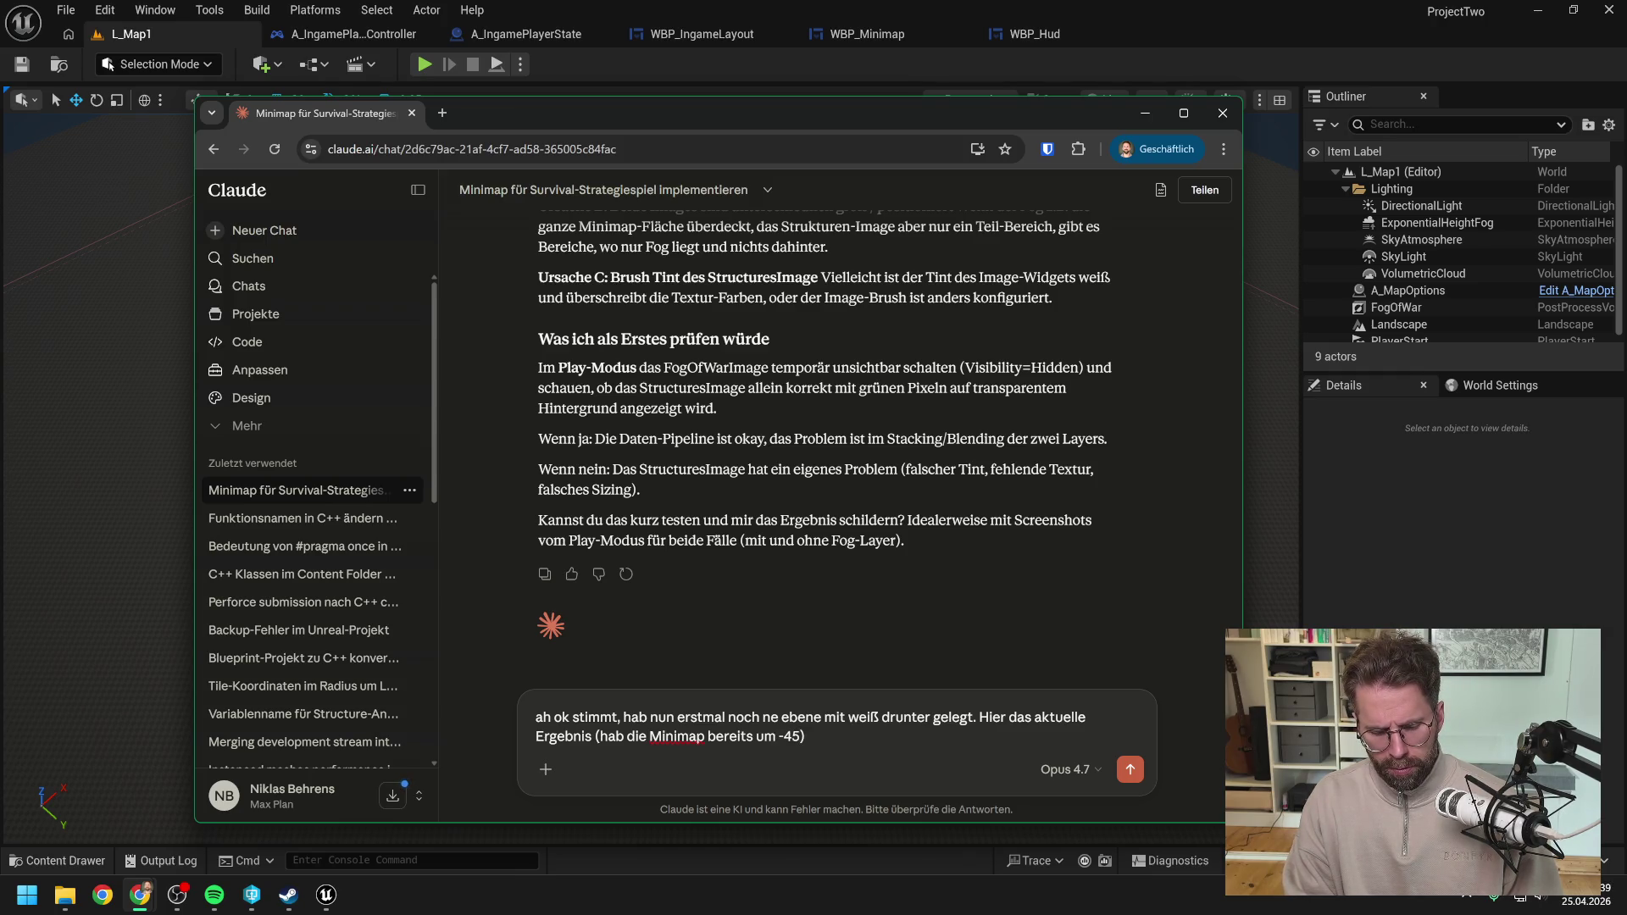
type("° gedreht.")
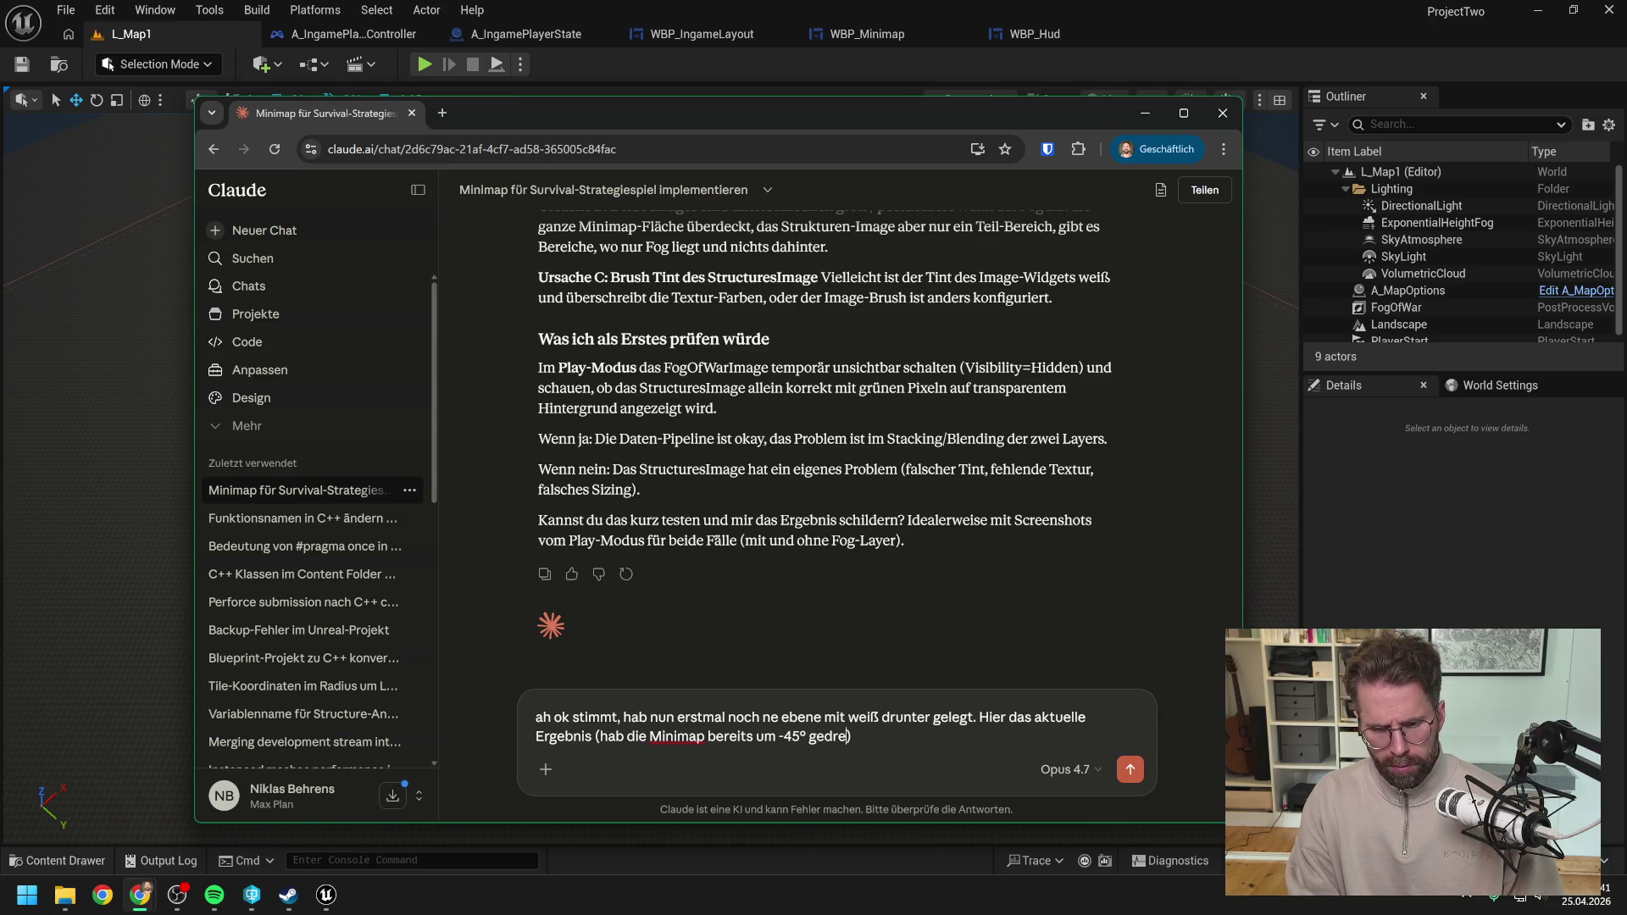
key("BackSpace")
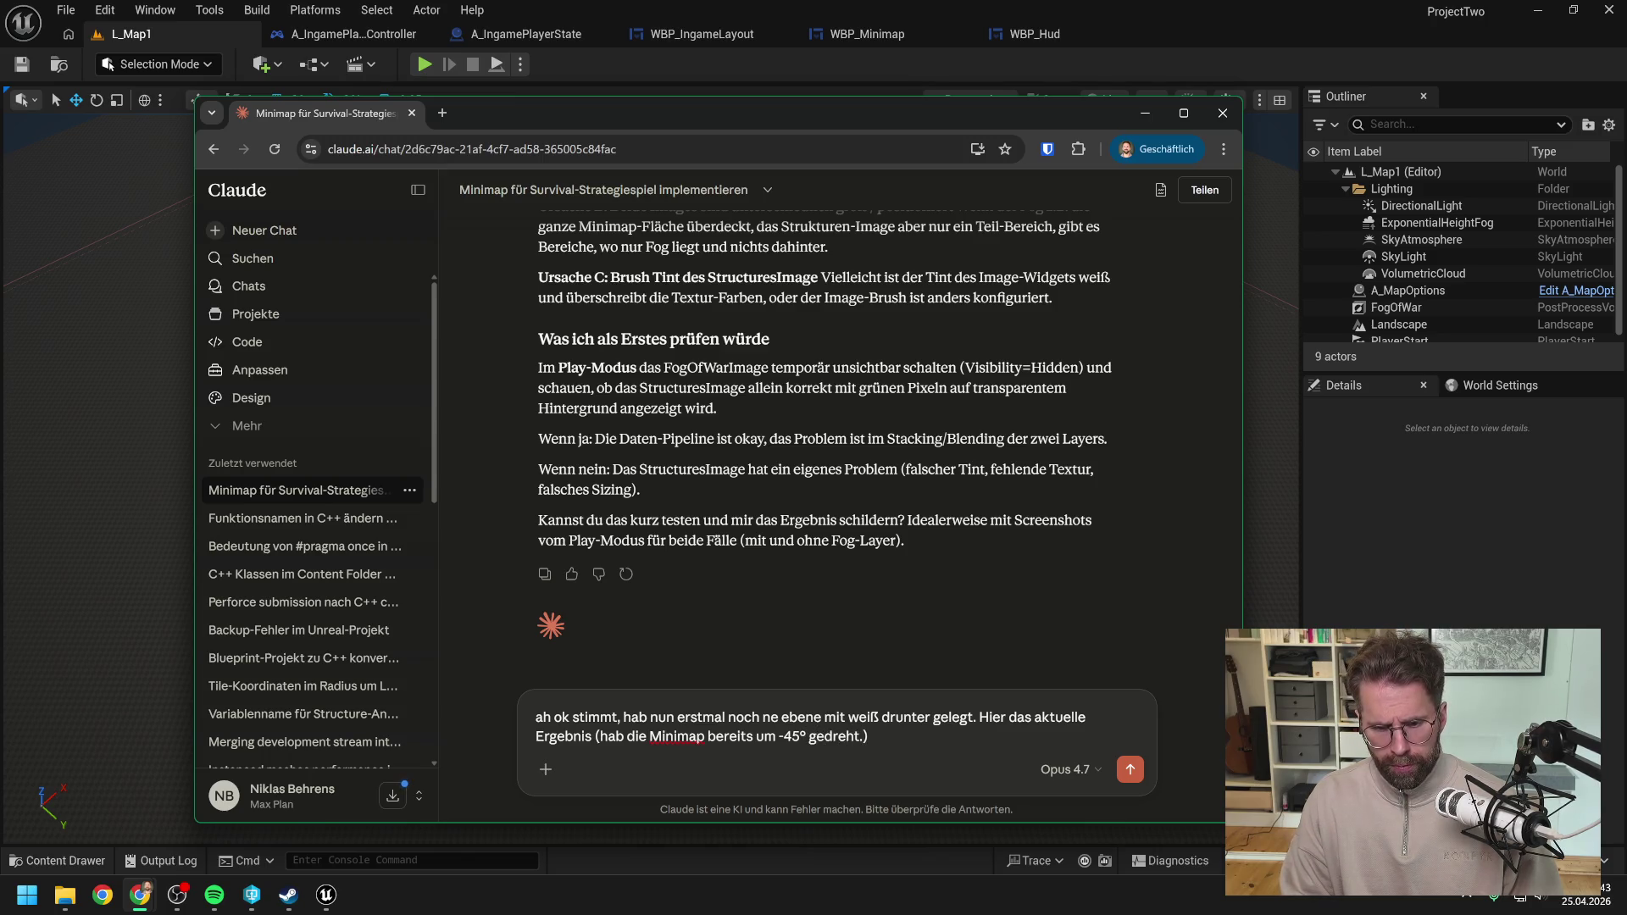
key("BackSpace")
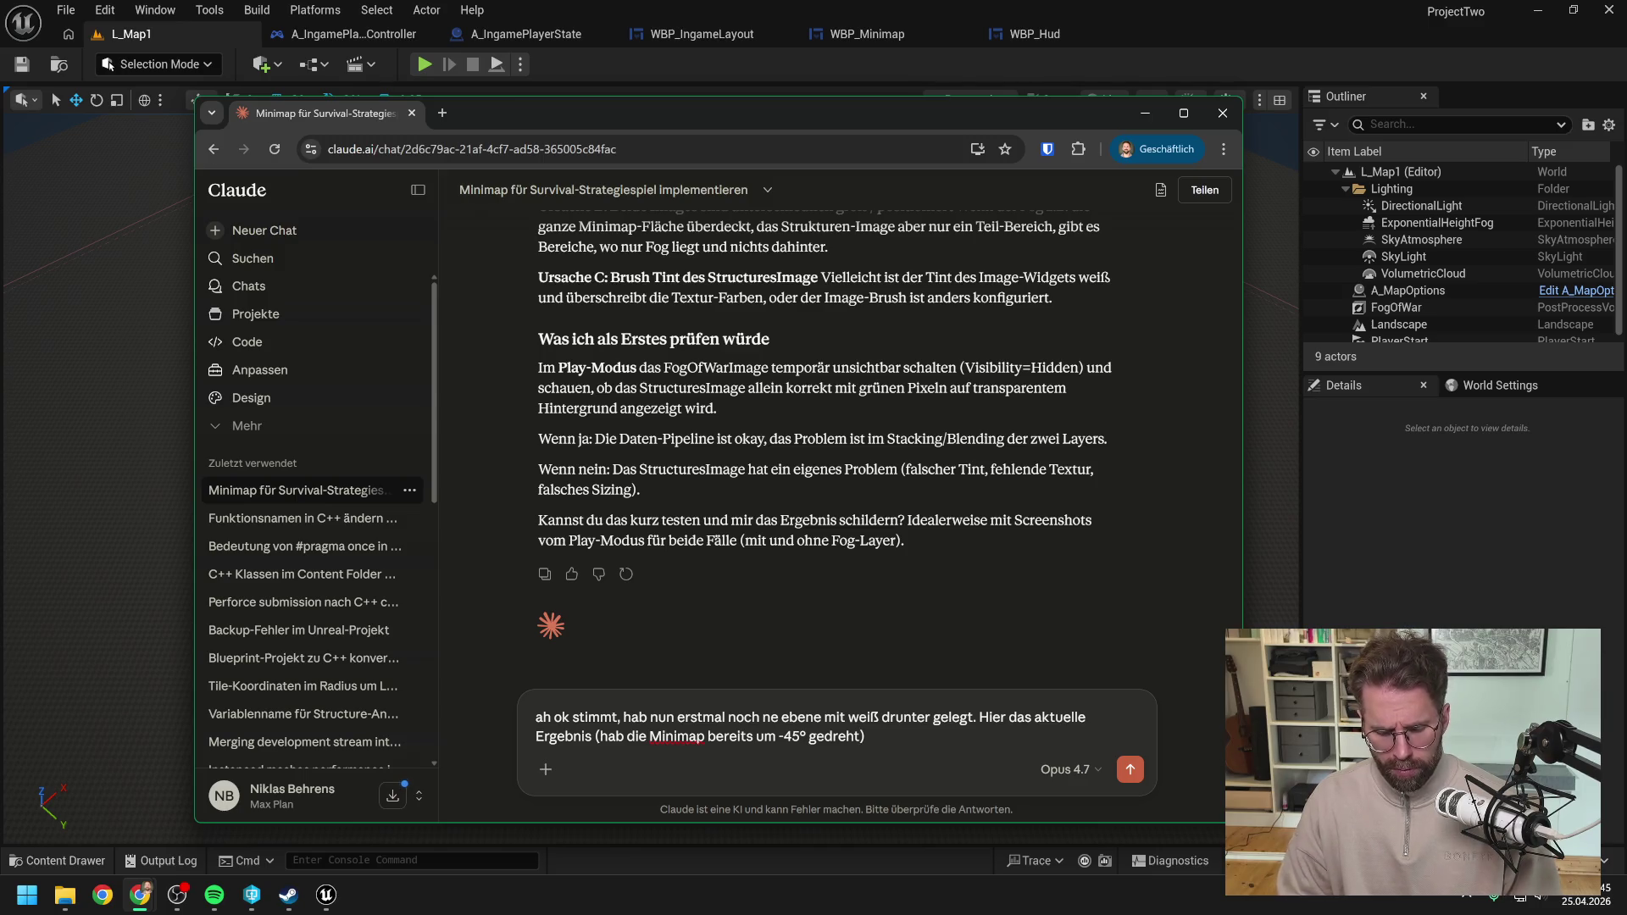
type(".")
key("shift+Return")
key("shift+Return")
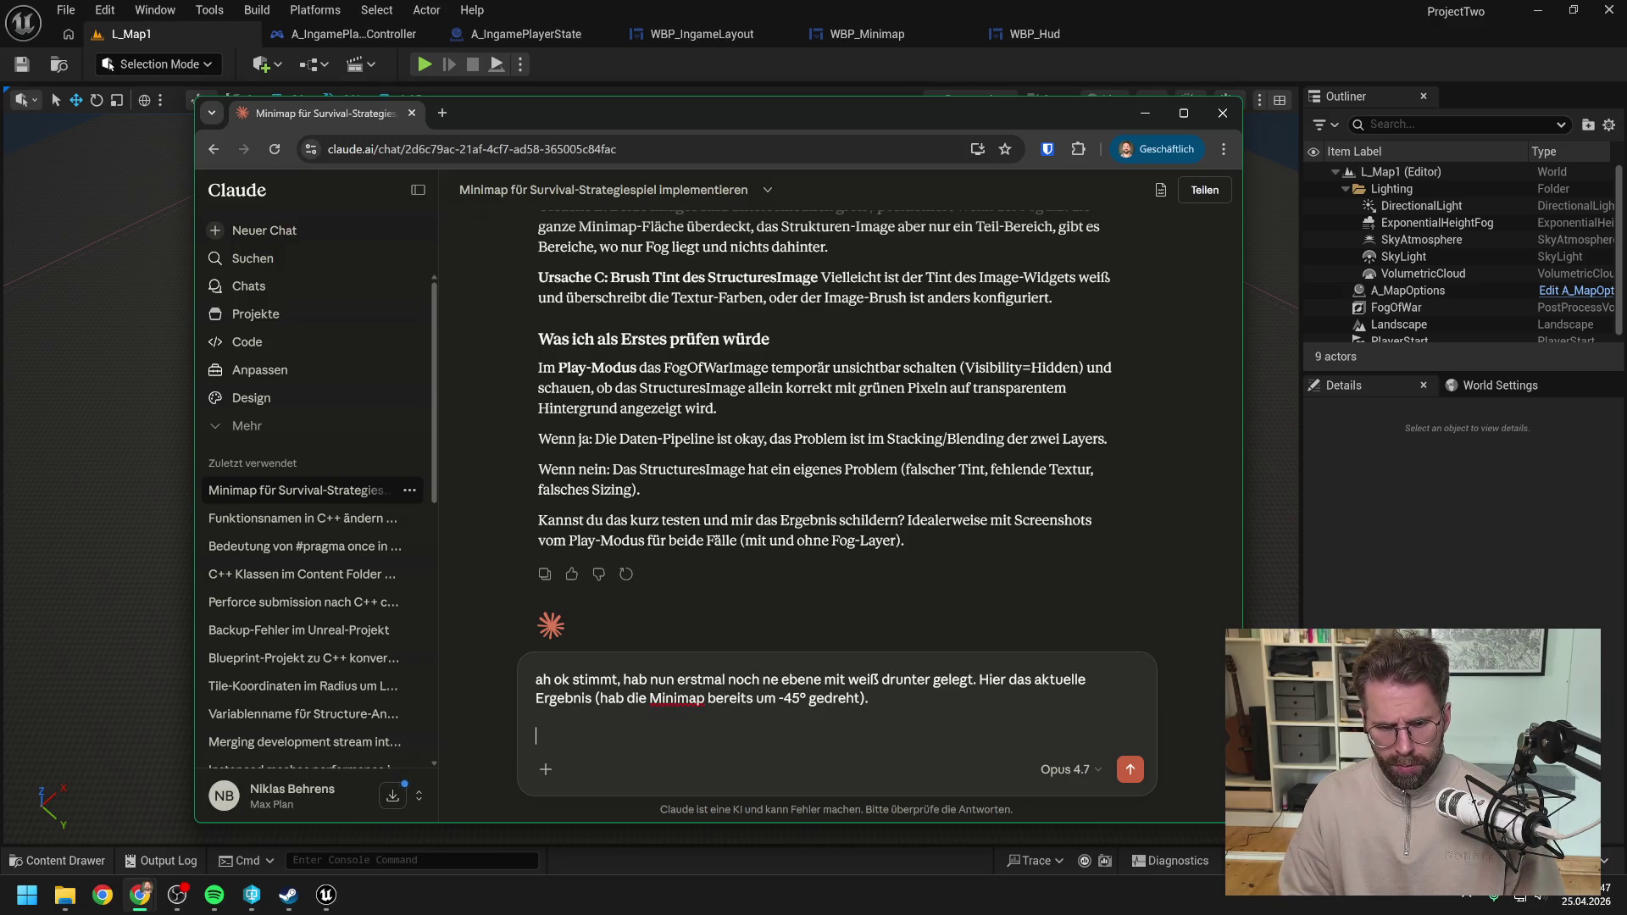
Step: Ask about a yellow pixel edge between revealed and hidden, attach the screenshot, and send
type("S")
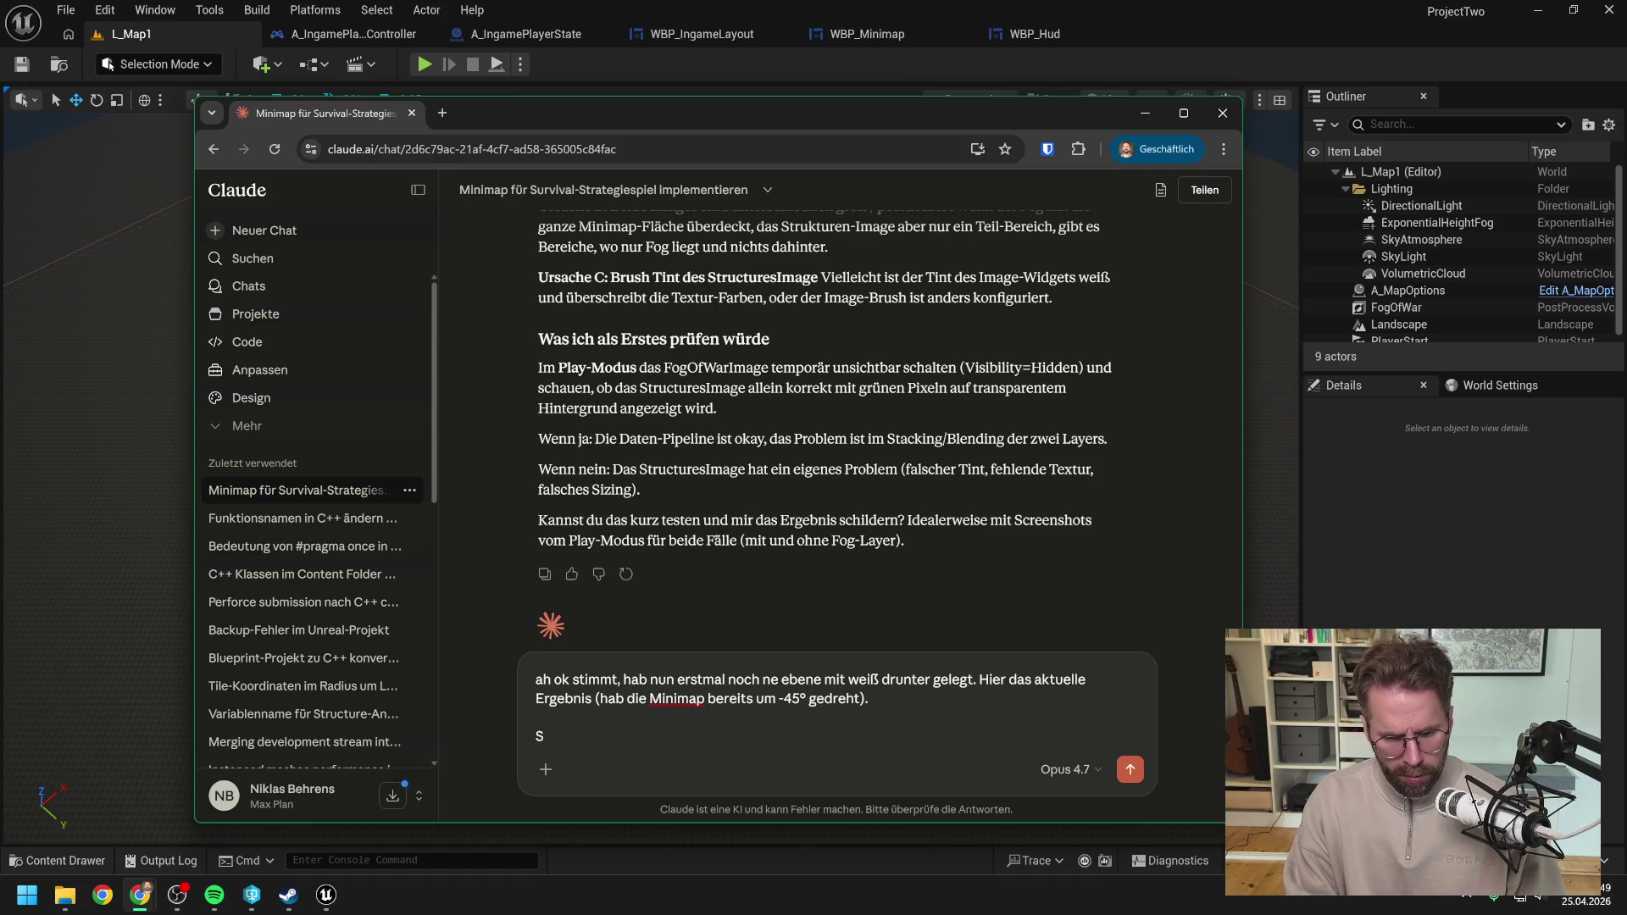
type("Kommt ")
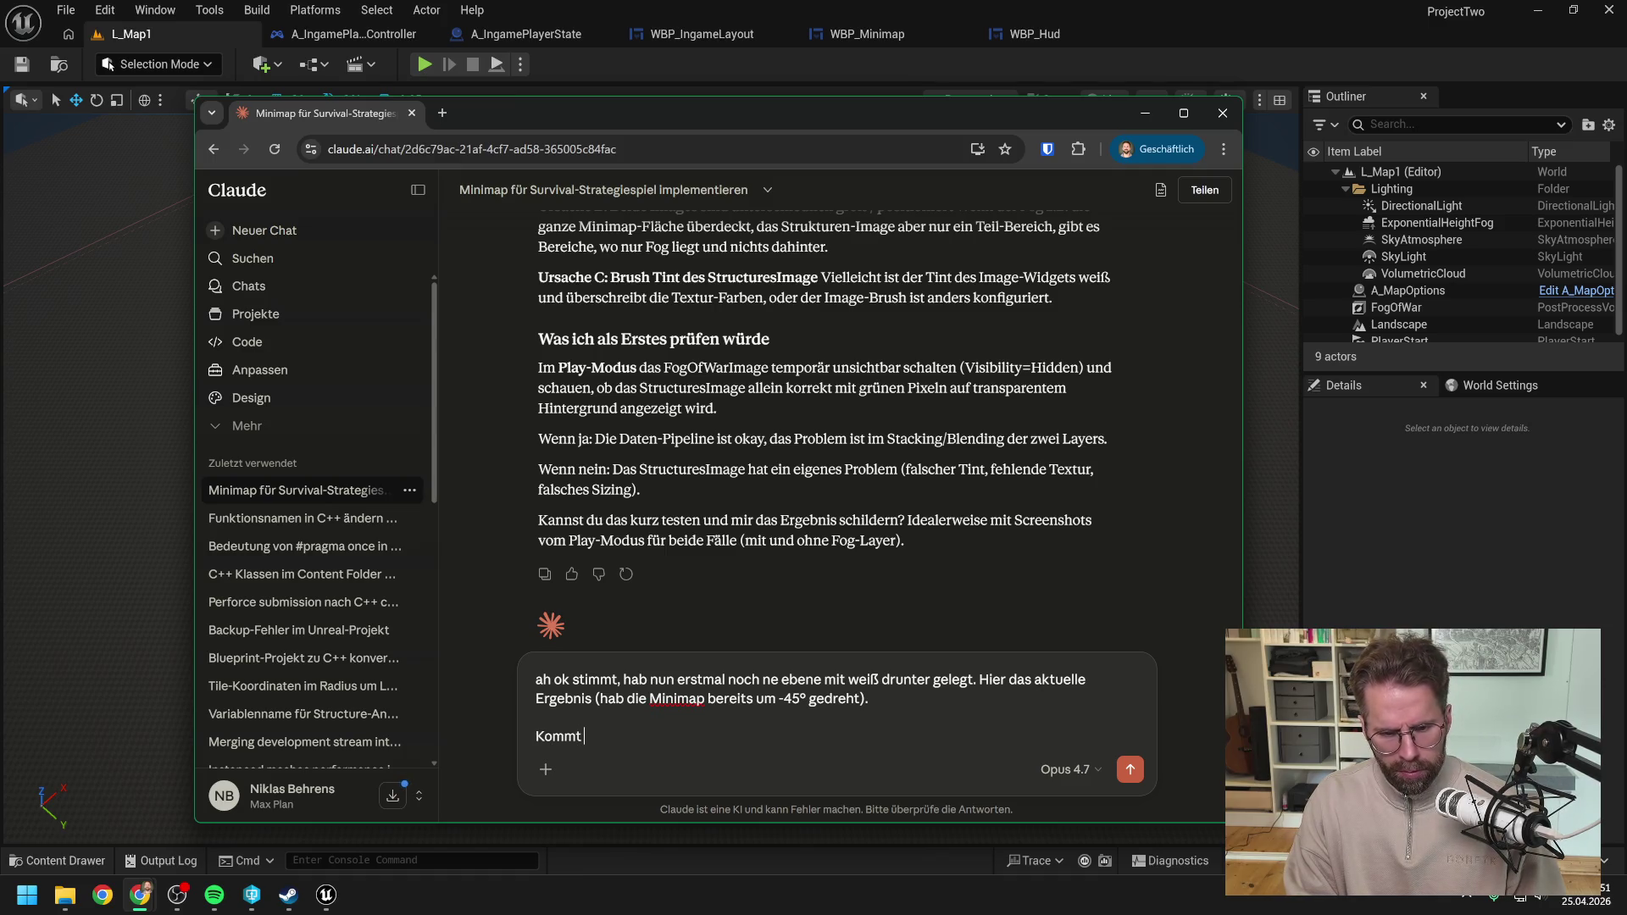
type("es mir nur so ")
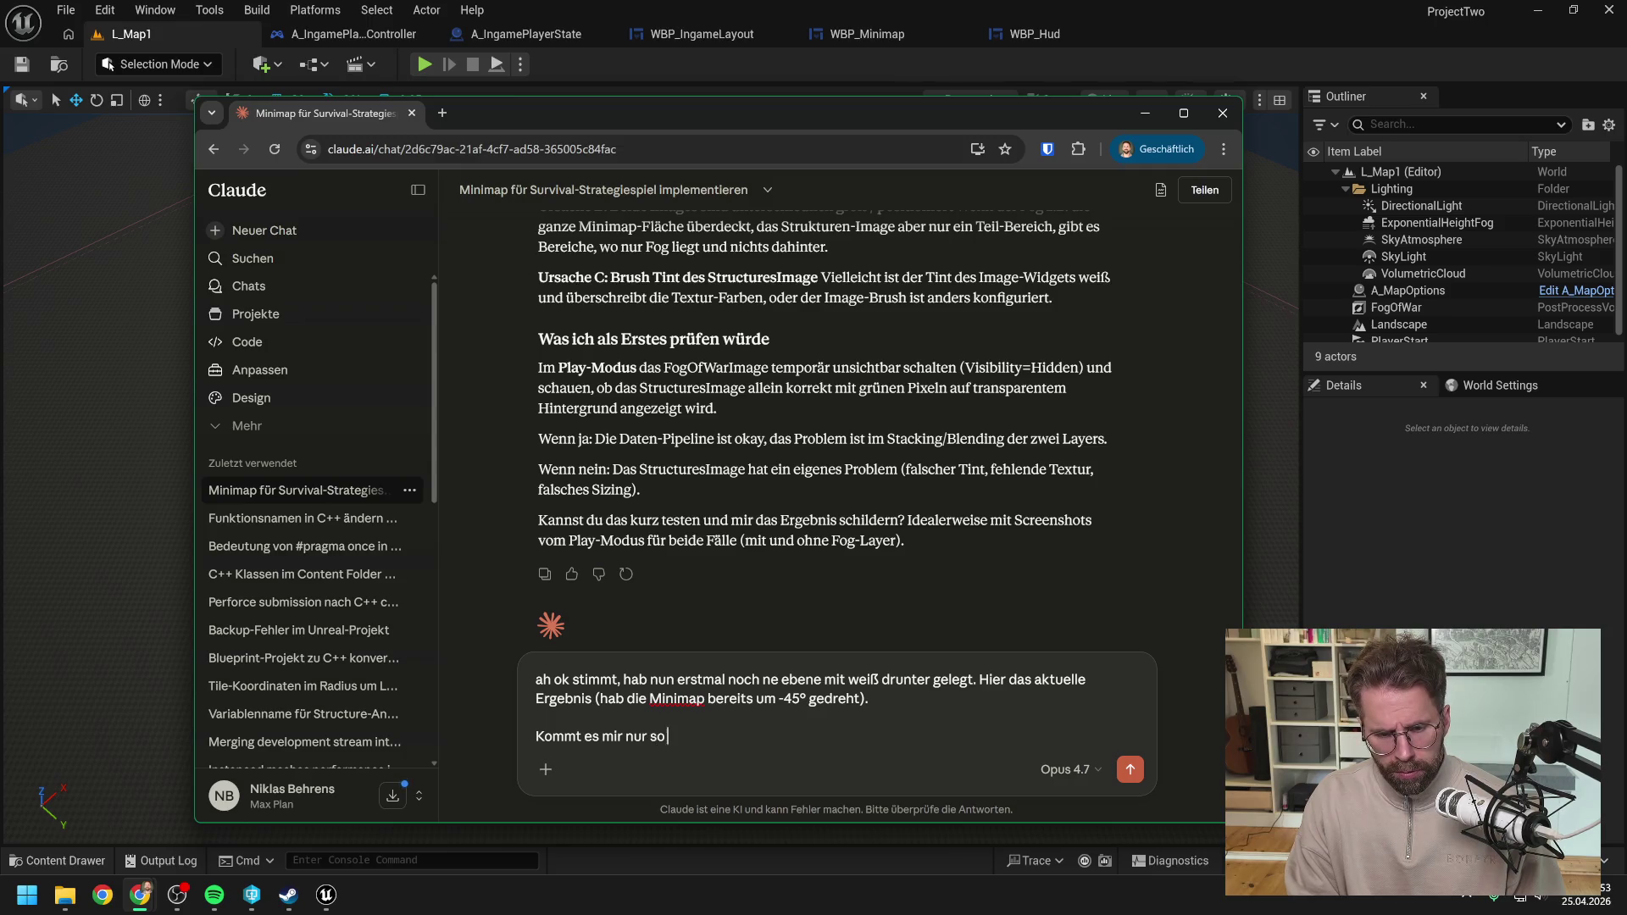
type("vor oder sehen wir n")
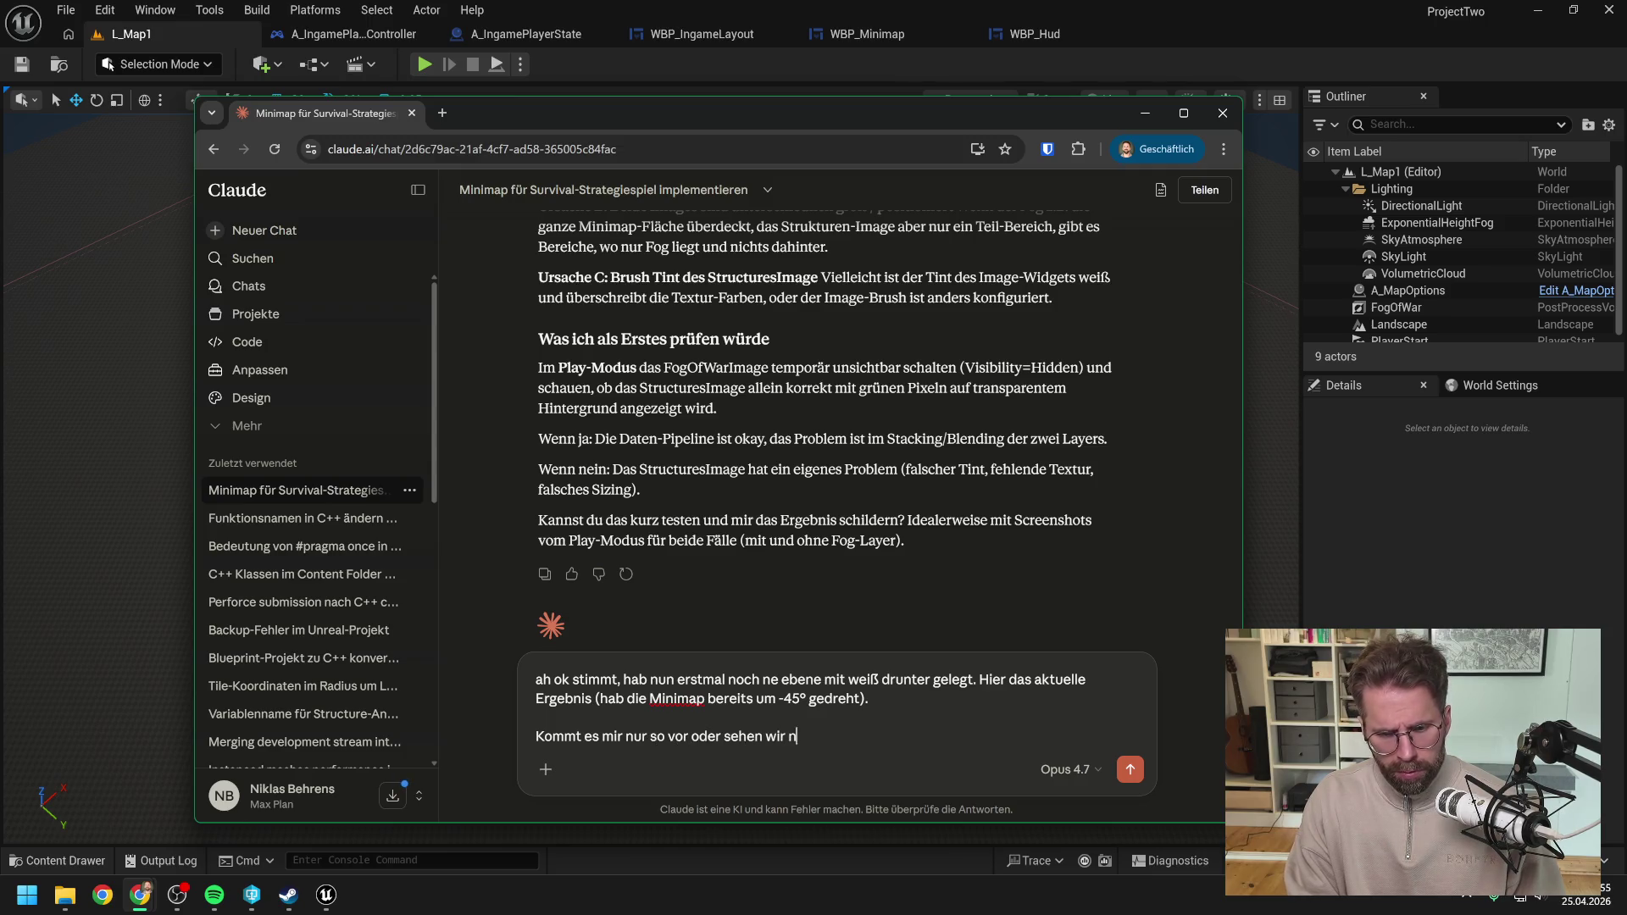
type("och einen g")
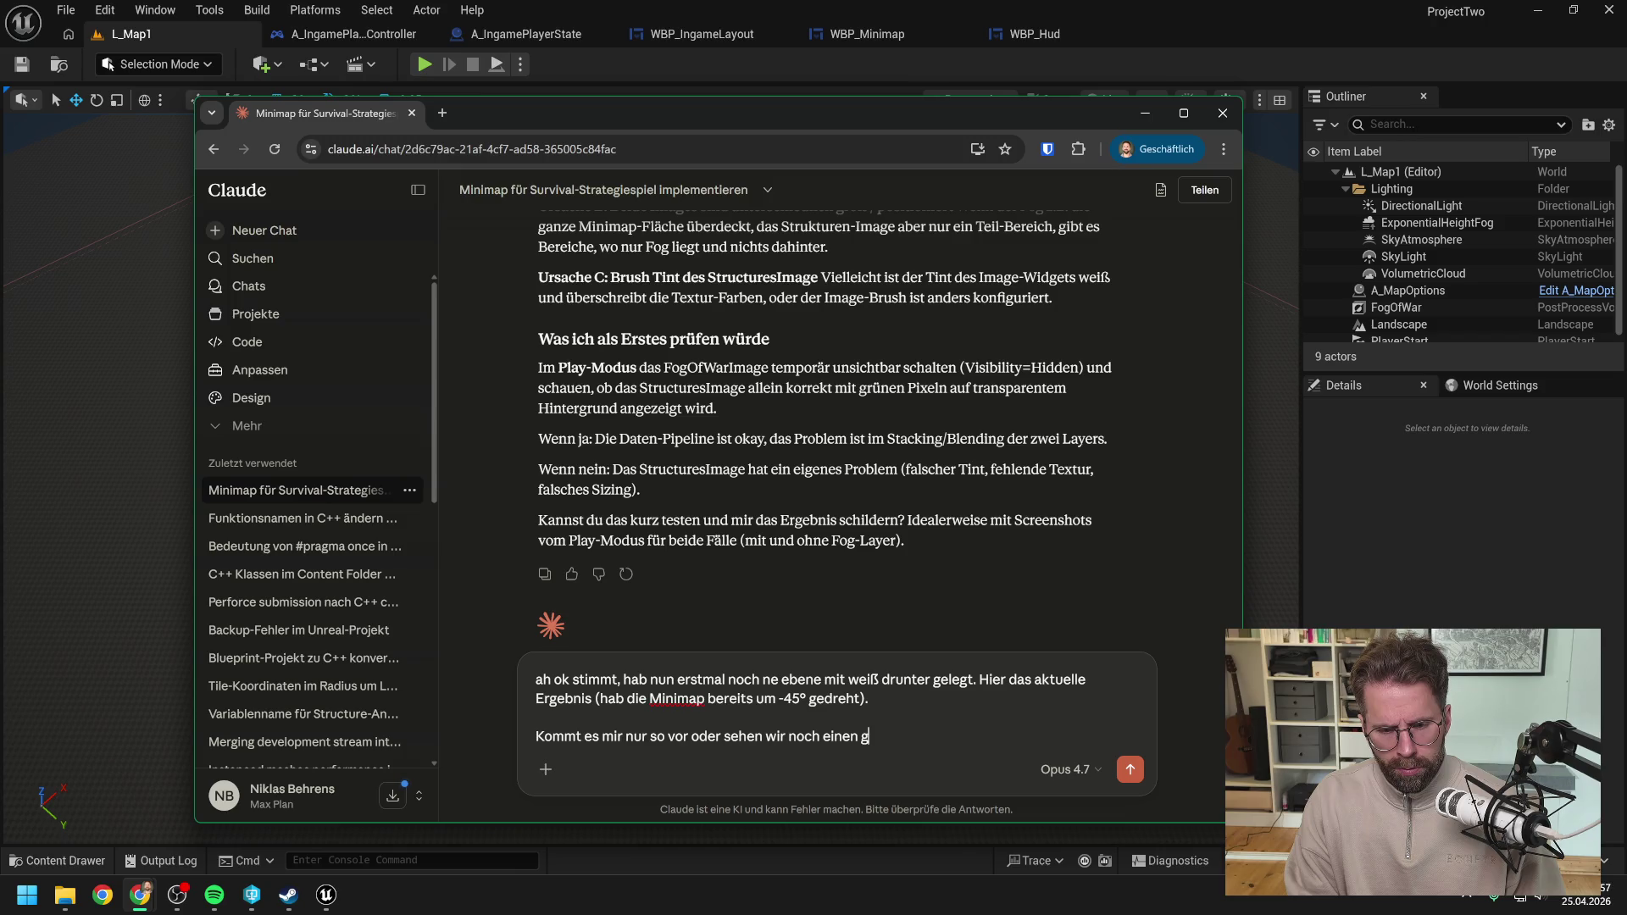
type("elben")
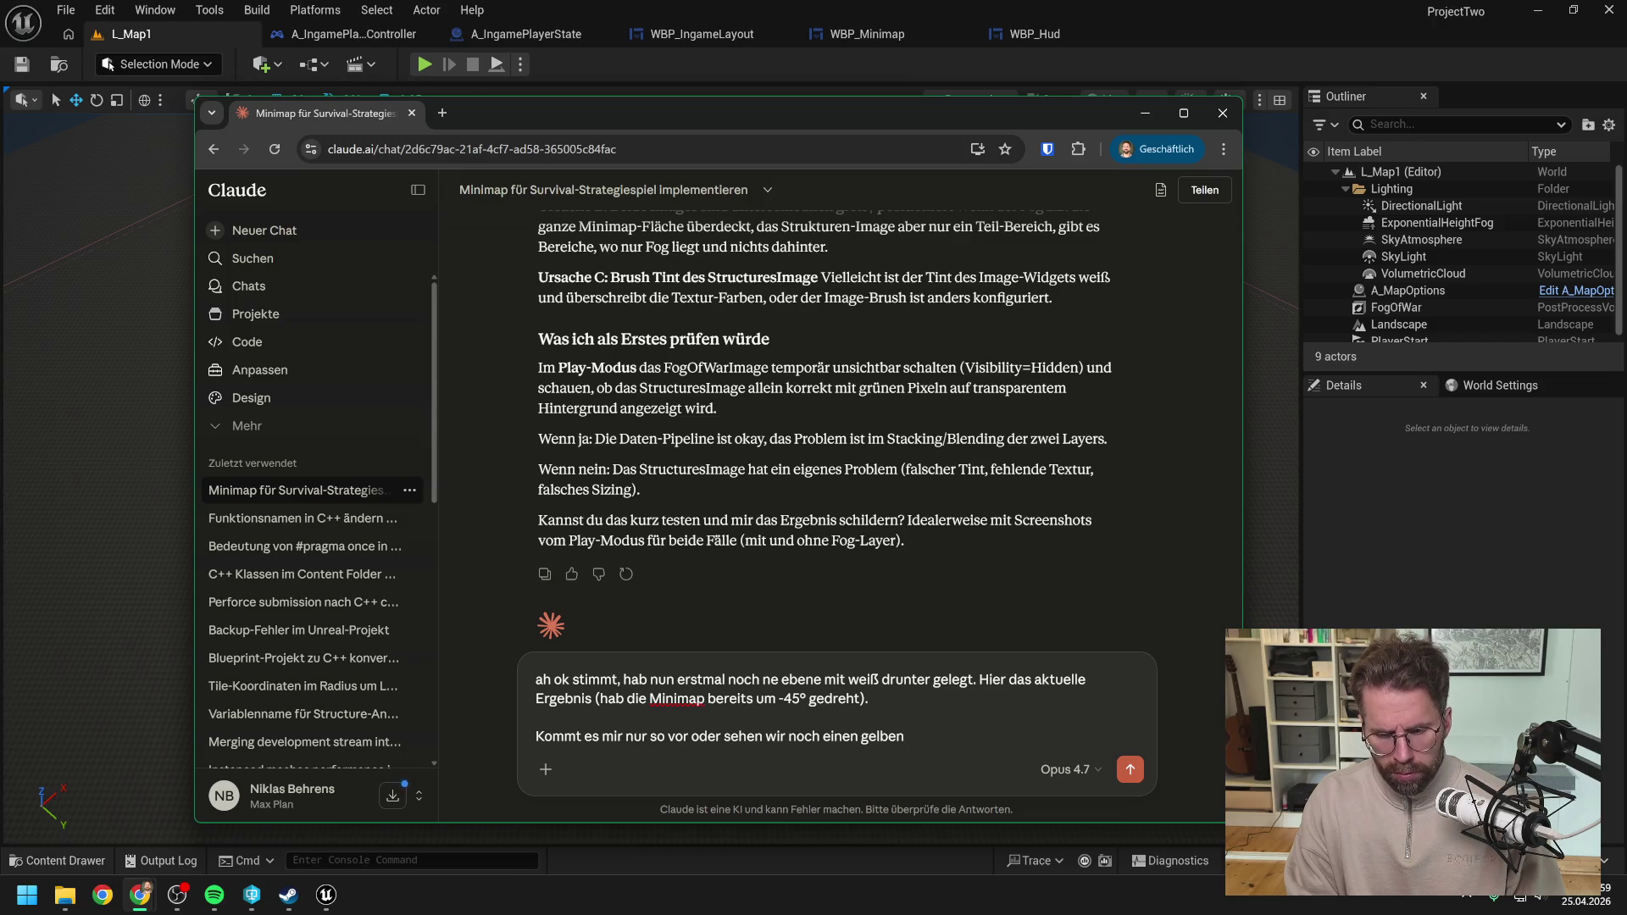
type(" Pixelrand")
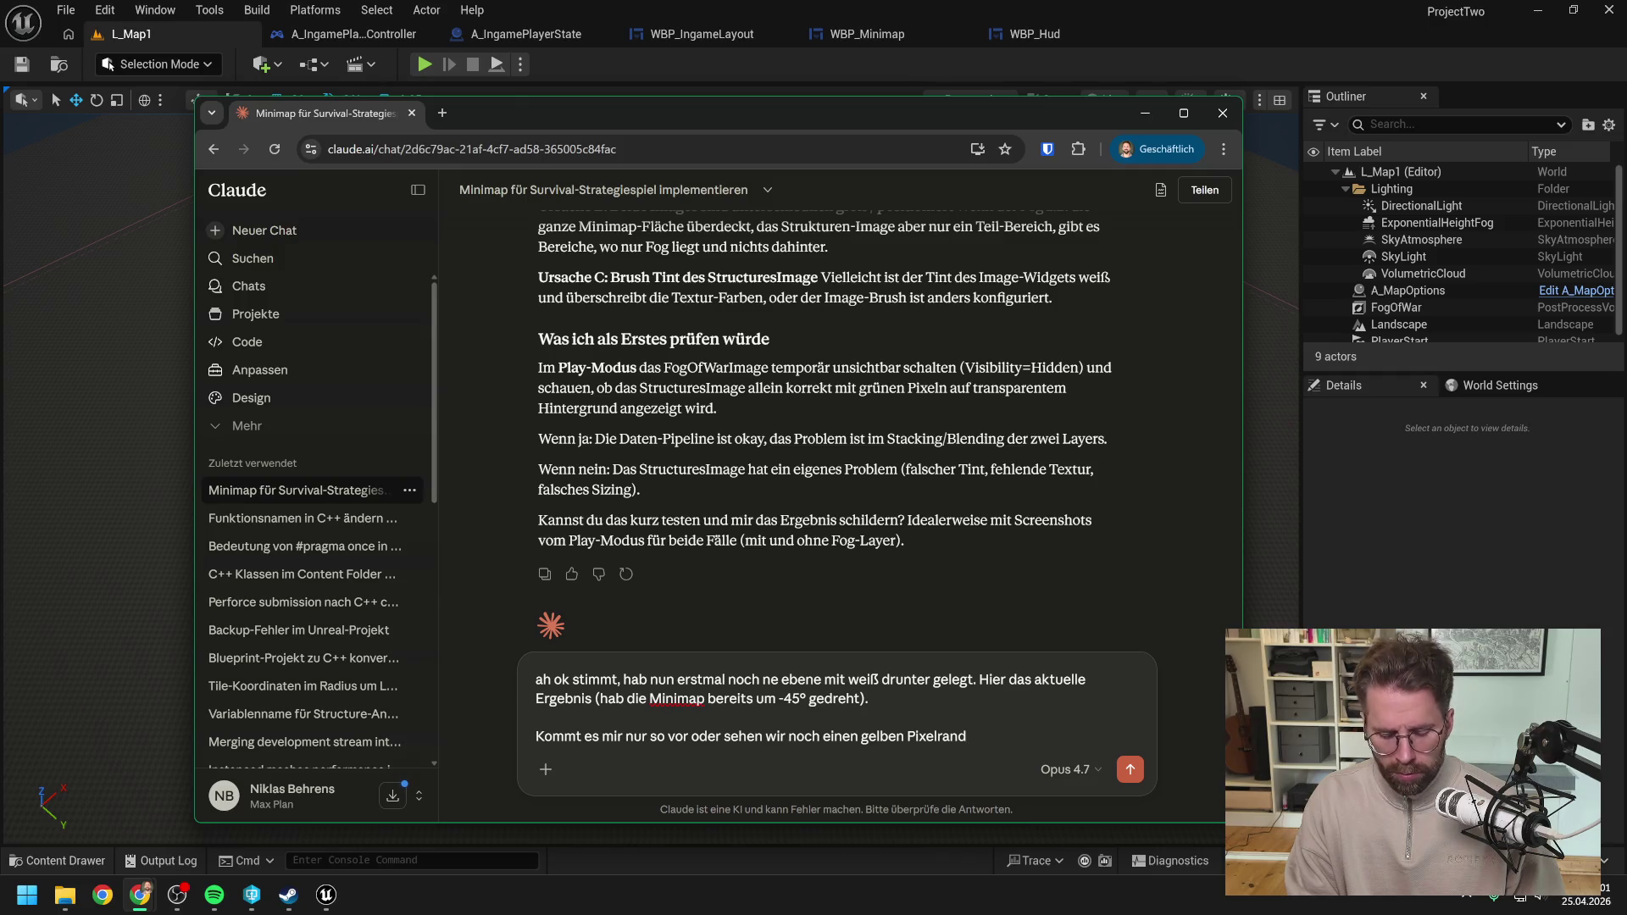
type(" beim Übergang ")
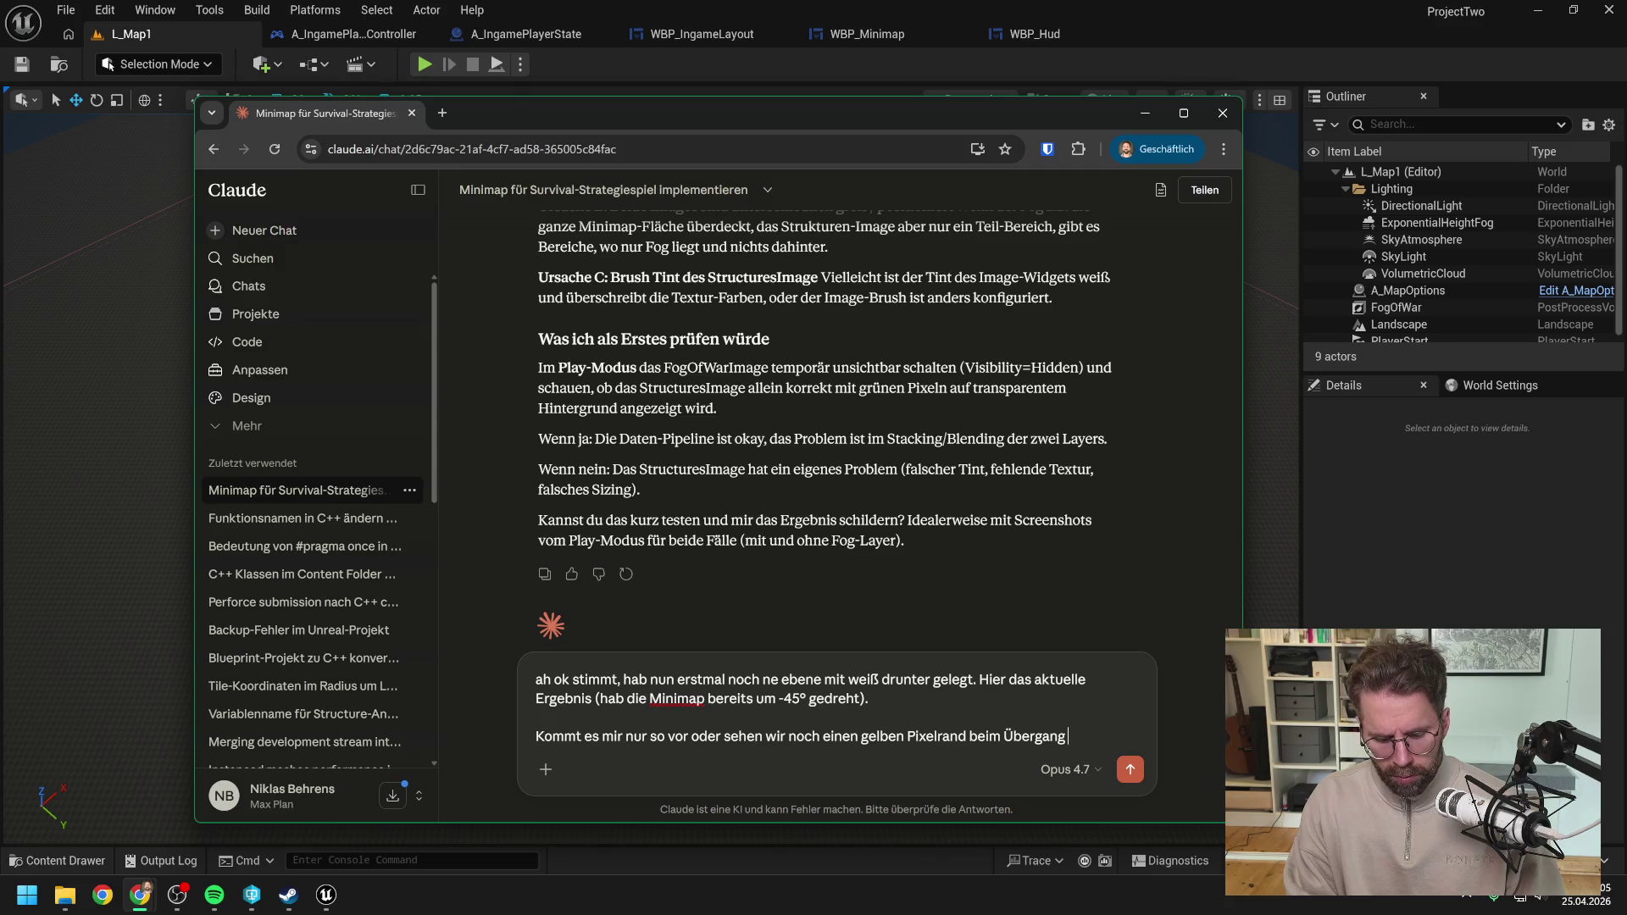
type("von reve")
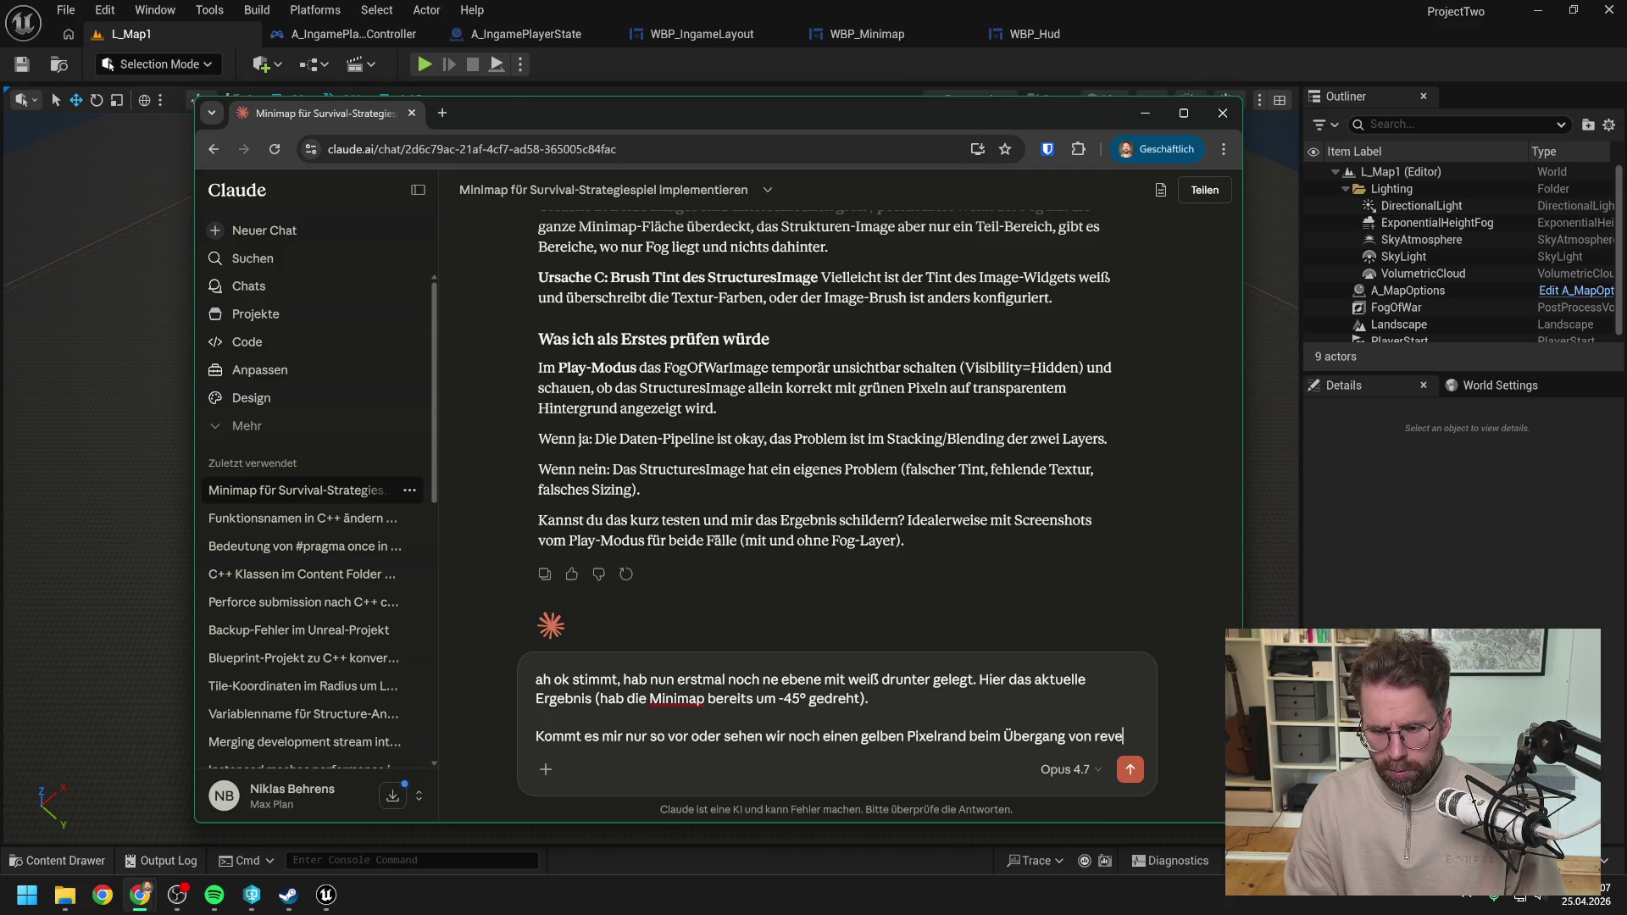
type("lea")
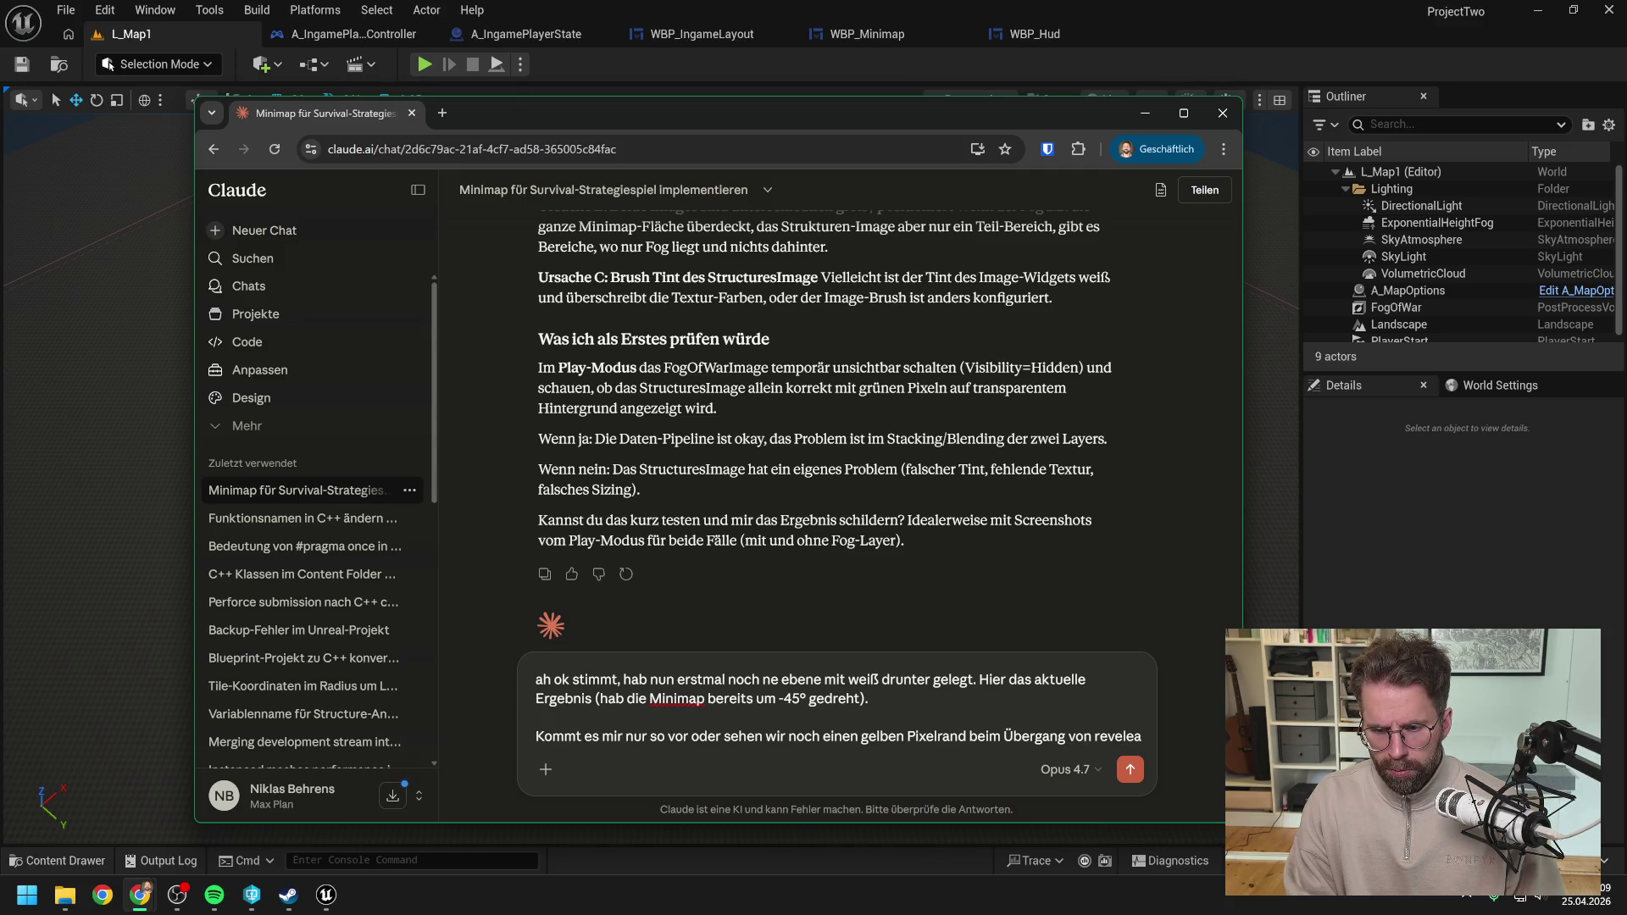
key("BackSpace")
key("BackSpace")
key("BackSpace")
type("led zu hidden?")
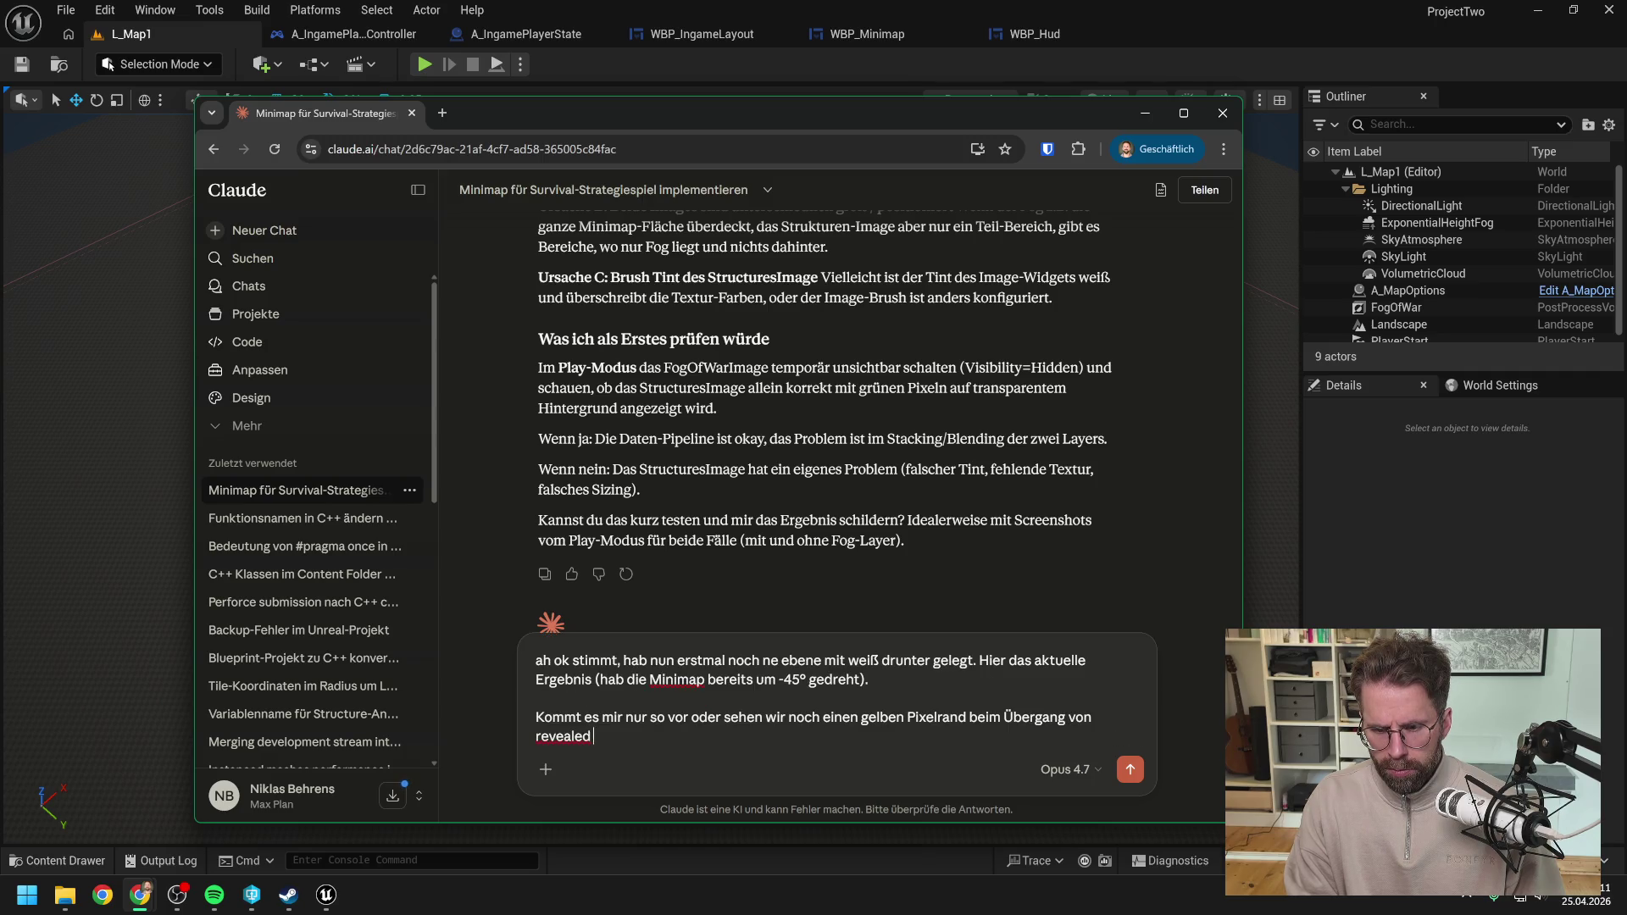
key("ctrl+v")
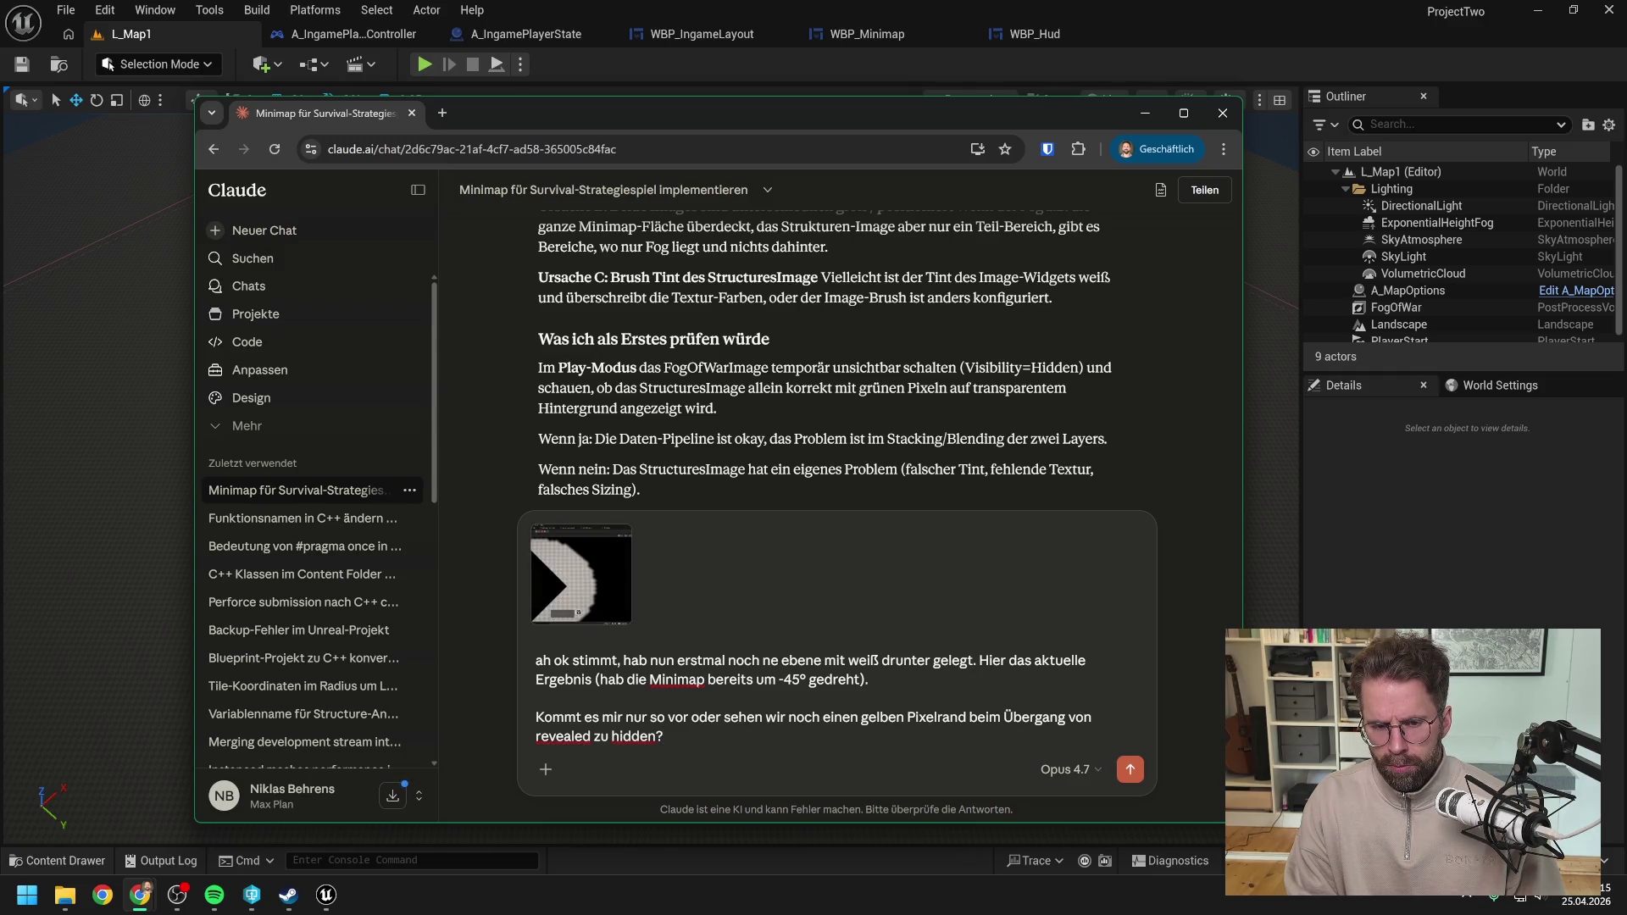
key("Return")
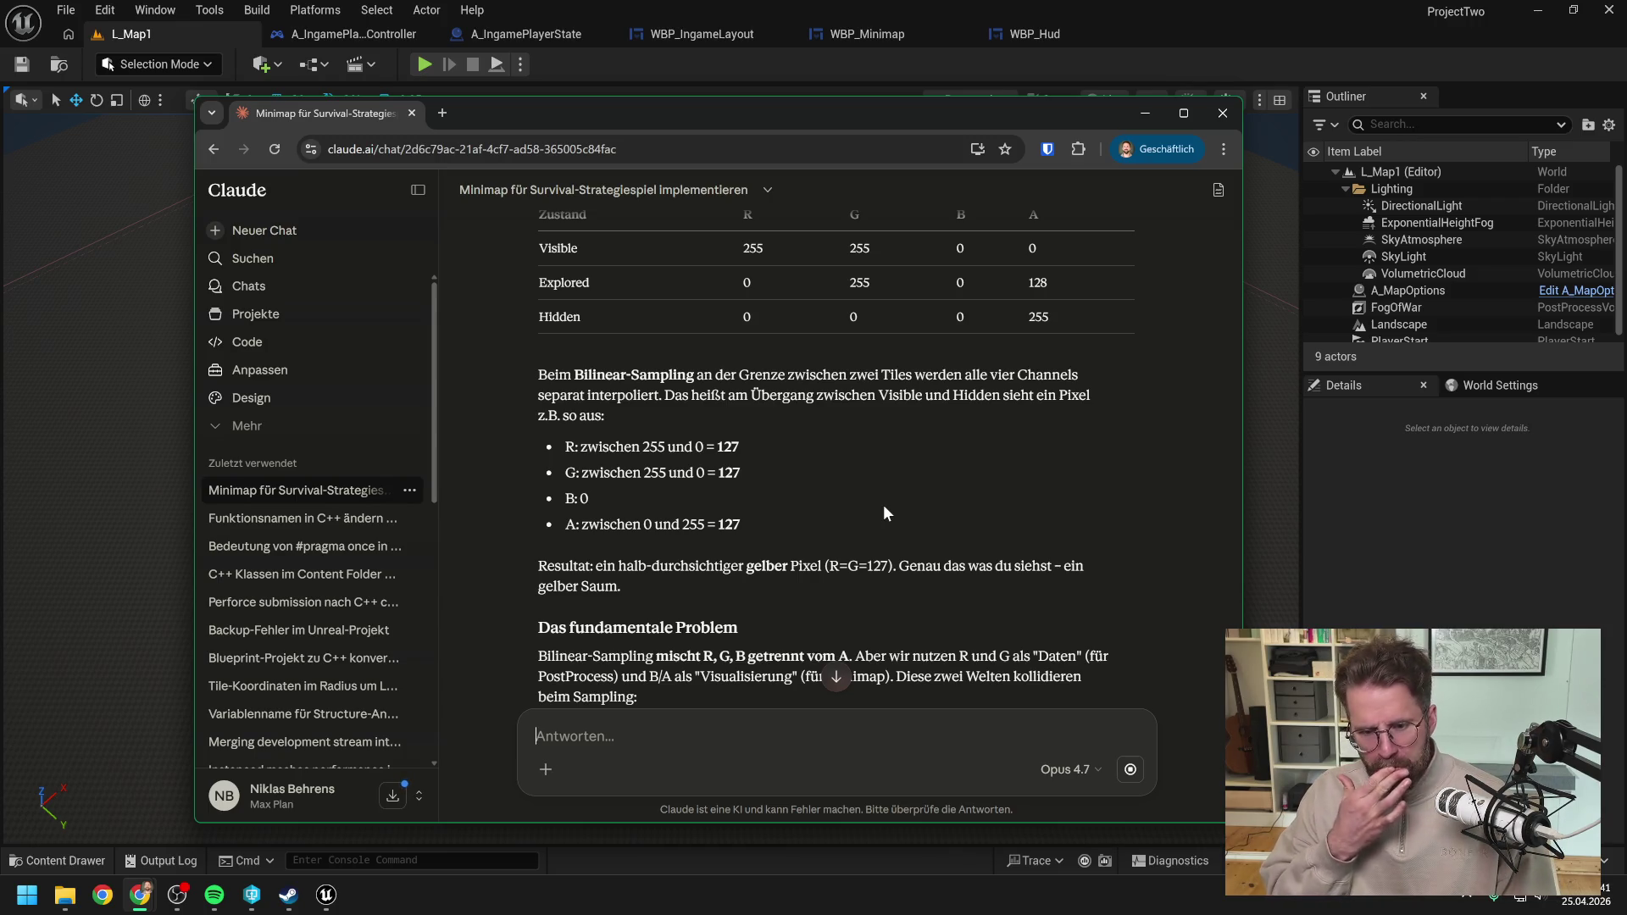
Step: Read through Claude's reply on bilinear sampling and the tint and blue-channel fix options
scroll(888, 475, "down", 1)
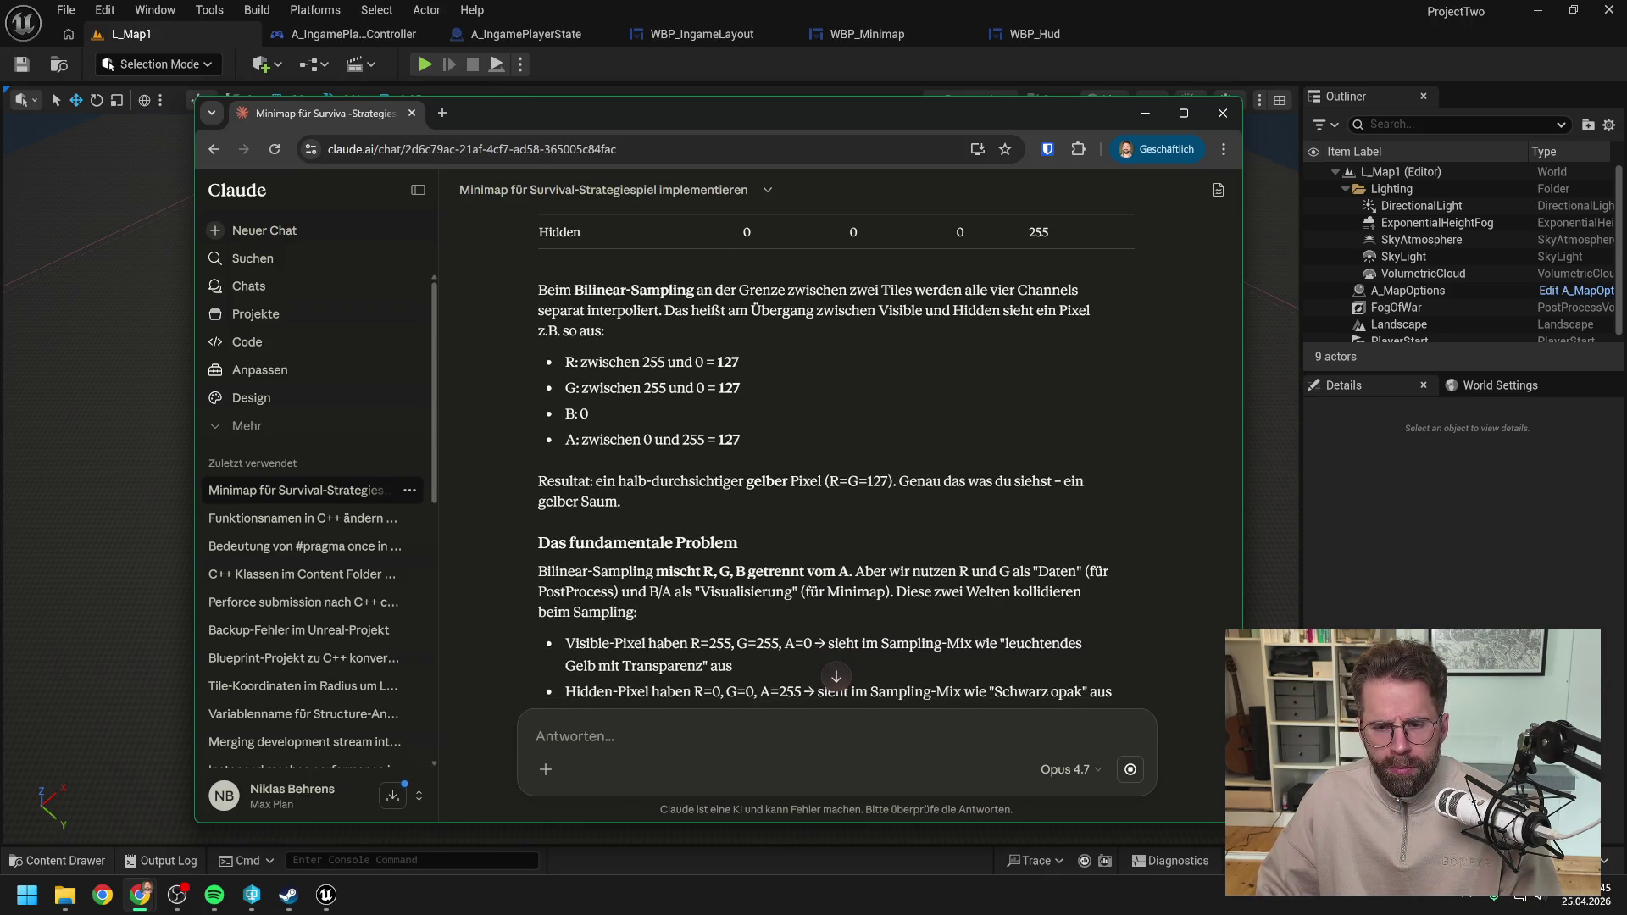
scroll(924, 467, "down", 1)
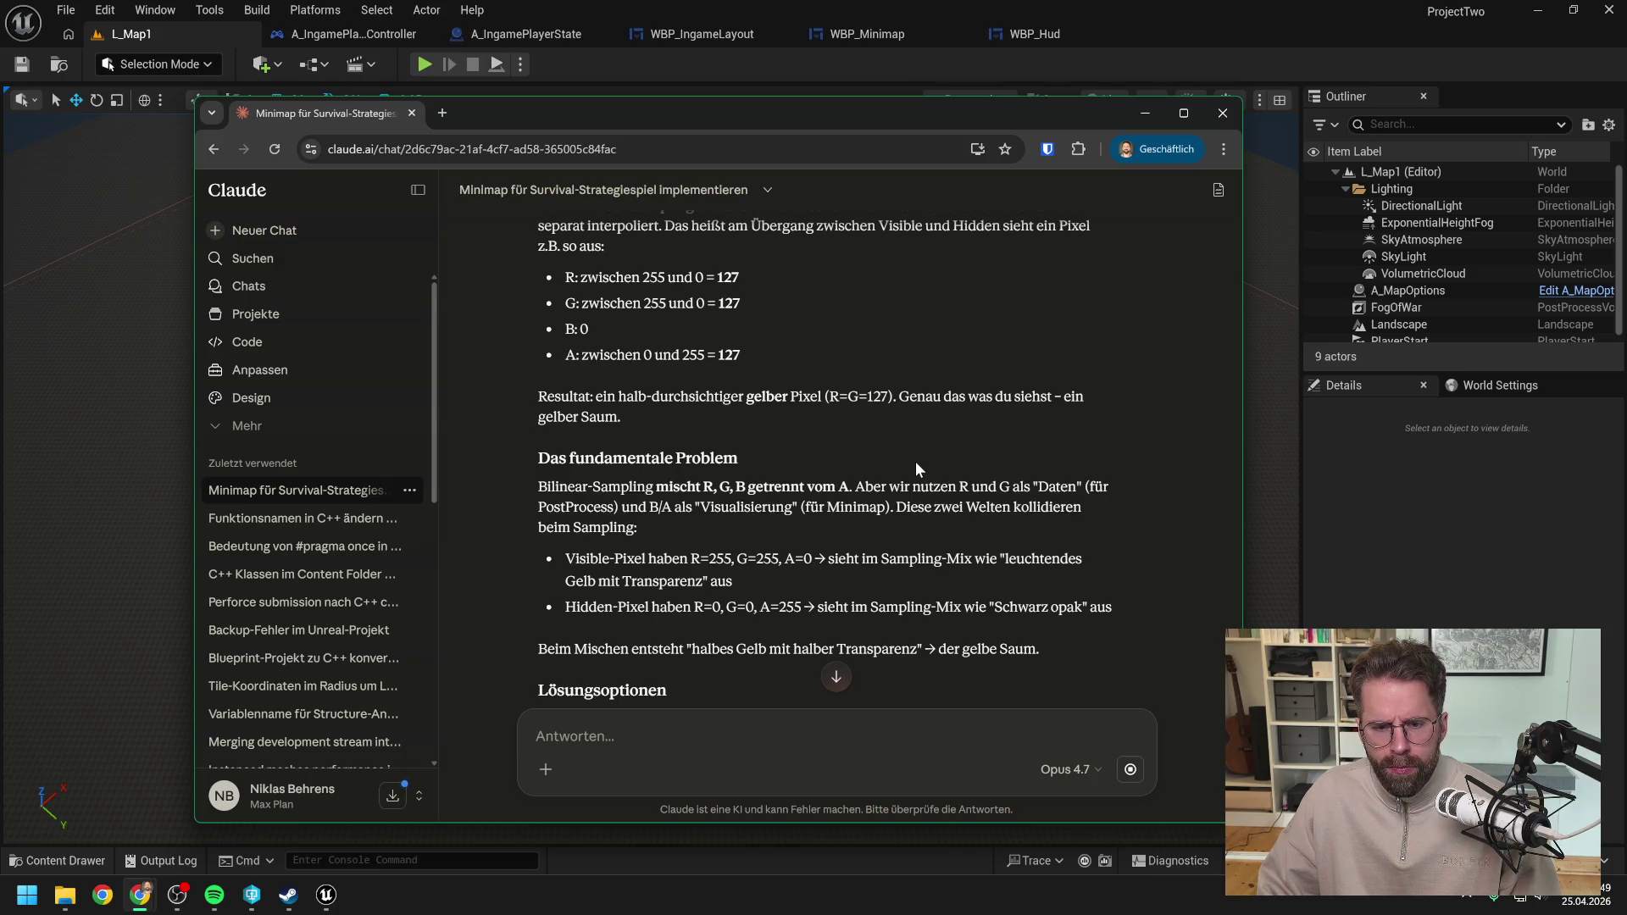
scroll(915, 468, "down", 2)
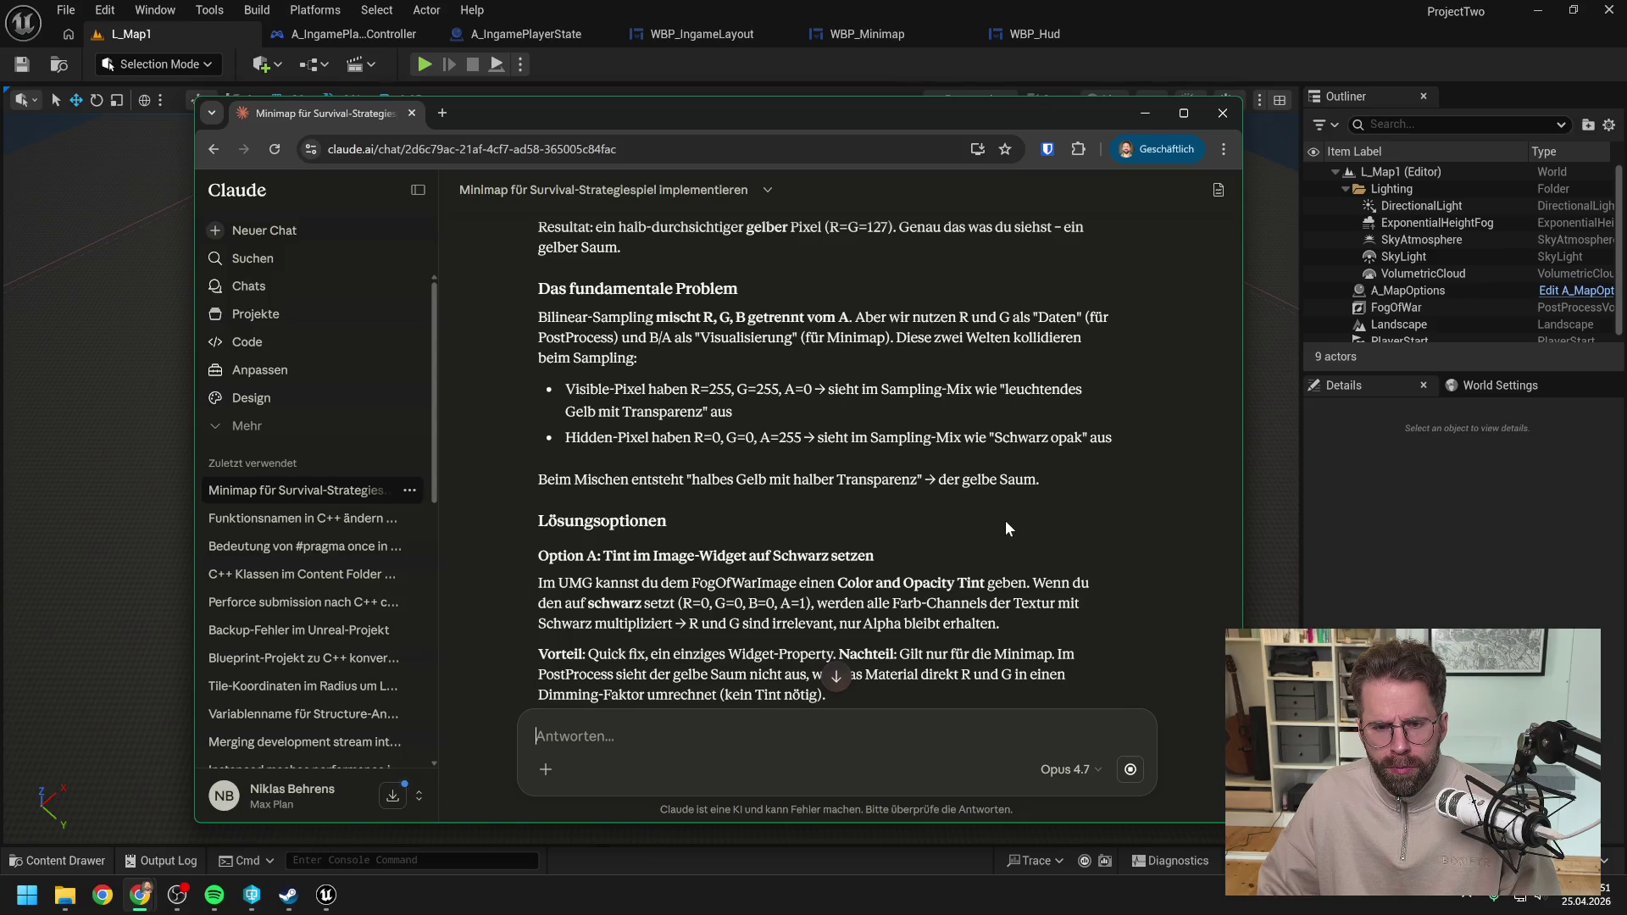
scroll(1005, 521, "down", 1)
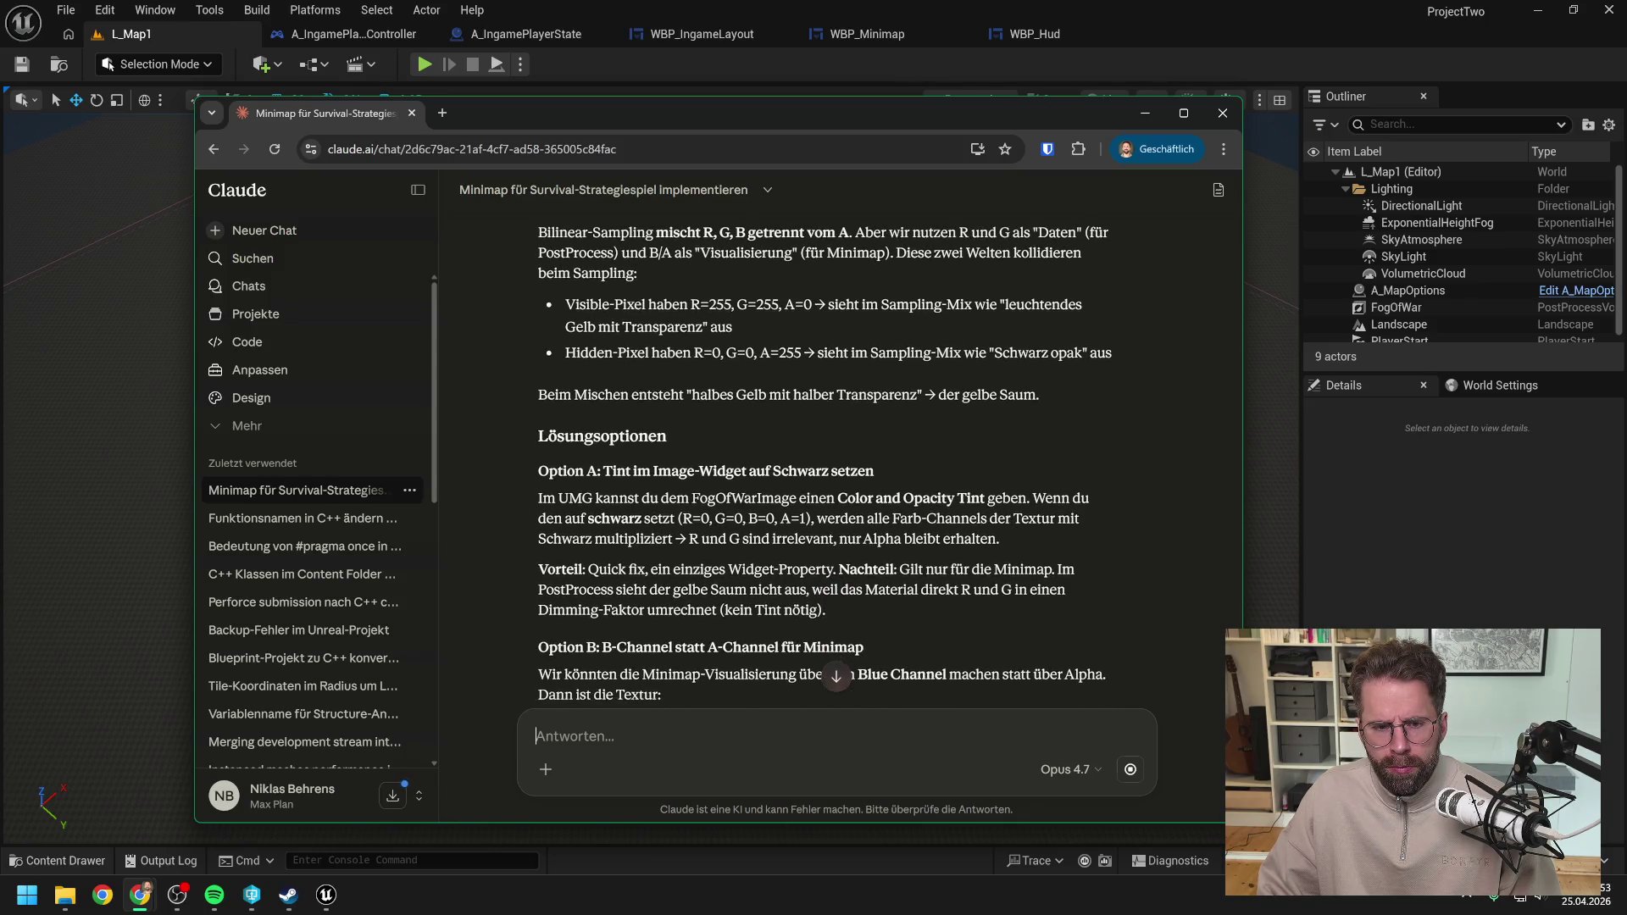
scroll(1135, 585, "down", 1)
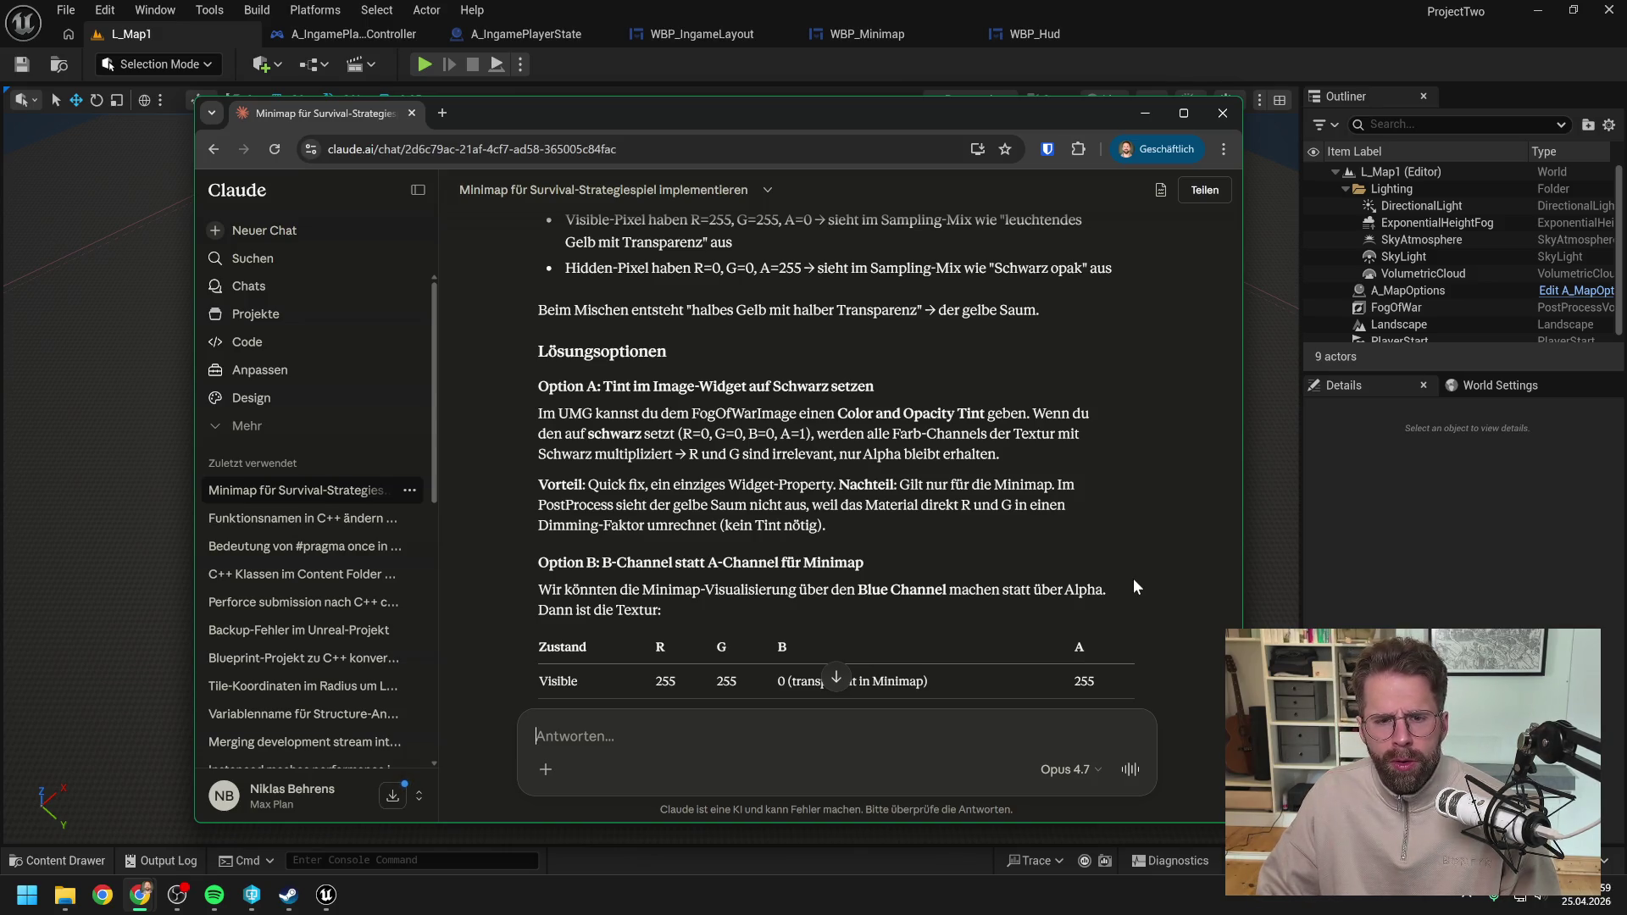
left_click(1062, 68)
Step: Set the FogOfWarImage Tint in WBP_Minimap to black
left_click(1050, 34)
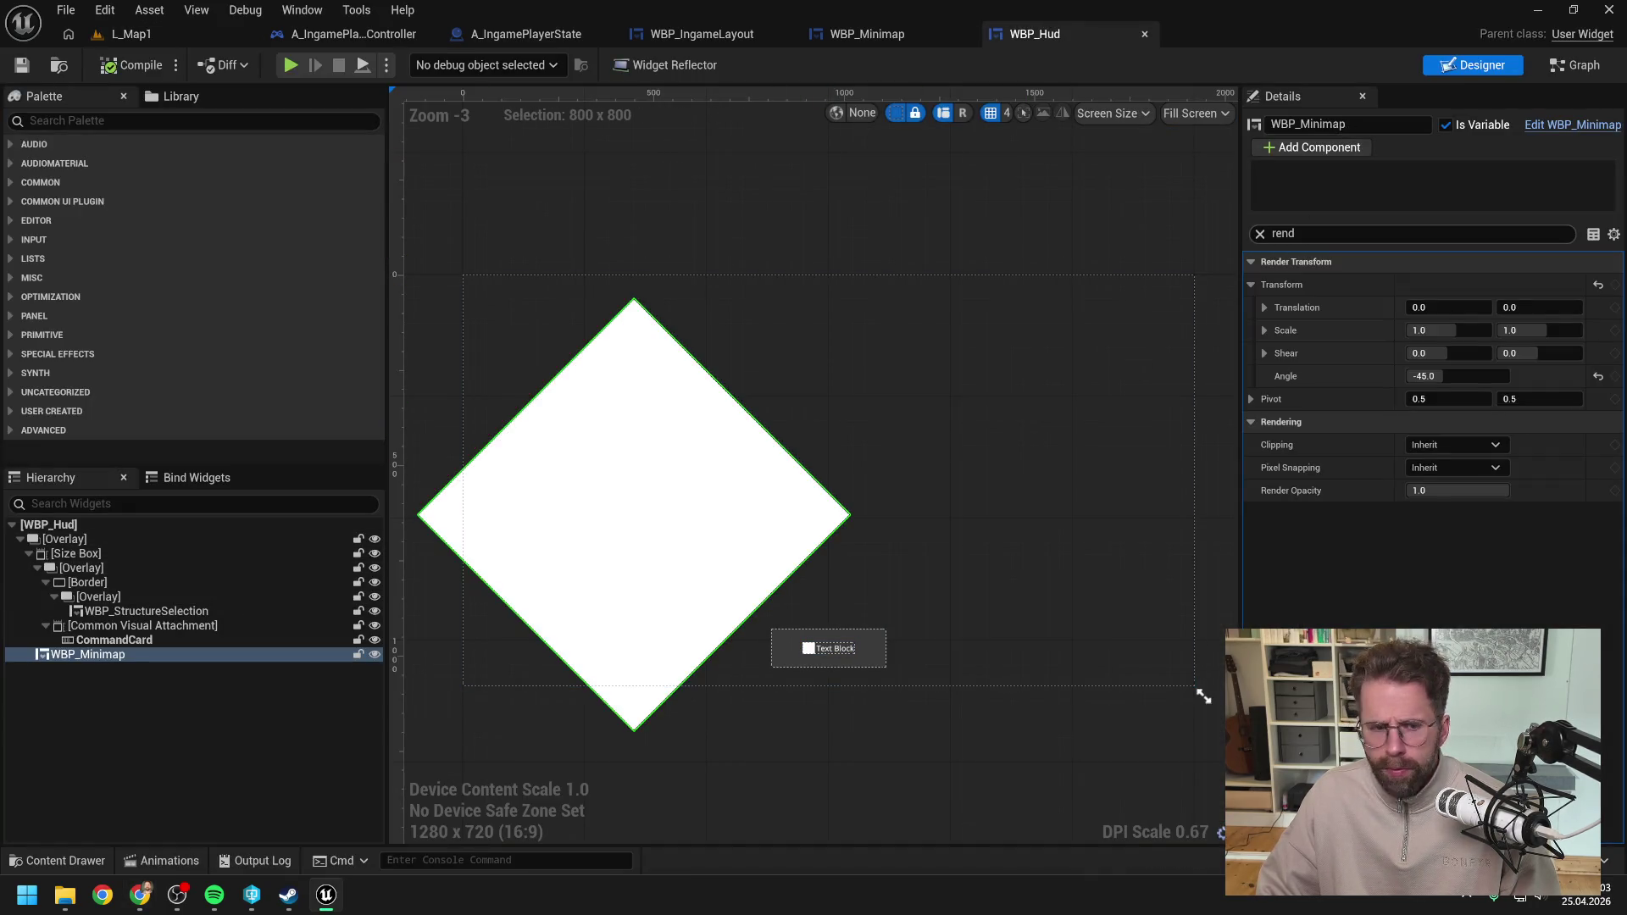
left_click(906, 35)
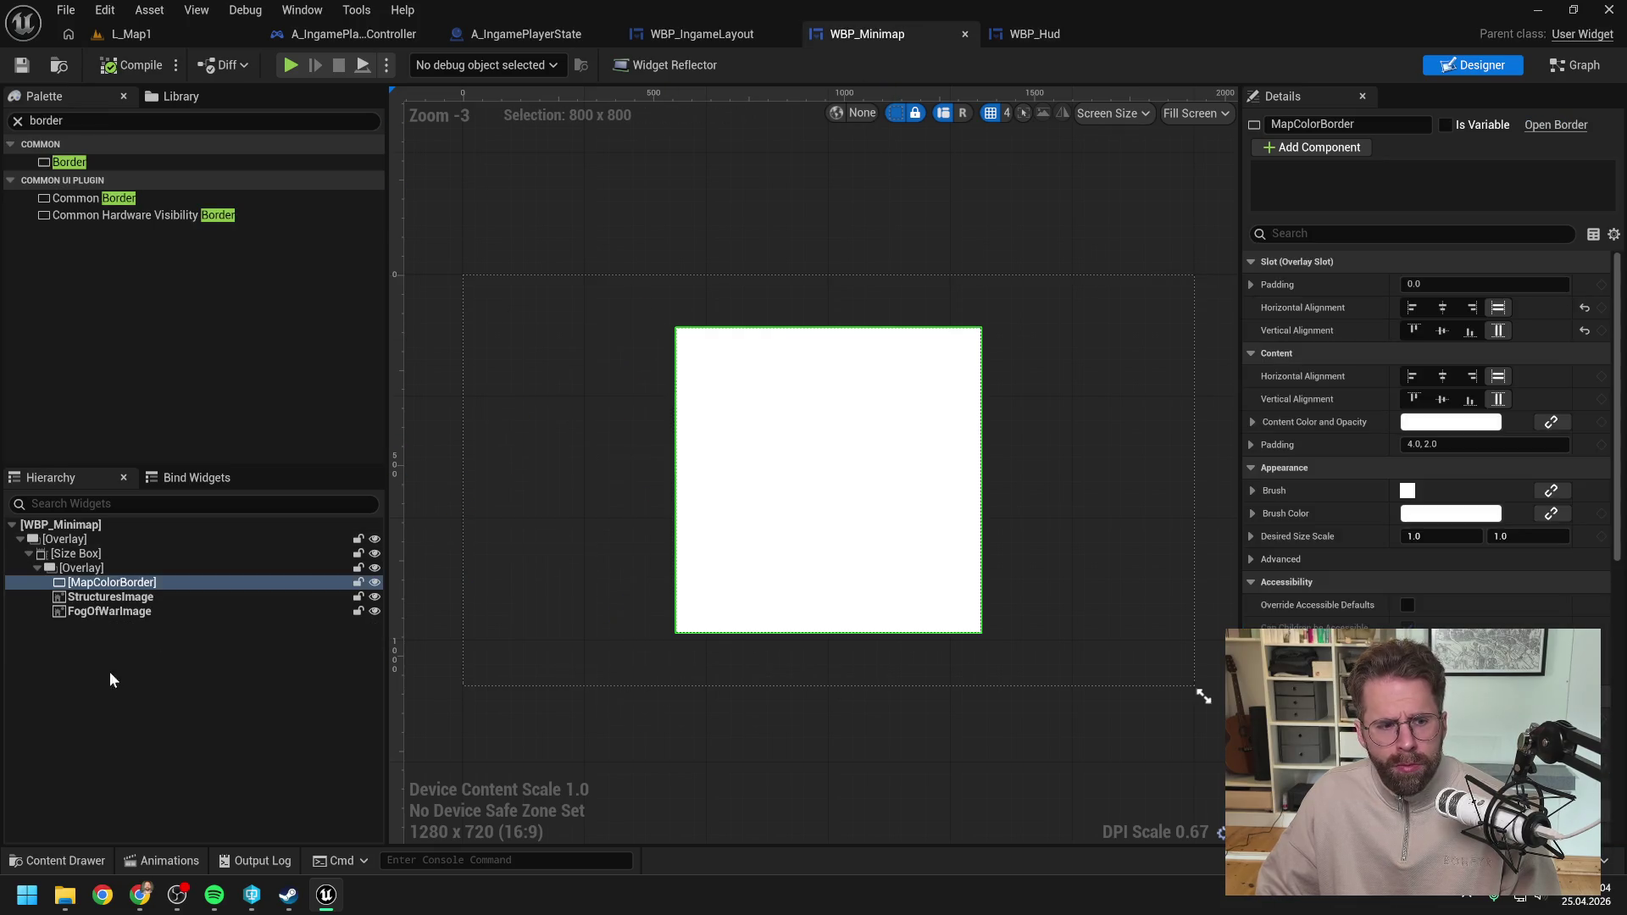
left_click(118, 612)
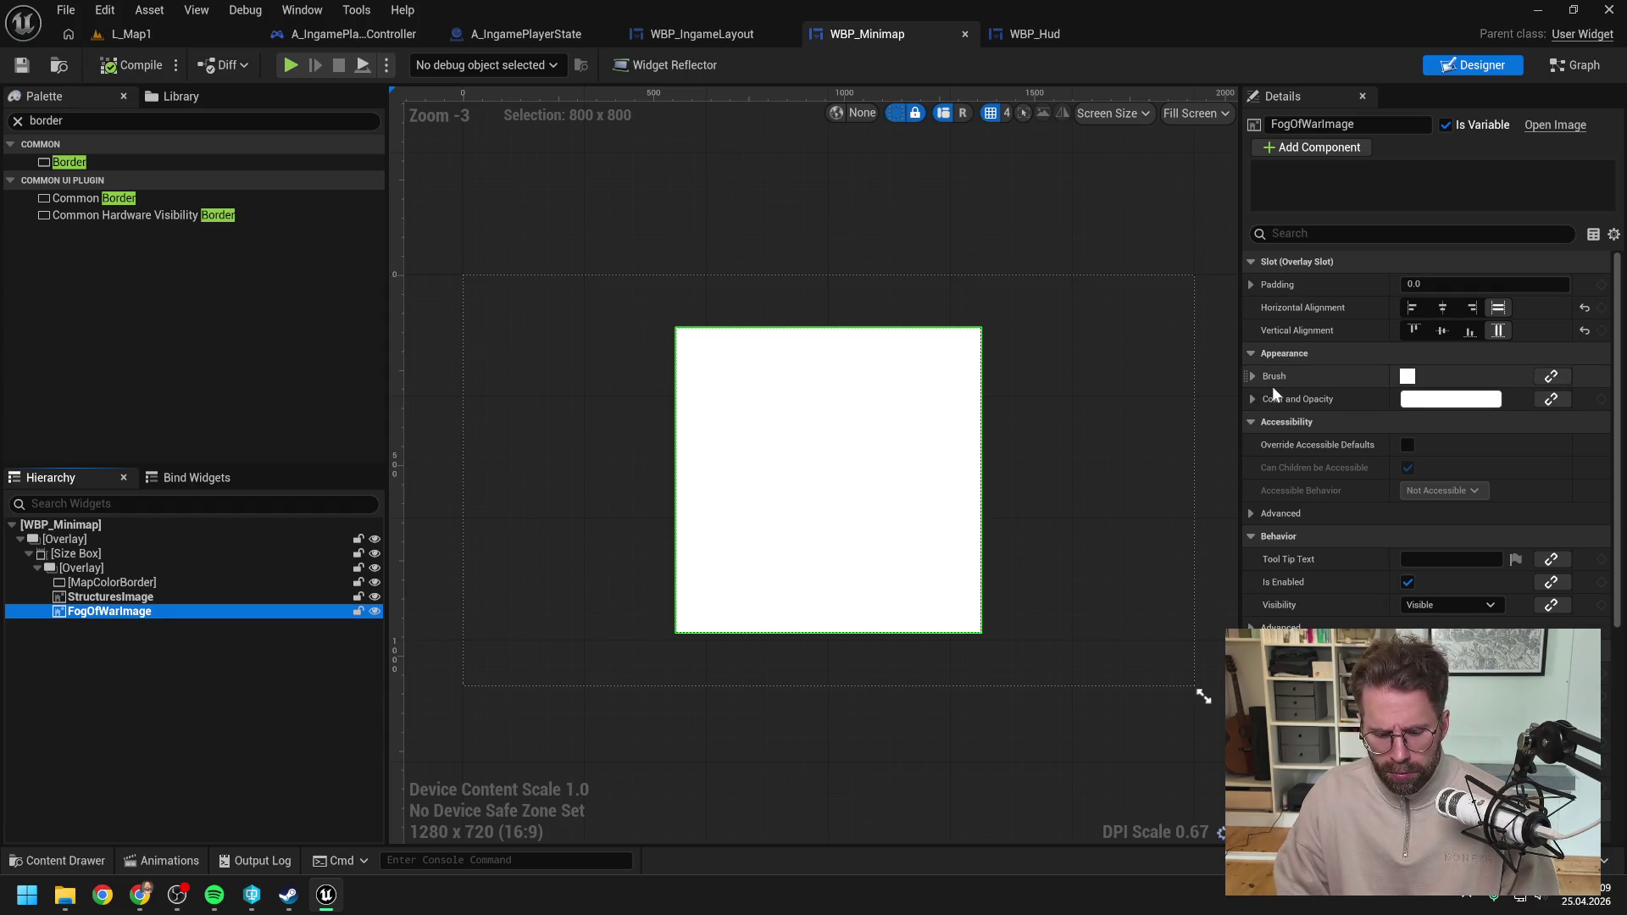
left_click(1288, 234)
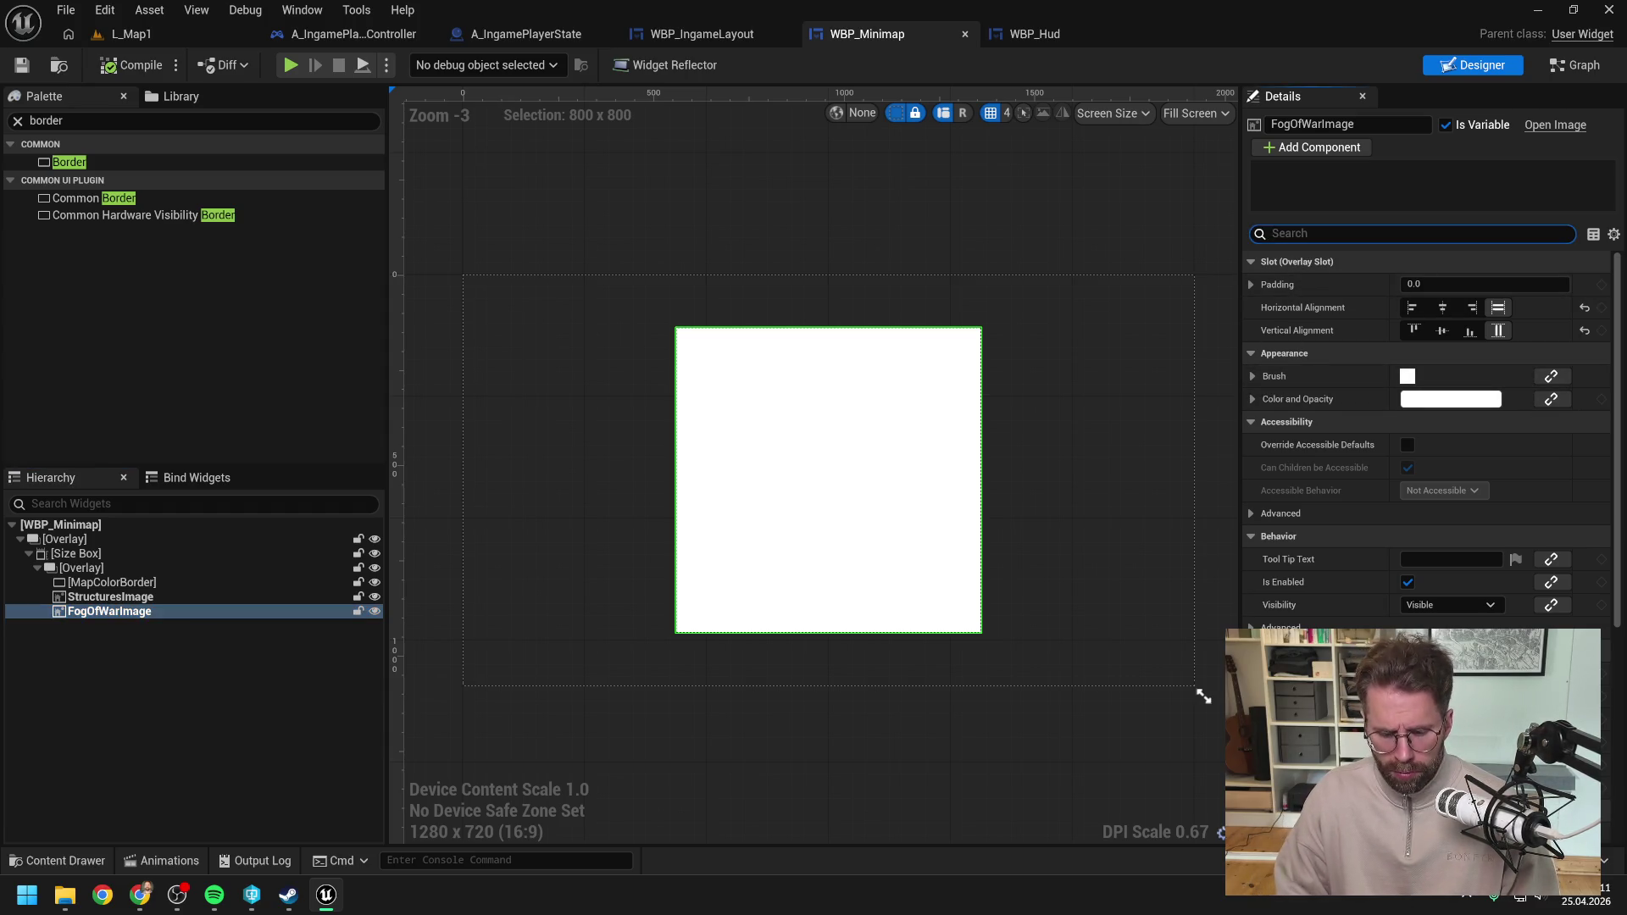
type("tint")
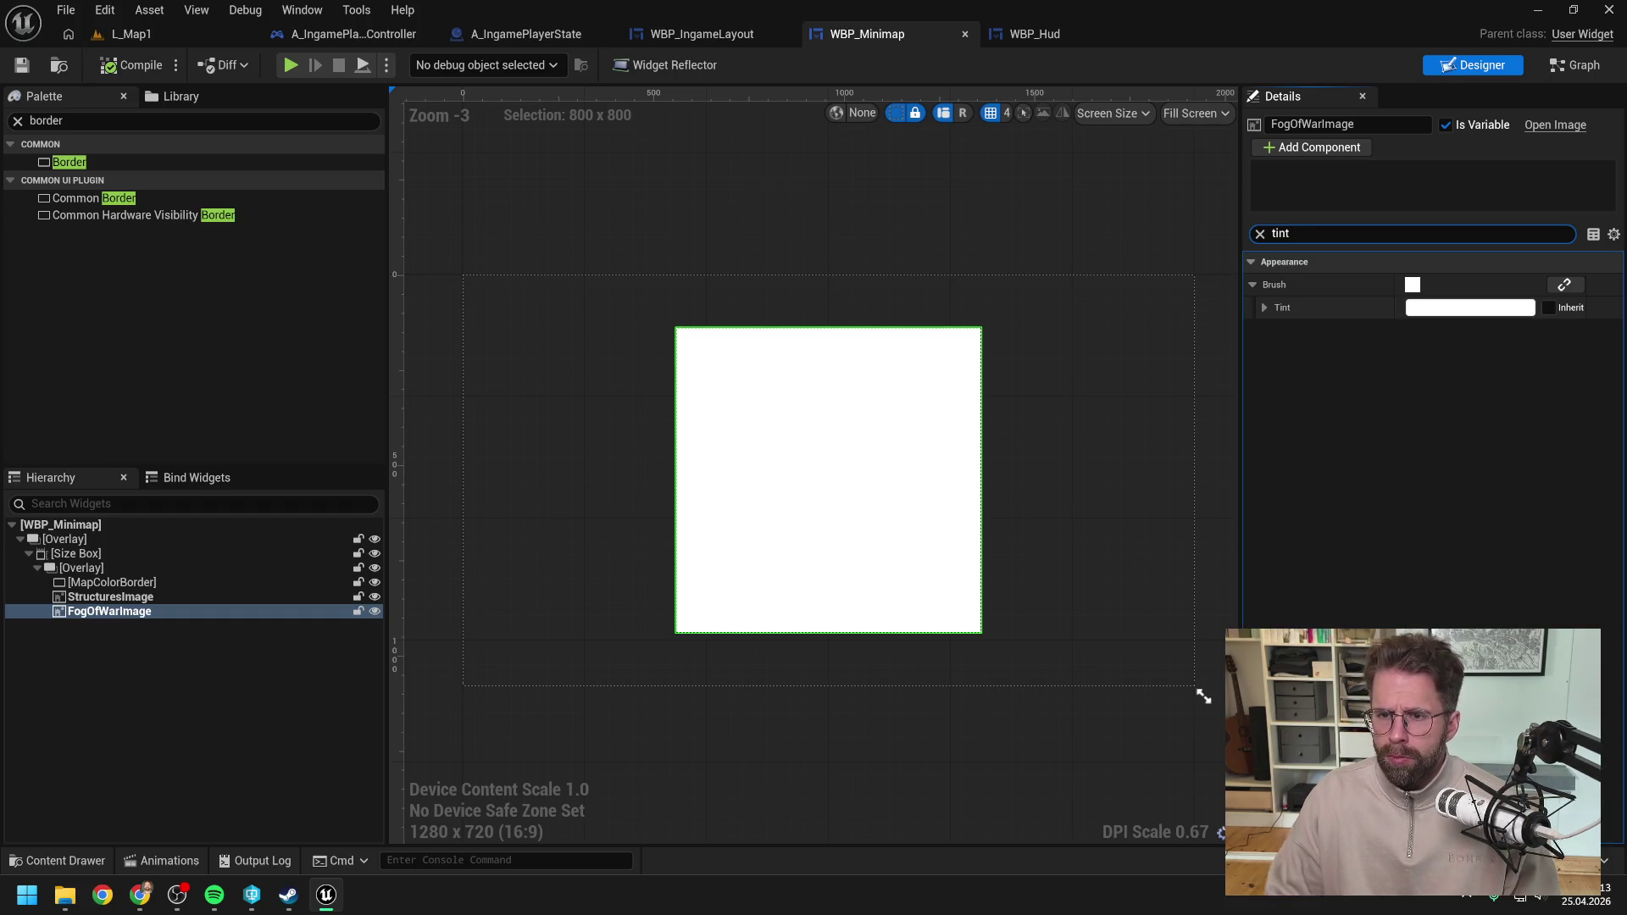
left_click(1441, 312)
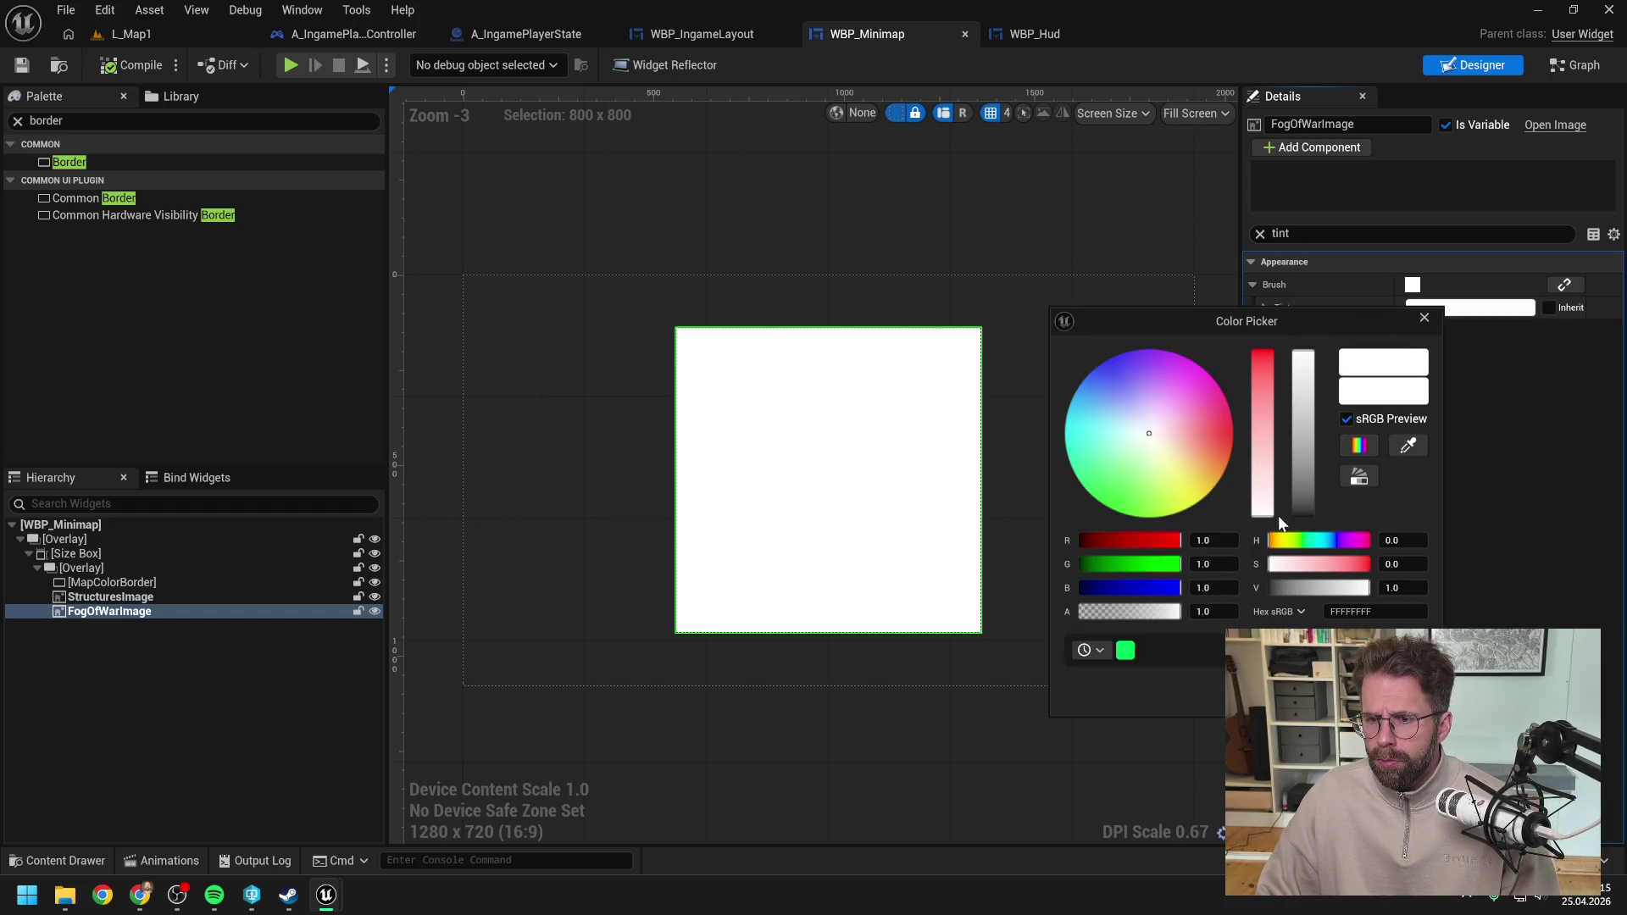
left_click(1304, 513)
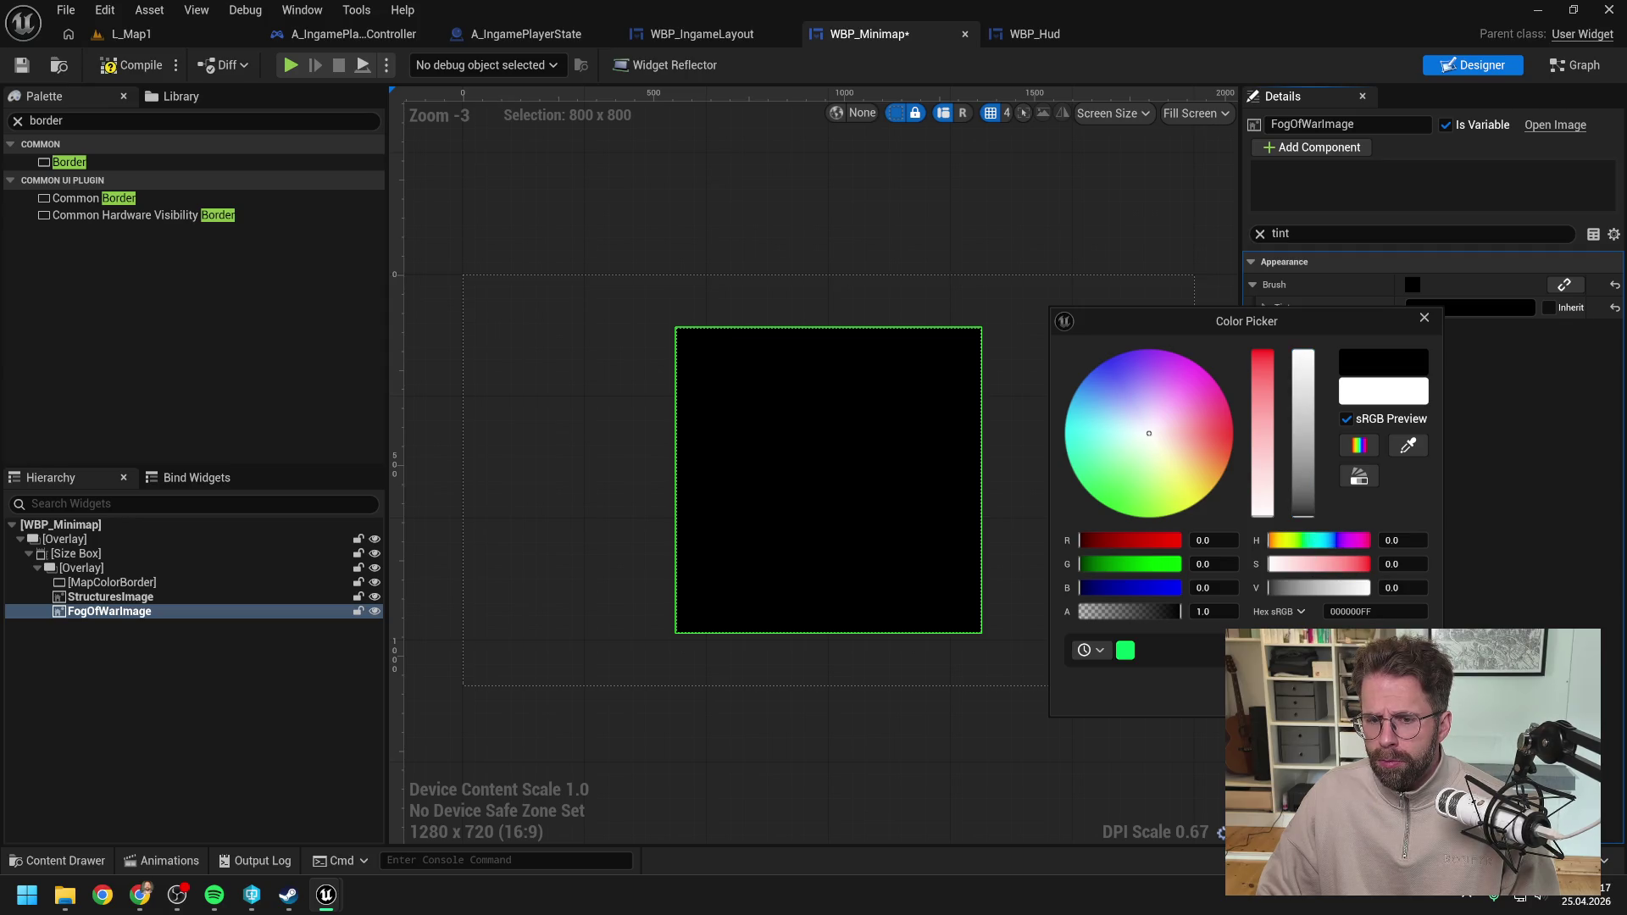
key("Escape")
Step: Compile and save WBP_Minimap, then start L_Map1 with Alt+P
left_click(118, 66)
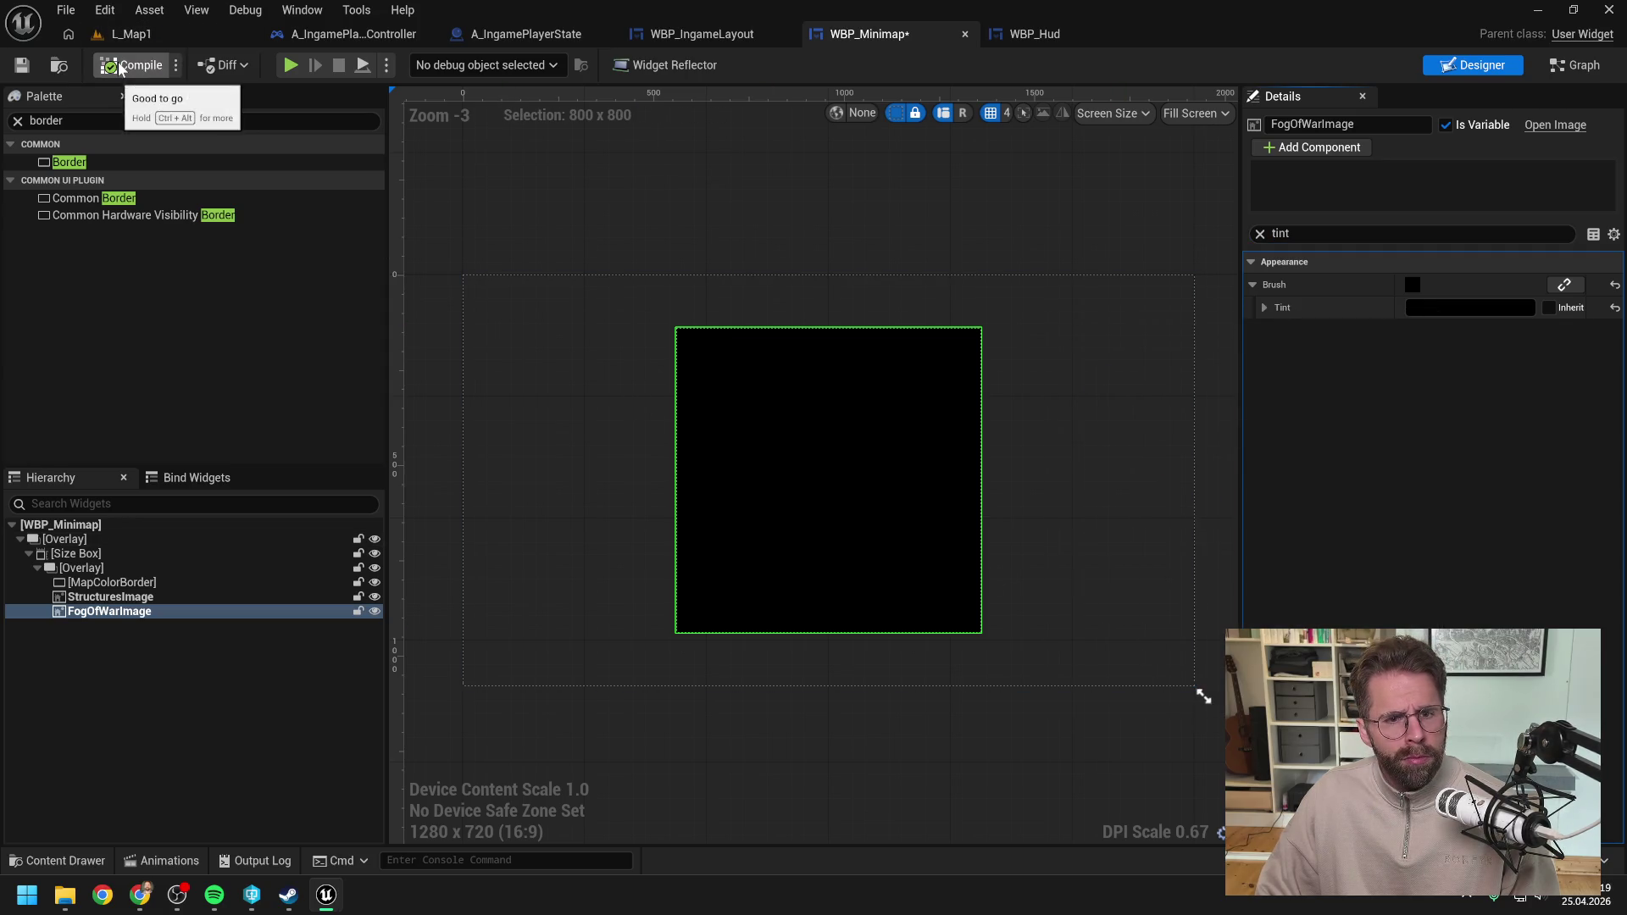
key("ctrl+s")
left_click(131, 34)
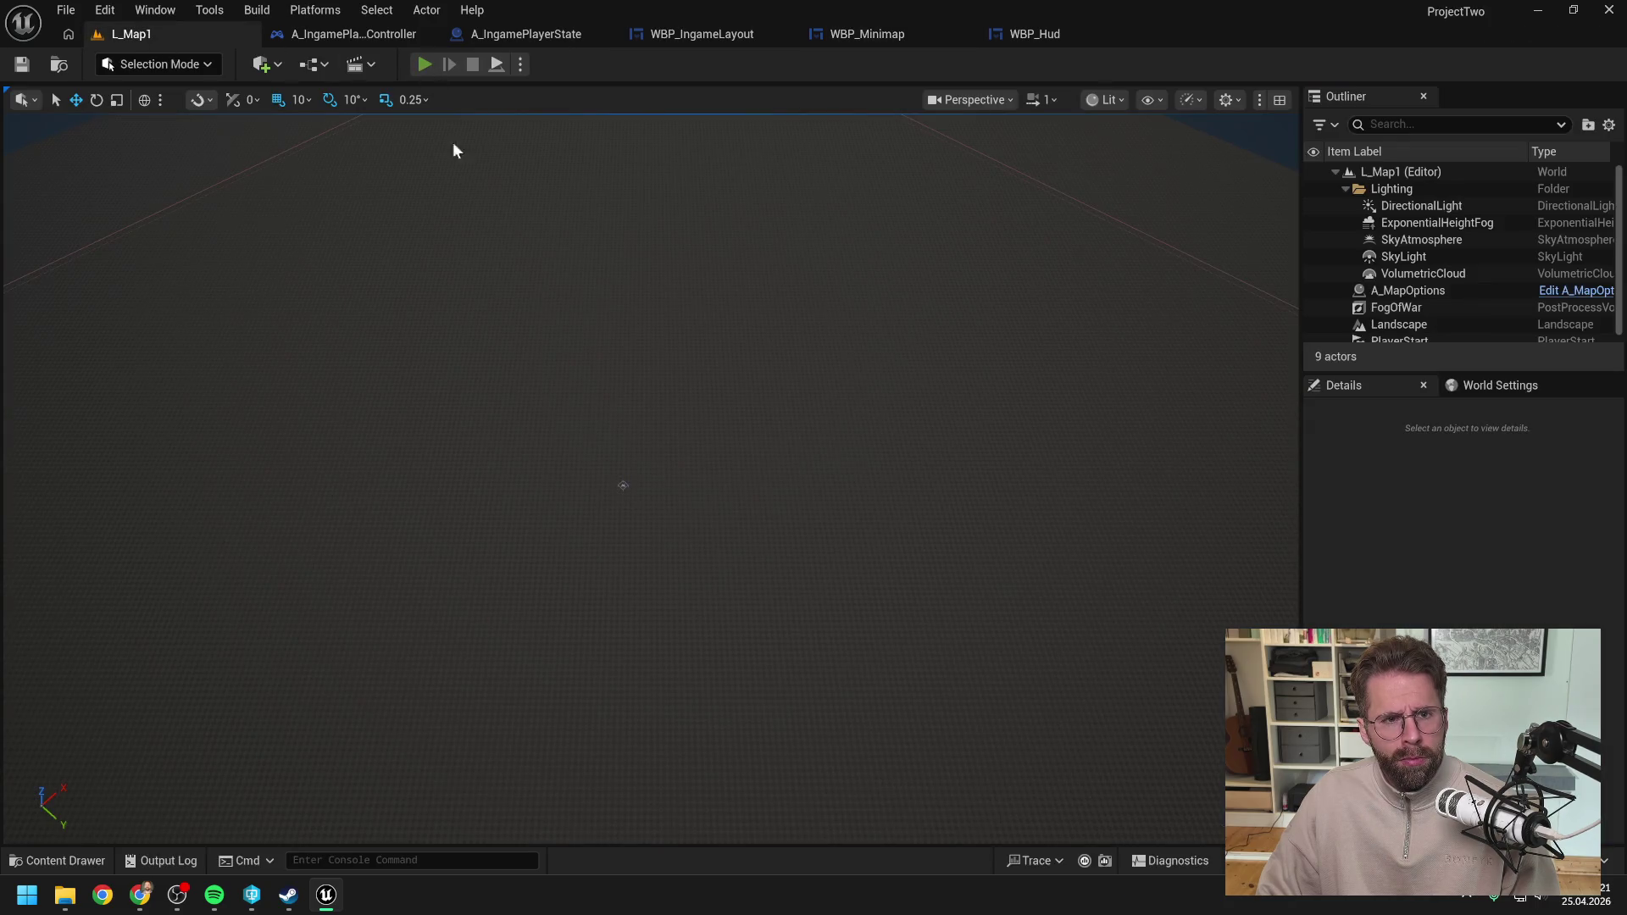
key("alt+p")
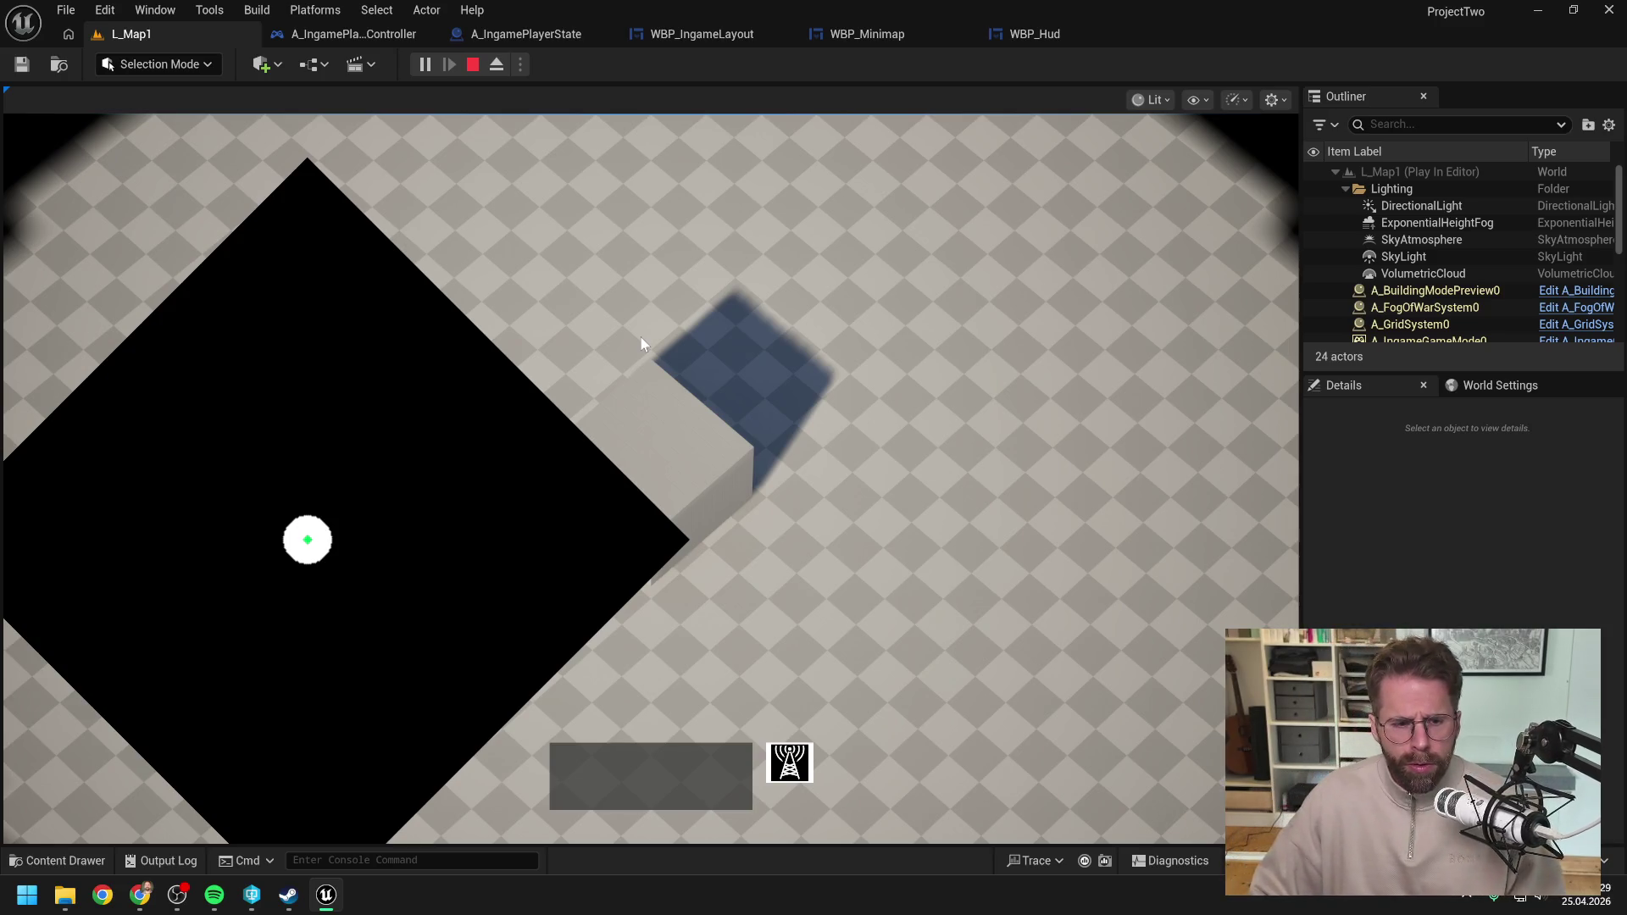
Step: Watch the black fog-of-war edge reveal in the running game, then stop the session
left_click(746, 301)
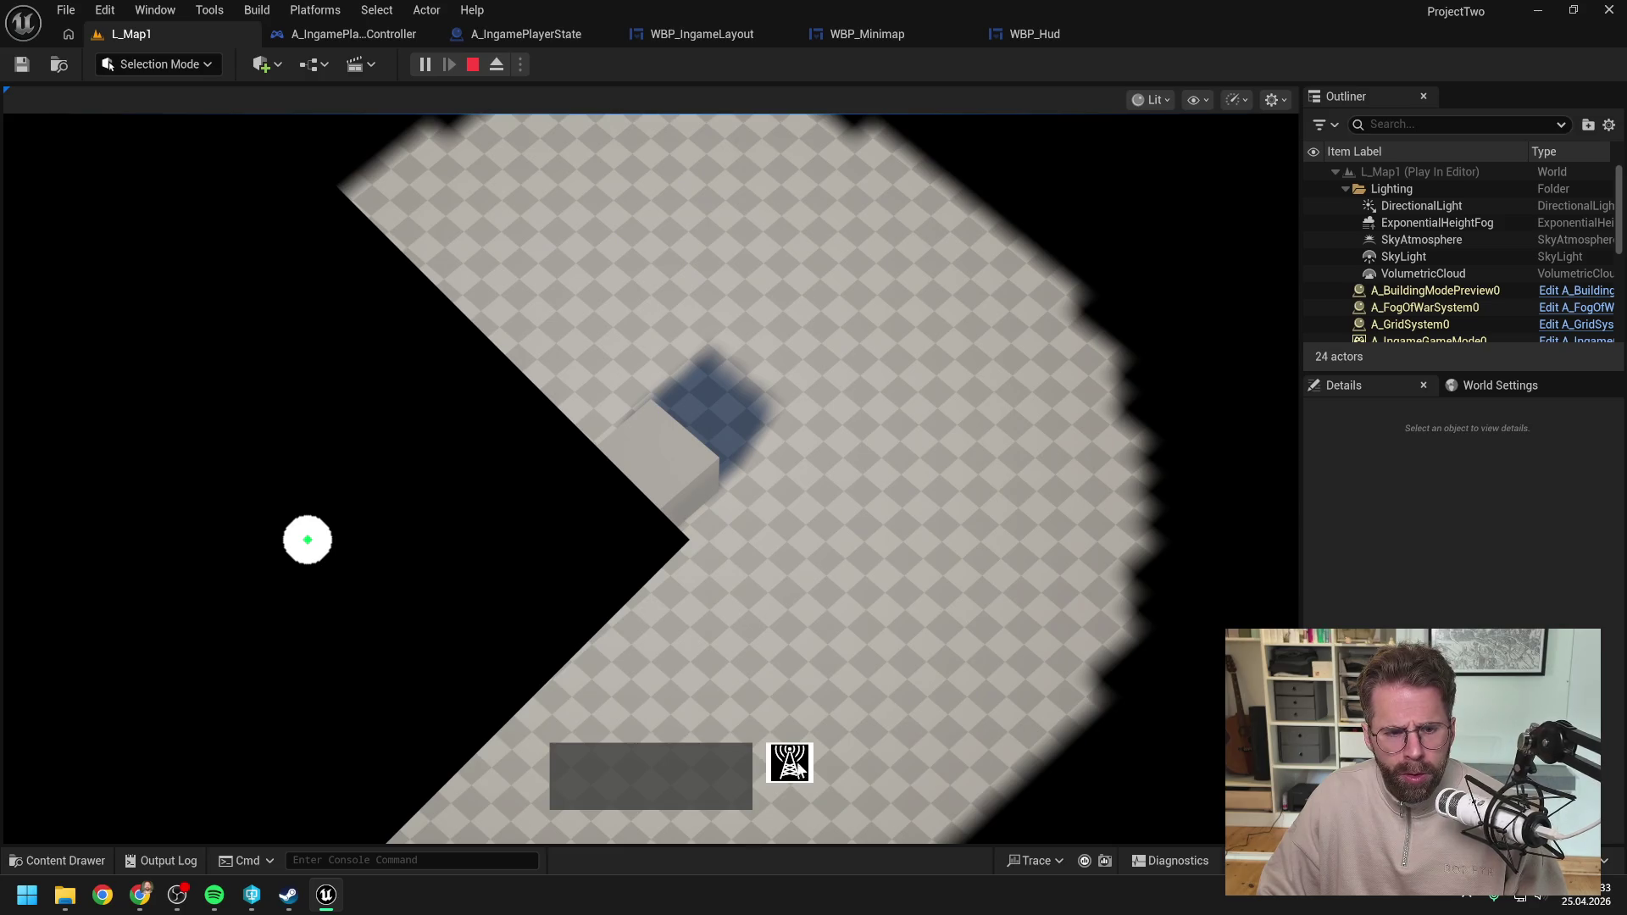
left_click(883, 547)
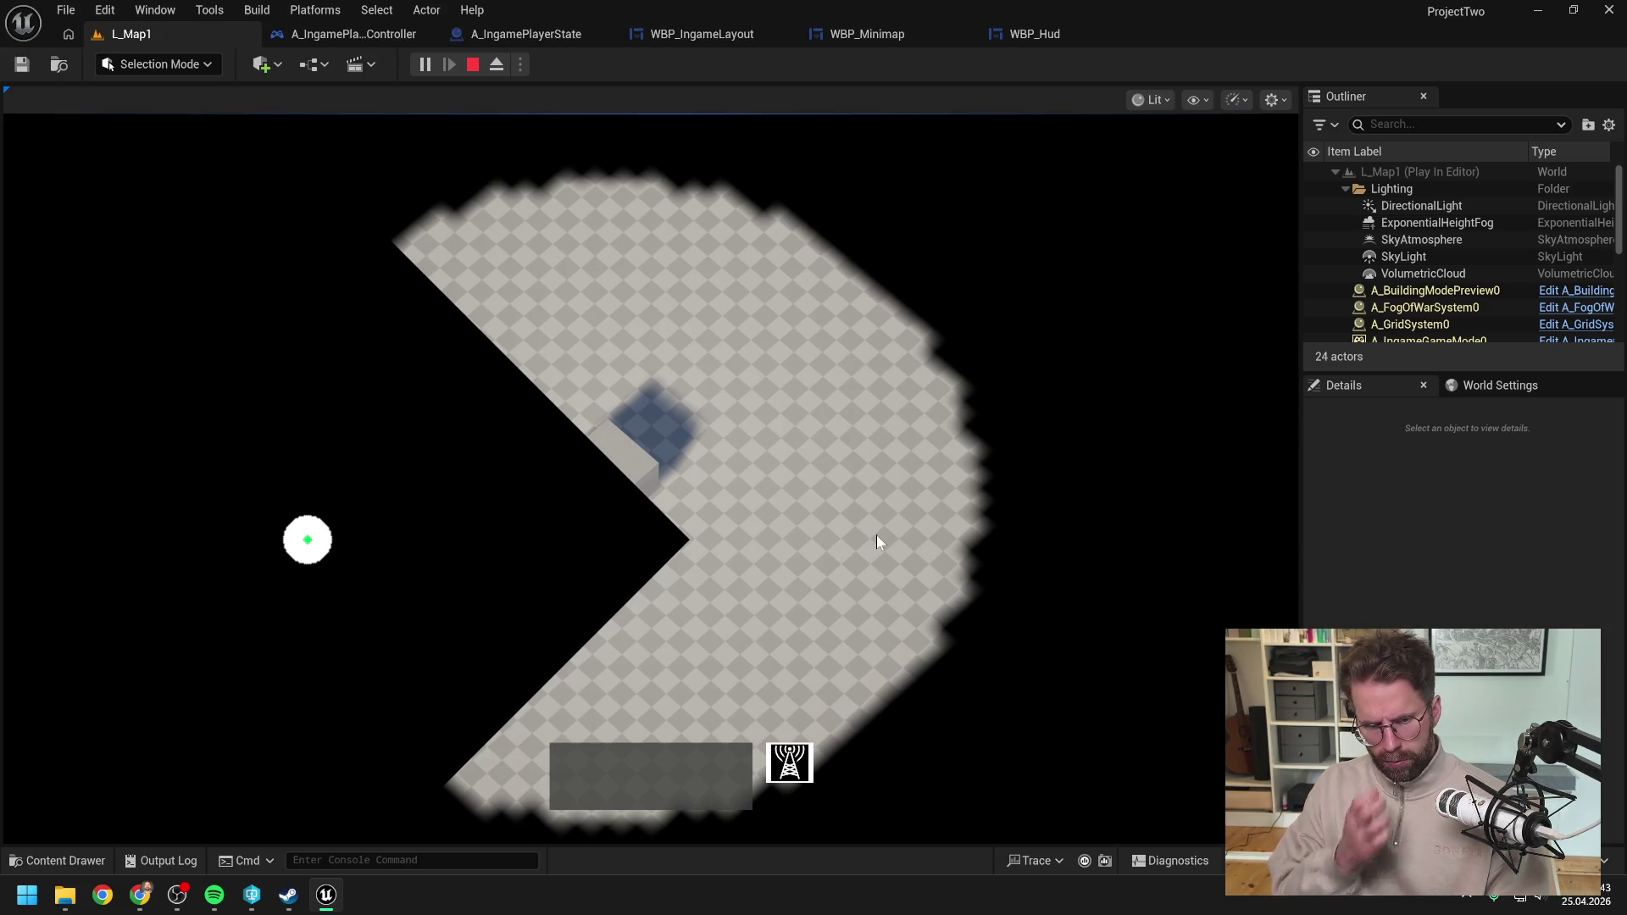
key("Escape")
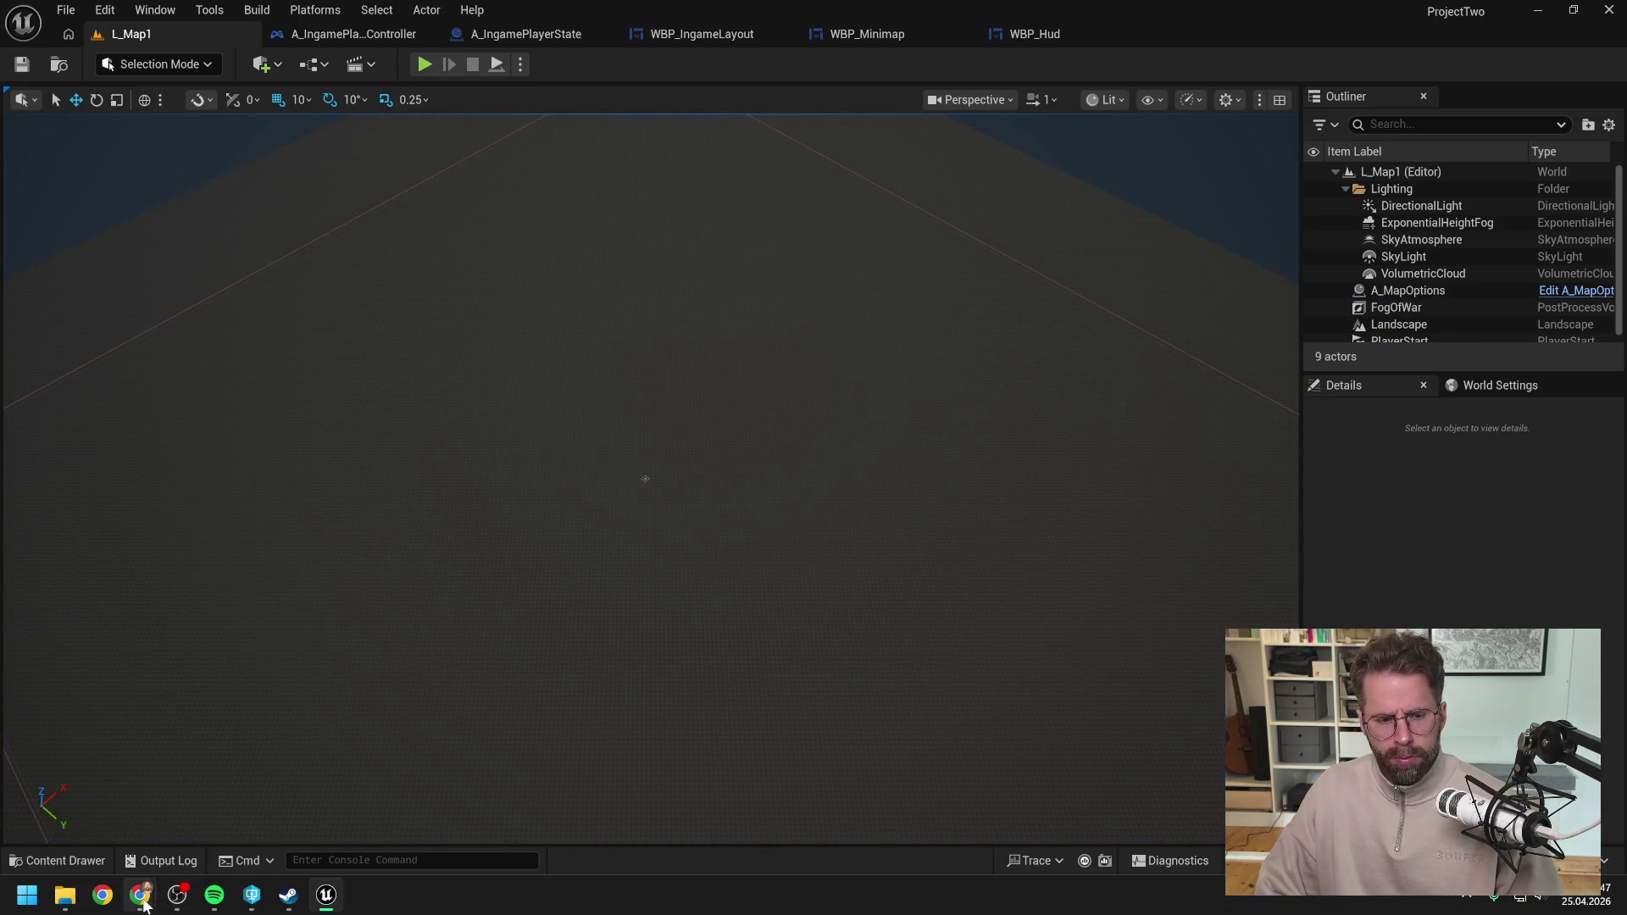
Step: Draft a future consideration to Claude: three states hidden, revealed, explored, with hidden and revealed simple
mouse_move(141, 905)
left_click(321, 813)
scroll(939, 627, "down", 5)
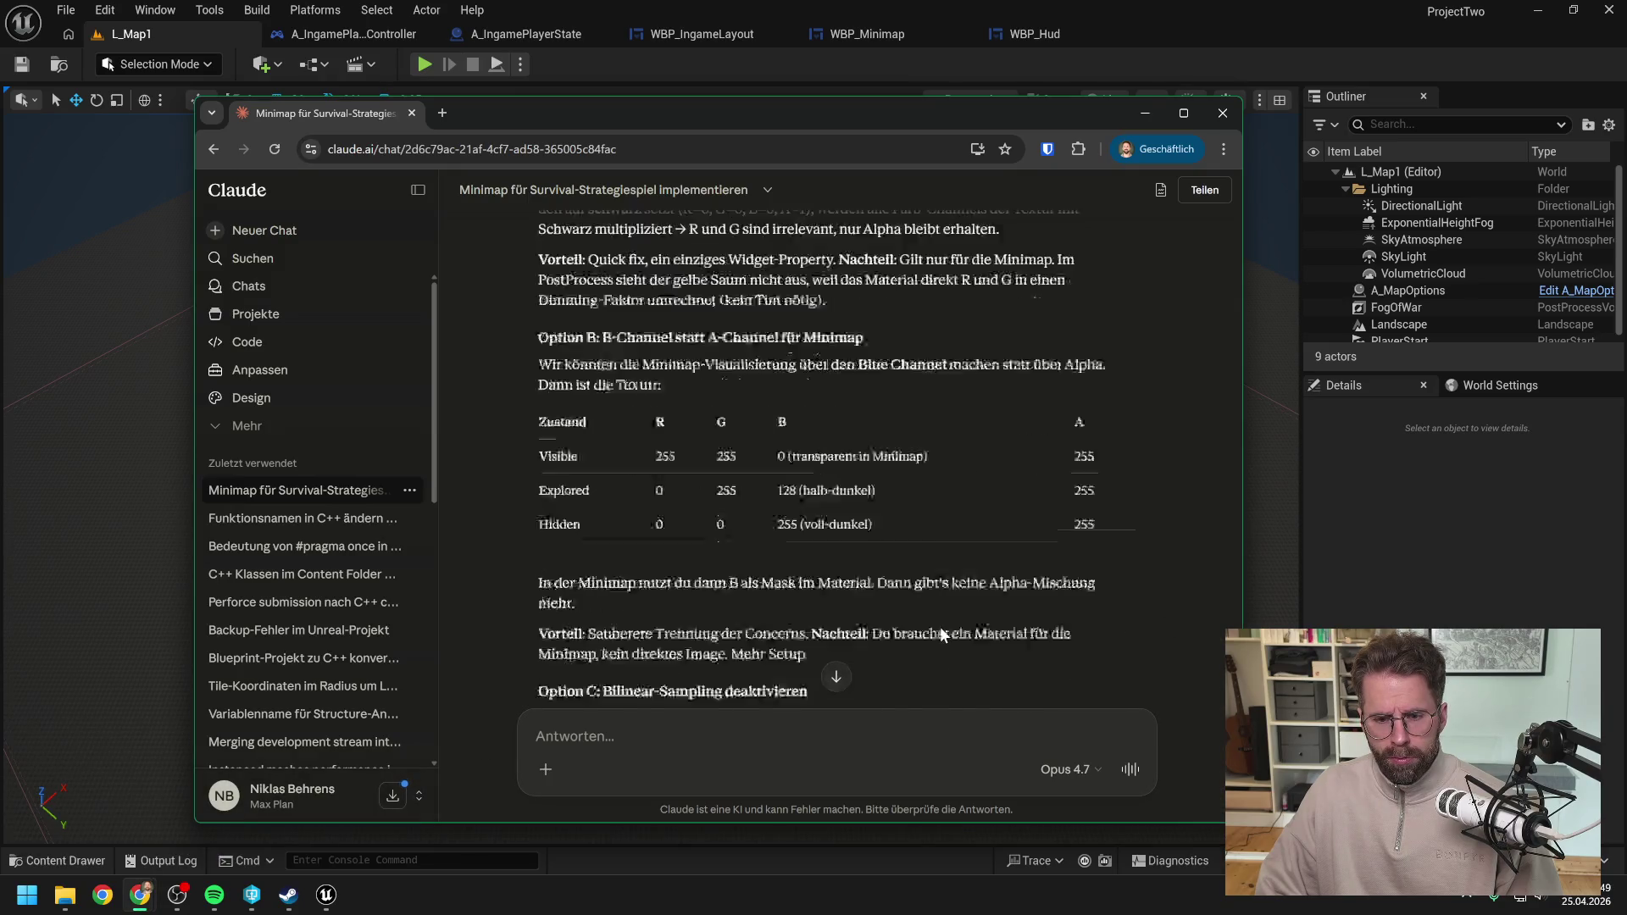
type("ok p")
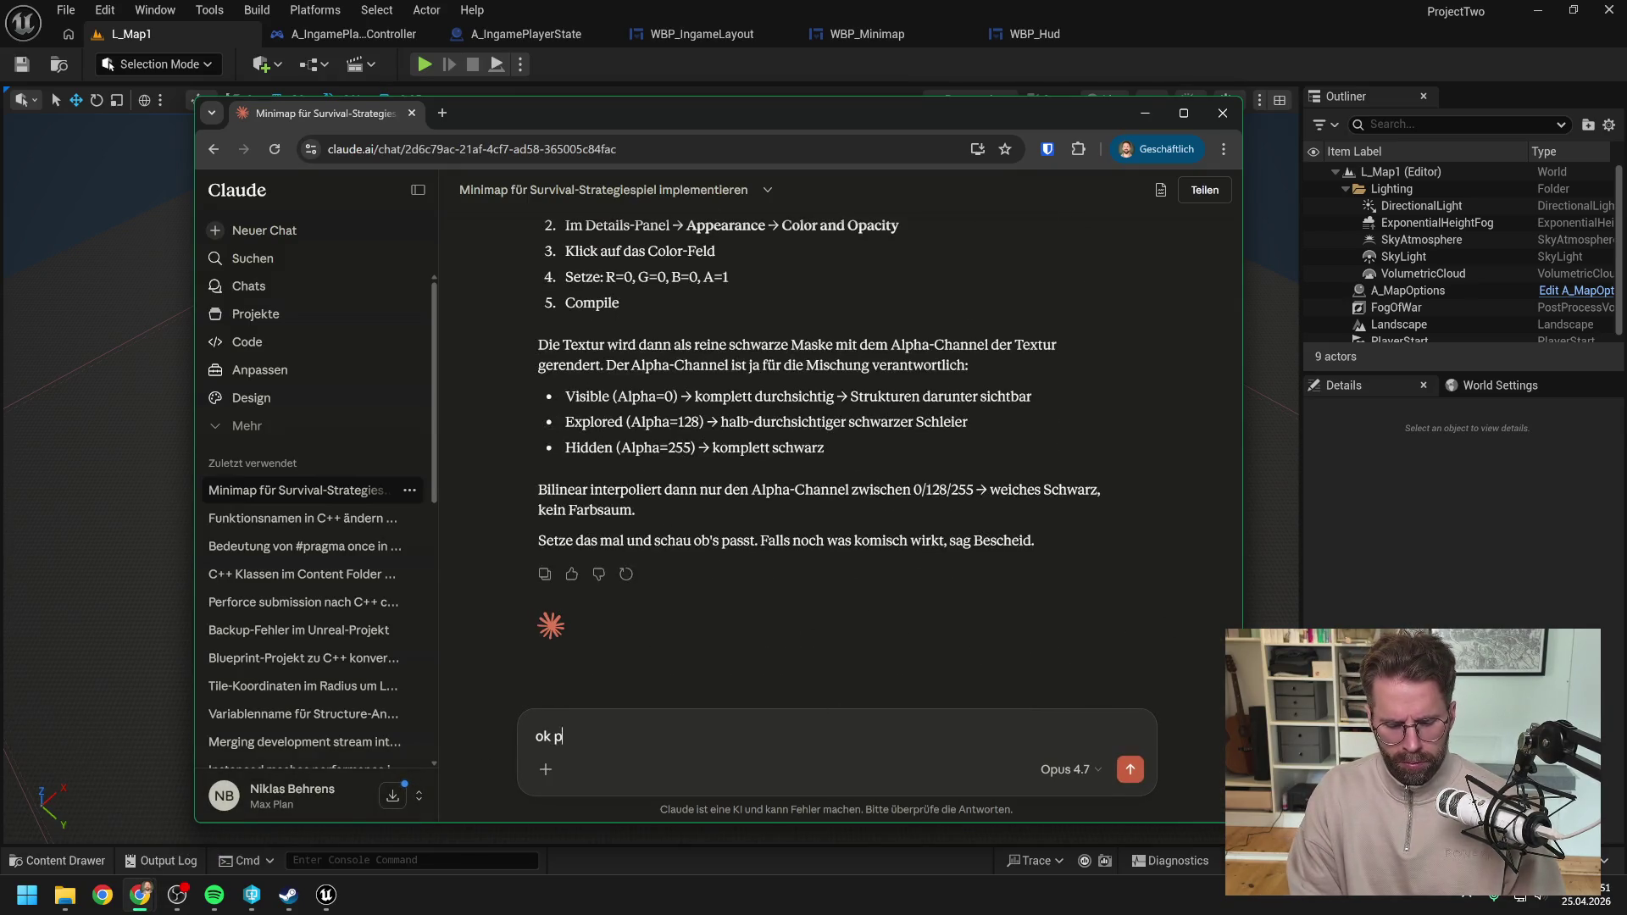
type("asst erstmal soweit")
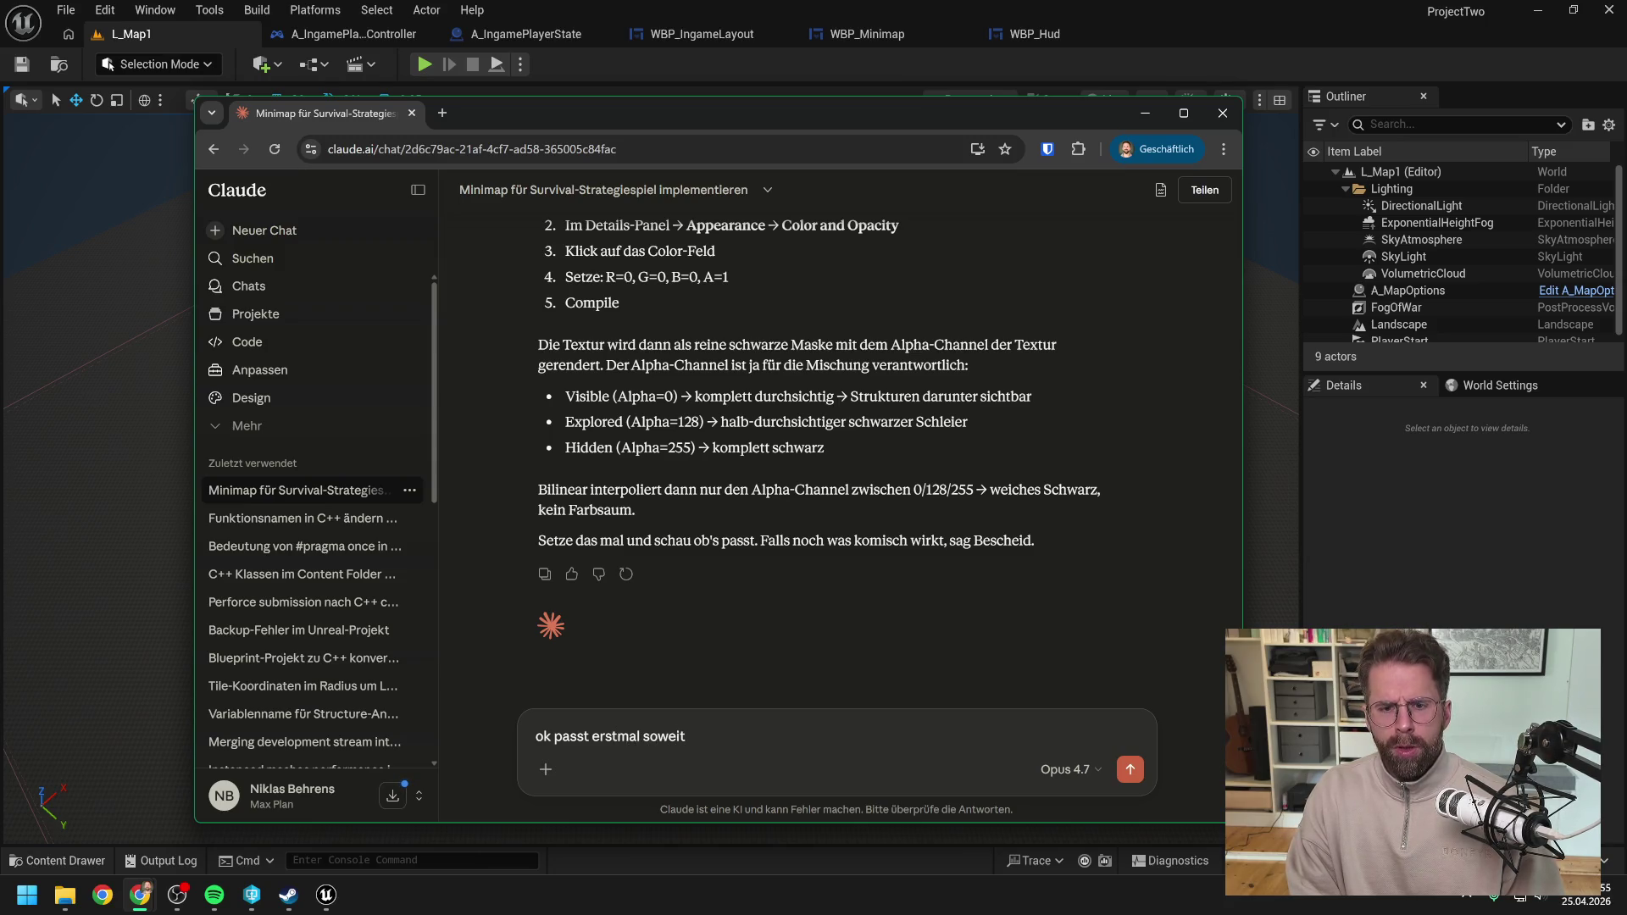
type(", bevor wir")
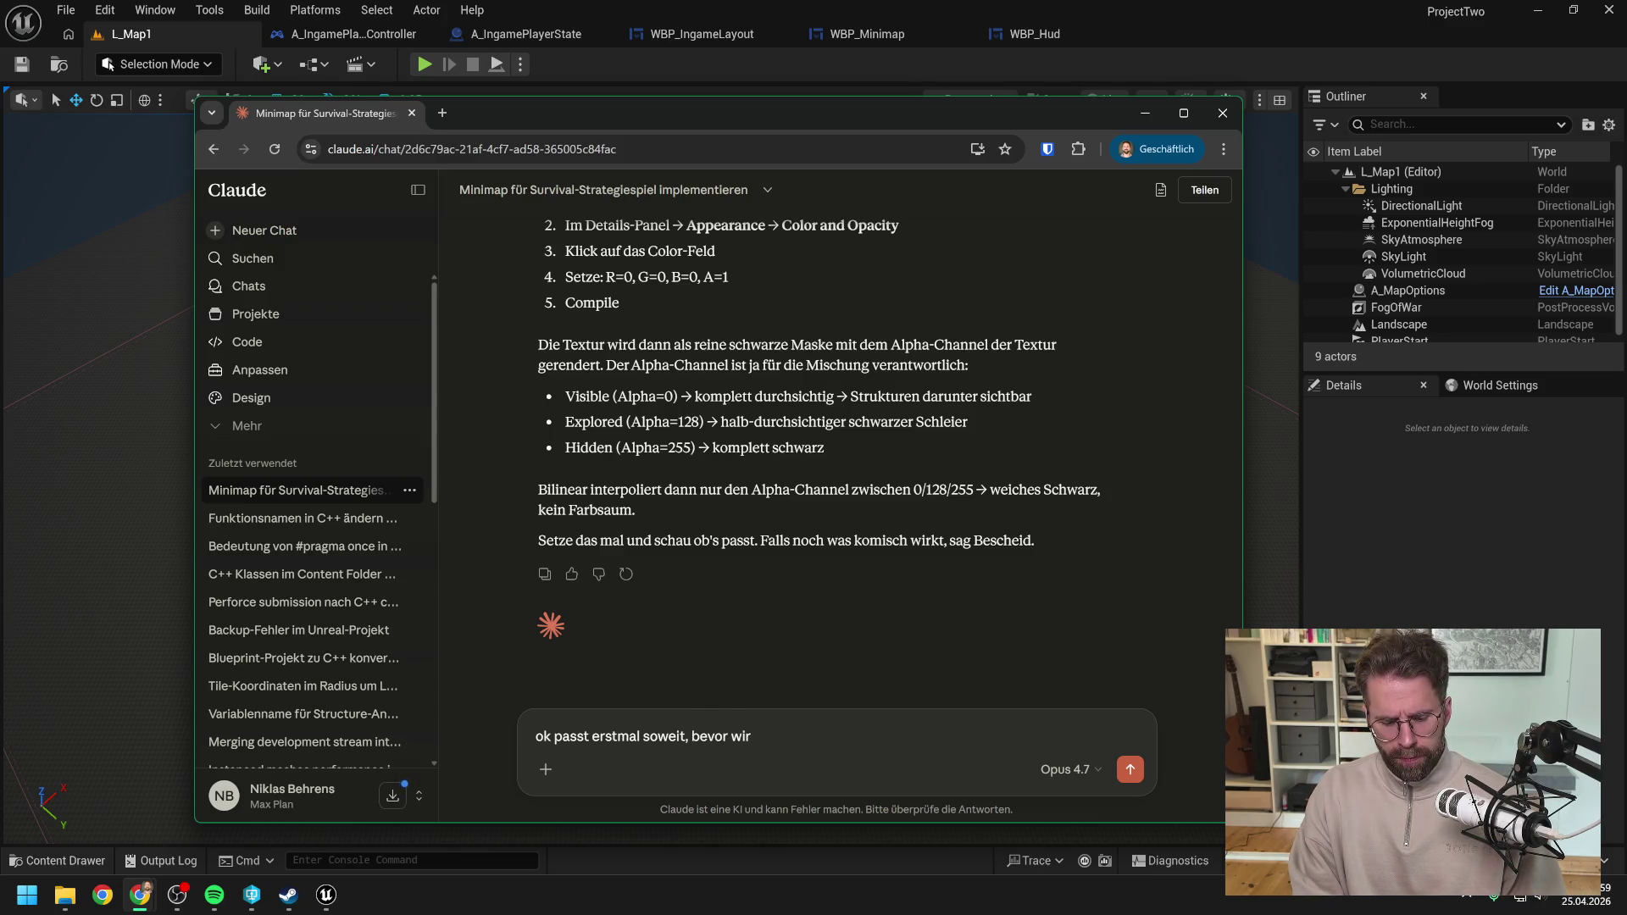
type(" weitermachen eine ")
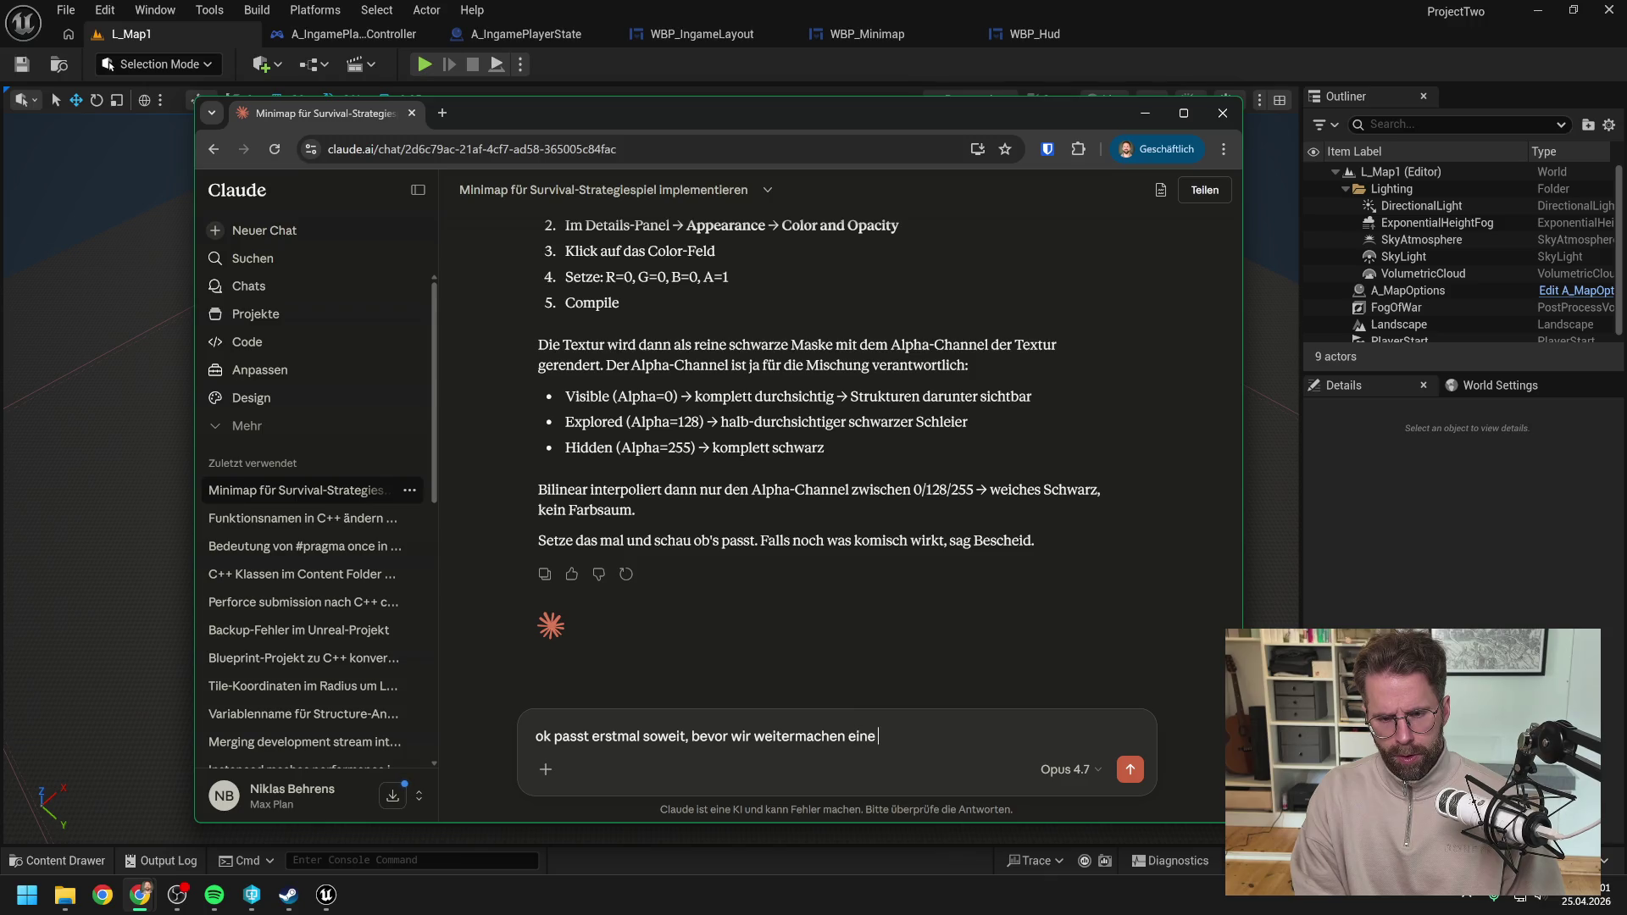
type("Überlegung für die")
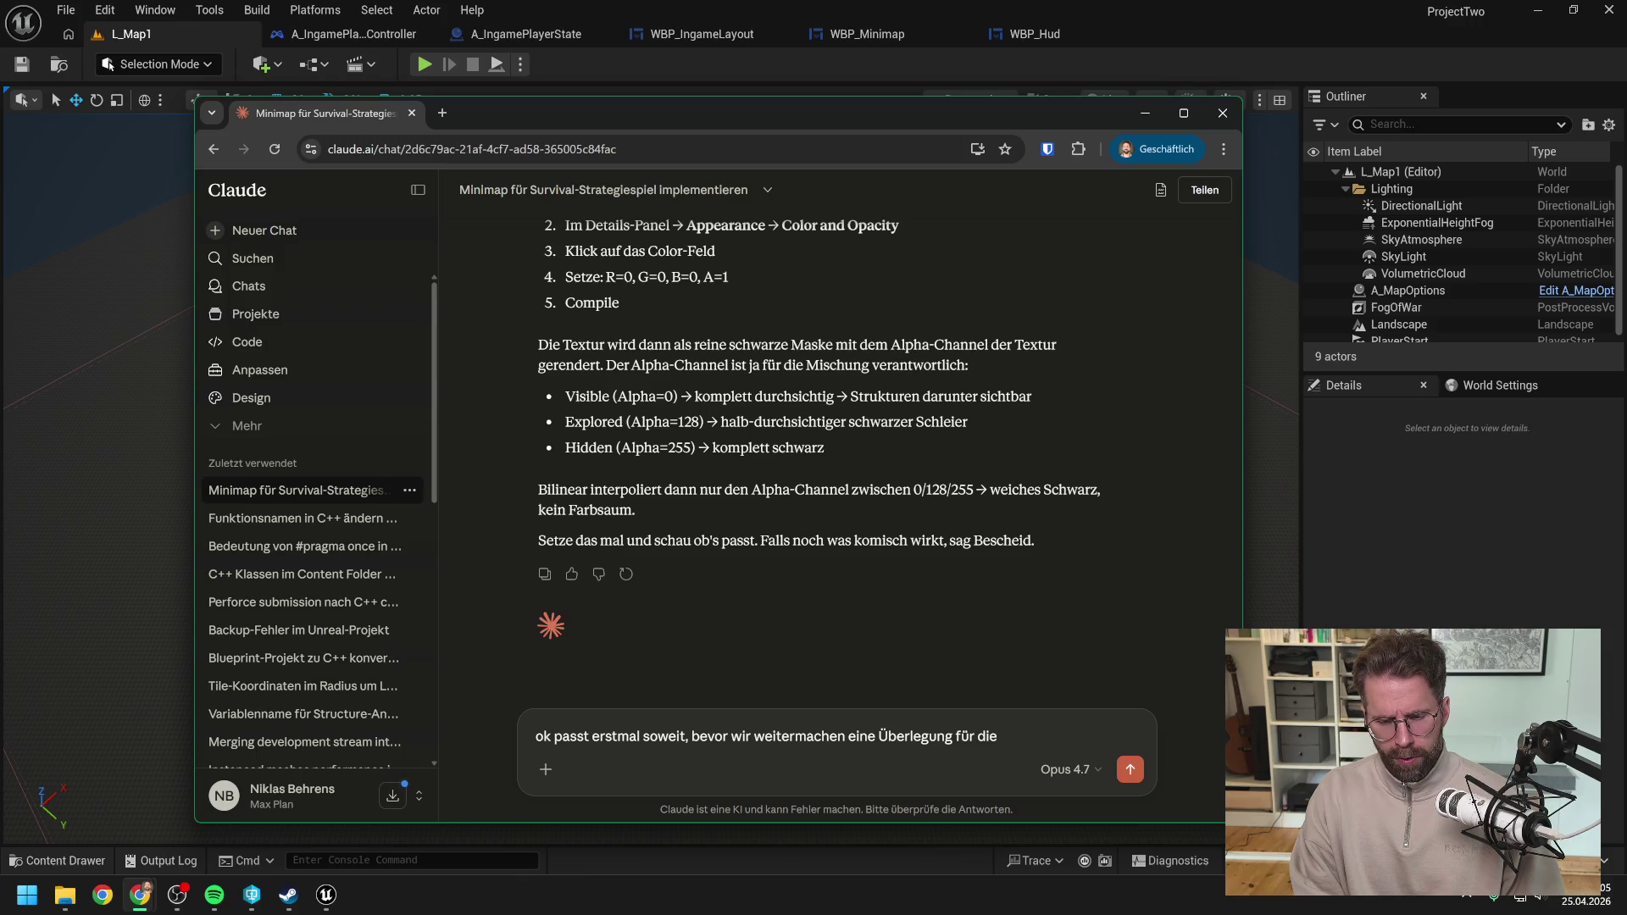
type(" Zukunft:")
key("shift+Return")
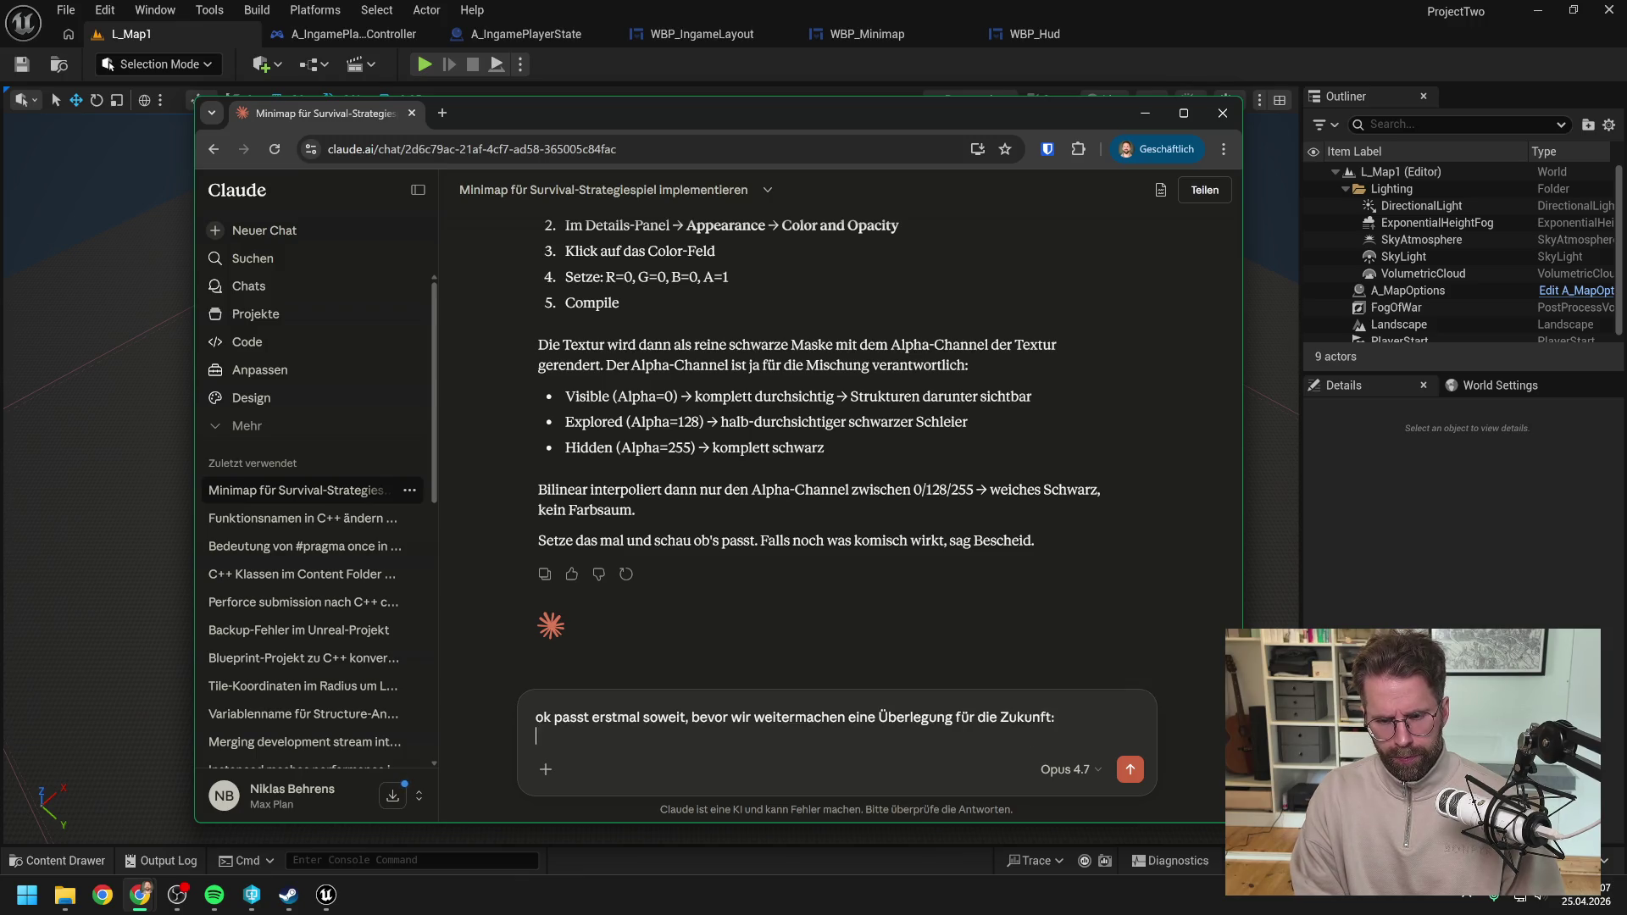
key("shift+Return")
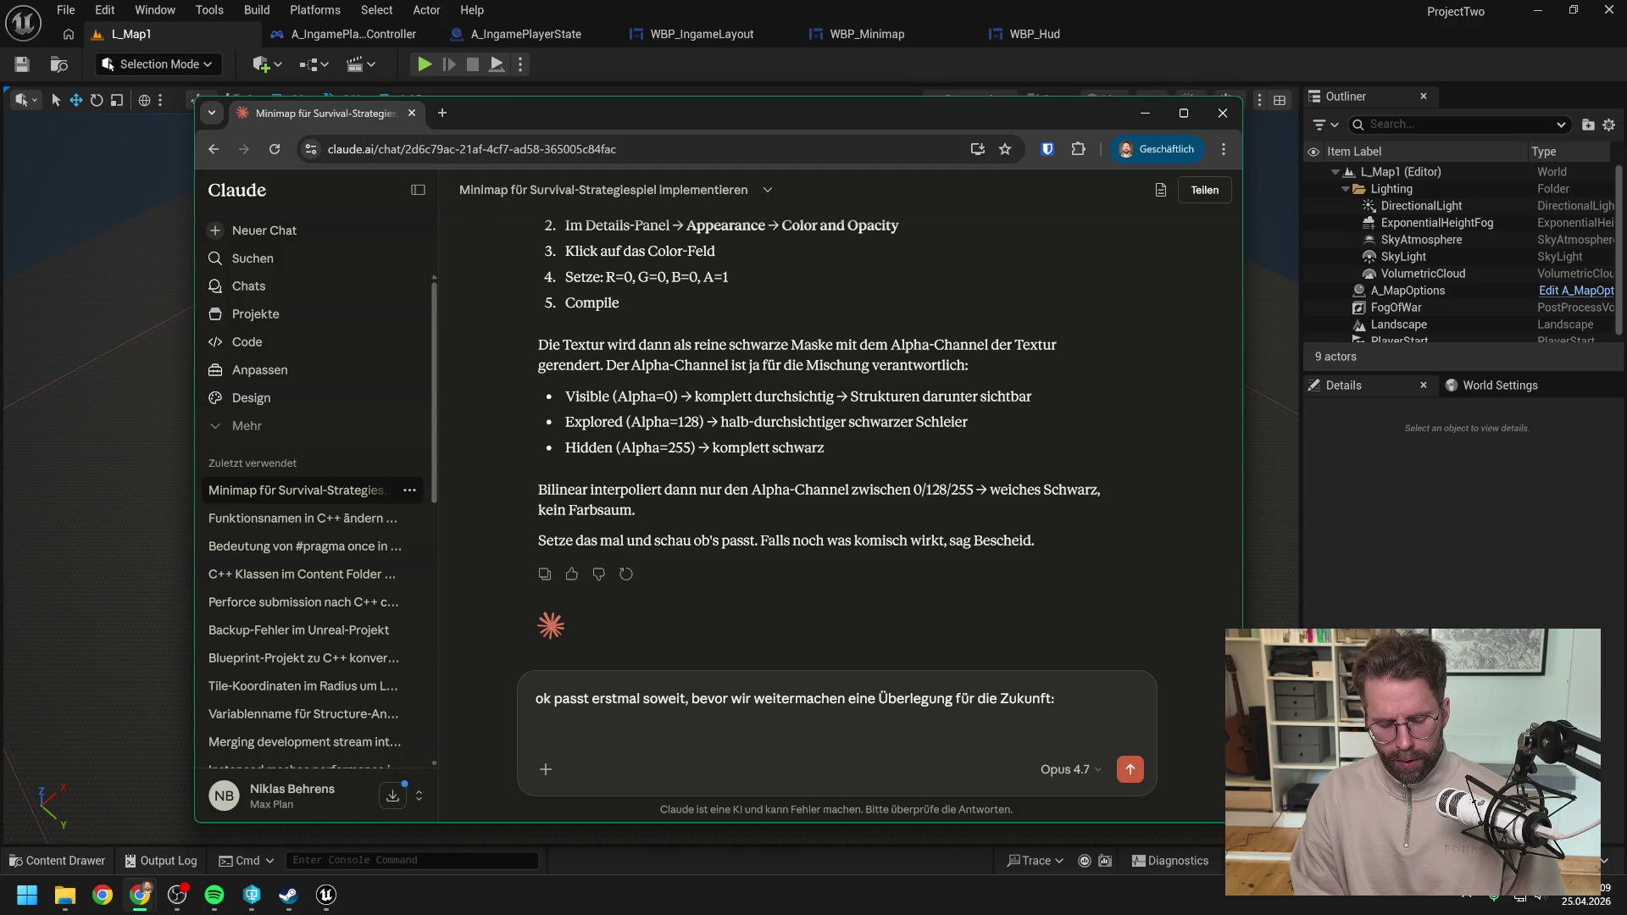
type("Wir")
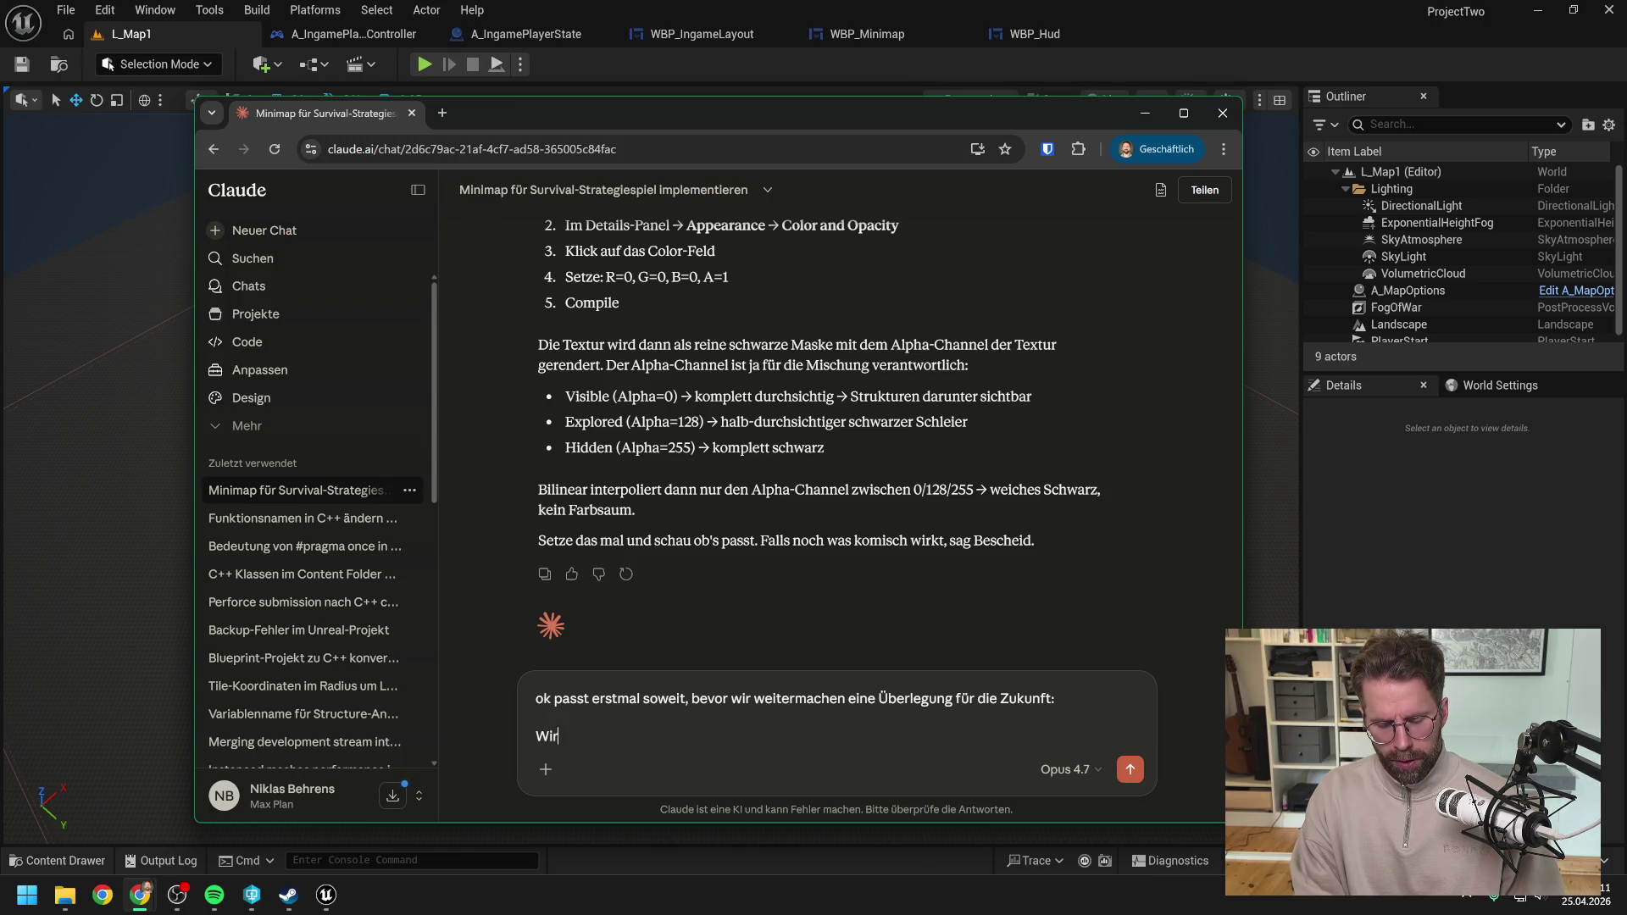
type(" haben ja drei Zustände ")
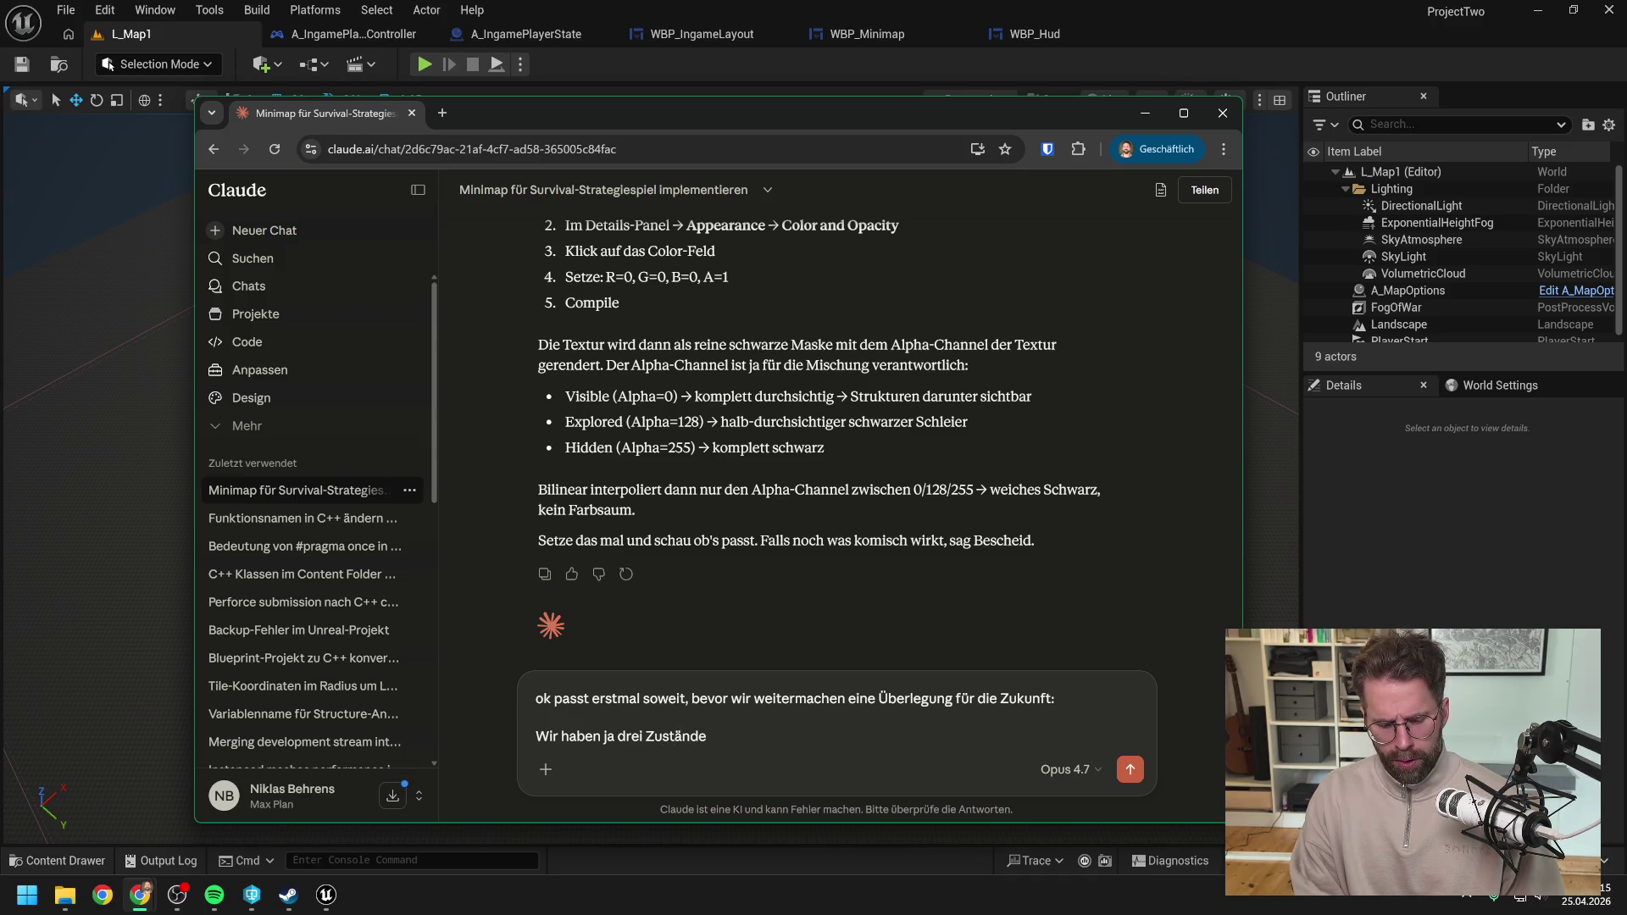
type("hid")
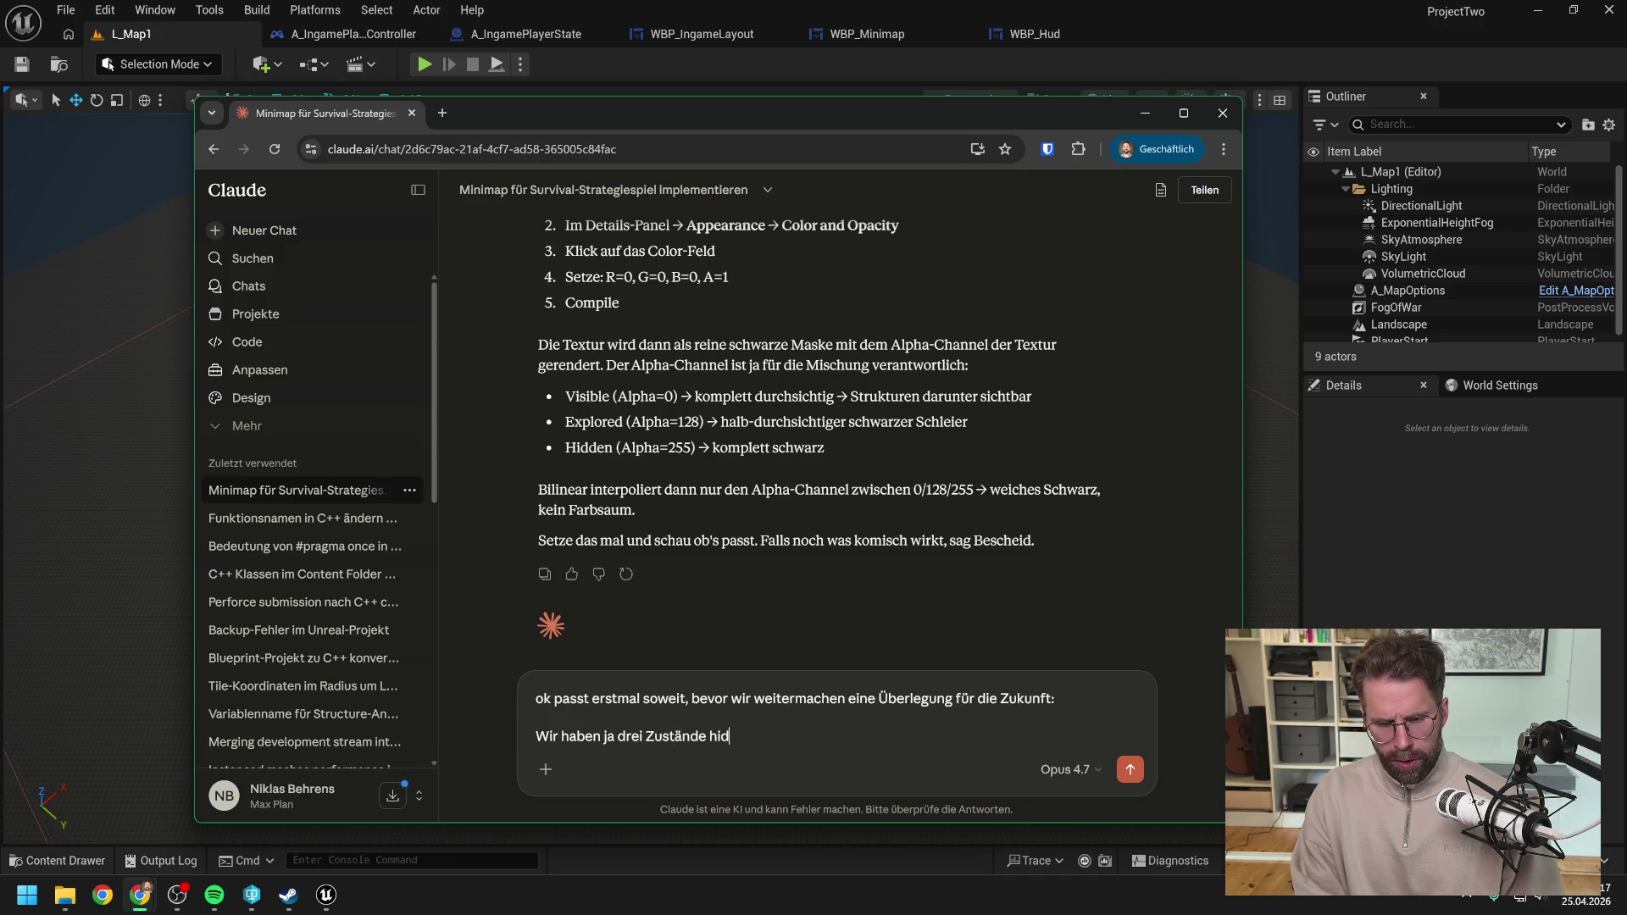
type("den, re")
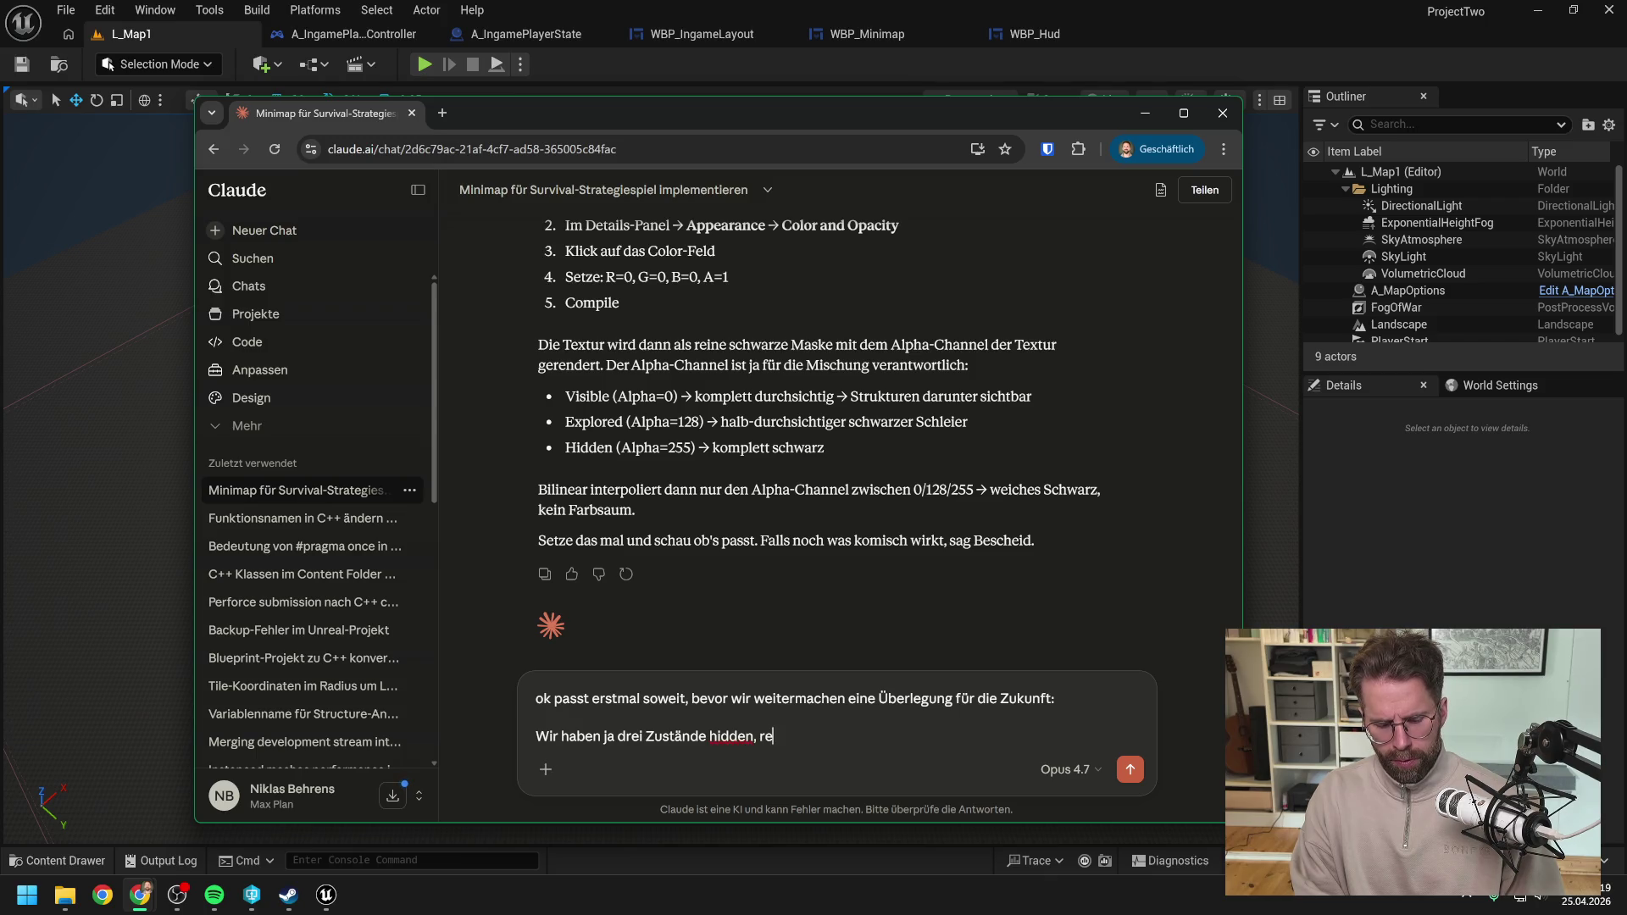
type("vealed und ")
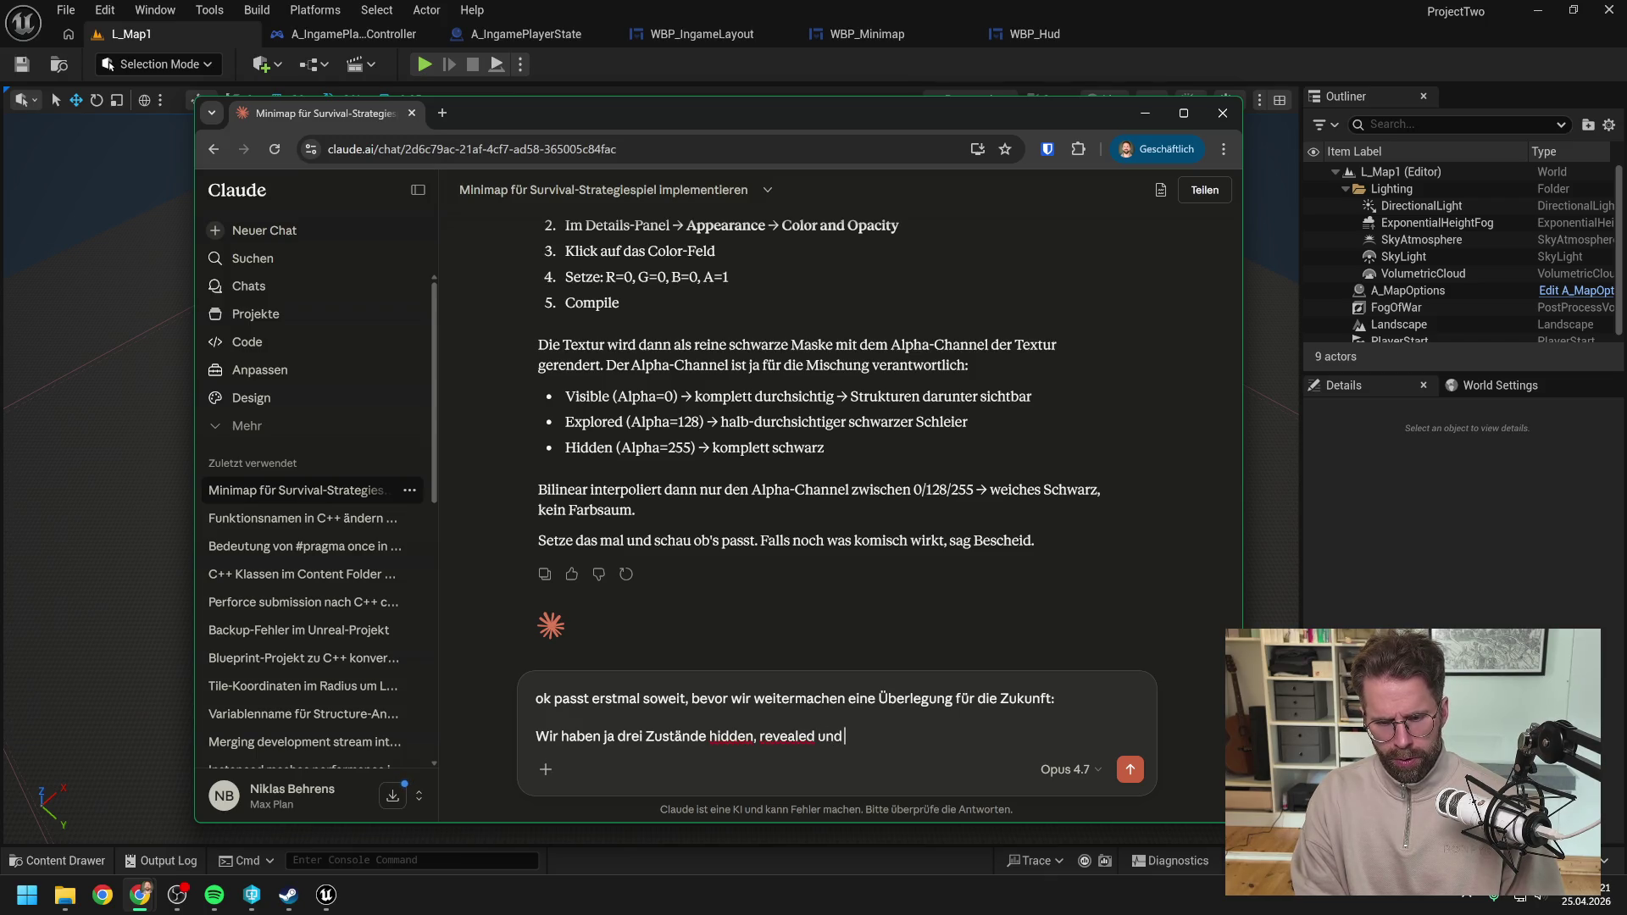
type("explored.")
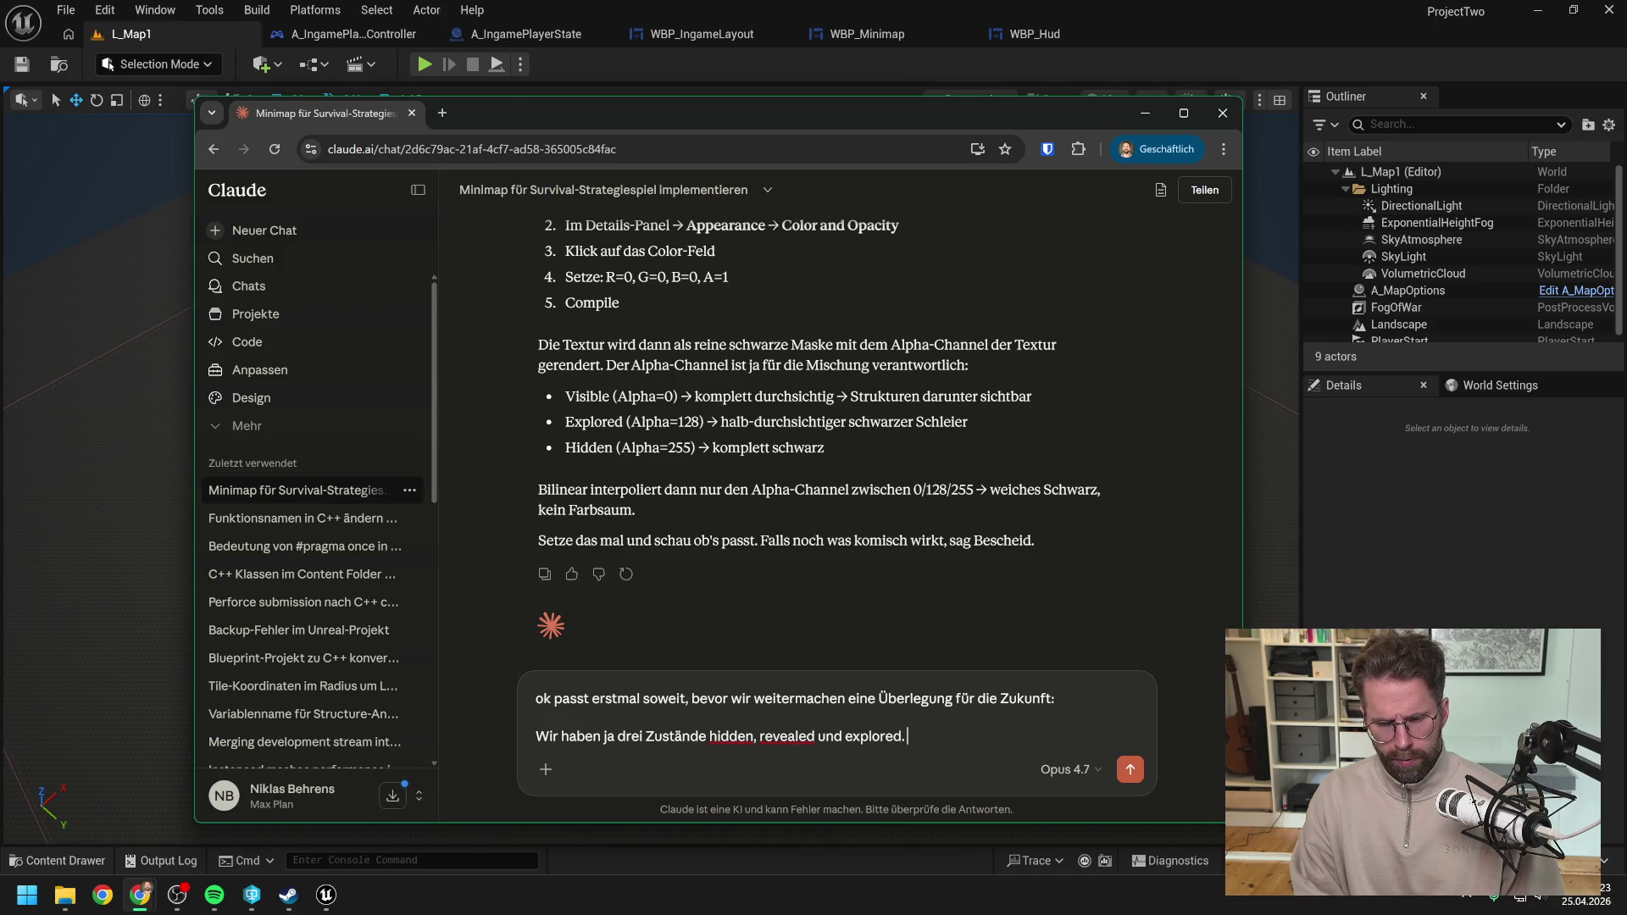
type(" hidden und")
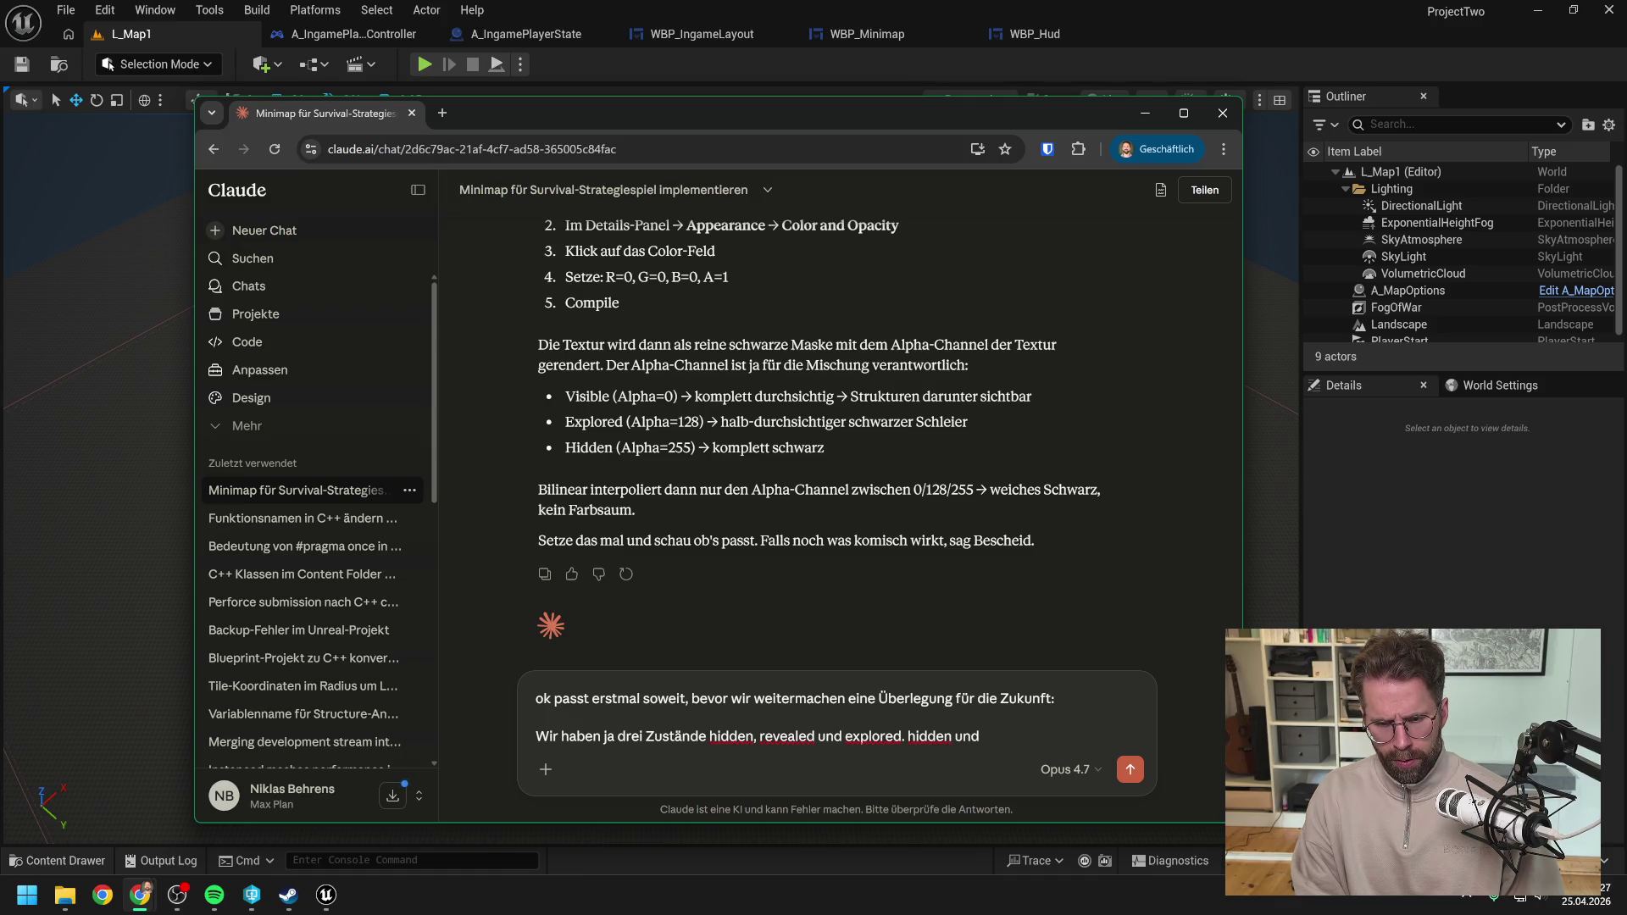
type("evele")
type("led sind simple.")
key("shift+Return")
Step: Add 'Wenn wir explored betrachten, gibt es aber jedoch ein Problem. Aktuell' to the draft message
type("B")
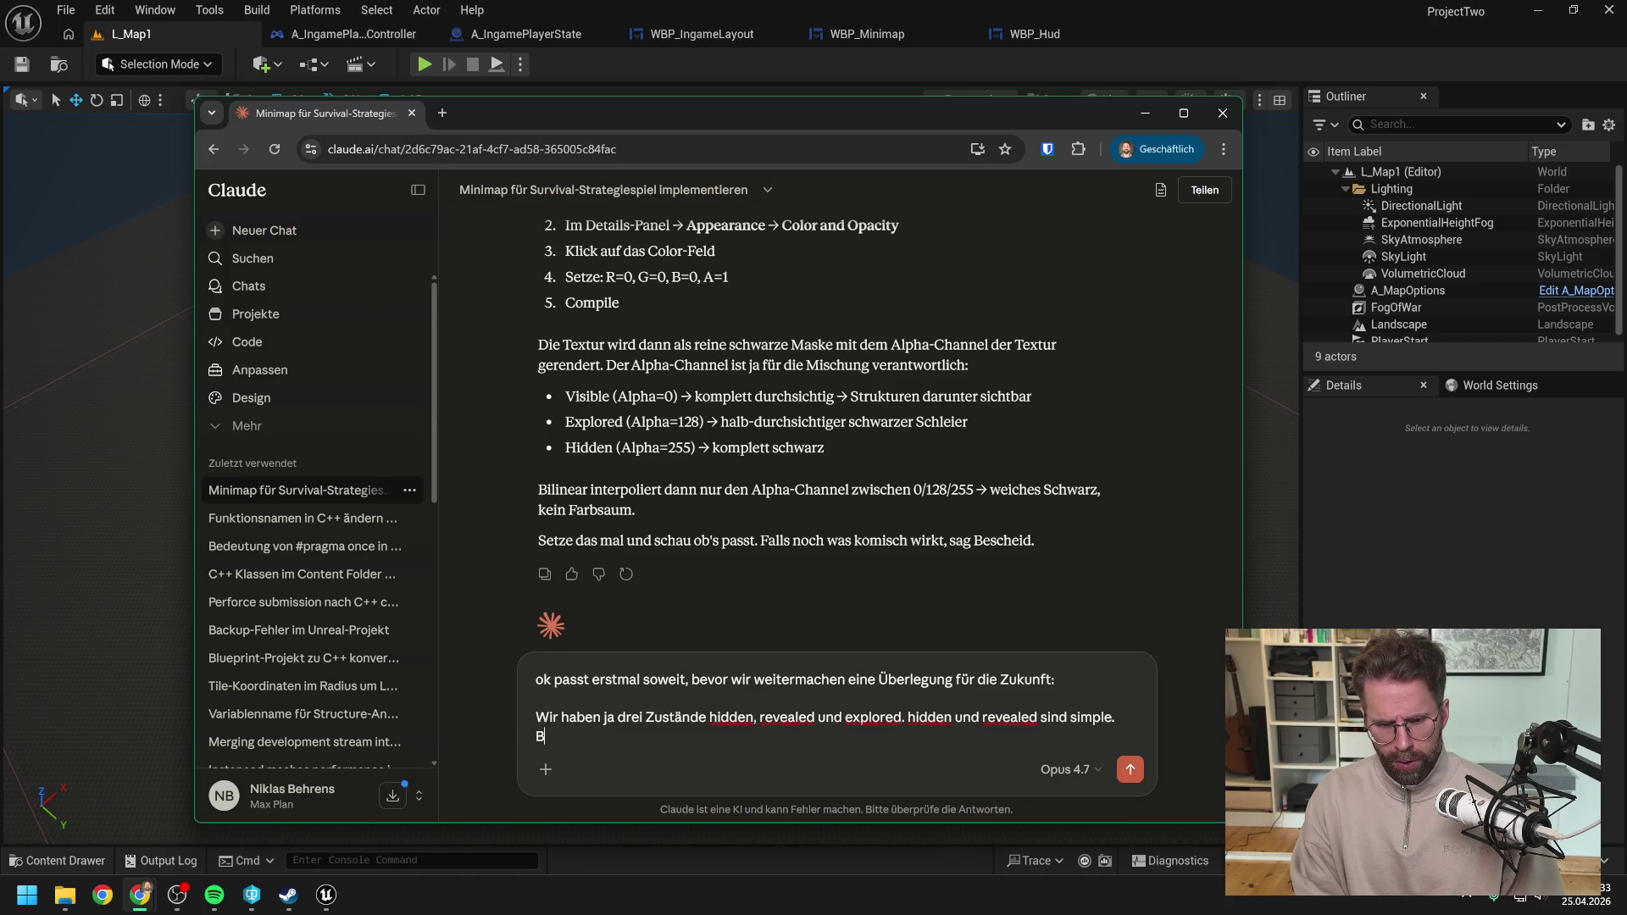
key("BackSpace")
type("Wenn wir e")
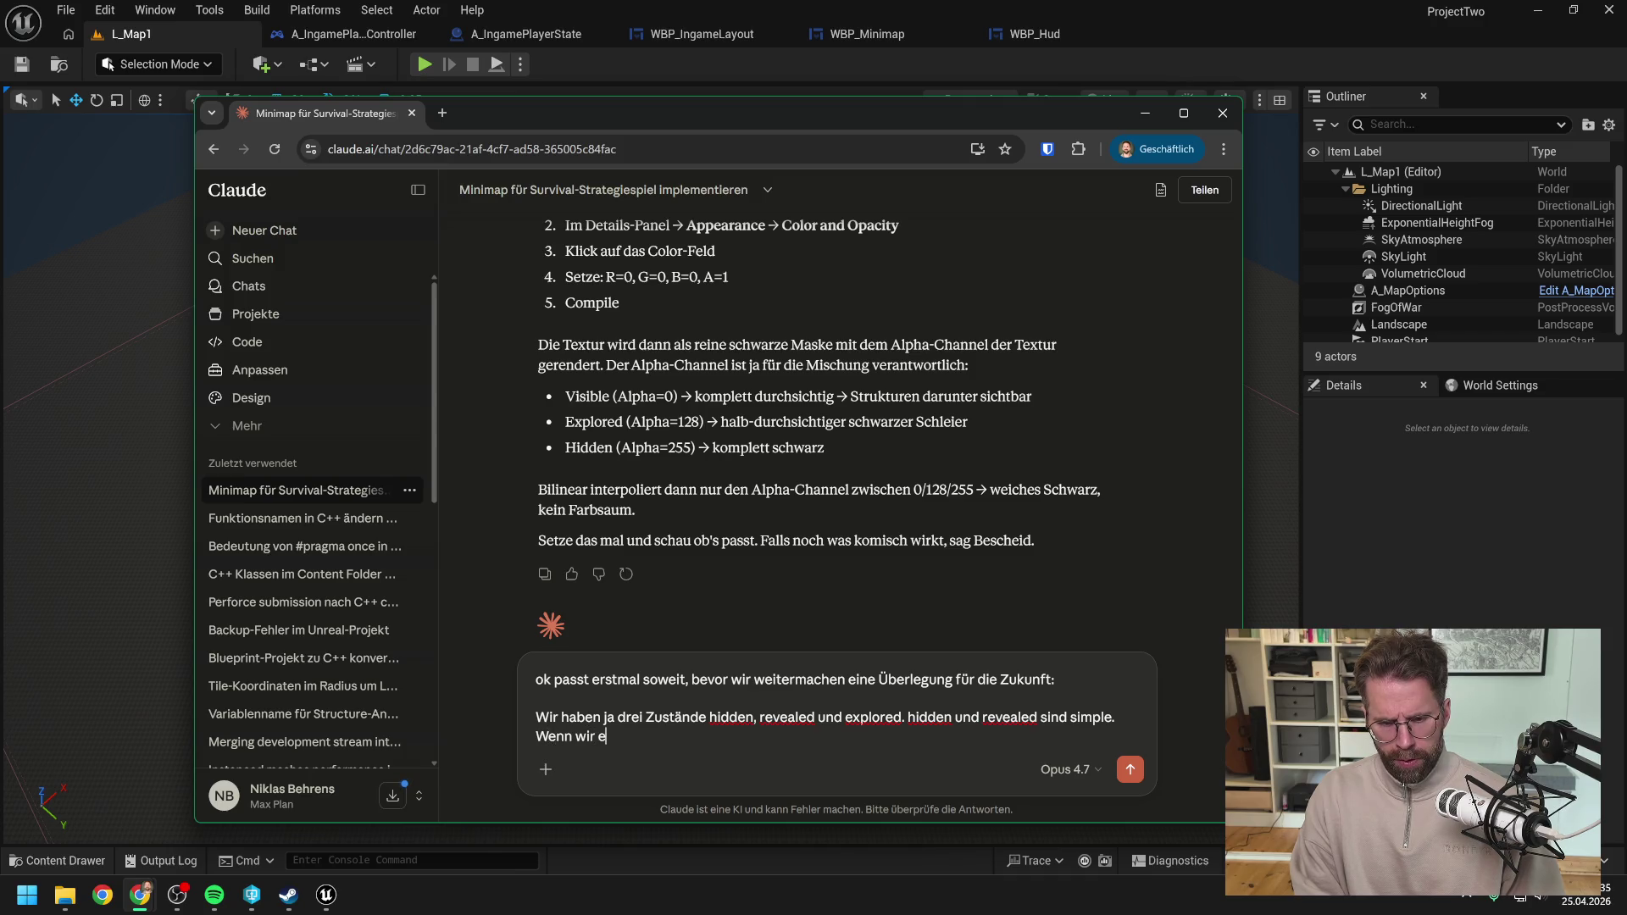
type("xplored betrach")
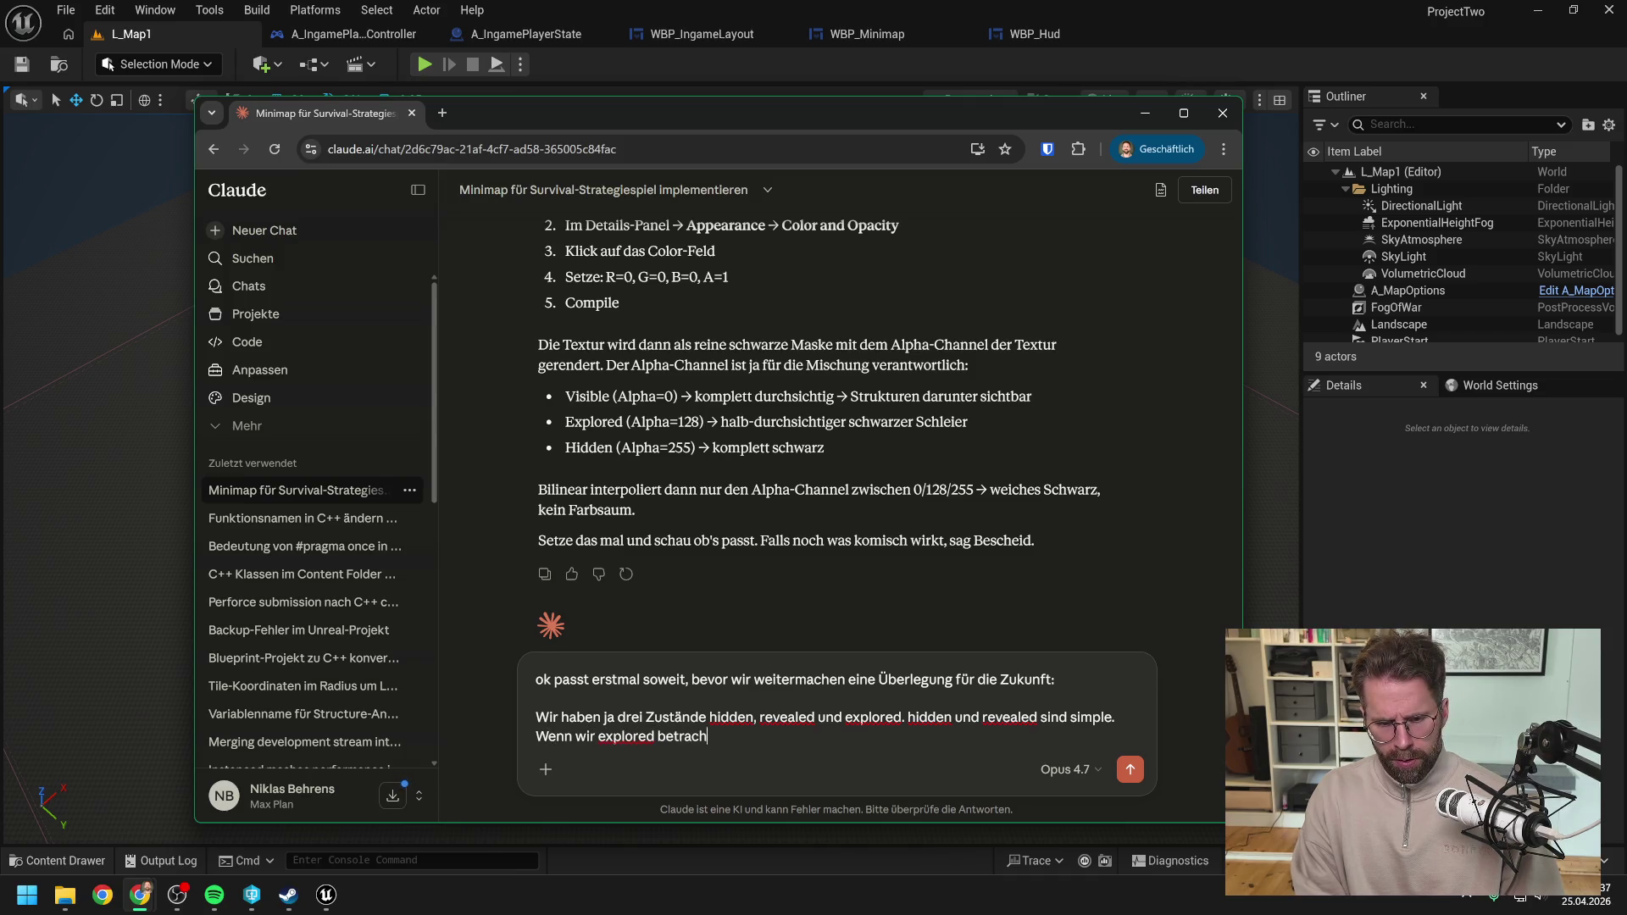
type("ten  gibt es aber j")
type("edoch ein")
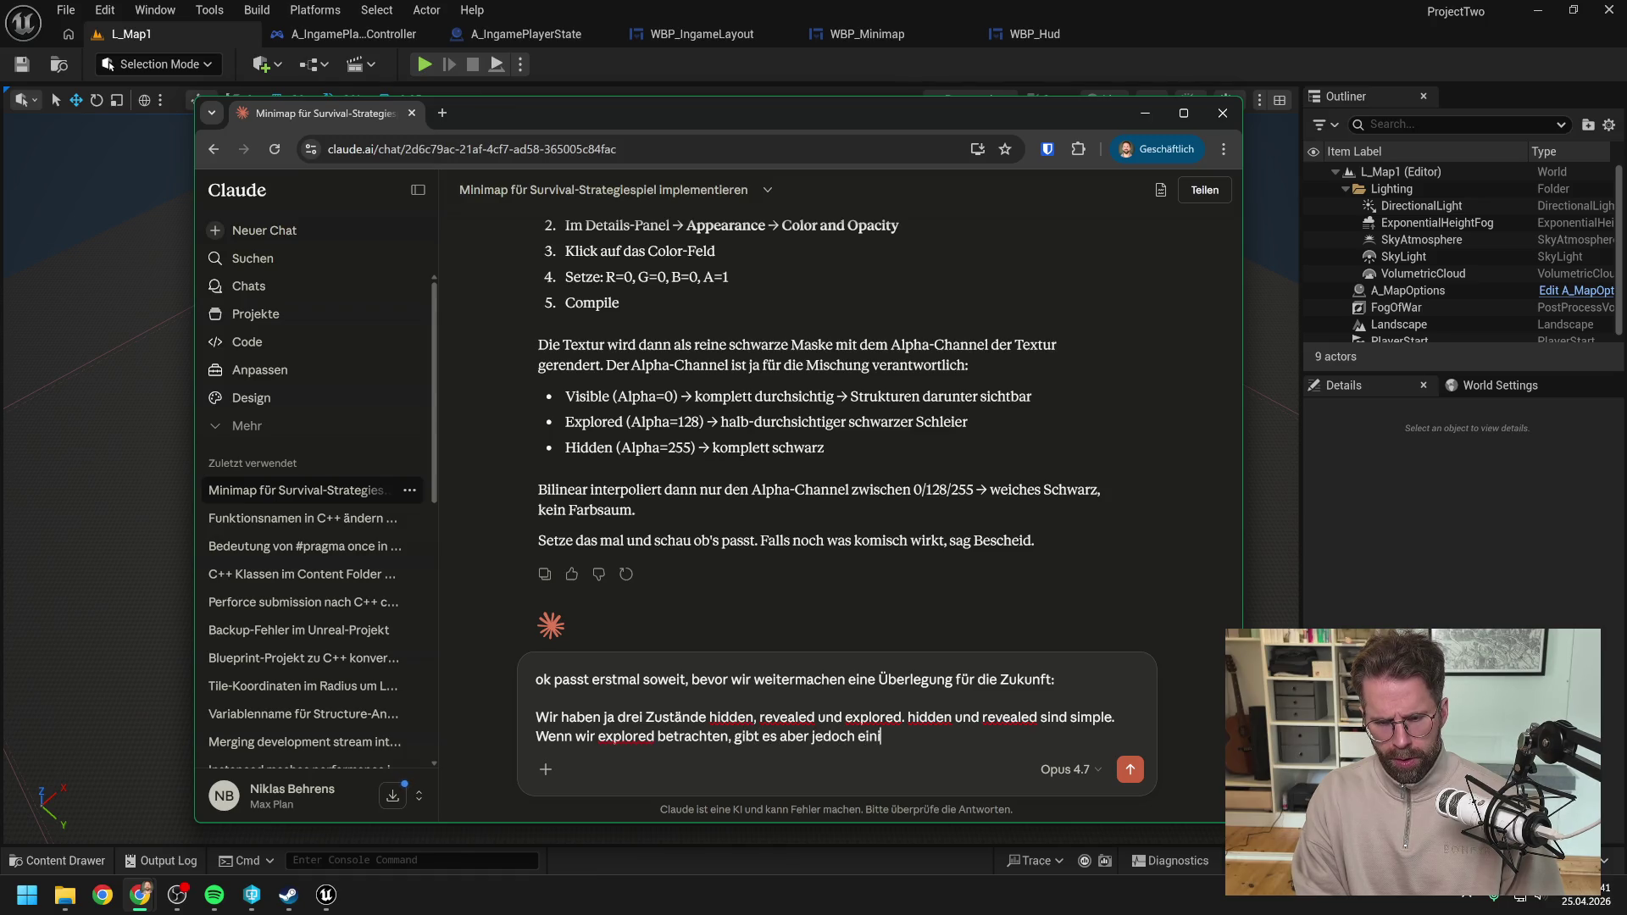
type("Problem.")
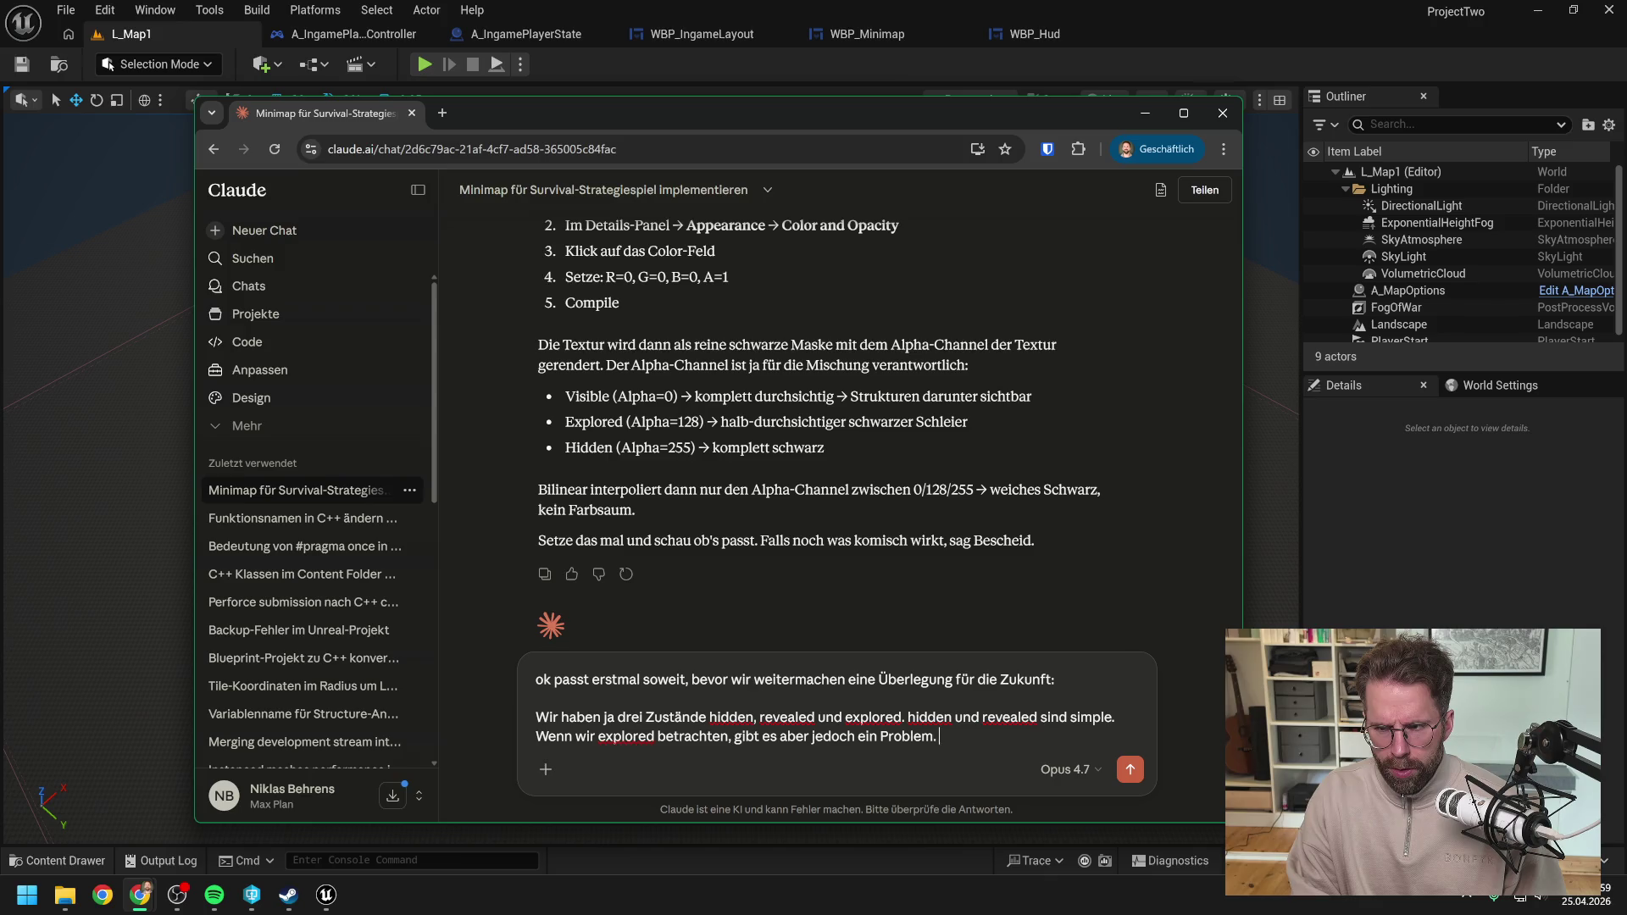
type("Aktuell")
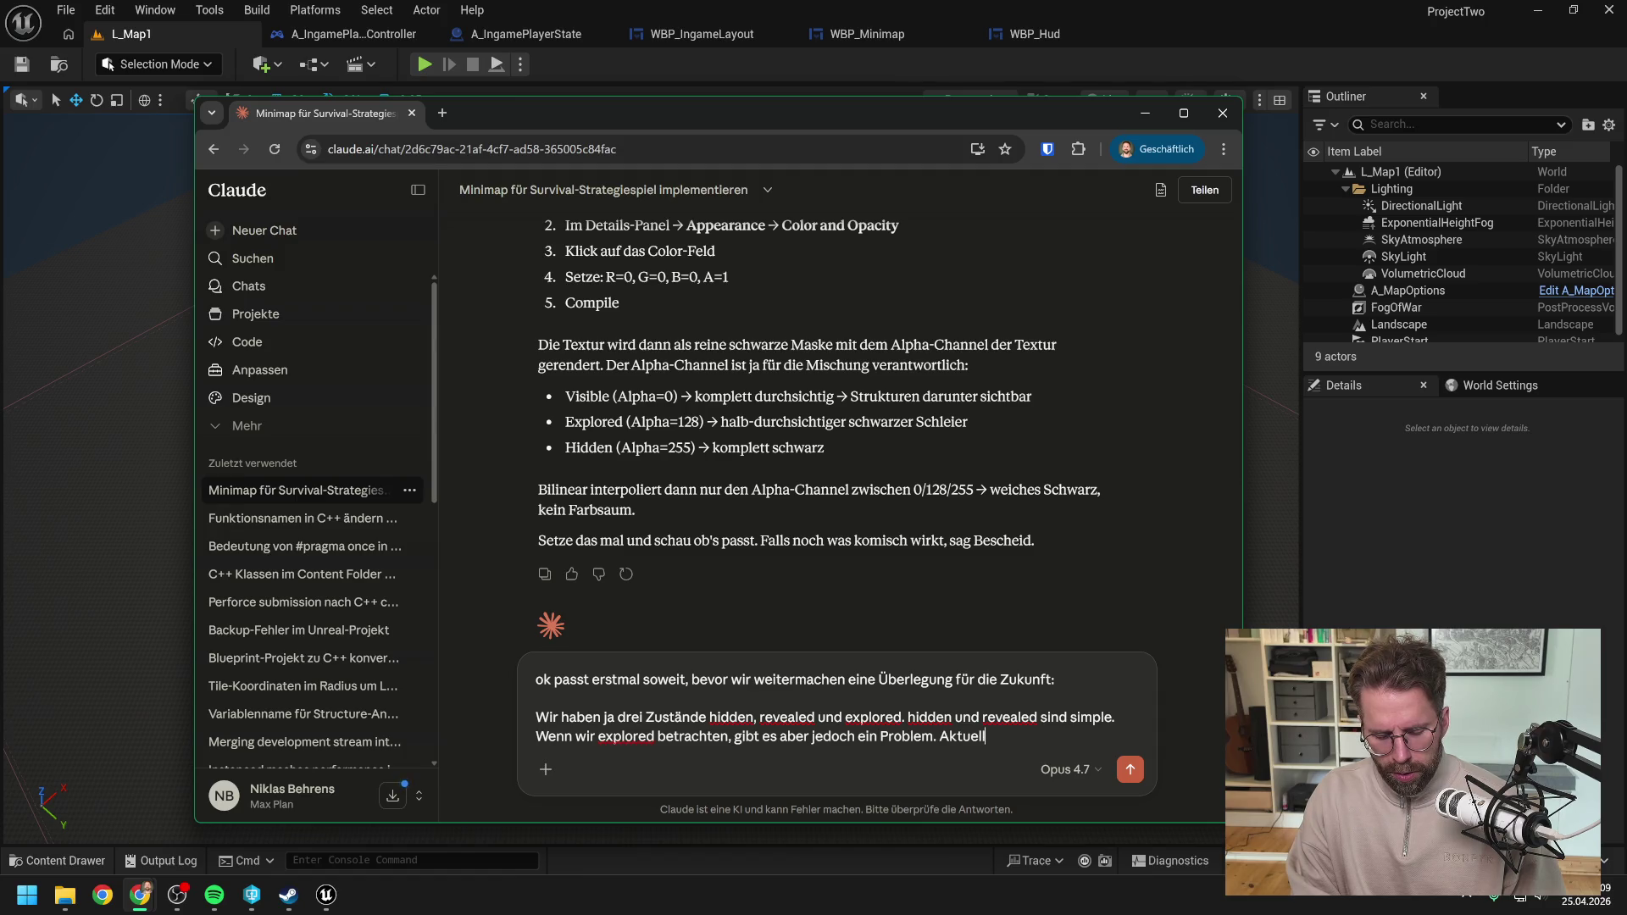
type(" blockt der")
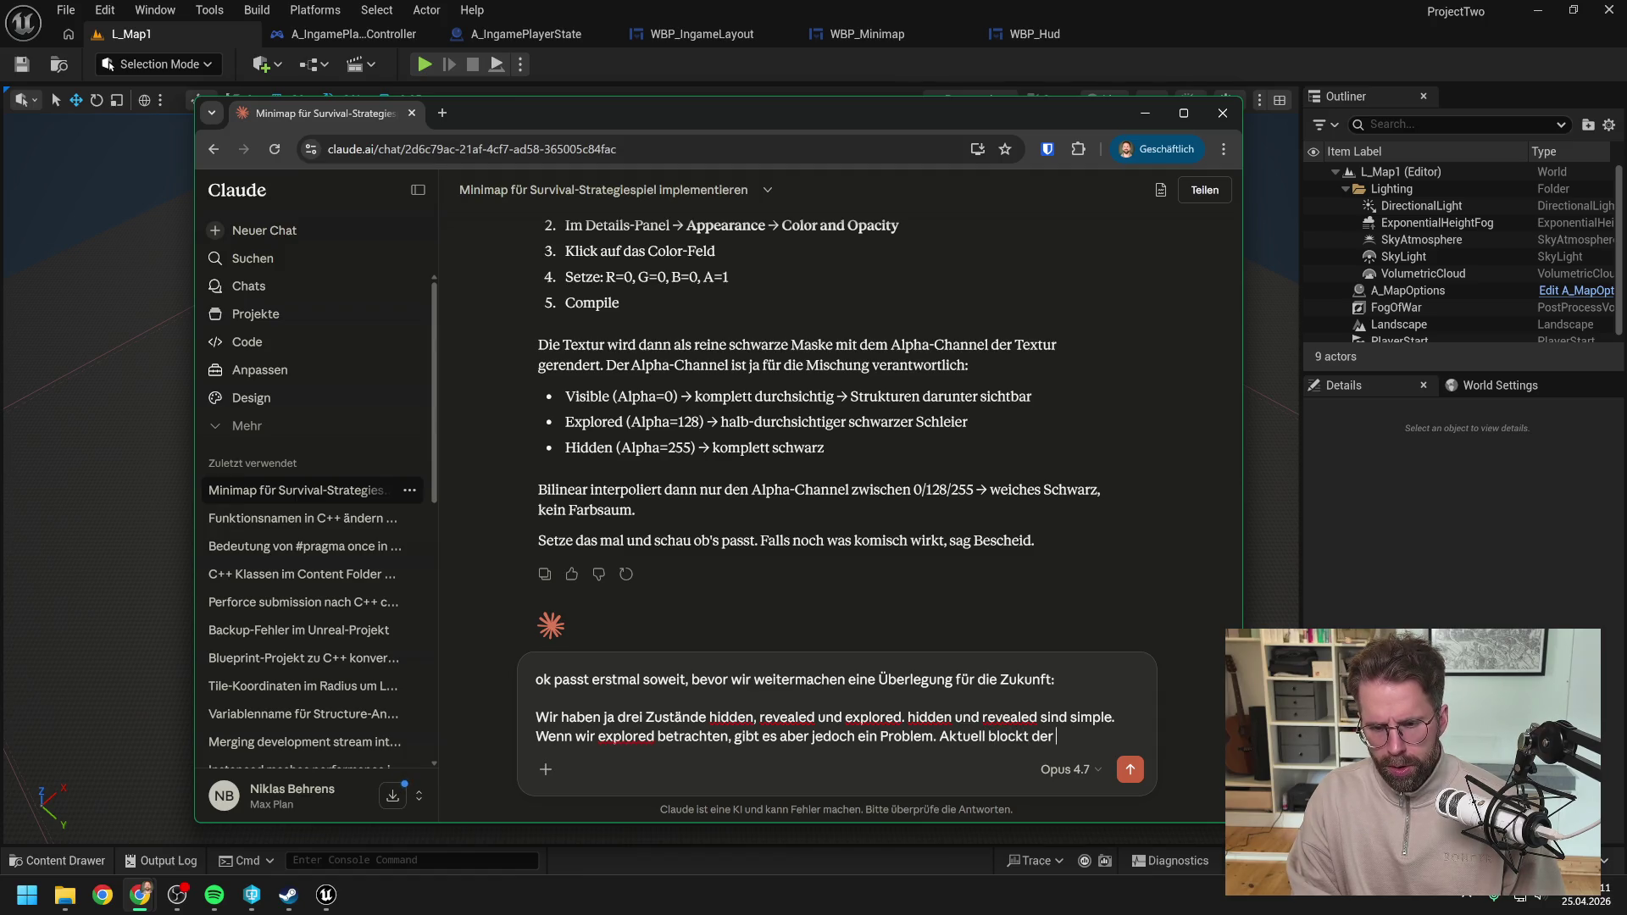
key("BackSpace")
key("BackSpace")
key("BackSpace")
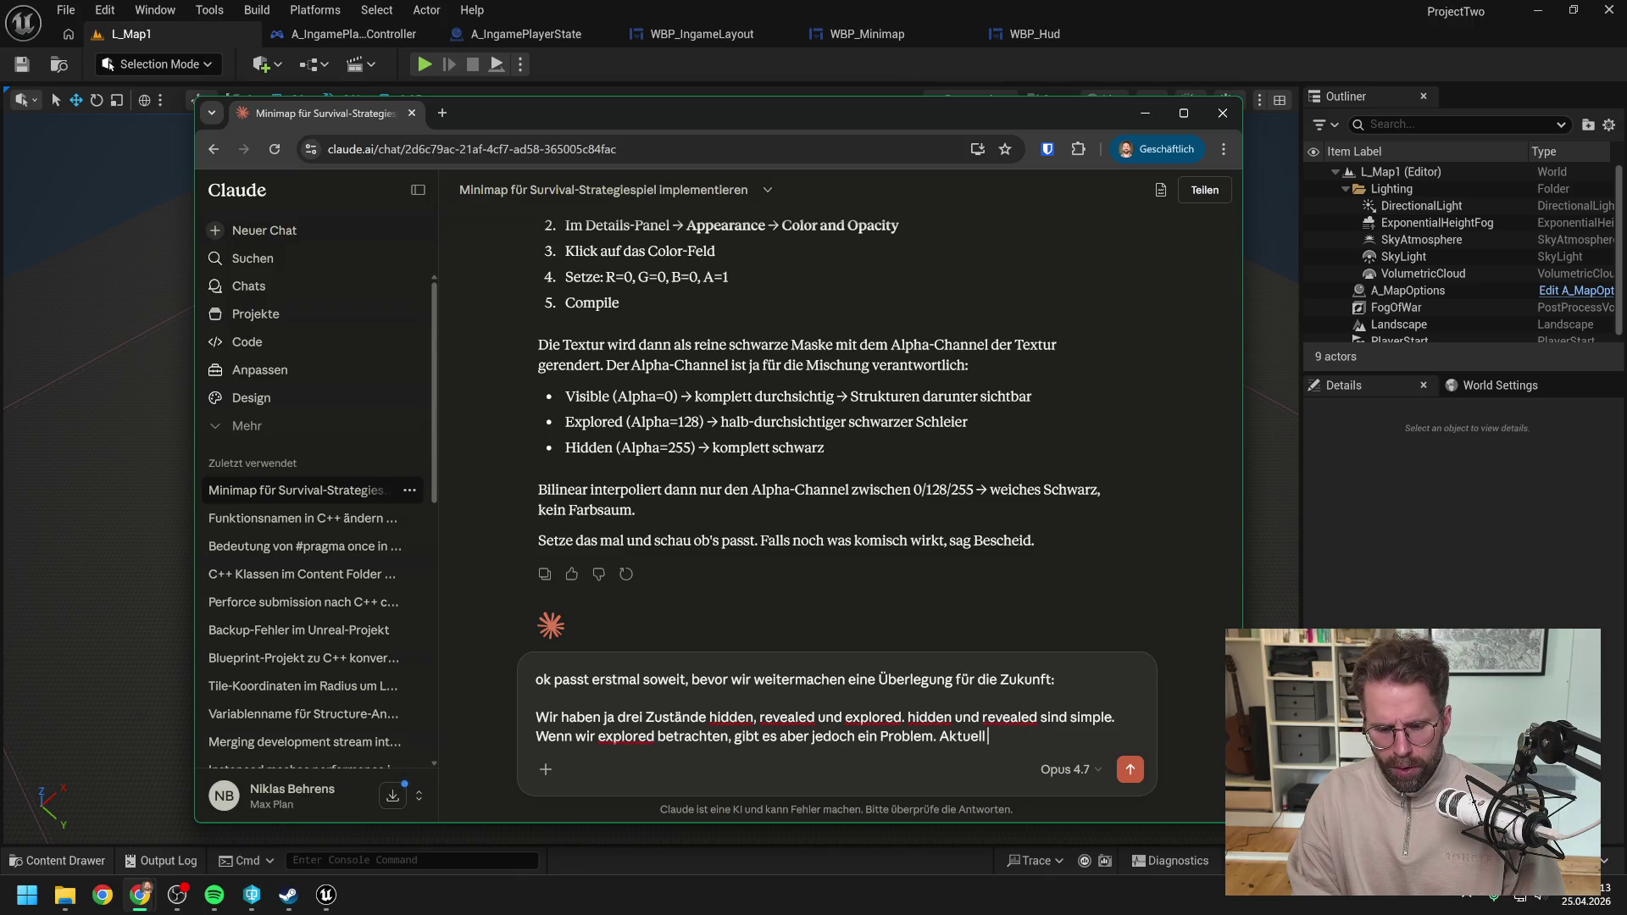
Step: Write that the fog of war is only half transparent, so enemy changes remain visible underneath
type("ist der FogOfWar")
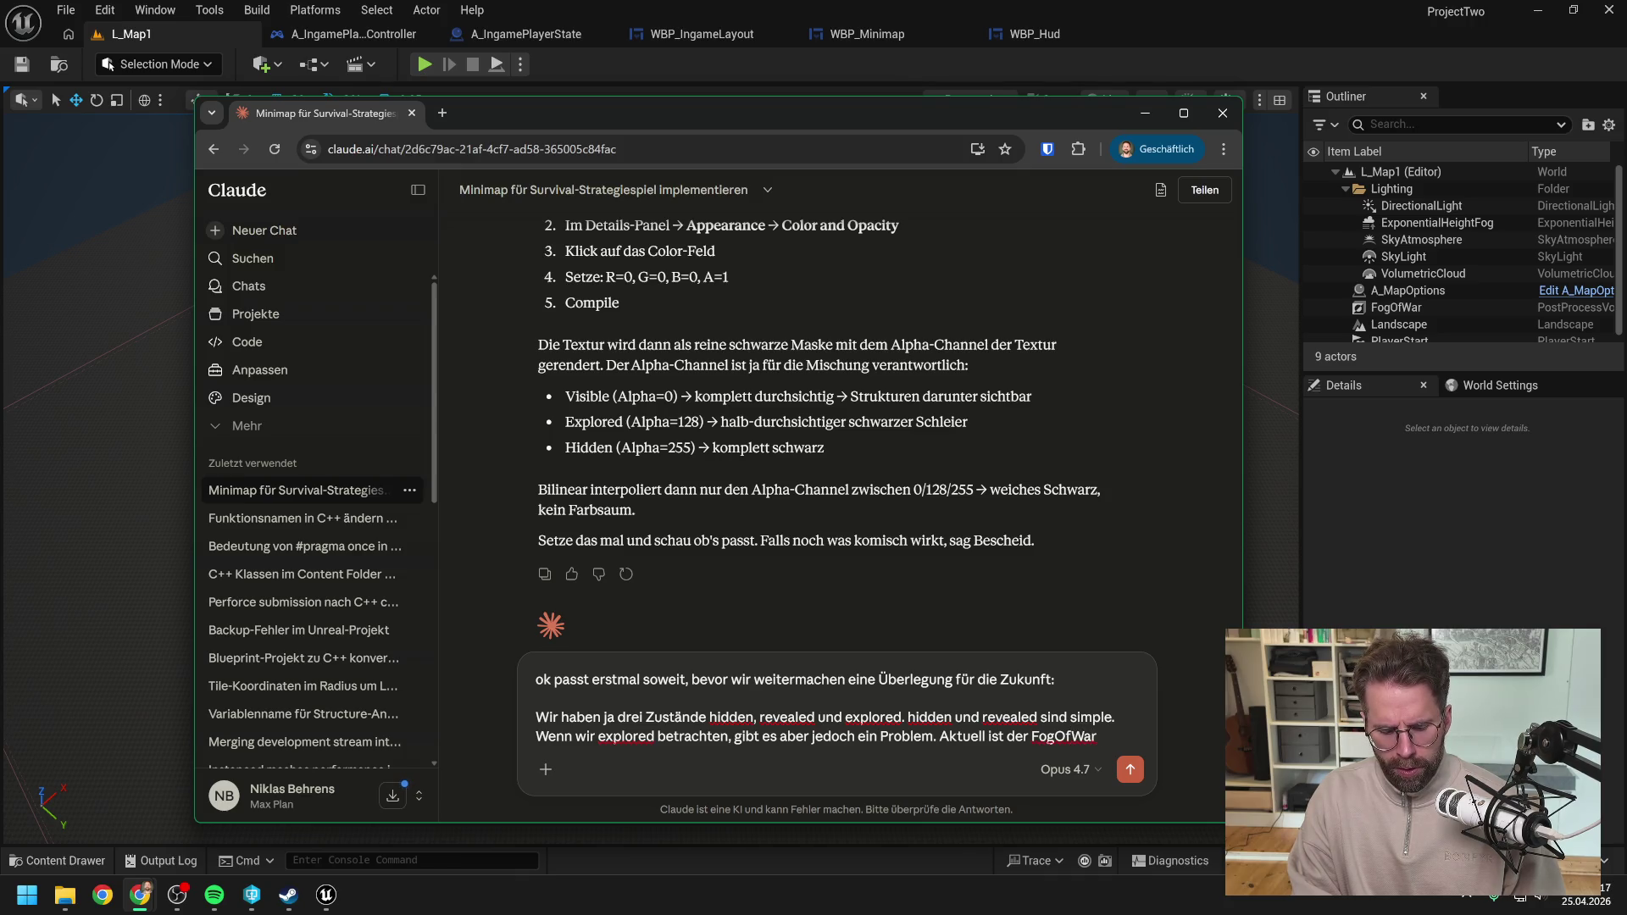
type(" auf d")
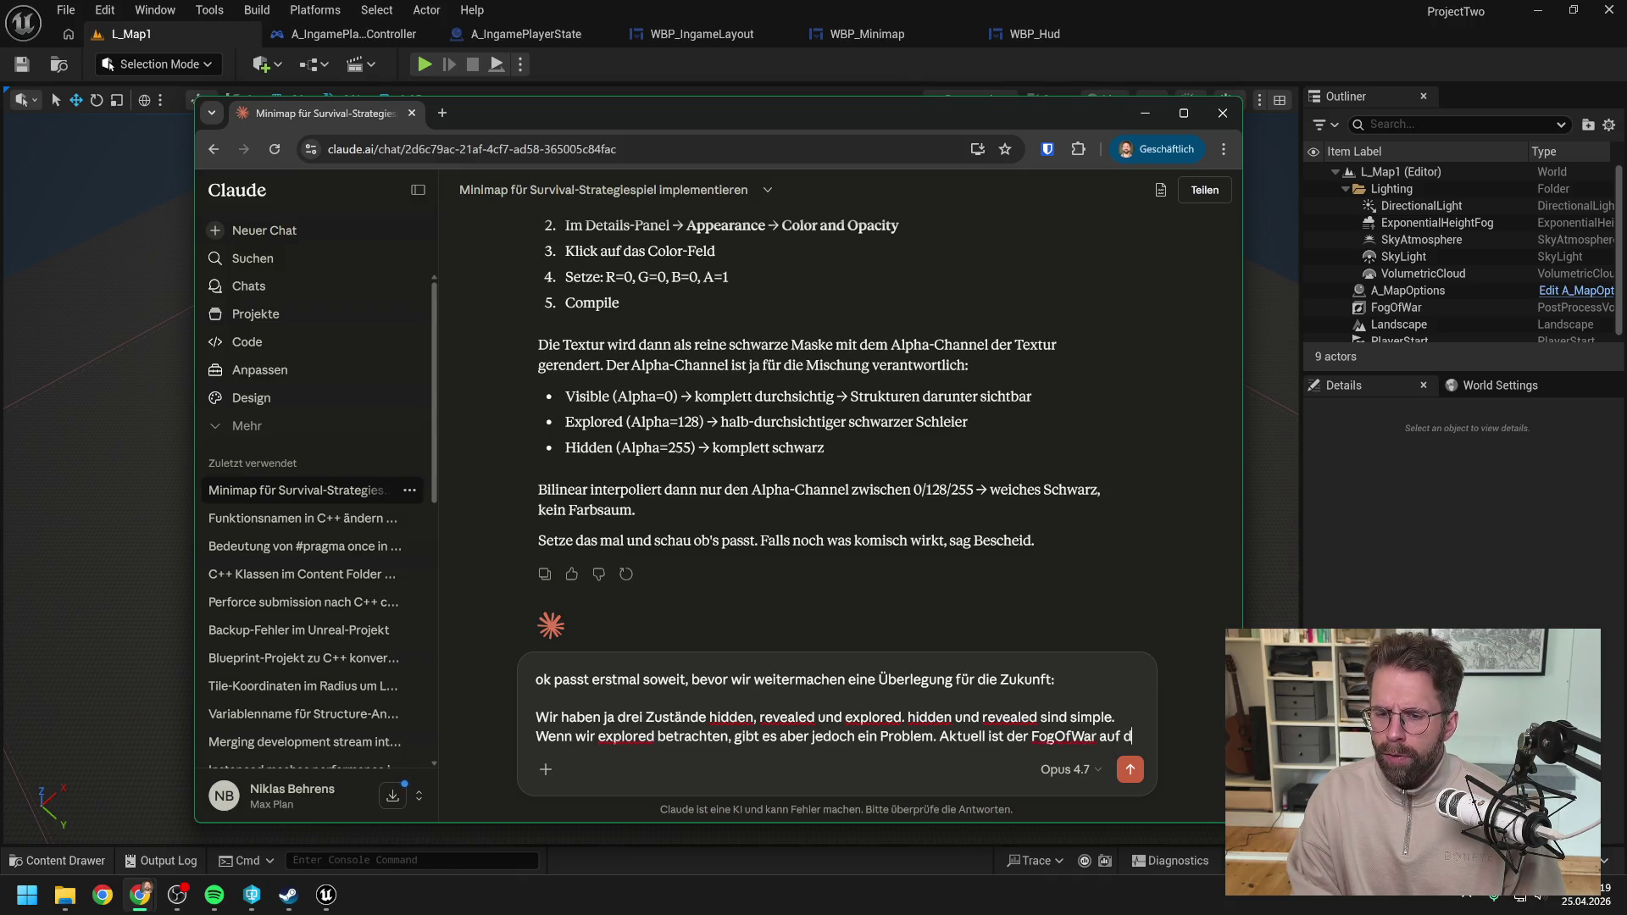
key("BackSpace")
key("BackSpace")
key("BackSpace")
key("BackSpace")
key("BackSpace")
type("im S")
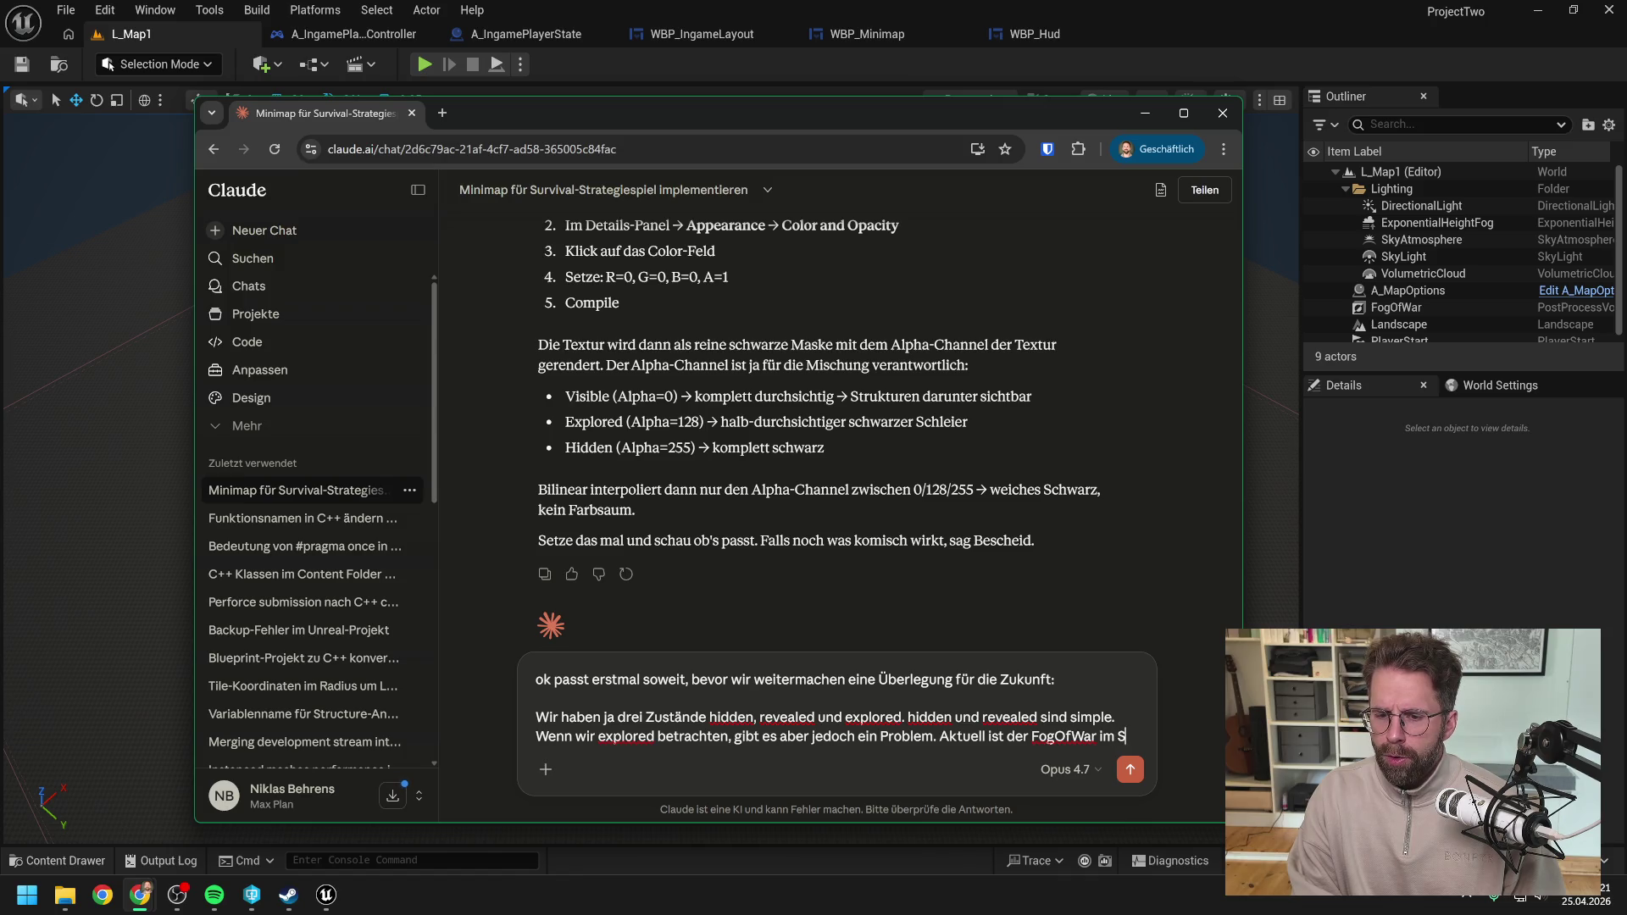
type("pielfeld ja")
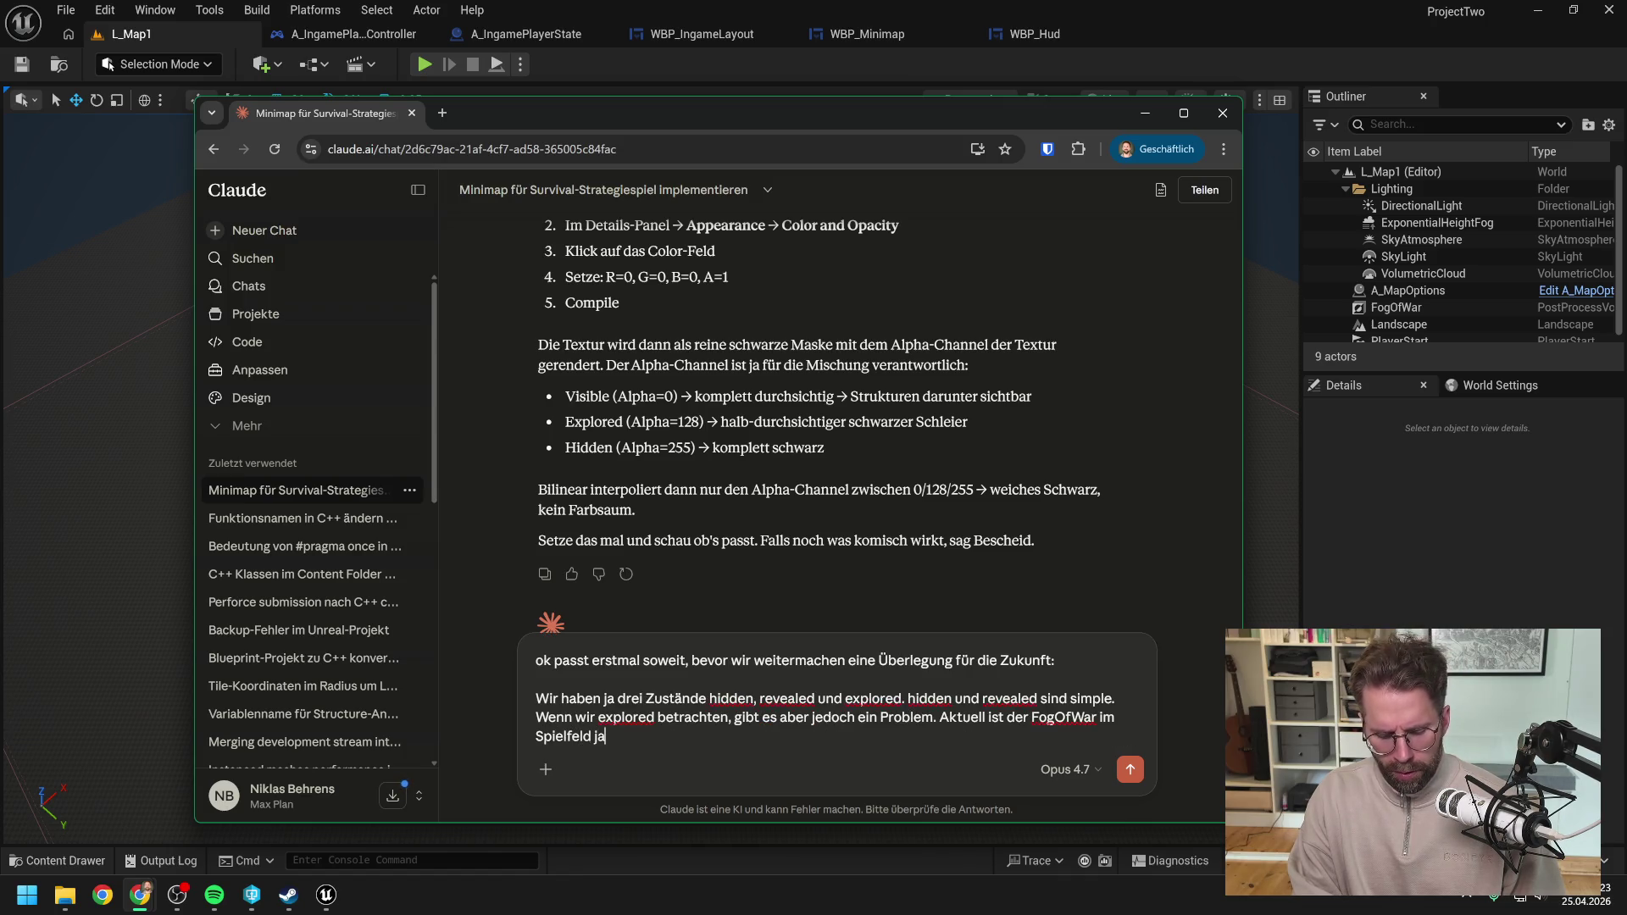
type(" lediglich transparen")
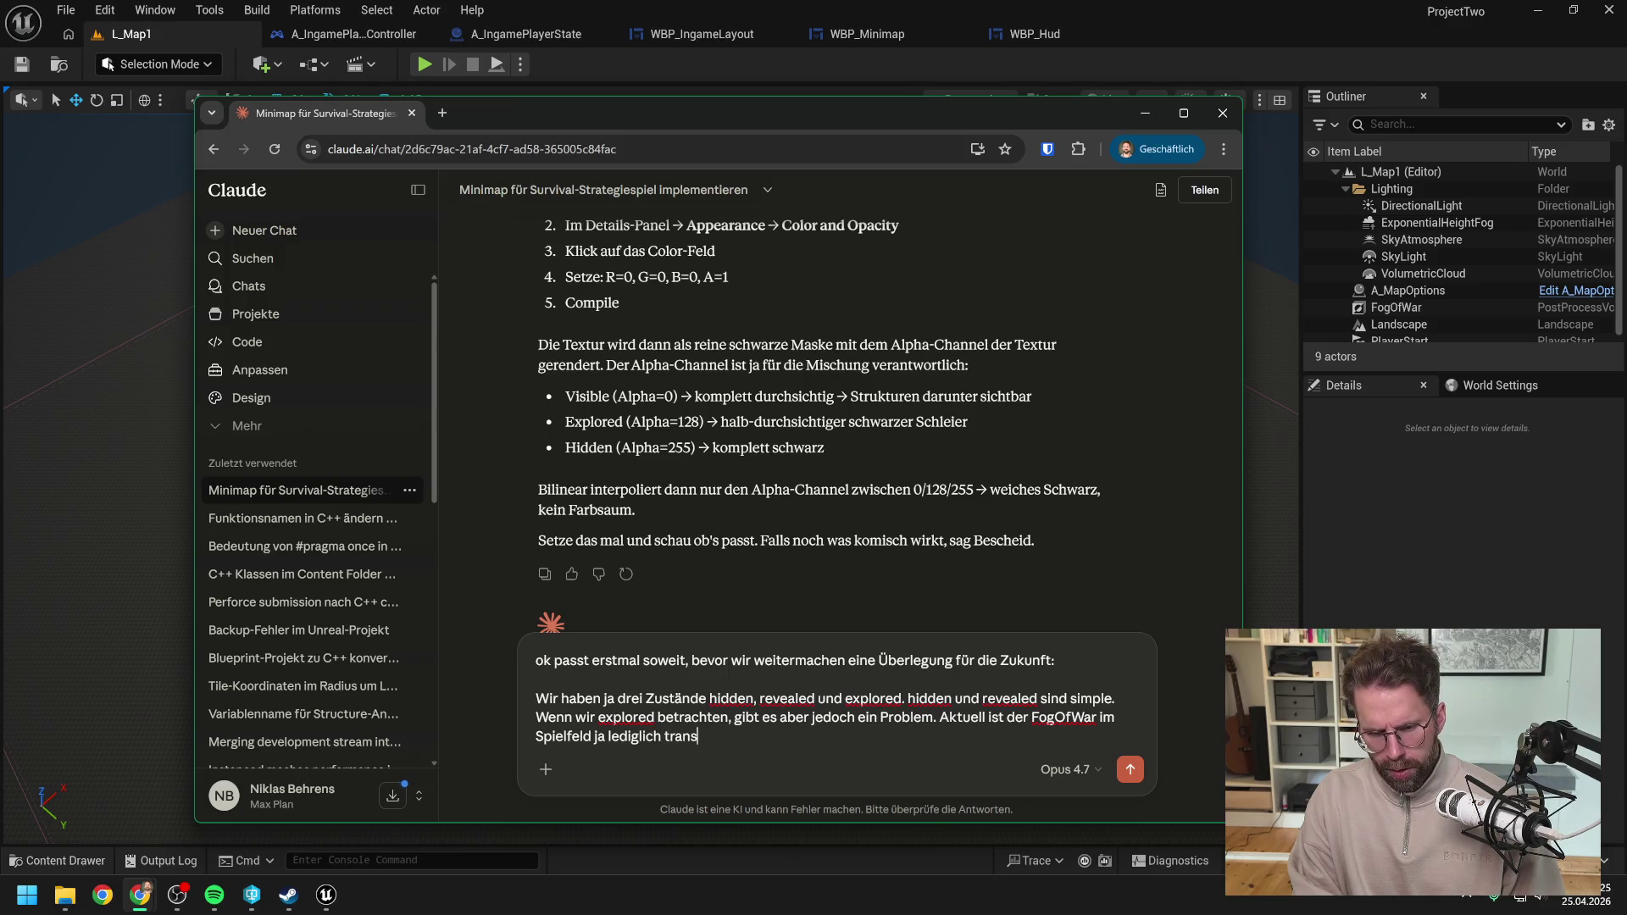
key("BackSpace")
key("BackSpace")
key("BackSpace")
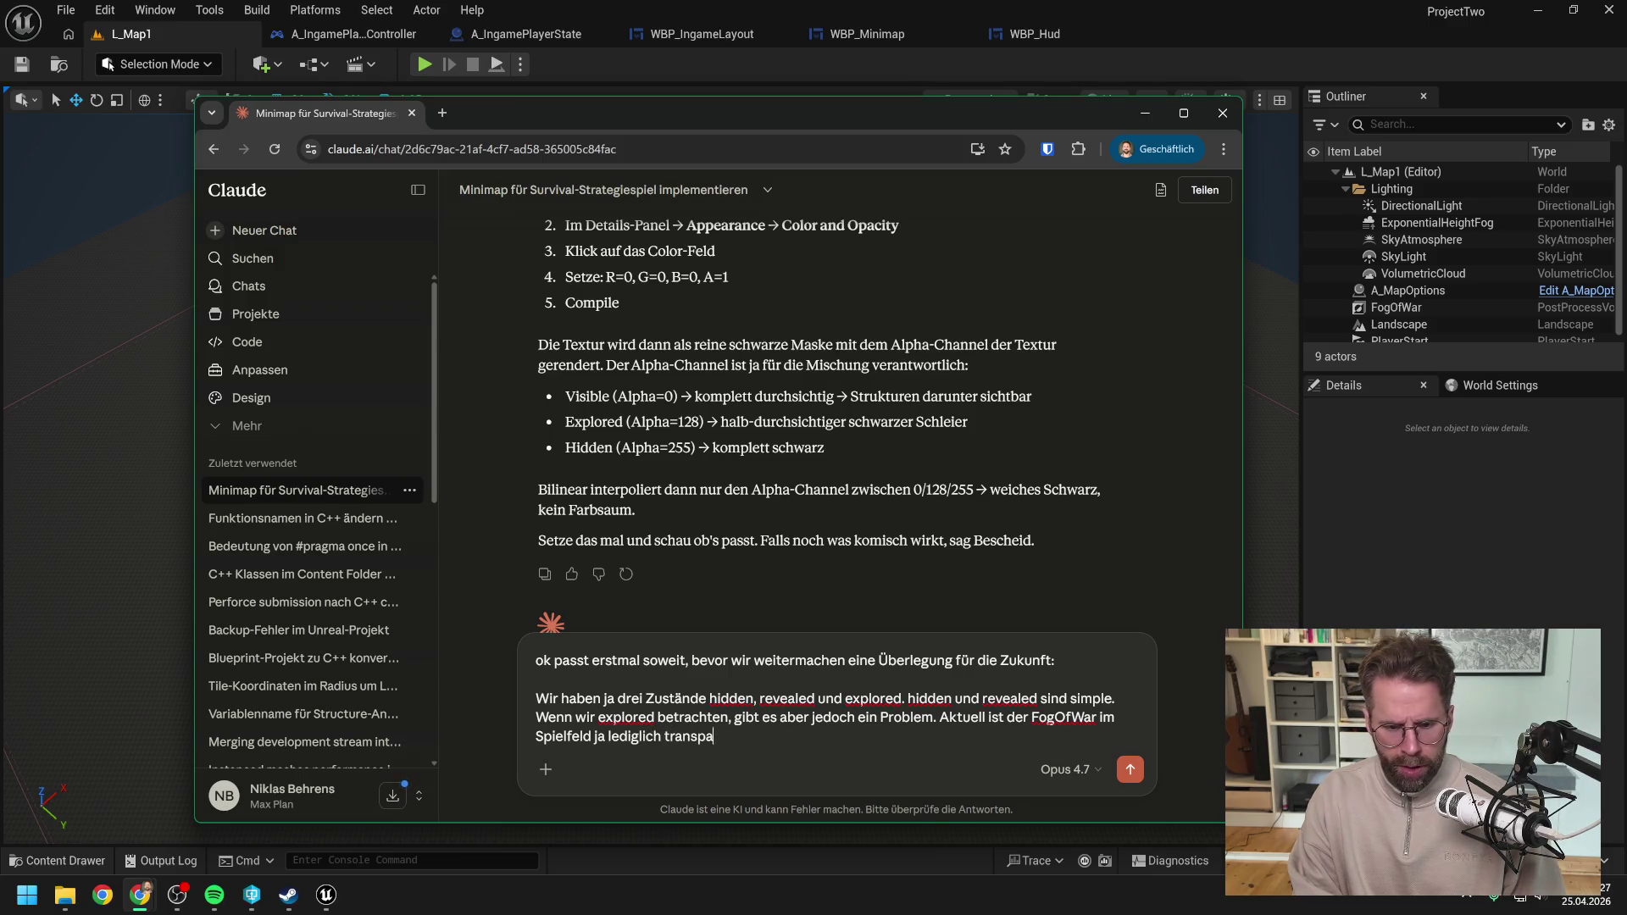
type("halb transpa")
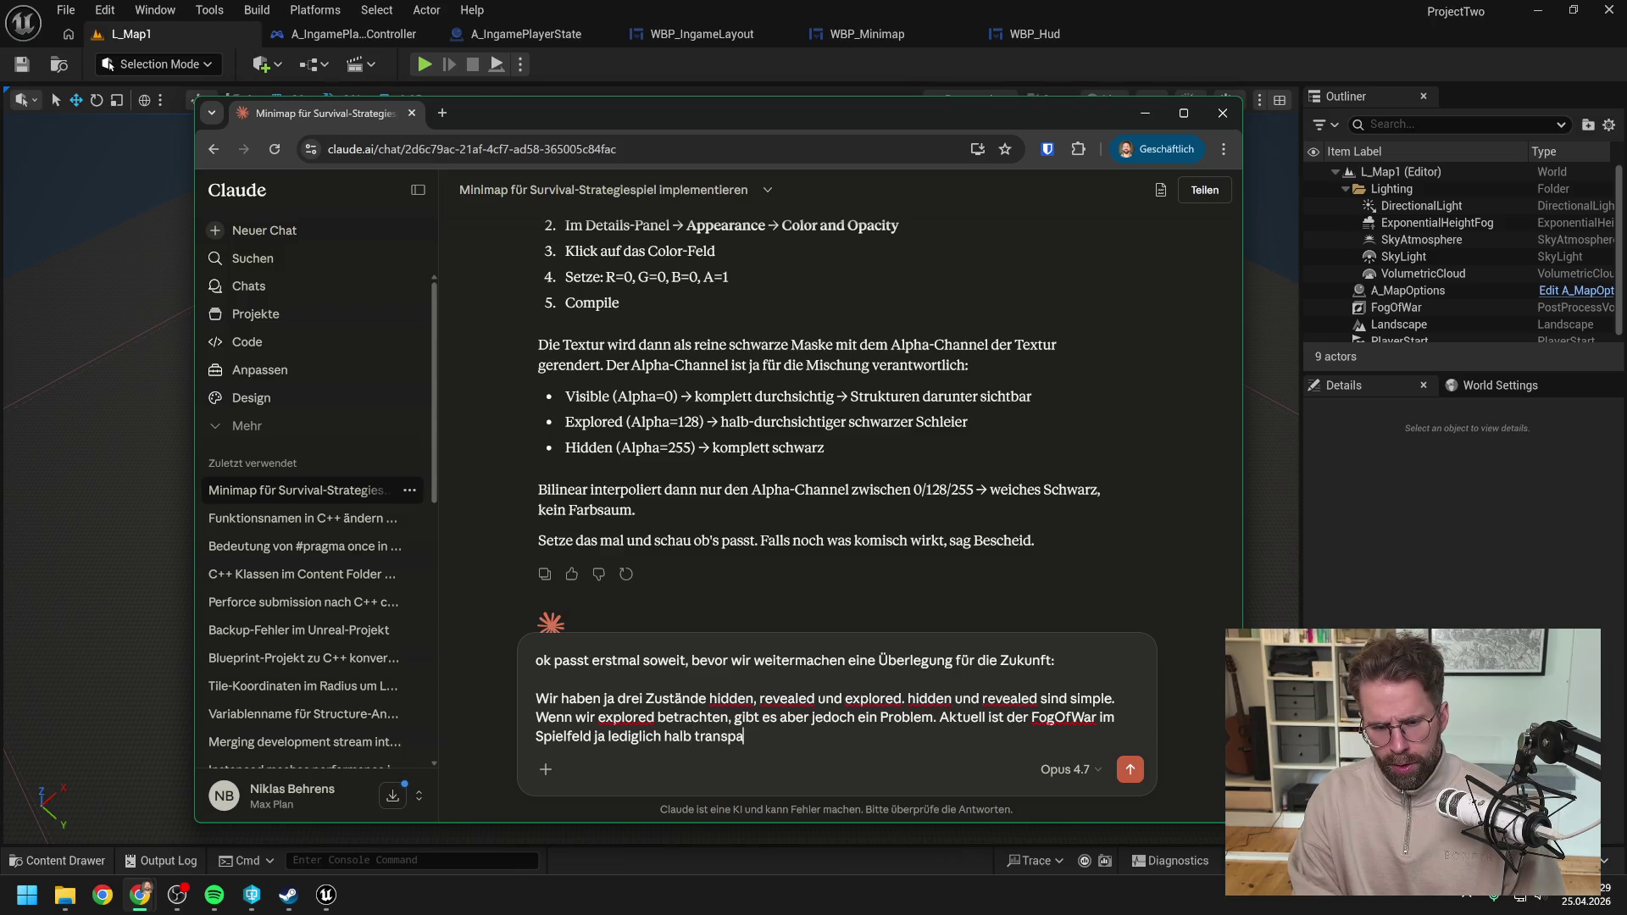
type("rent.")
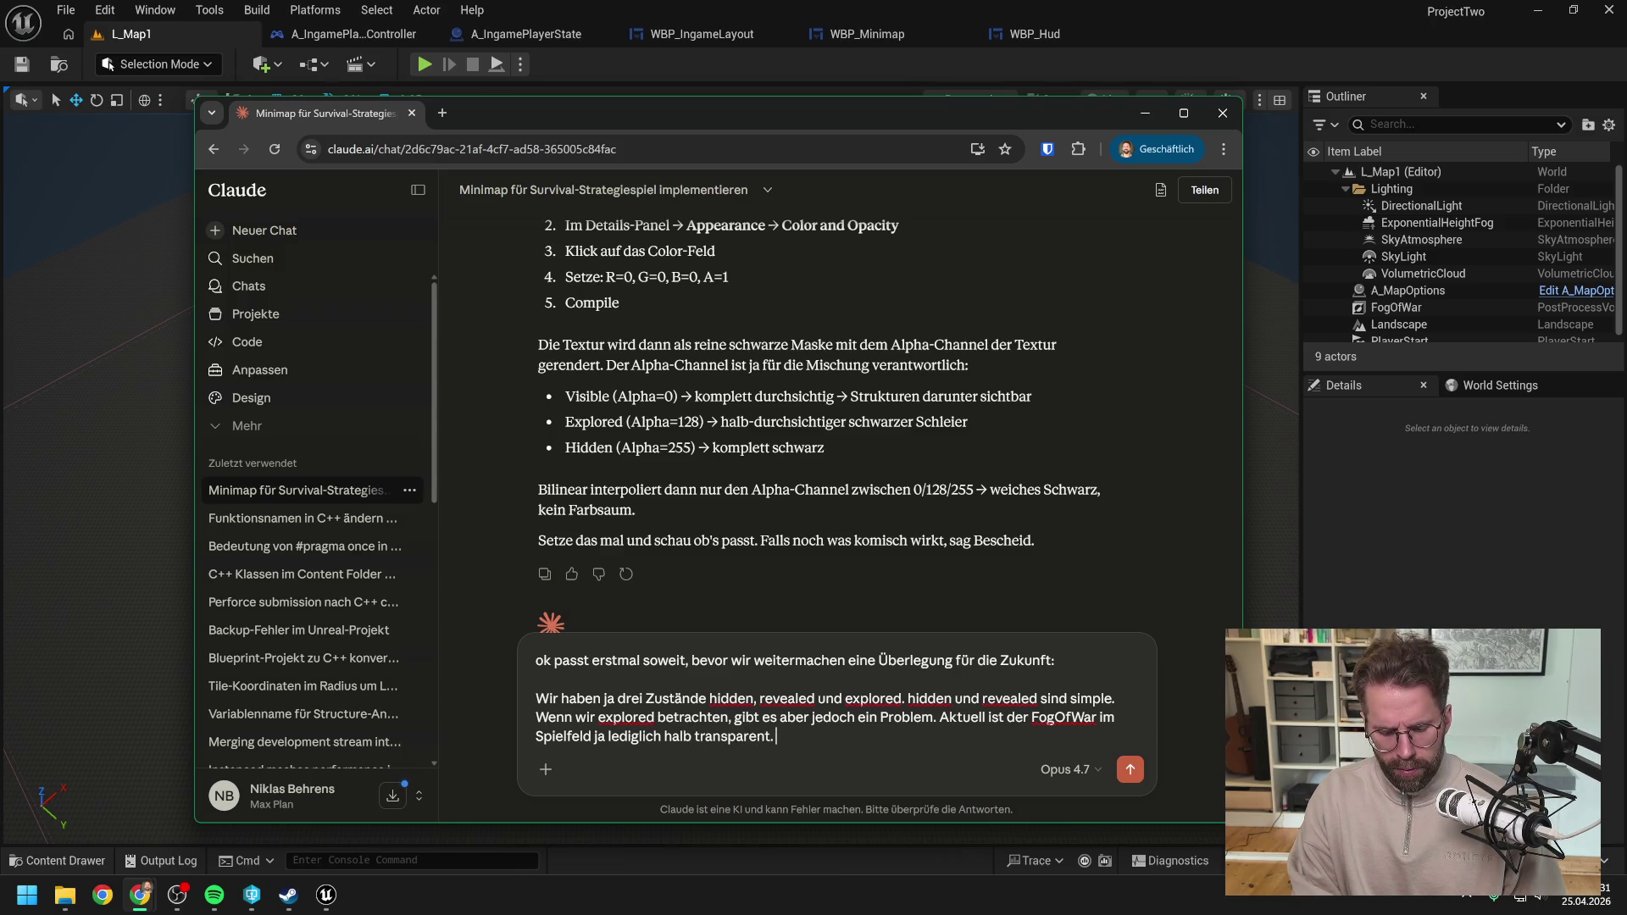
type("Das he")
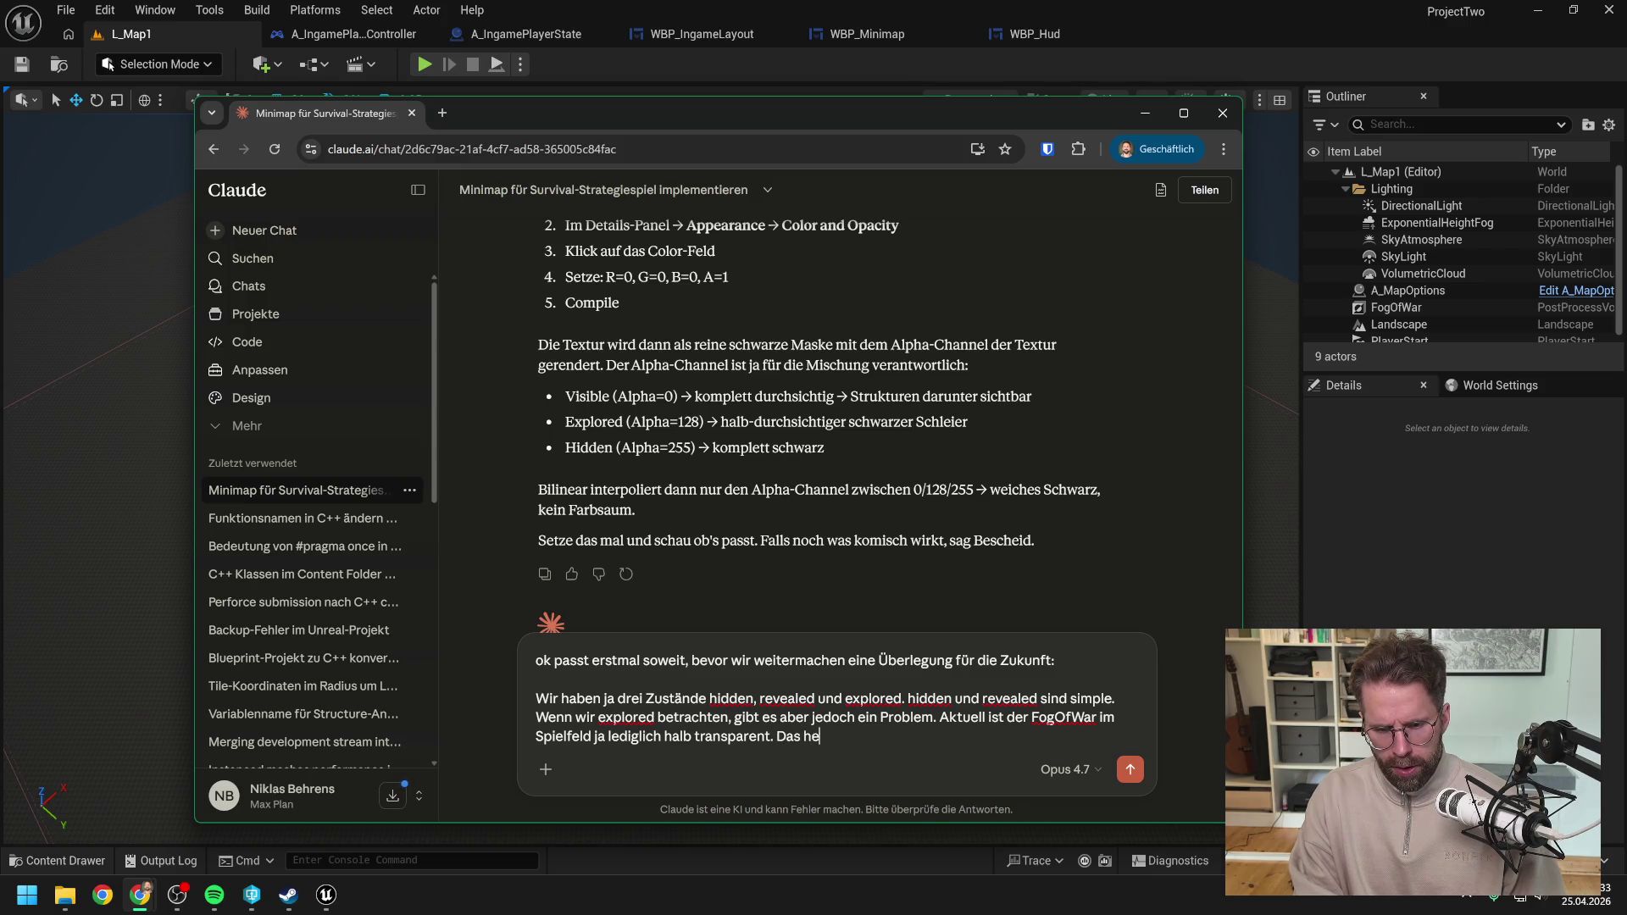
type("ißt, man kann")
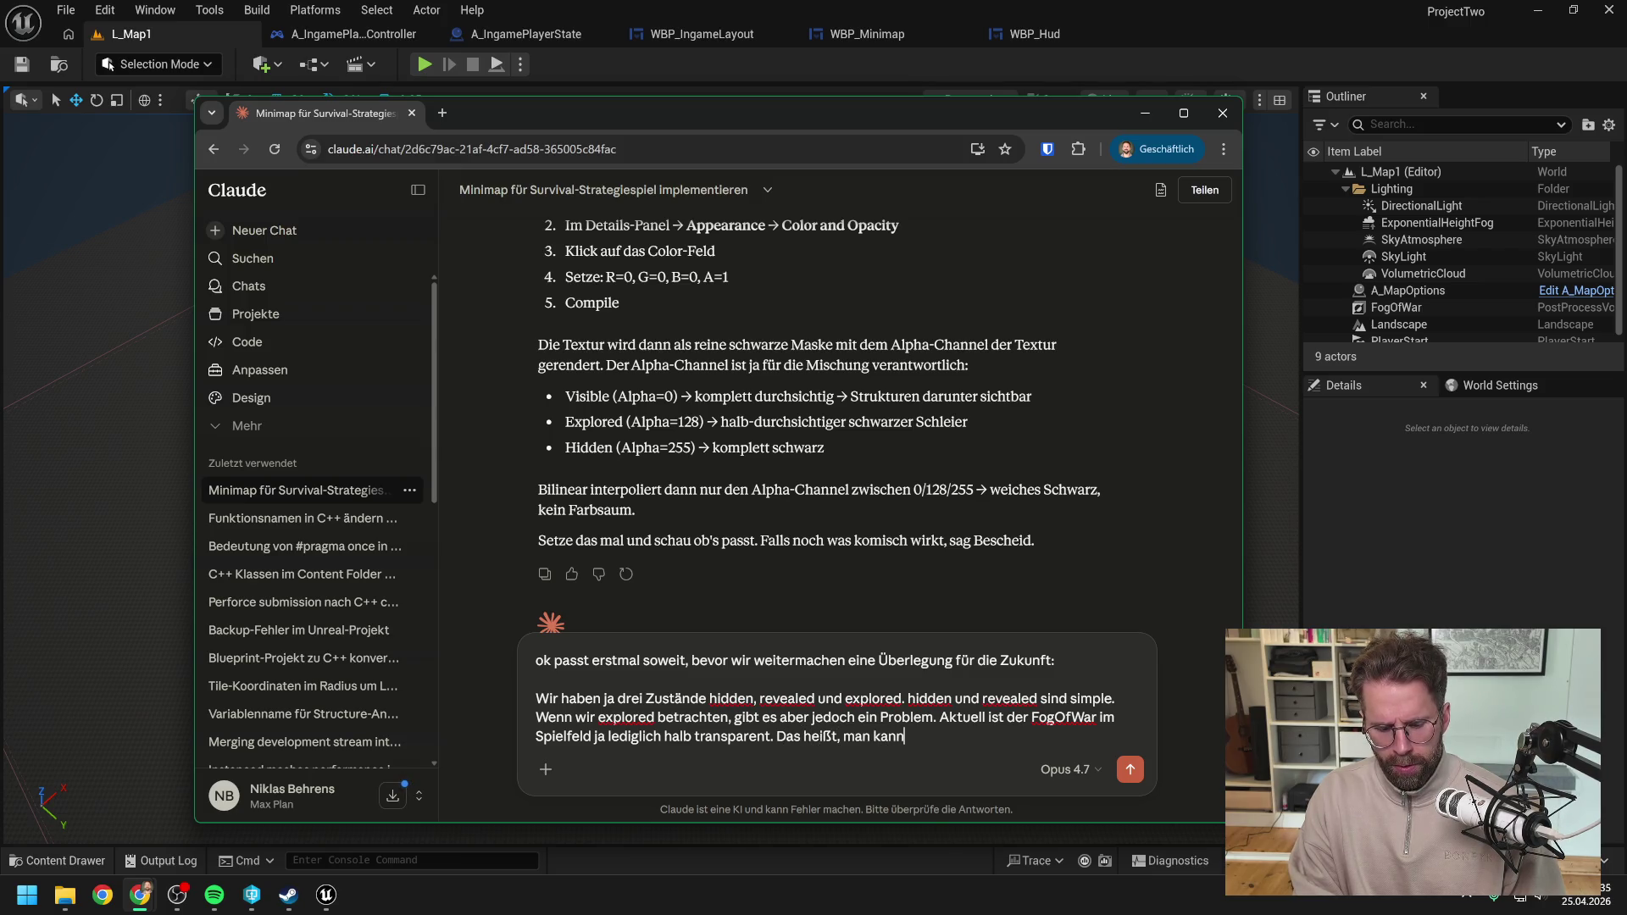
type(" darunter ja abe")
type("r ")
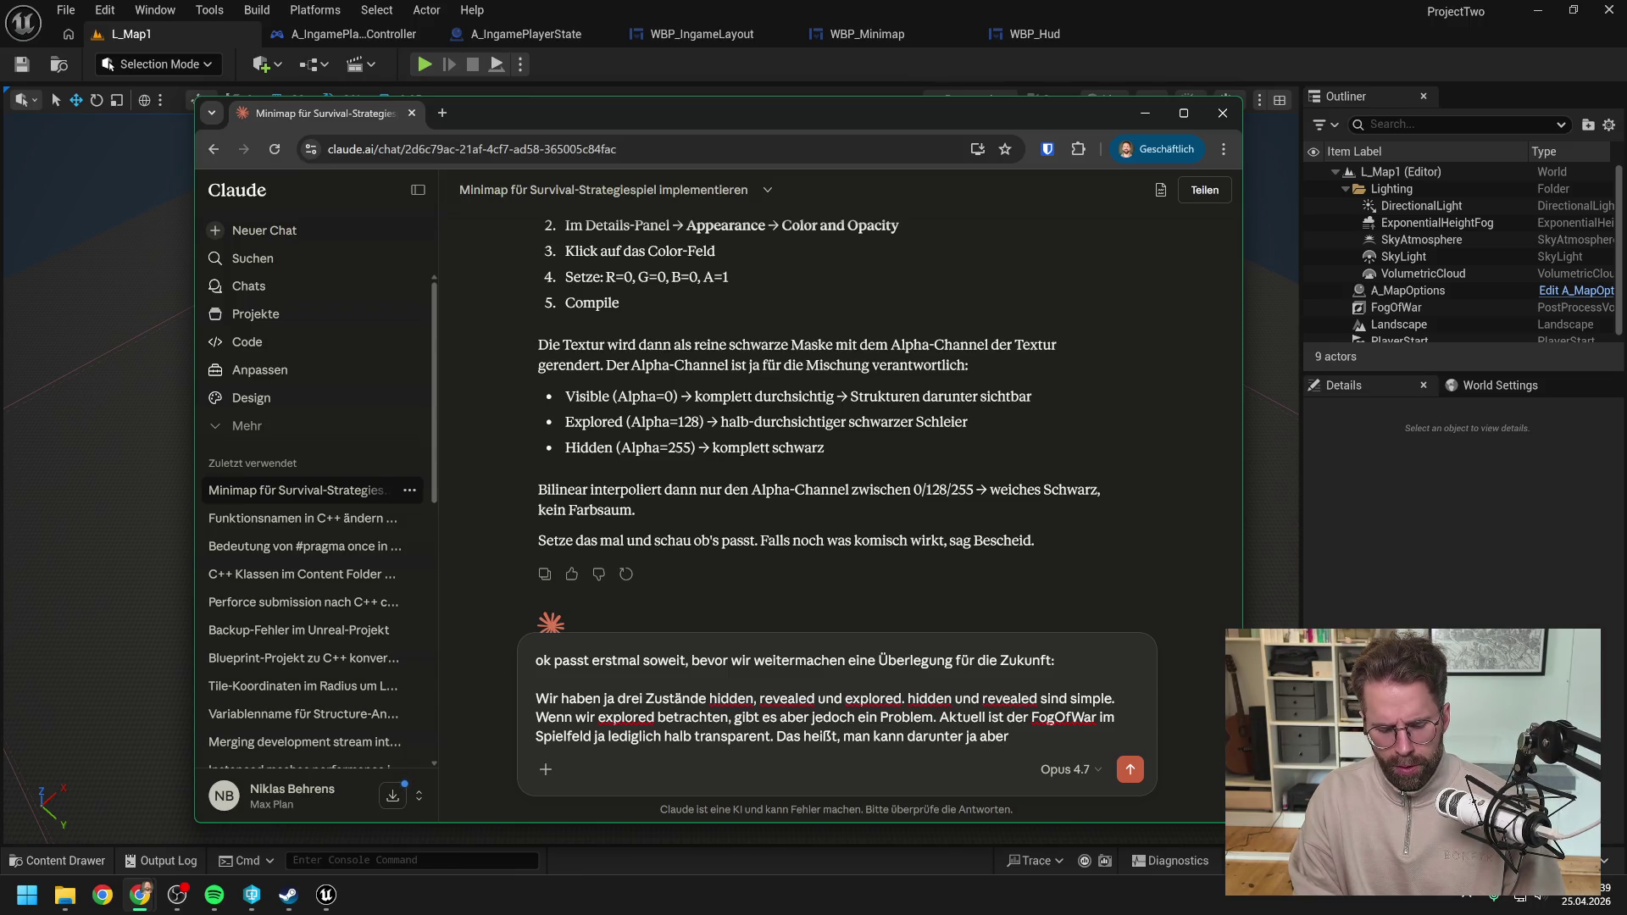
type("weiter Chang")
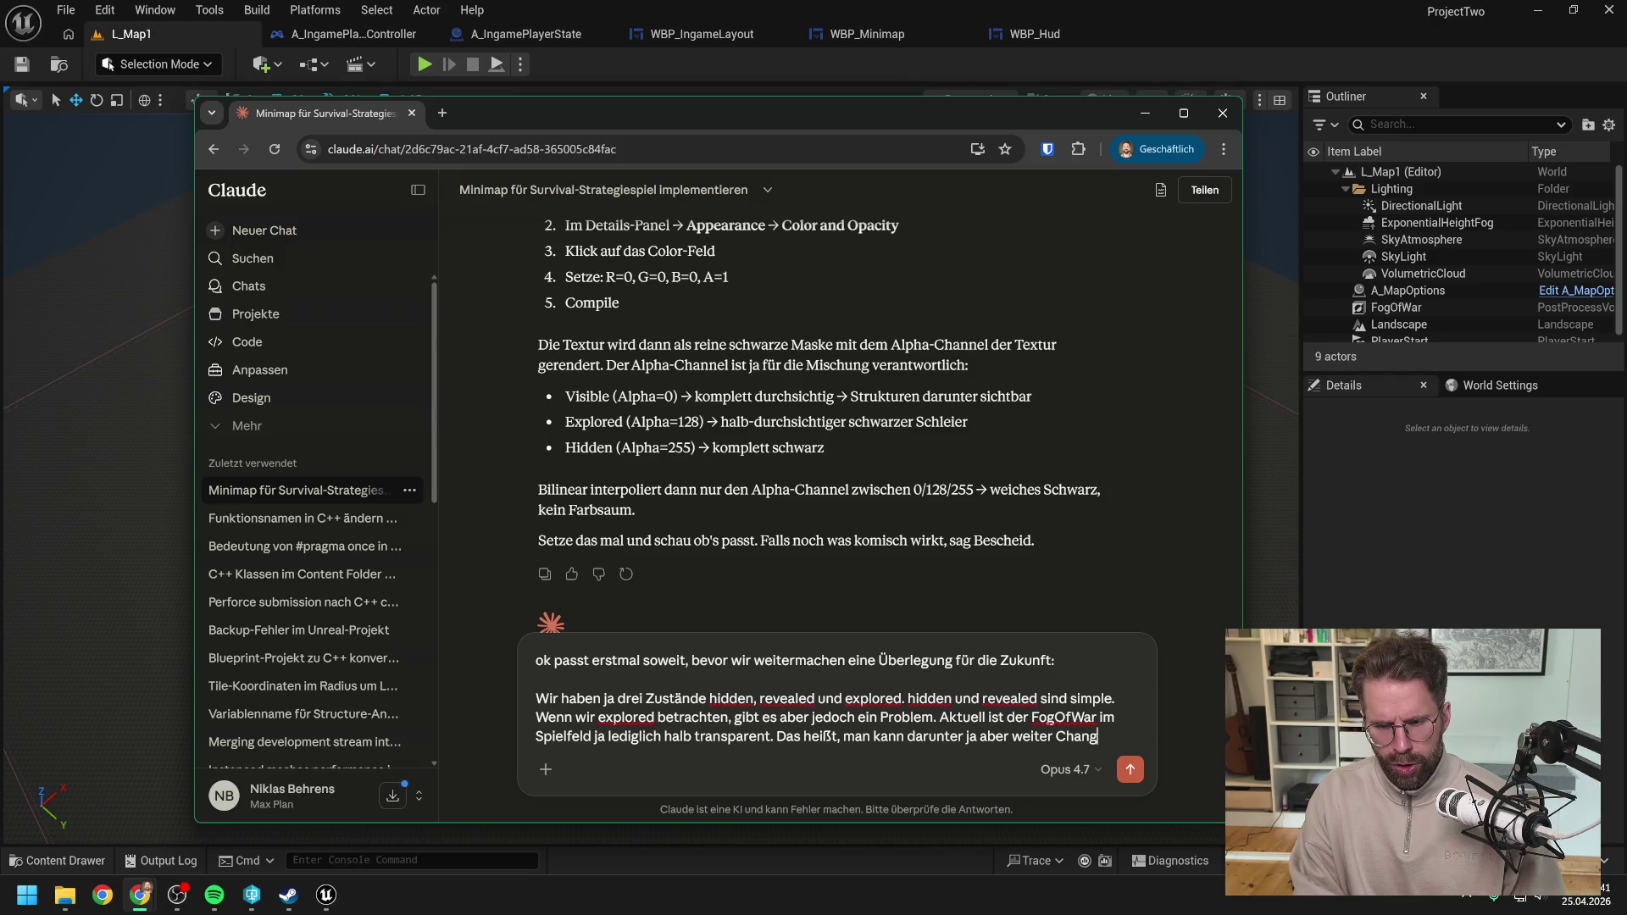
type("es")
type("ehen. ")
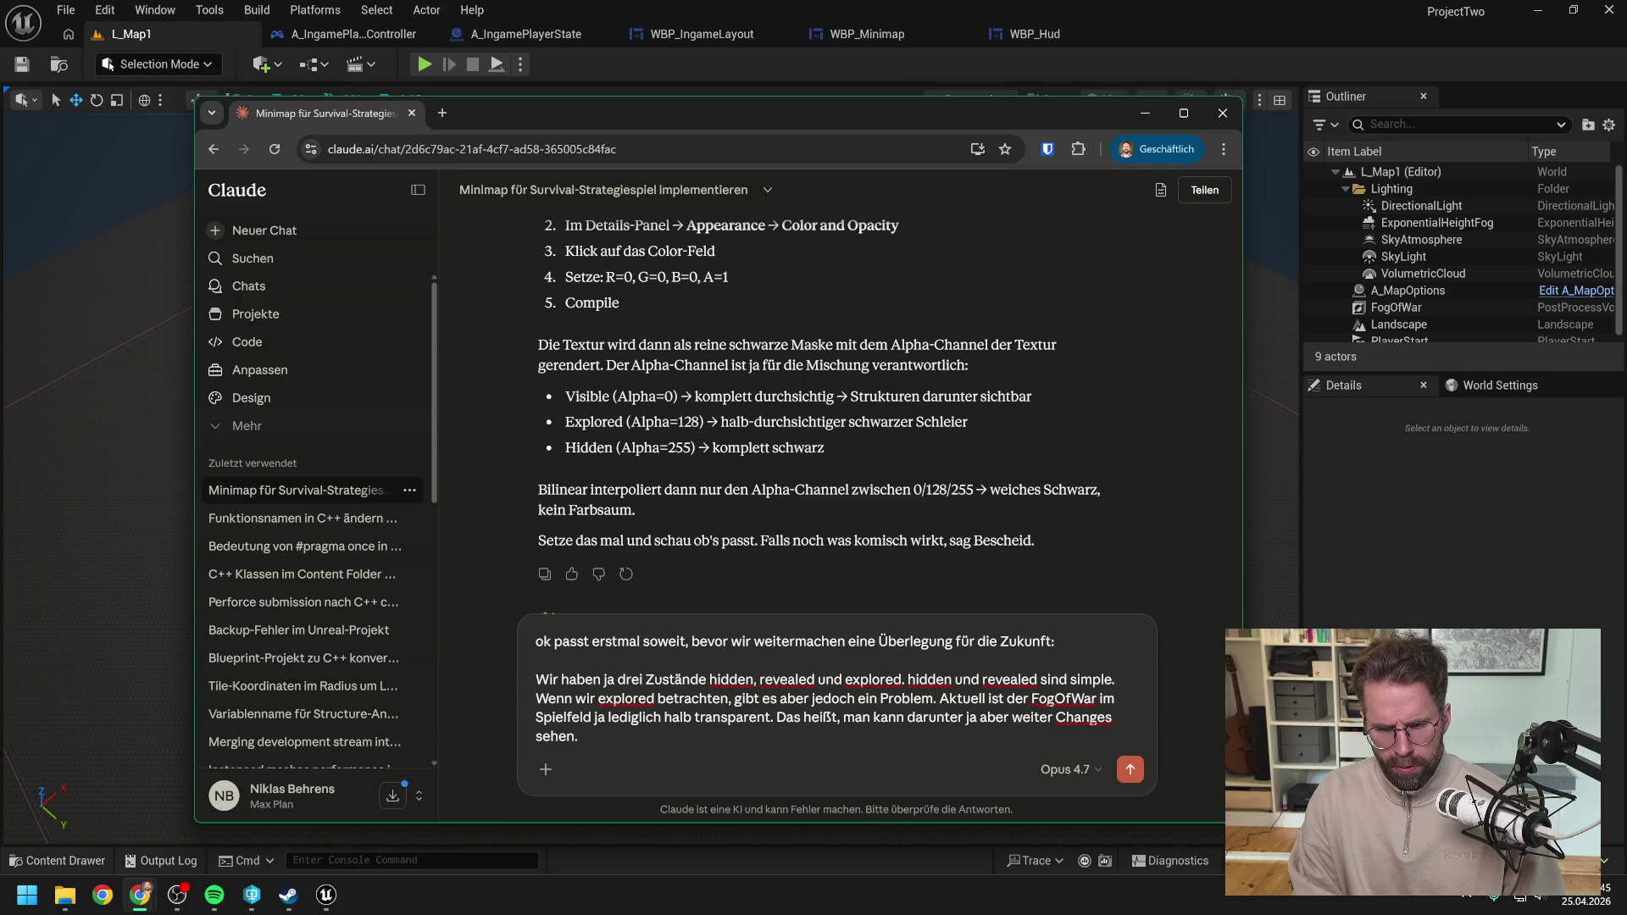
type("Also")
type(" wen")
type("n gegnerische Units ")
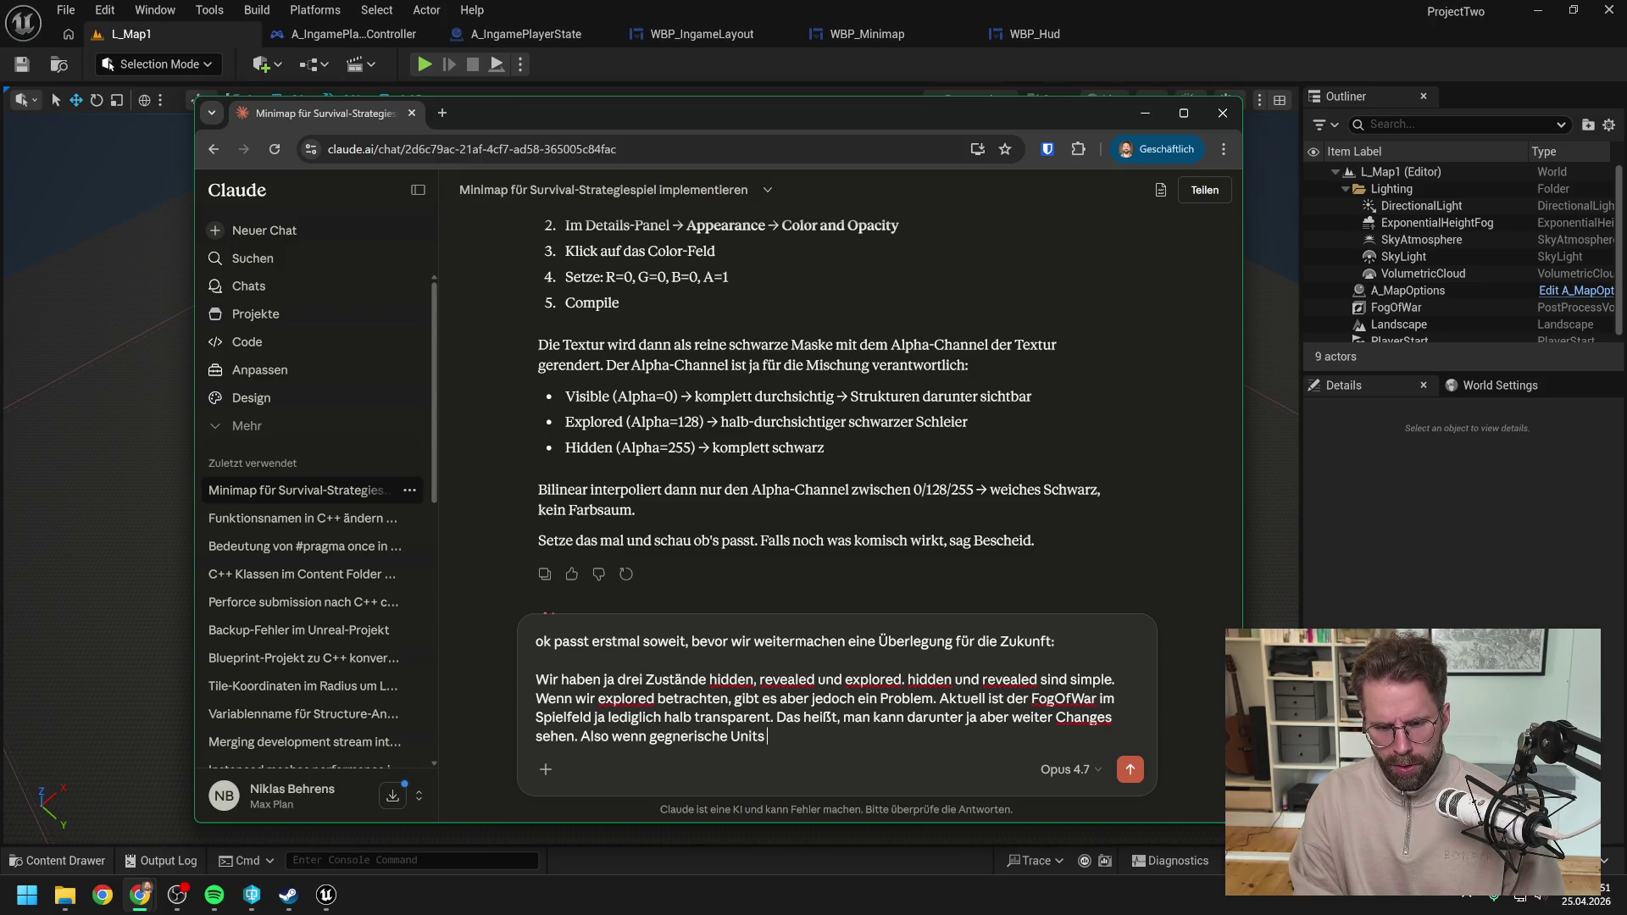
type("sich bewegen oder ")
type("ein Gebäude ver")
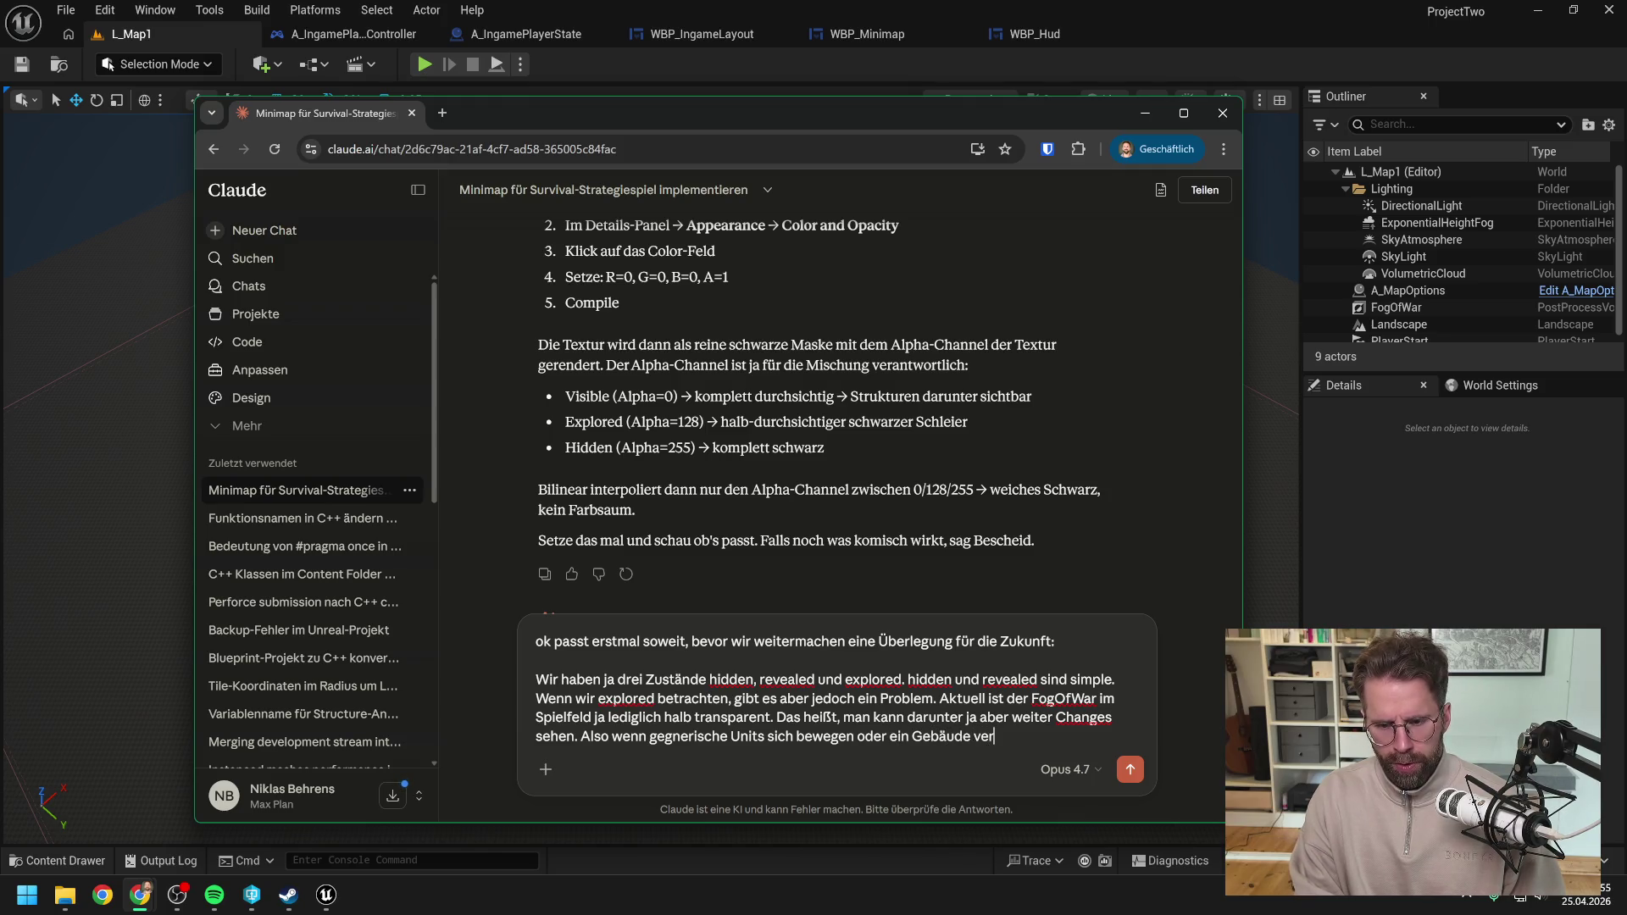
type("schwindet oder ne")
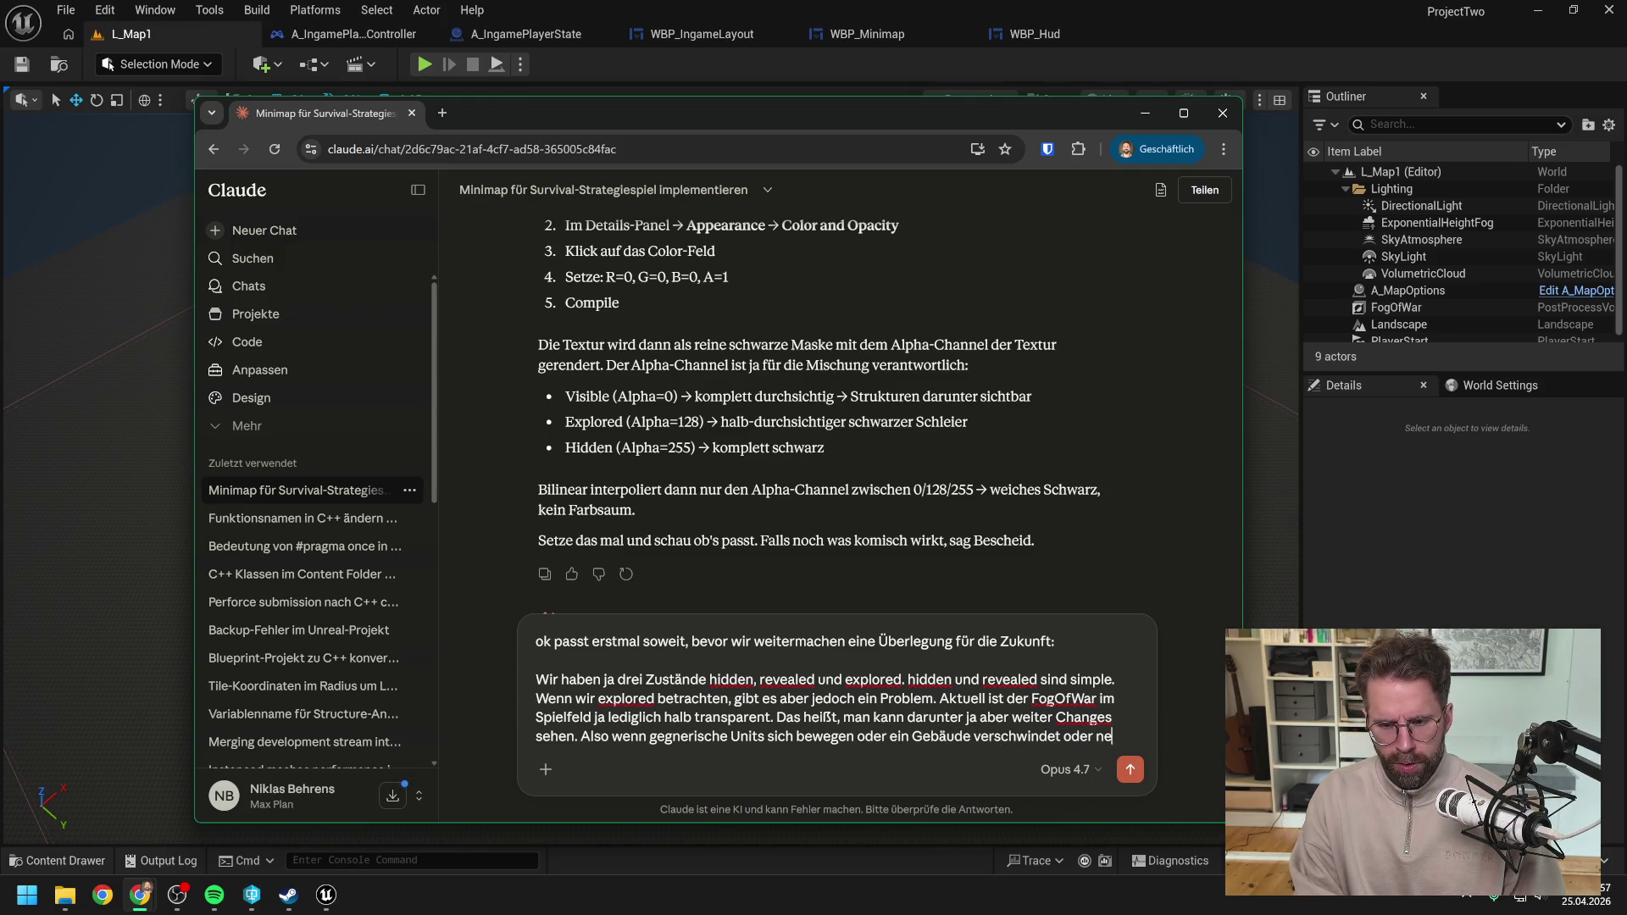
type("u gebaut wird ")
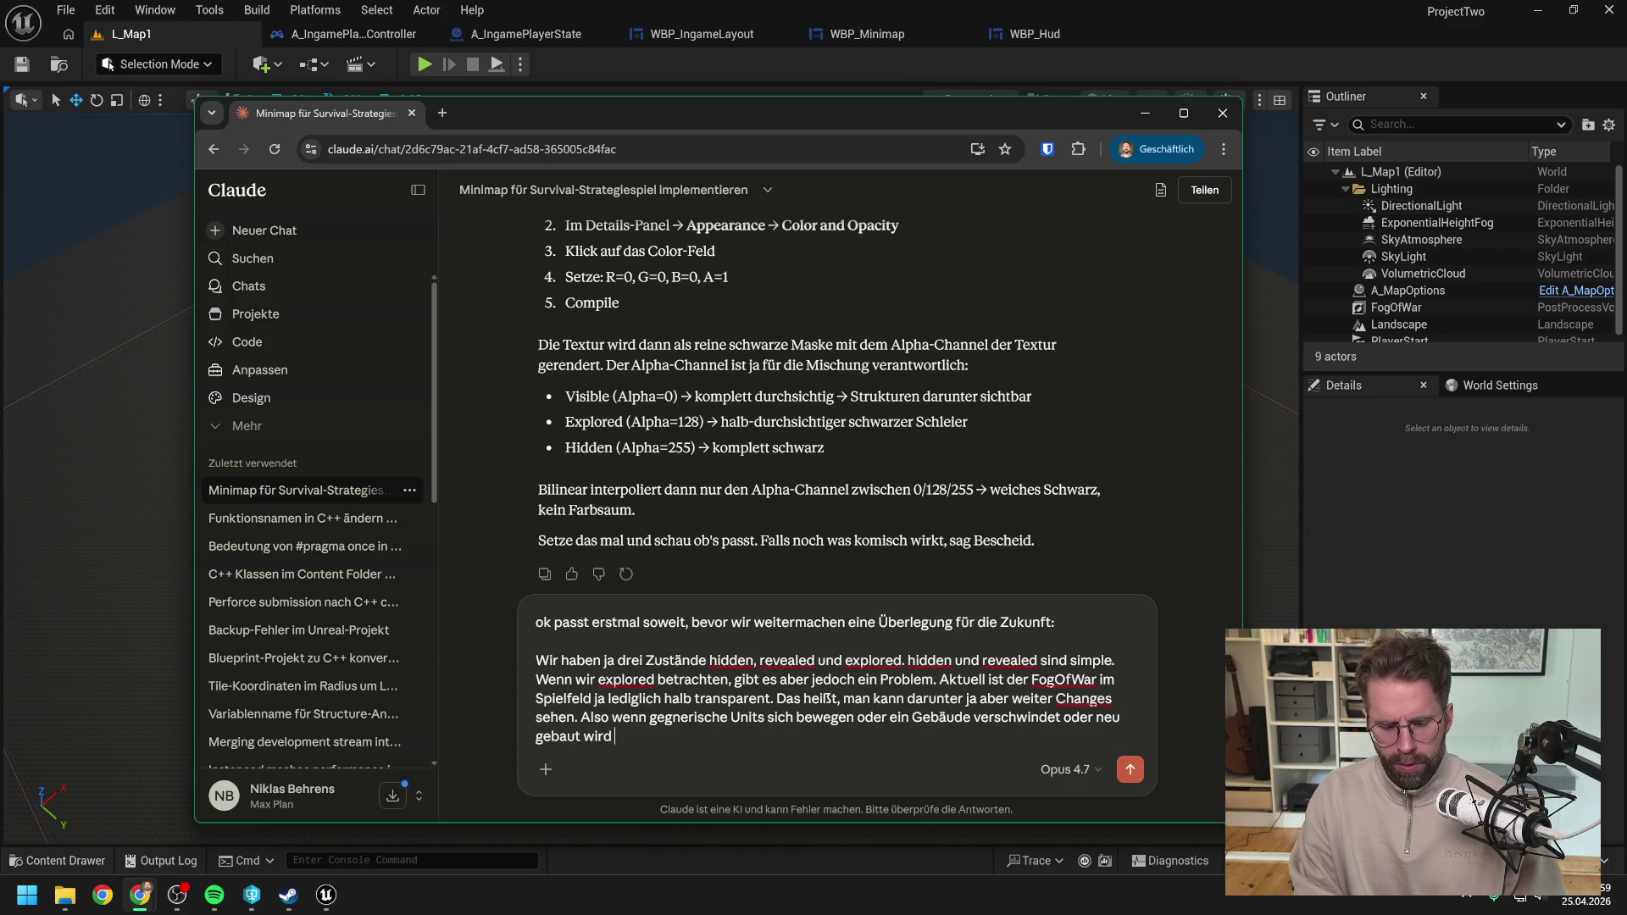
type("ohne das wir dor")
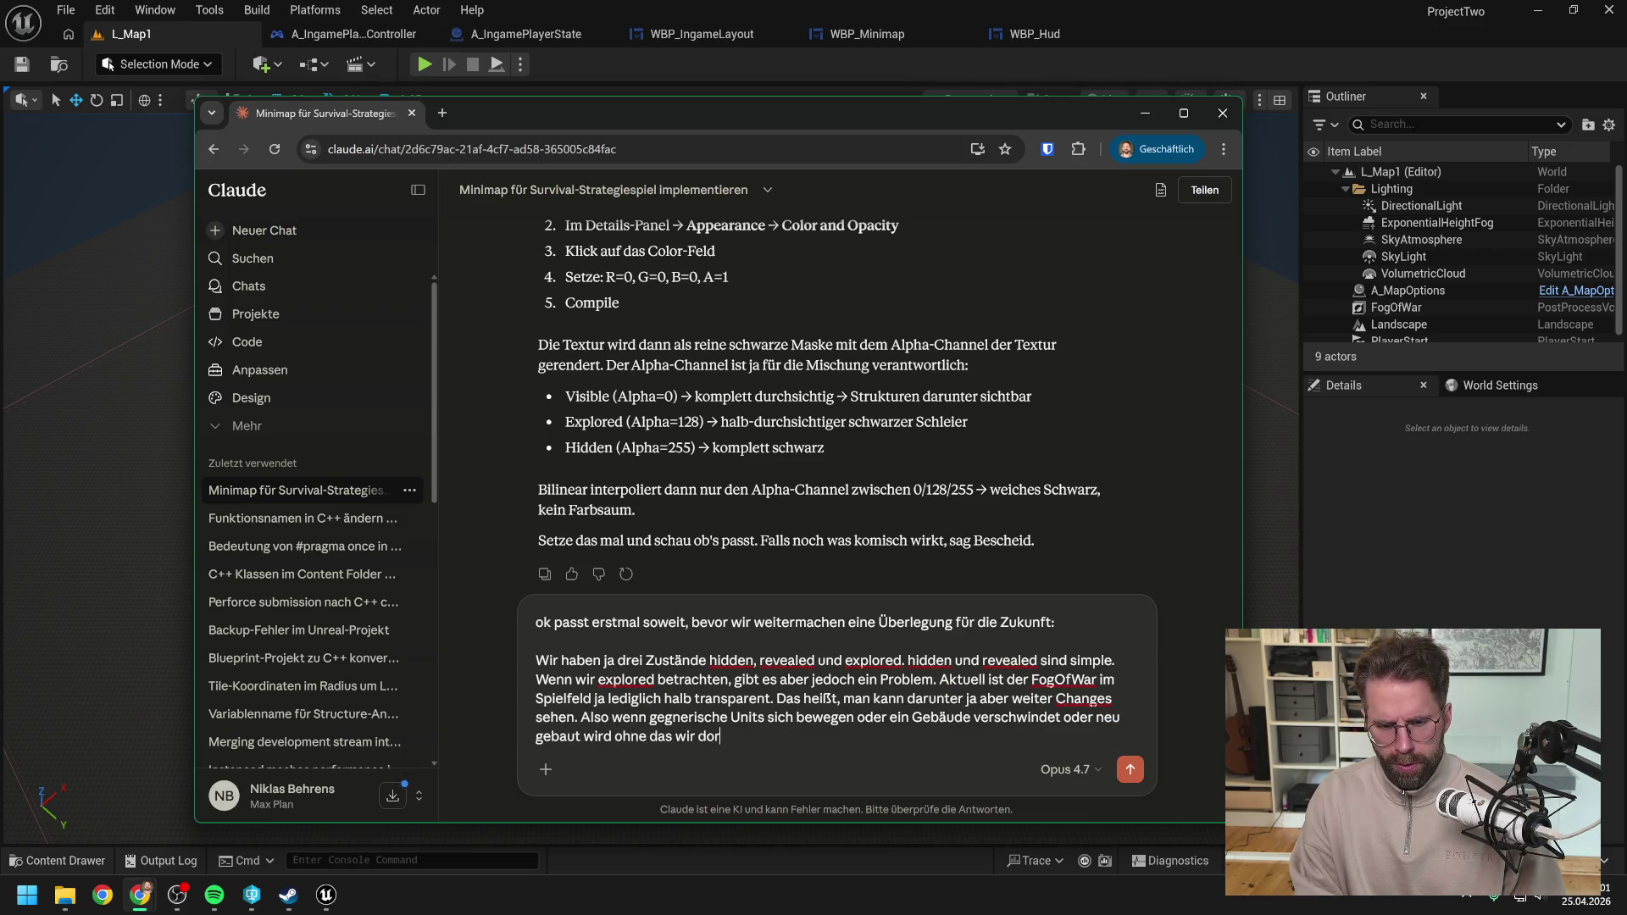
type("t akt")
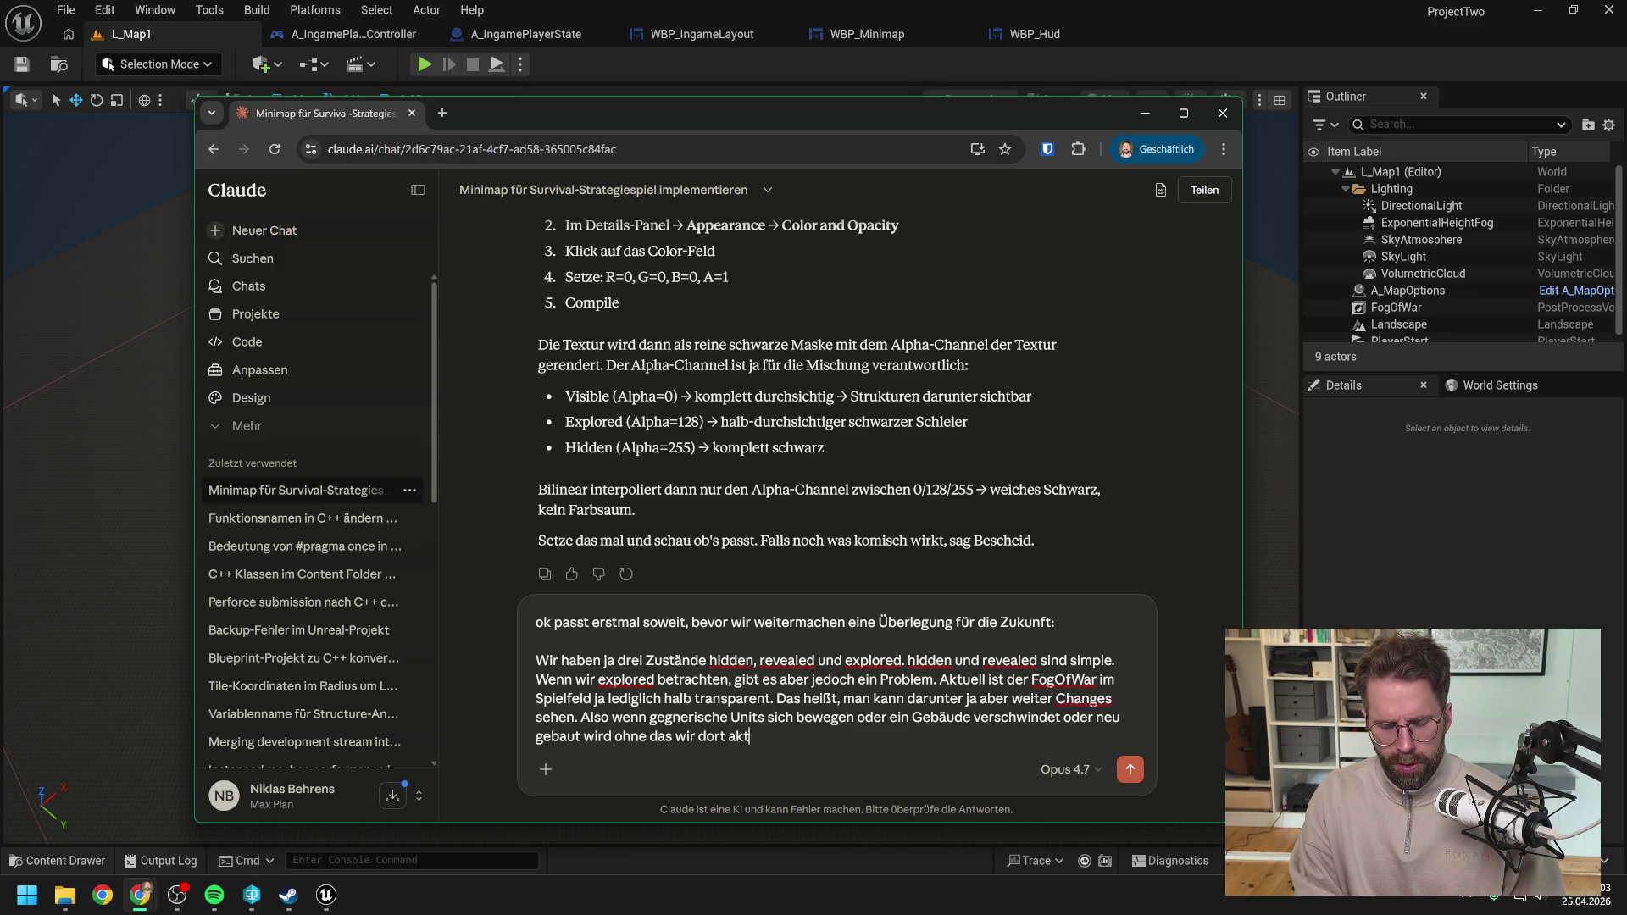
type("uell Vision haben")
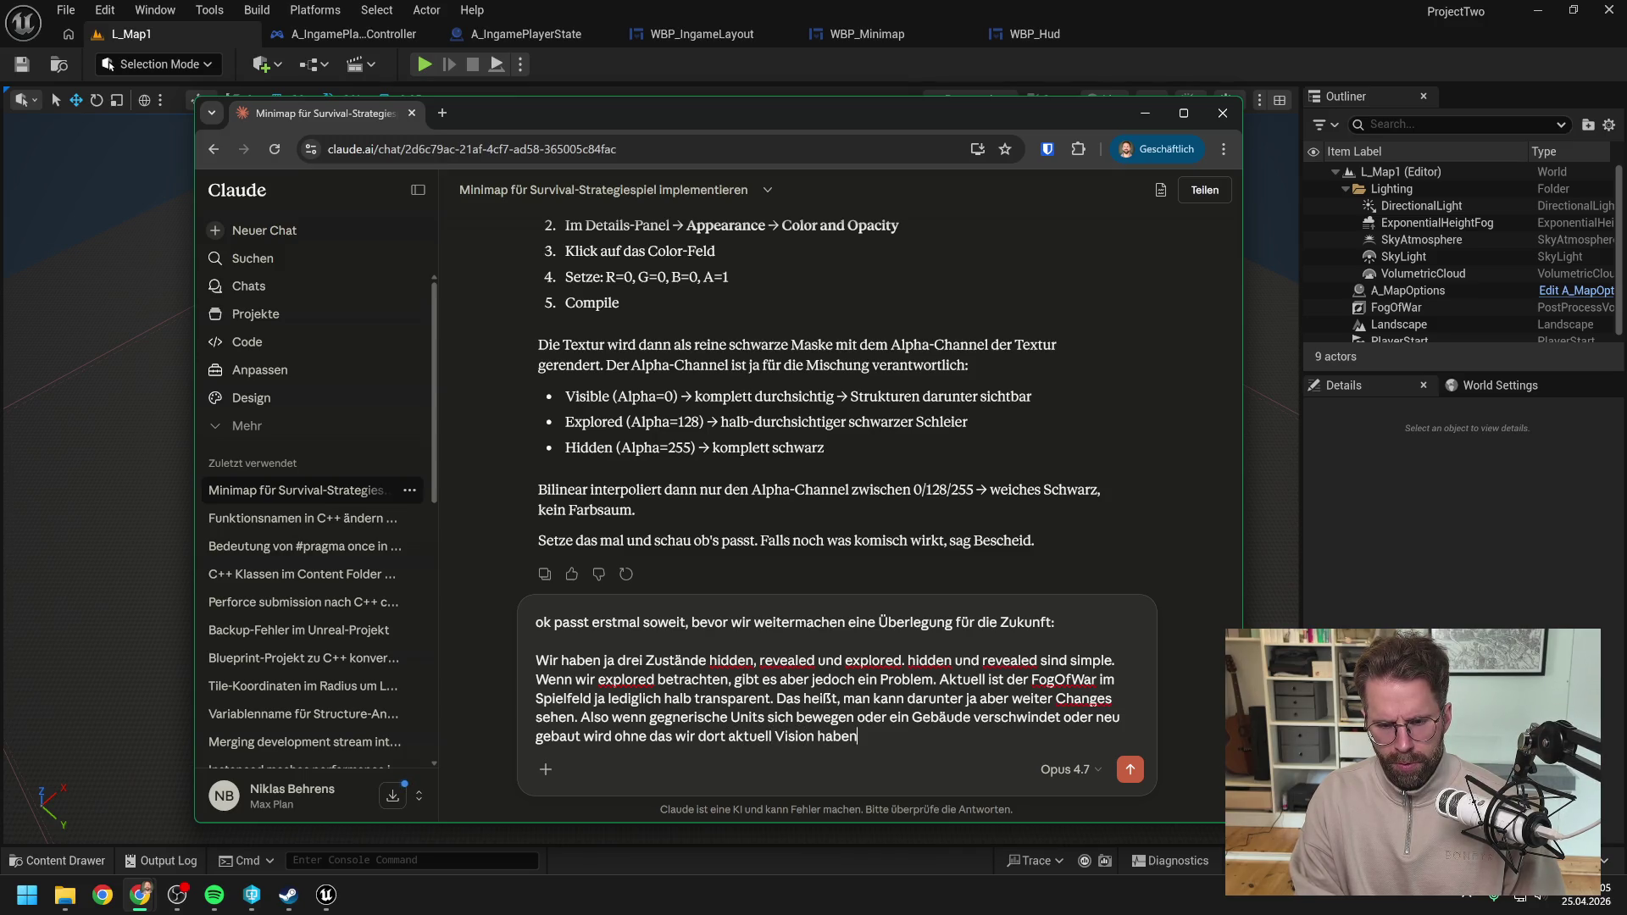
type(". Das bedeutet")
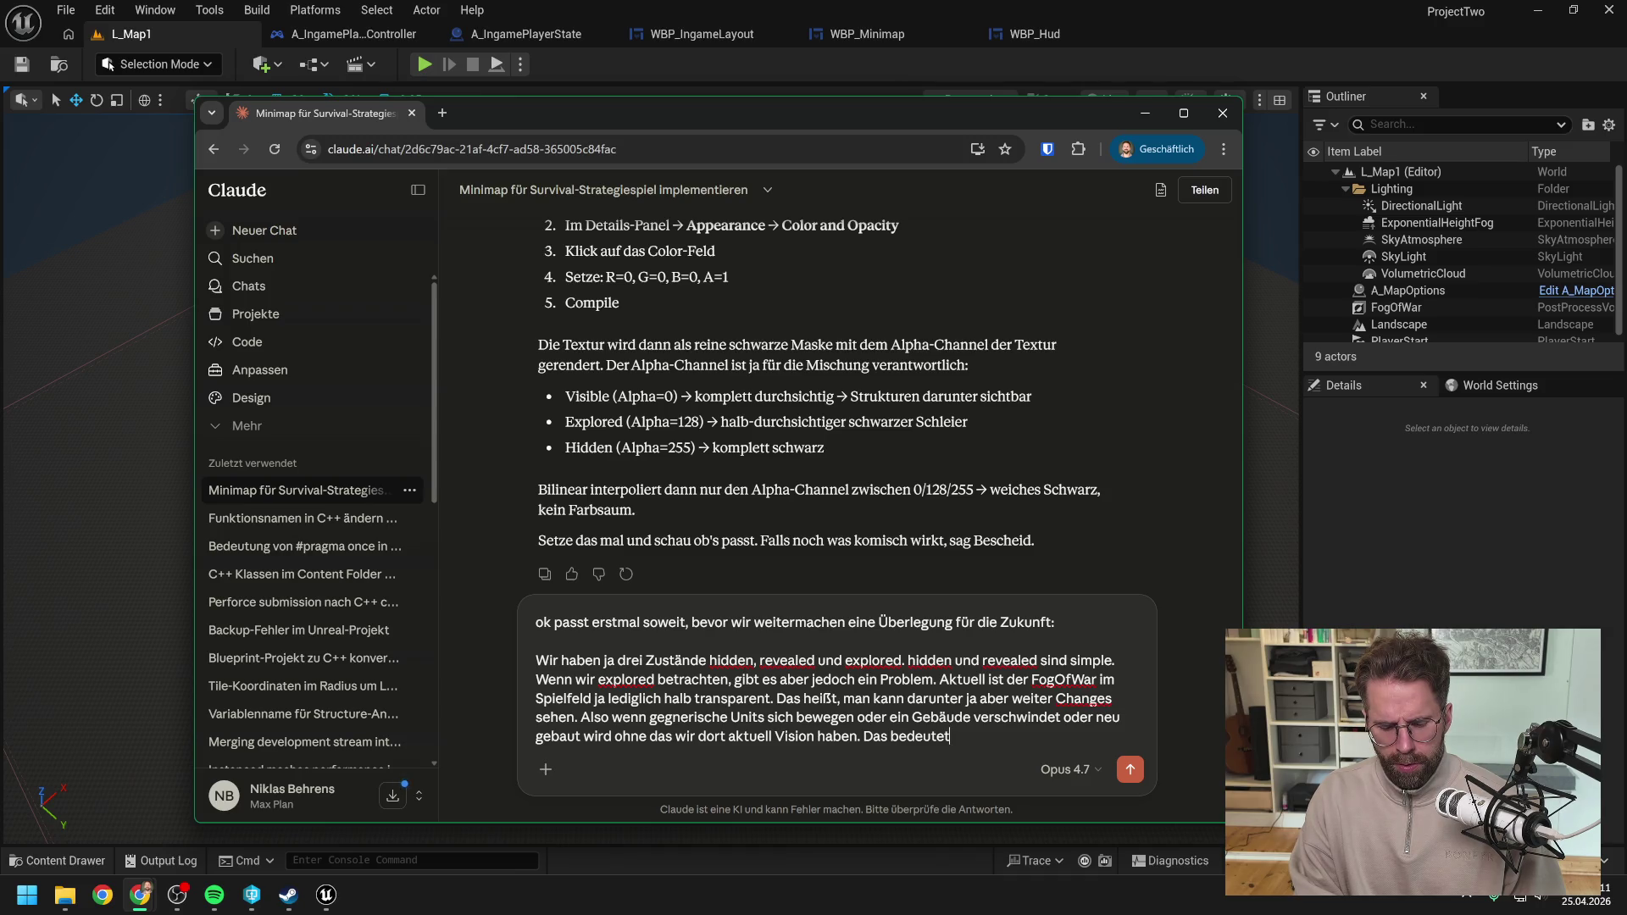
type(", man müs")
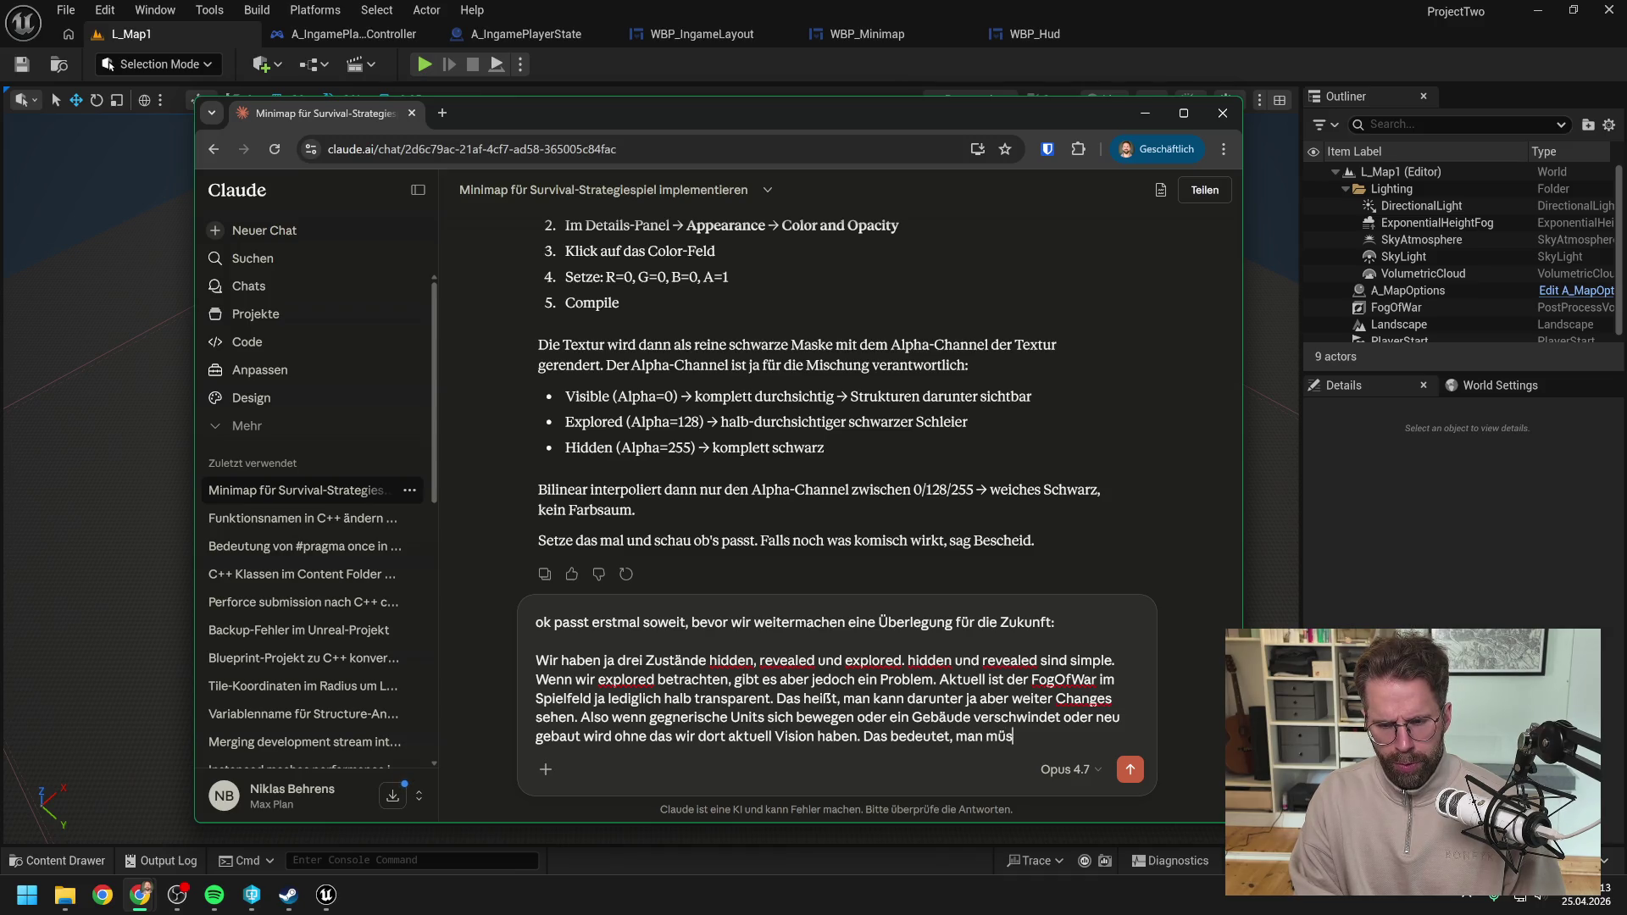
type("ste ja jedes Mal wenn m")
type("an ")
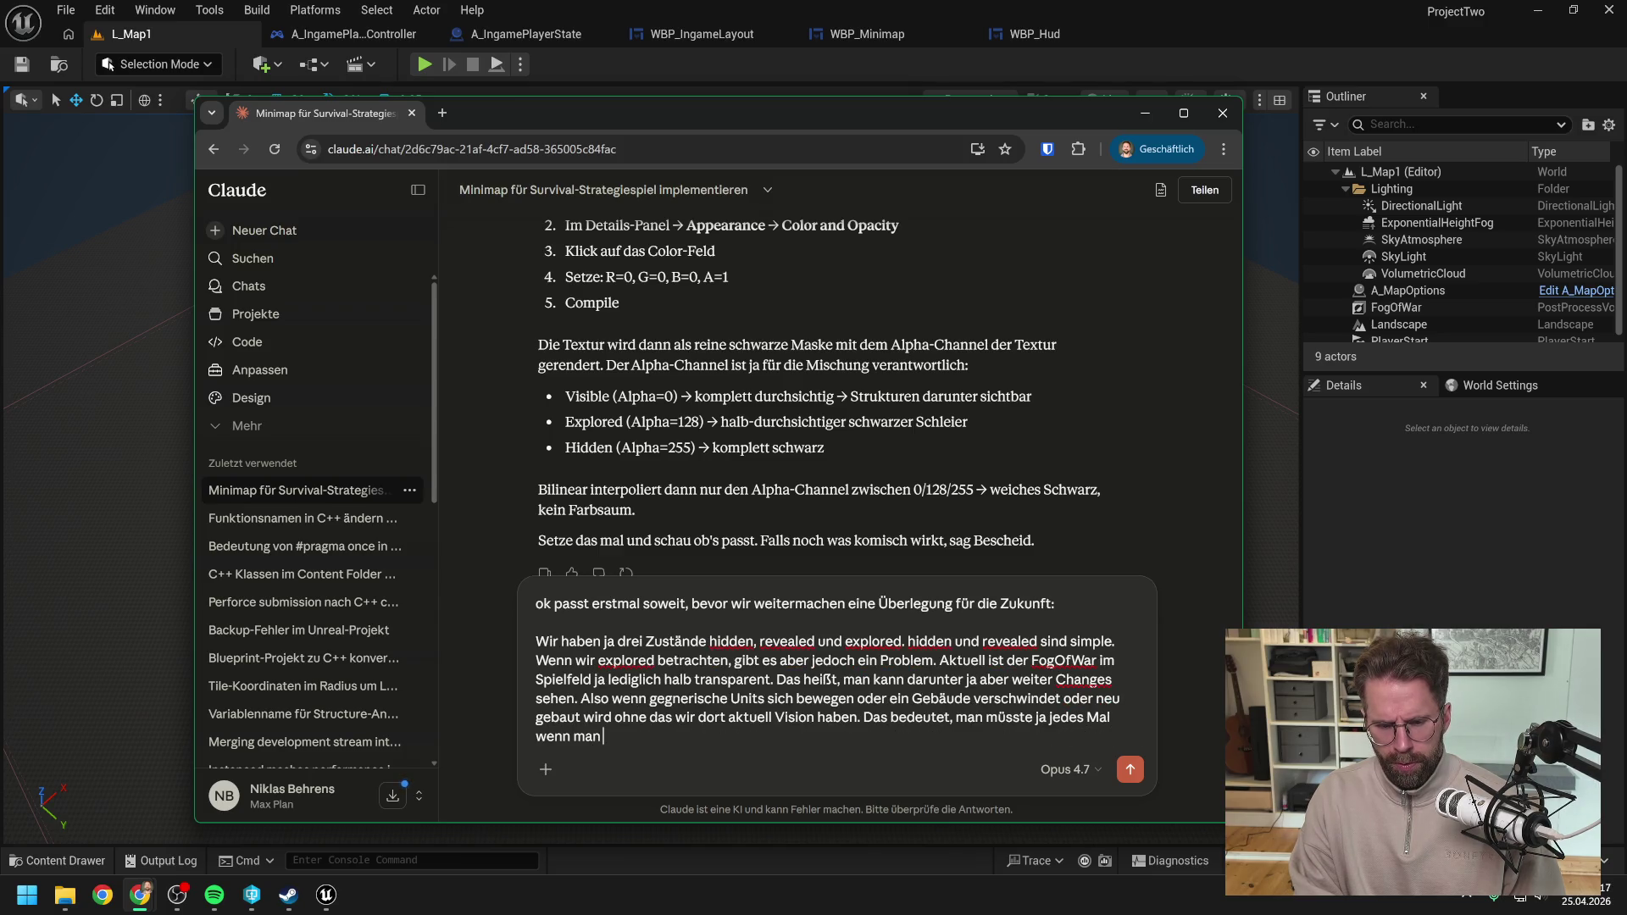
type("gerade Vision ")
type("hat ")
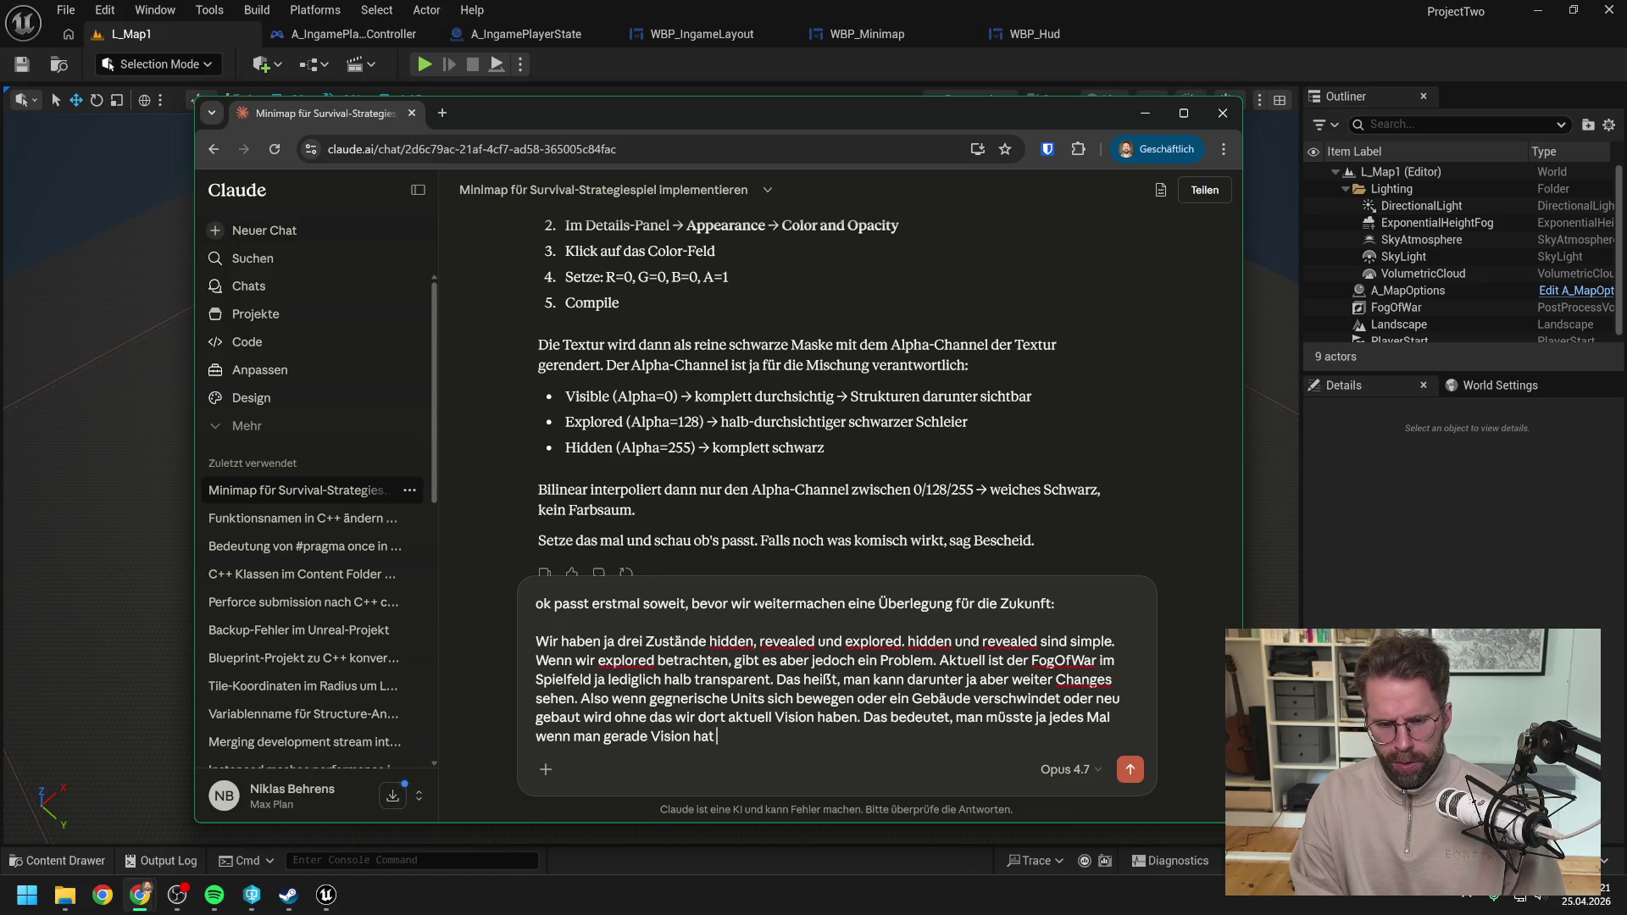
type(", also ")
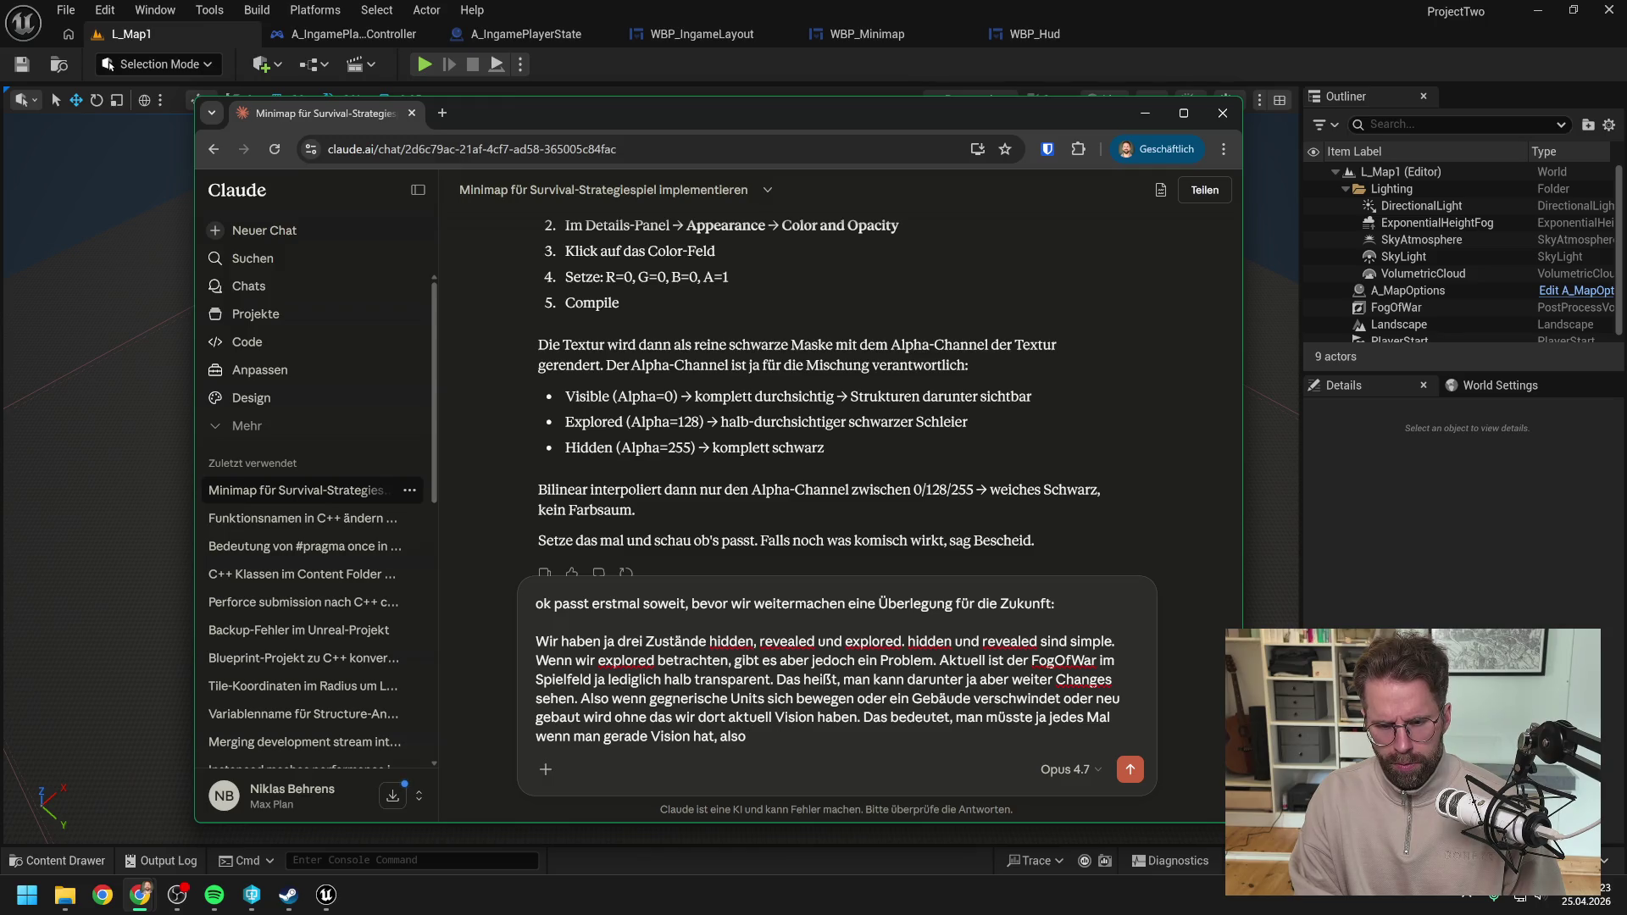
type(" ein Teil")
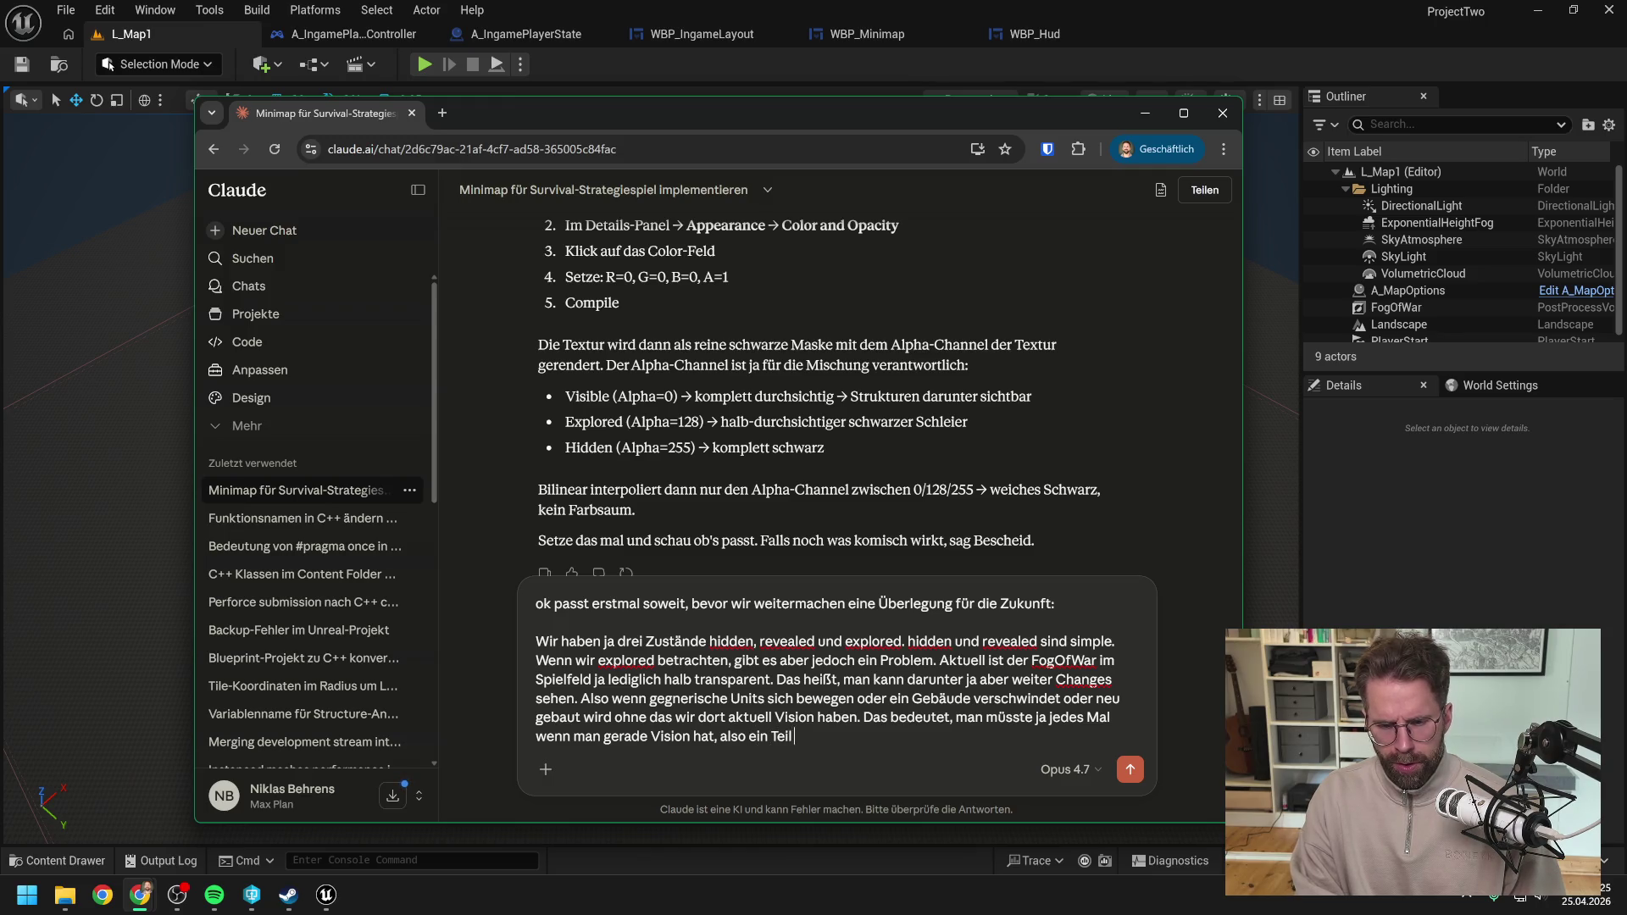
type(" der Map reveleae")
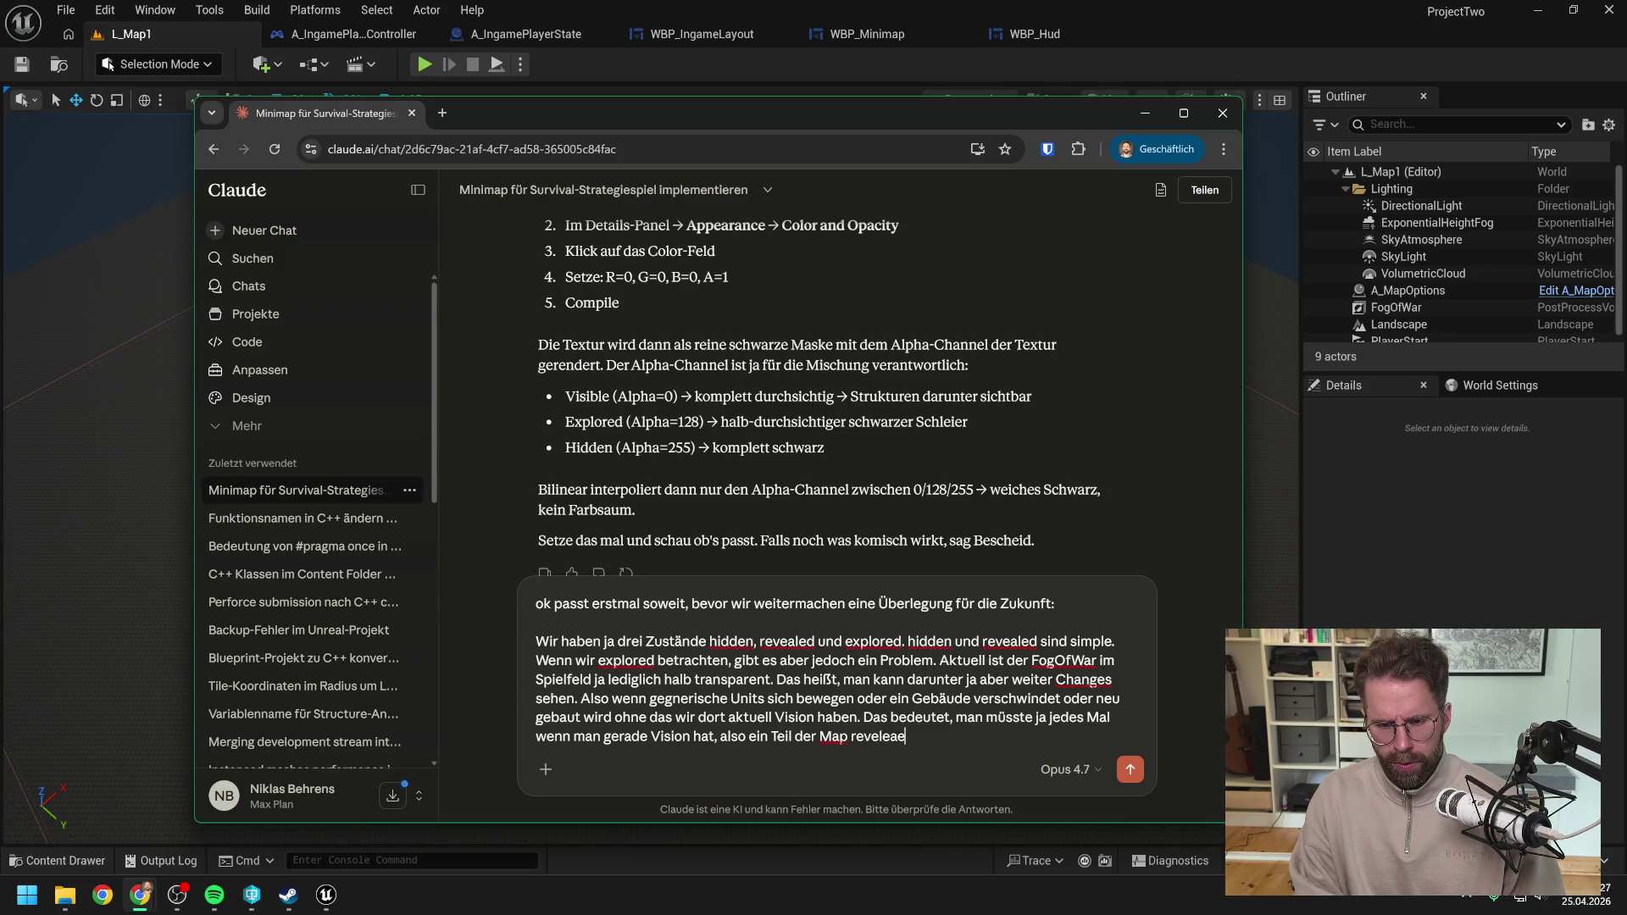
type("a")
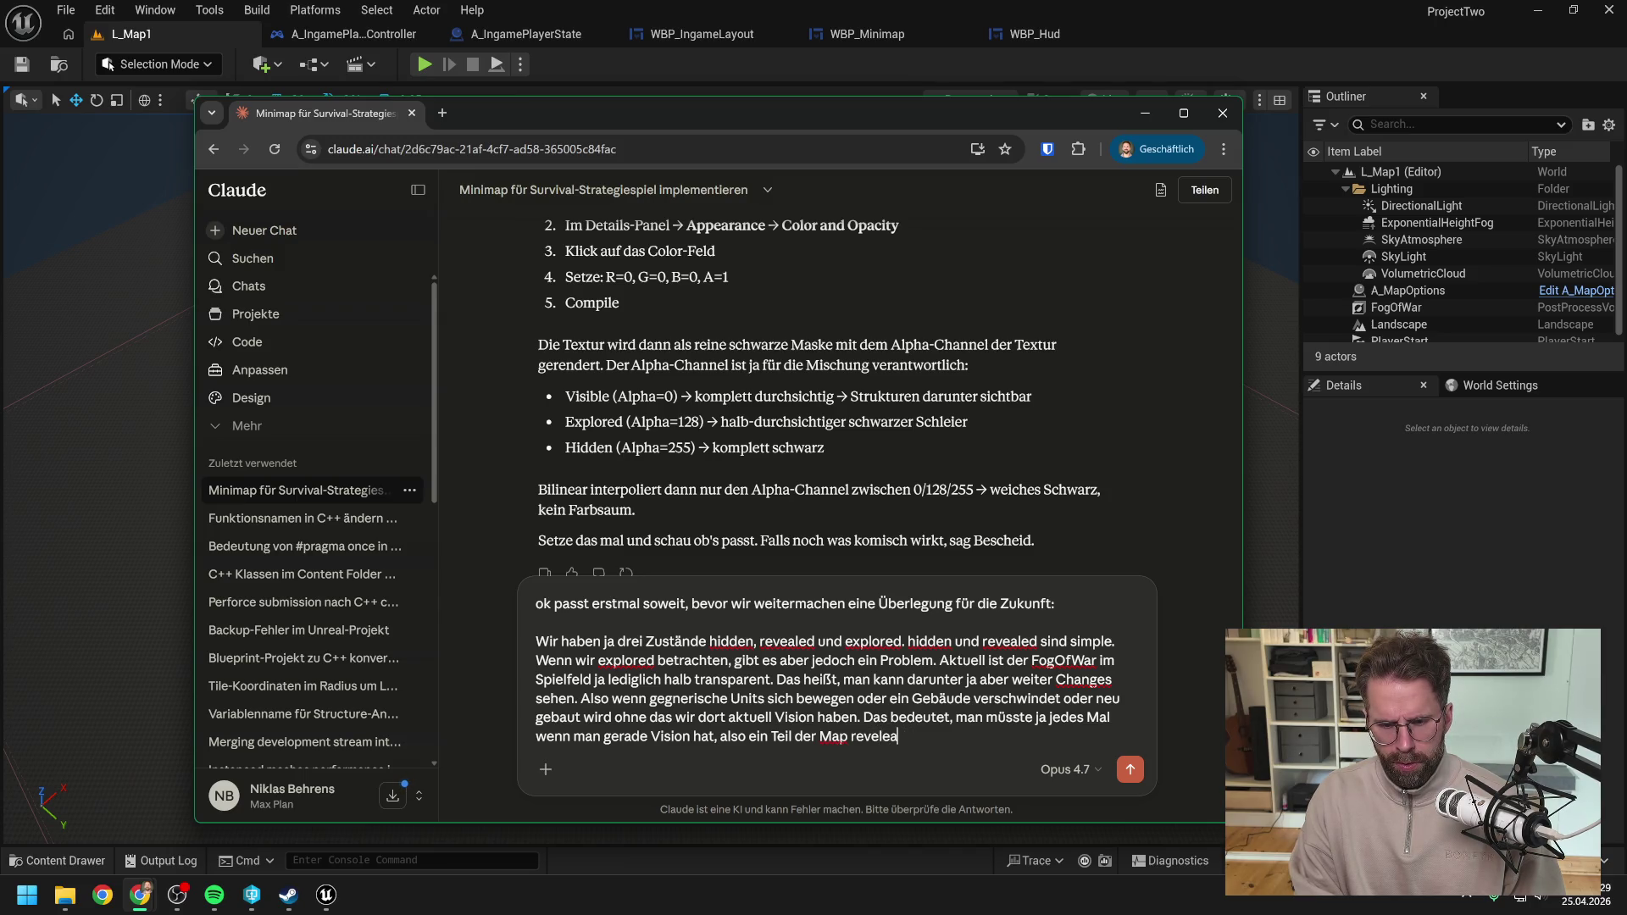
Step: Correct 'revealed' and add that a Zwischenstand must be saved, then start a new line
key("BackSpace")
key("BackSpace")
key("BackSpace")
type("ealed ist")
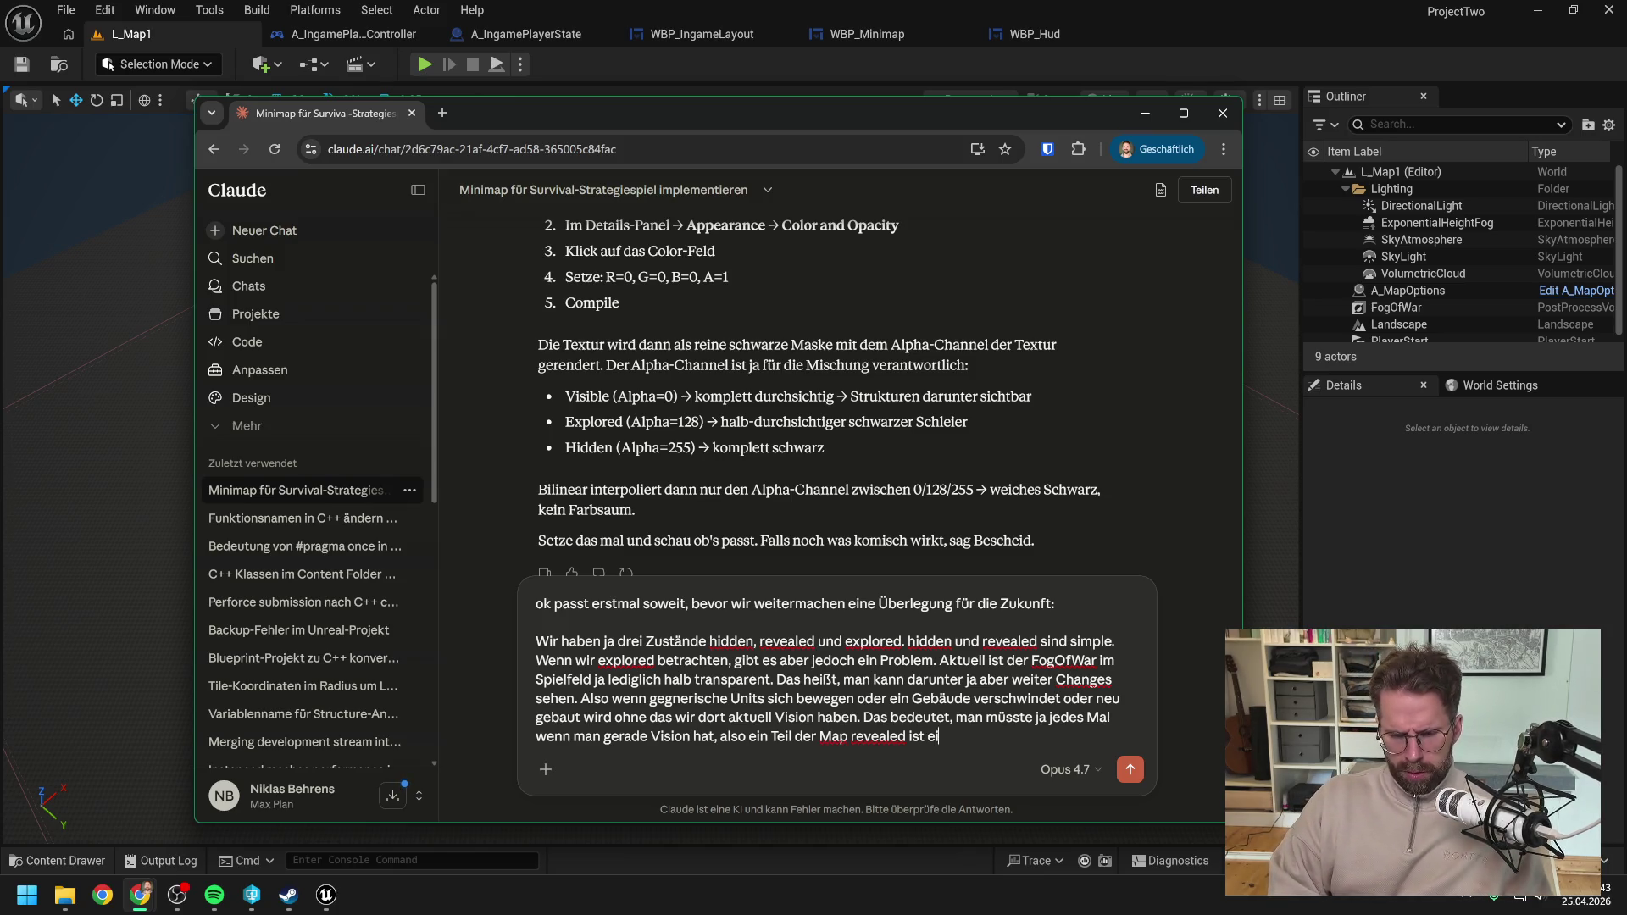
type("einen Zwischenstand s")
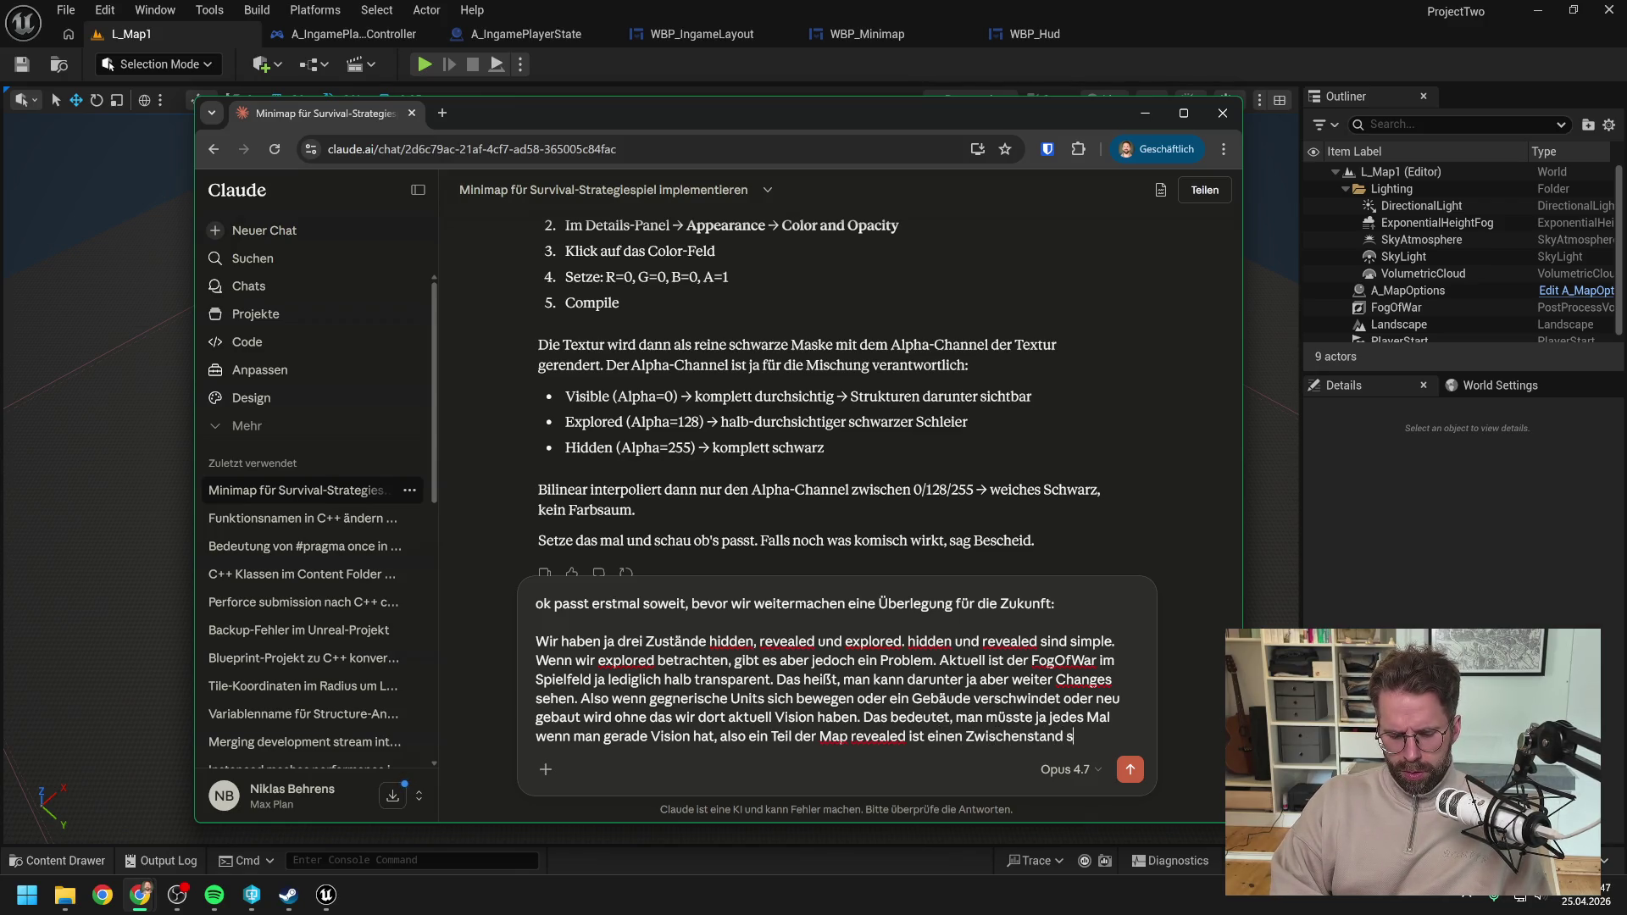
type("peichern.")
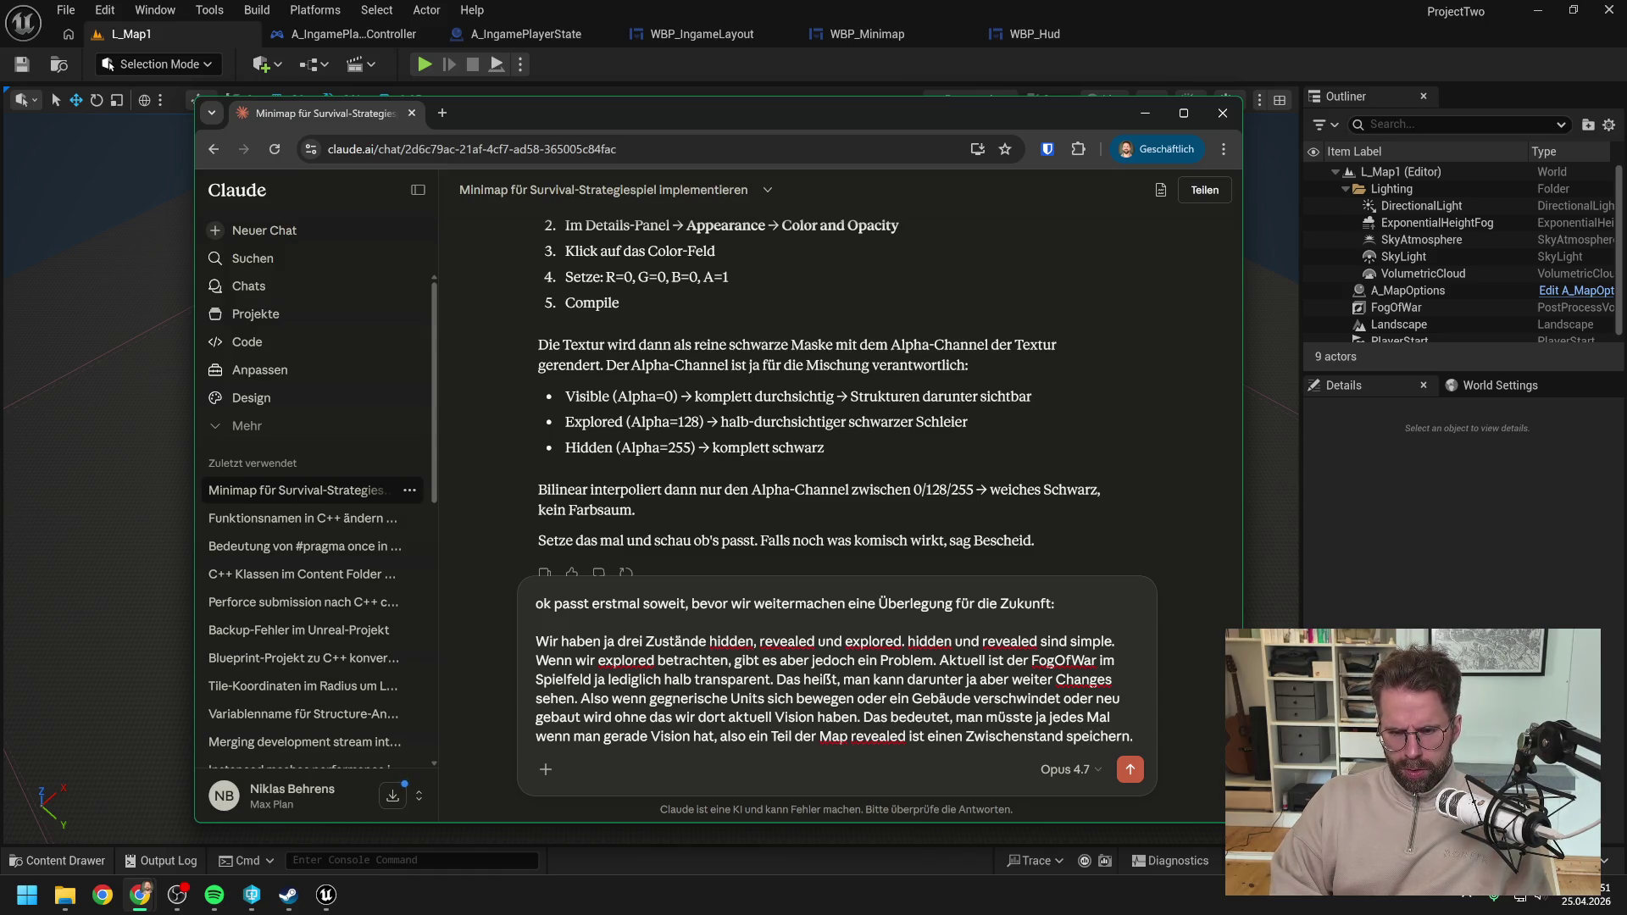
key("shift+Return")
type("Un")
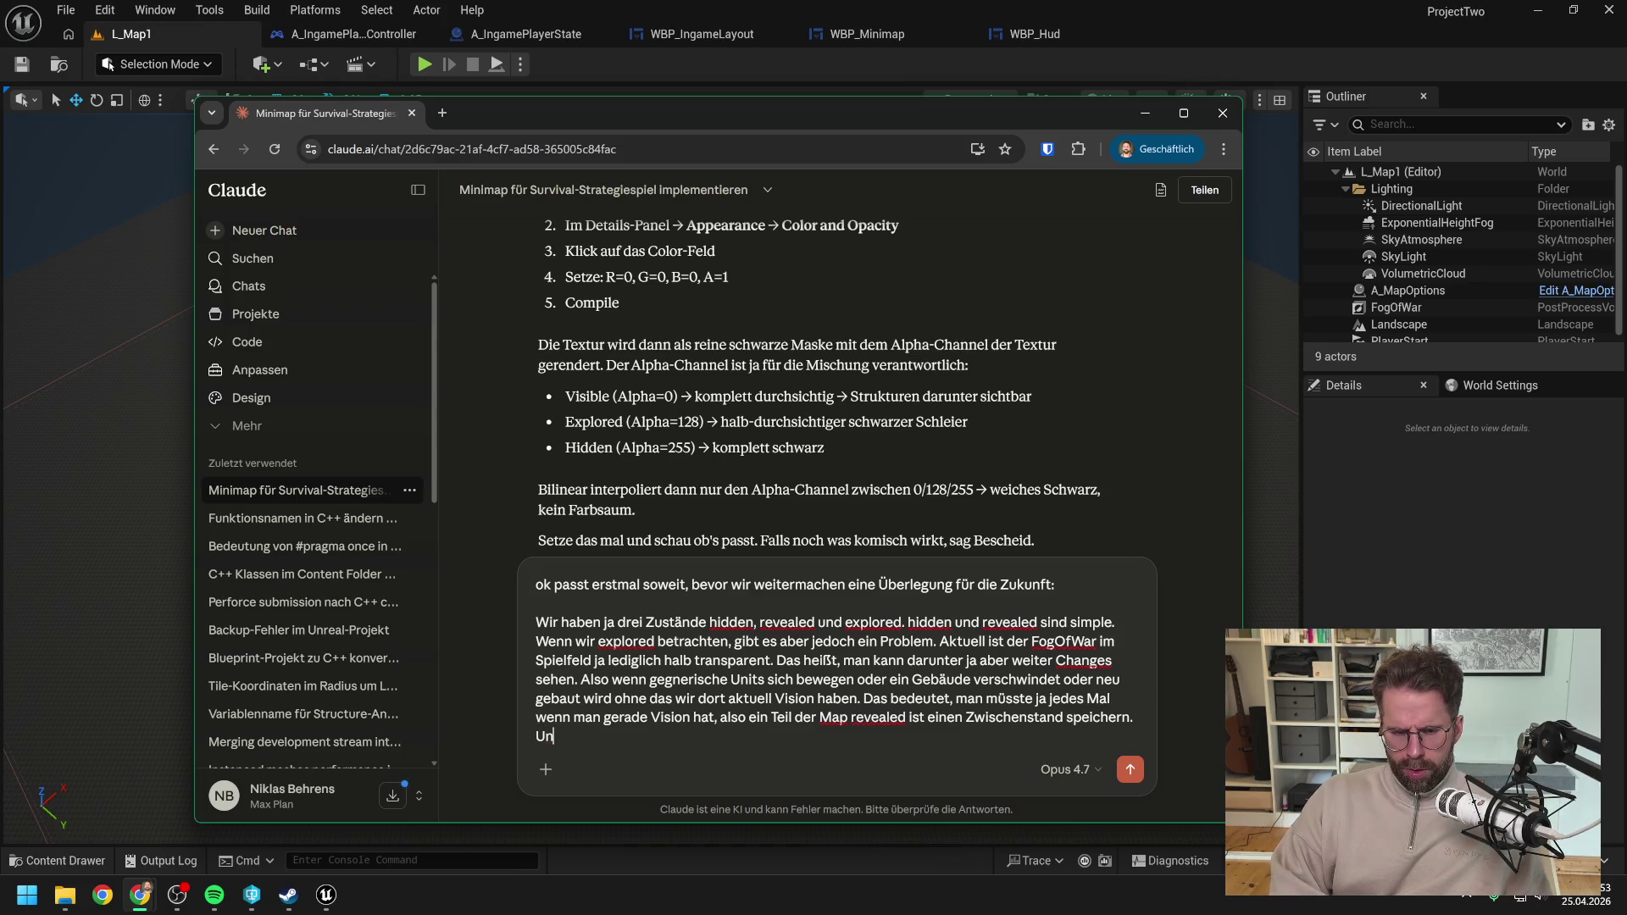
type("d da gib")
key("BackSpace")
key("BackSpace")
key("BackSpace")
Step: Add the question 'Bzw. wie handelst man das dann?' on its own line
key("shift+Return")
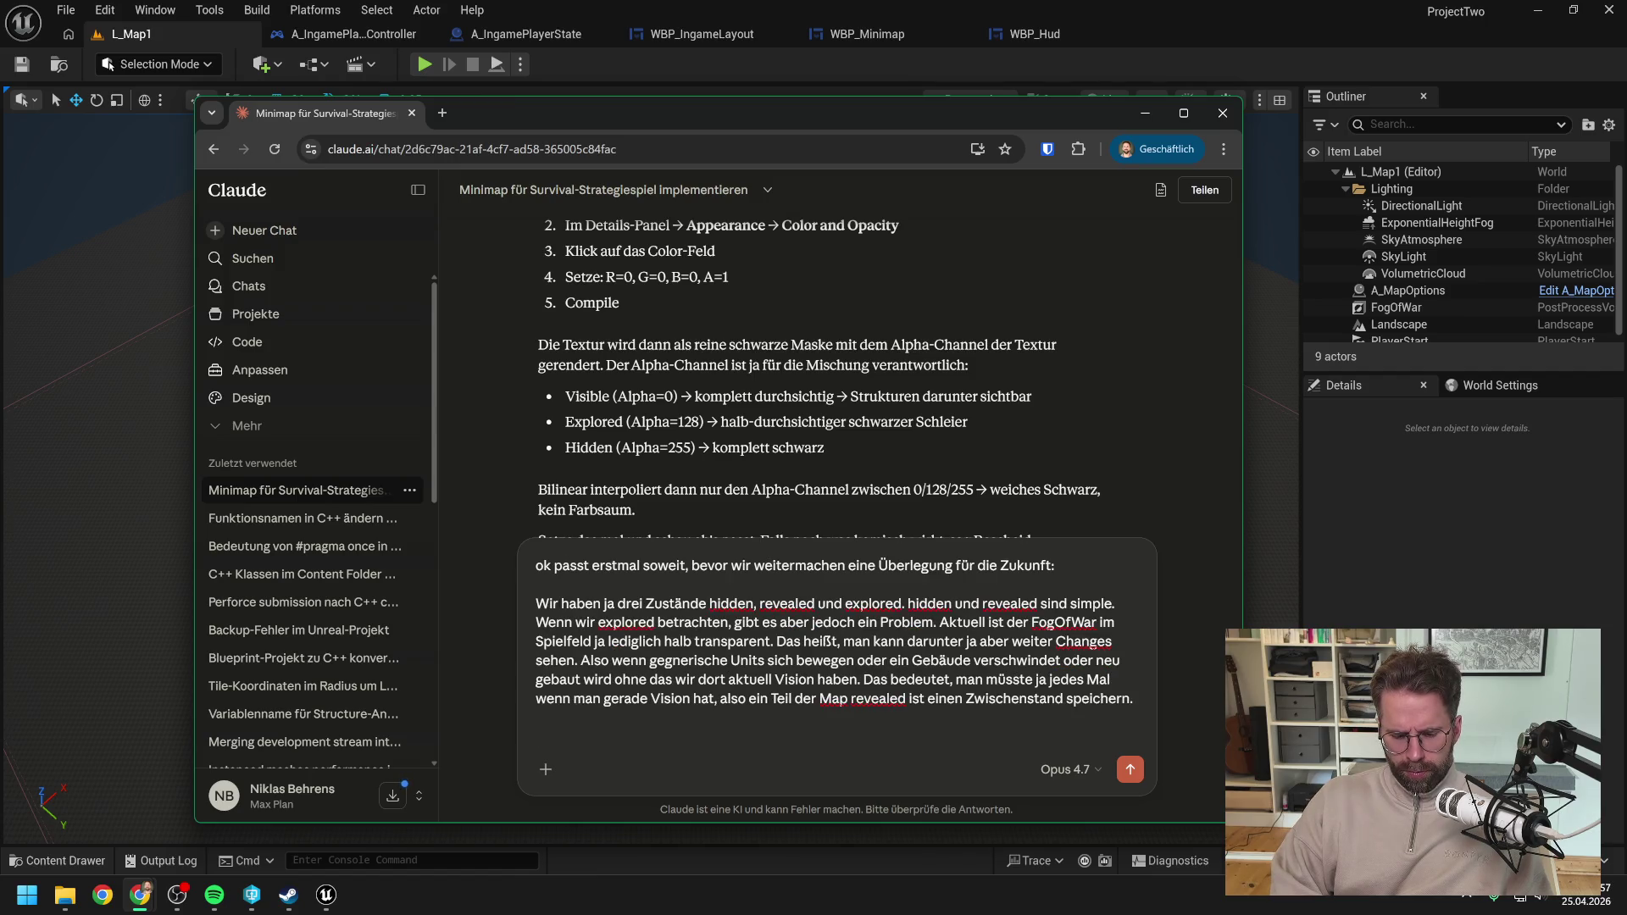
type("Bz")
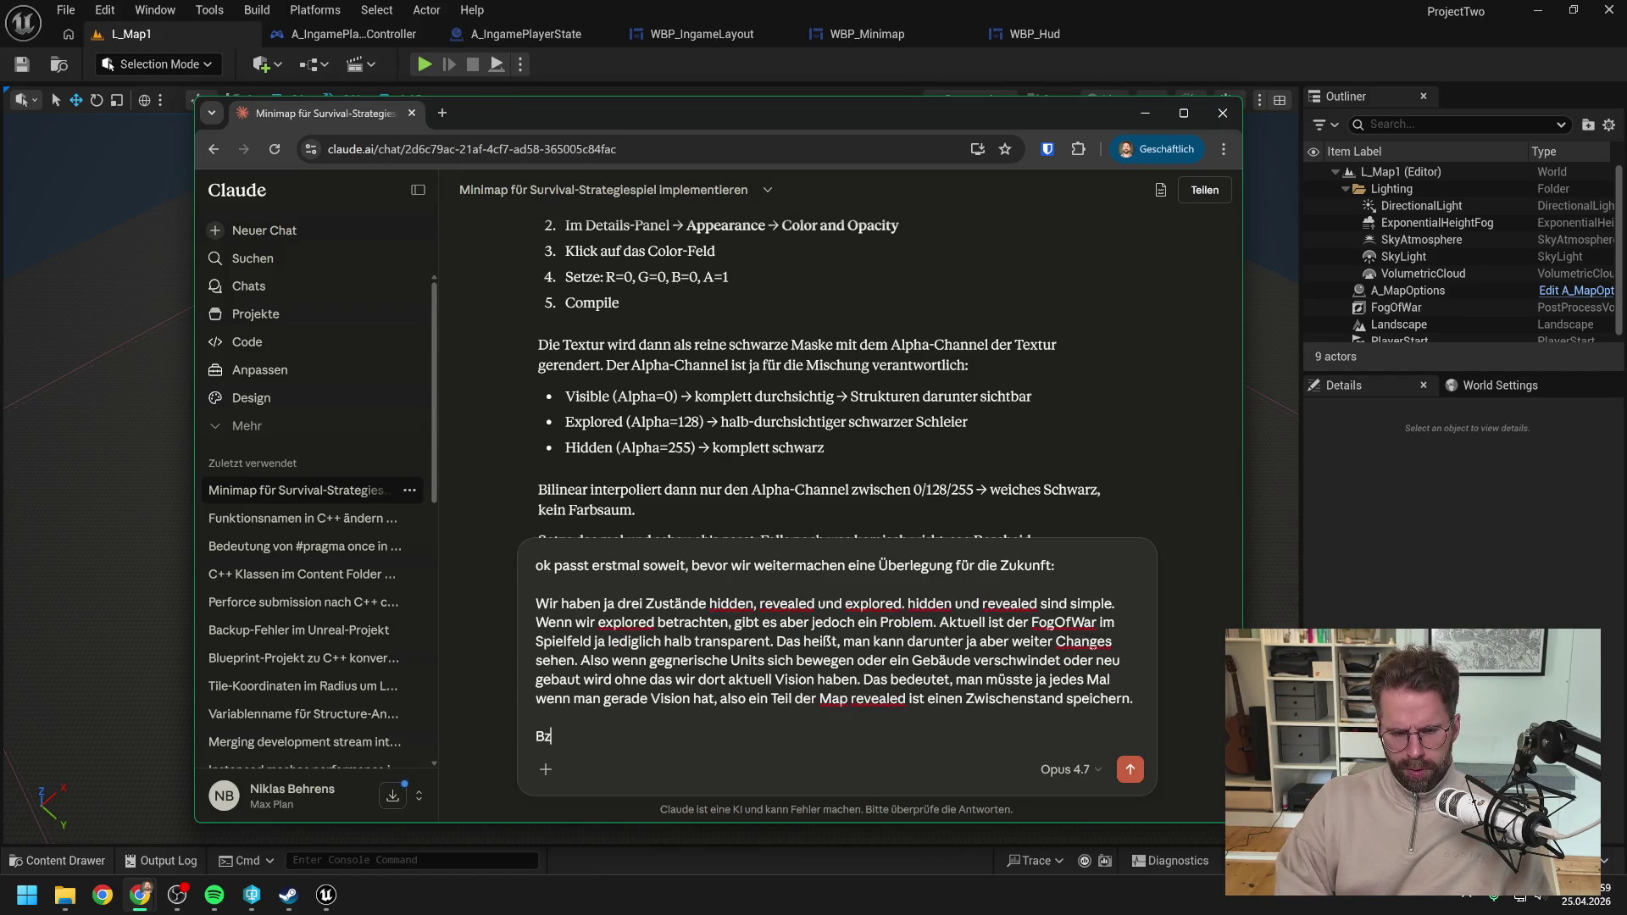
type("w. wie handelst man ")
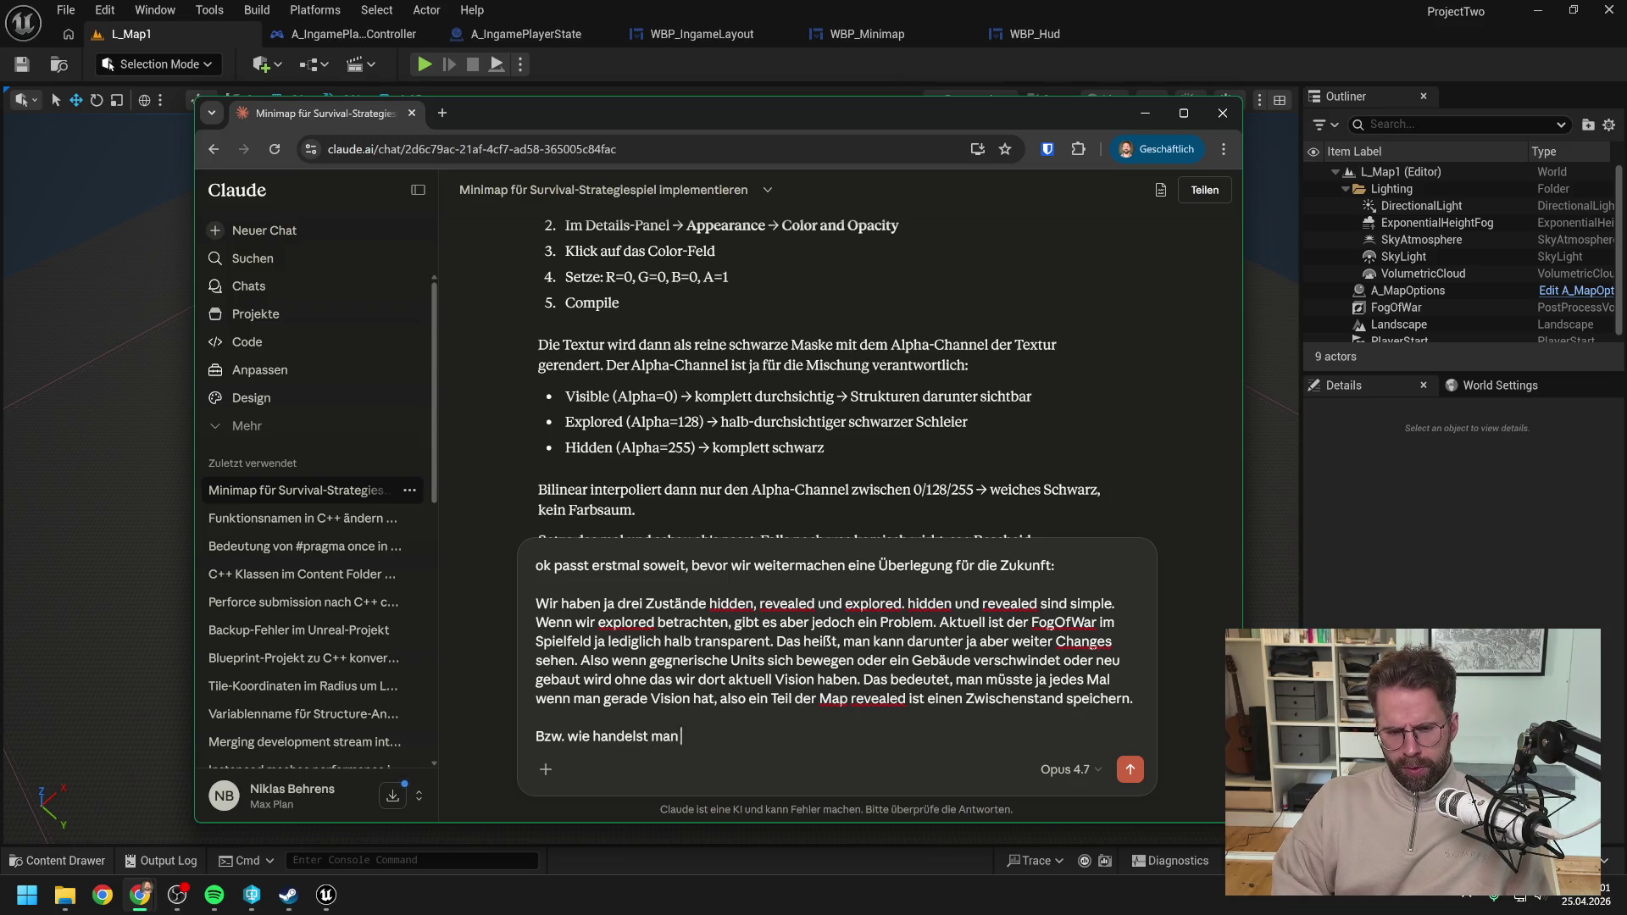
type("das dann?")
key("shift+Return")
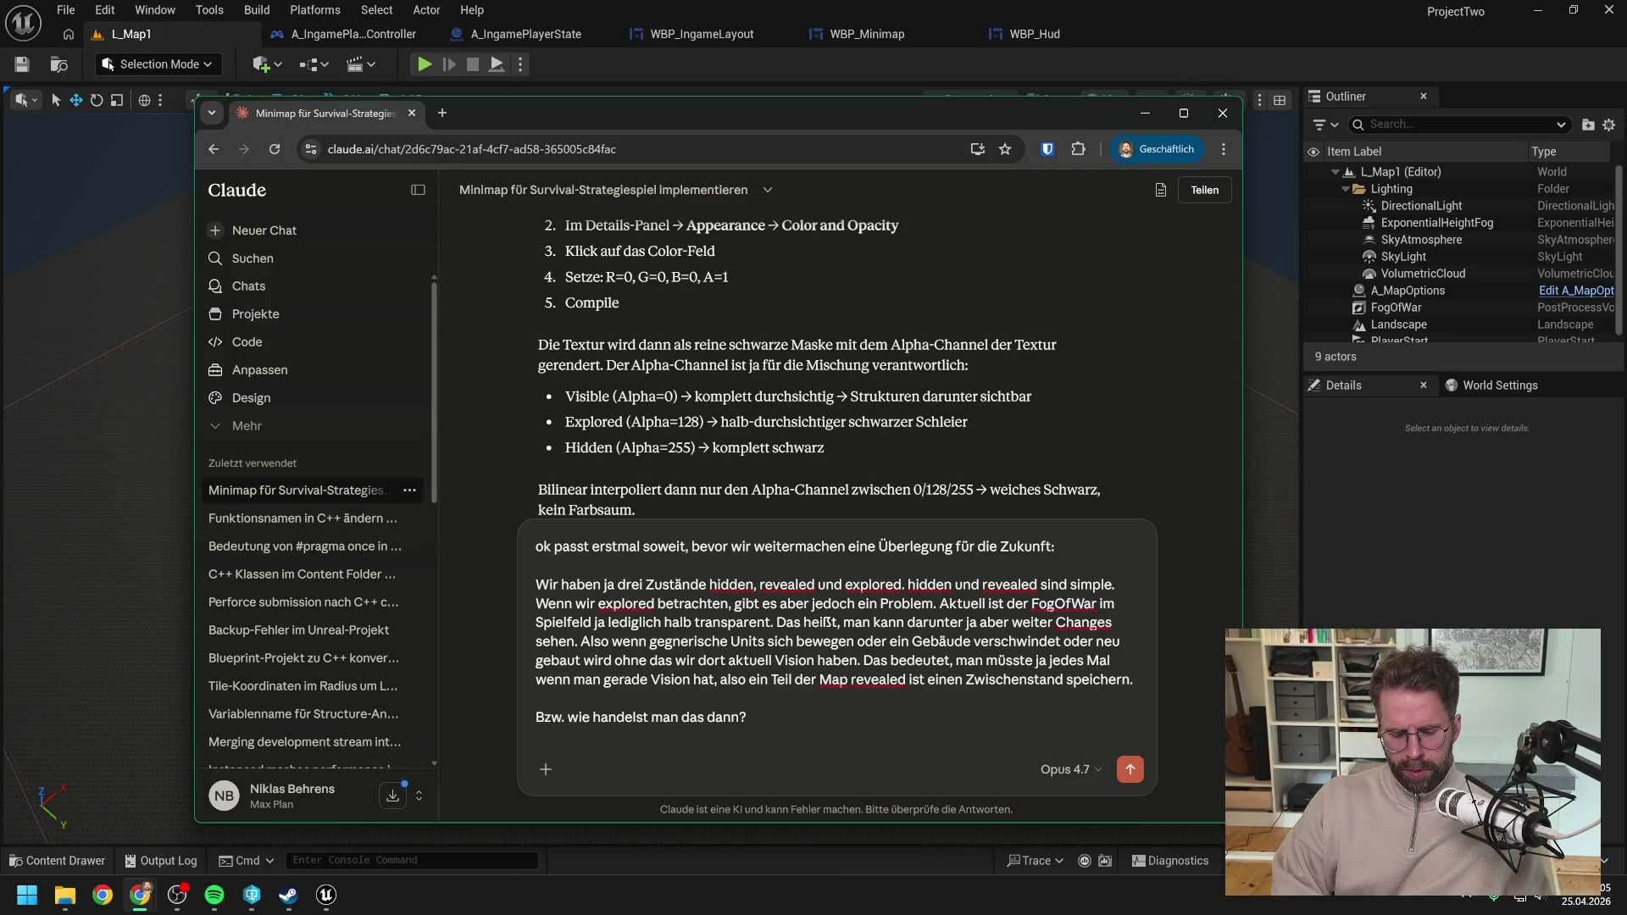
type("Gegnerische")
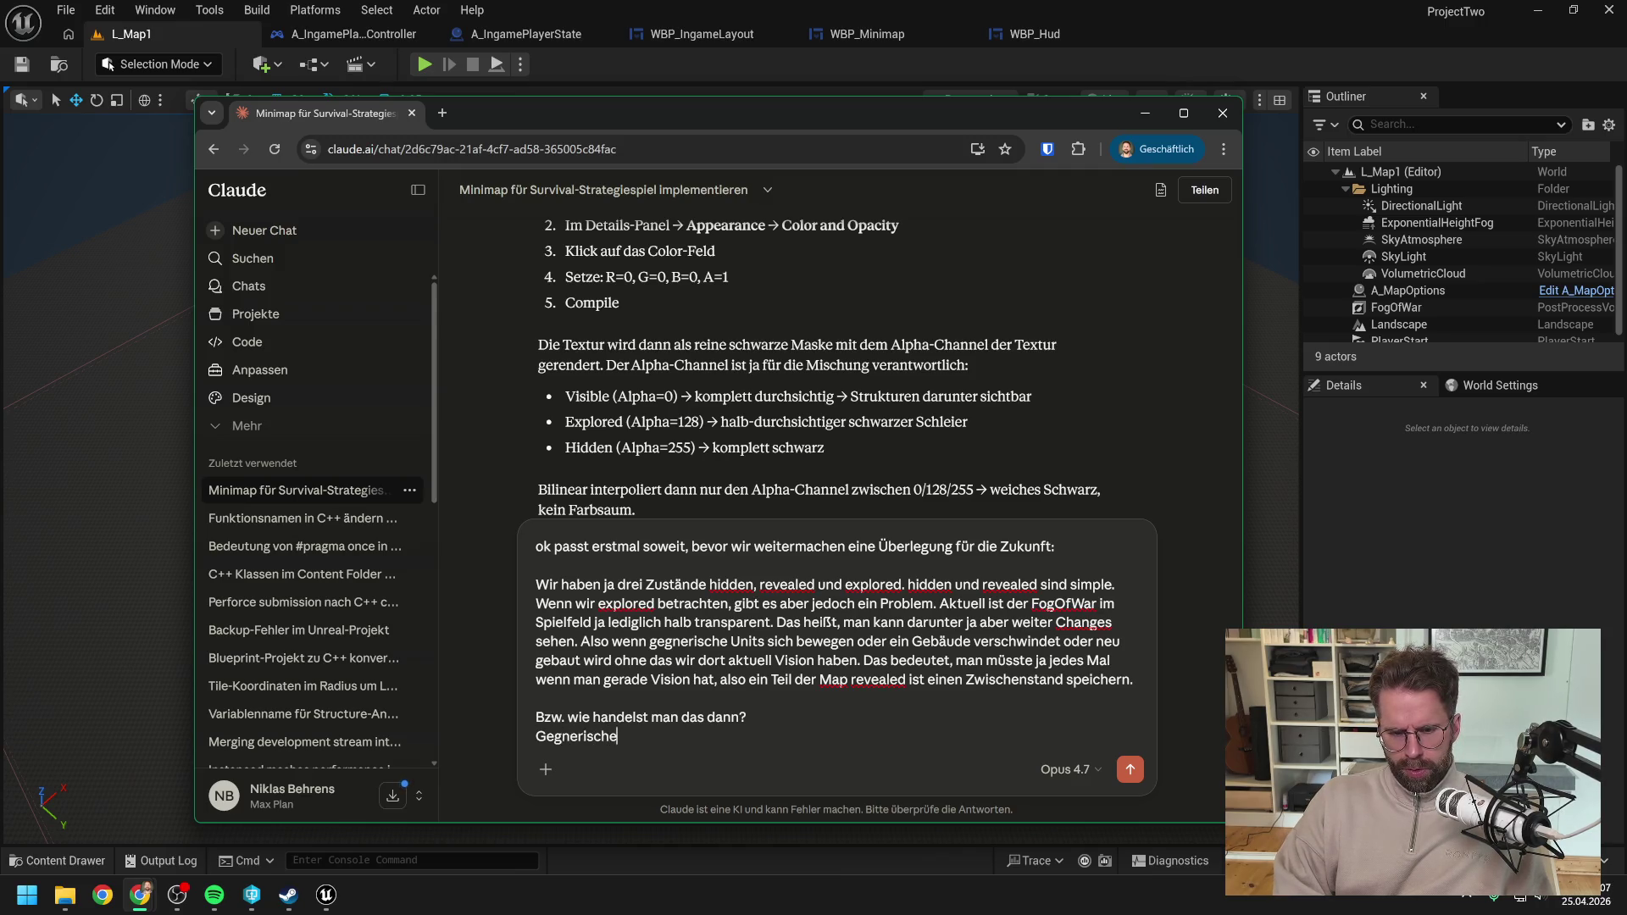
key("BackSpace")
key("BackSpace")
key("BackSpace")
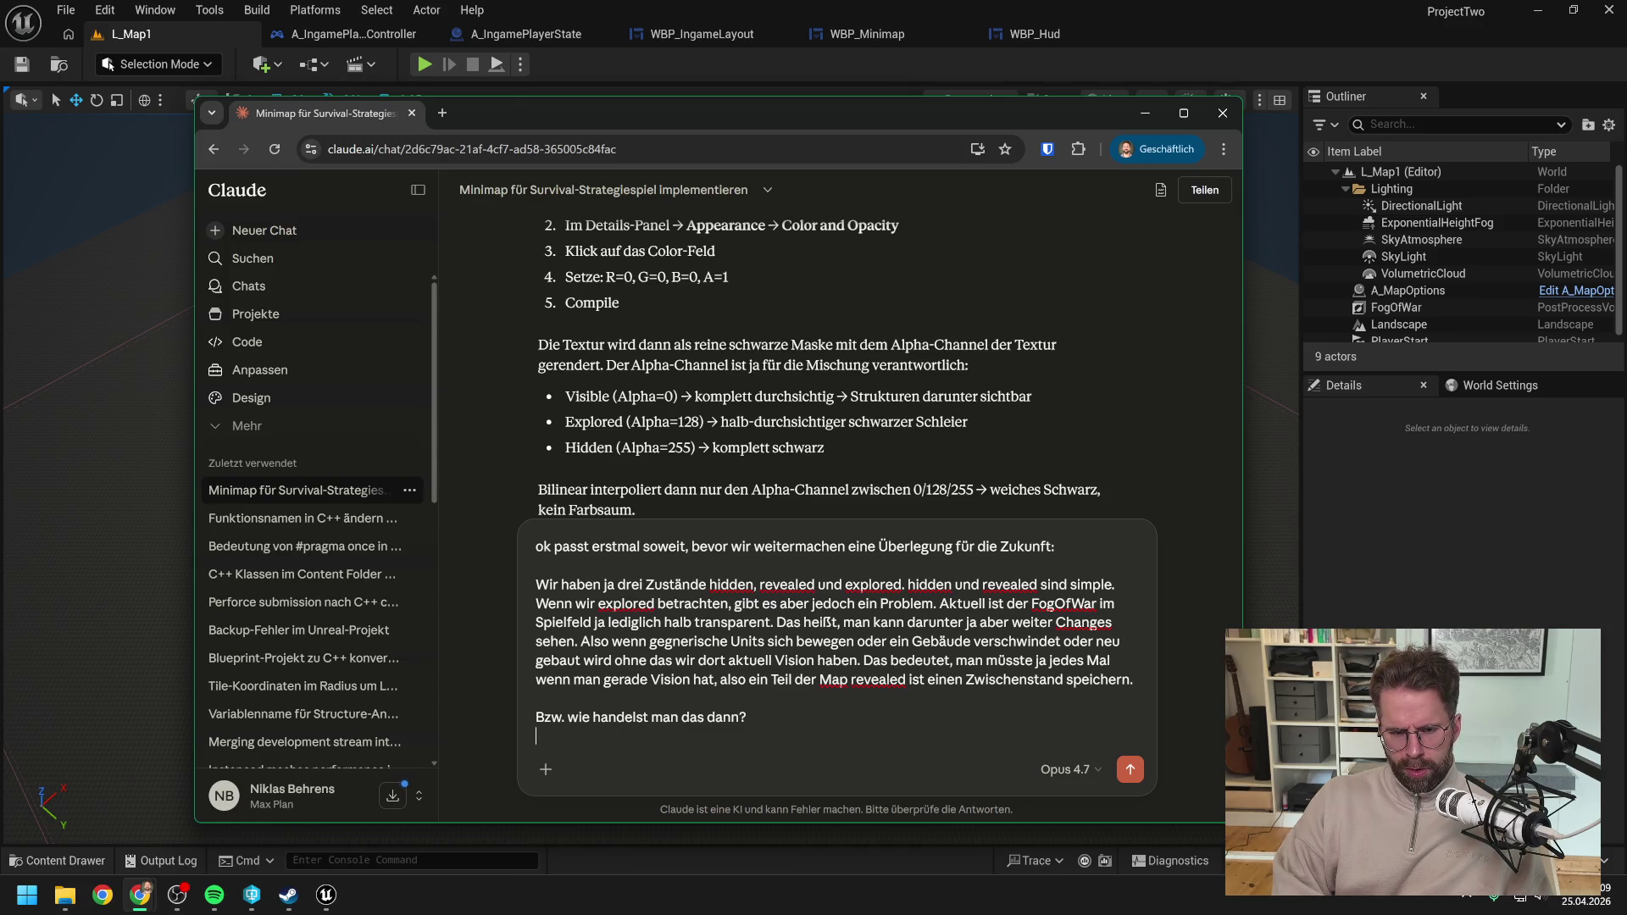
Step: Explain that foreign units stay hidden, buildings are snapshotted while visible, and explored tiles show only the snapshot
type("Units, die nicht uns gehören,")
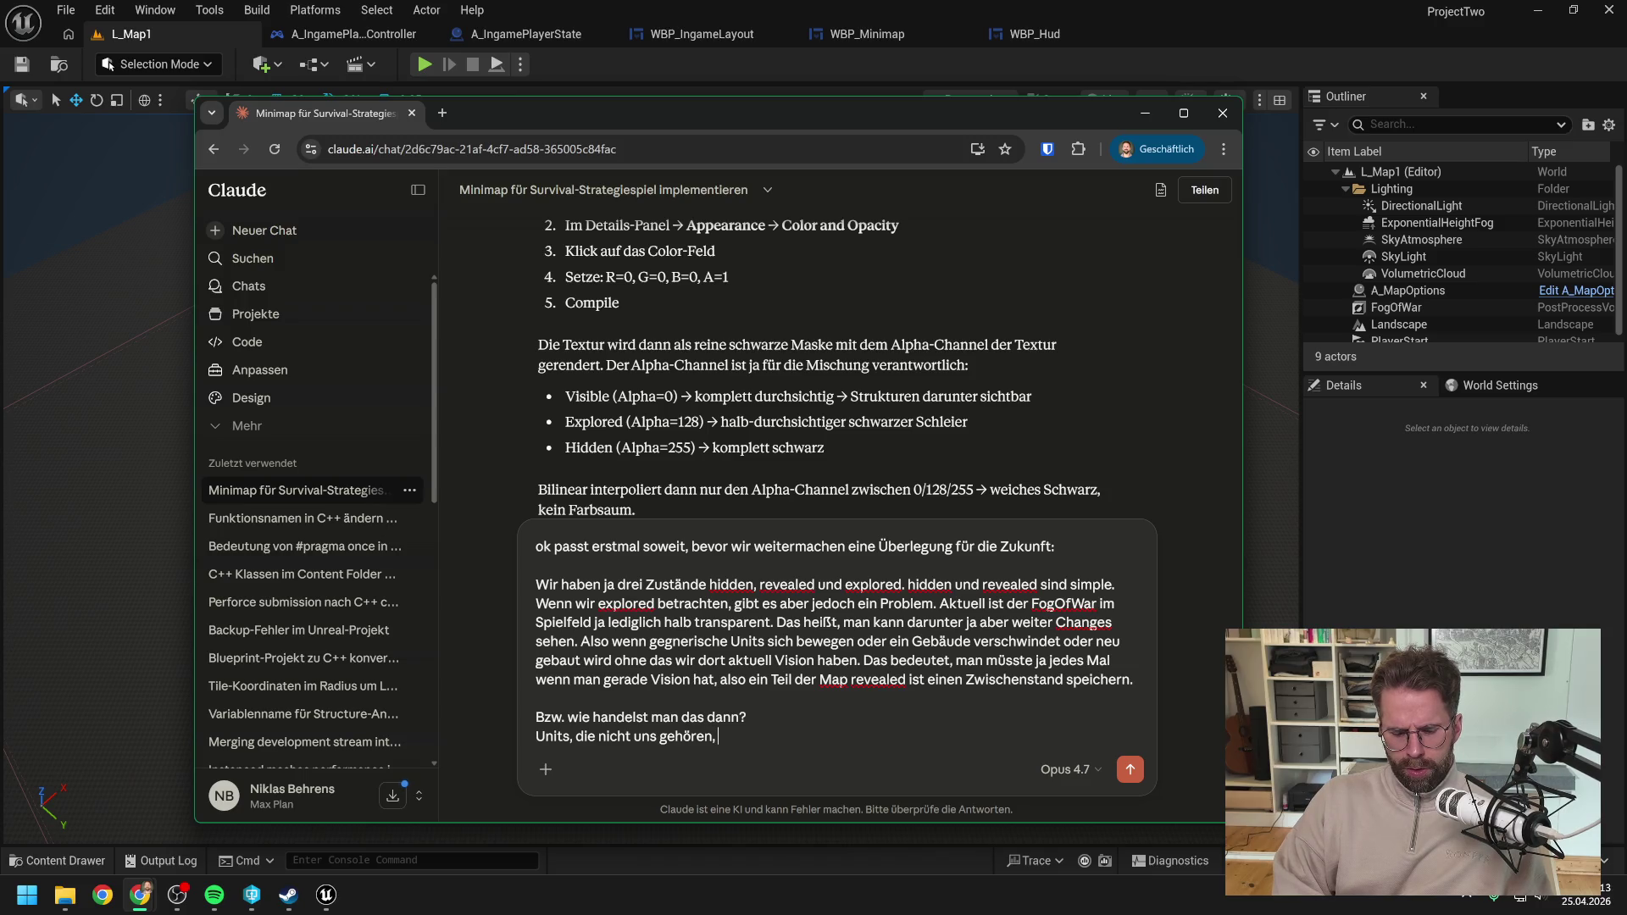
type(" werden n")
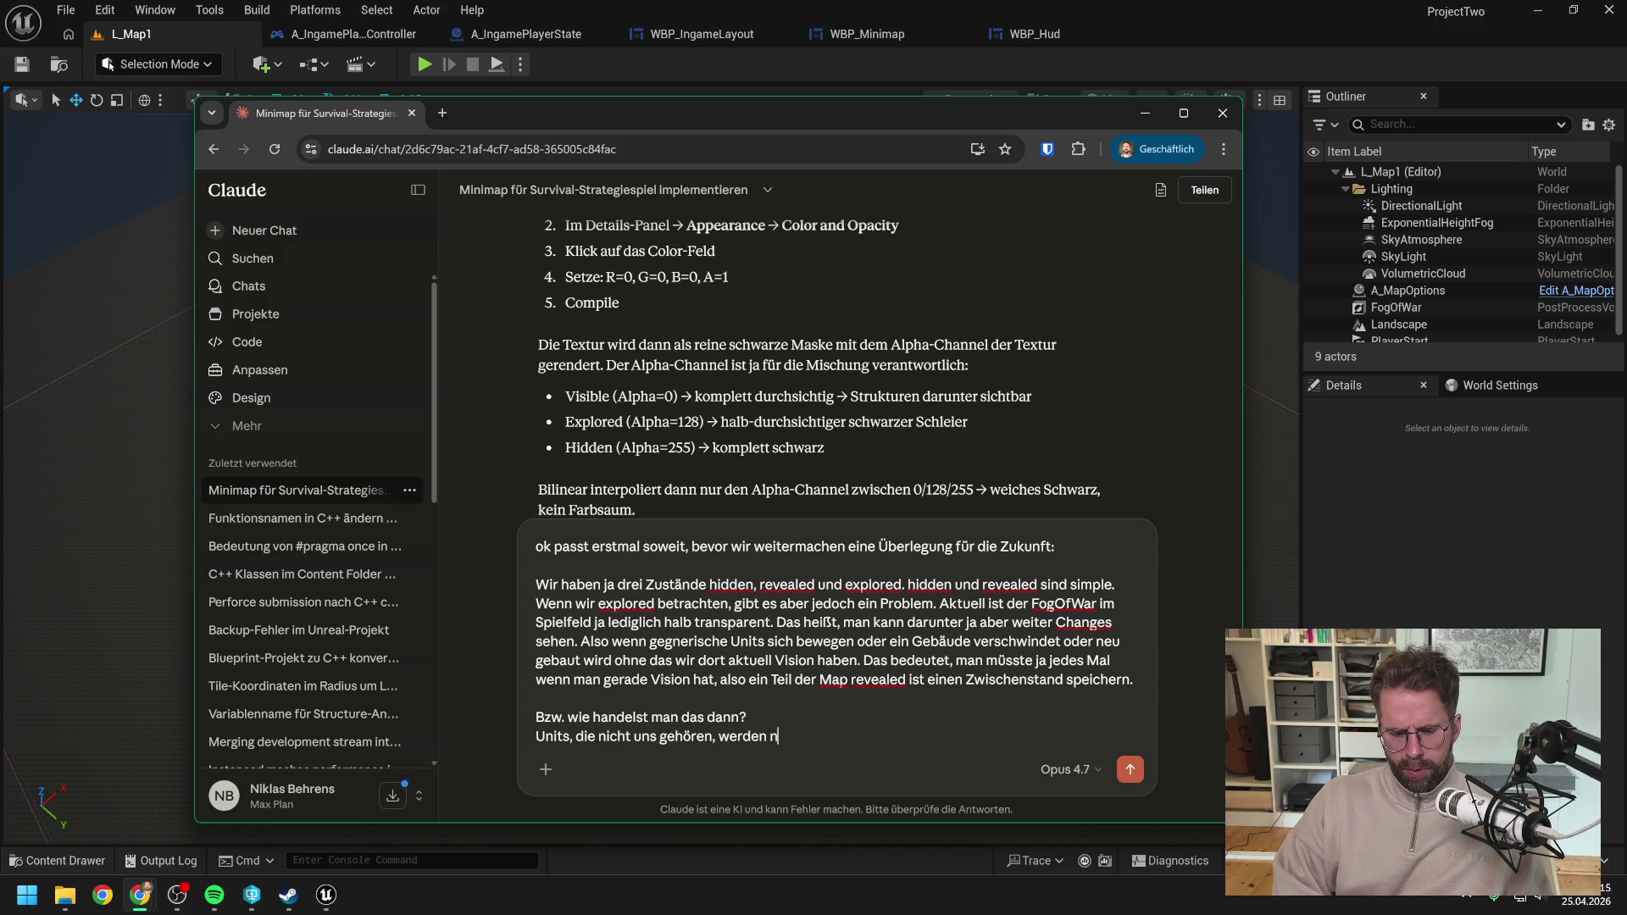
type("atürlich direkt v")
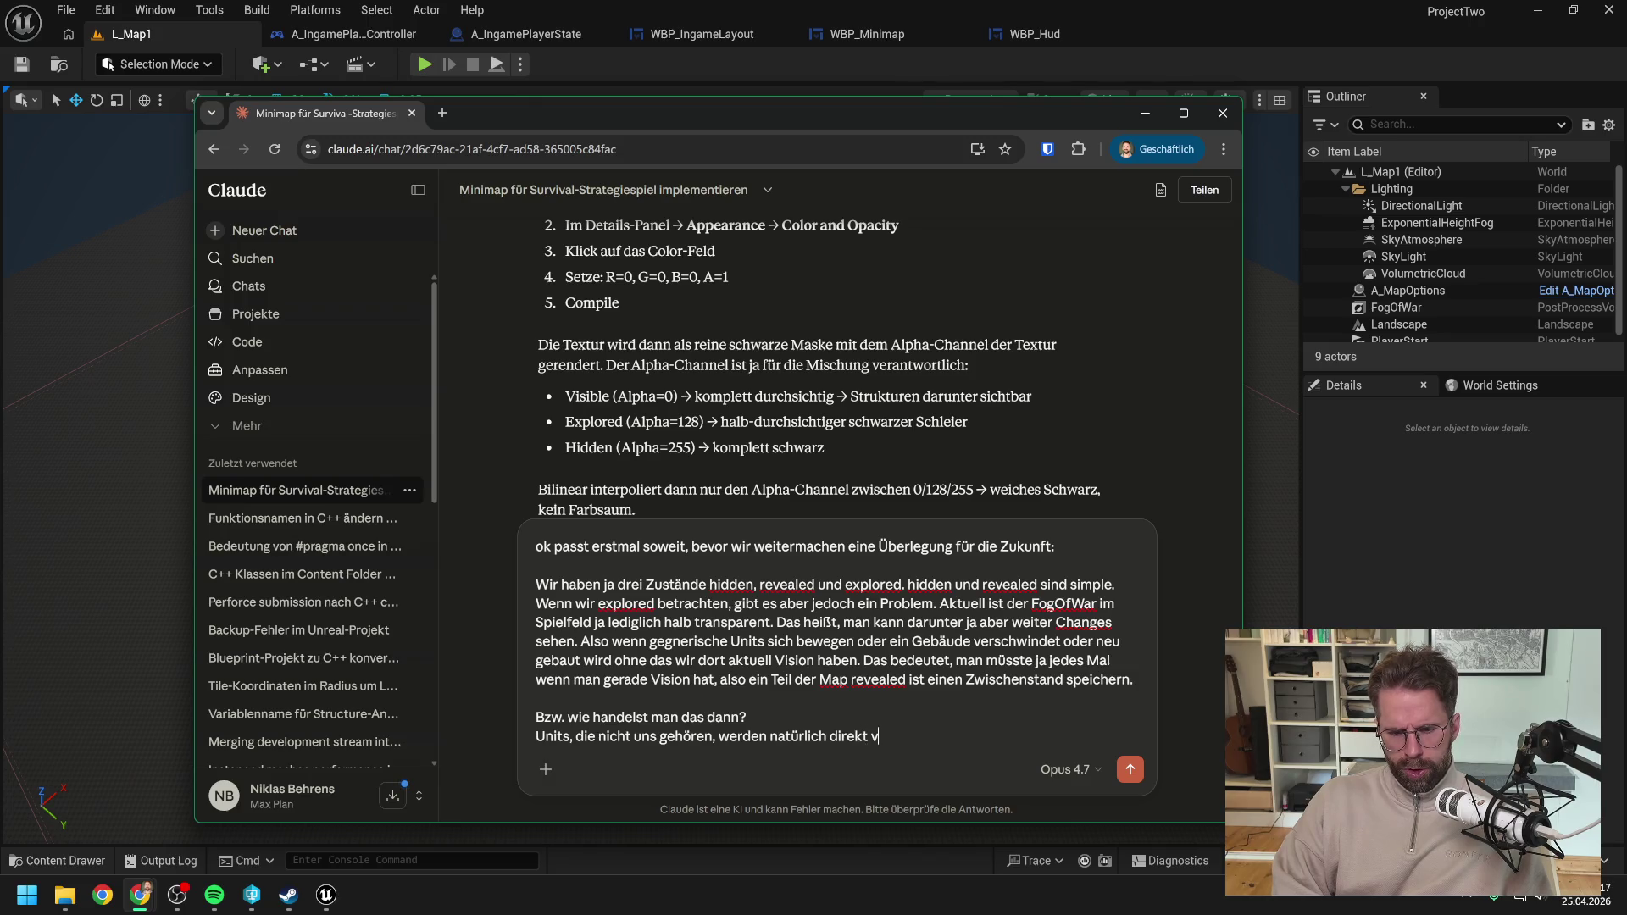
type("ersteckt")
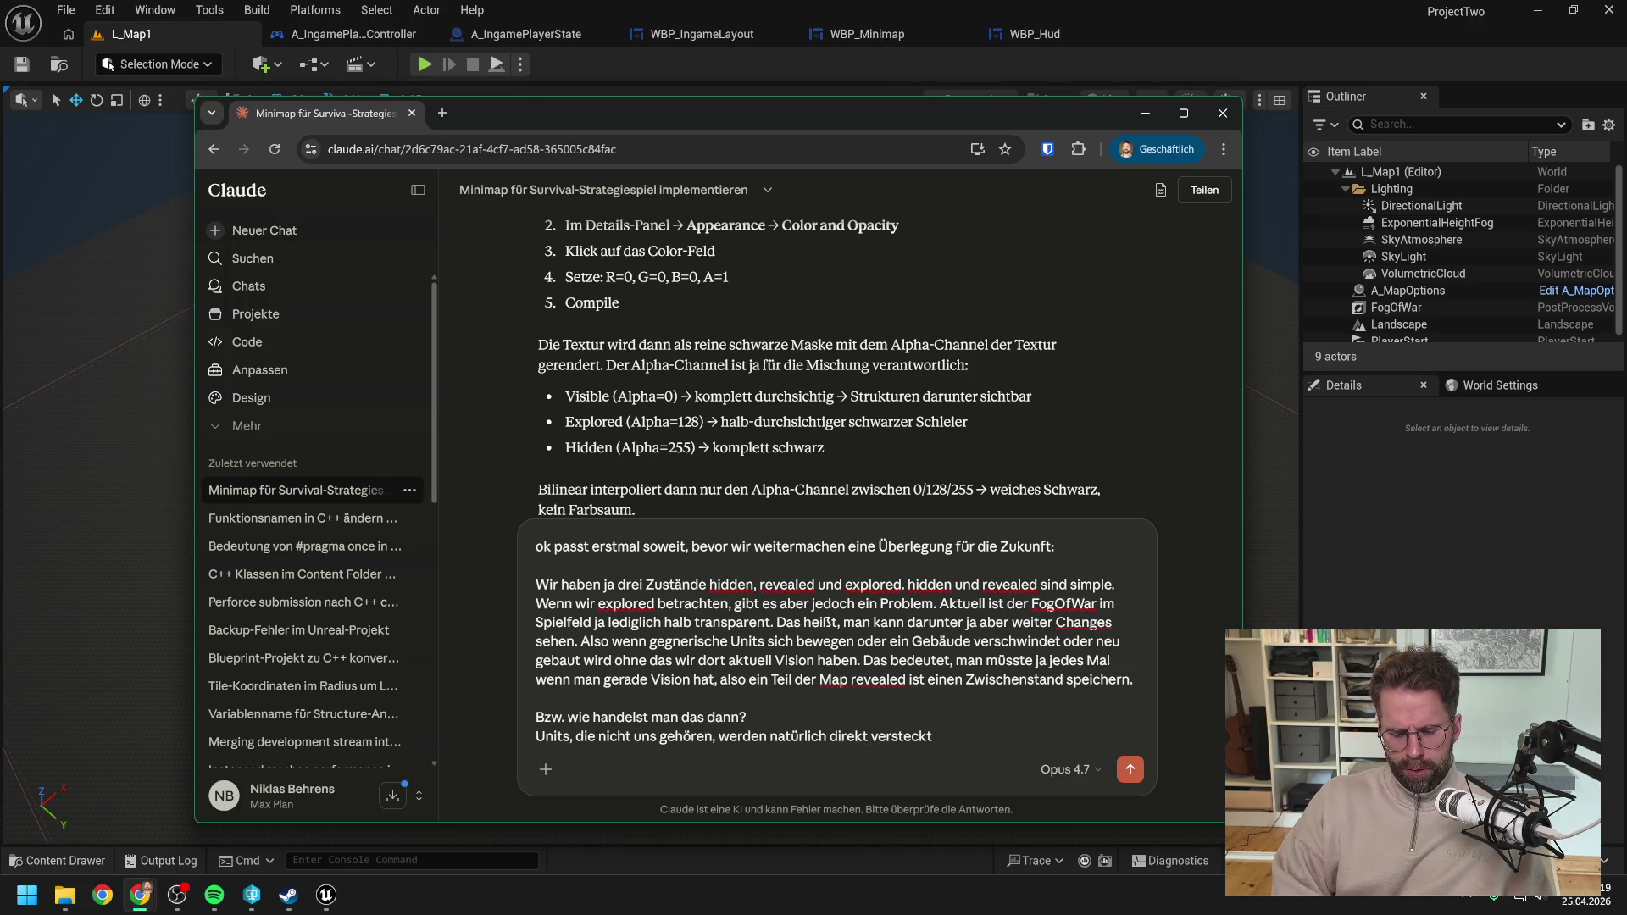
type(", sowohl")
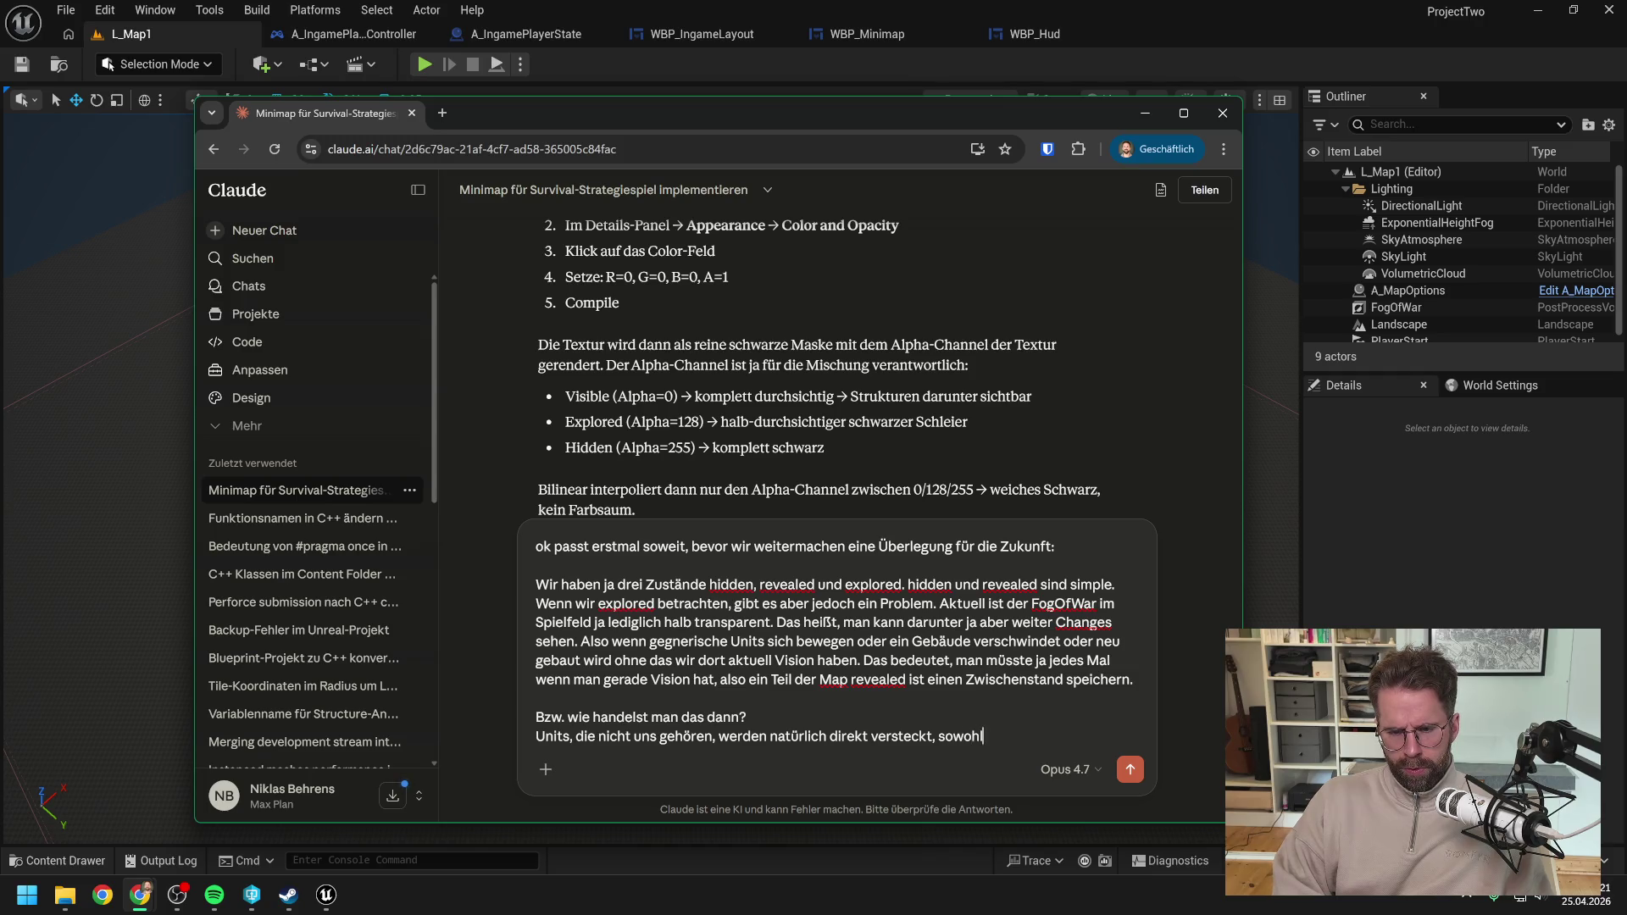
type(" bei Hidden ")
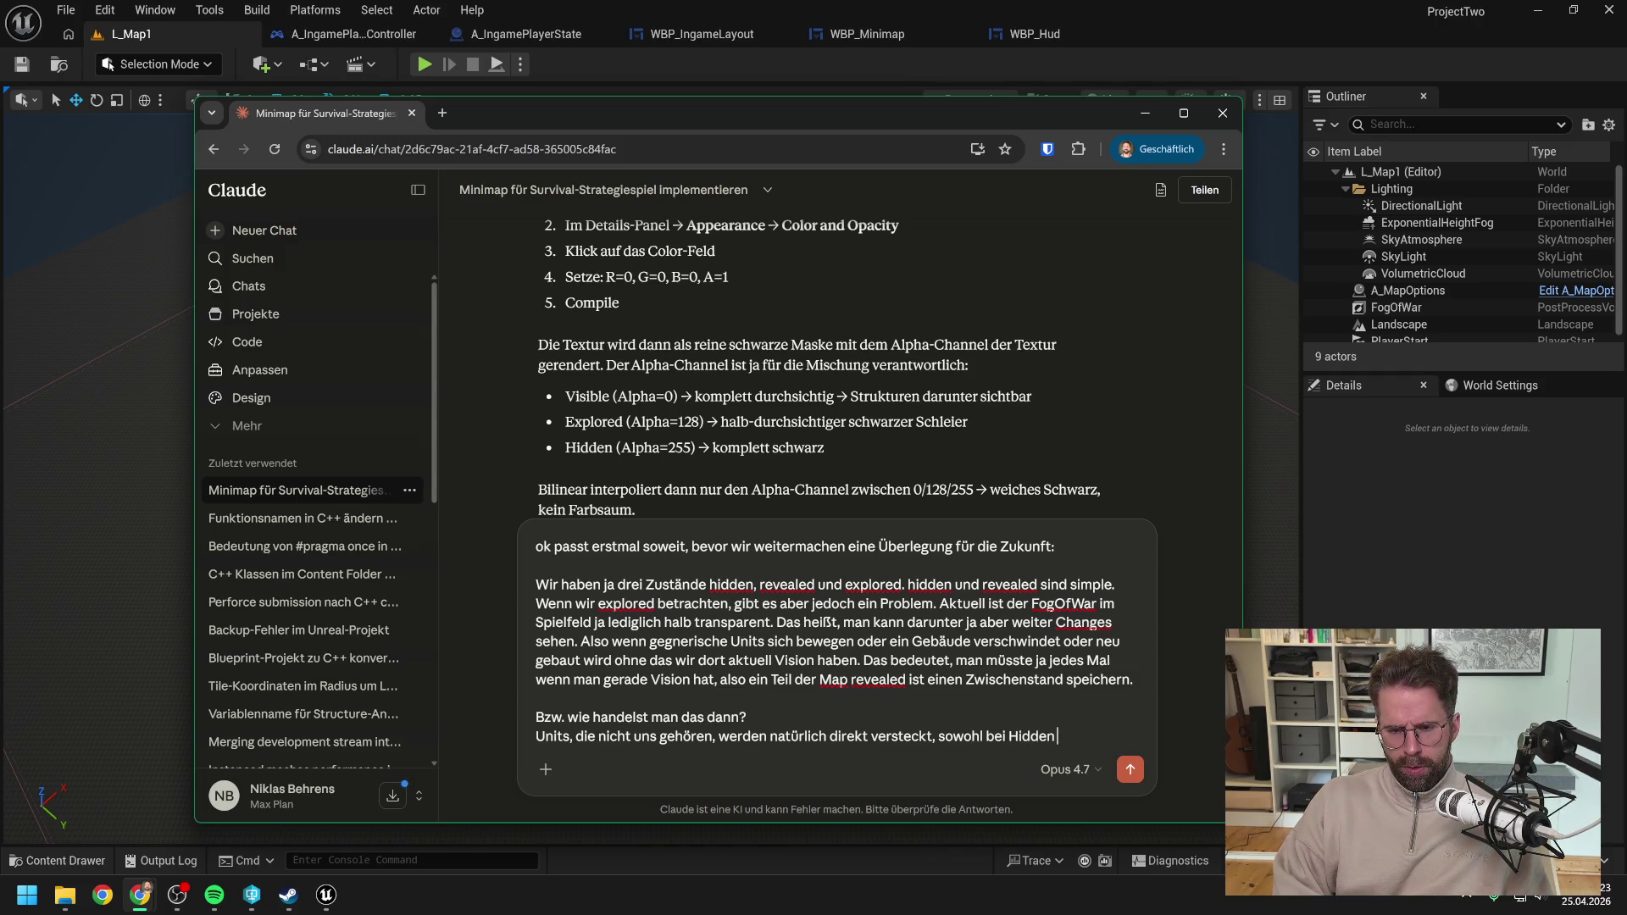
type("als auch bei explor")
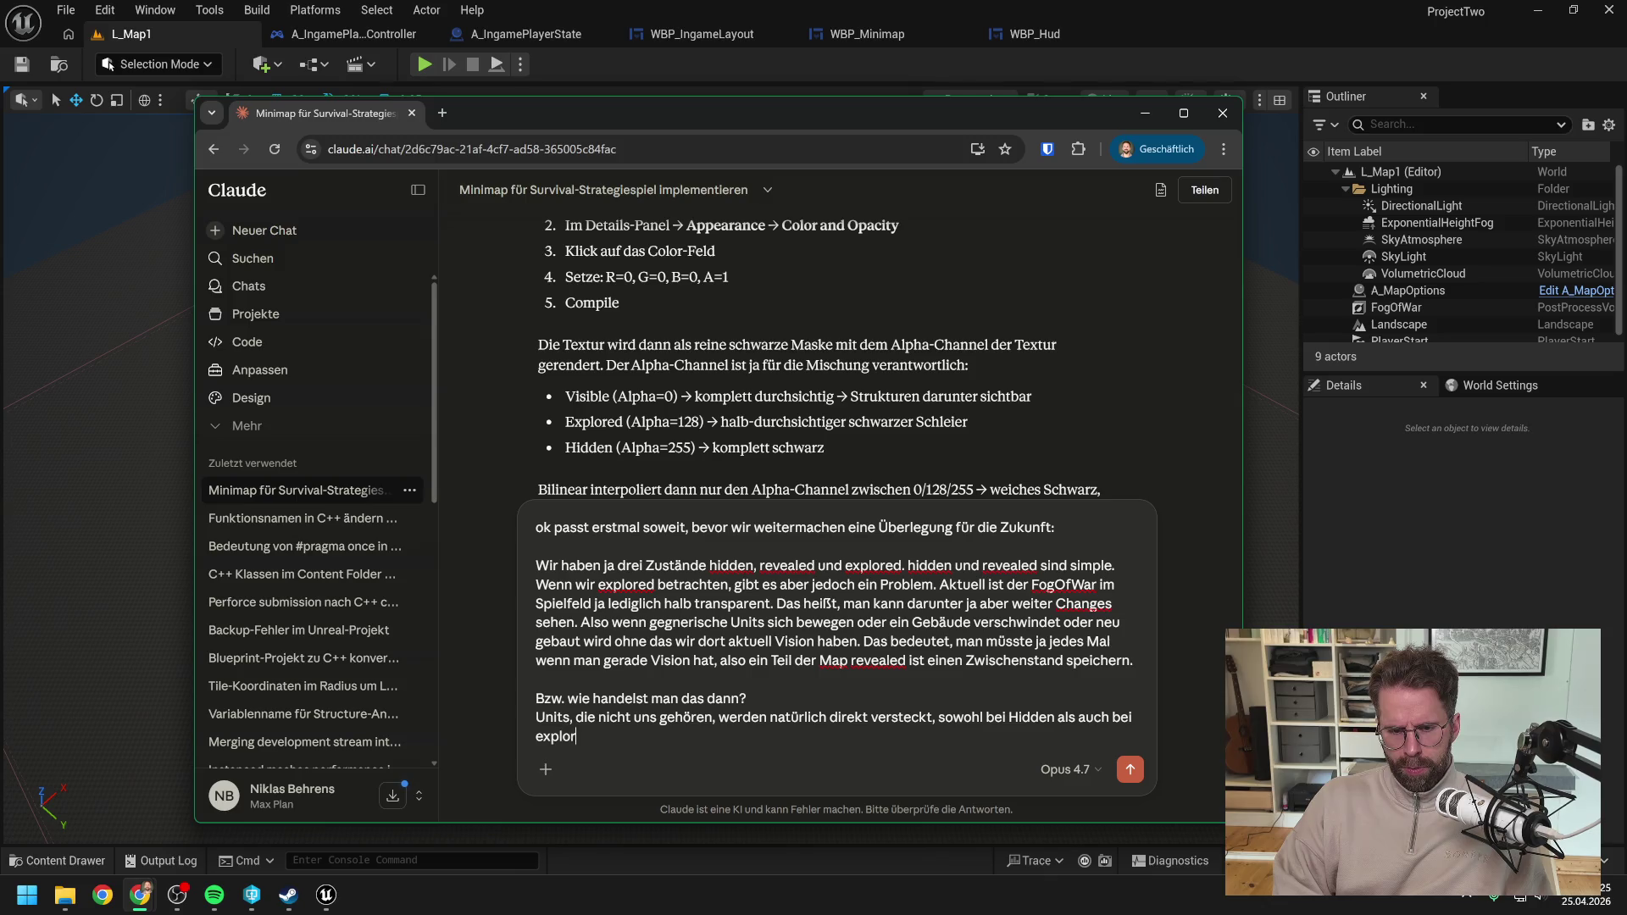
type("ed. Nur a")
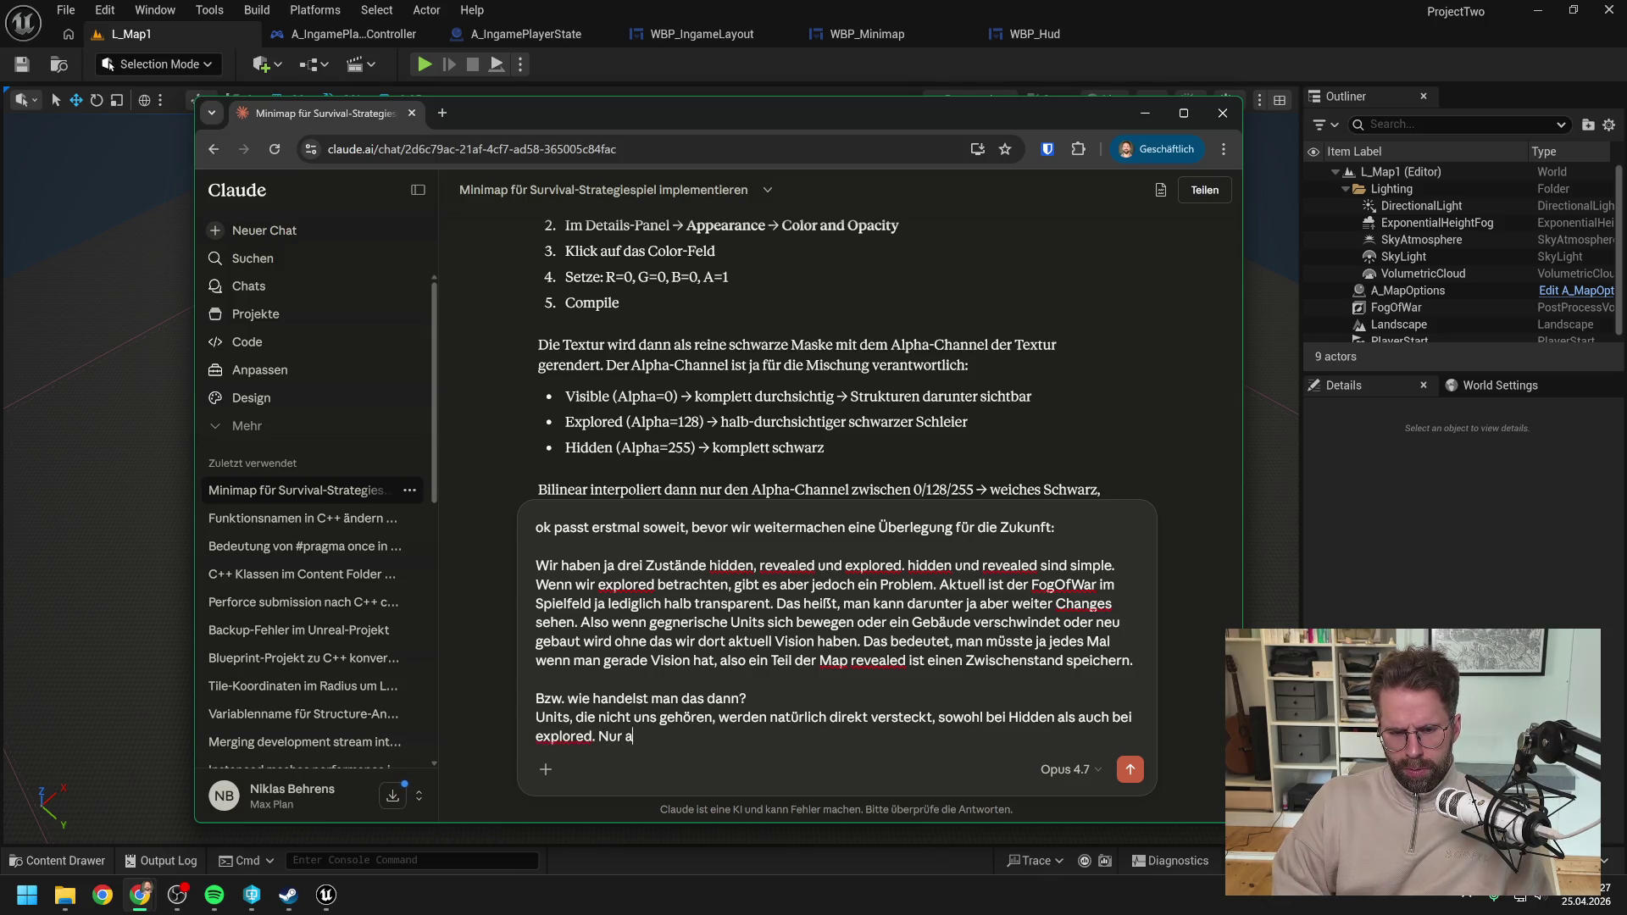
type("uf revealed s")
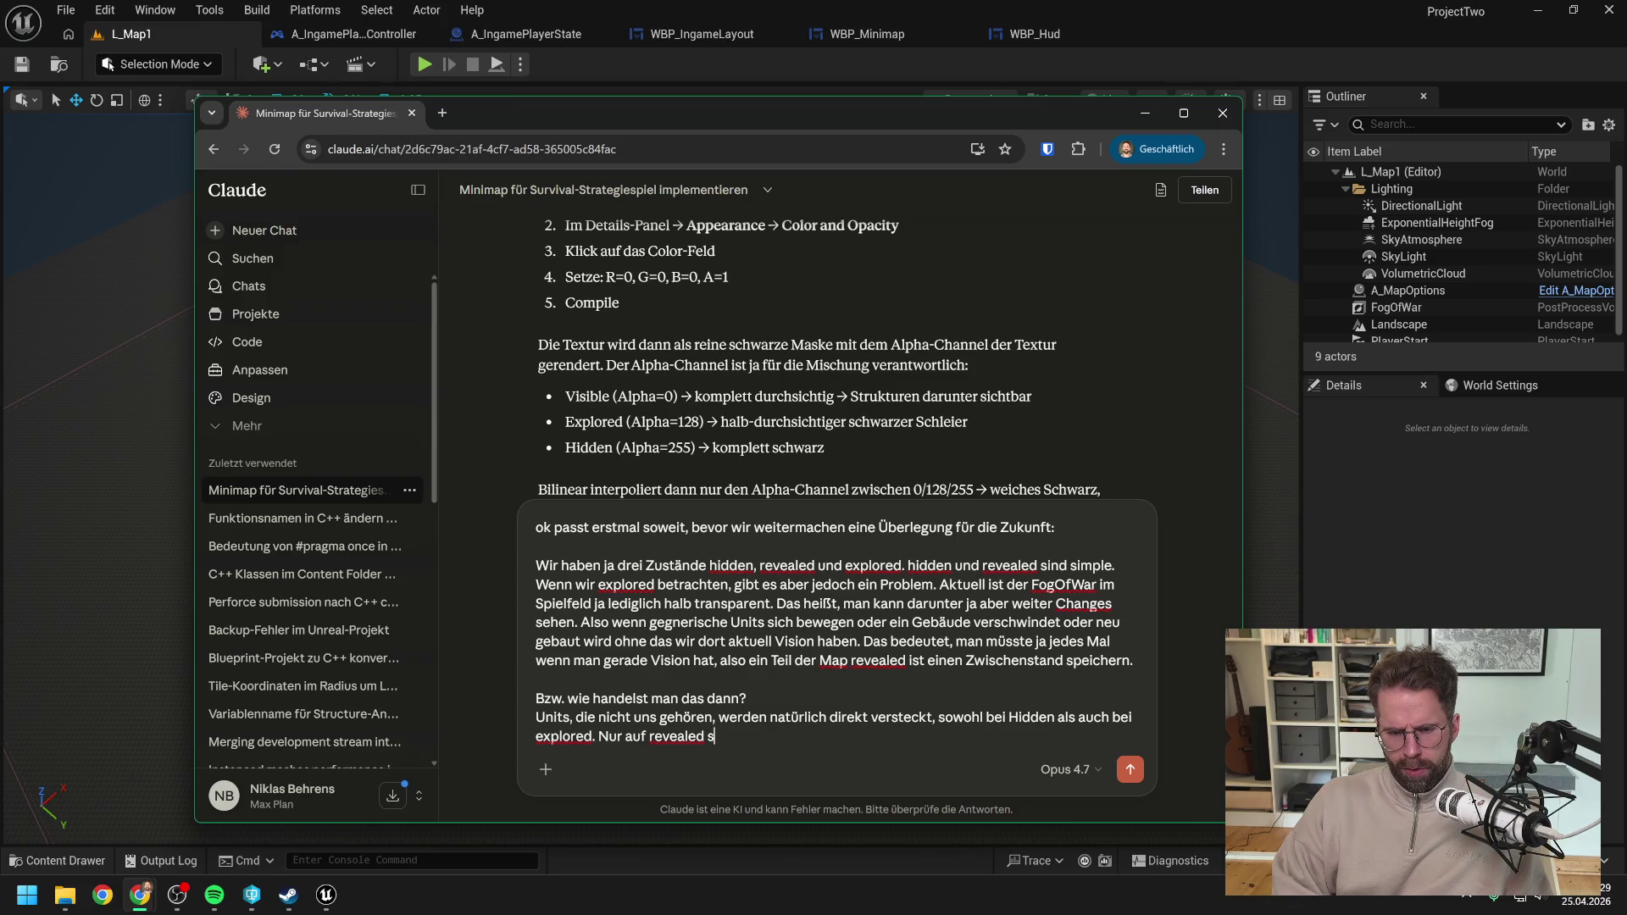
type("ehen wir Units.")
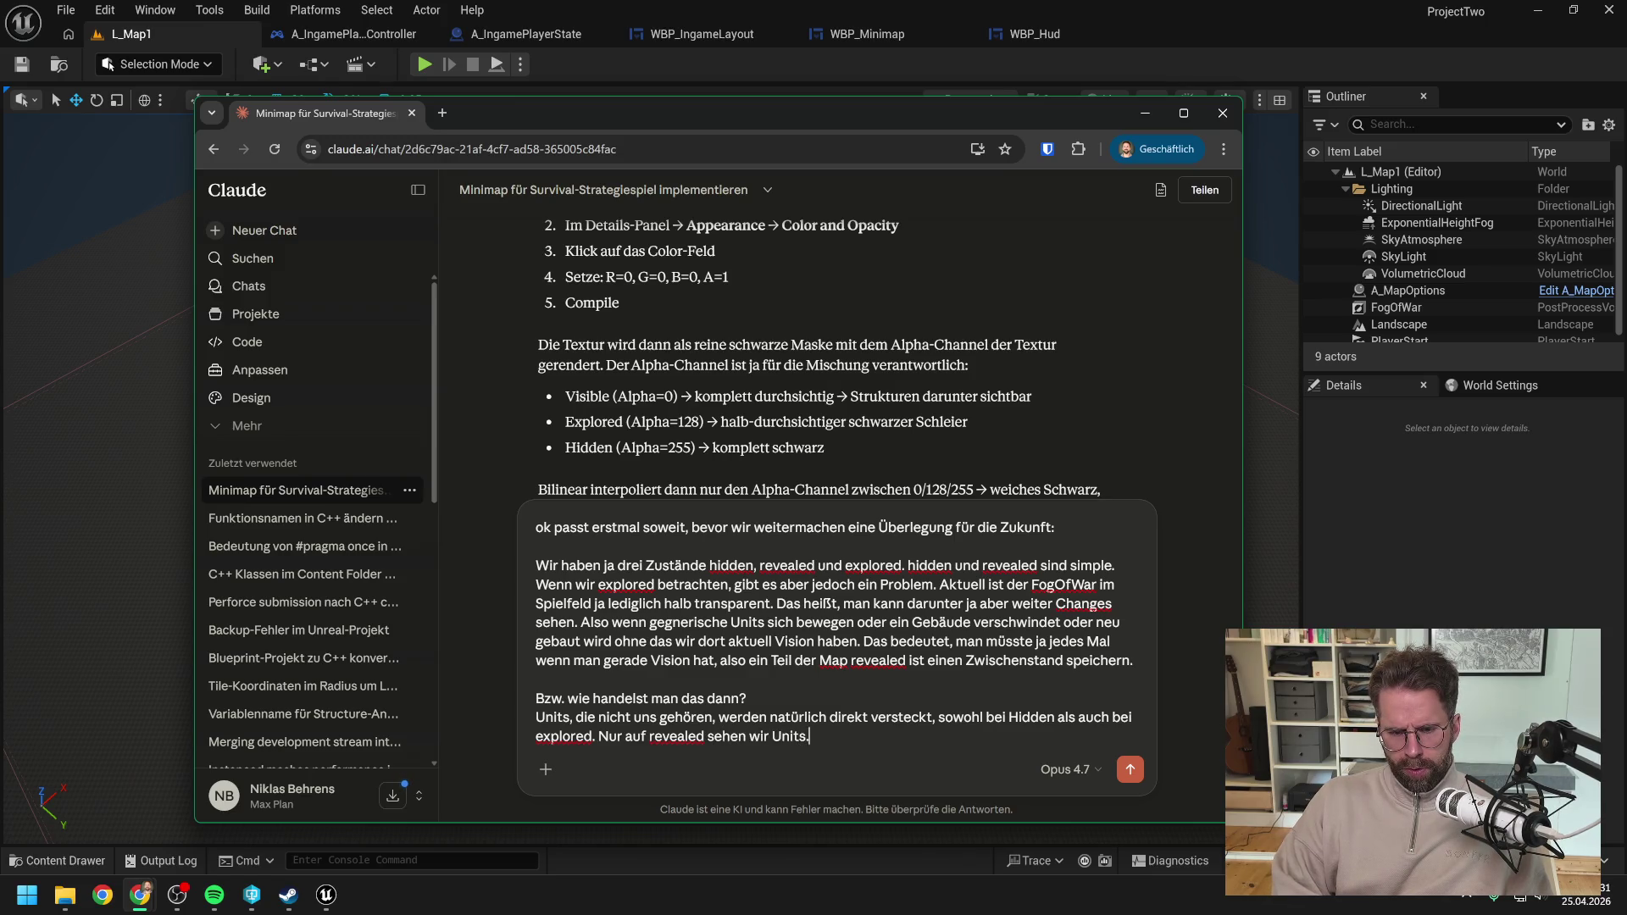
type(" Gebäude jedoch")
type(" müss")
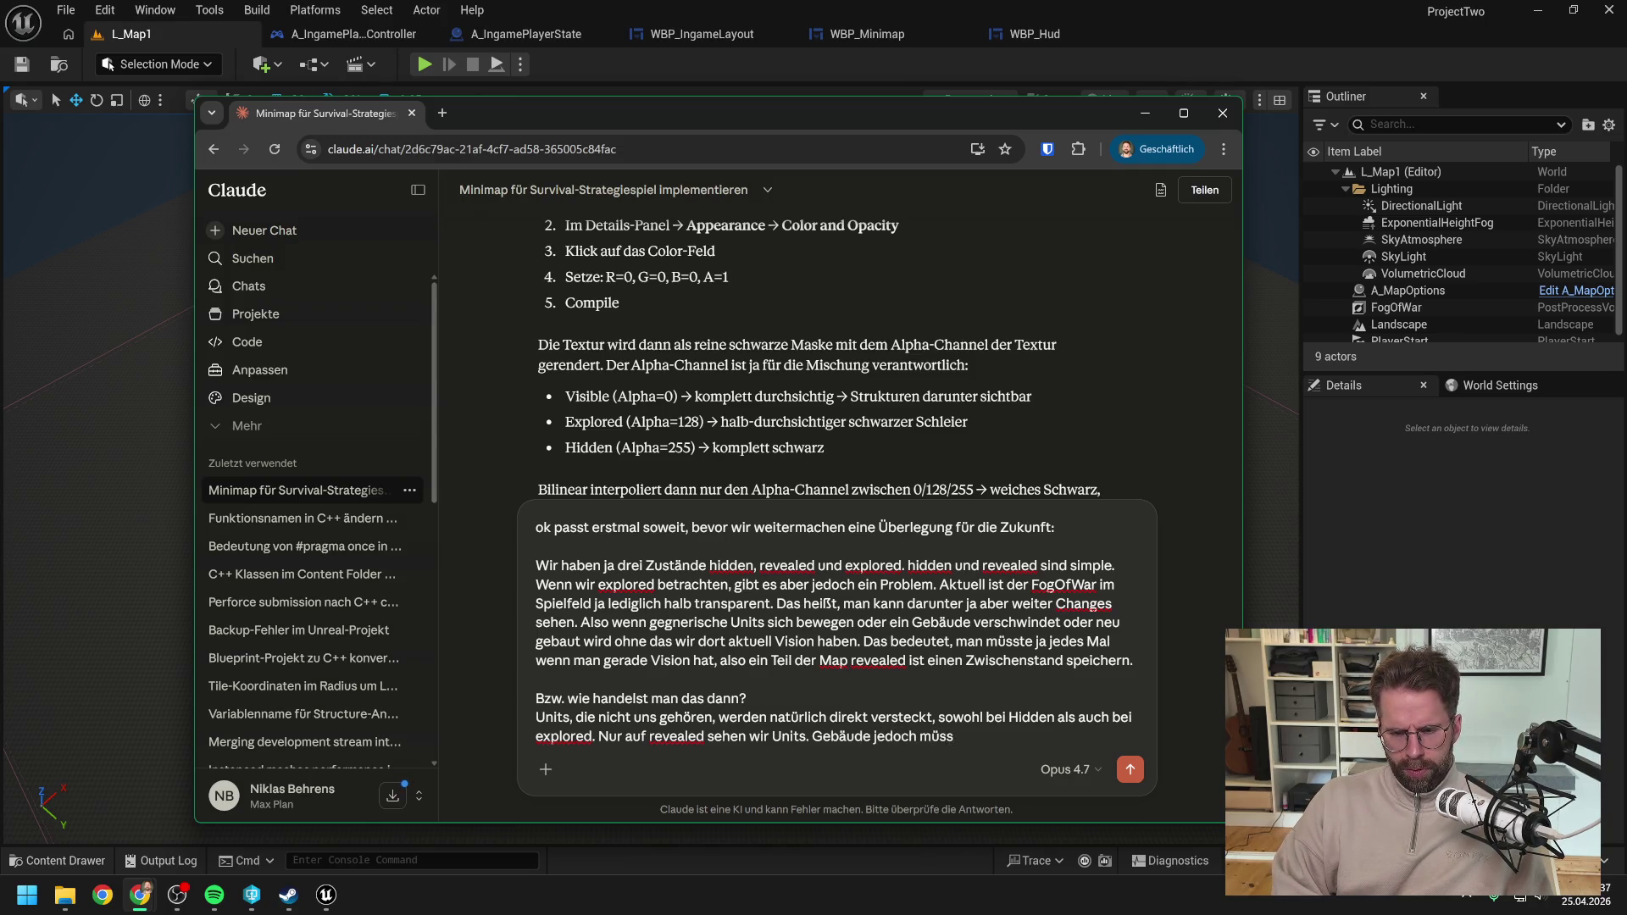
type("en wir ja soztu")
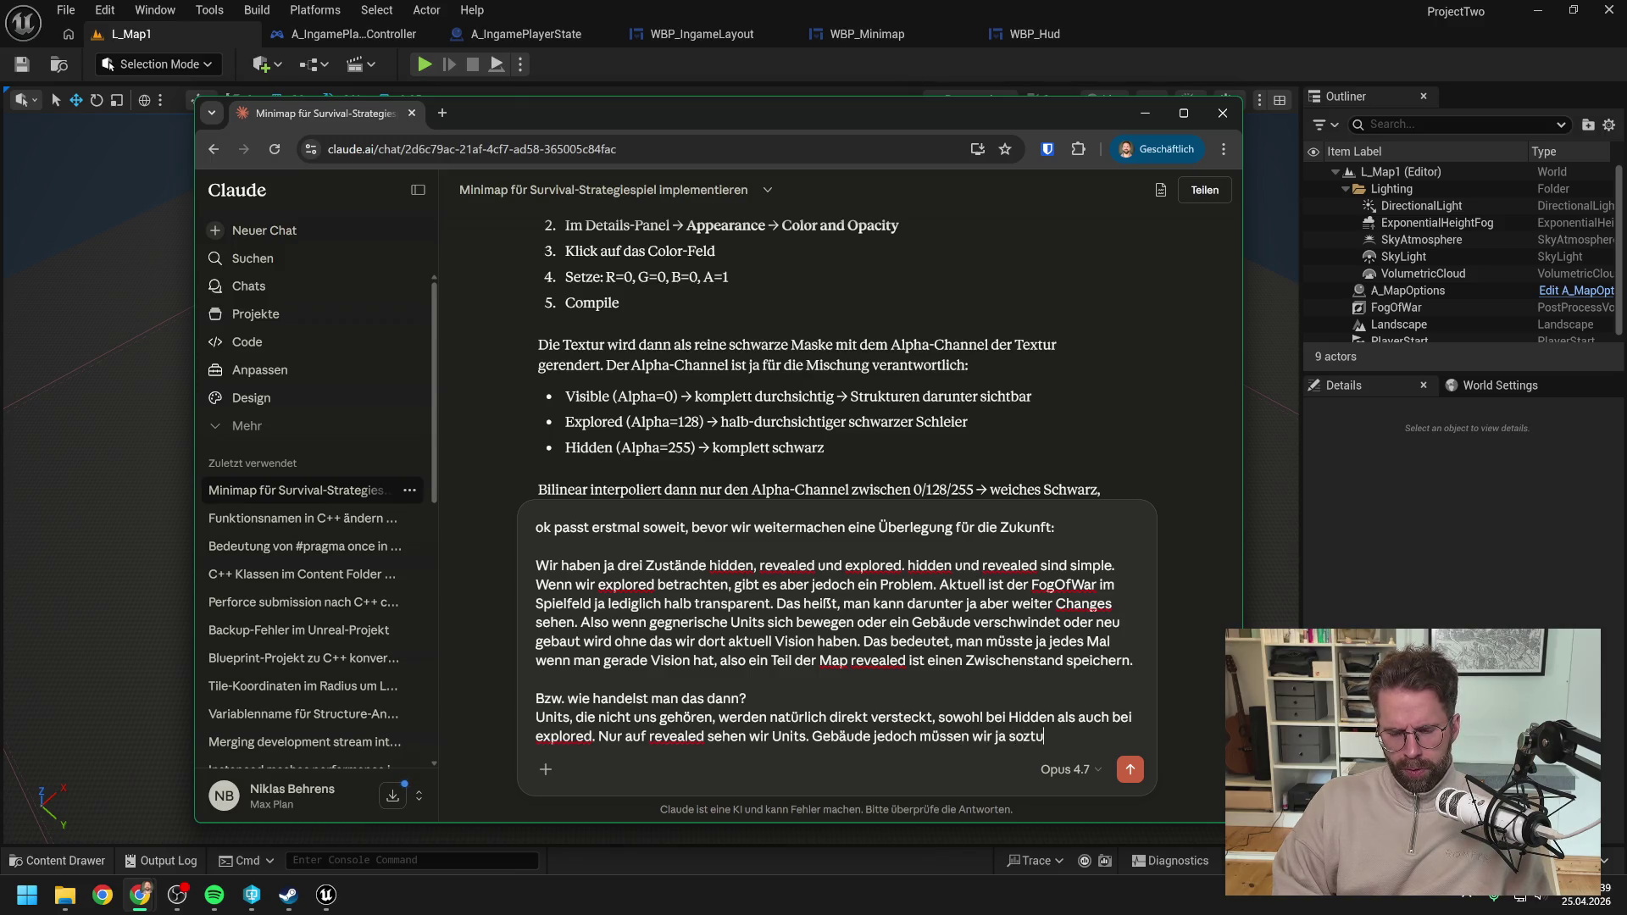
key("BackSpace")
key("BackSpace")
type("usagen sna")
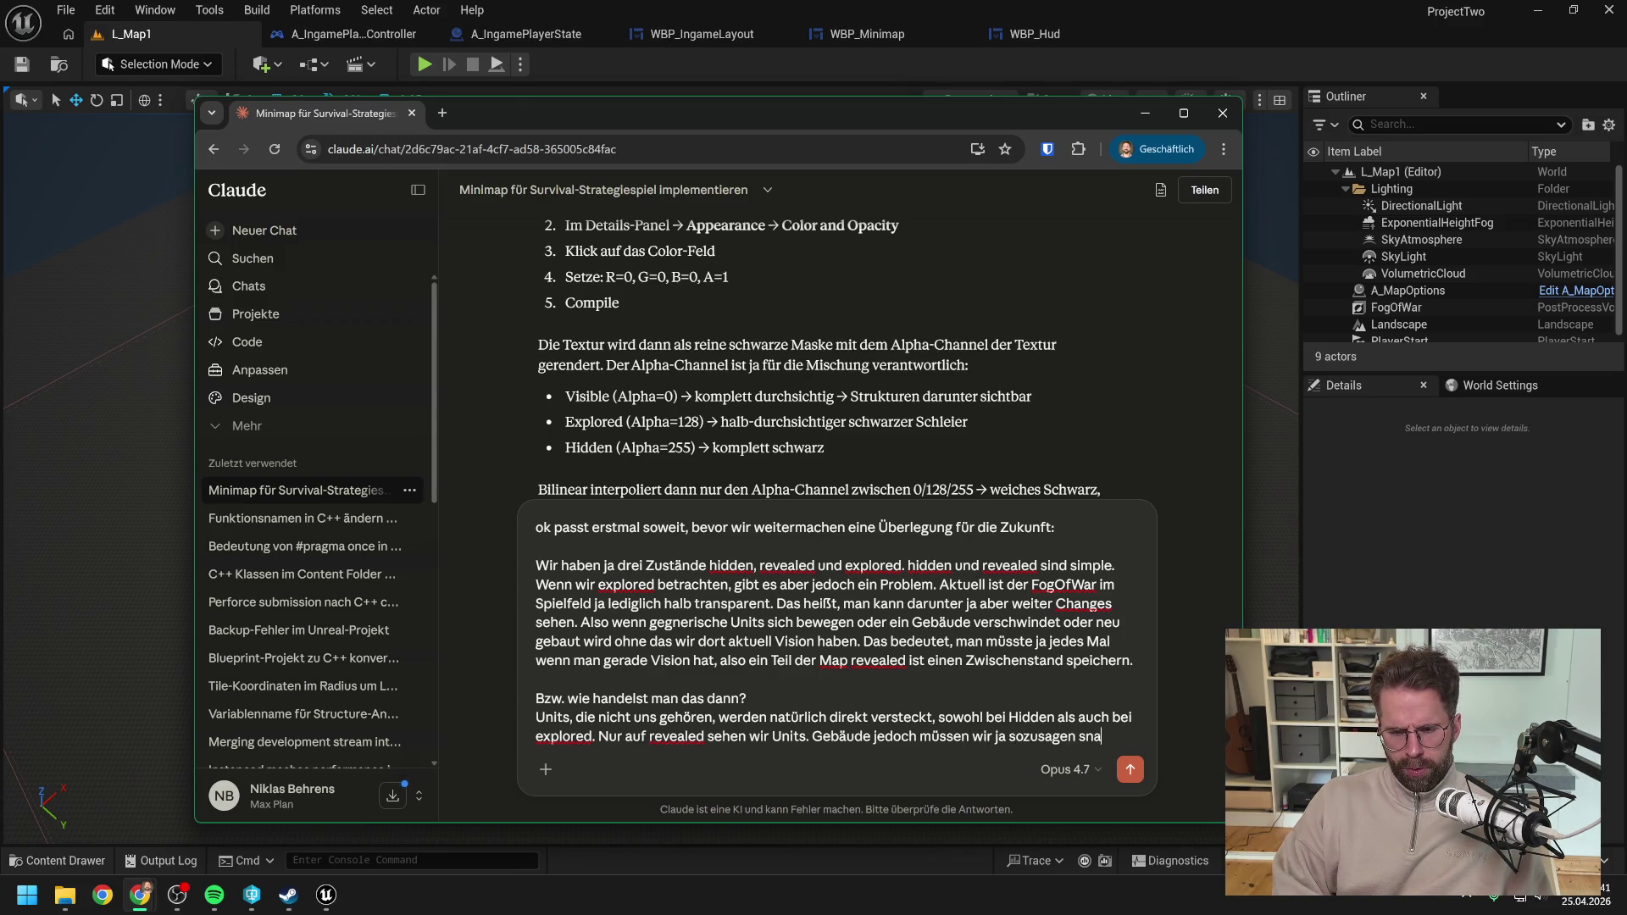
type("pshotten")
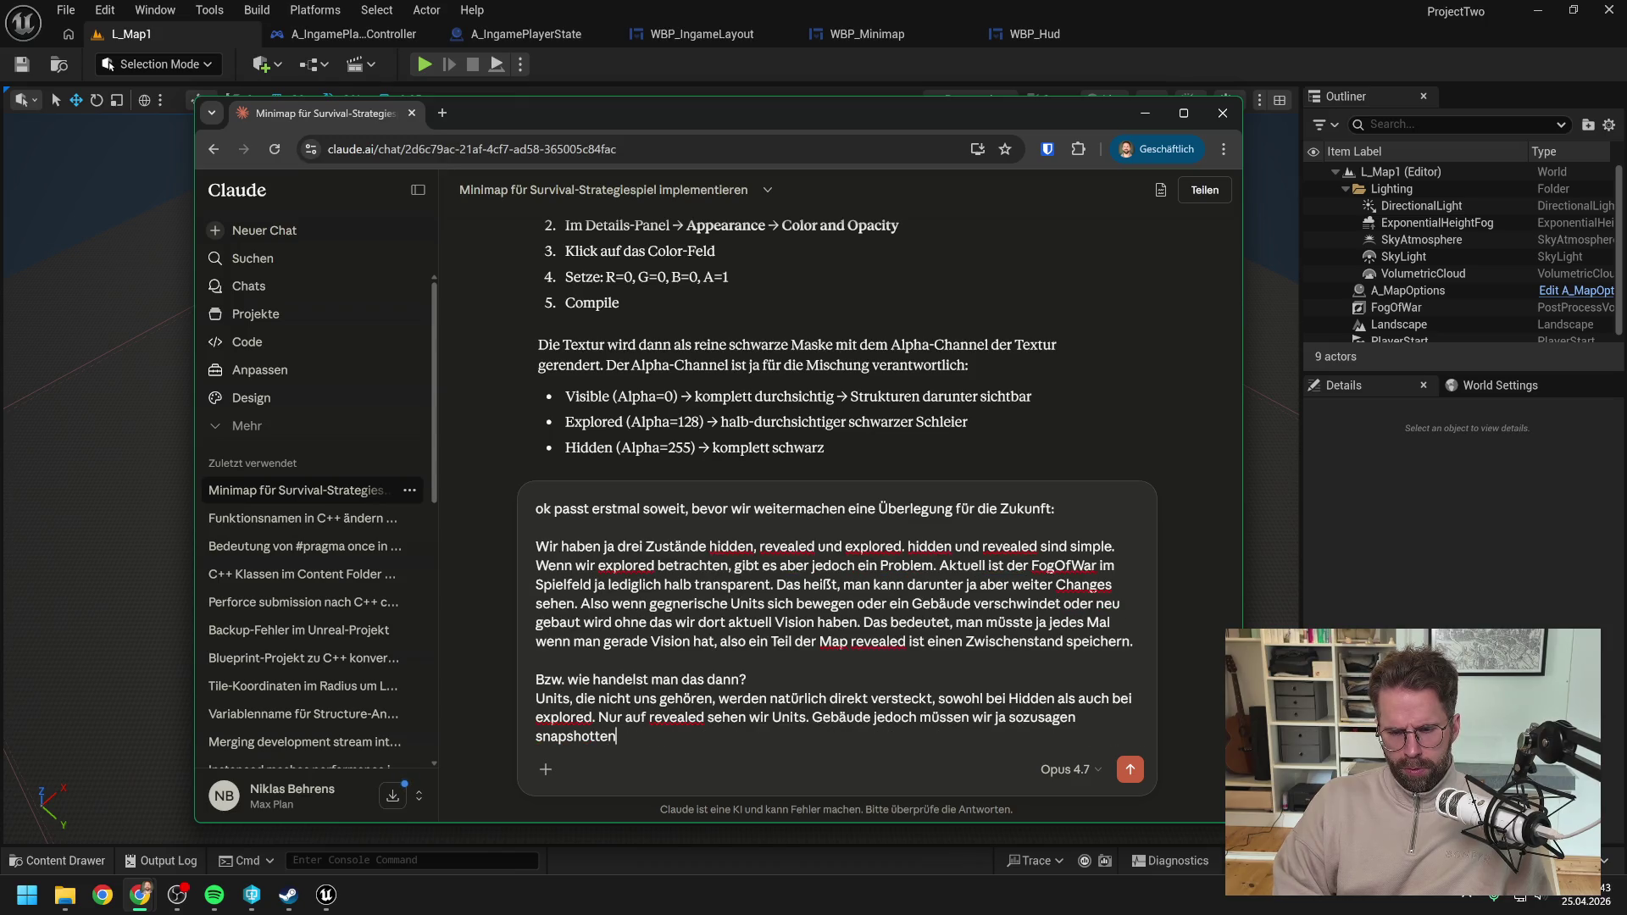
type(", jedes mal ")
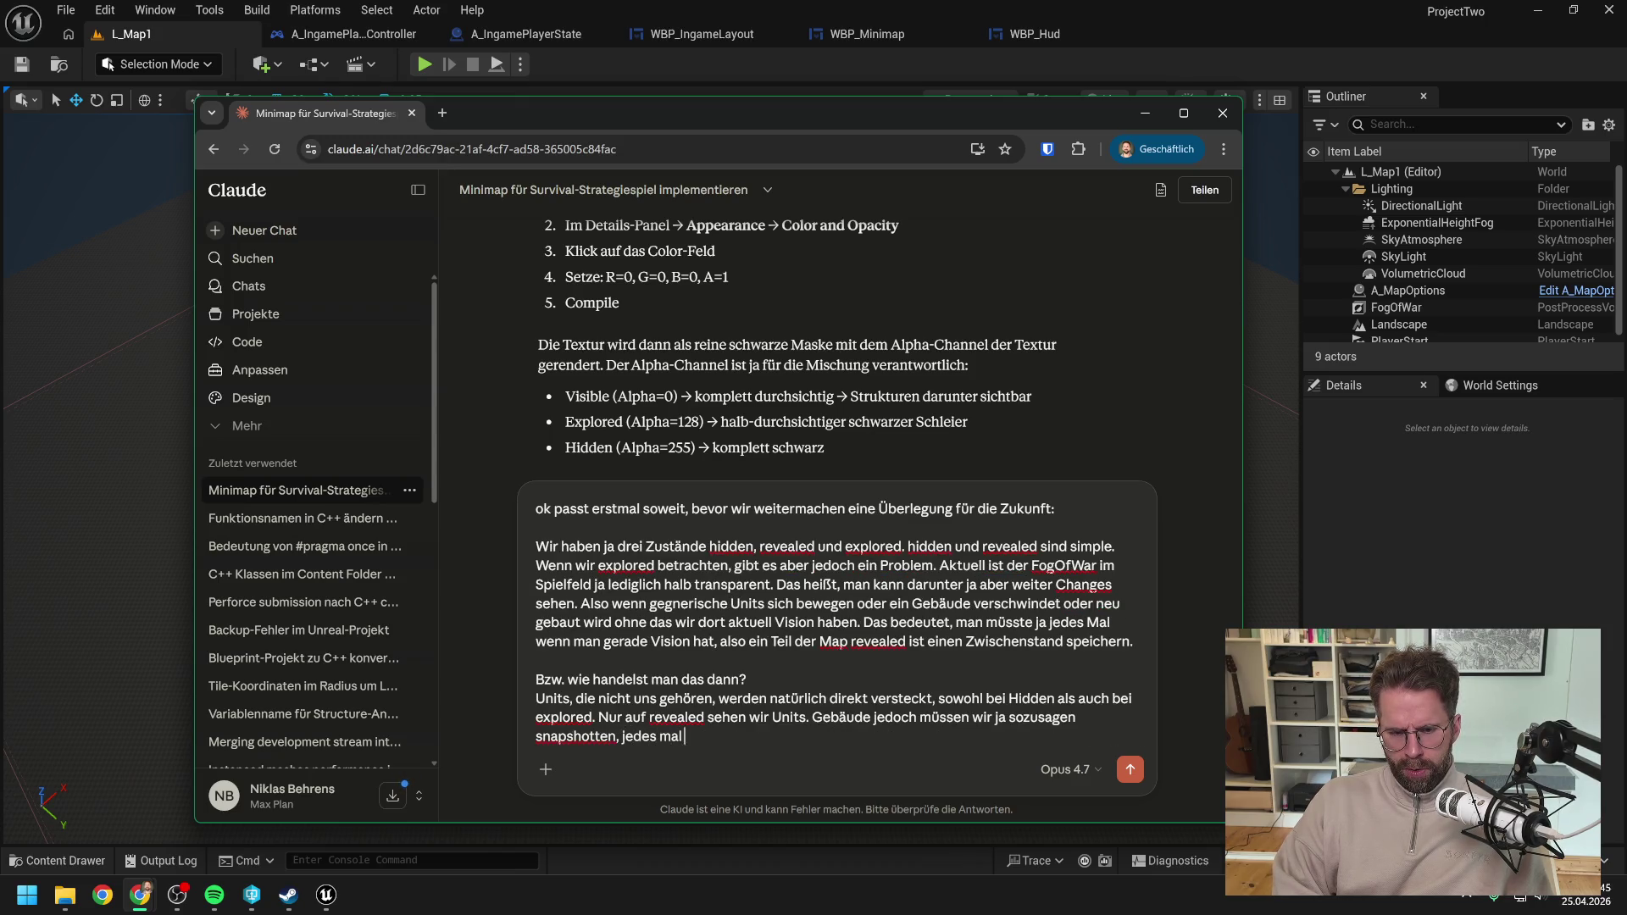
type("wenn wir gera")
type("de vision hab")
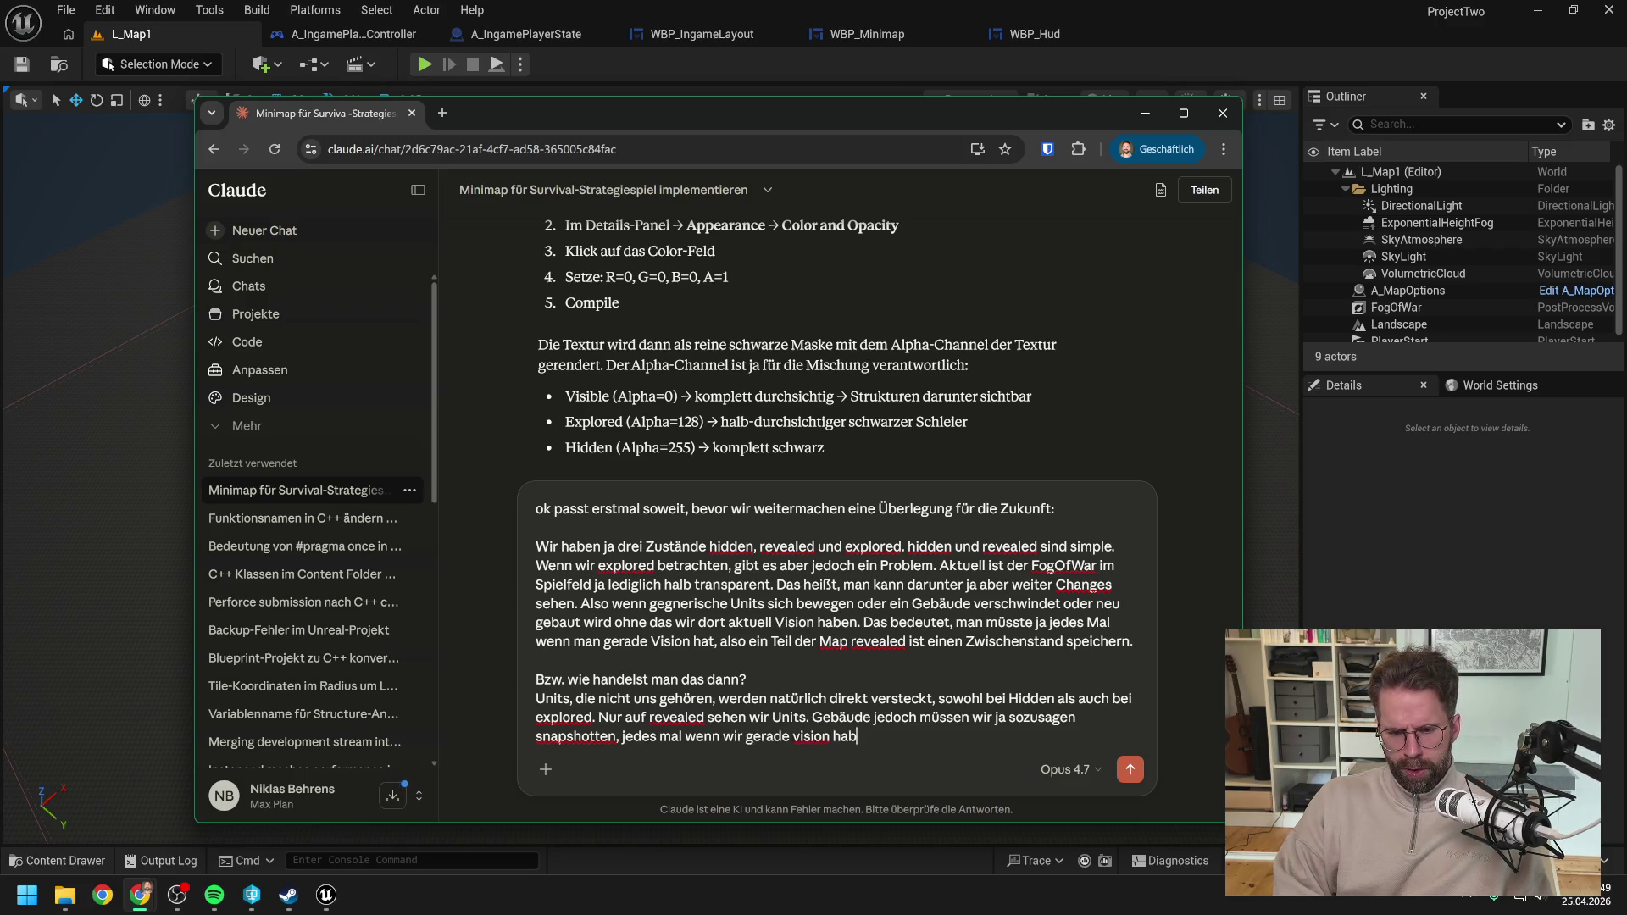
type("en und sobald")
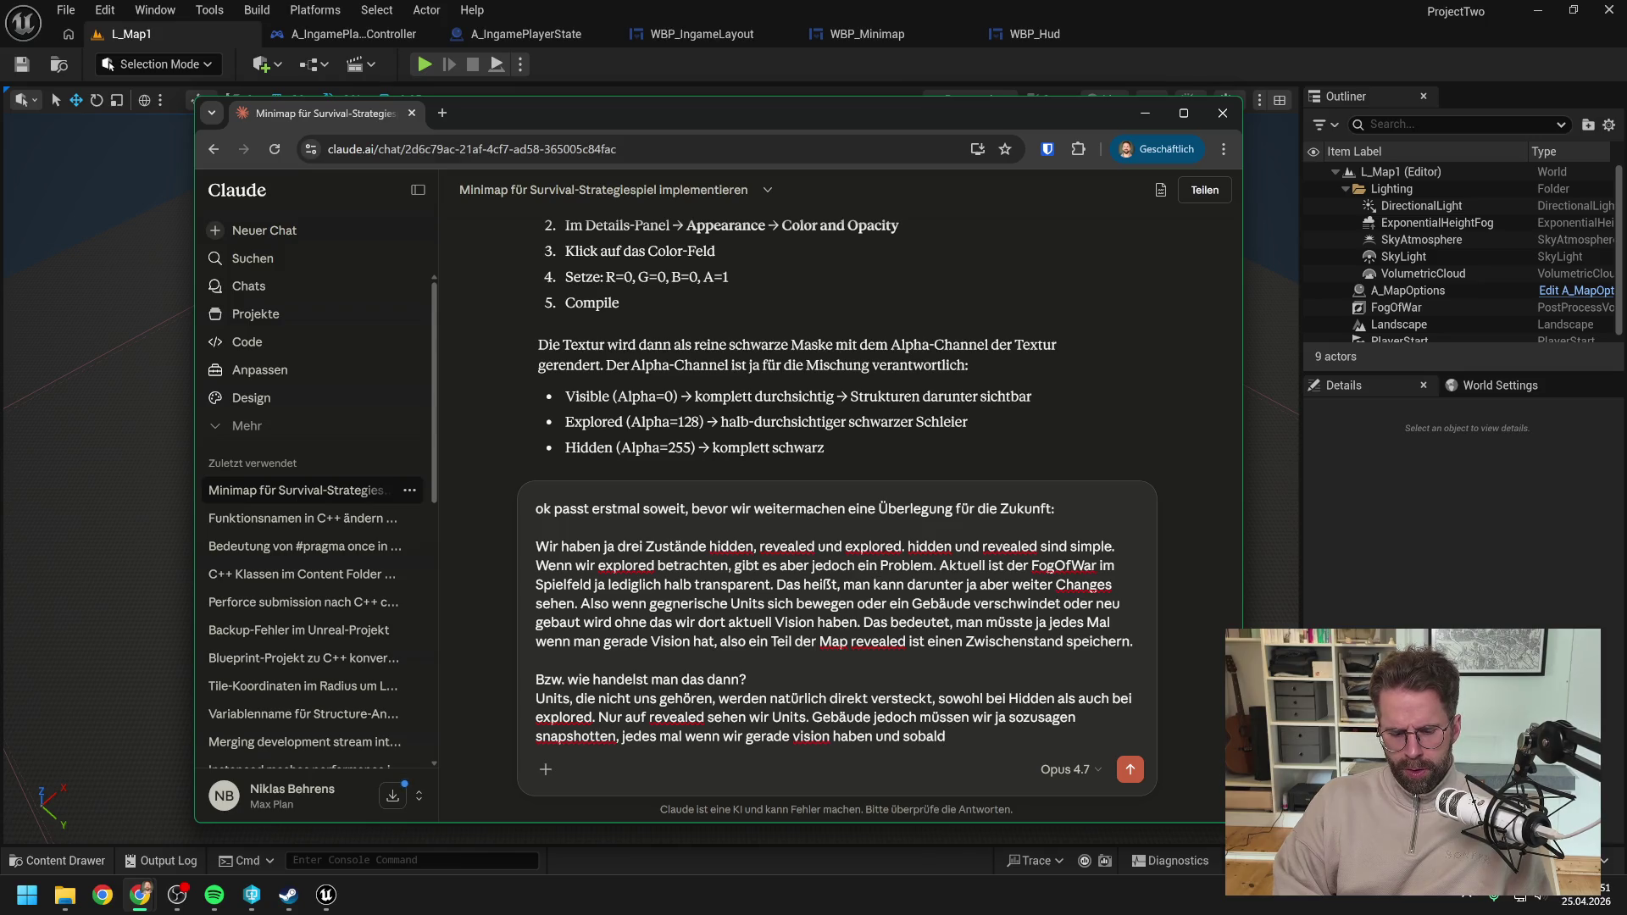
type(" explor")
key("BackSpace")
key("BackSpace")
key("BackSpace")
type("s auf ex")
type("plored umspri")
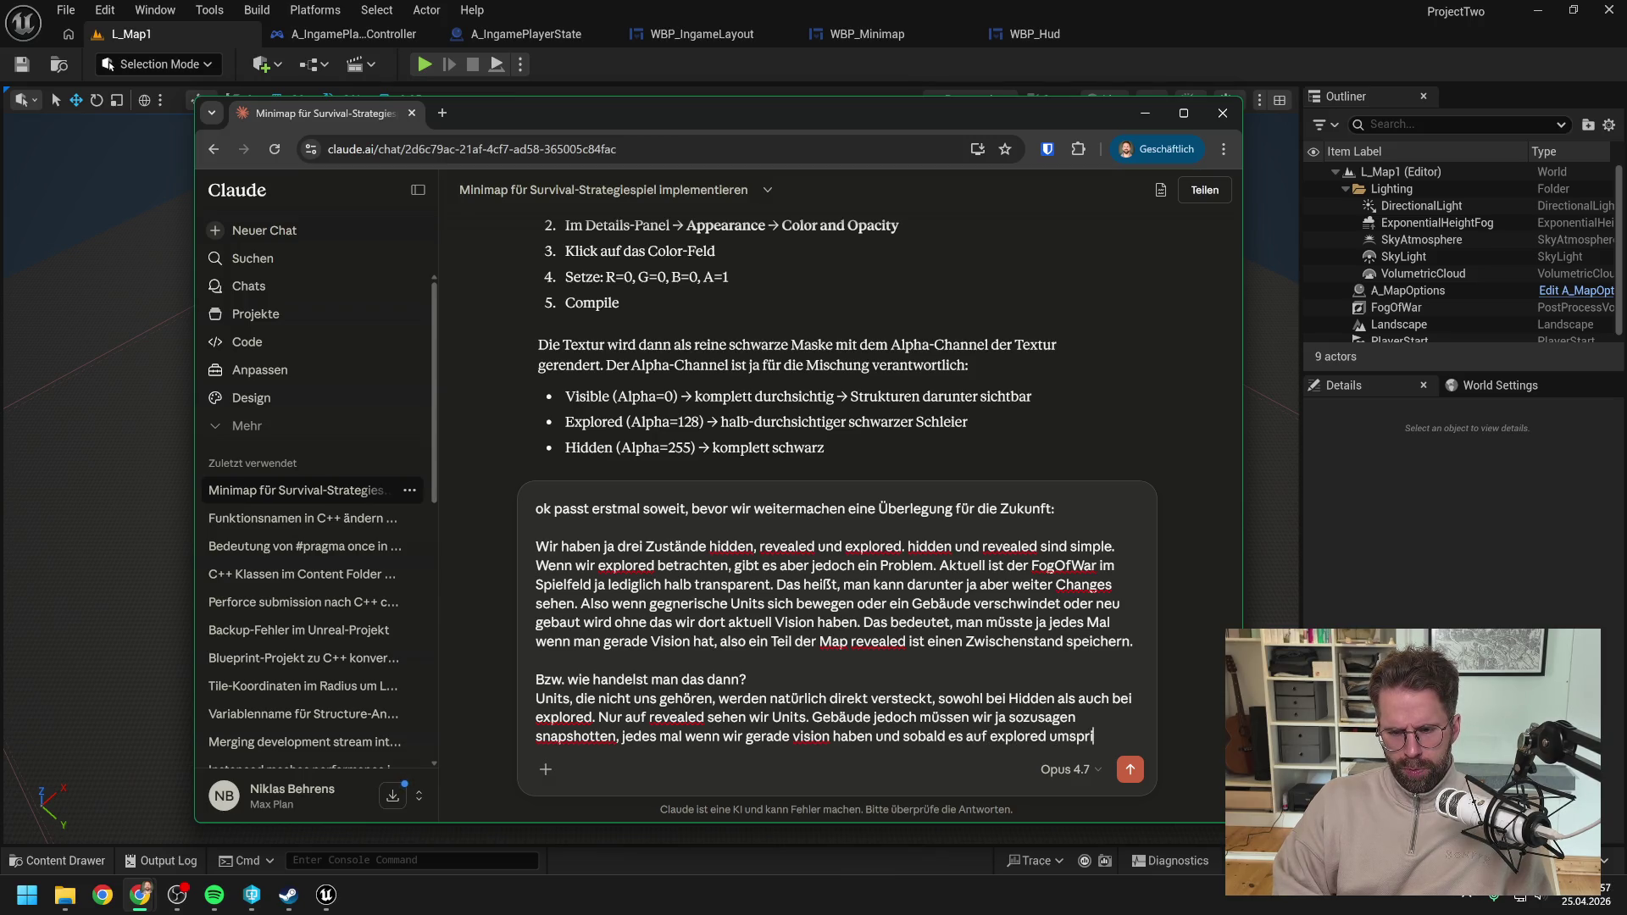
type("ngt")
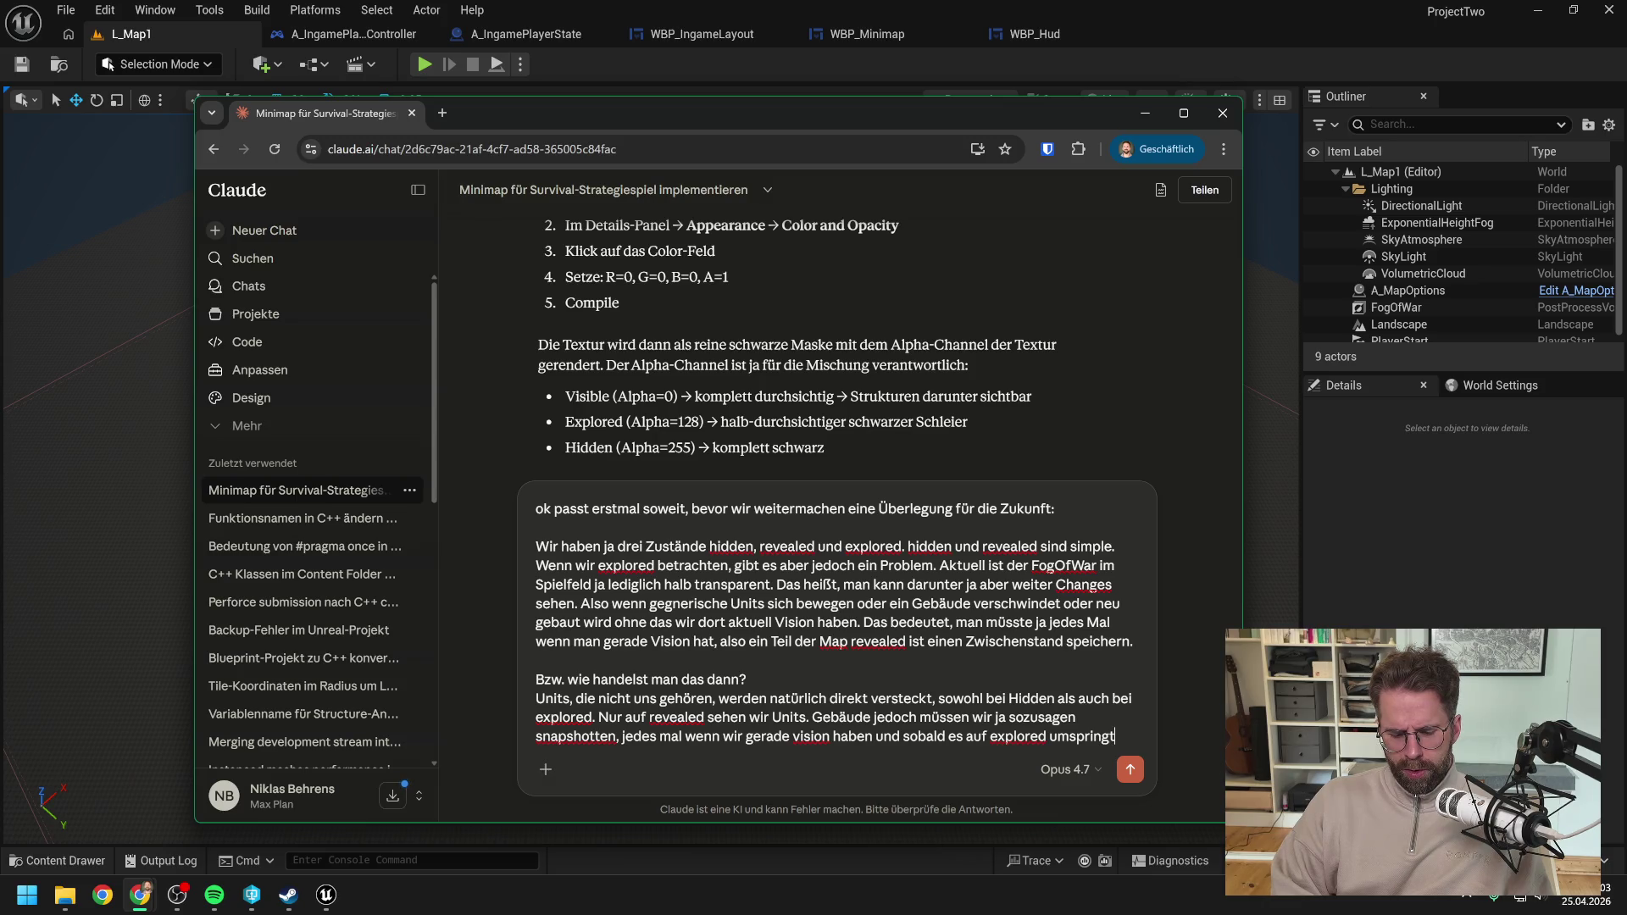
type(", nur ")
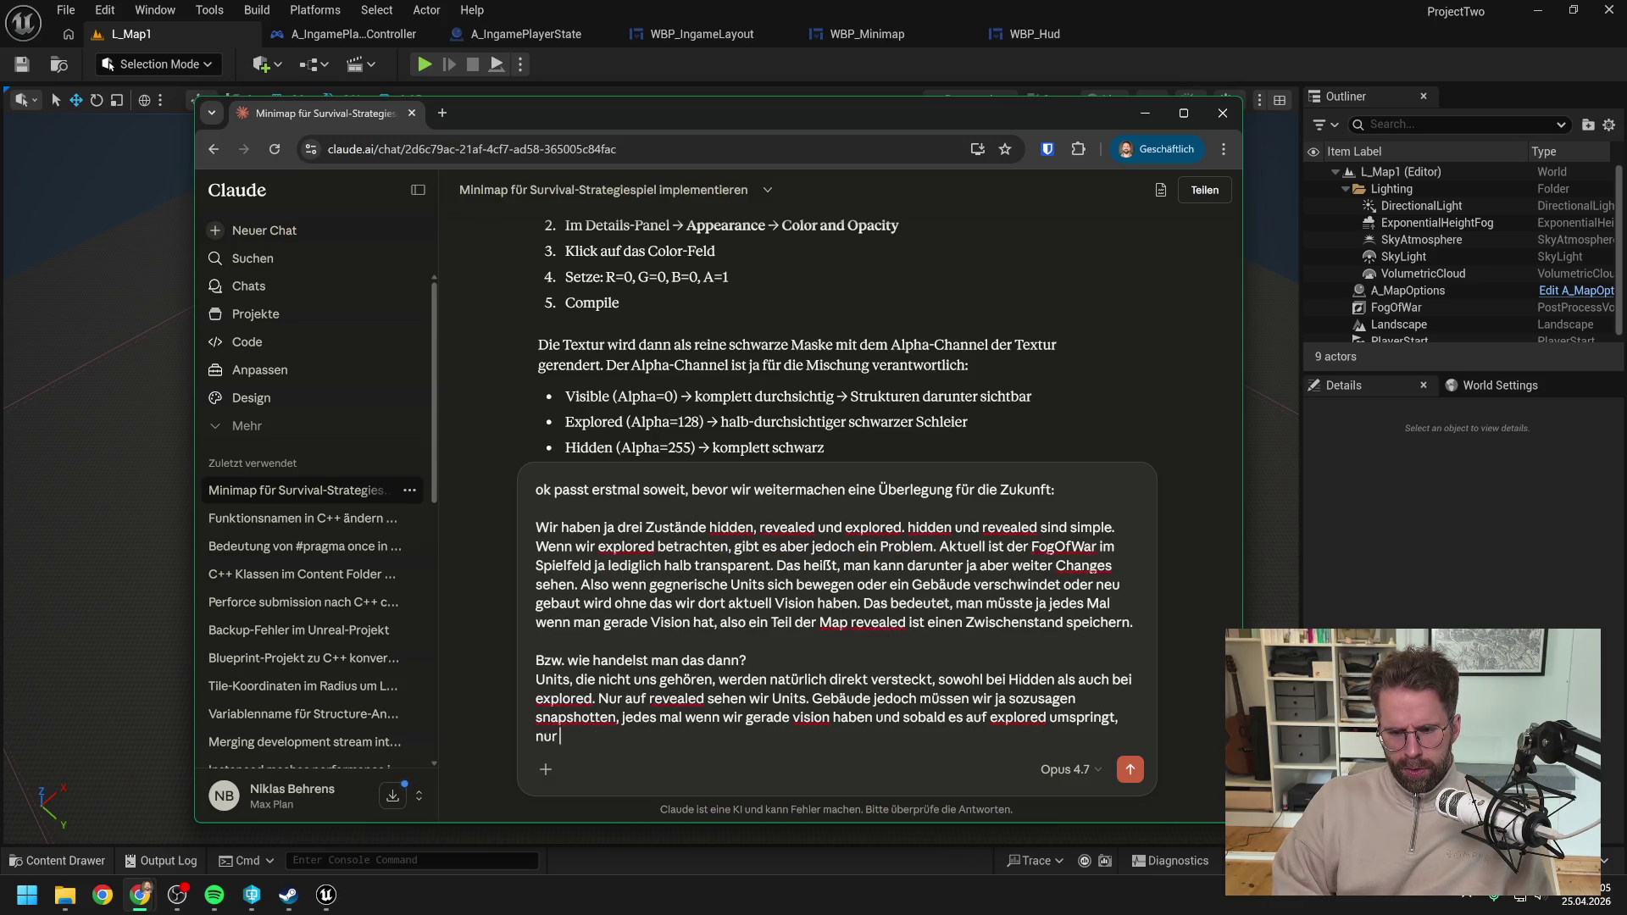
type("noch den Snapshot")
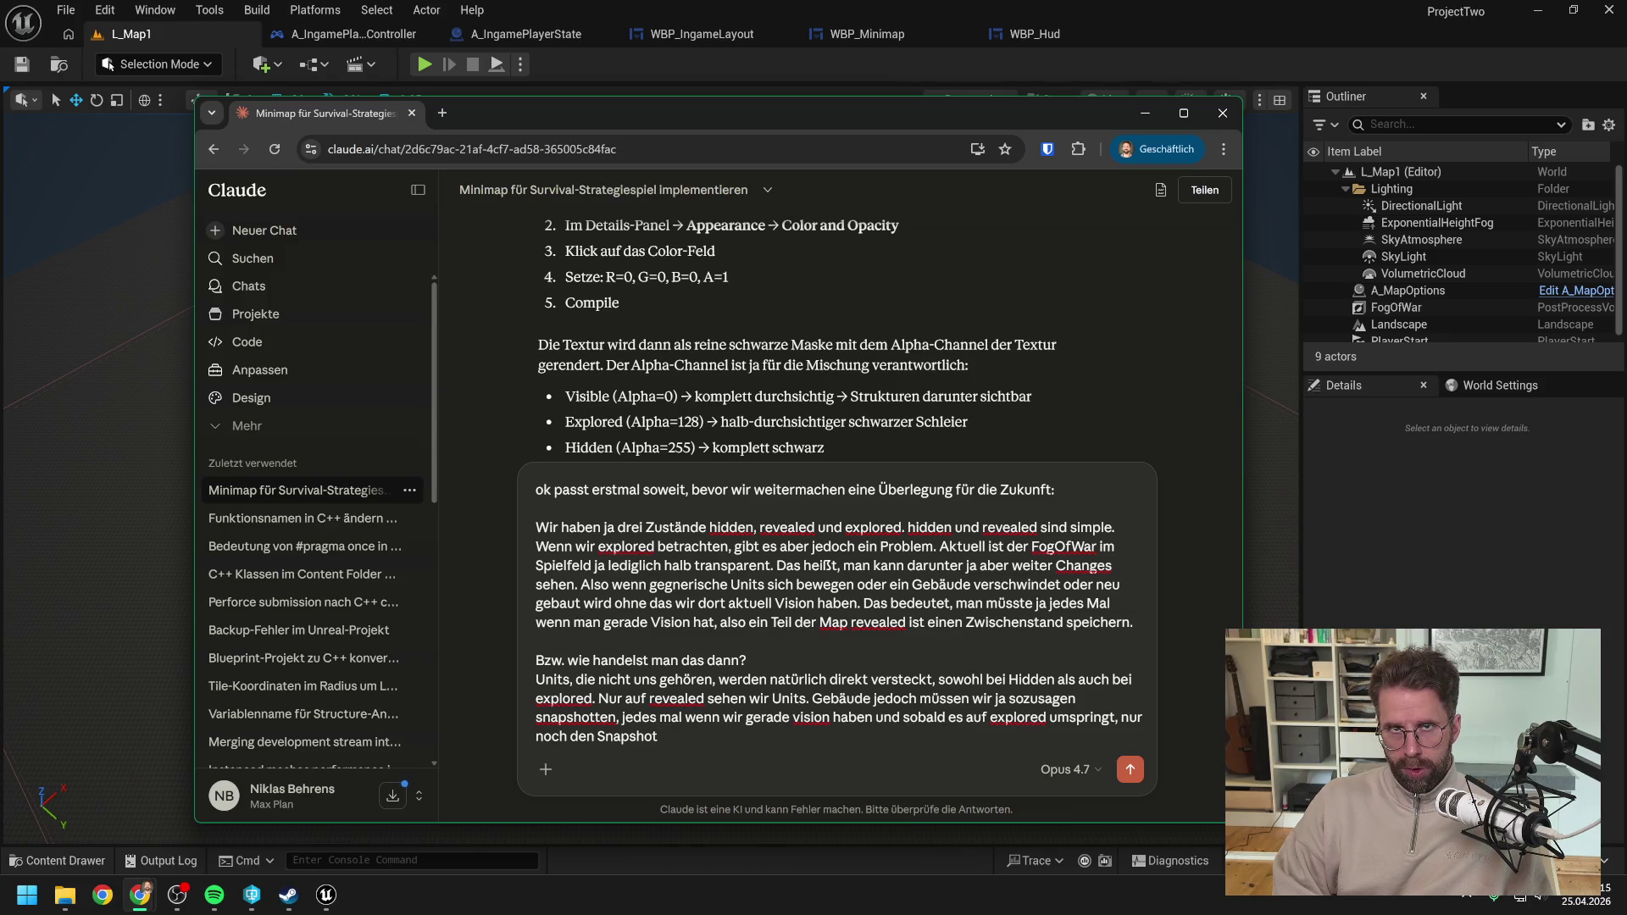
type(" anzeigen.")
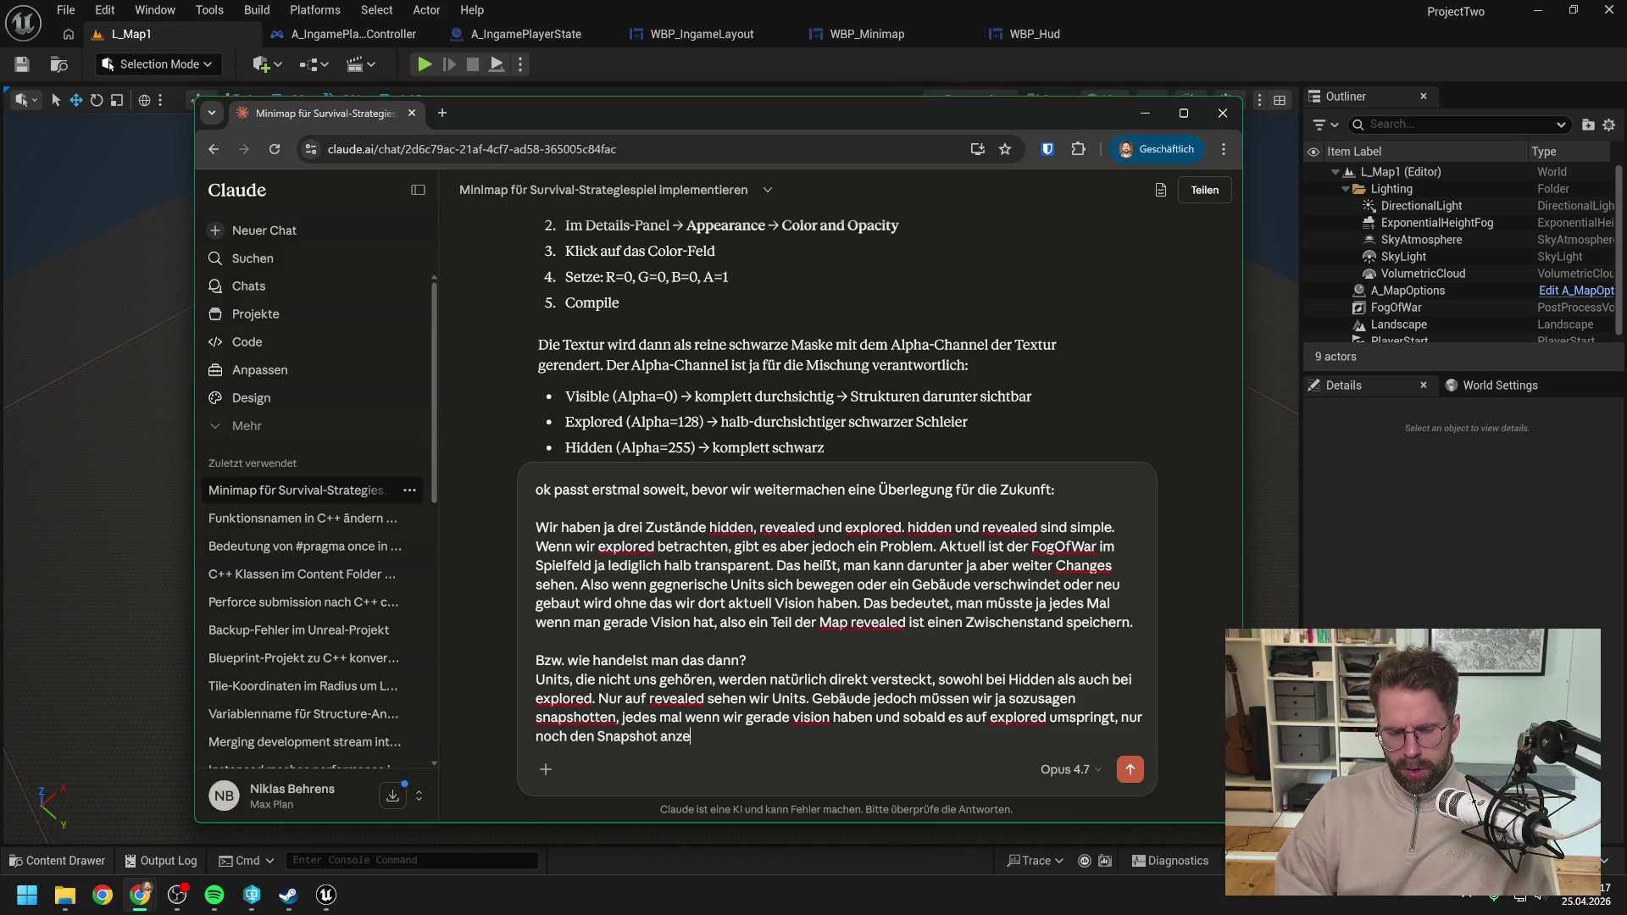
key("shift+Return")
key("shift+Return")
Step: Add an 'Überlegung:' paragraph proposing each player periodically stores currently visible tiles in their PlayerState
type("Pb")
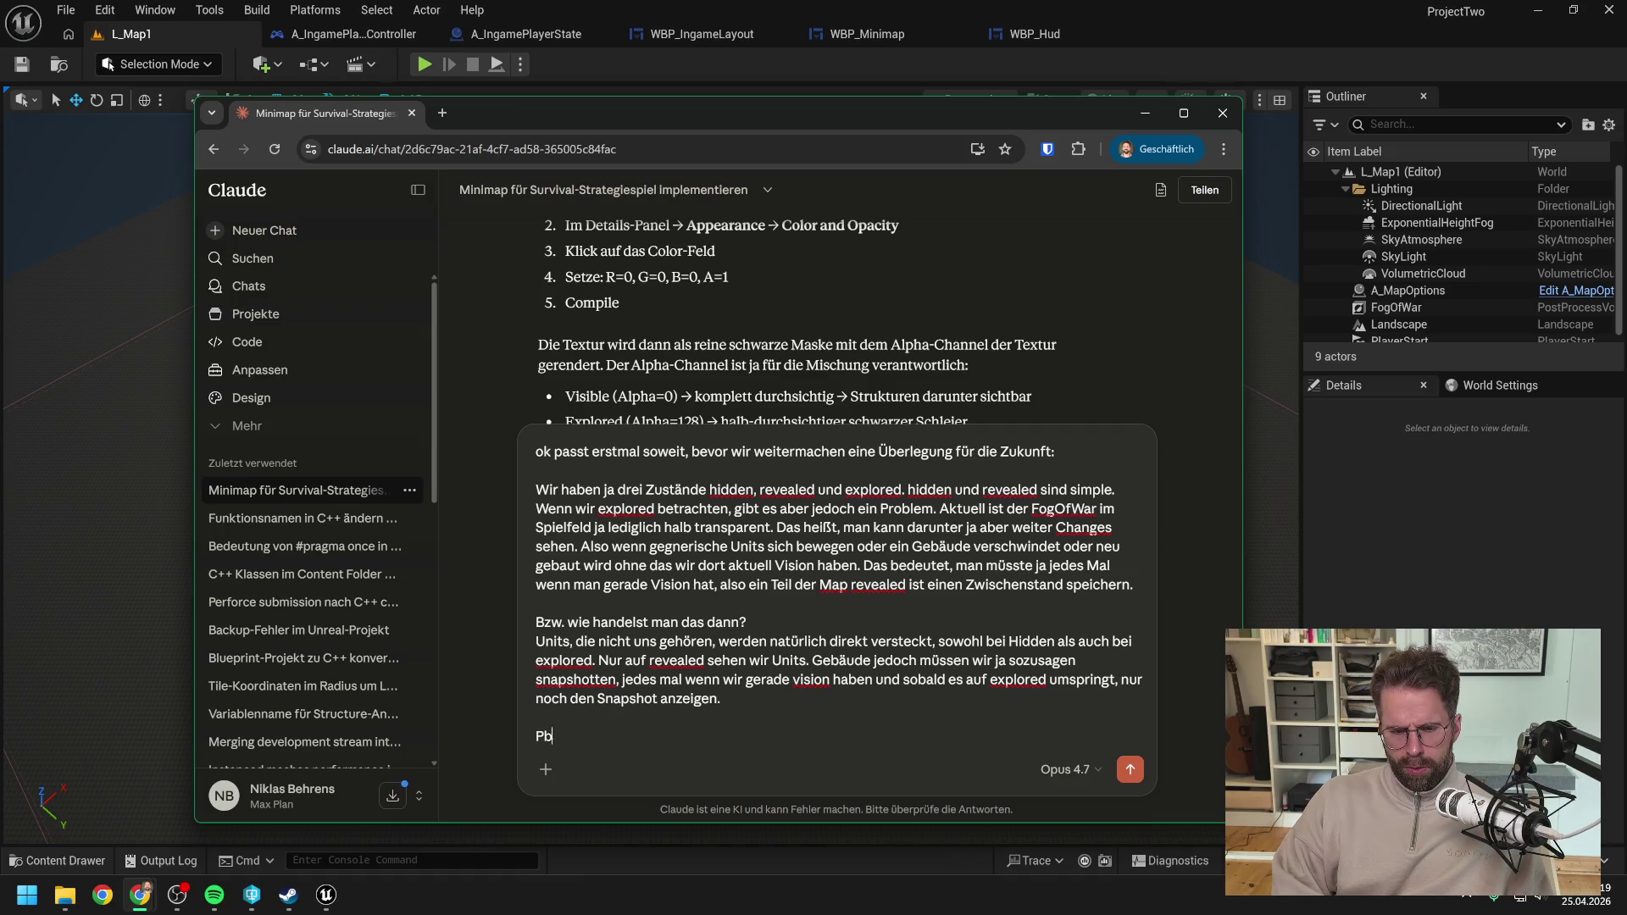
key("BackSpace")
type("Überlegung:")
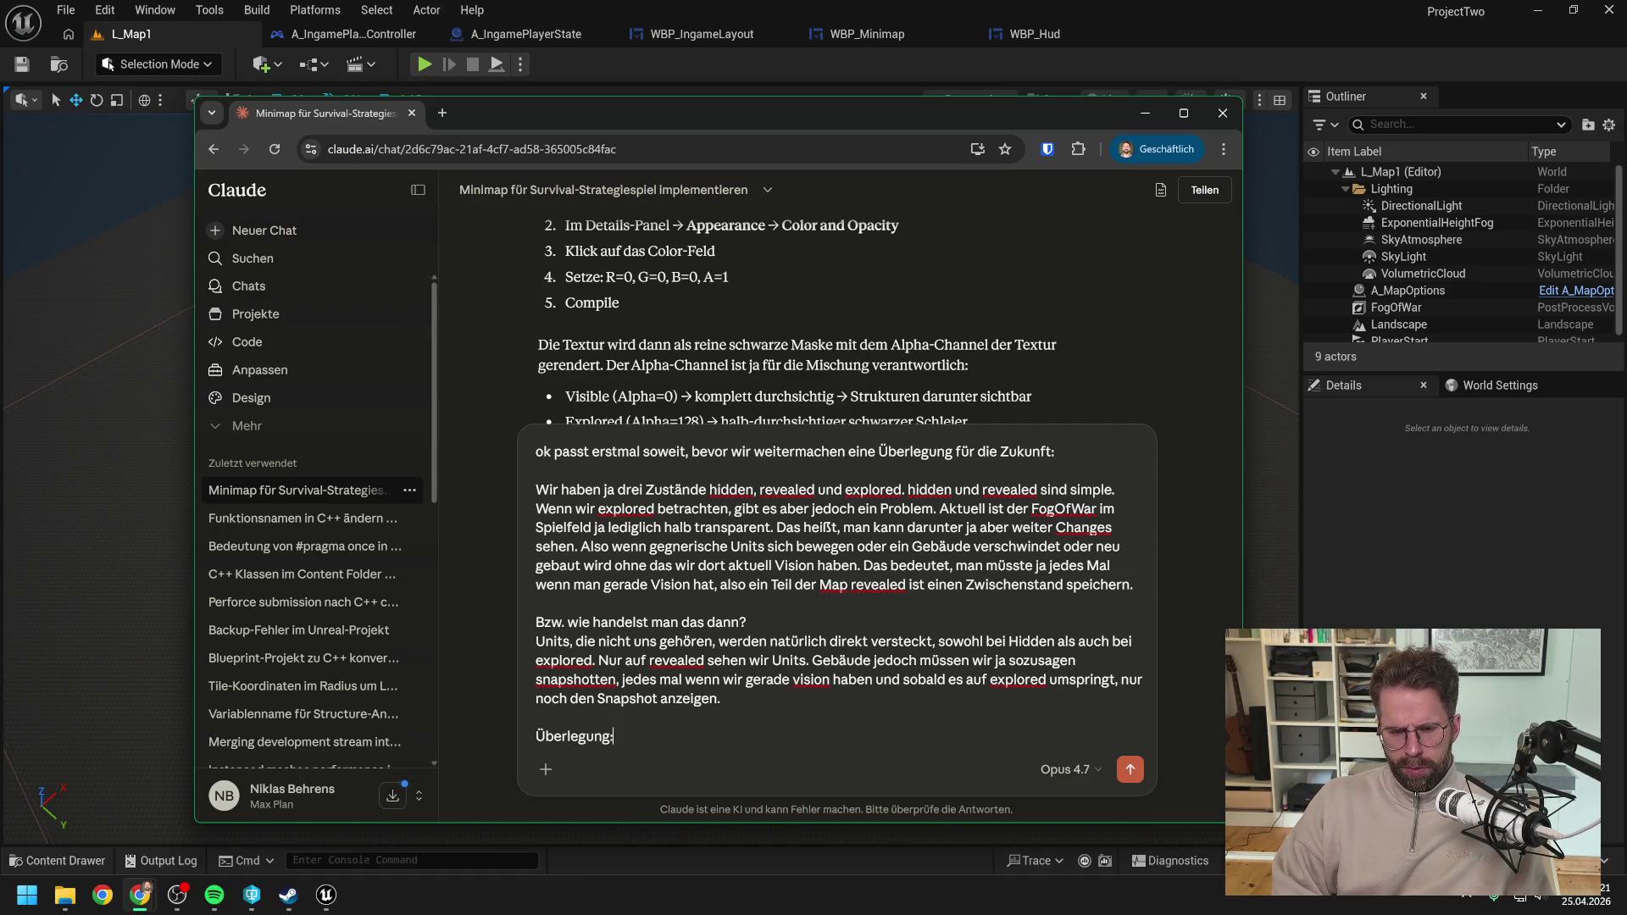
key("shift+Return")
type("öst man es dann so, d")
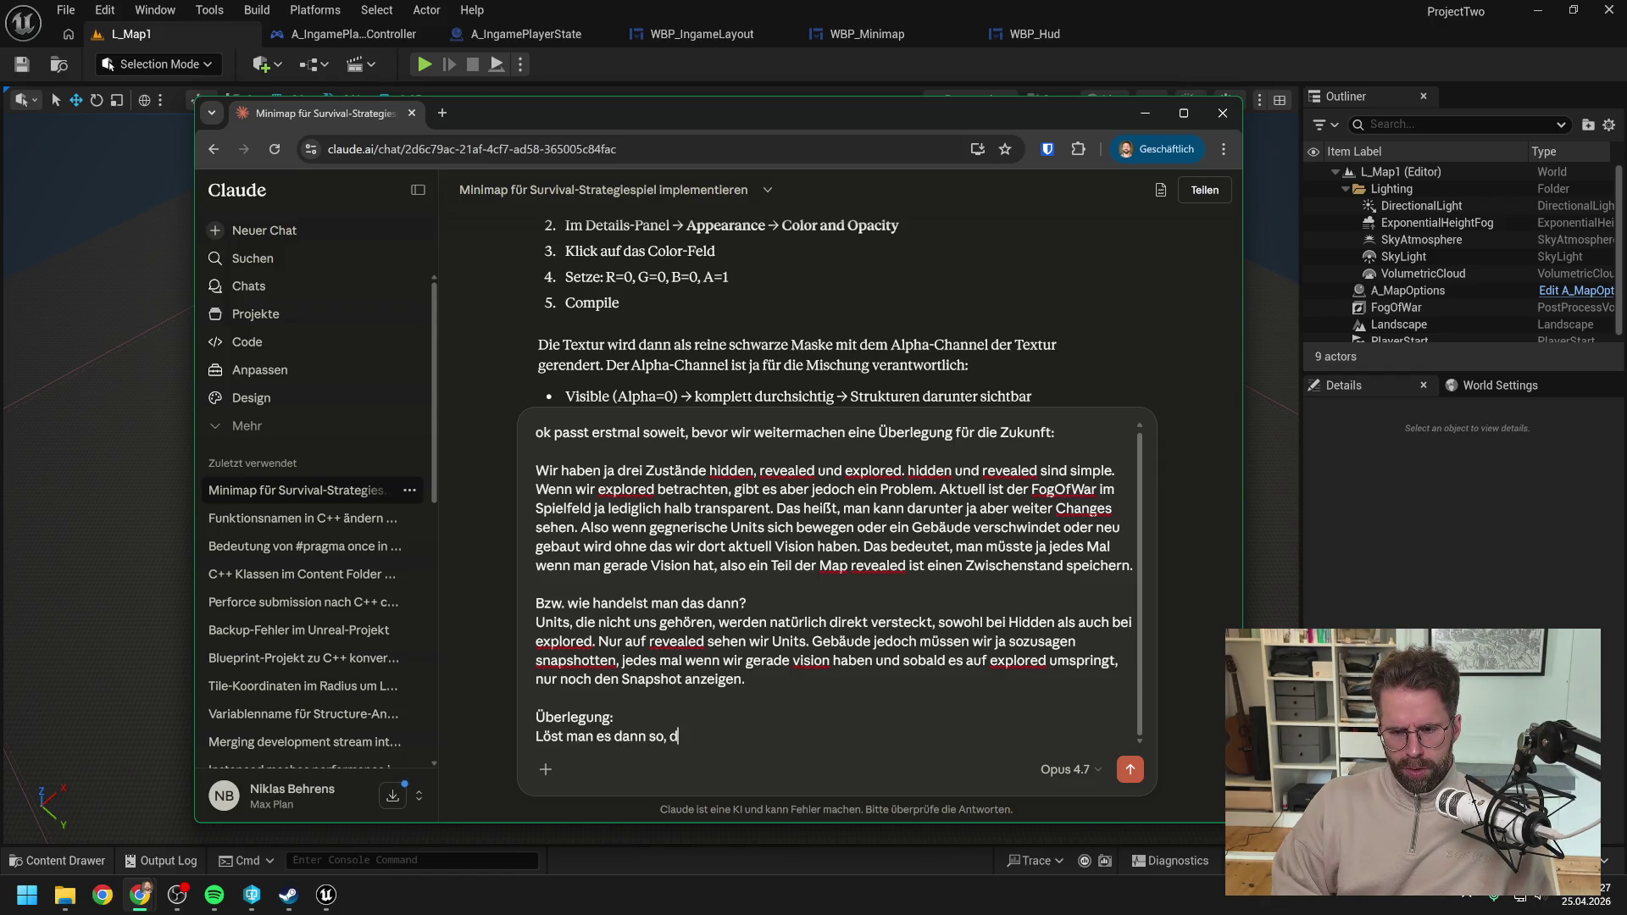
type("asss jeder Spieler ")
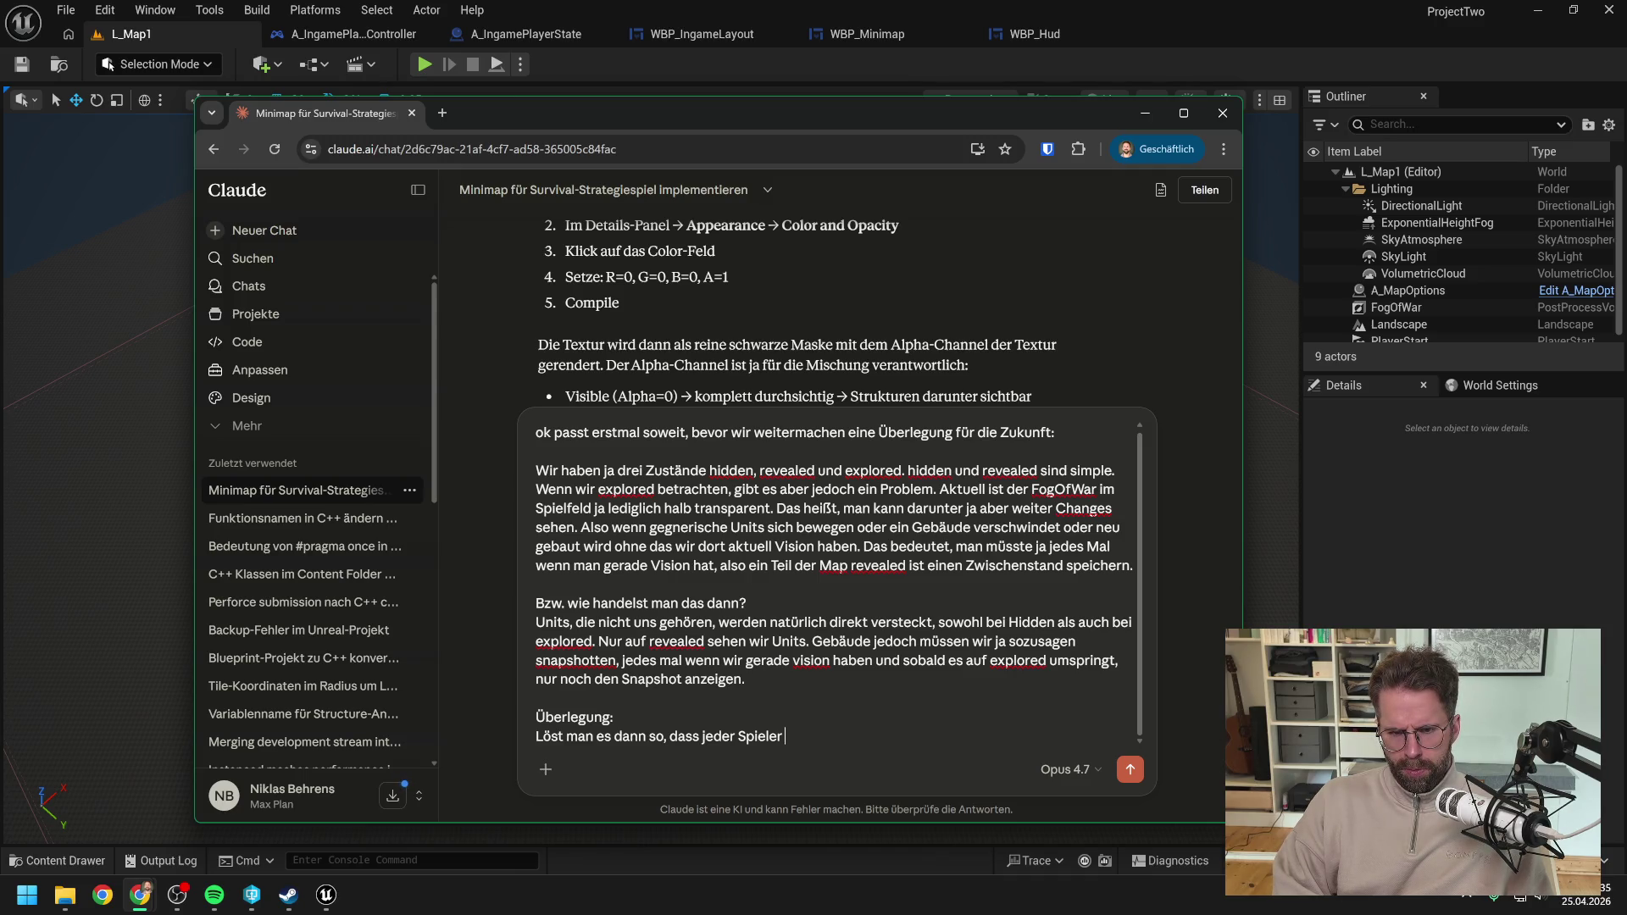
type("in regelm")
type("äß")
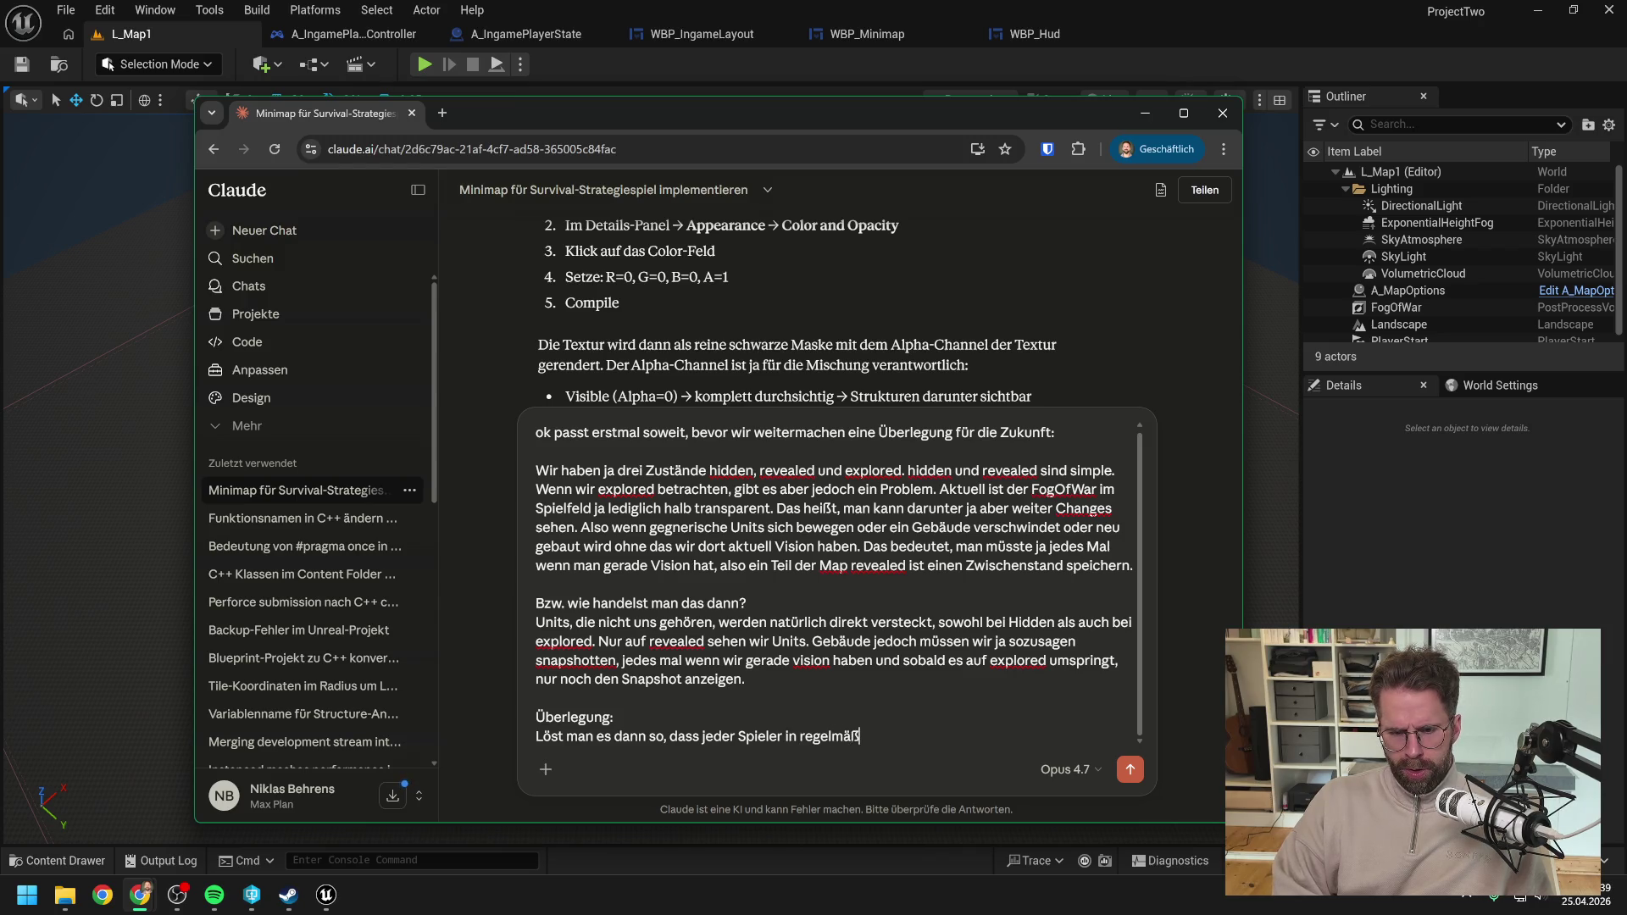
type("igen Abständen ")
type("alle")
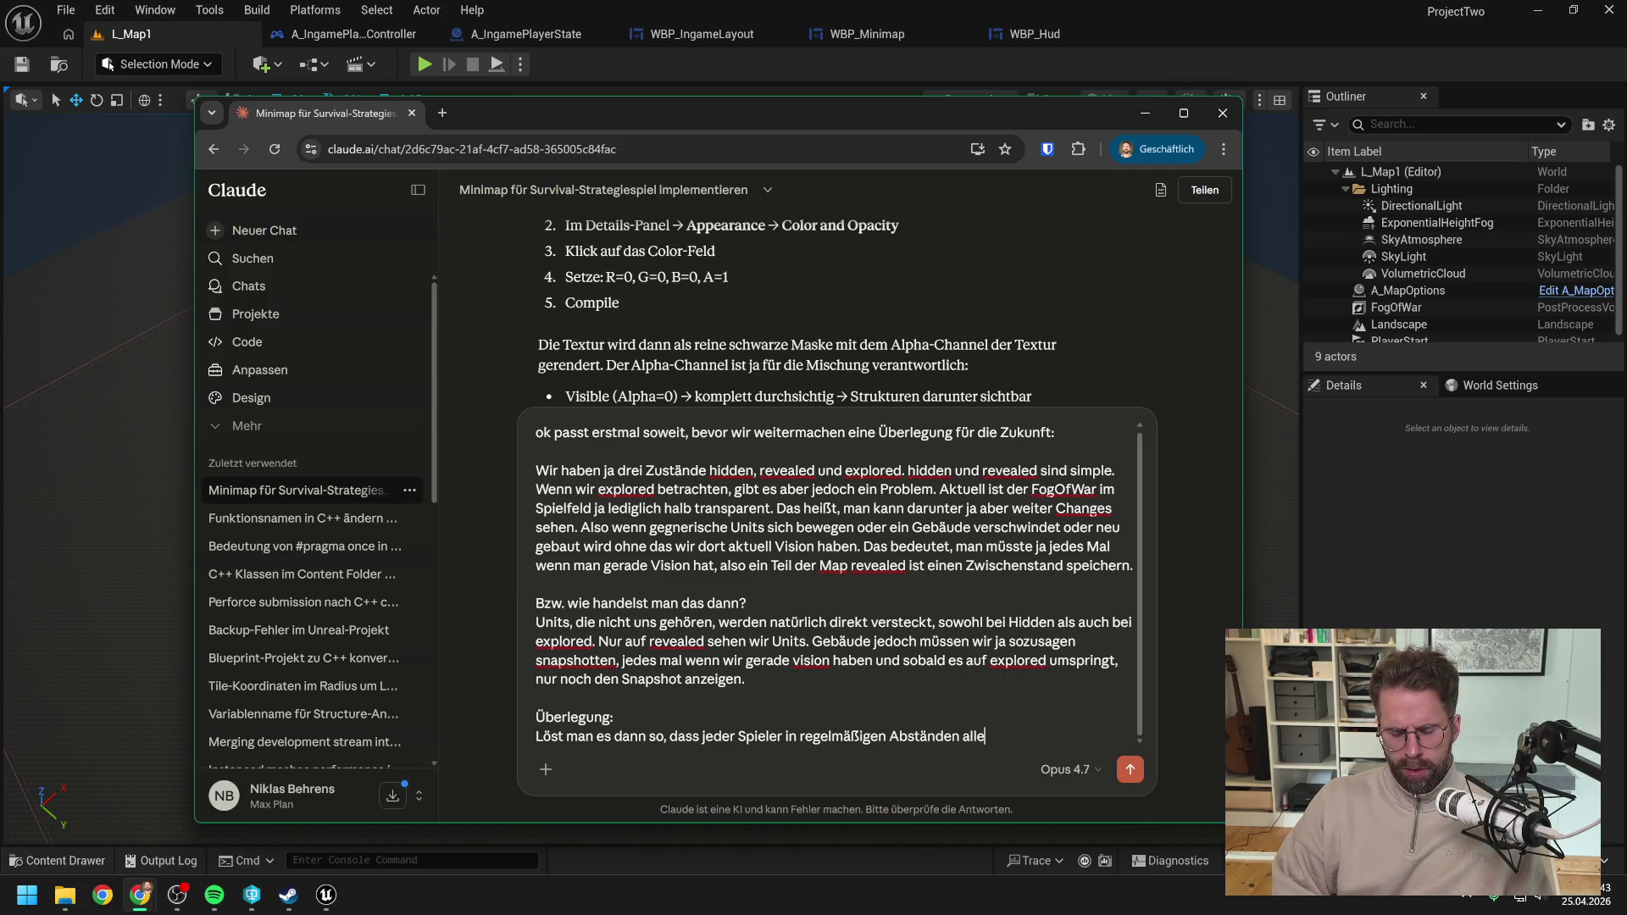
type(" Tiles die ger")
type("ade Visib")
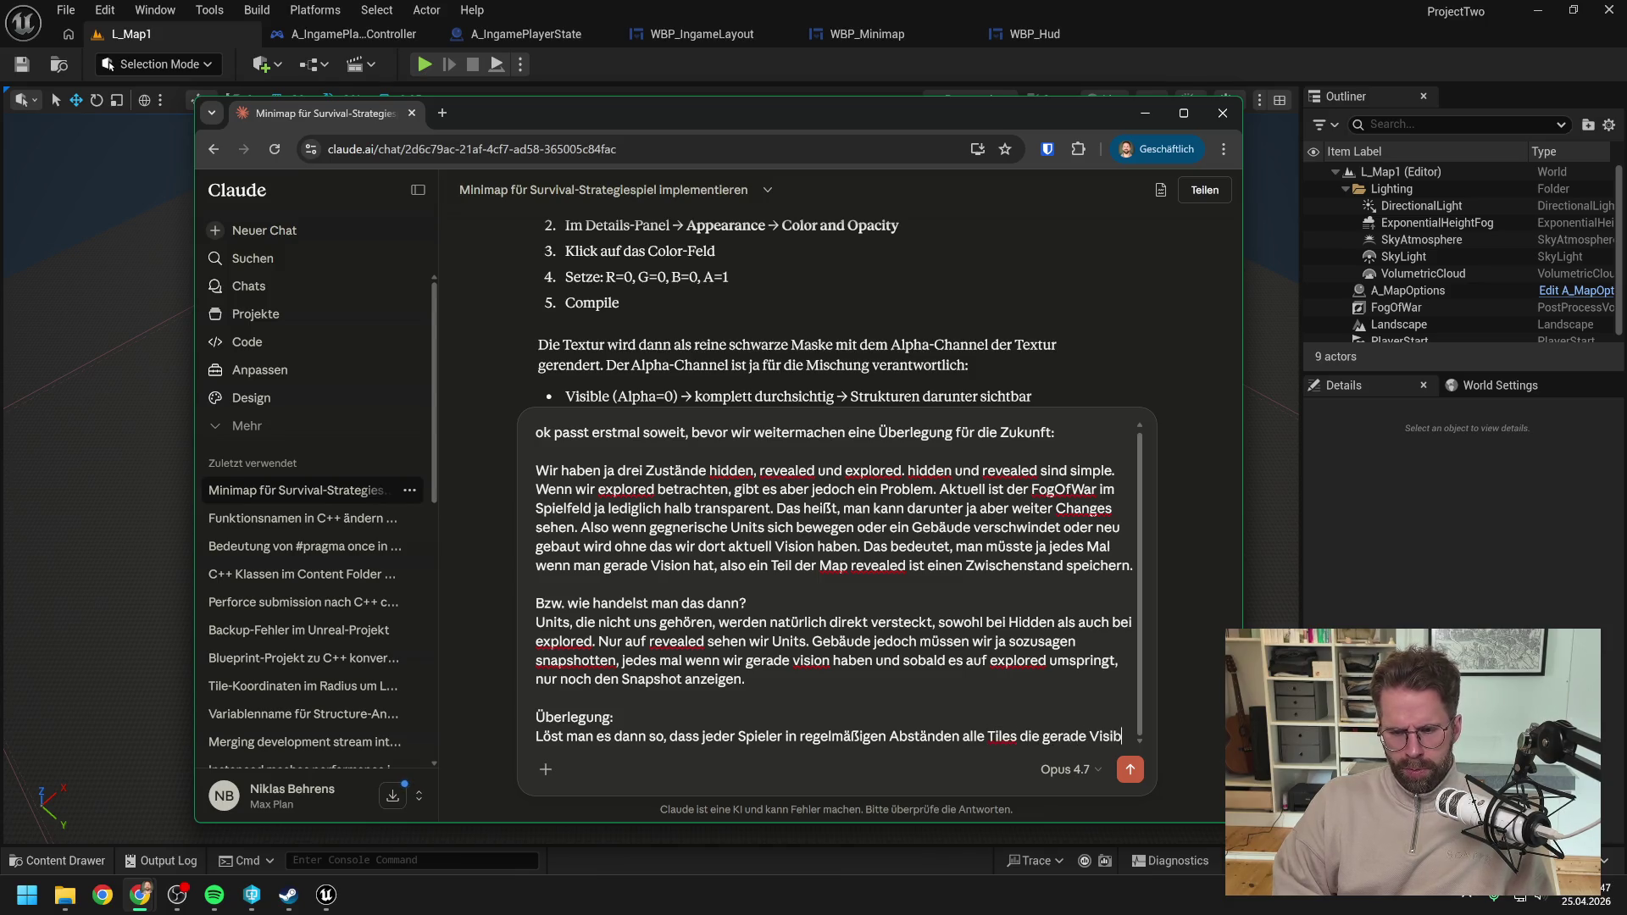
type("le sind nochmal s")
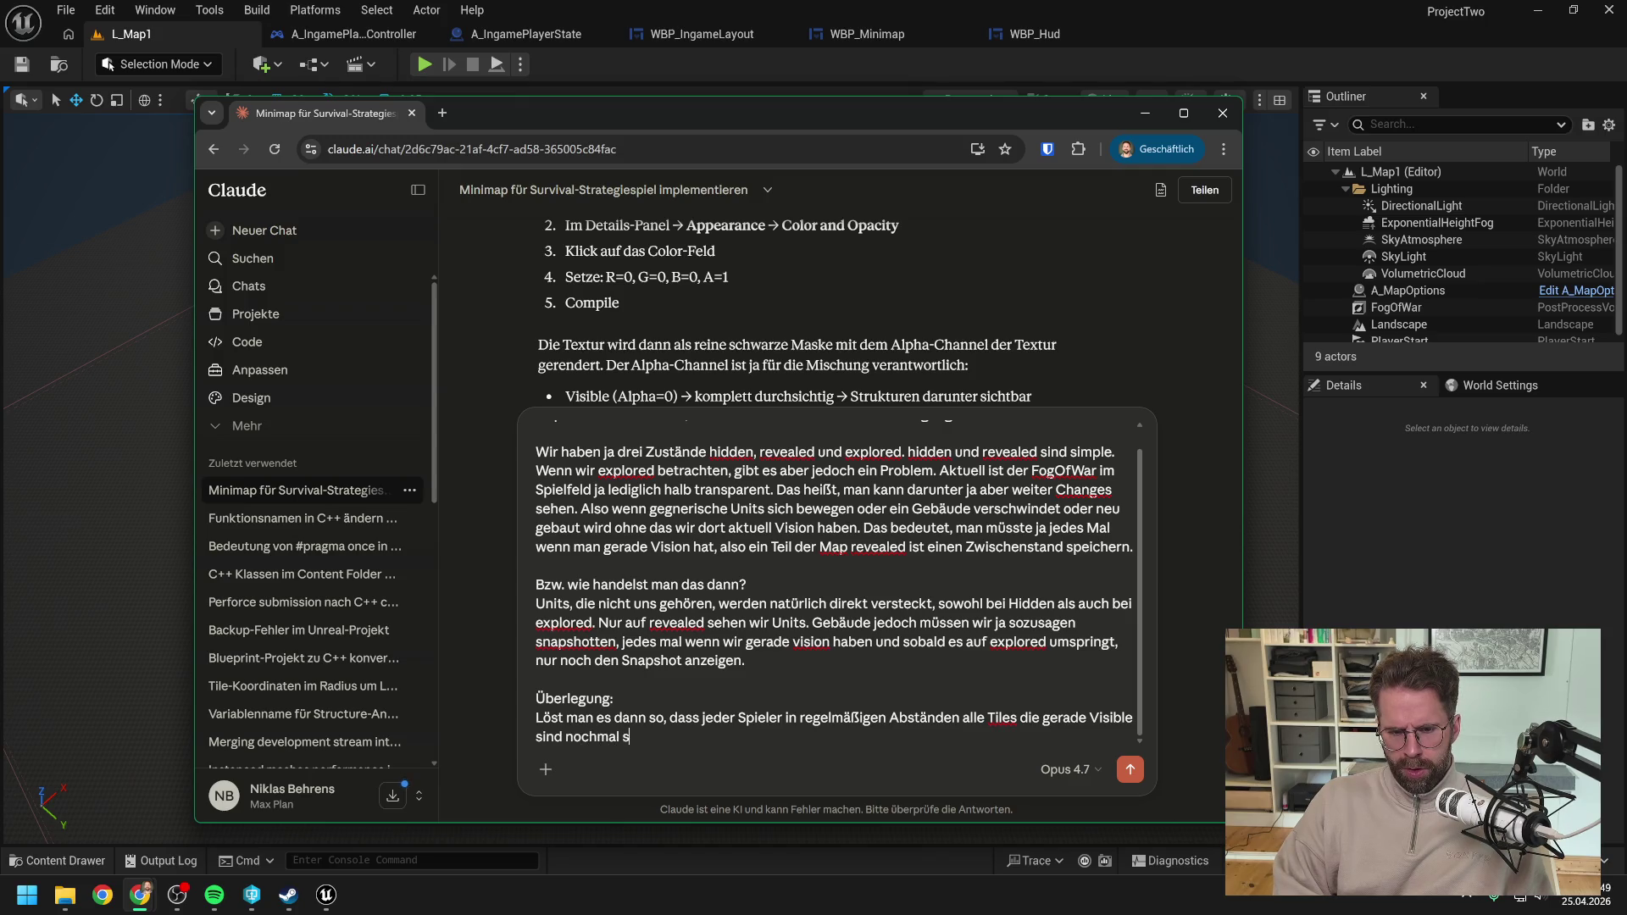
type("eparat ")
type("bei sich in den Play")
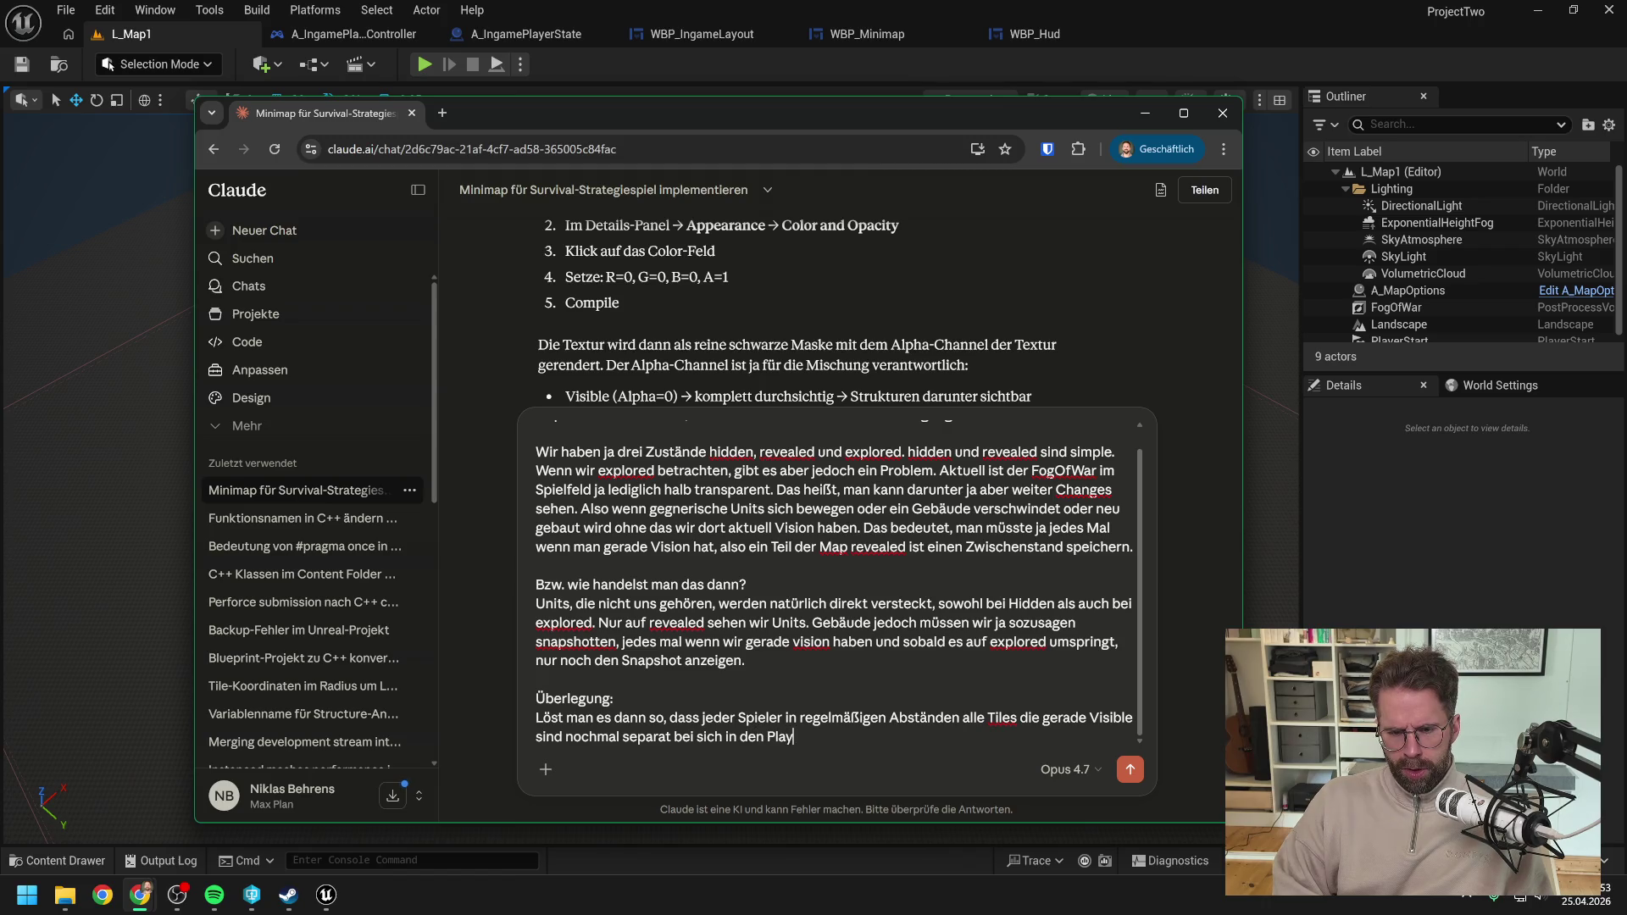
type("erState schre")
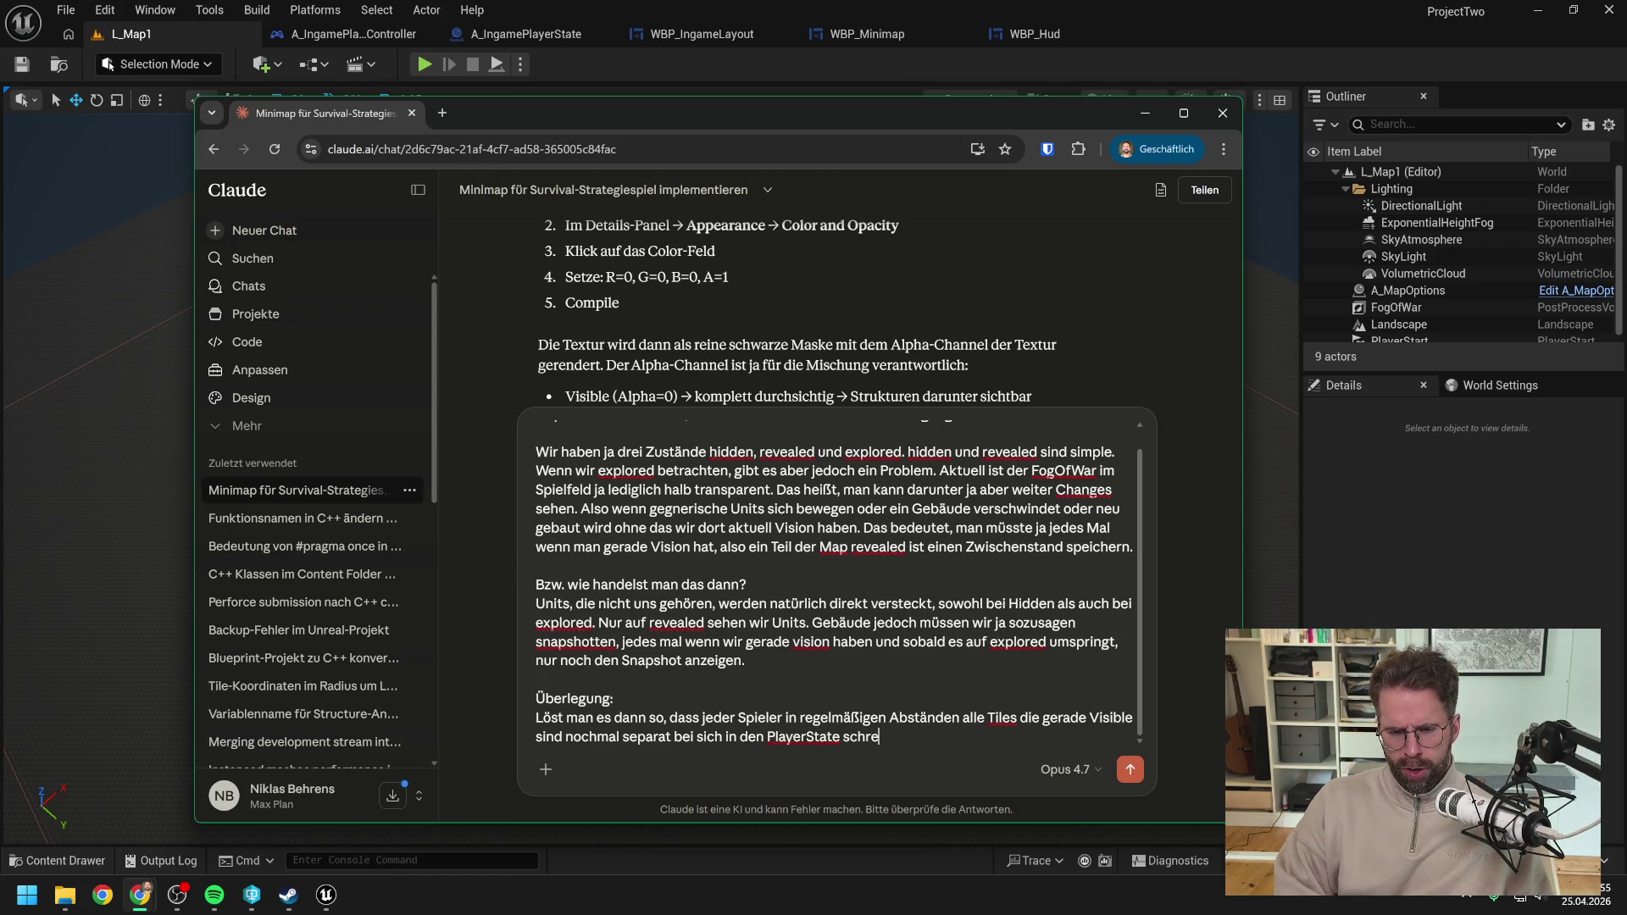
type("ibt und immer nur ")
type("d")
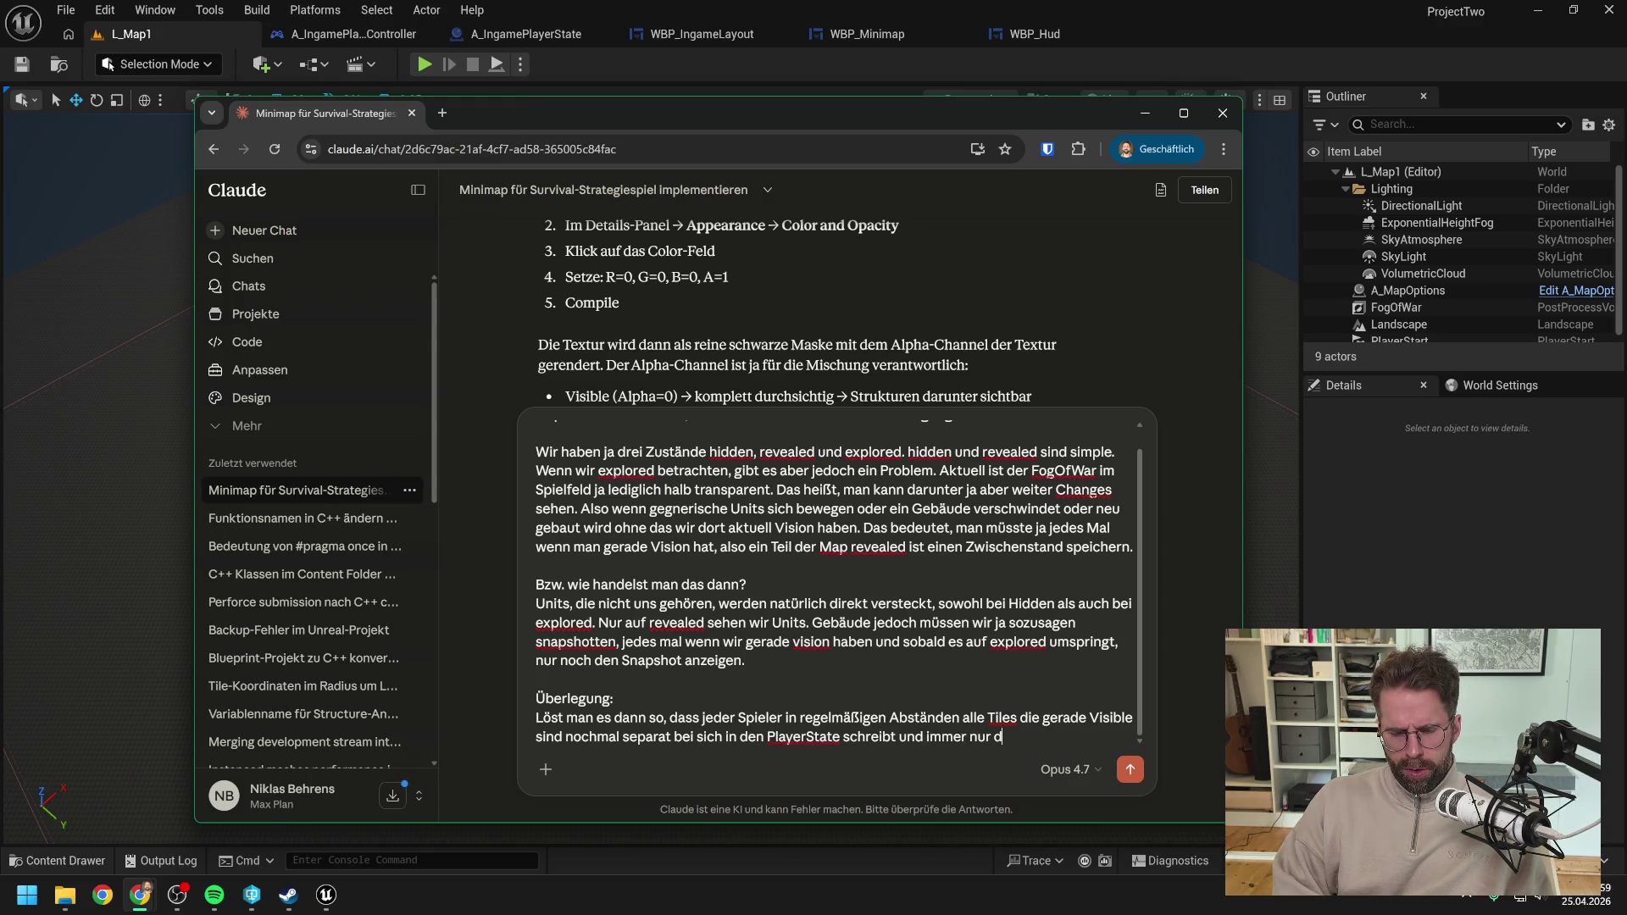
type("iese Daten für s")
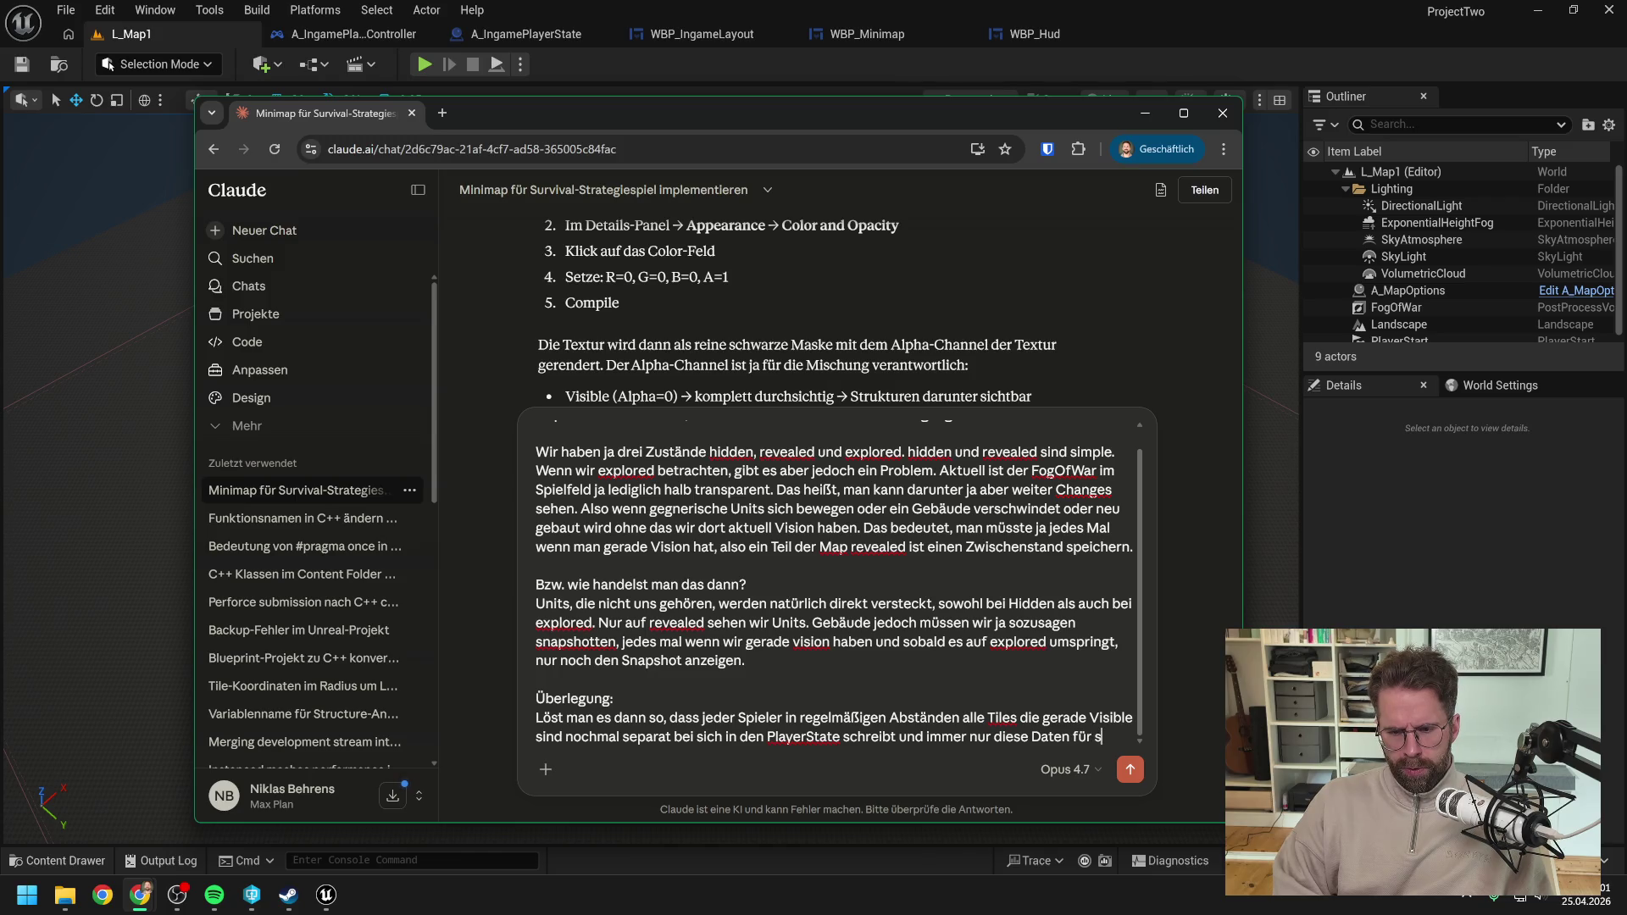
type("eine Visualisierung benutze")
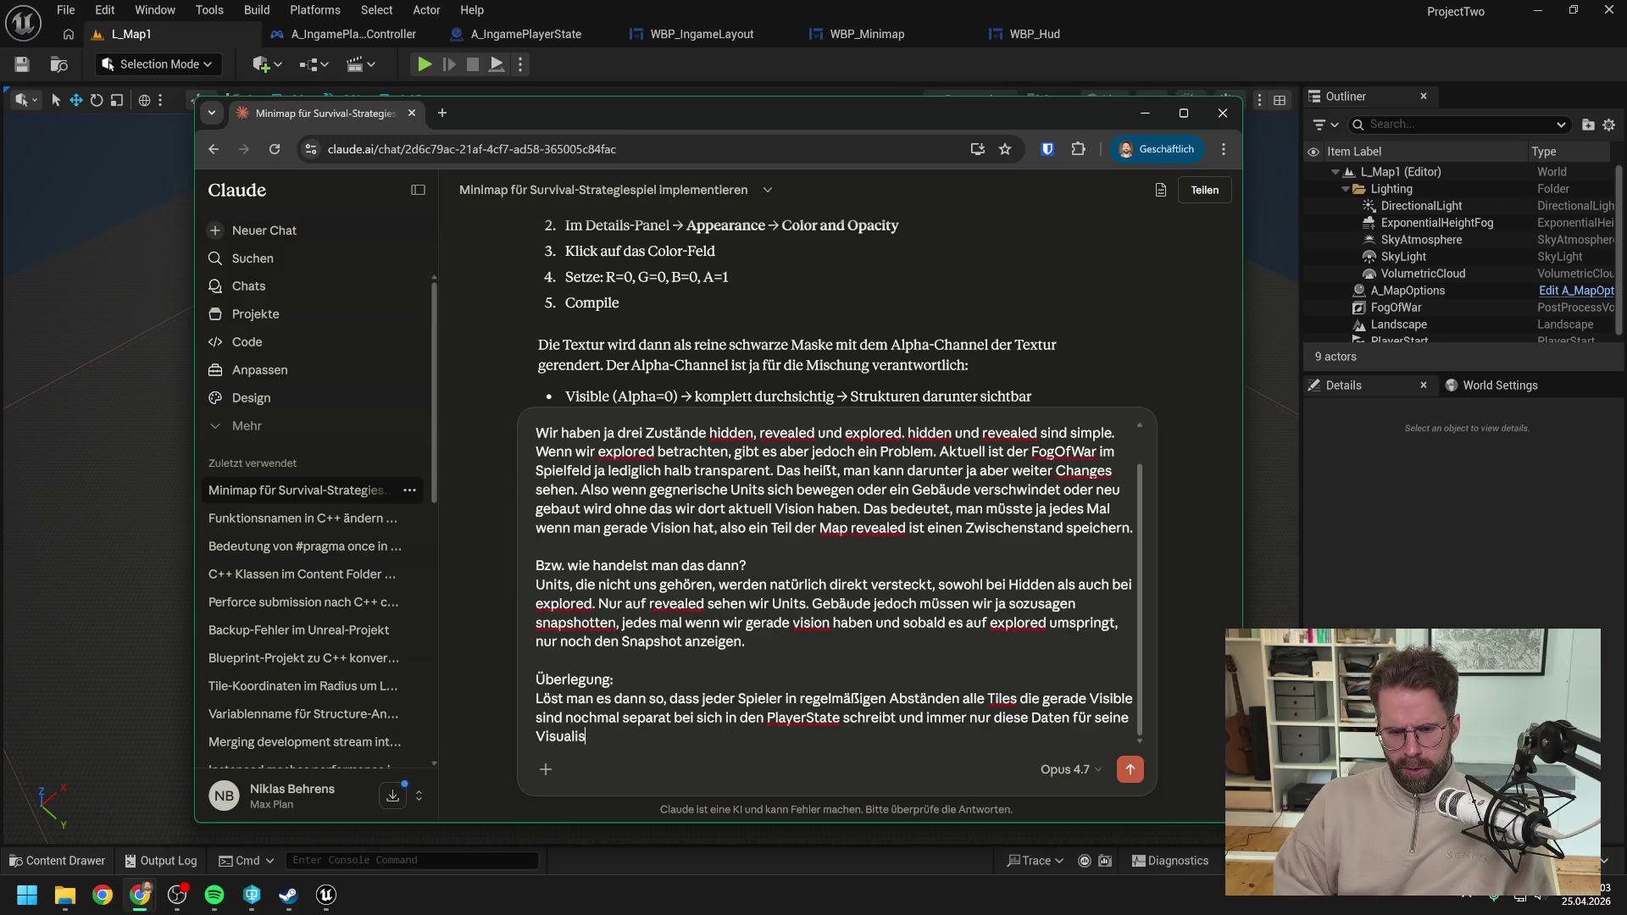
key("BackSpace")
type("t?")
Step: Add 'Oder hast du andere sinnvolle Vorschläge?' on a new line and send the message
key("shift+Return")
key("shift+Return")
type("Oder")
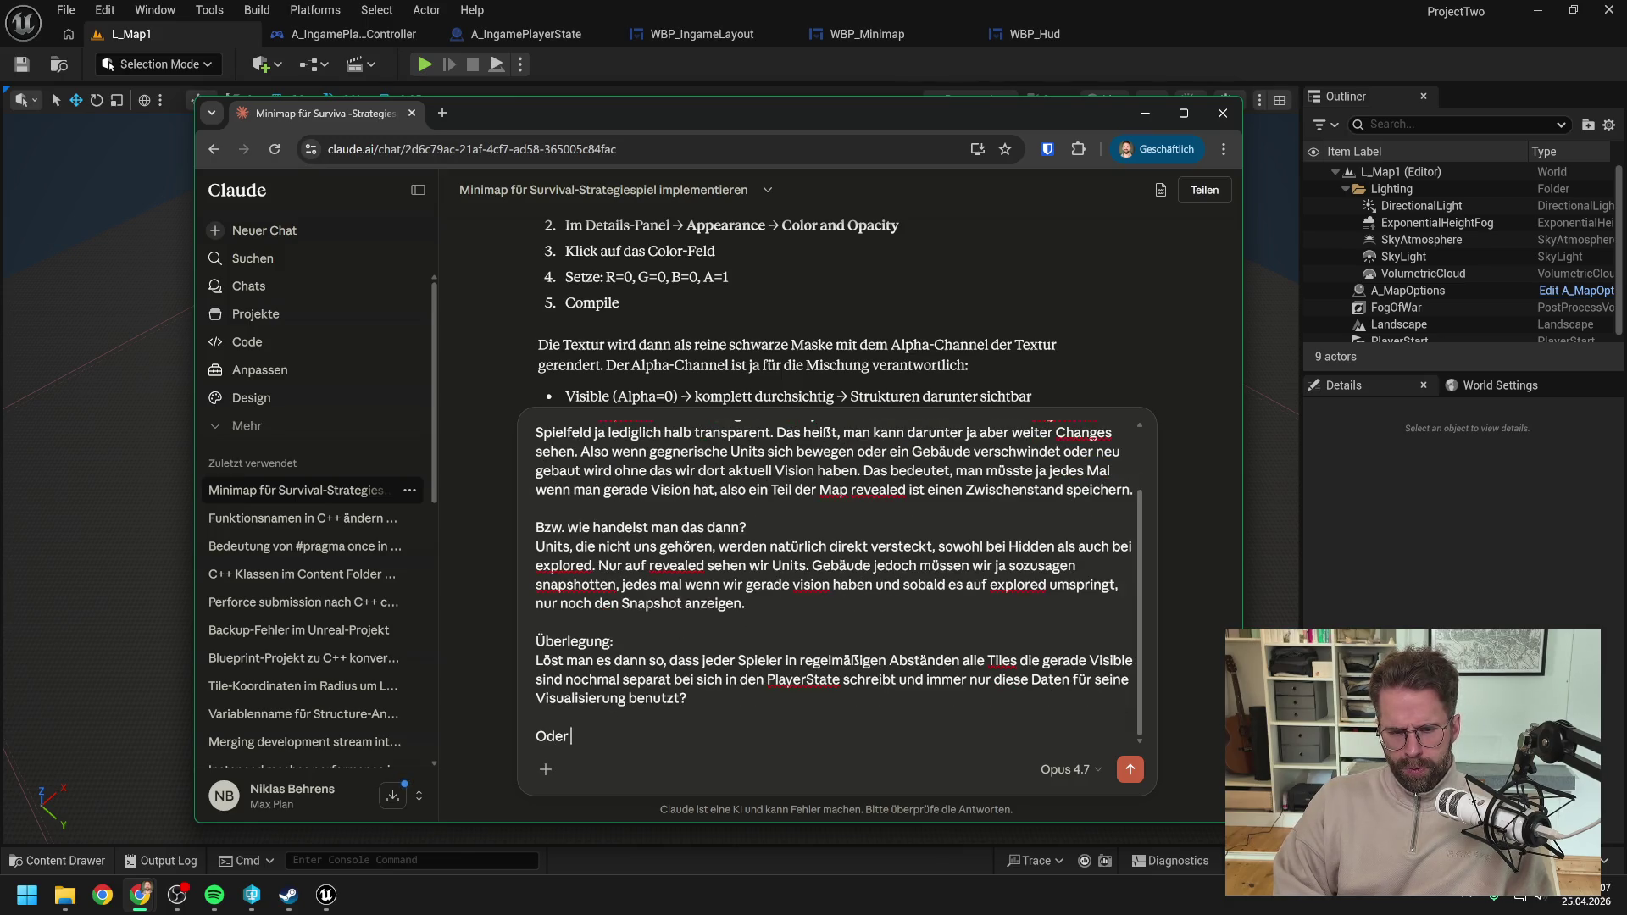
type(" hast du ander")
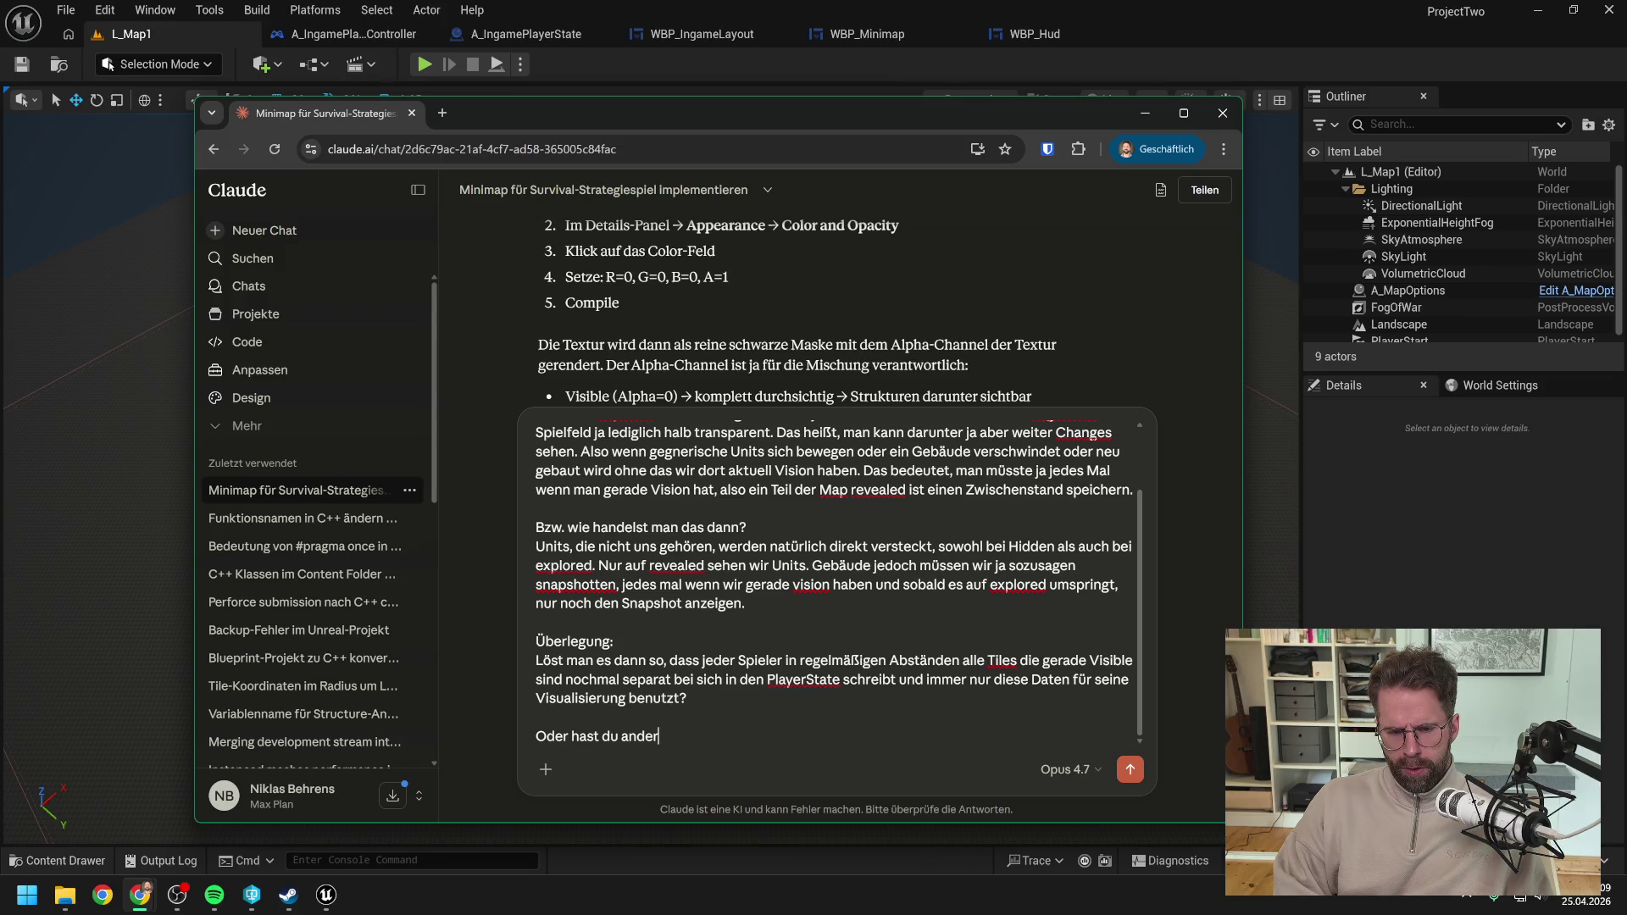
type("e sinnvolle Vorsch")
type("läge?")
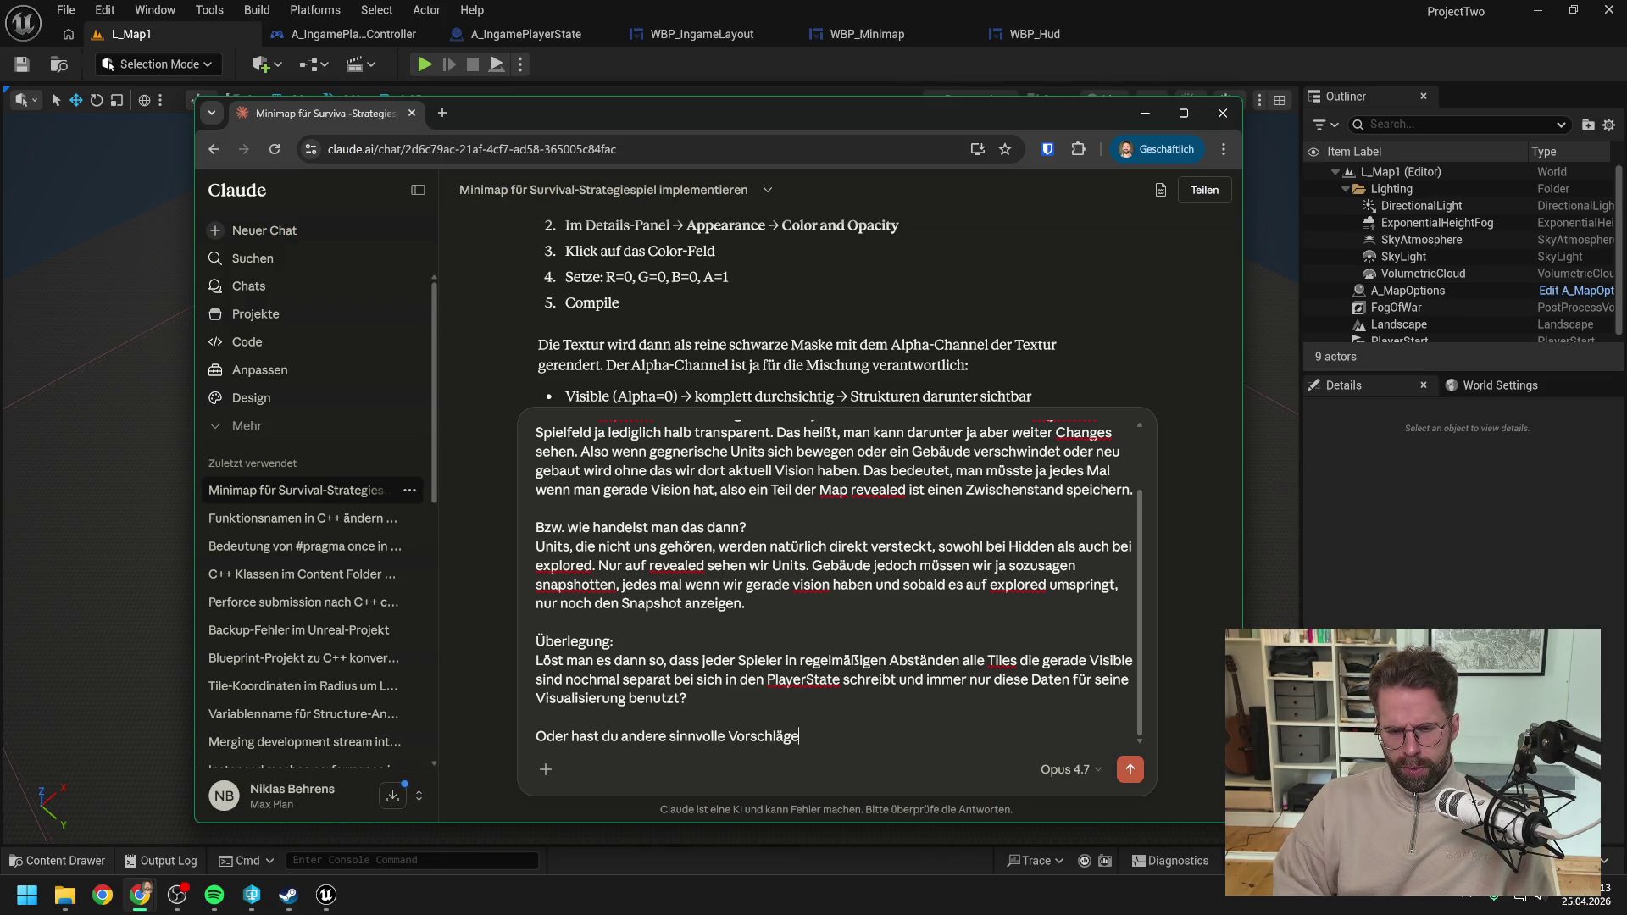
key("Return")
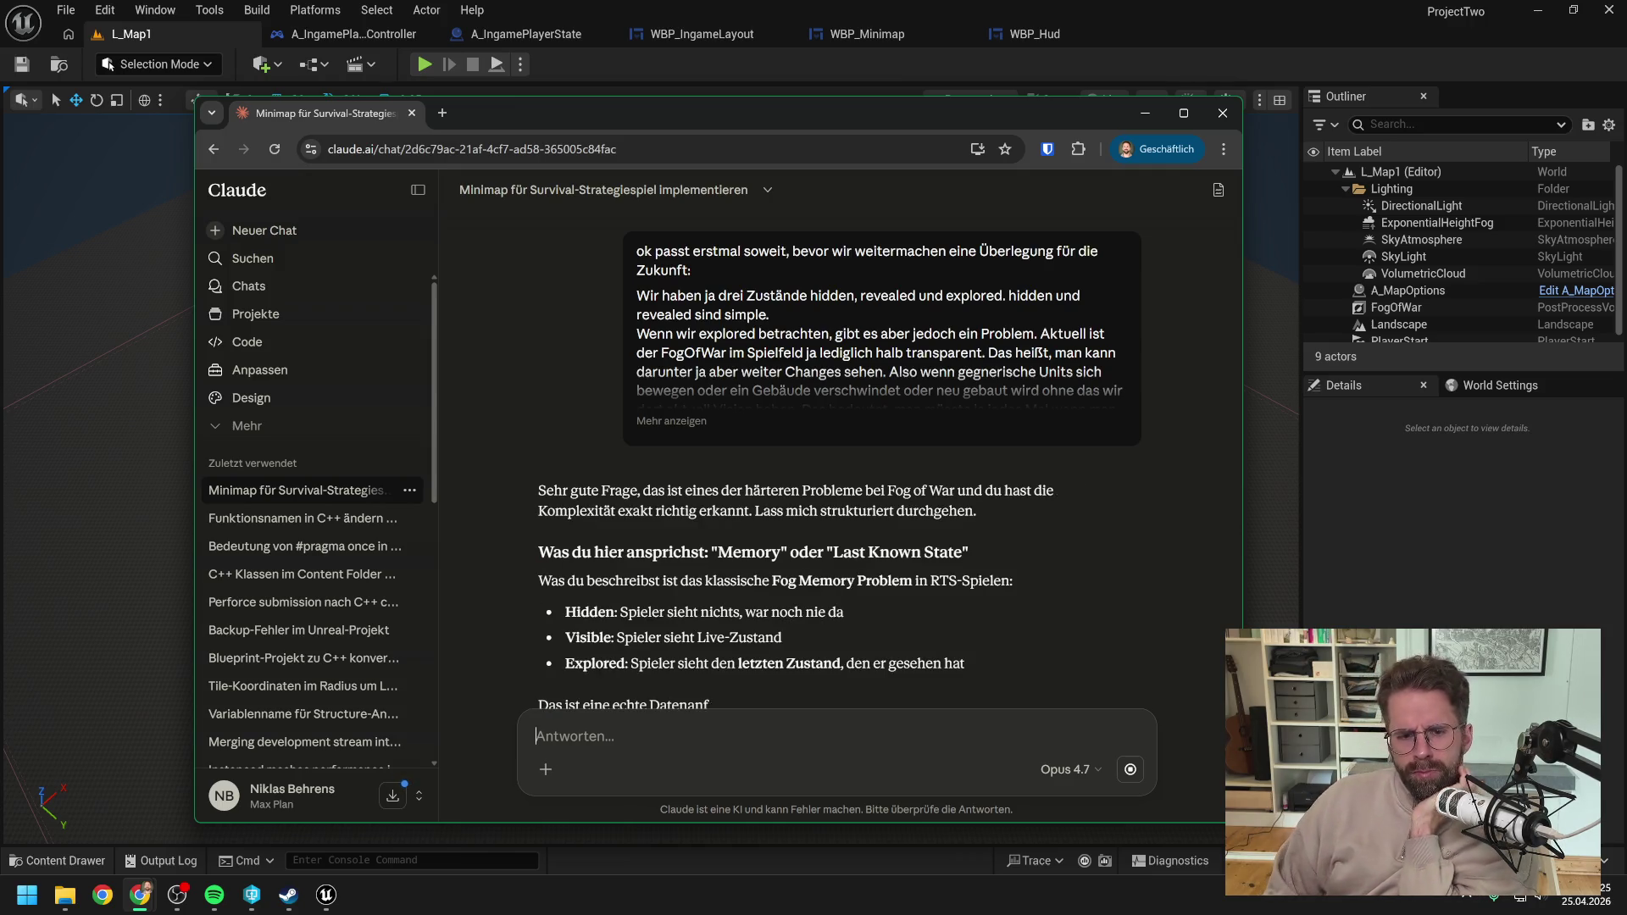
scroll(903, 427, "down", 2)
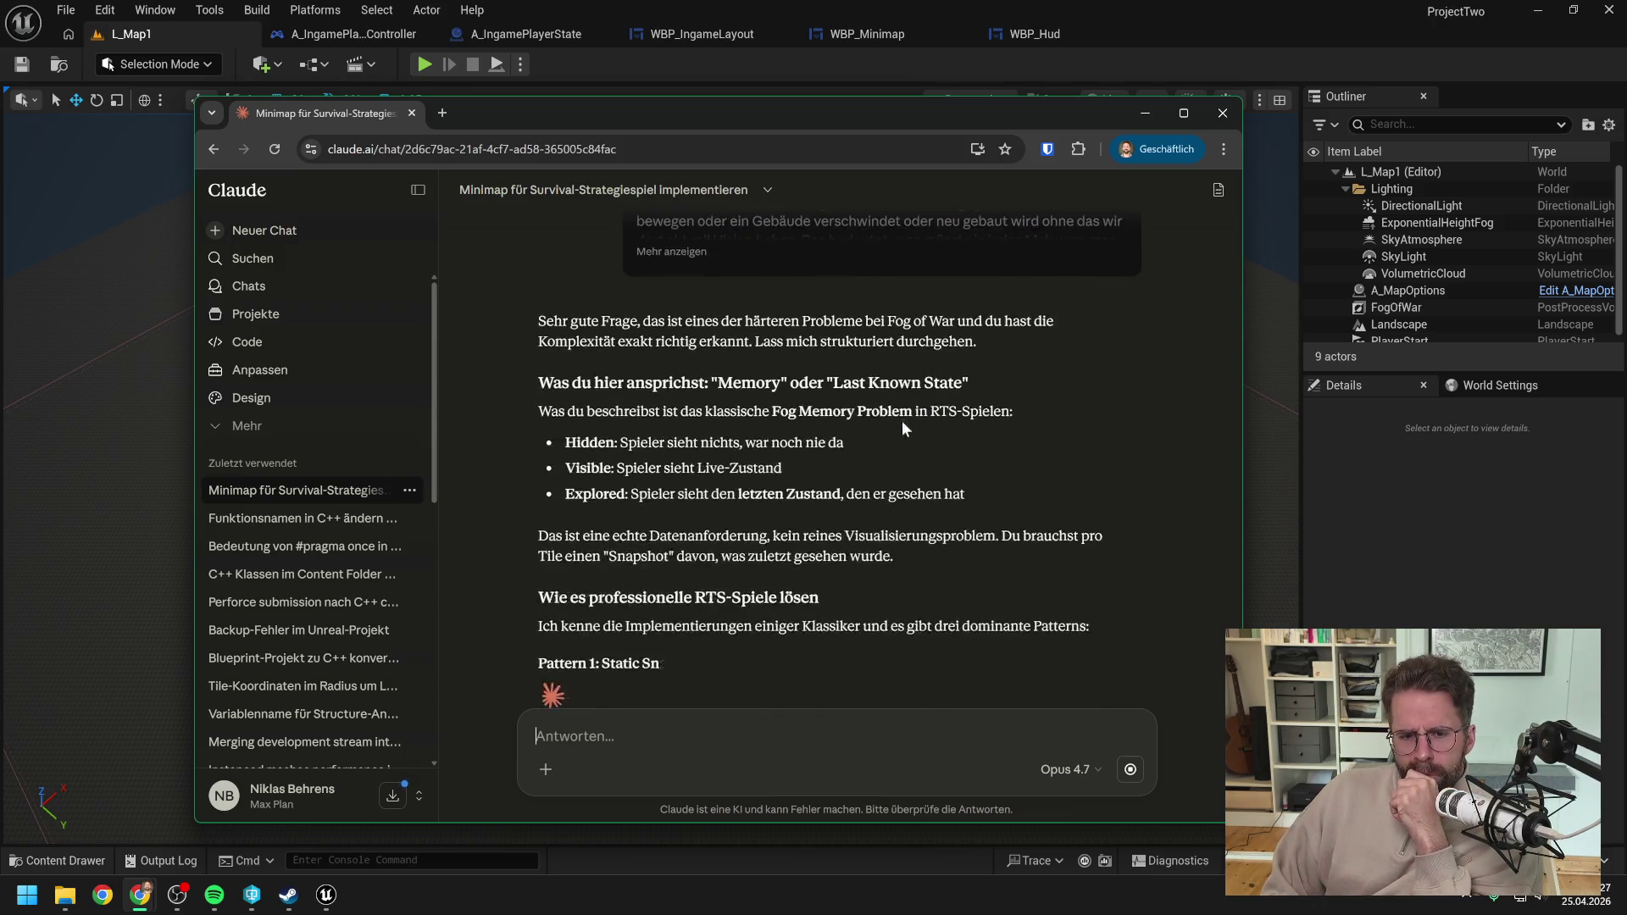
scroll(900, 422, "down", 1)
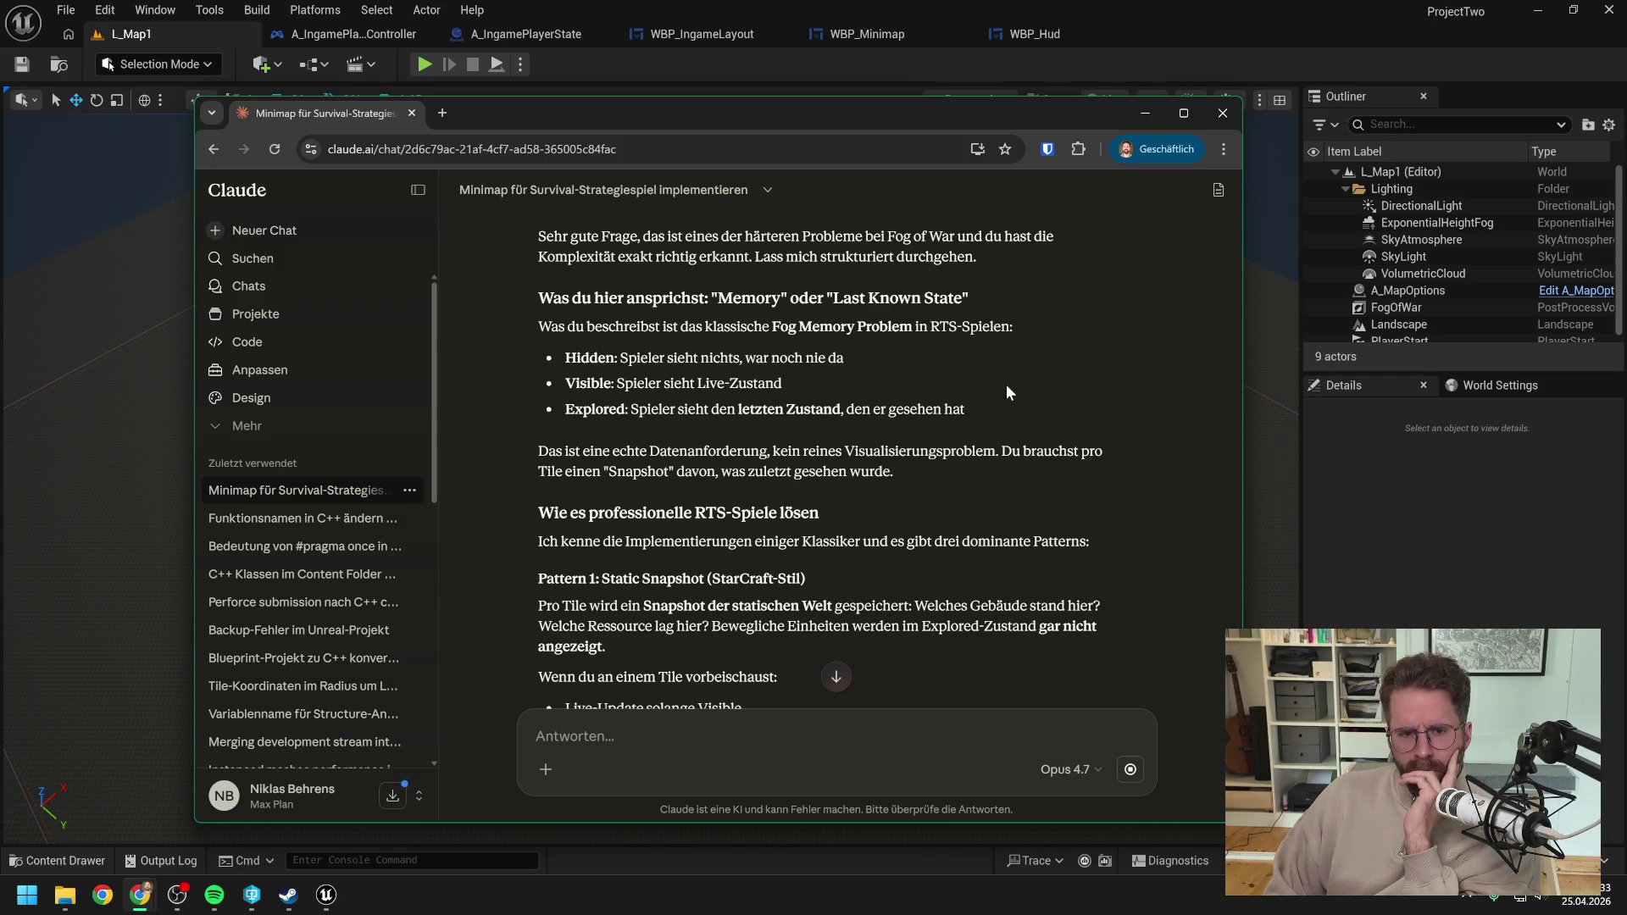
scroll(1005, 392, "down", 1)
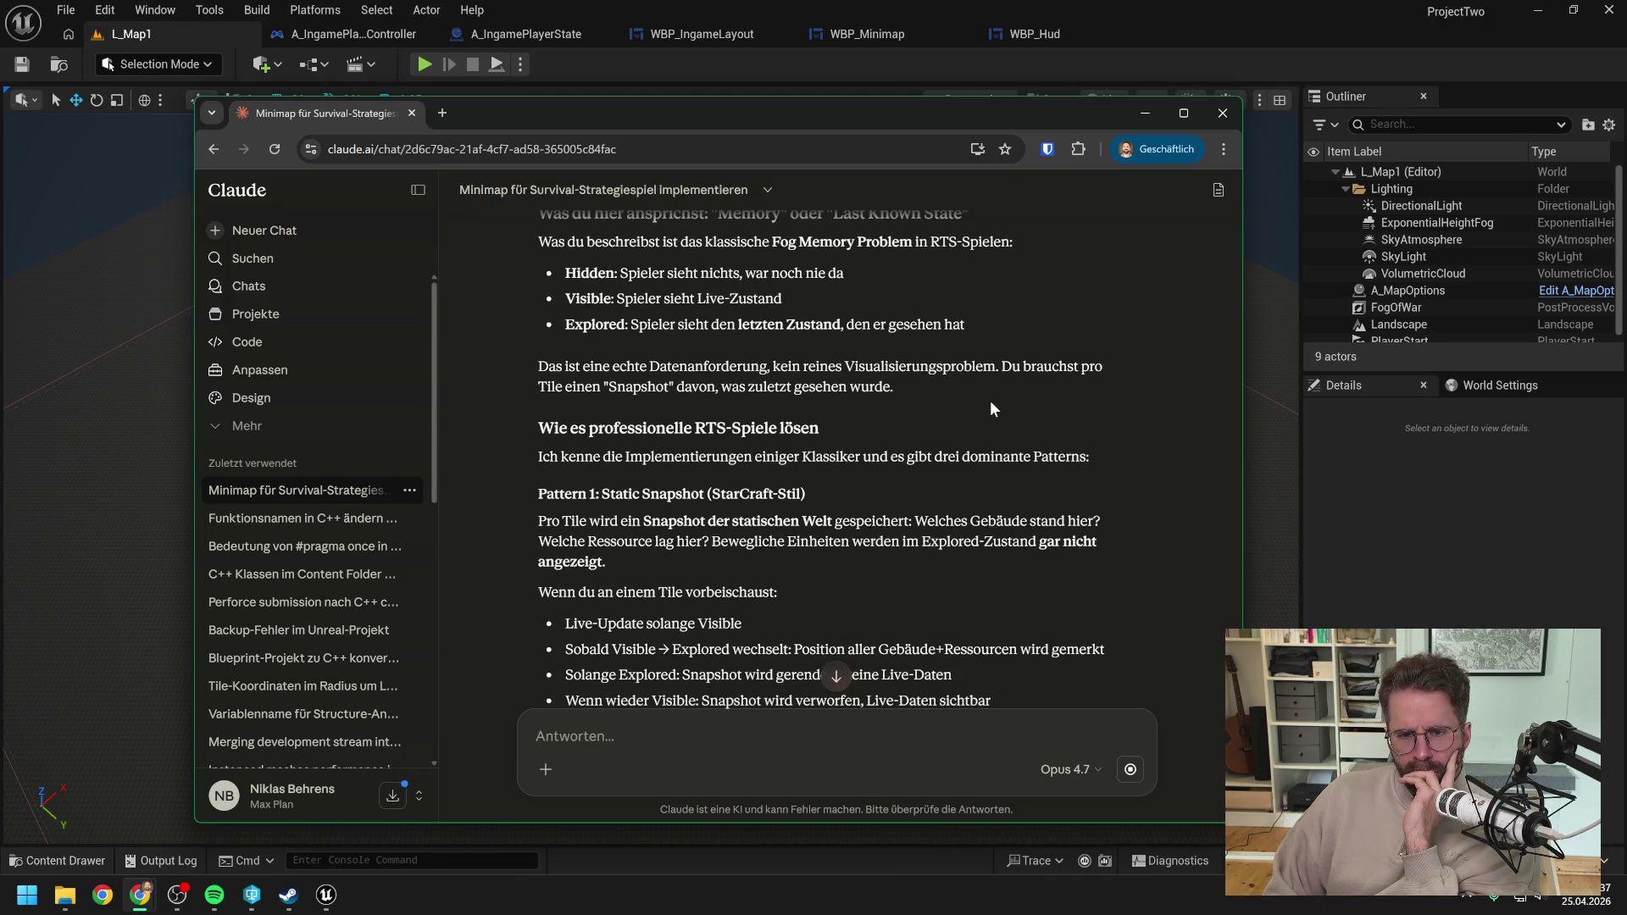
scroll(990, 403, "down", 1)
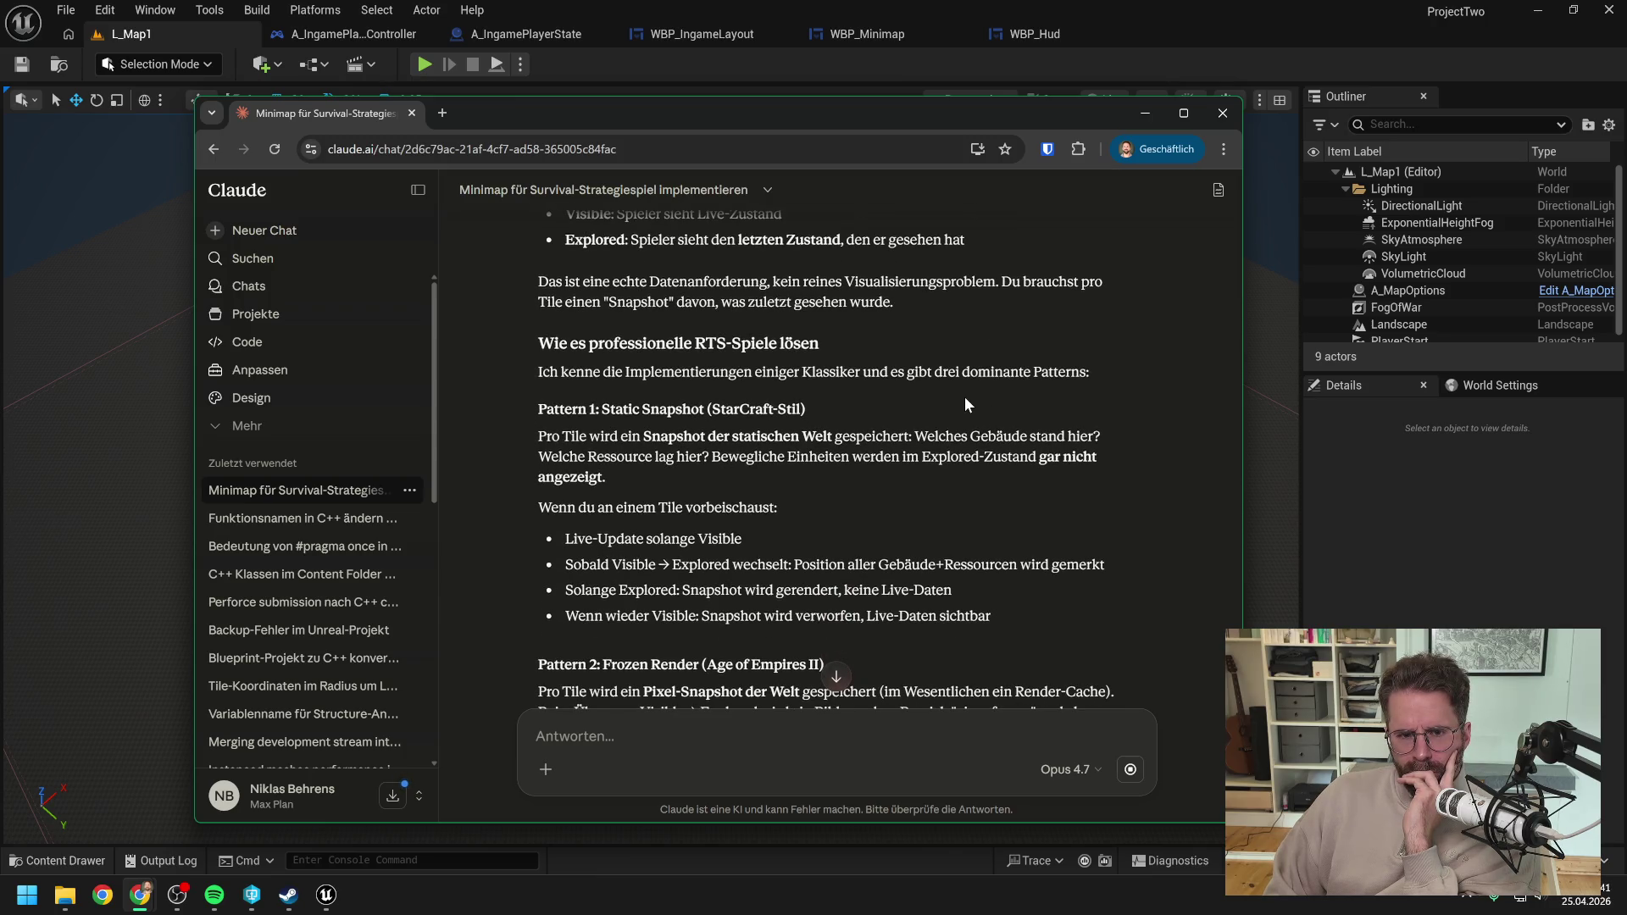
scroll(911, 420, "down", 1)
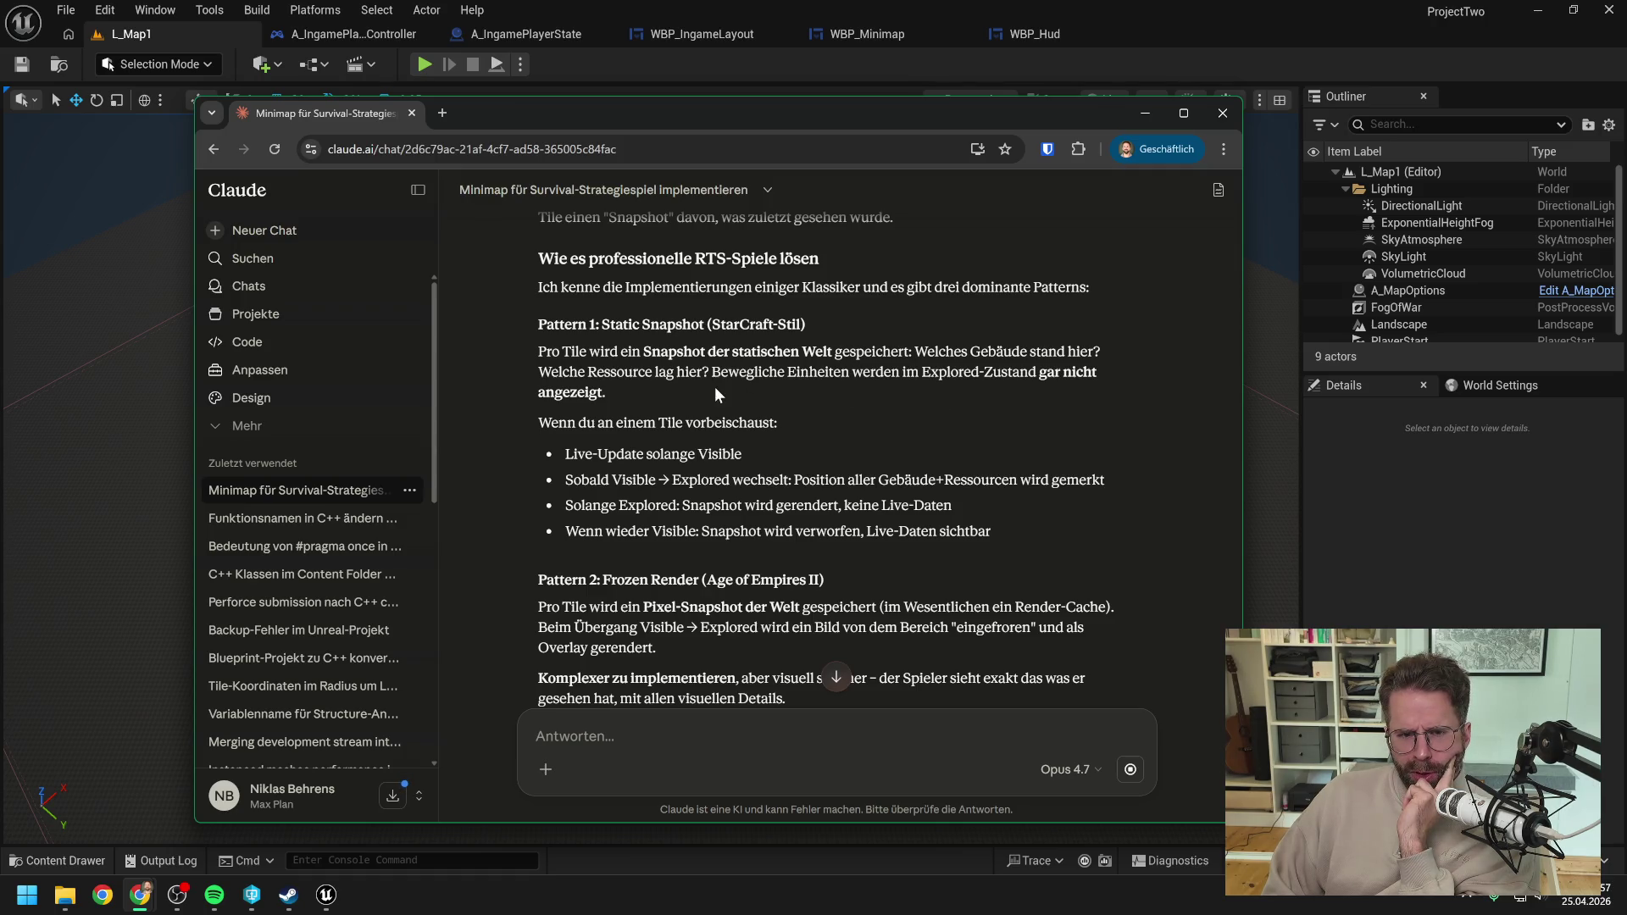
scroll(720, 385, "down", 1)
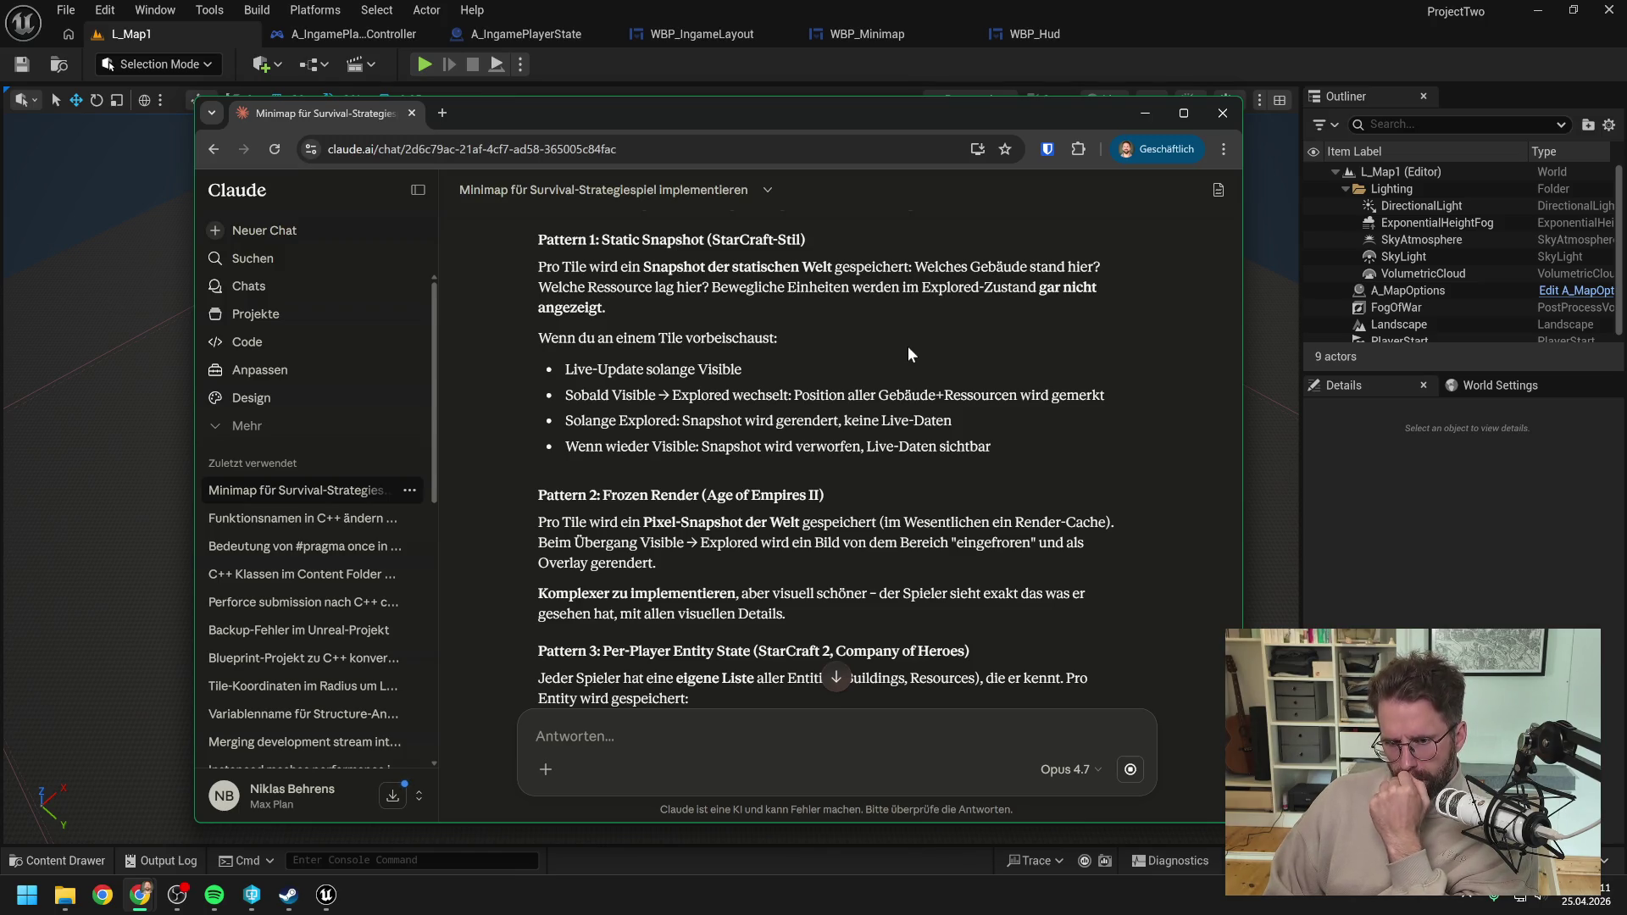
scroll(909, 347, "down", 1)
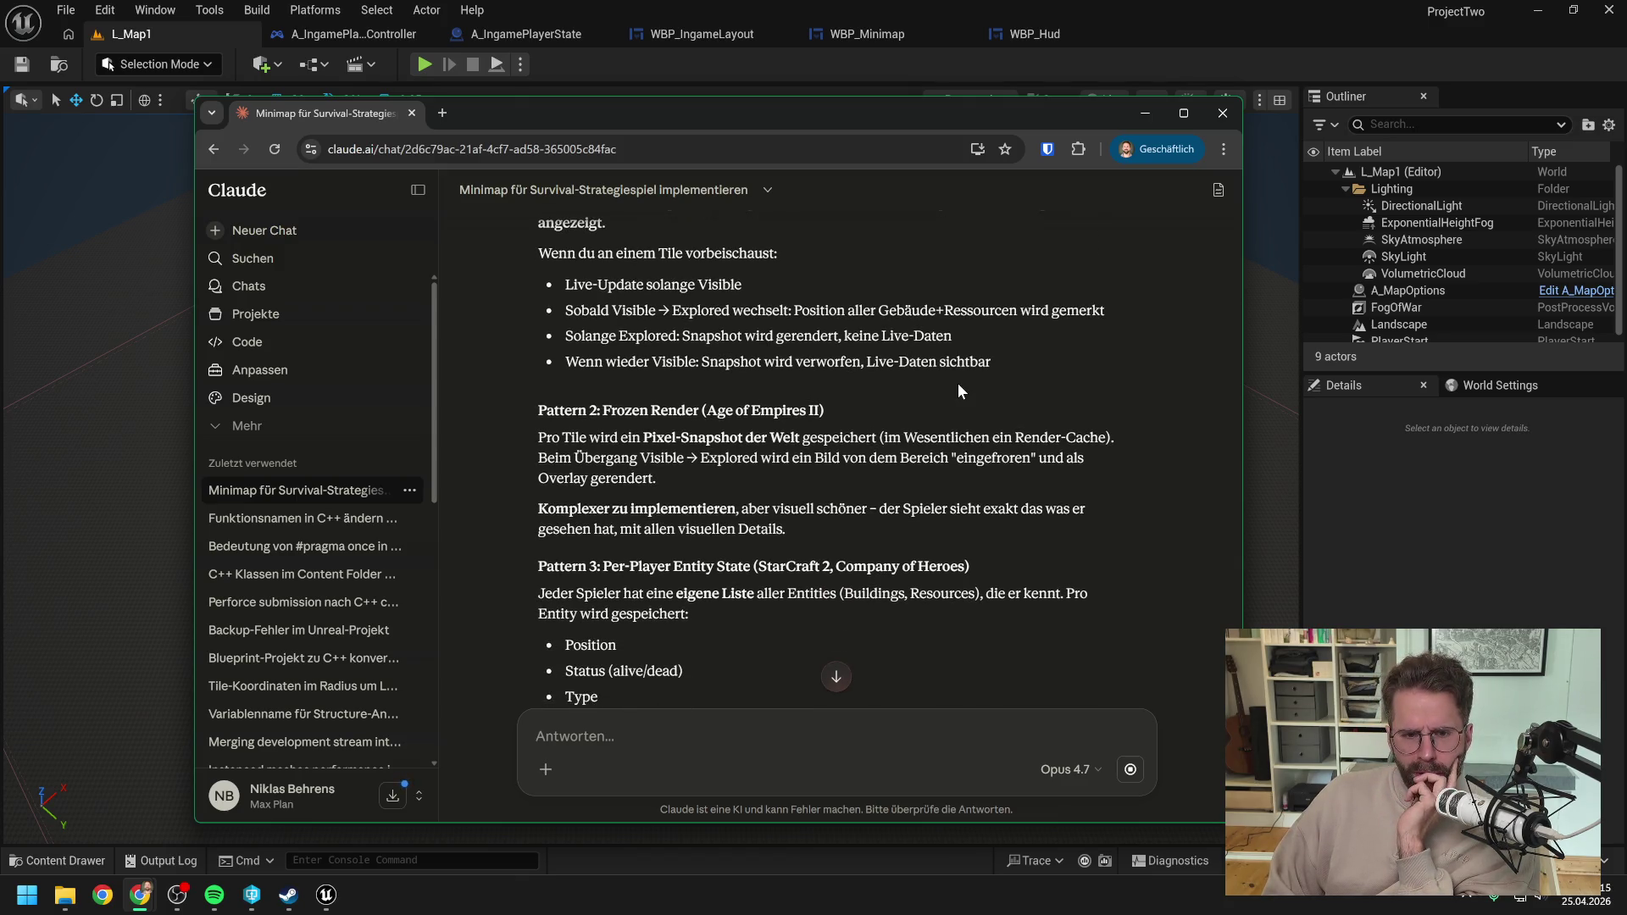
scroll(952, 390, "down", 1)
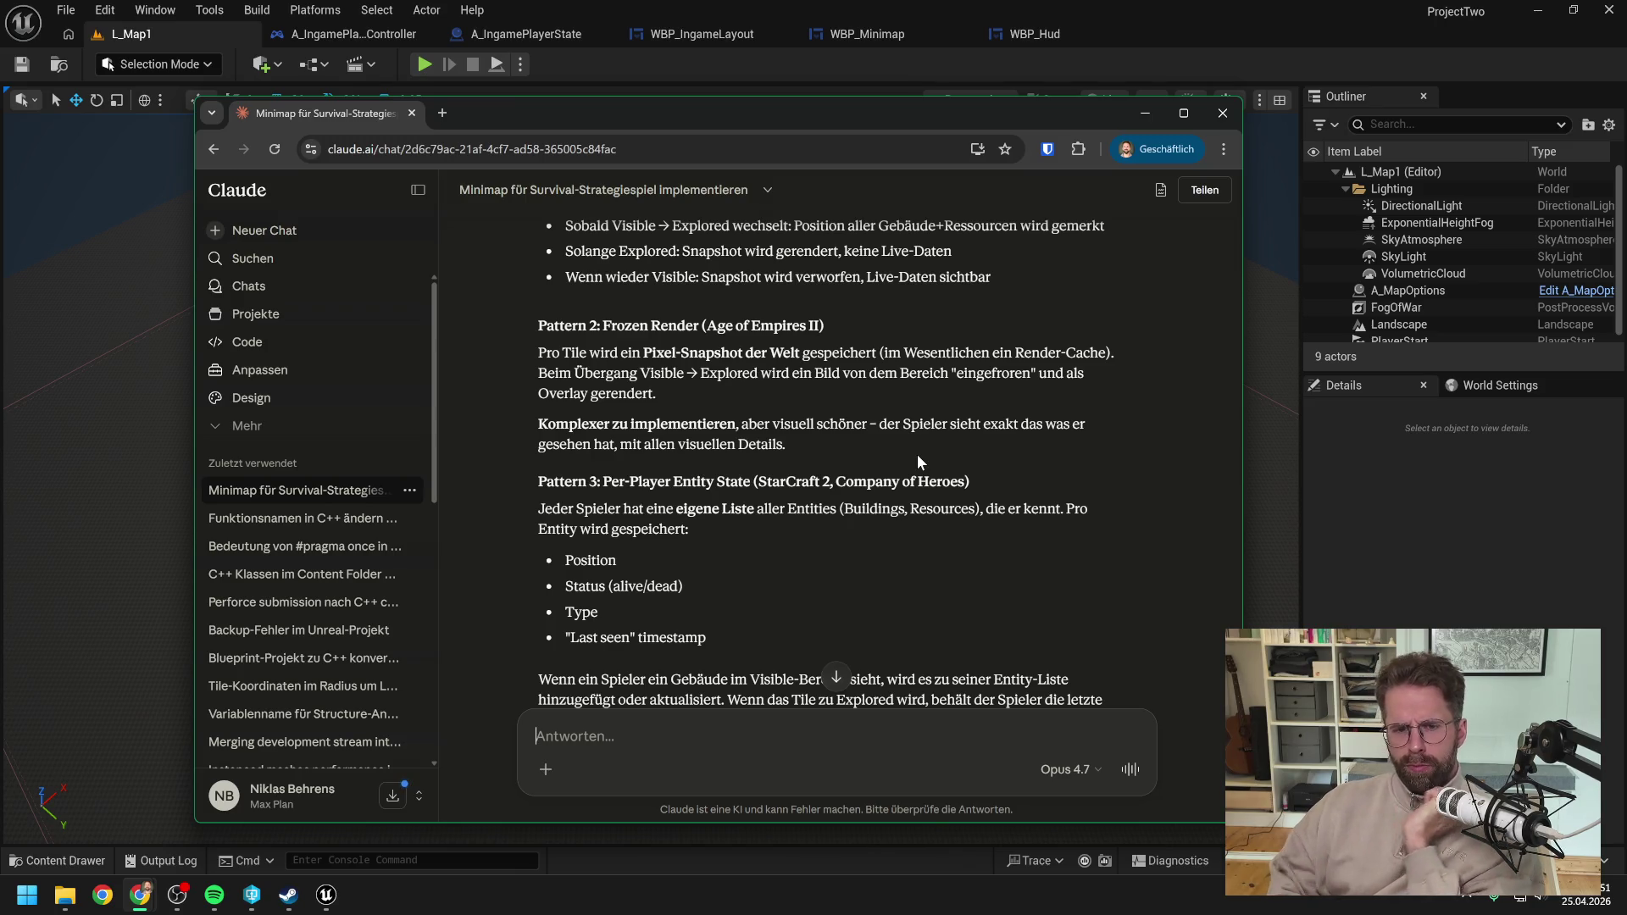
scroll(892, 442, "down", 1)
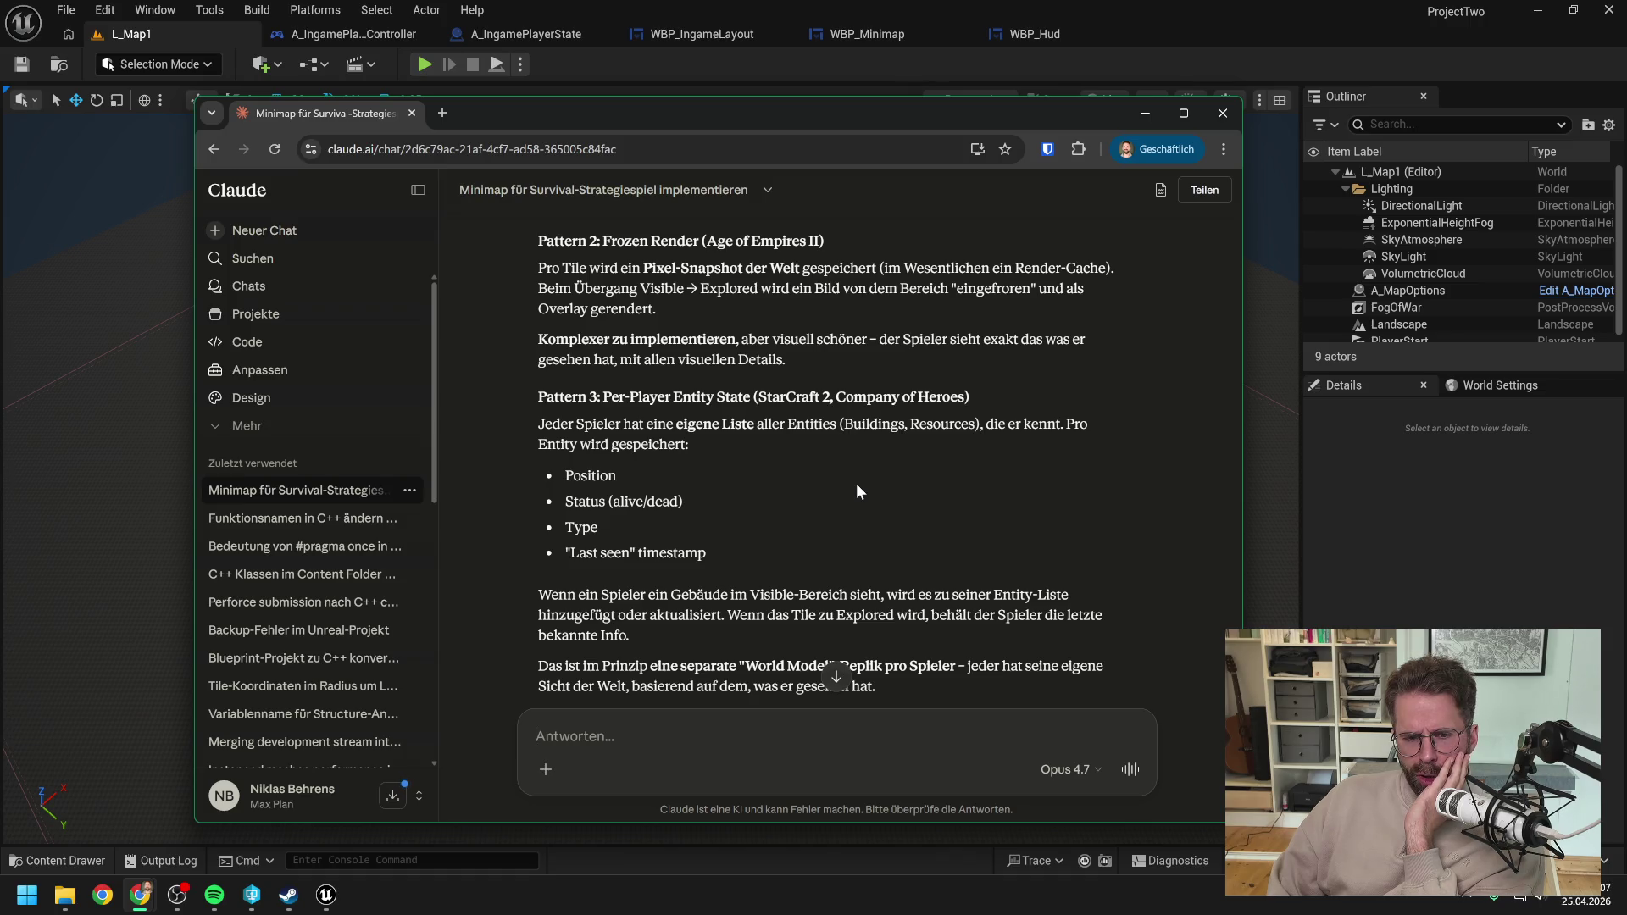
scroll(857, 485, "down", 1)
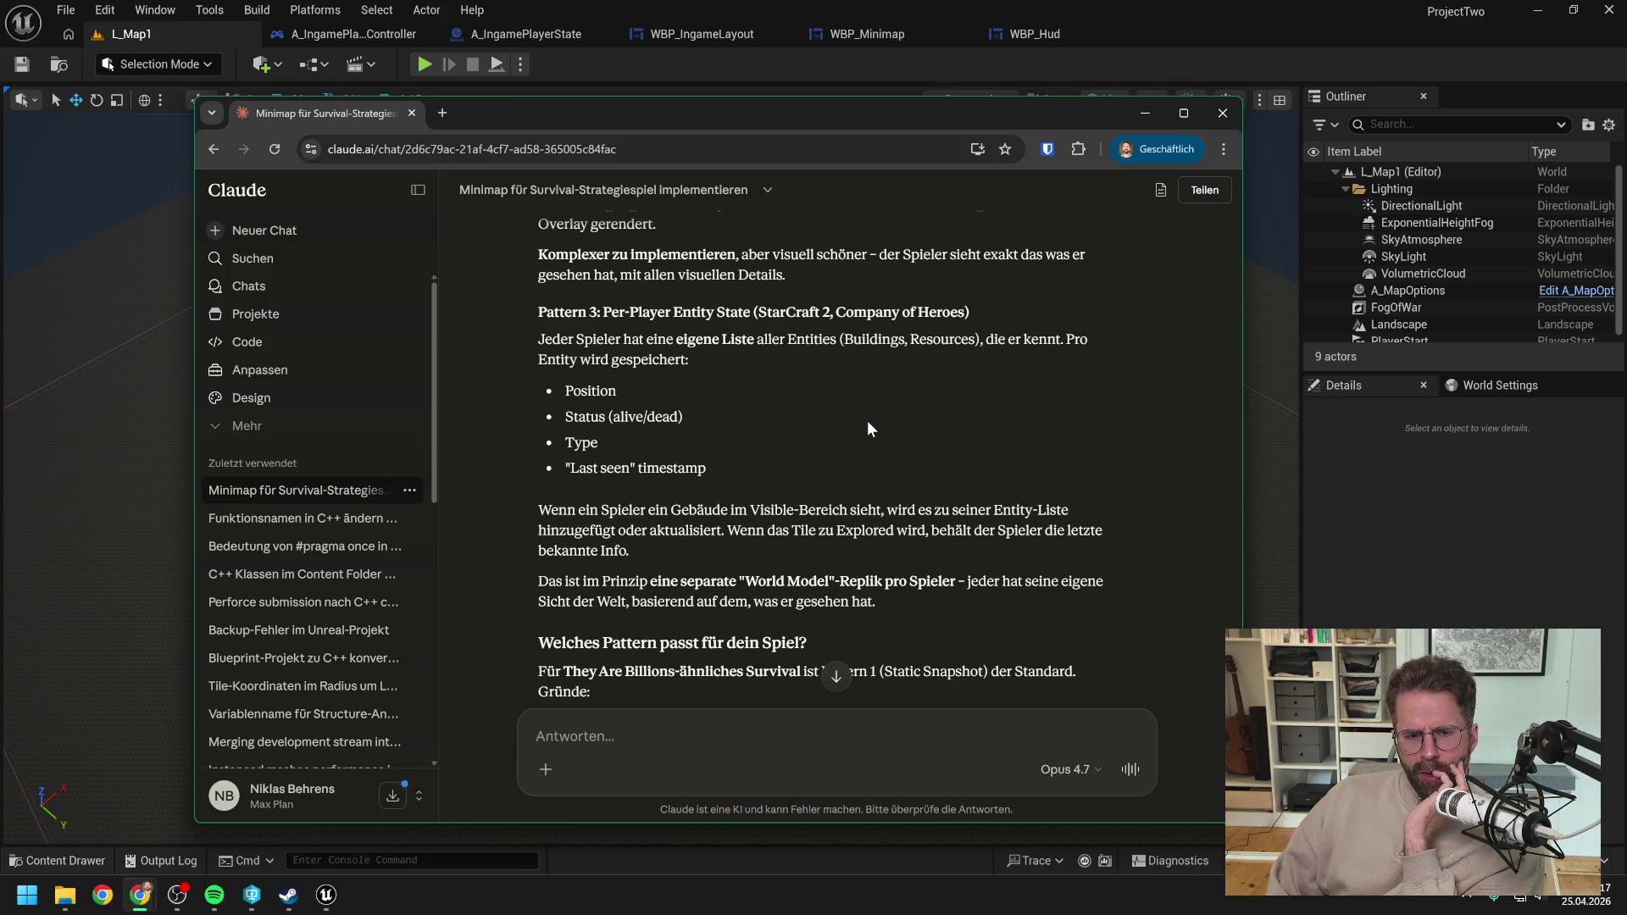
scroll(867, 420, "down", 1)
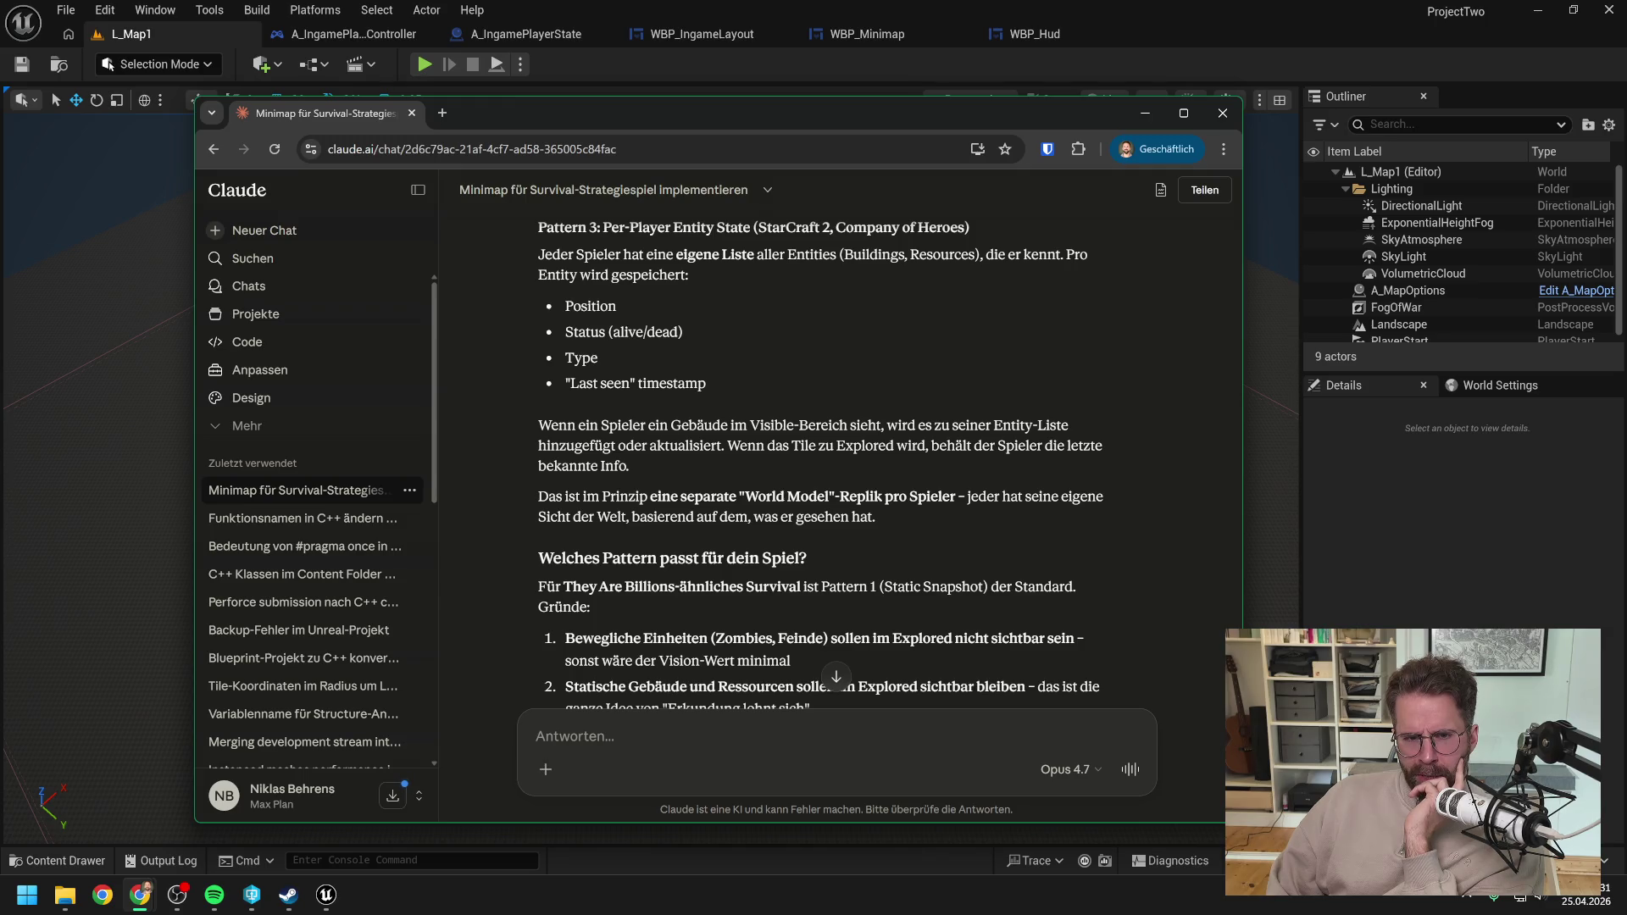
scroll(838, 440, "up", 3)
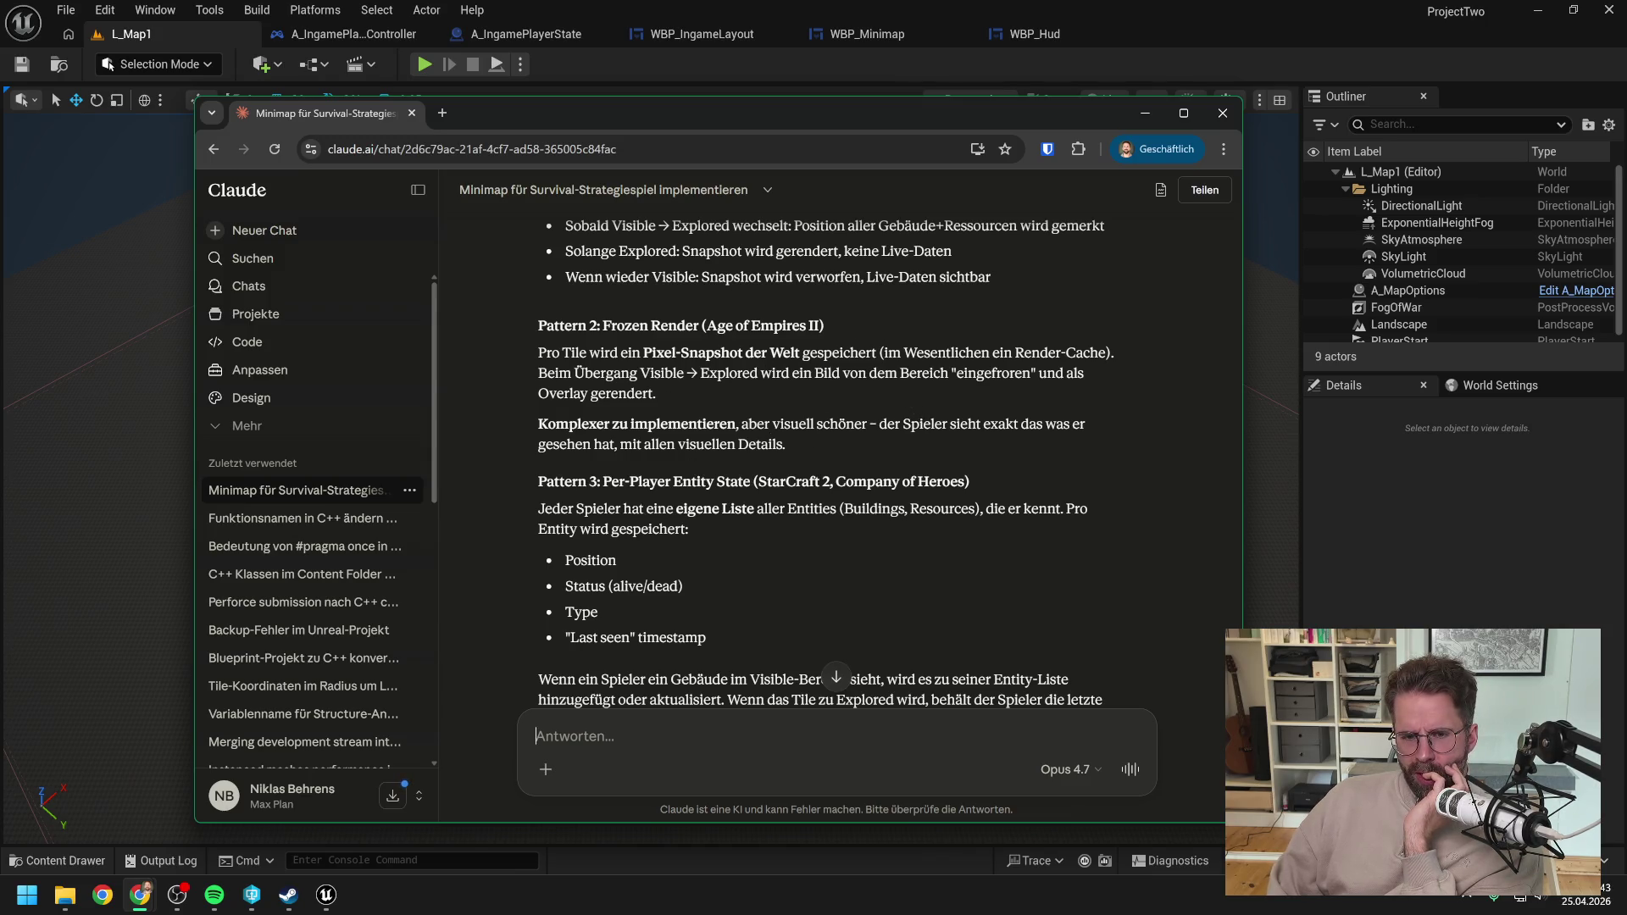
scroll(932, 373, "down", 3)
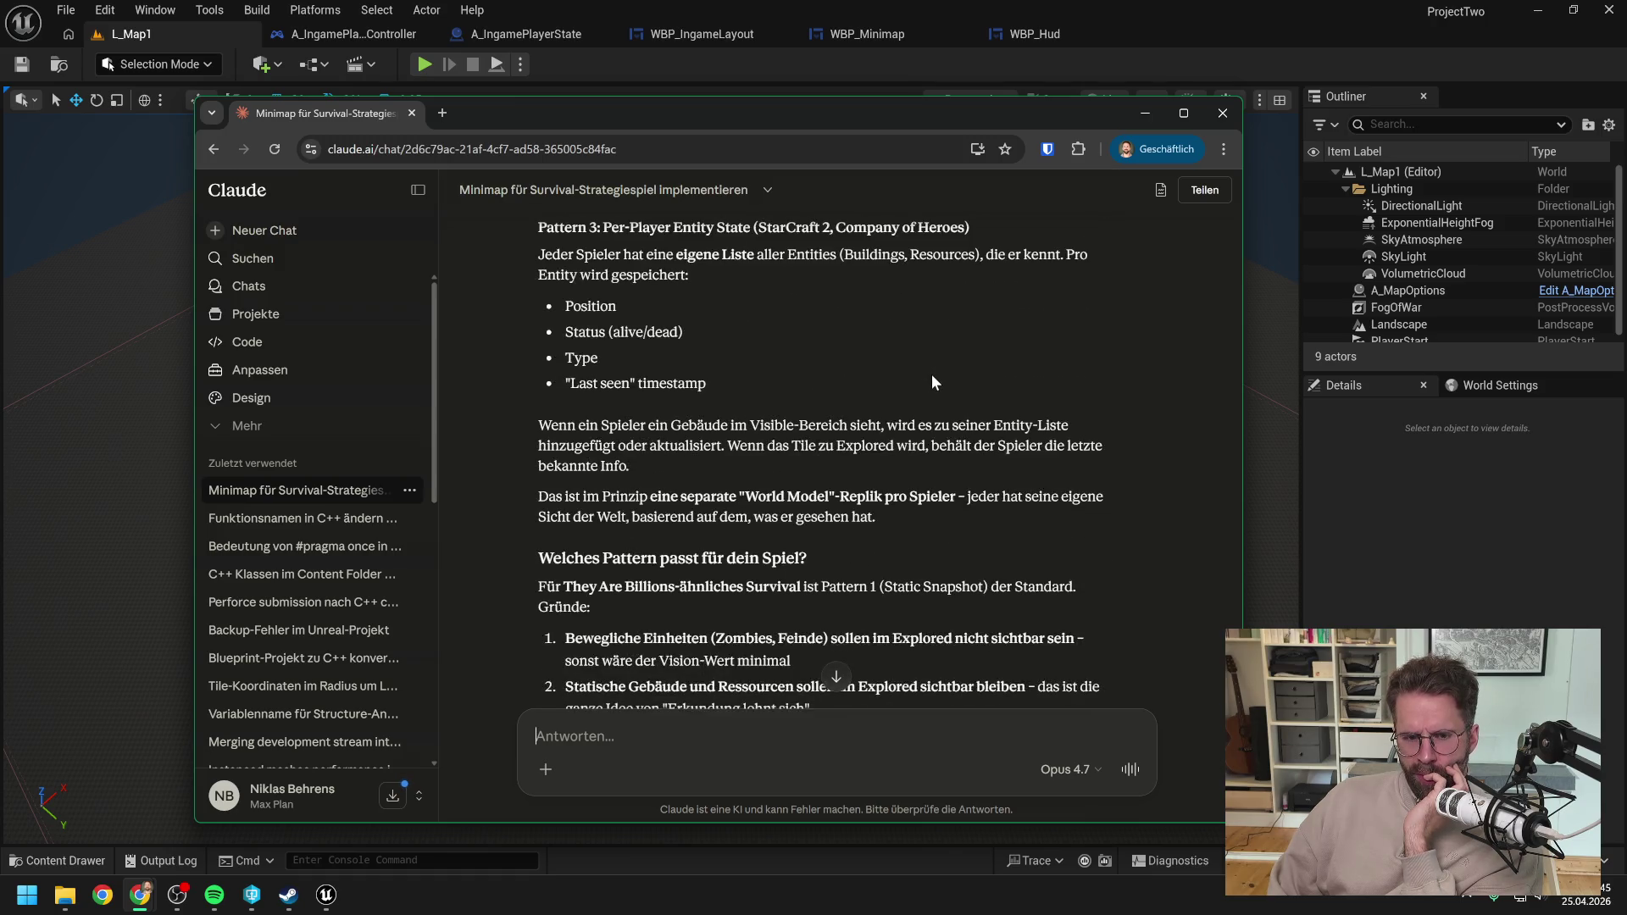
scroll(932, 375, "up", 3)
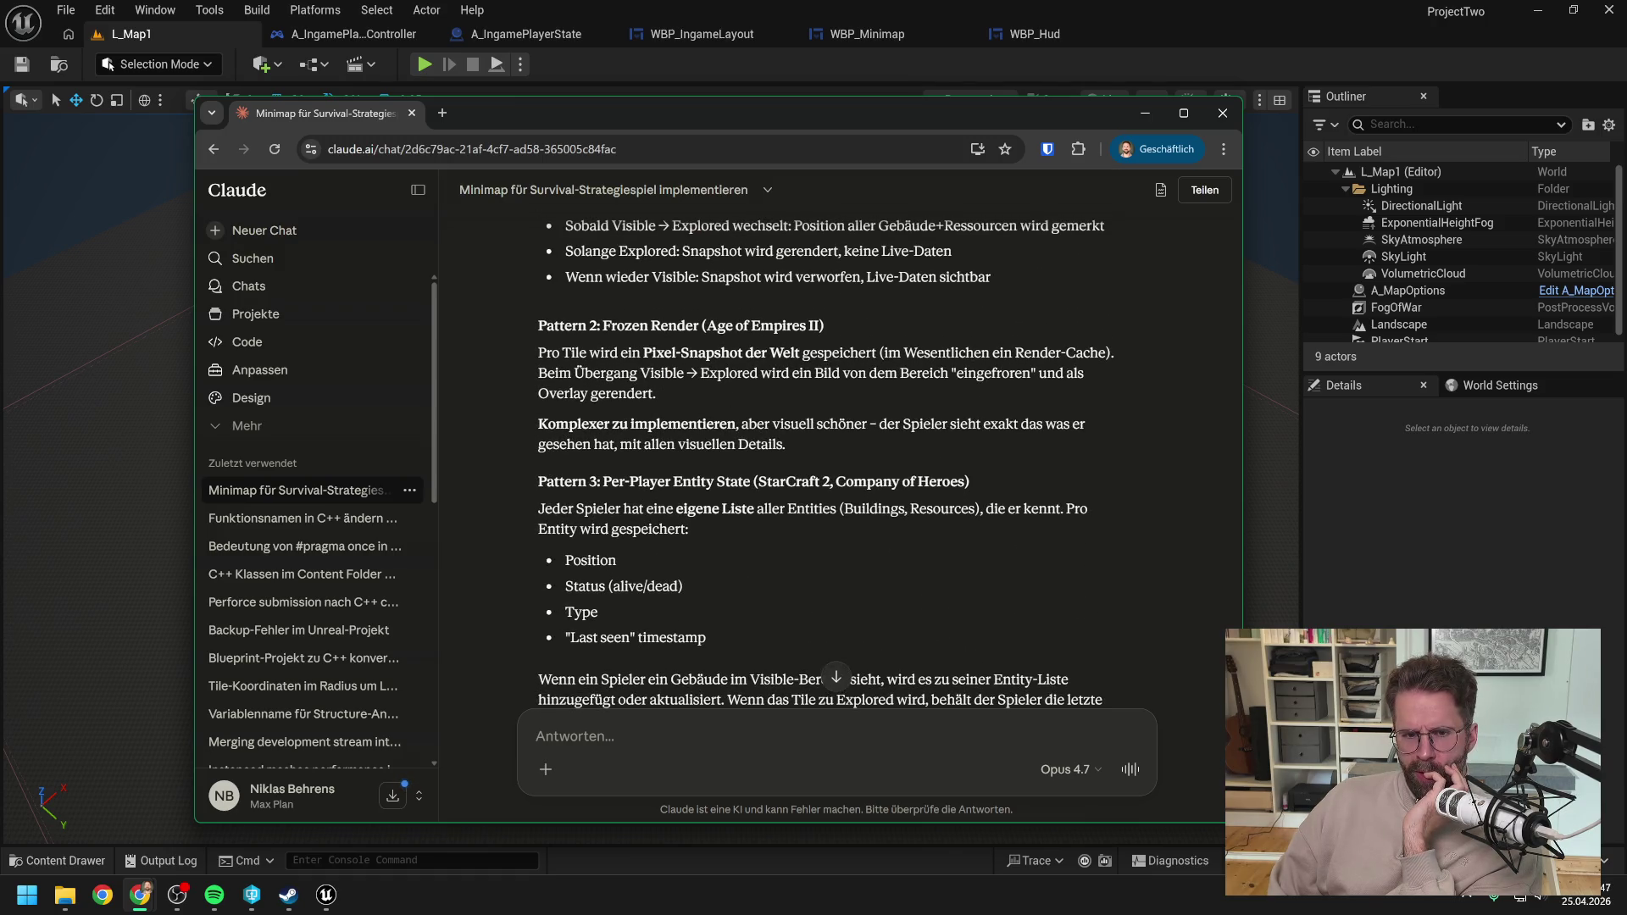
scroll(856, 403, "down", 5)
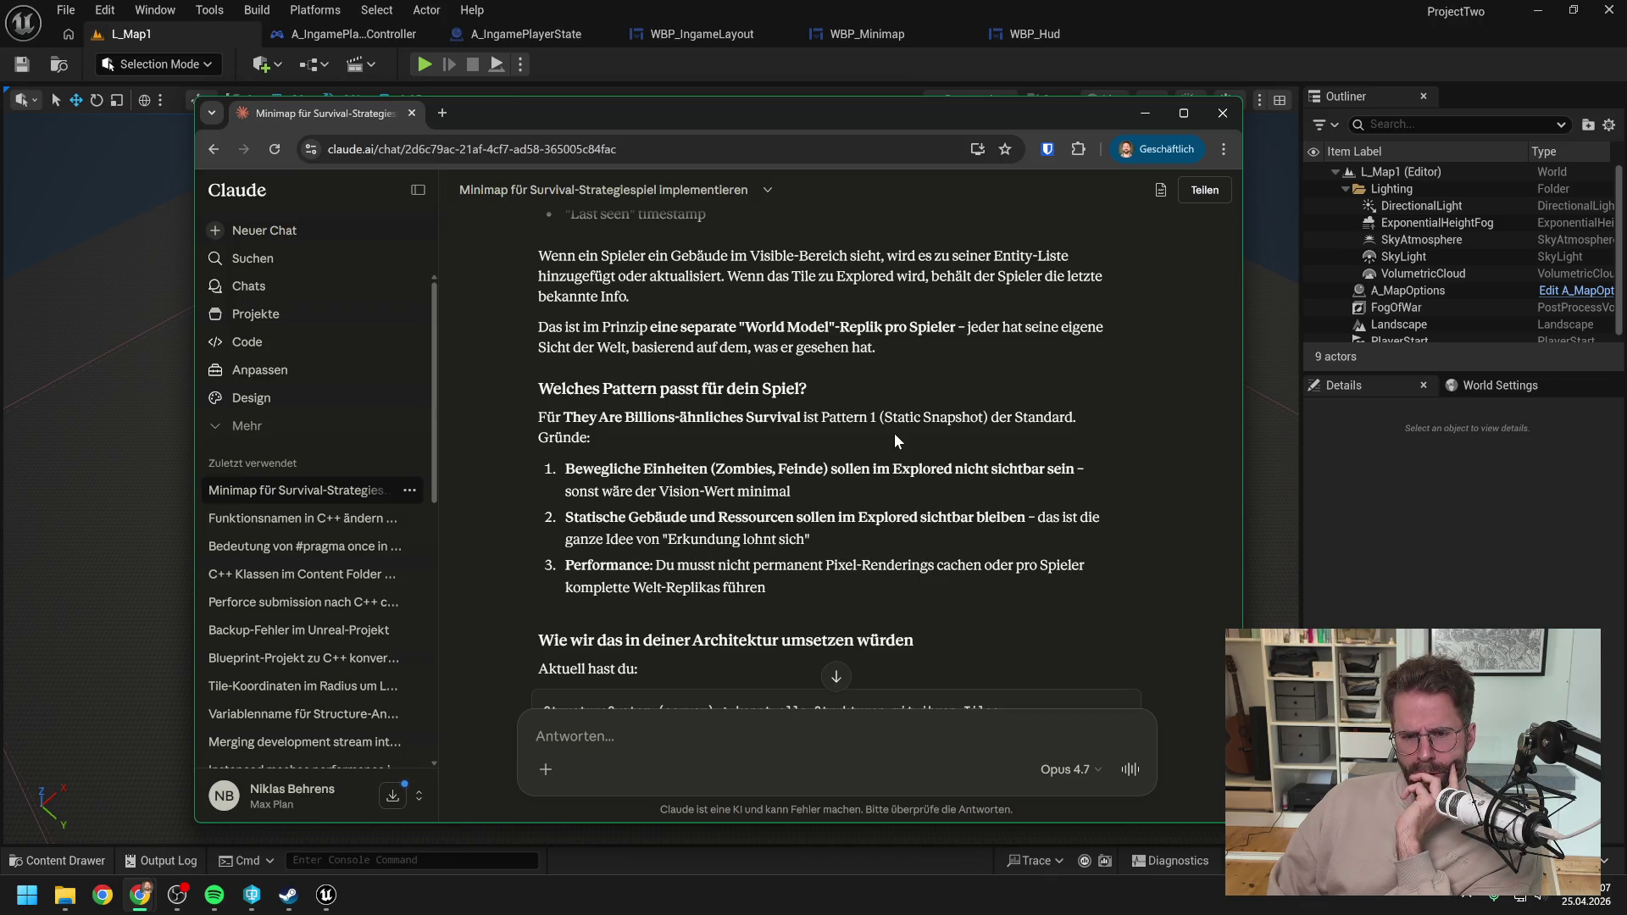
scroll(893, 438, "down", 1)
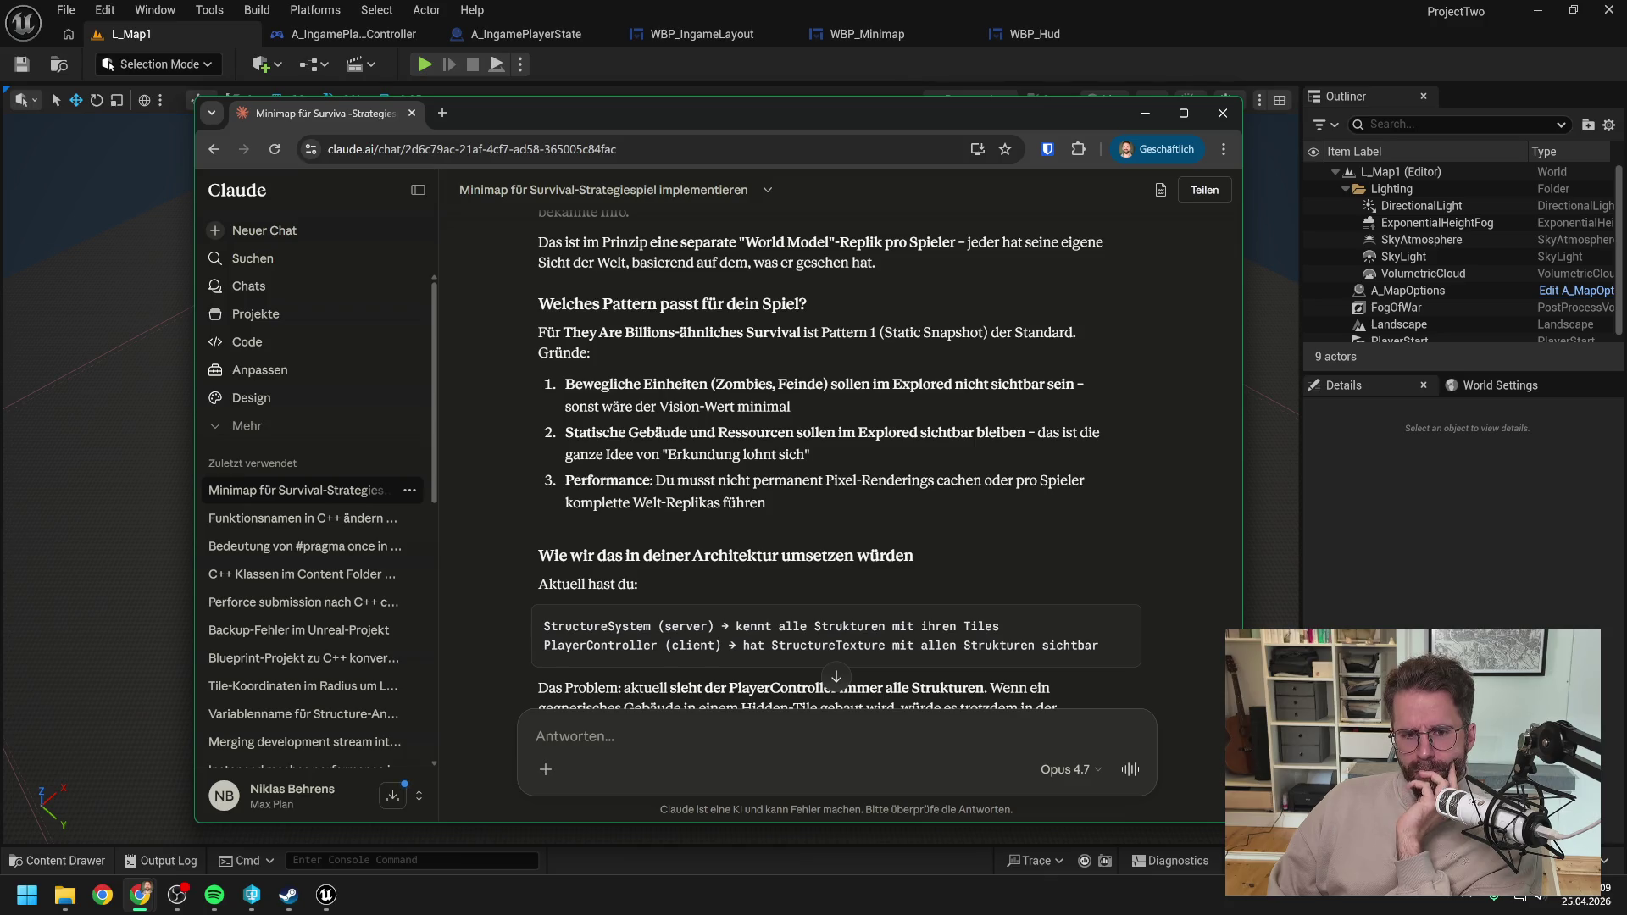
scroll(993, 413, "down", 2)
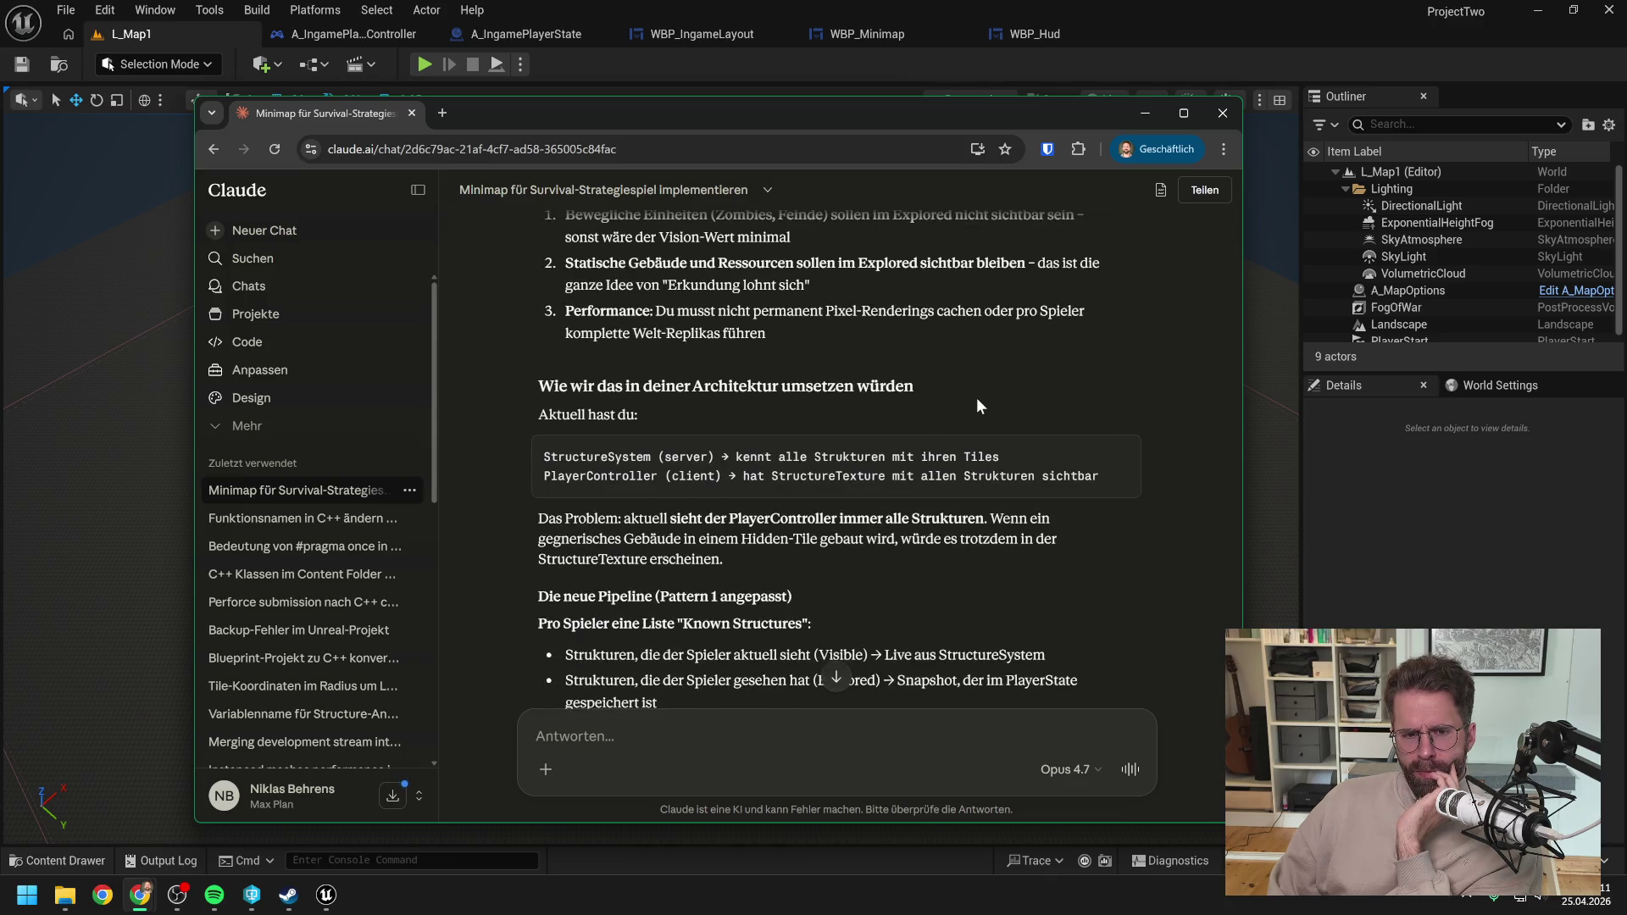
scroll(978, 398, "down", 1)
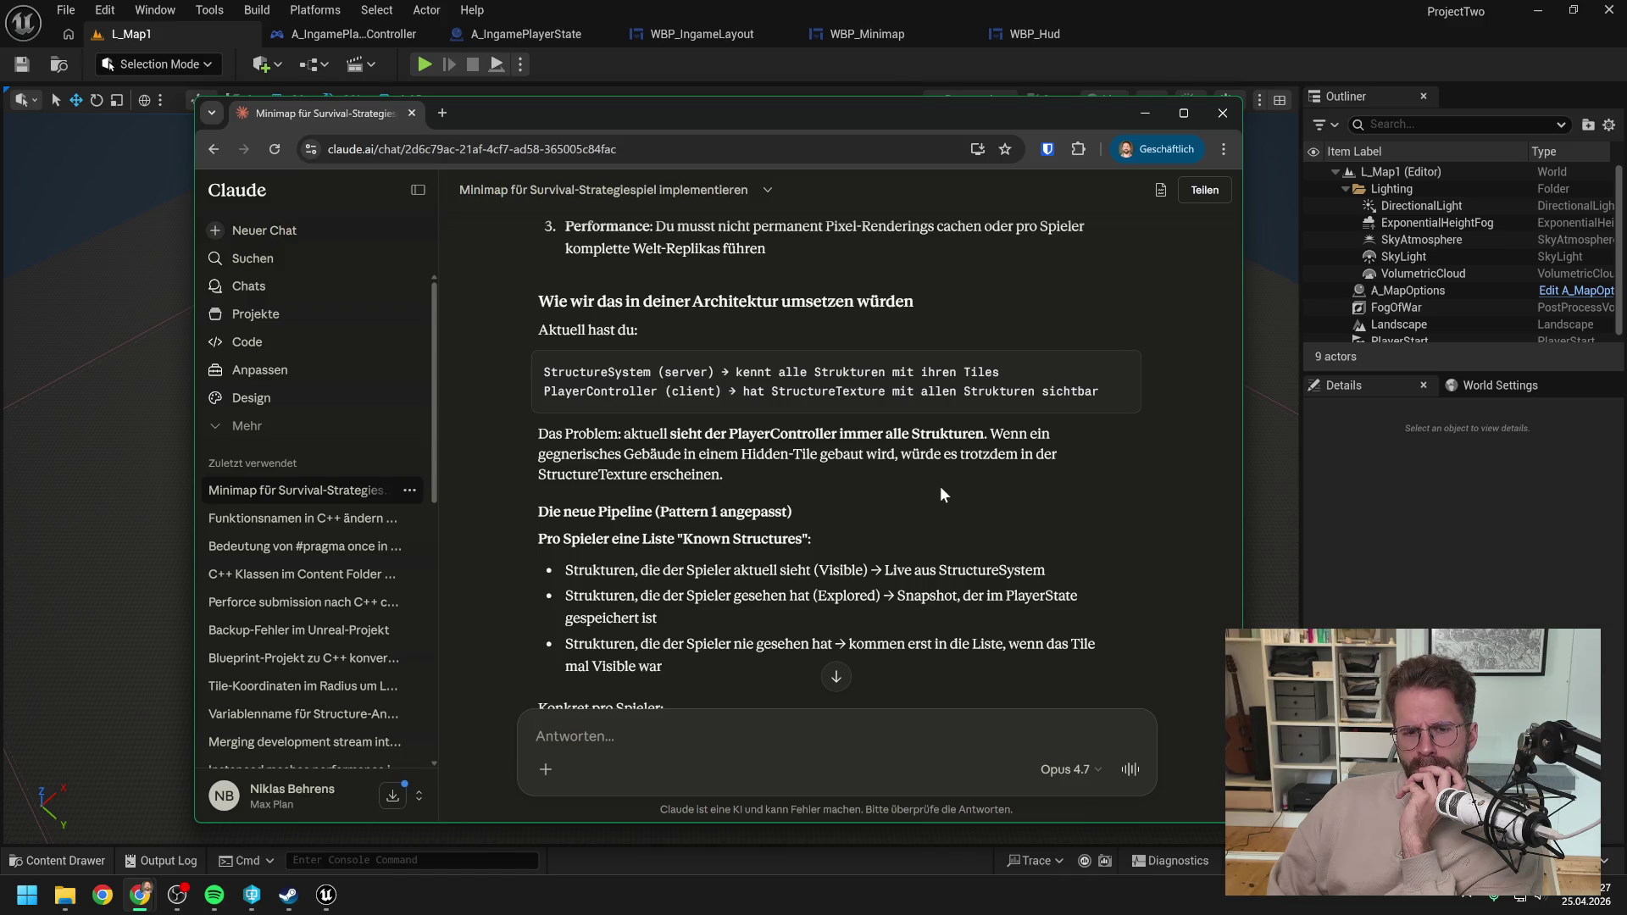
scroll(938, 478, "down", 1)
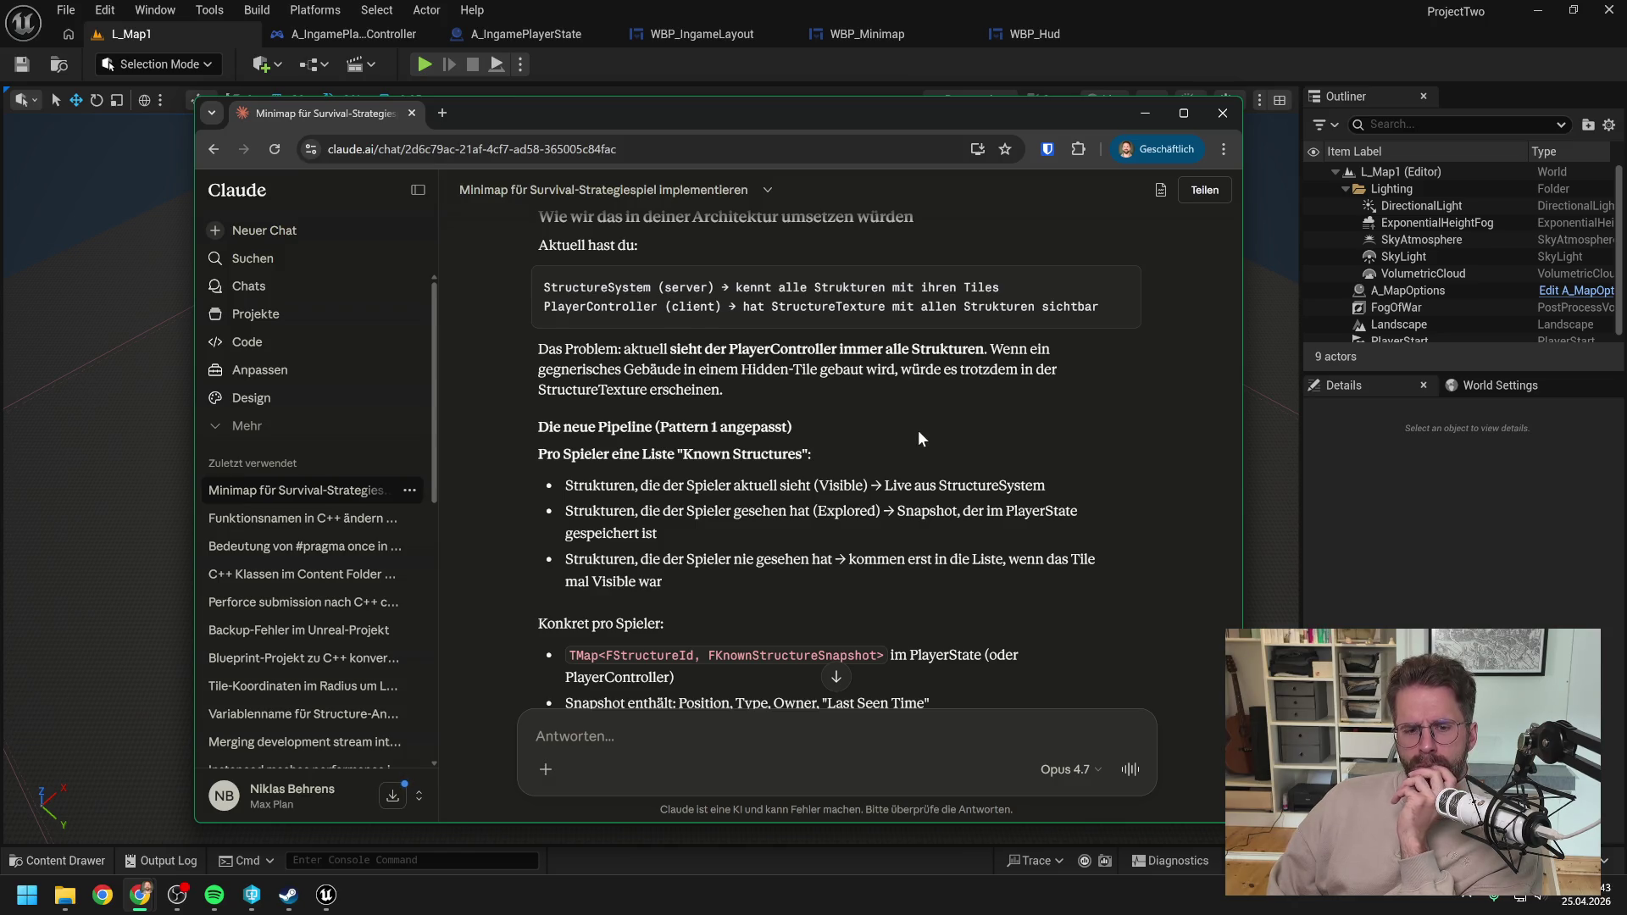
scroll(919, 432, "down", 1)
scroll(919, 432, "down", 1)
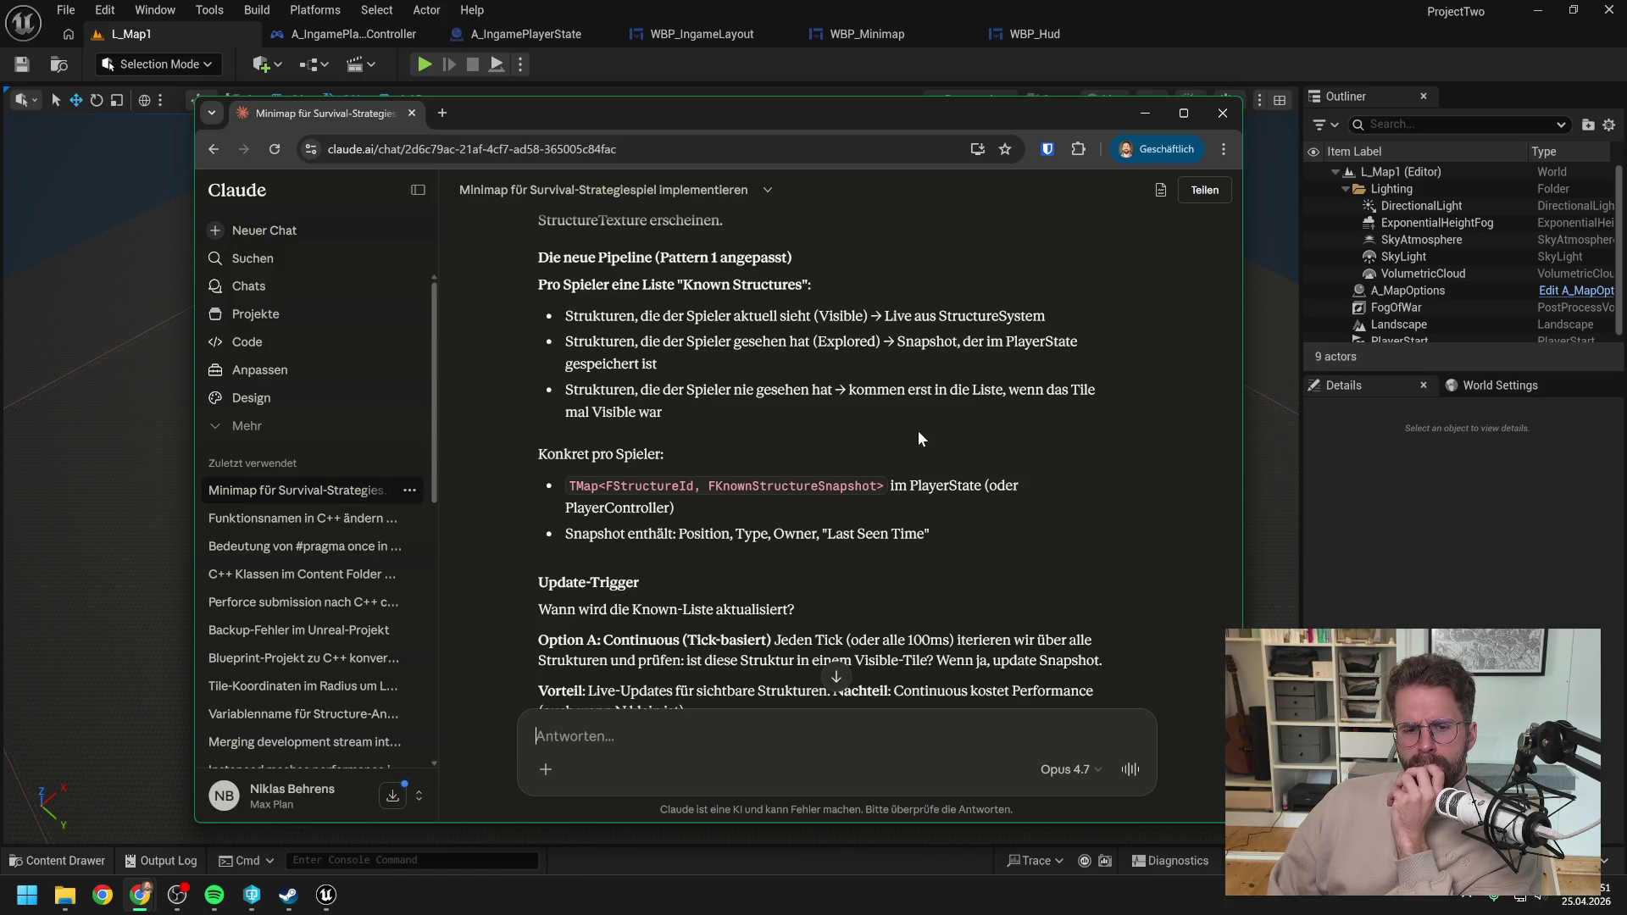
scroll(918, 431, "down", 2)
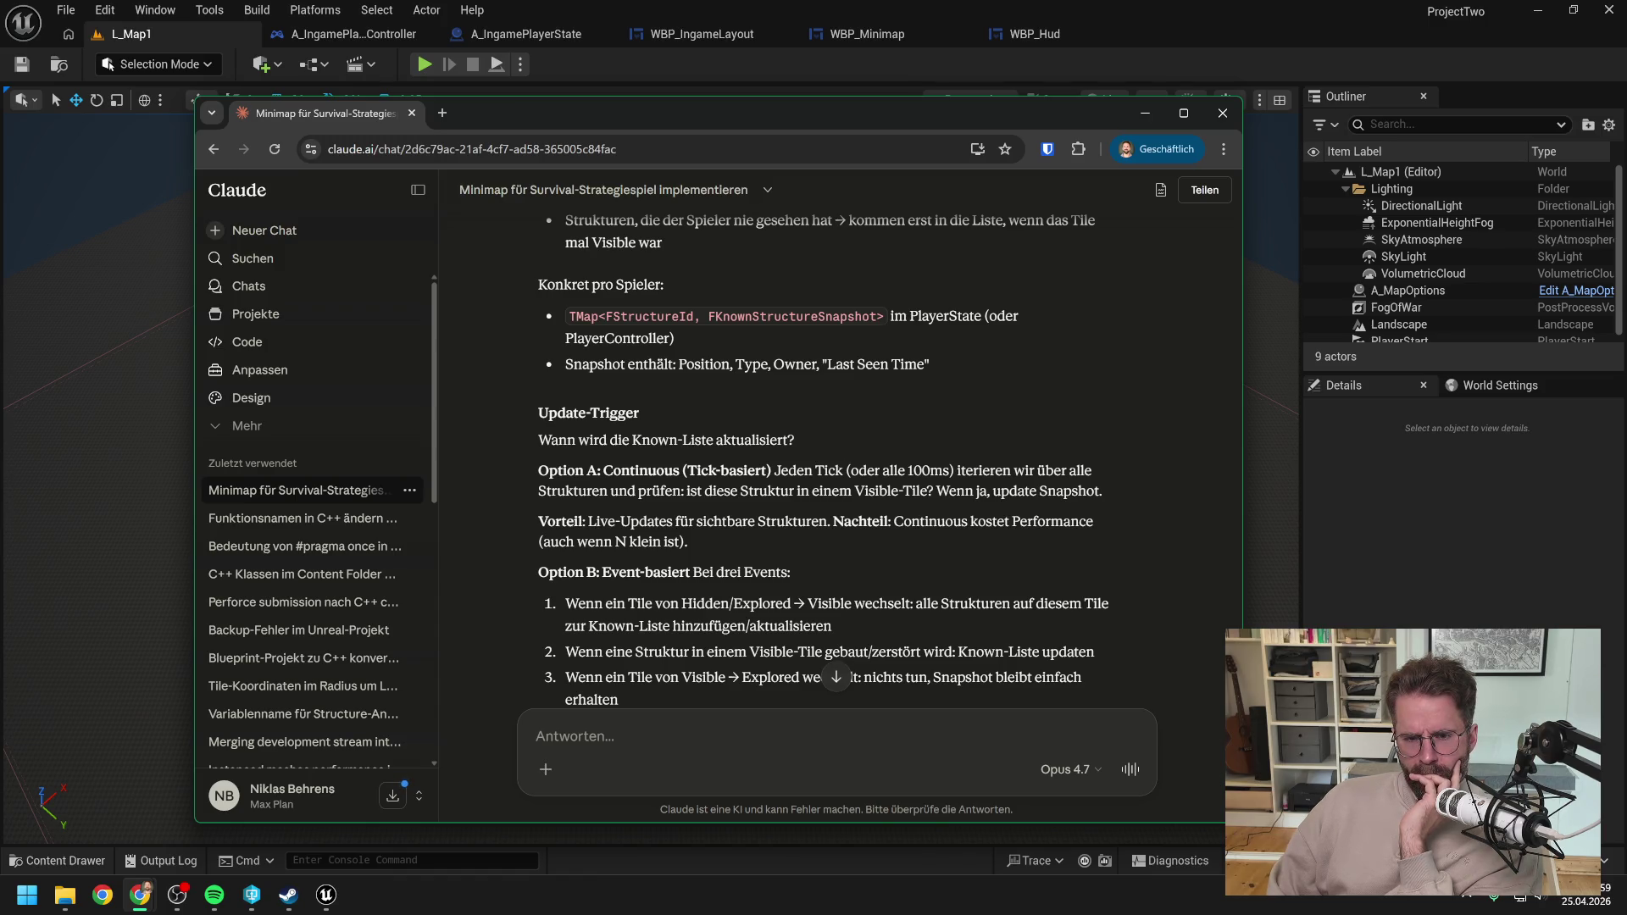
scroll(864, 424, "down", 1)
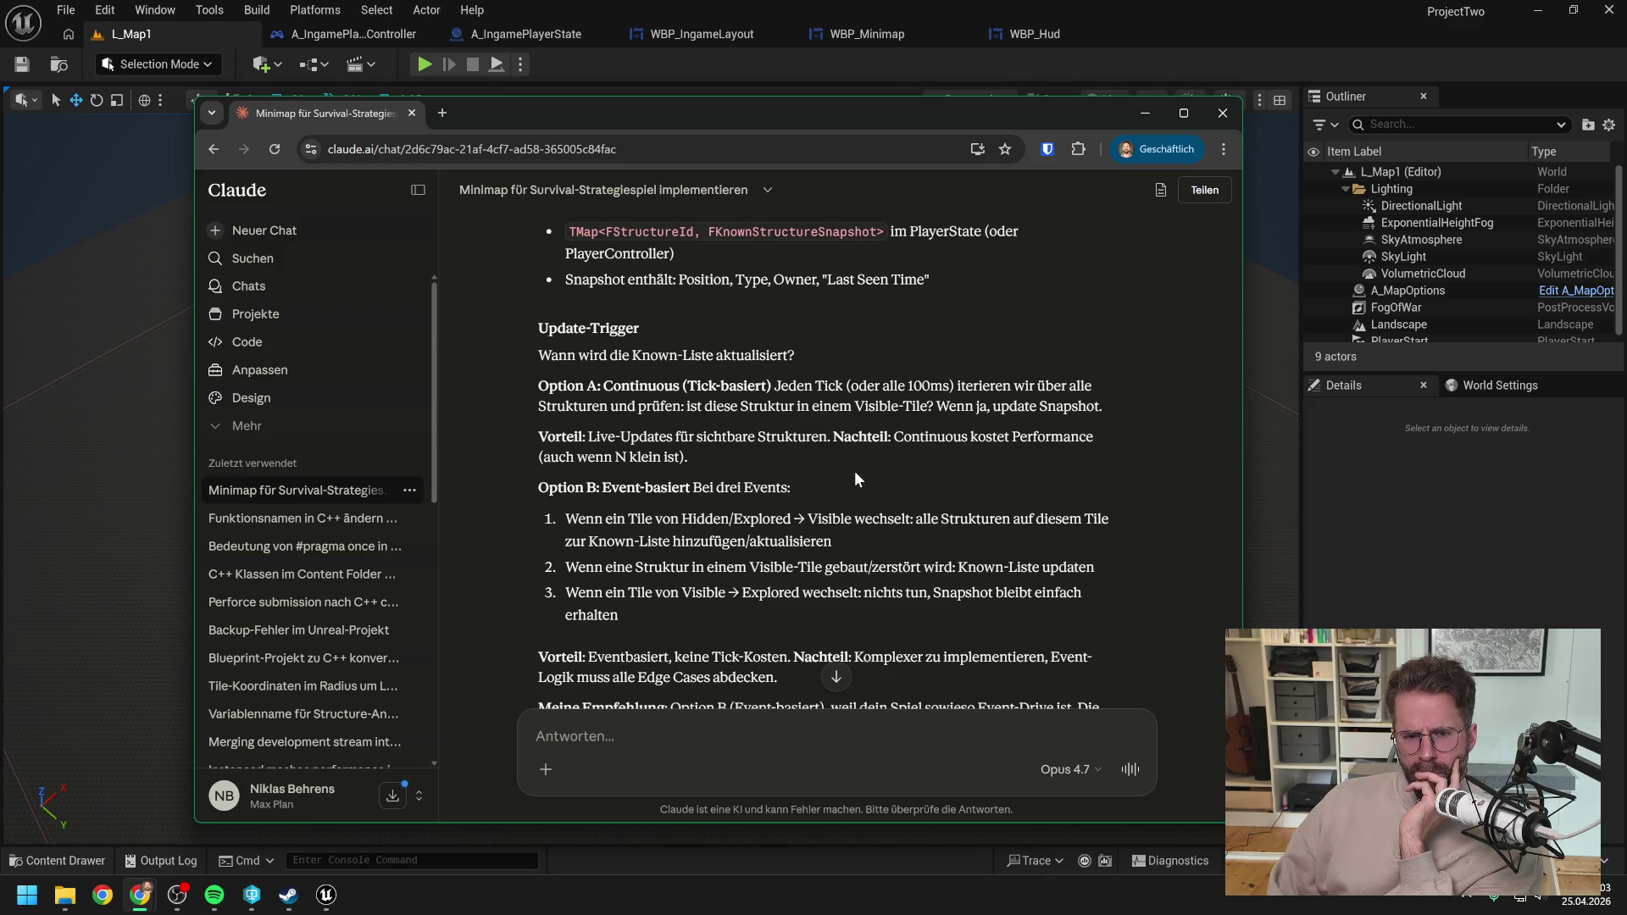
scroll(856, 470, "down", 1)
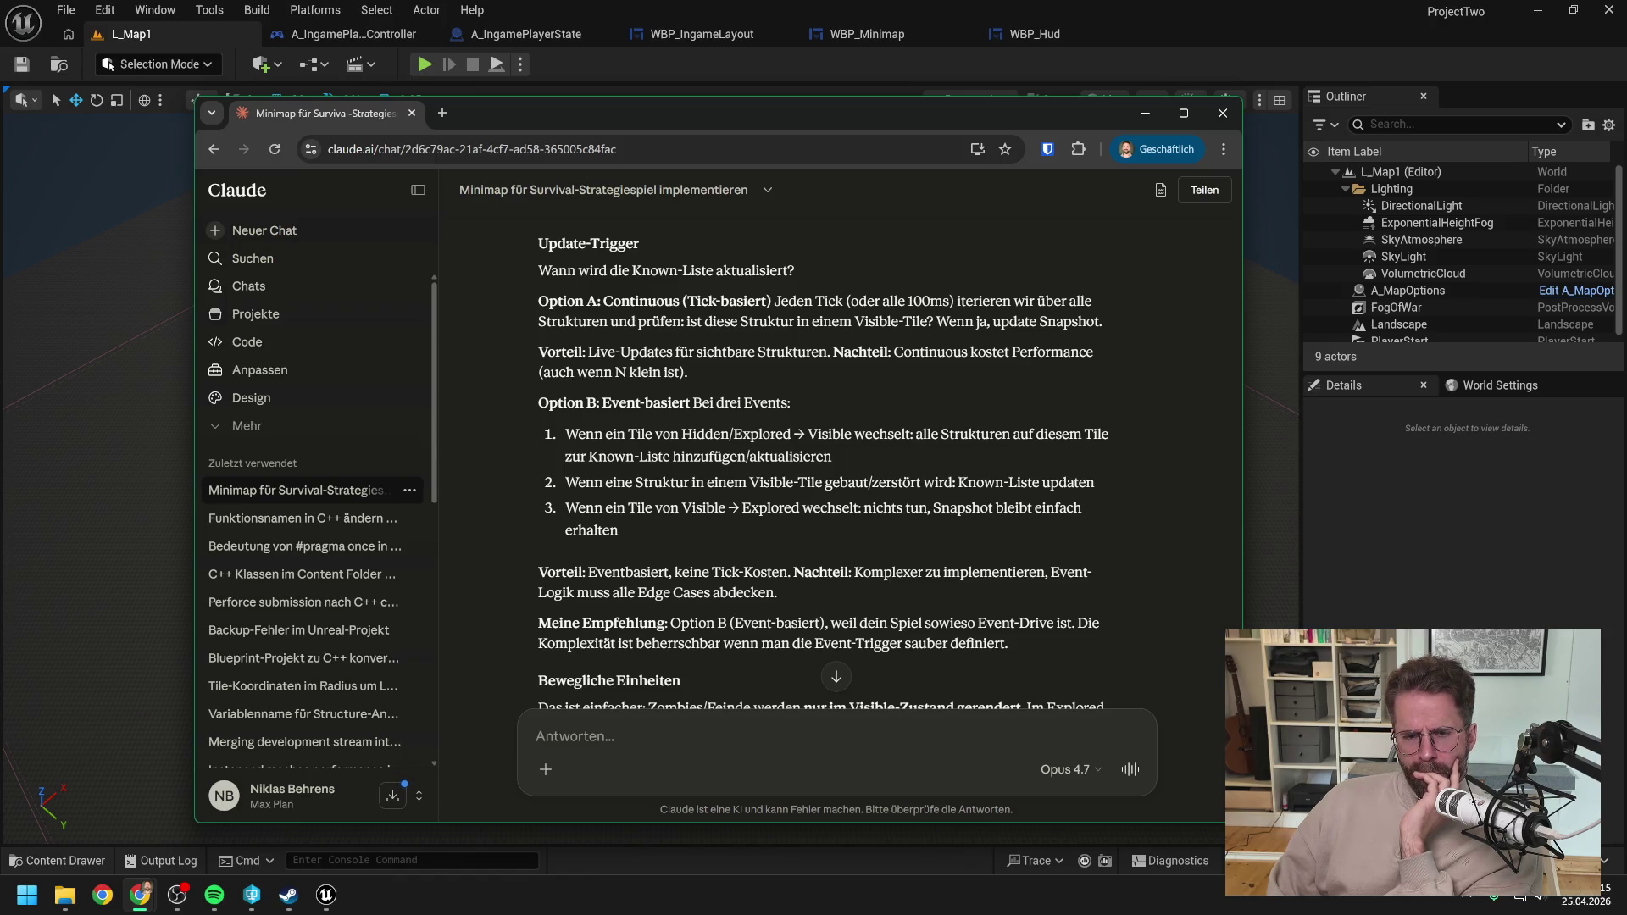
scroll(877, 500, "down", 1)
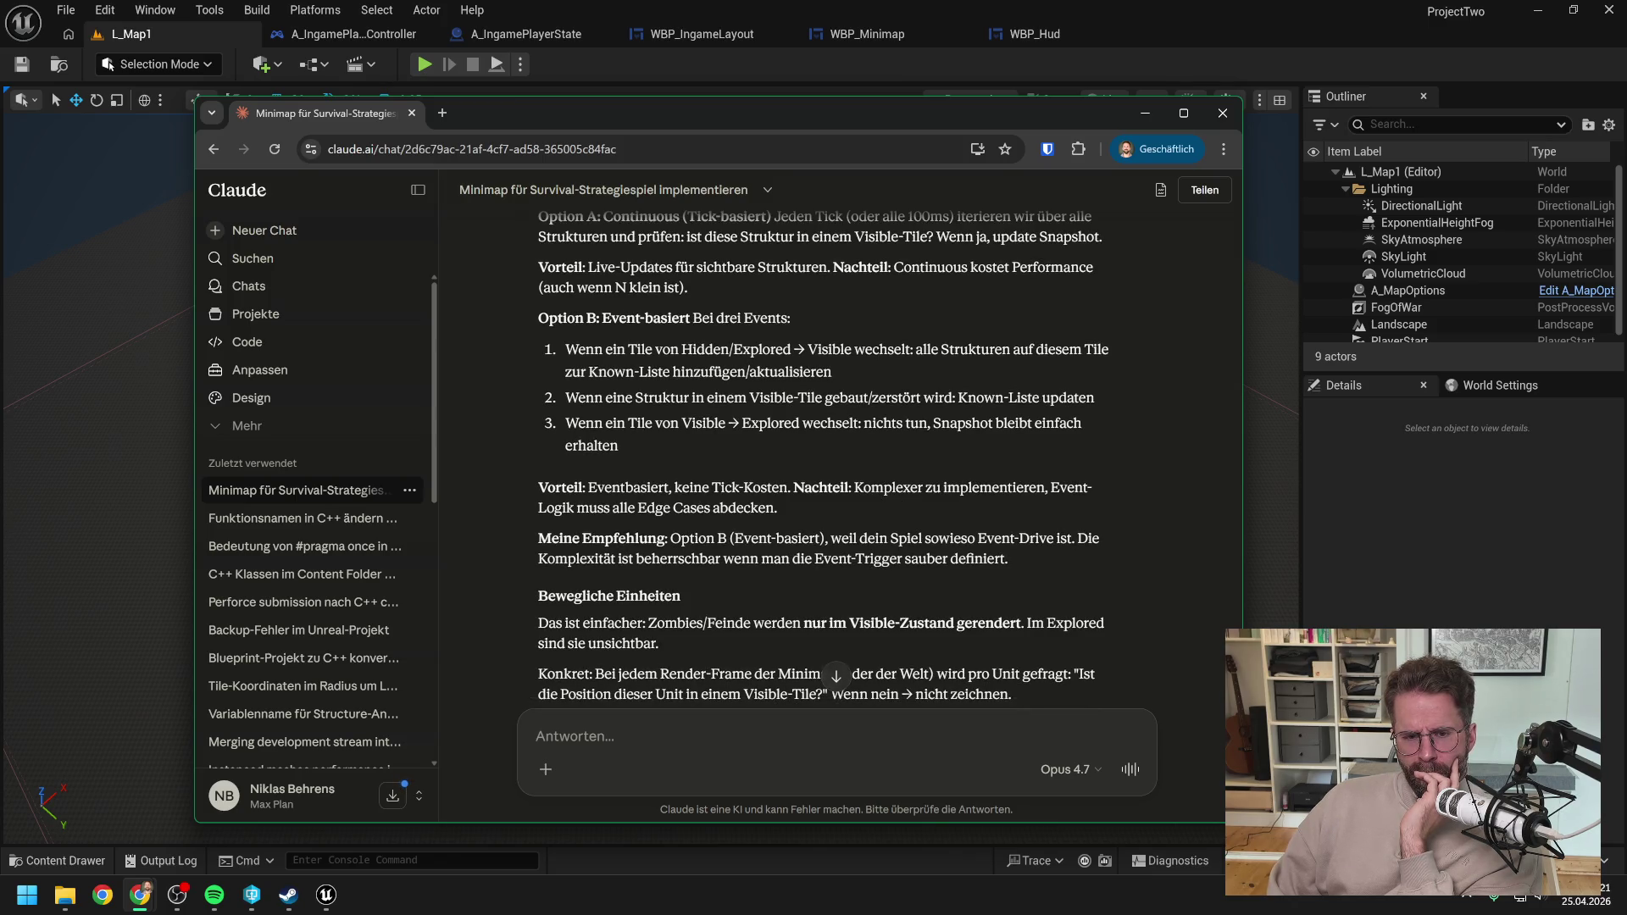
scroll(909, 428, "down", 1)
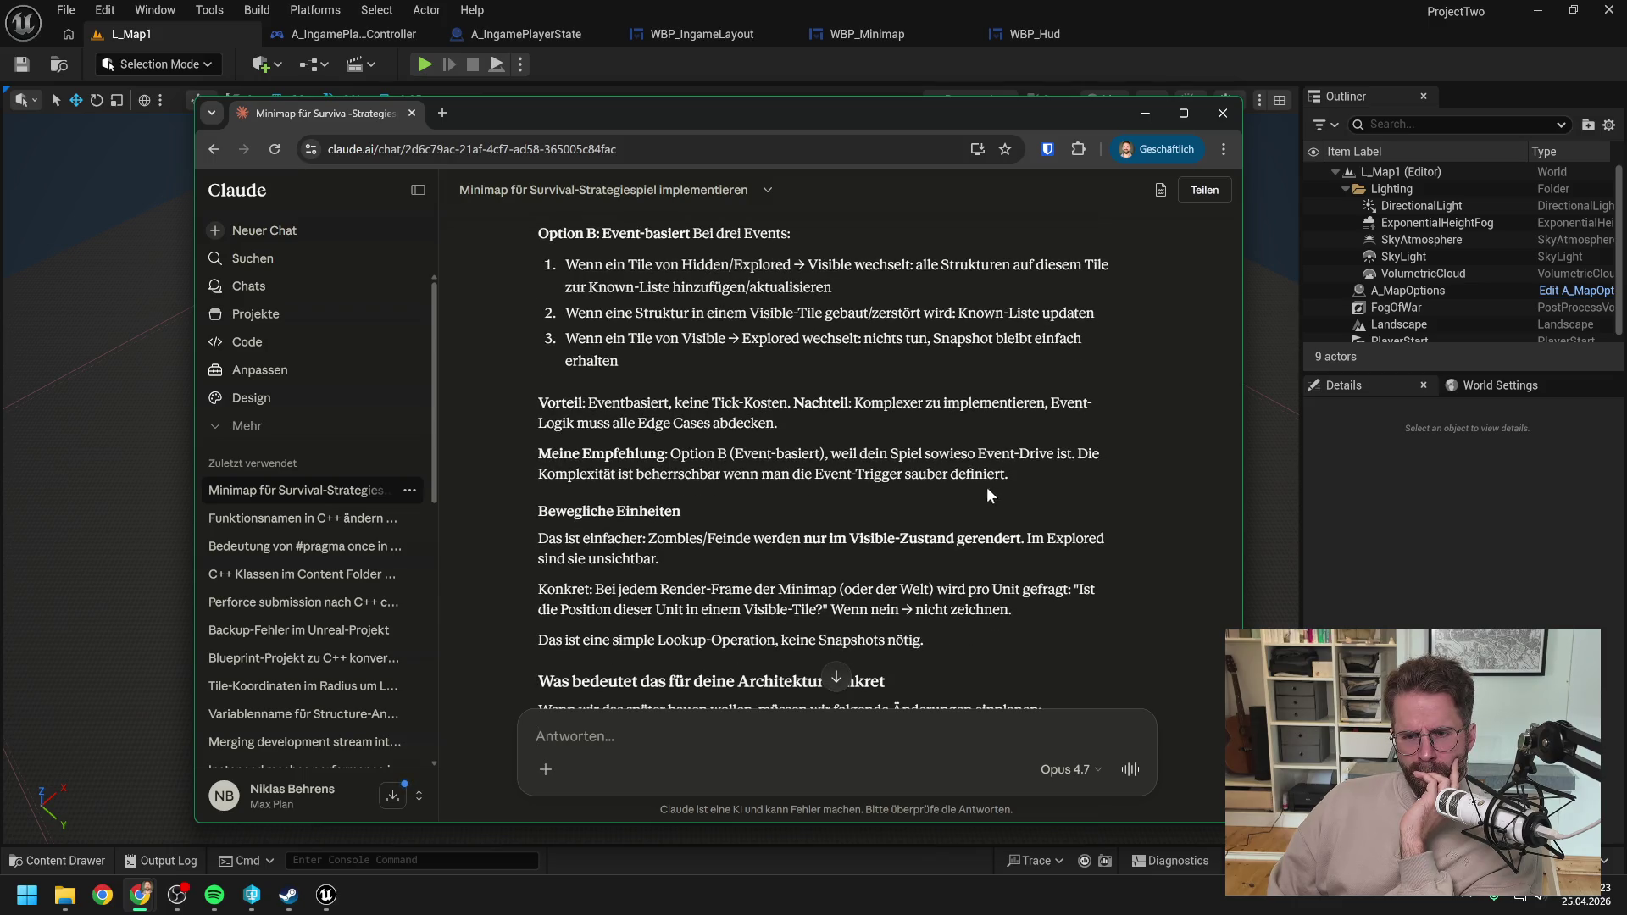
scroll(889, 500, "down", 1)
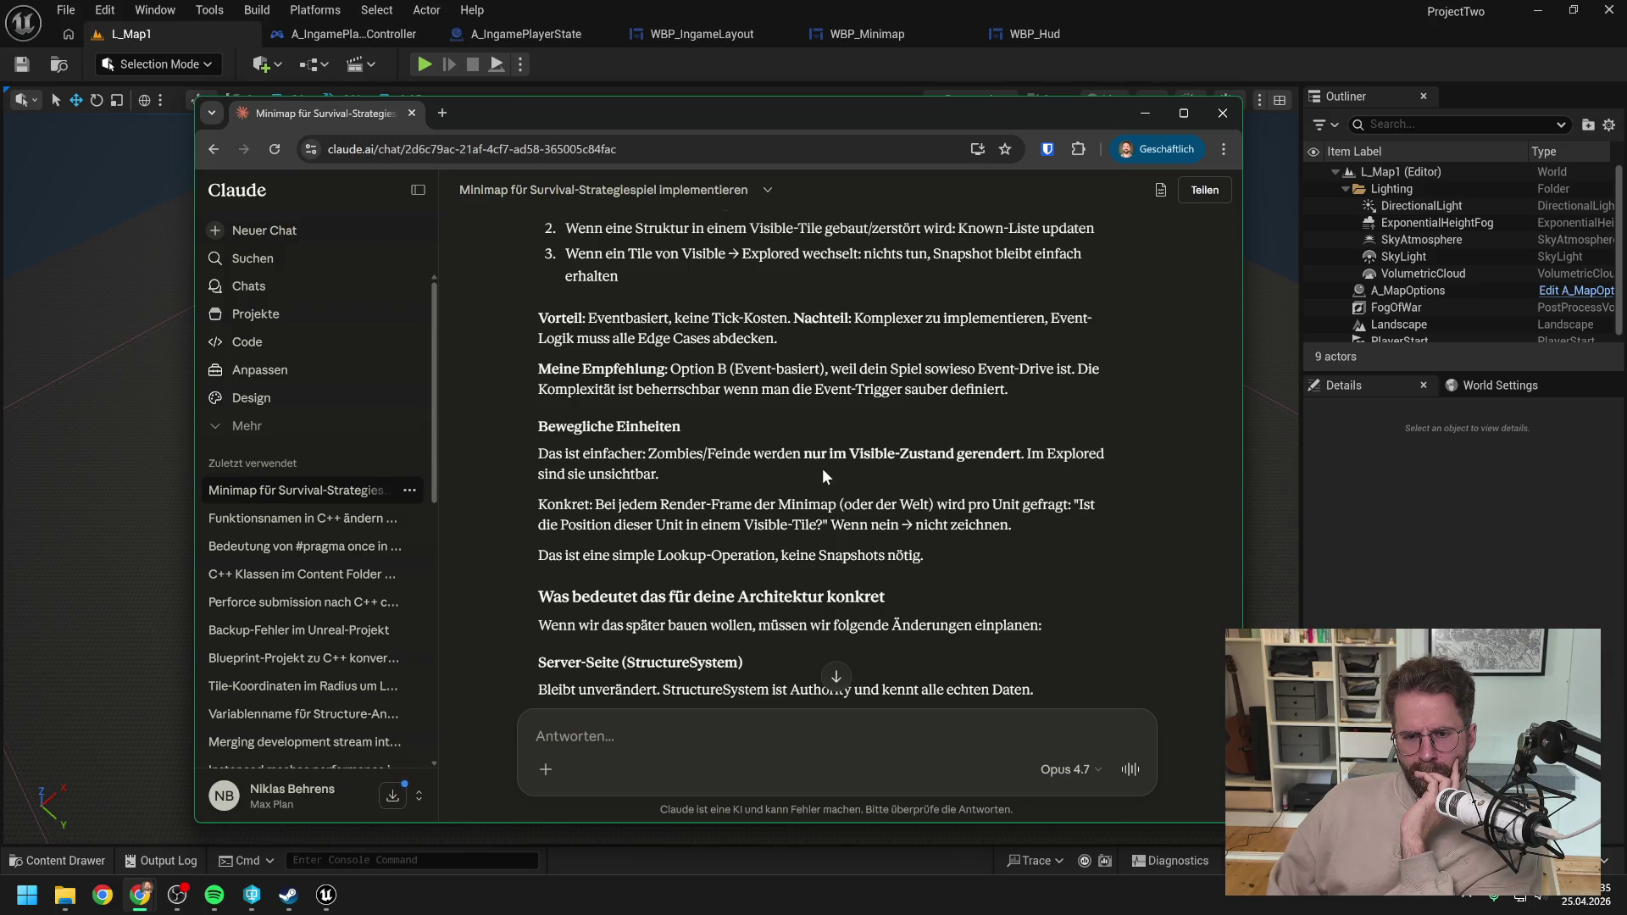
scroll(822, 468, "down", 1)
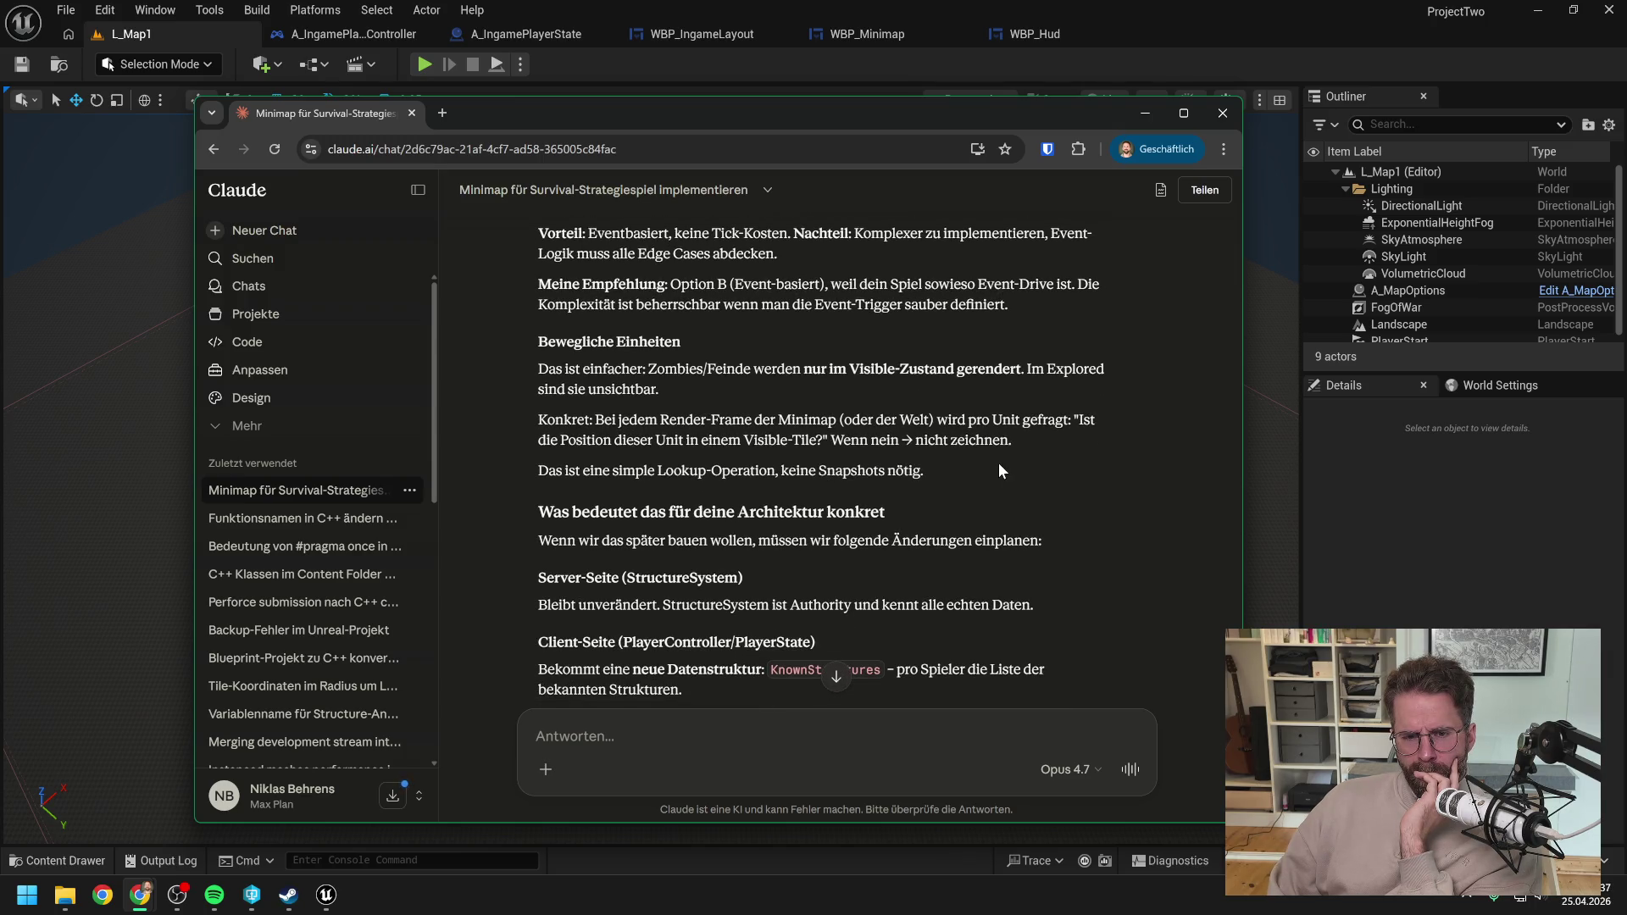
scroll(999, 463, "down", 1)
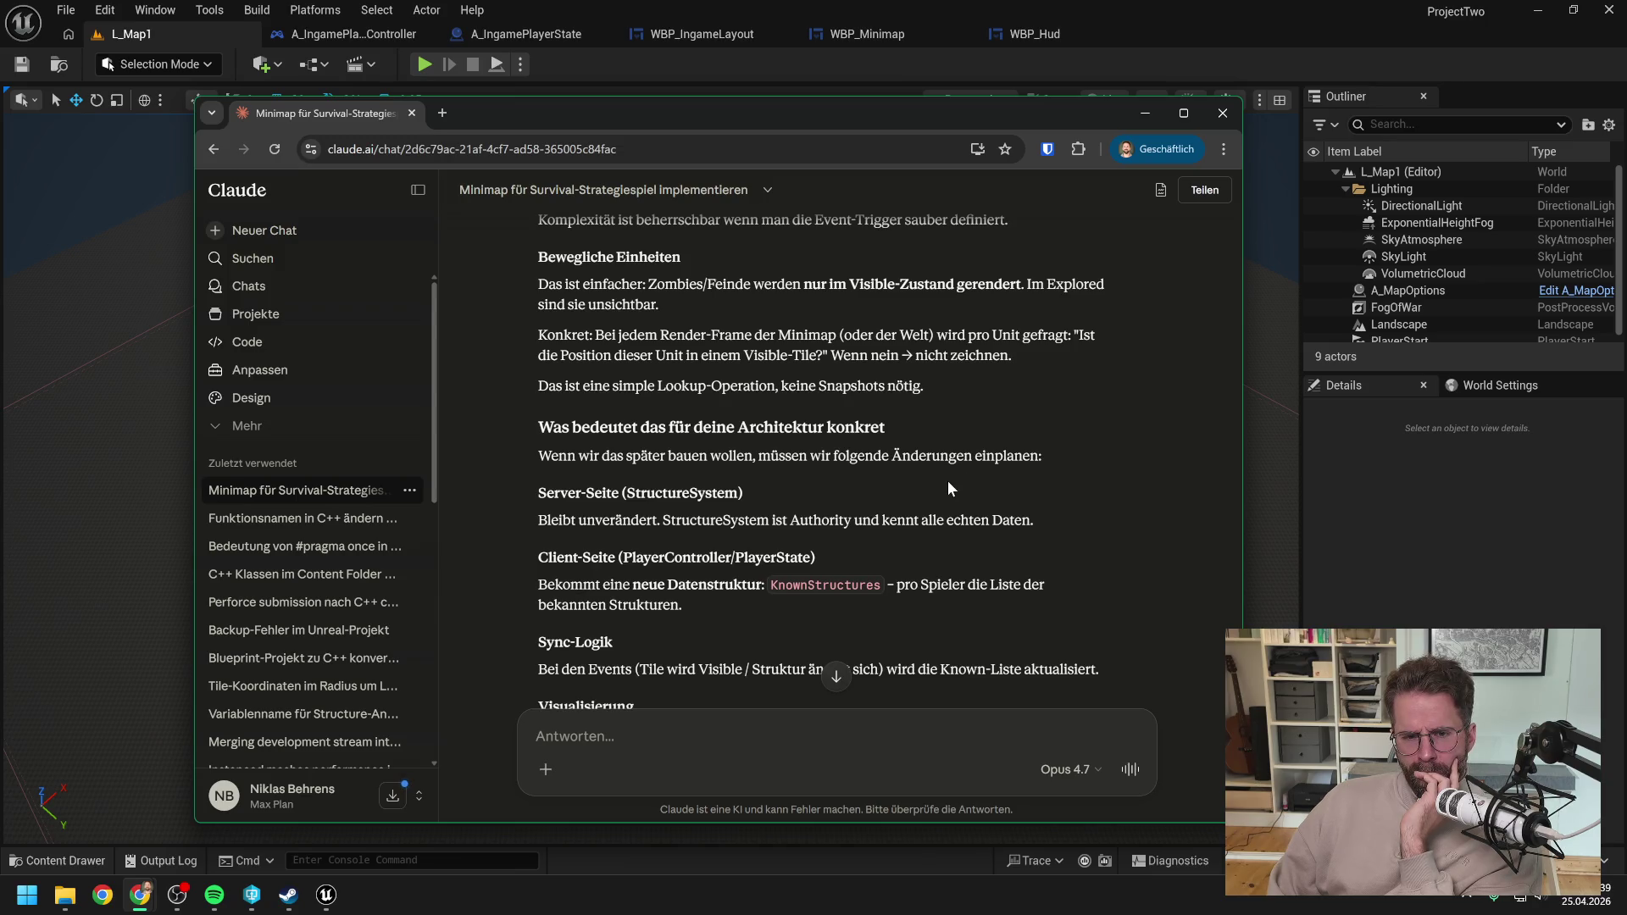
scroll(945, 479, "down", 1)
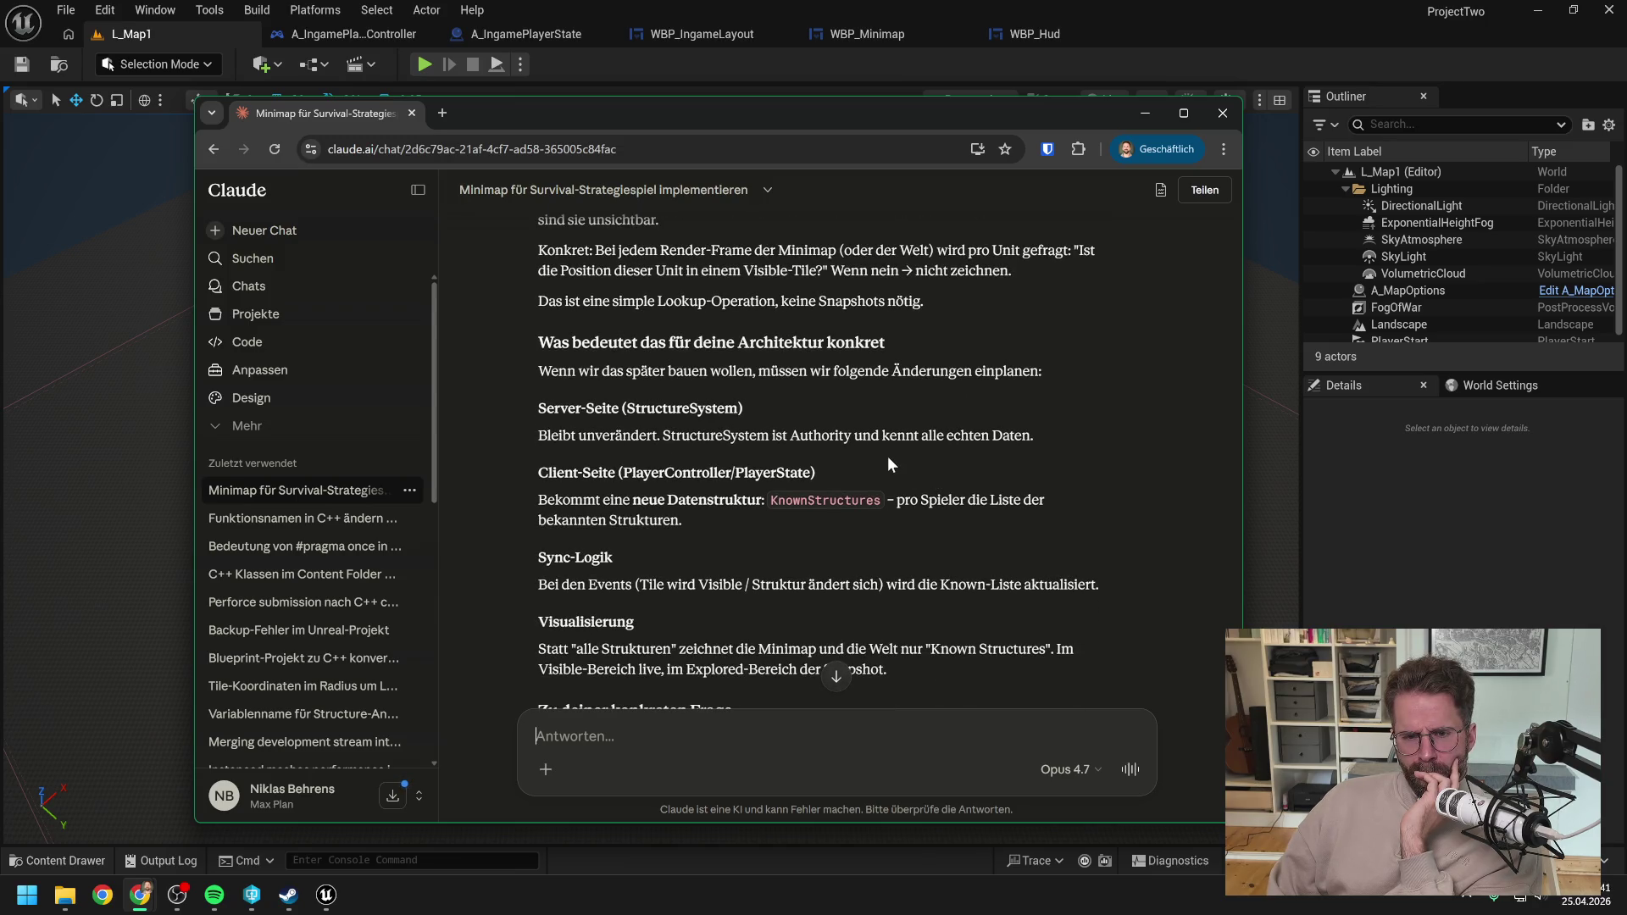
scroll(888, 463, "down", 1)
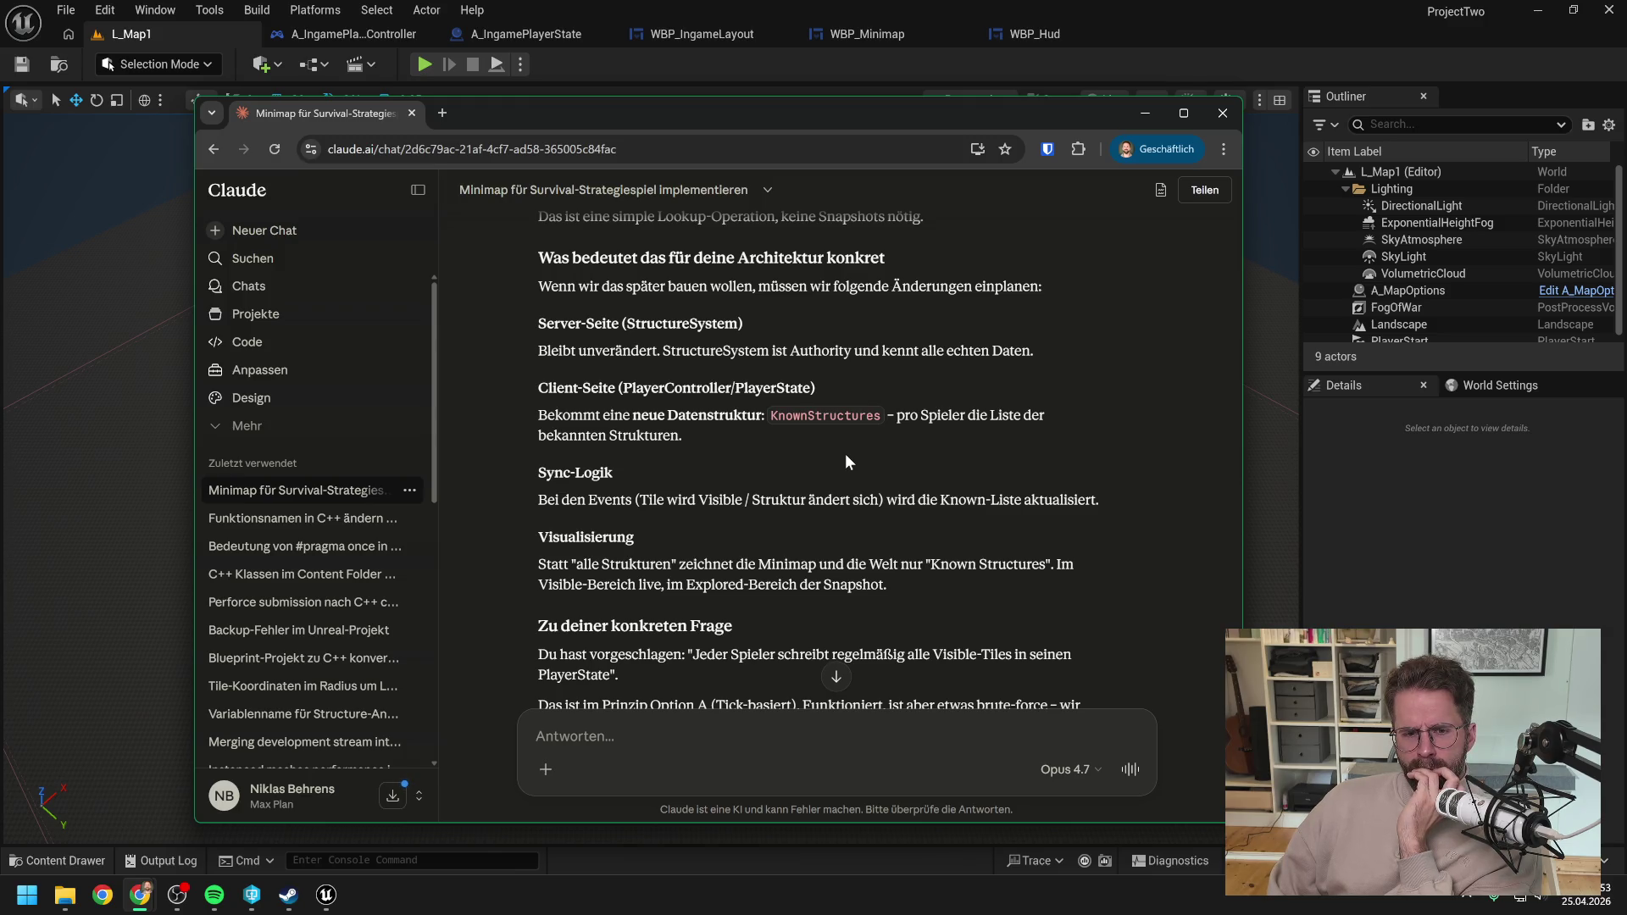
Step: Scroll to the end of Claude's reply, showing the singleplayer MVP recommendation and KnownStructures map suggestion
scroll(846, 454, "down", 1)
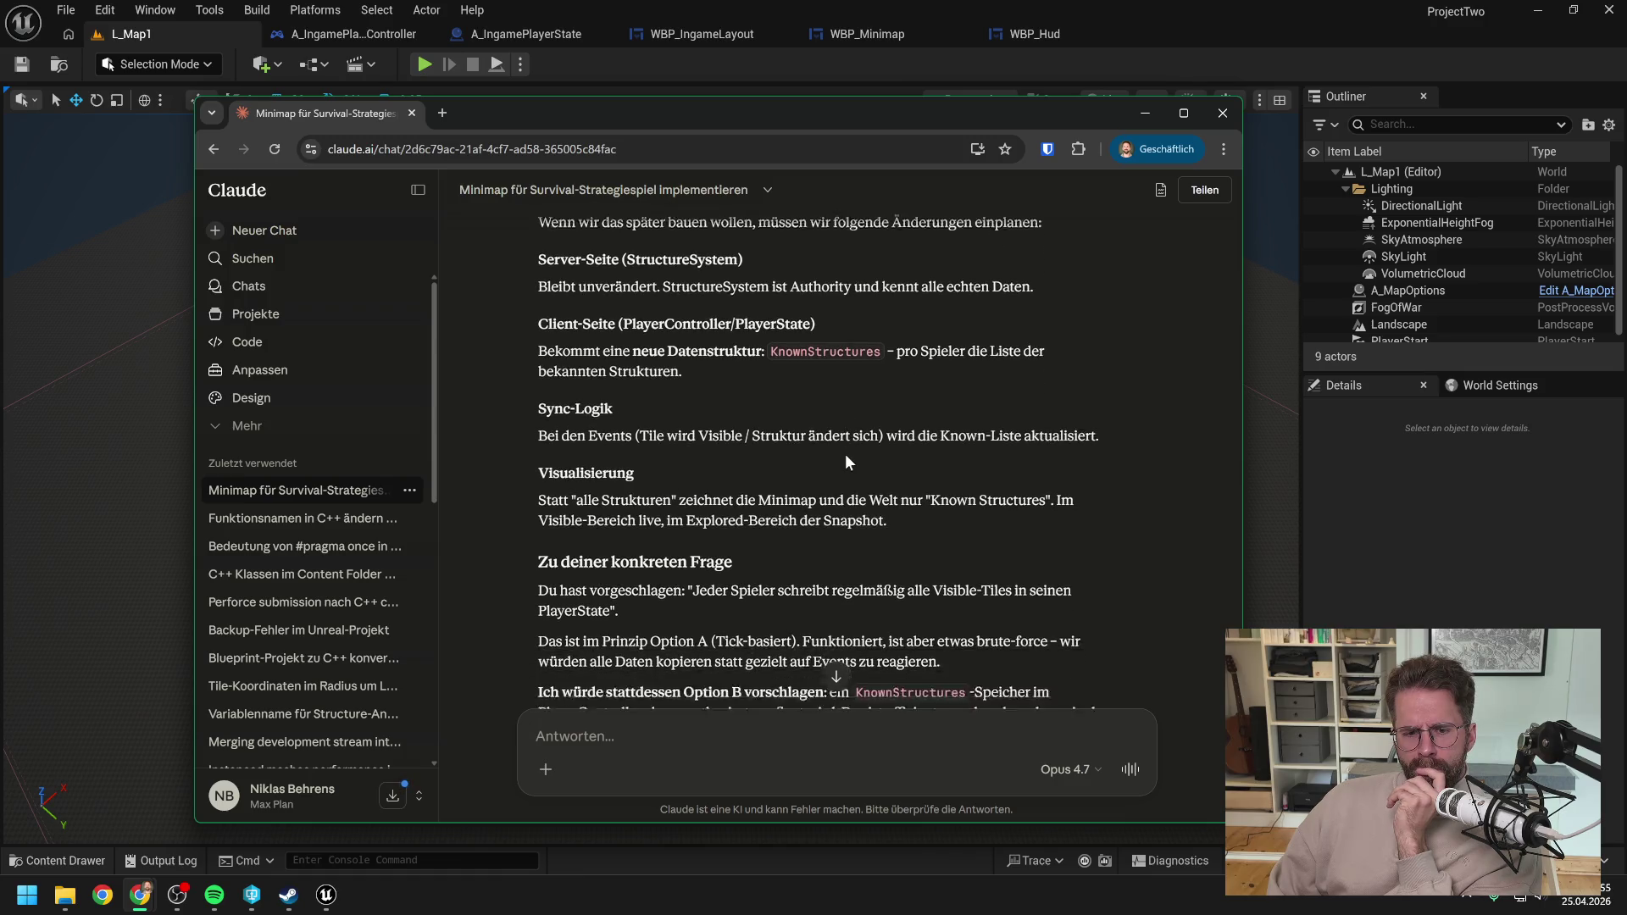
scroll(862, 487, "down", 1)
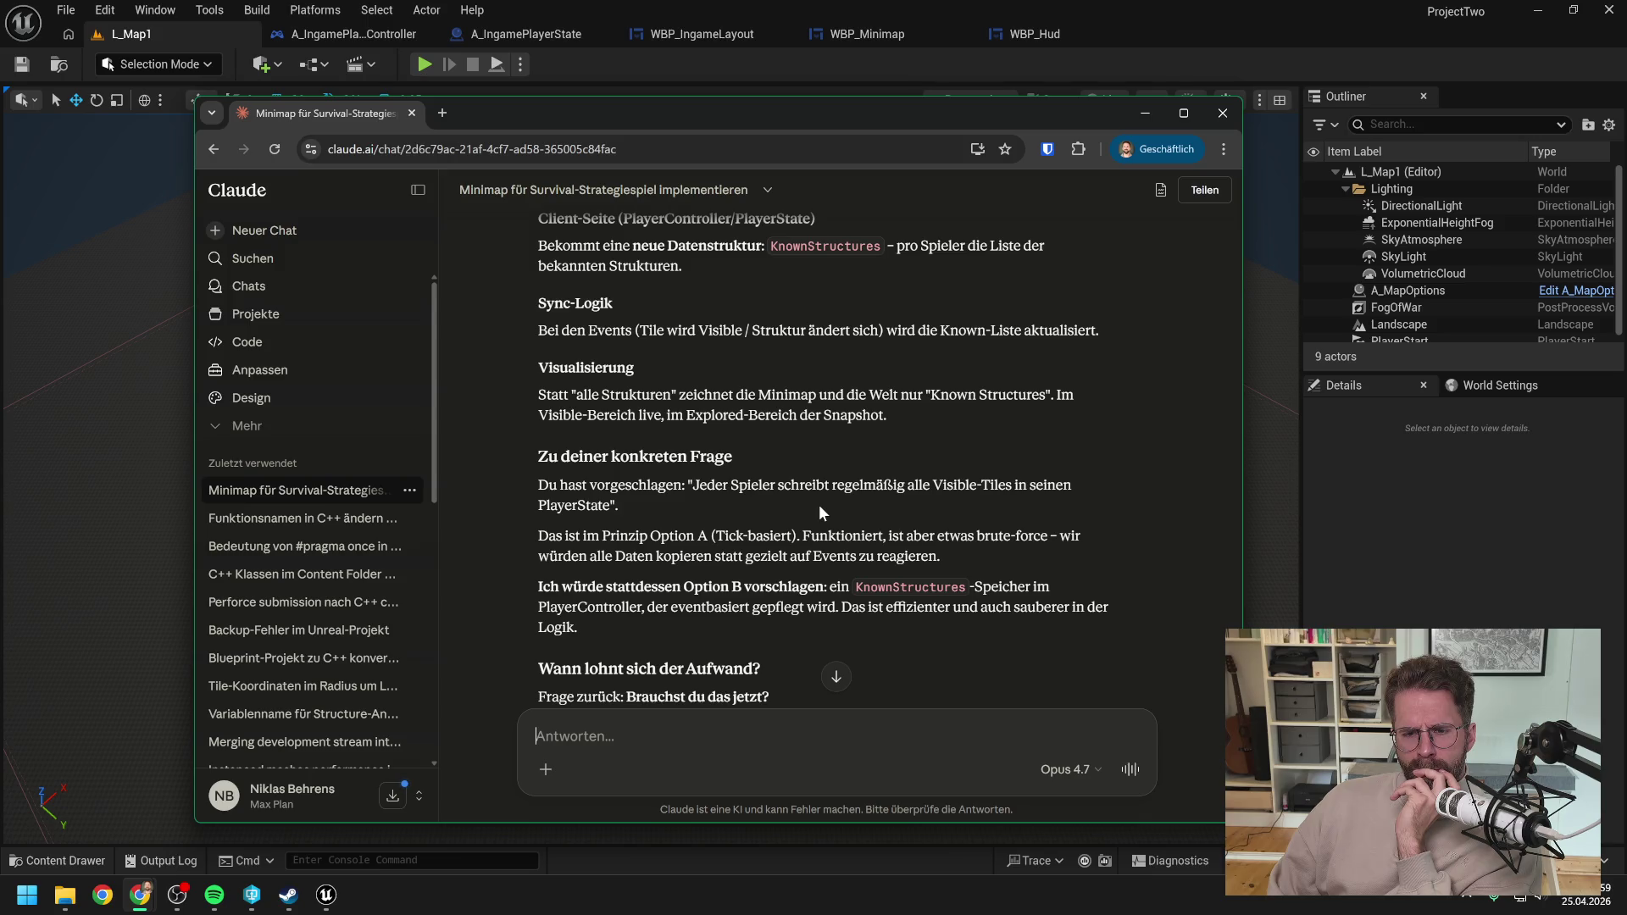
scroll(819, 505, "down", 2)
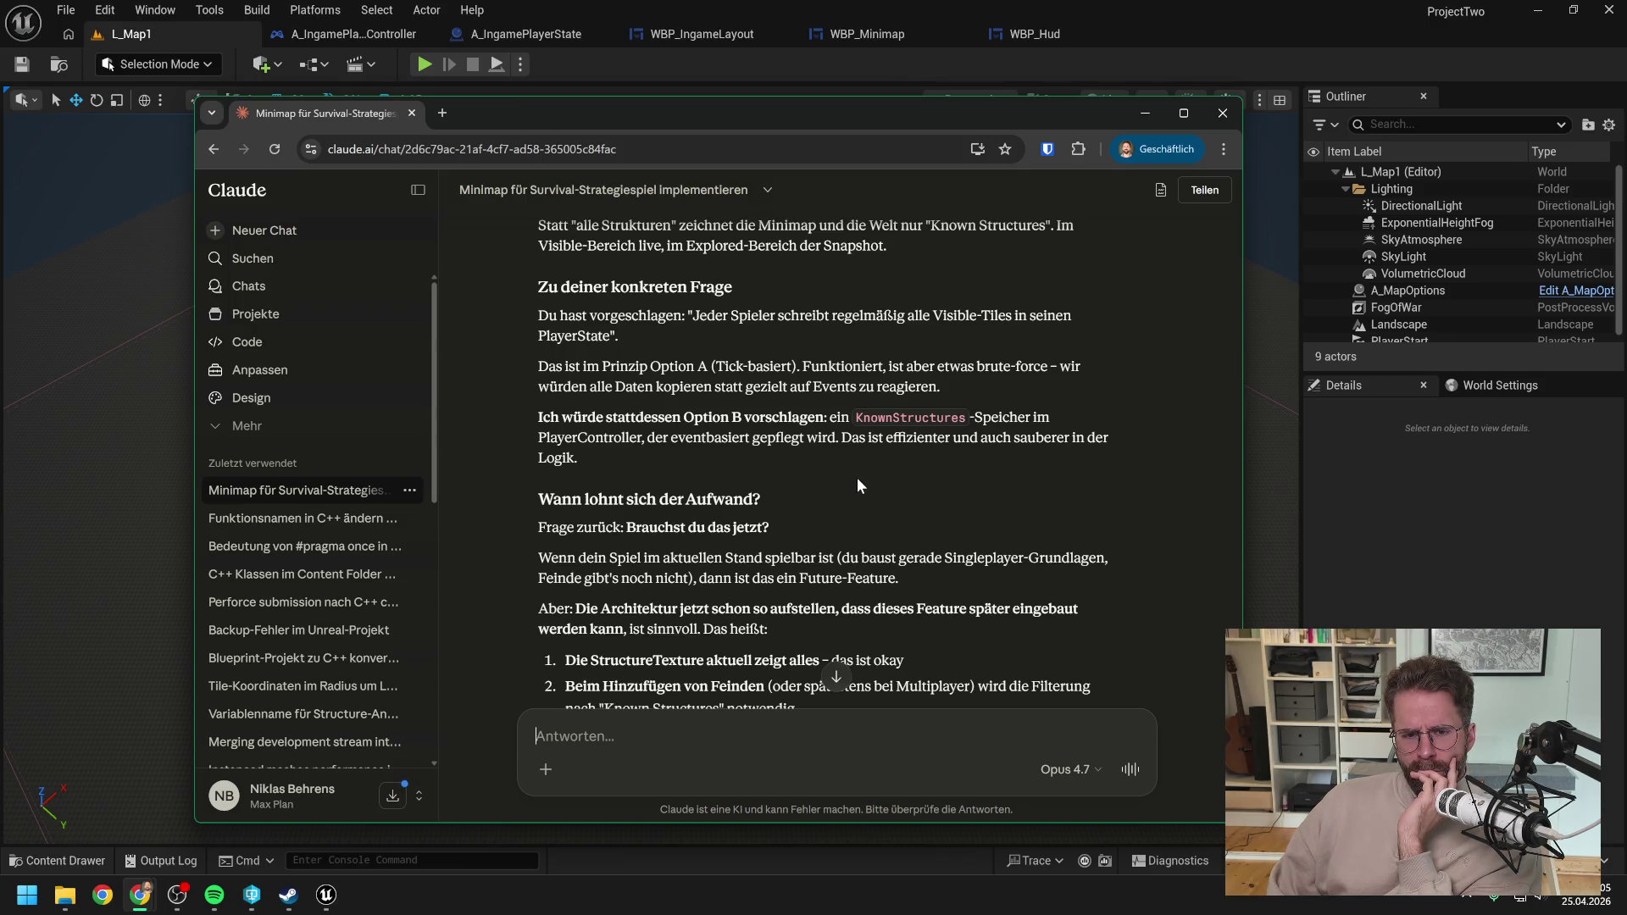
scroll(856, 476, "down", 1)
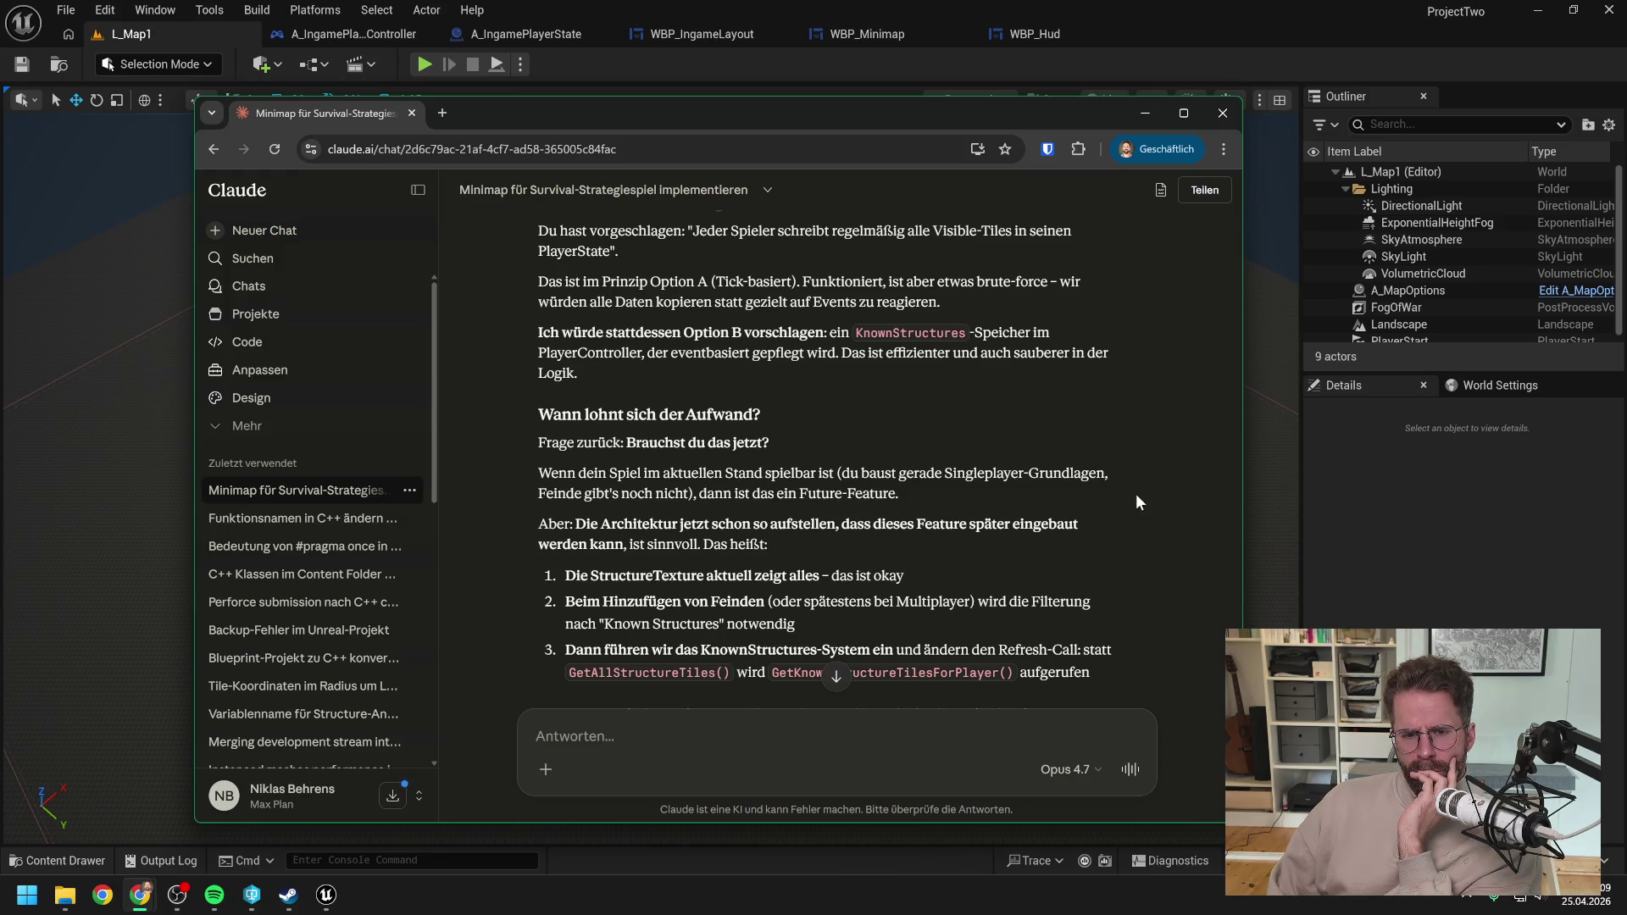
scroll(1136, 502, "down", 2)
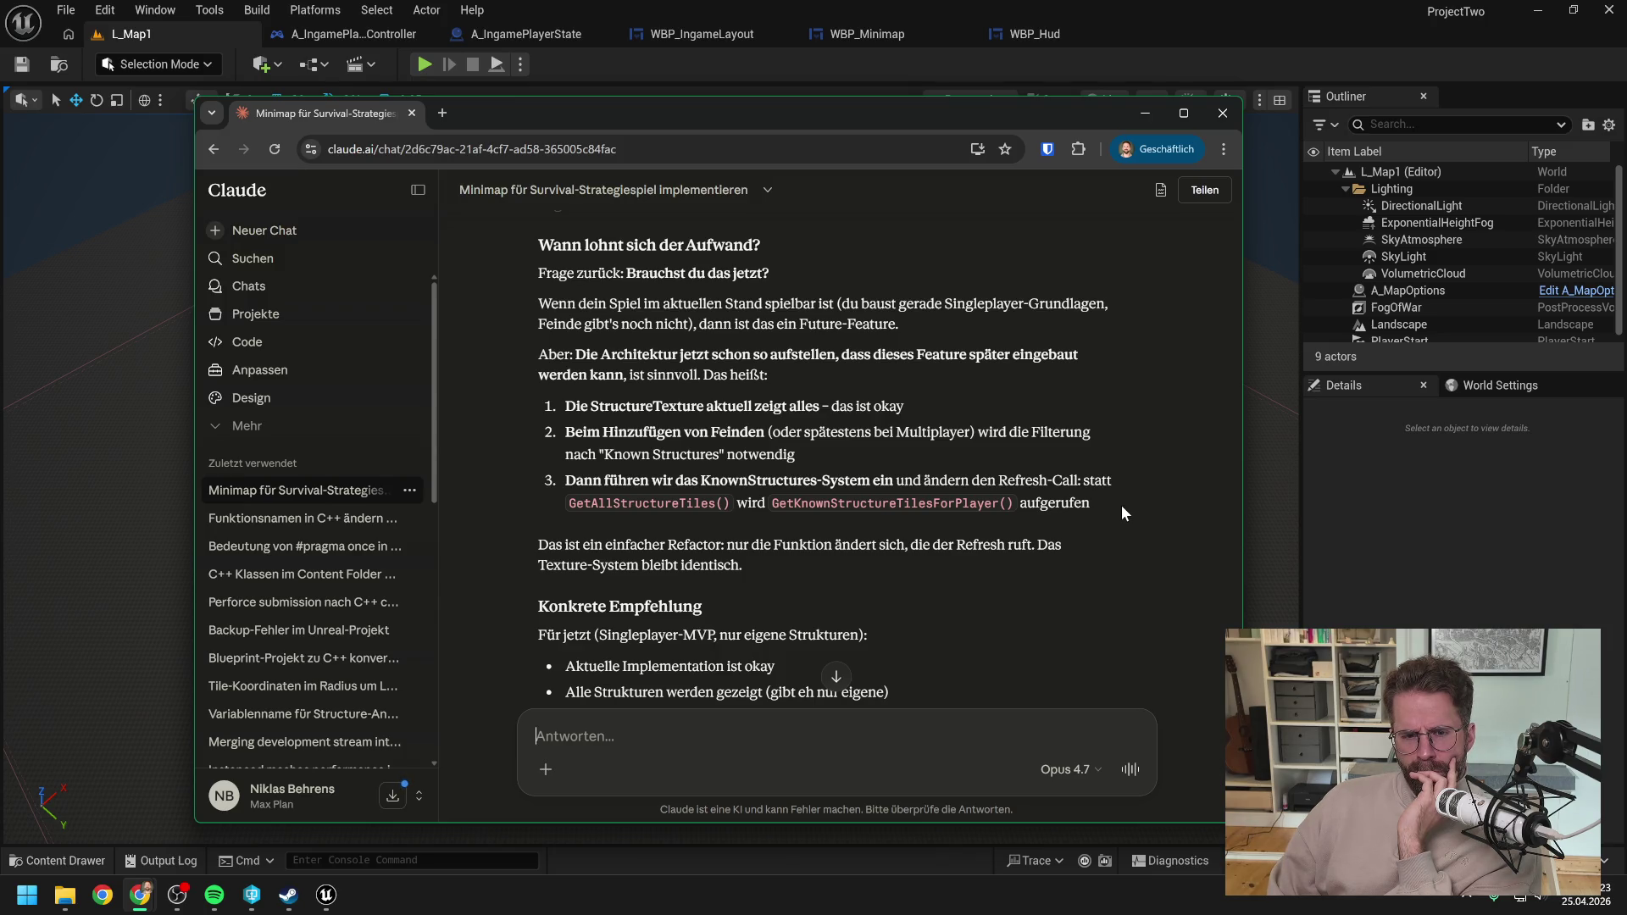
scroll(1115, 503, "down", 2)
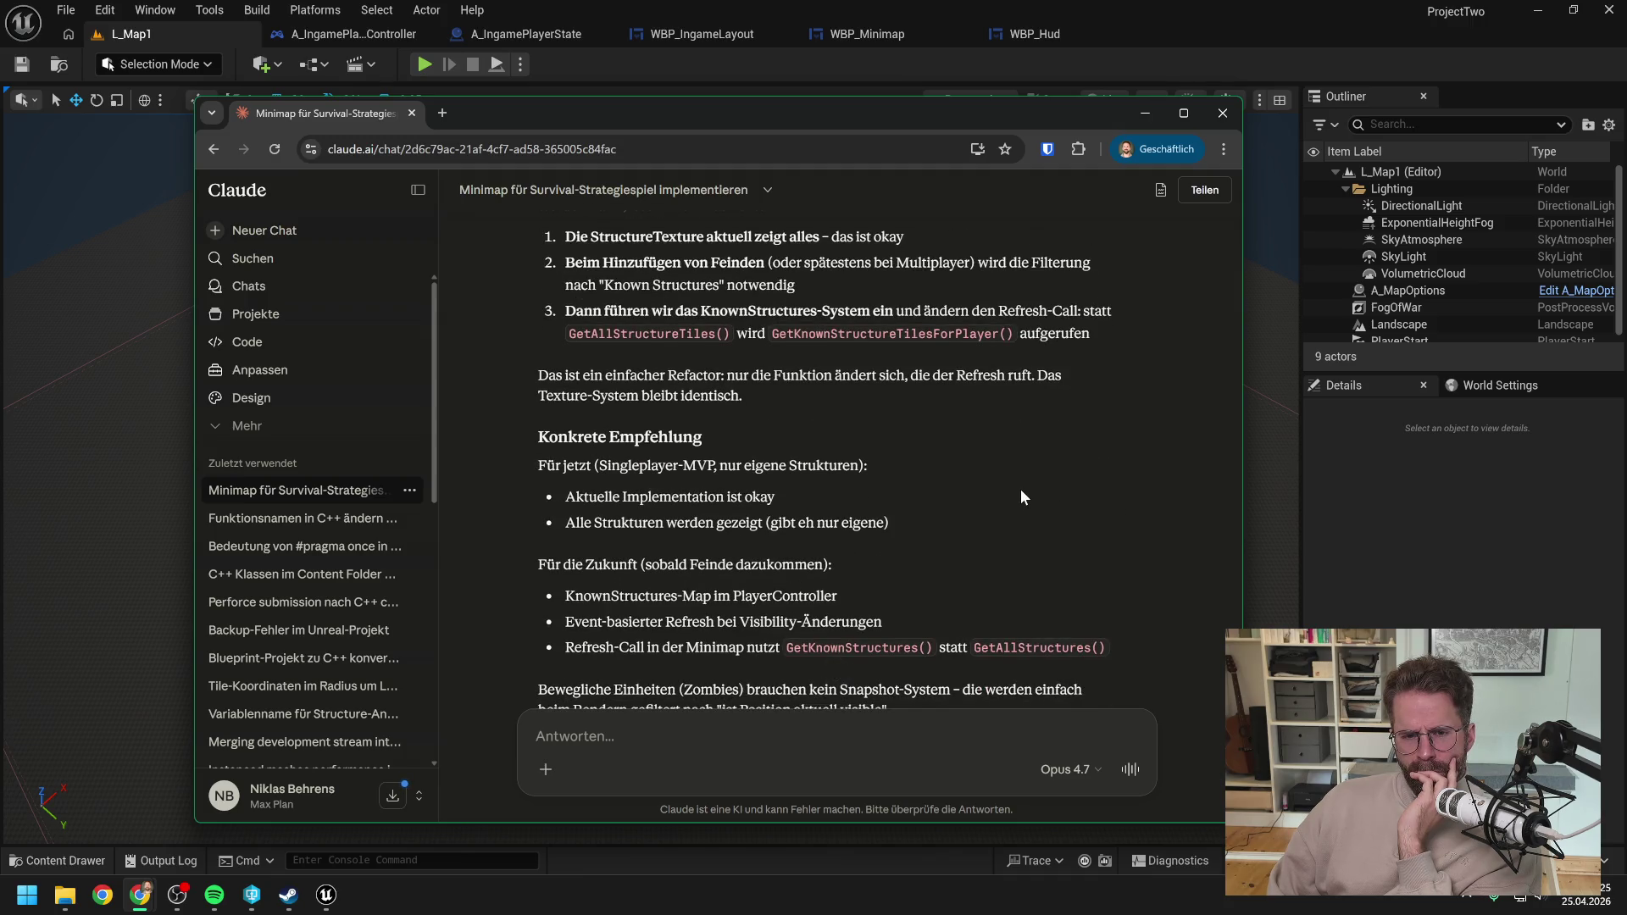
scroll(1022, 485, "down", 1)
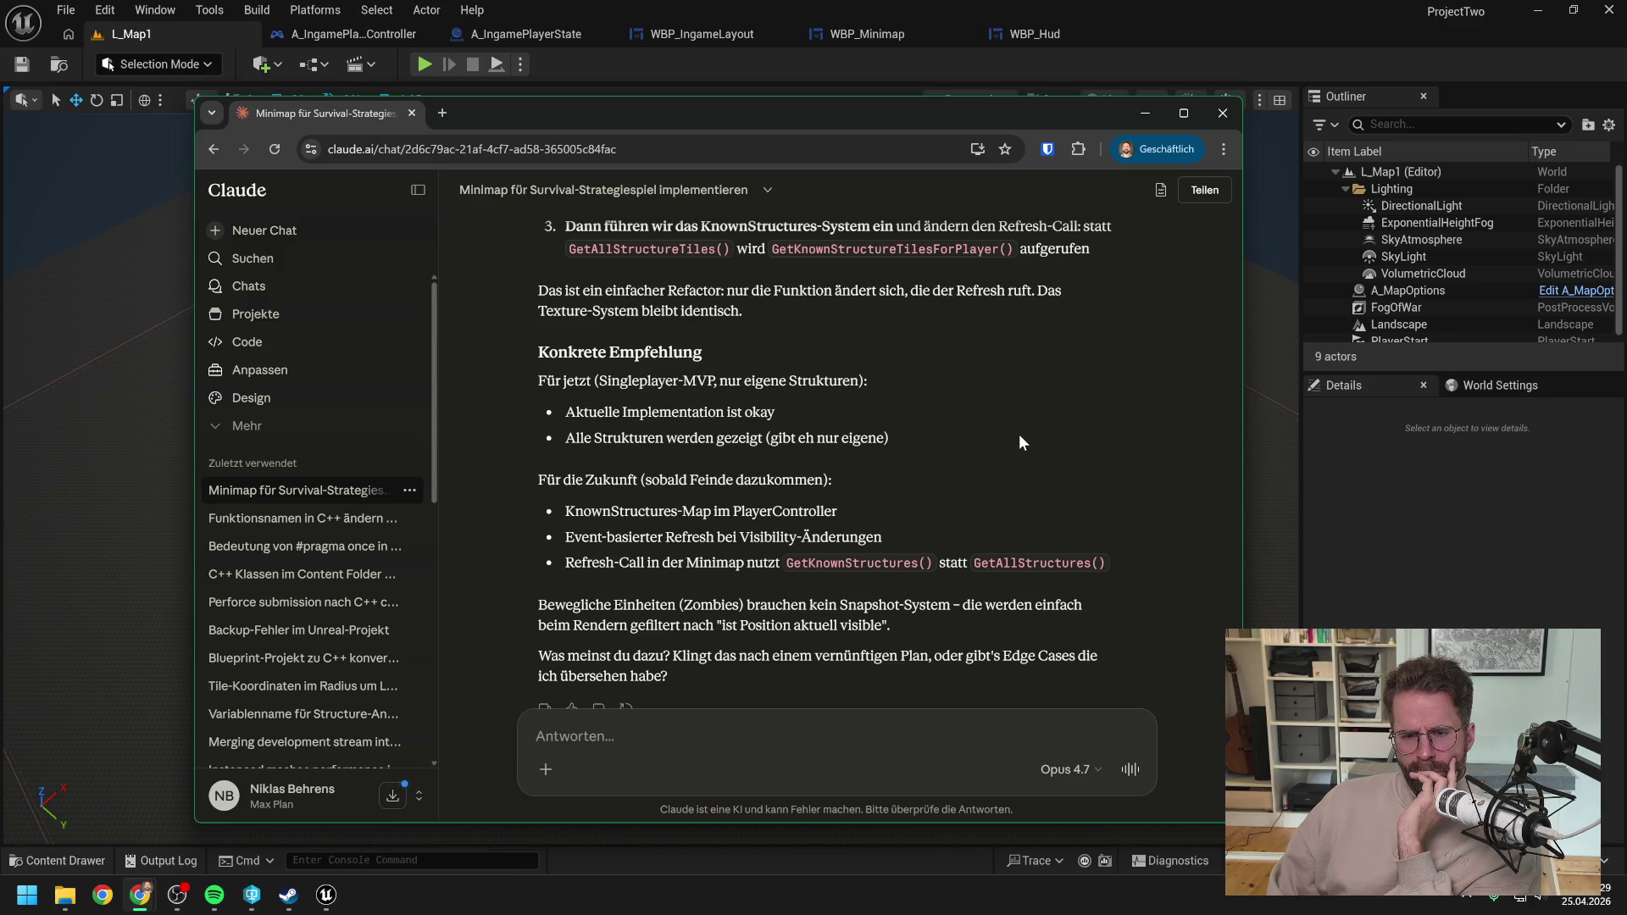
scroll(1021, 441, "down", 2)
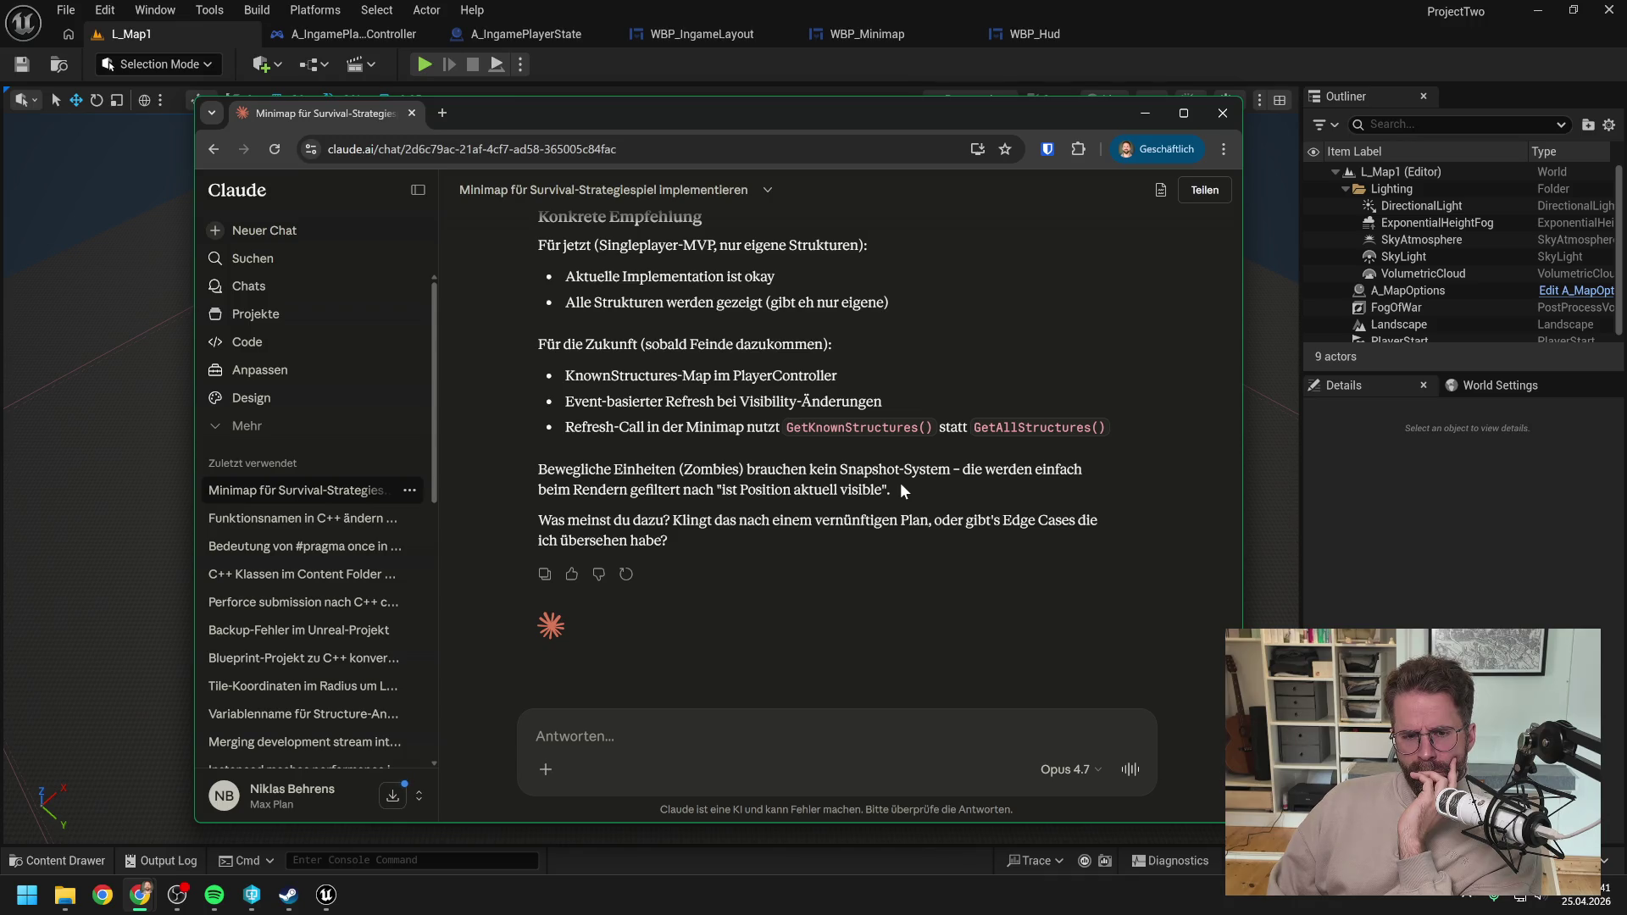
scroll(900, 482, "up", 20)
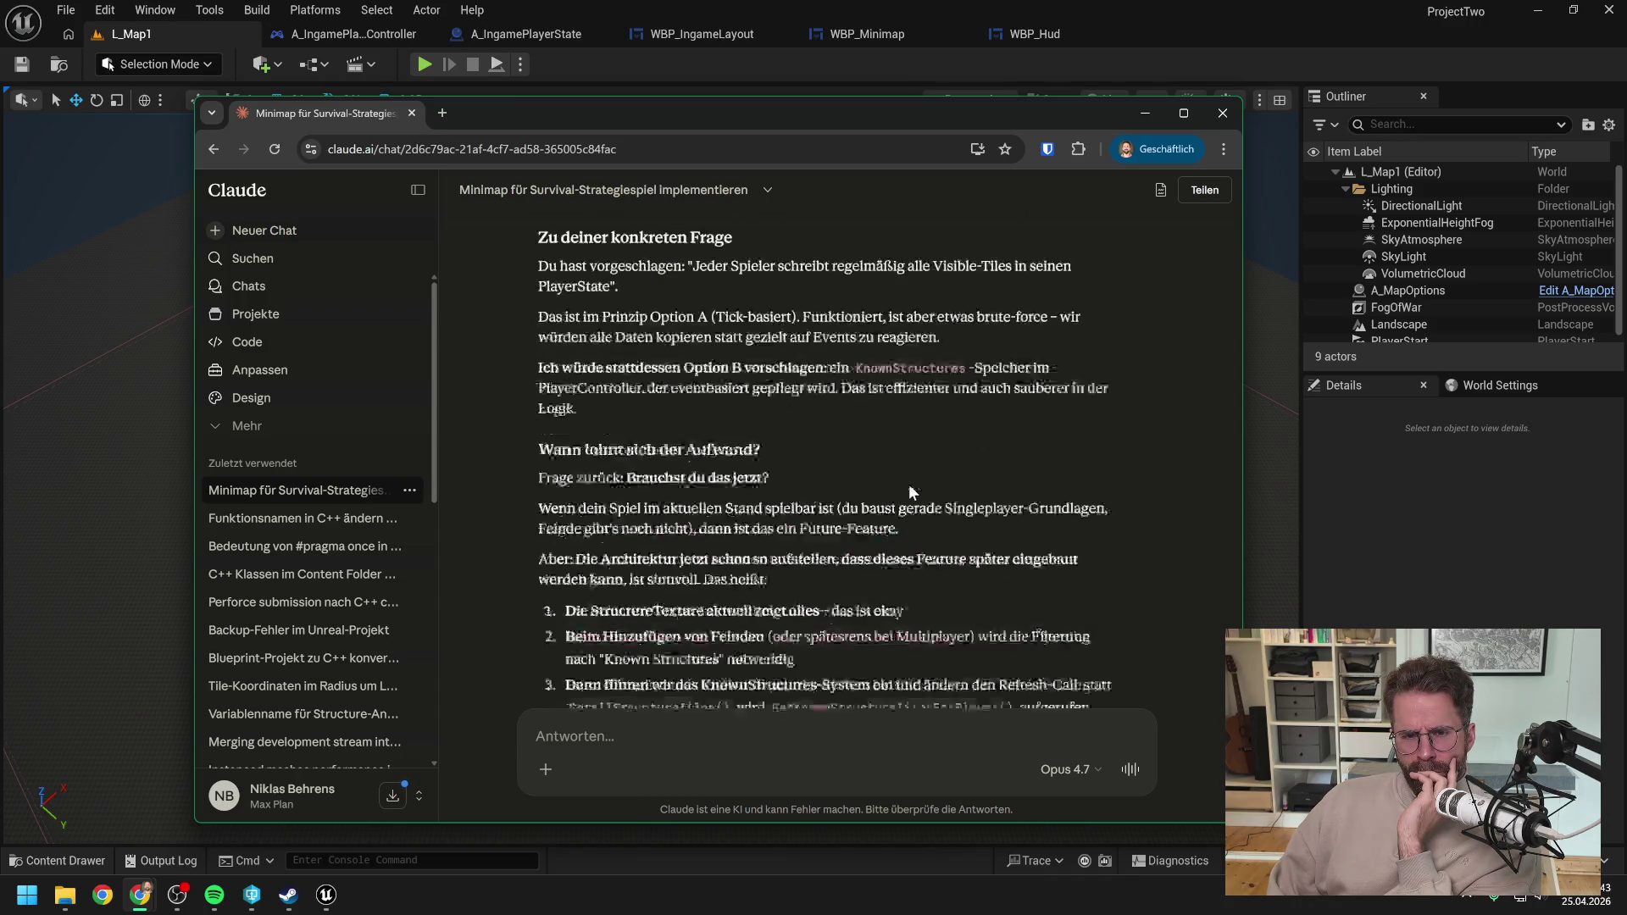
scroll(918, 491, "down", 20)
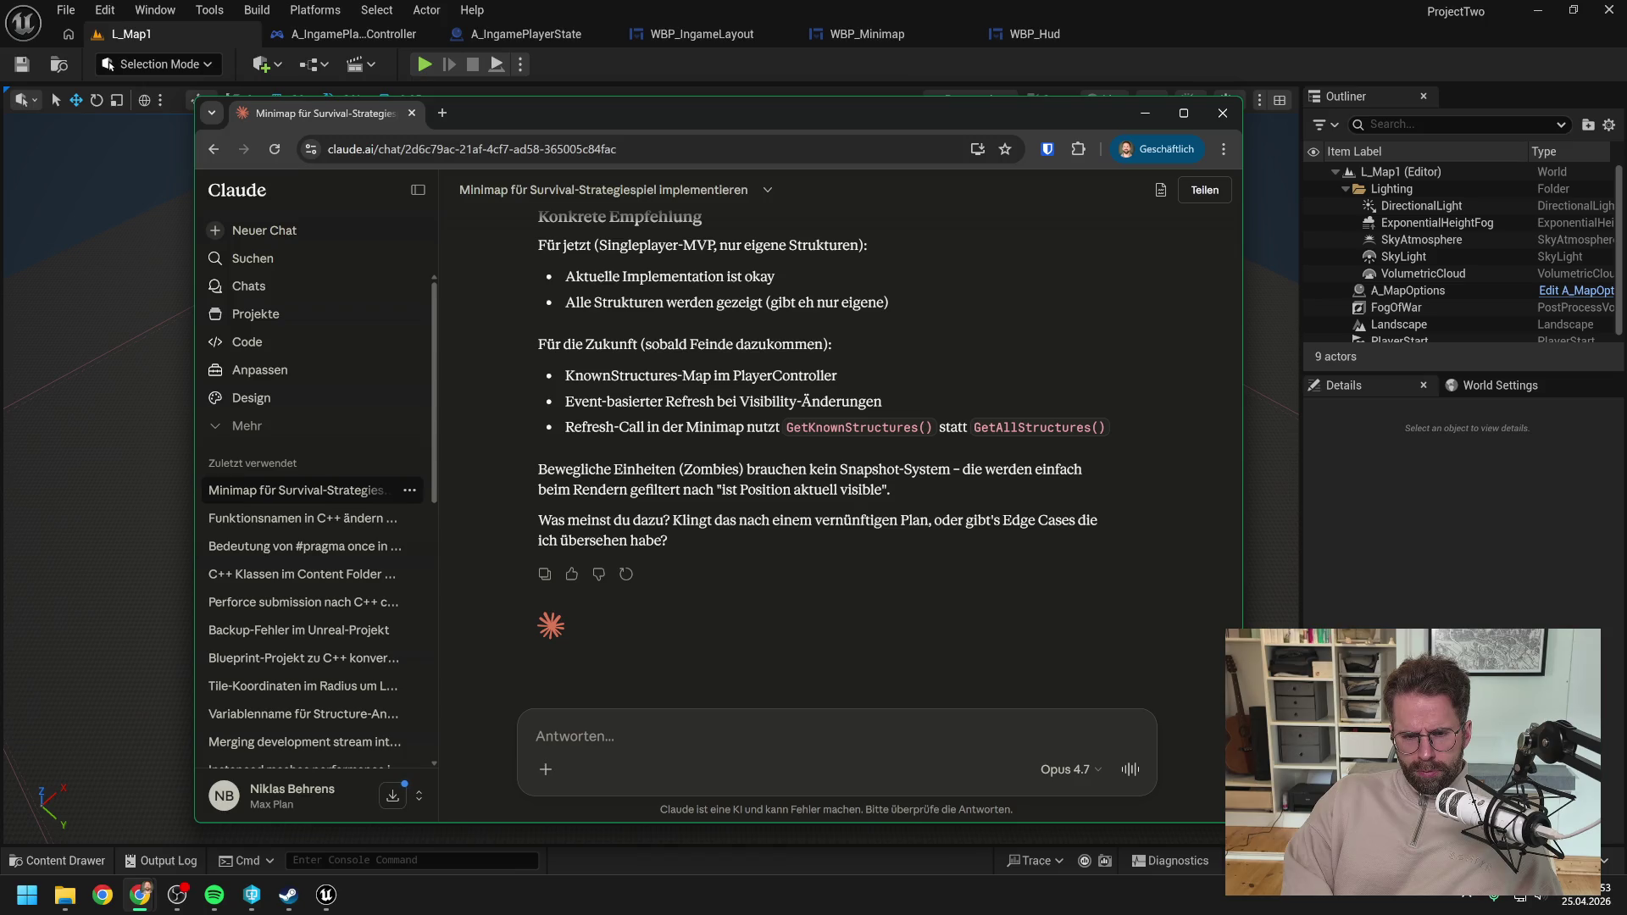
Step: Send 'Ok lass uns erstmal mit der Minimap weitermachen…' requesting a white-outlined, real-time-updated viewport rectangle
type("Ok")
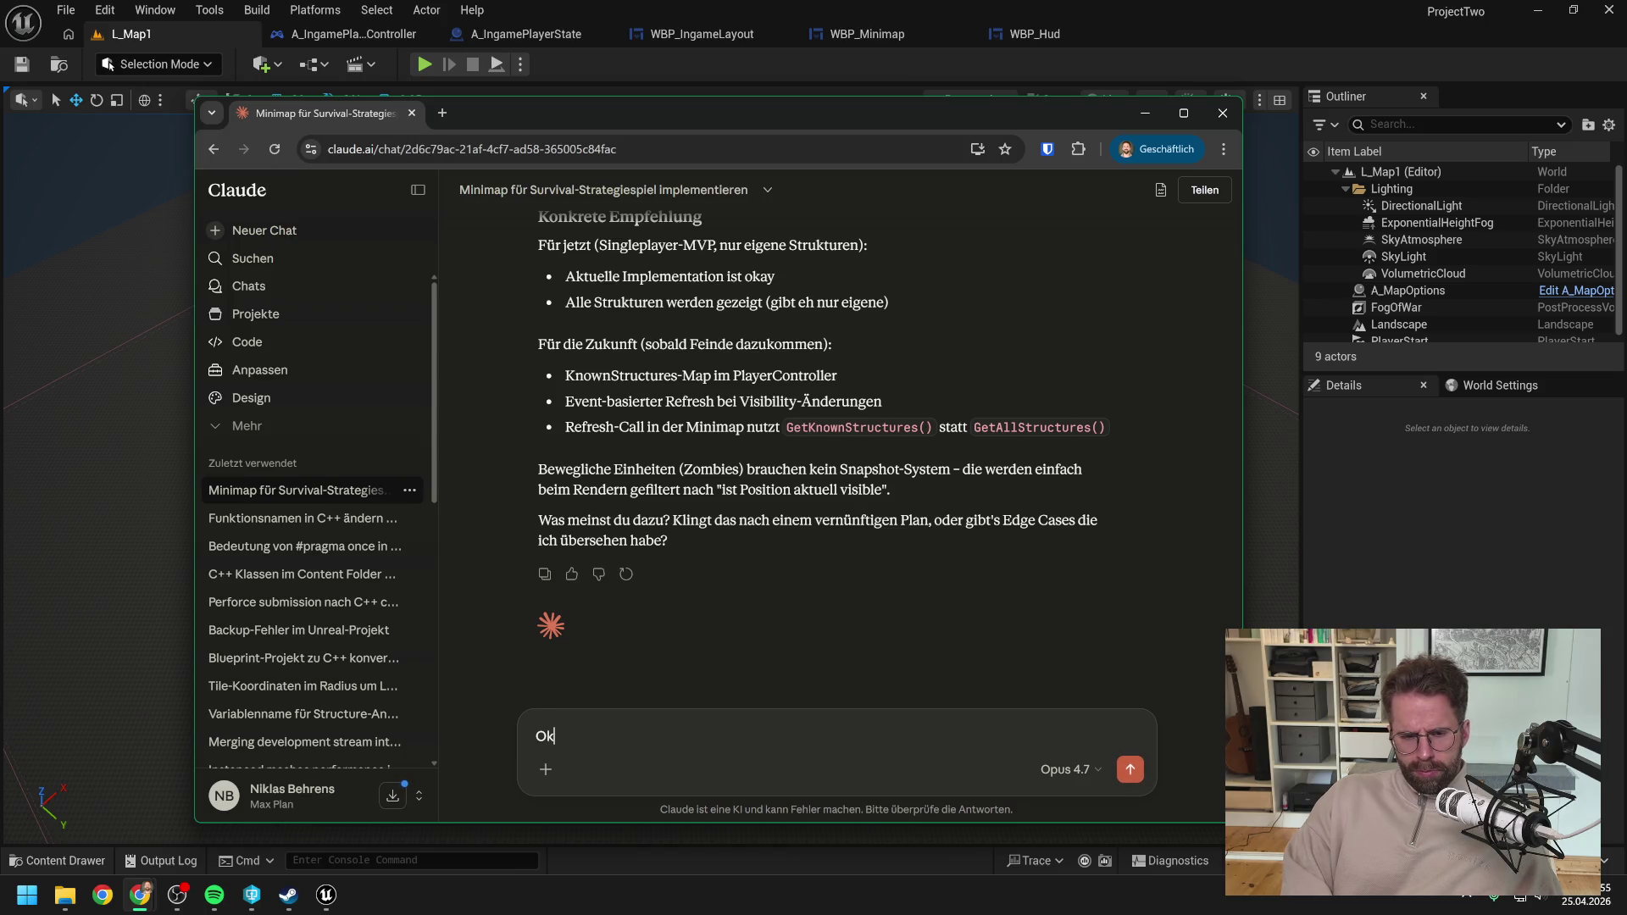
type(" lass uns ers")
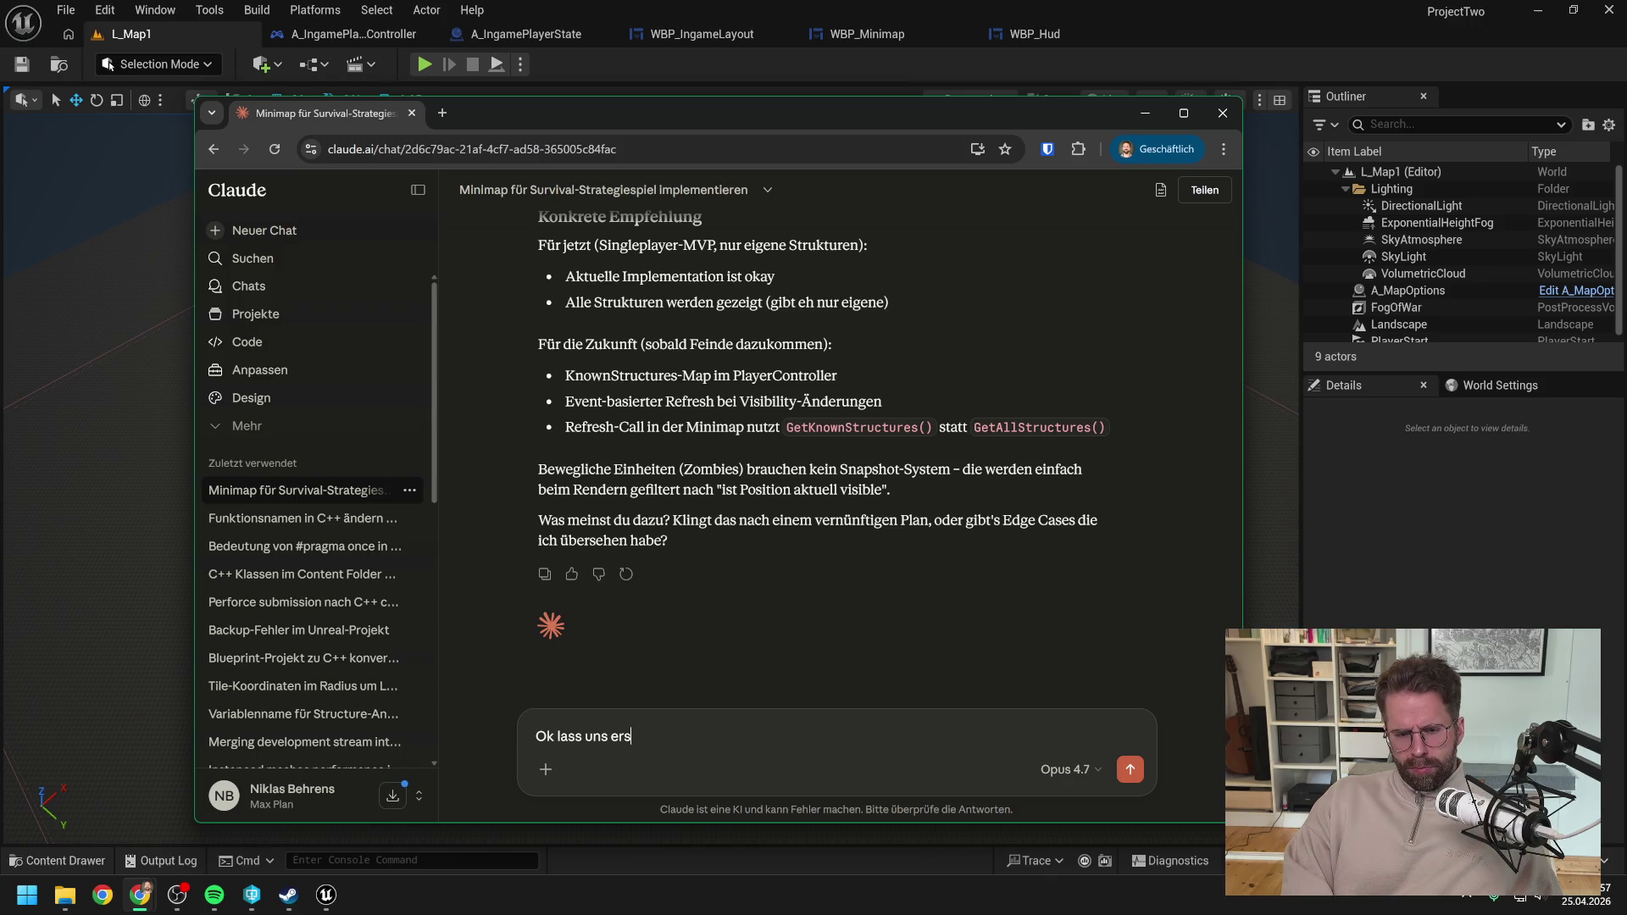
type("tmal mit der Minim")
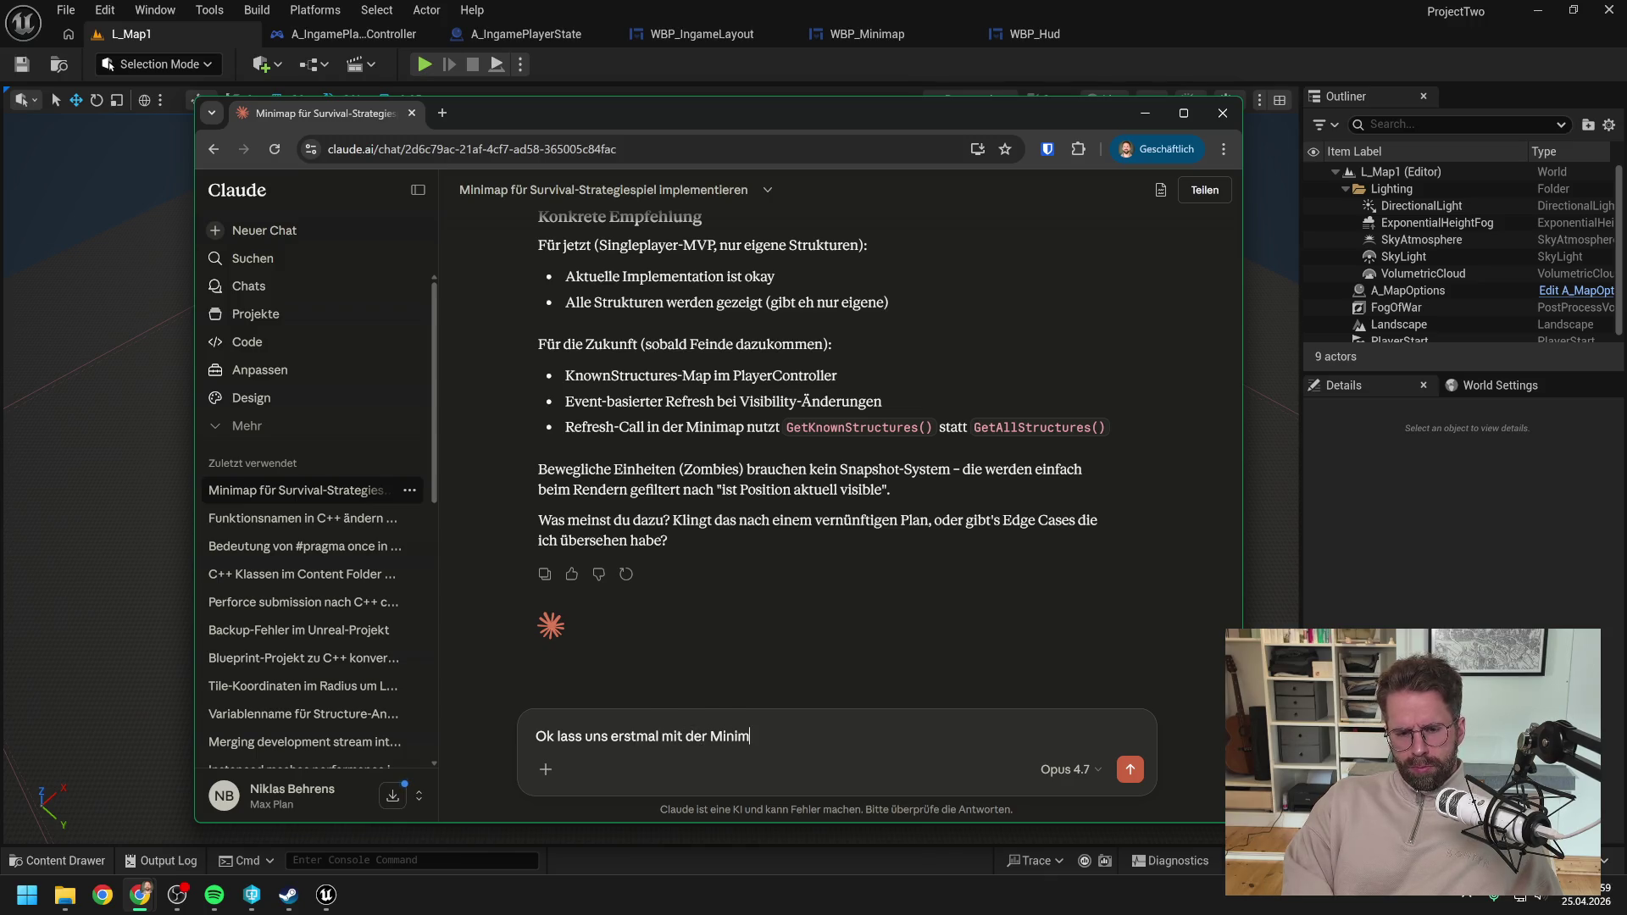
type("ap weitermachen")
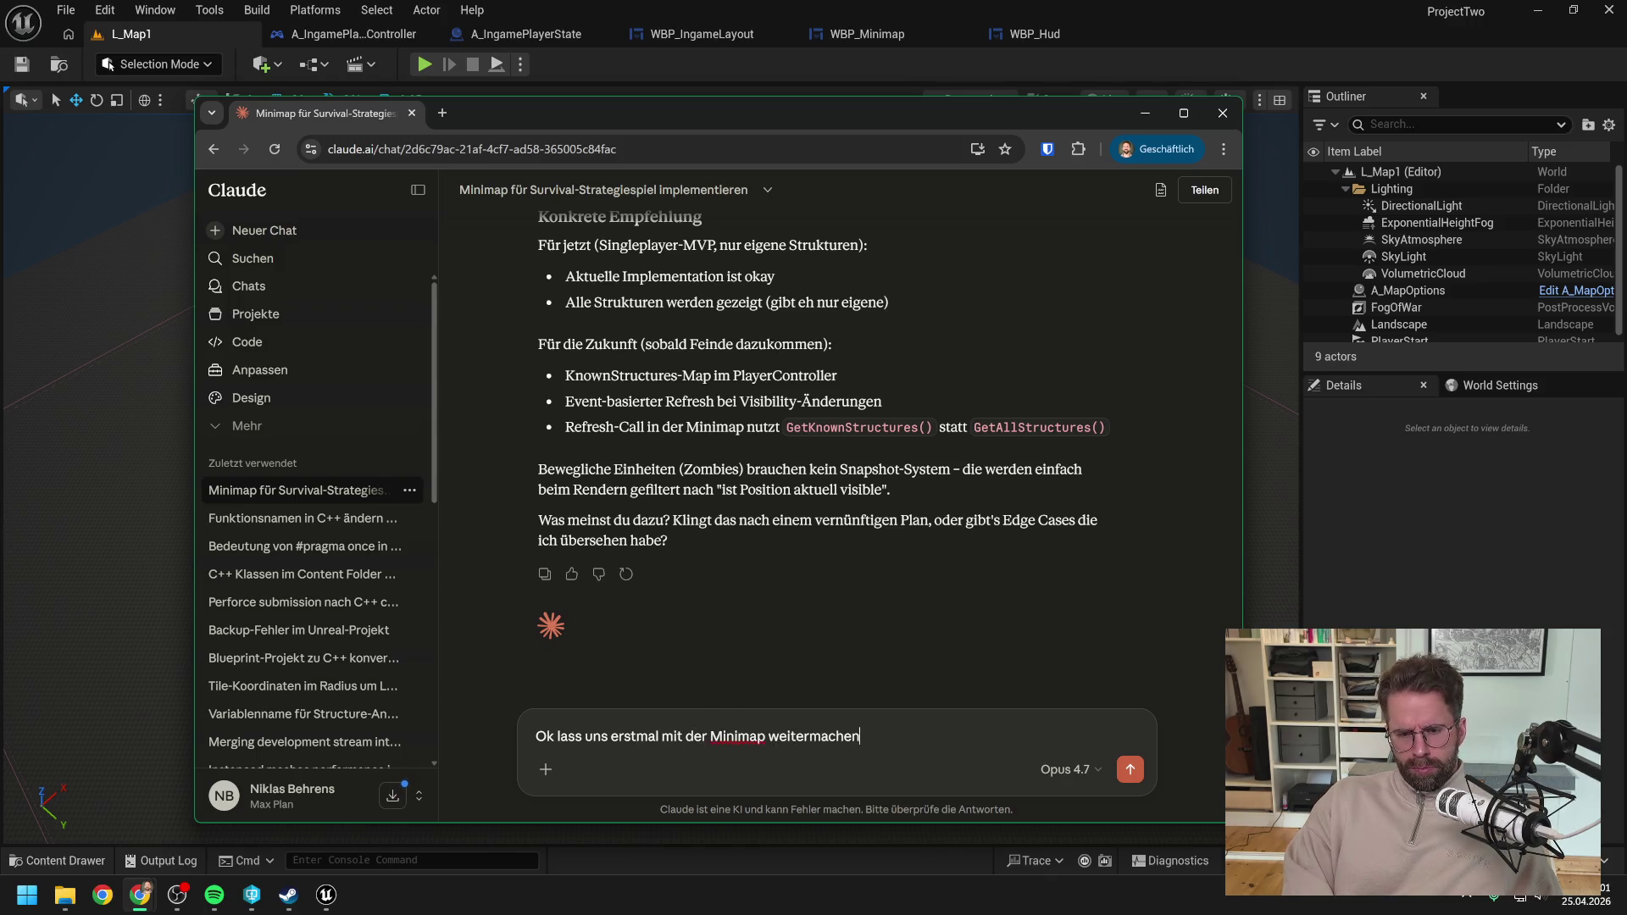
type(". Als näc")
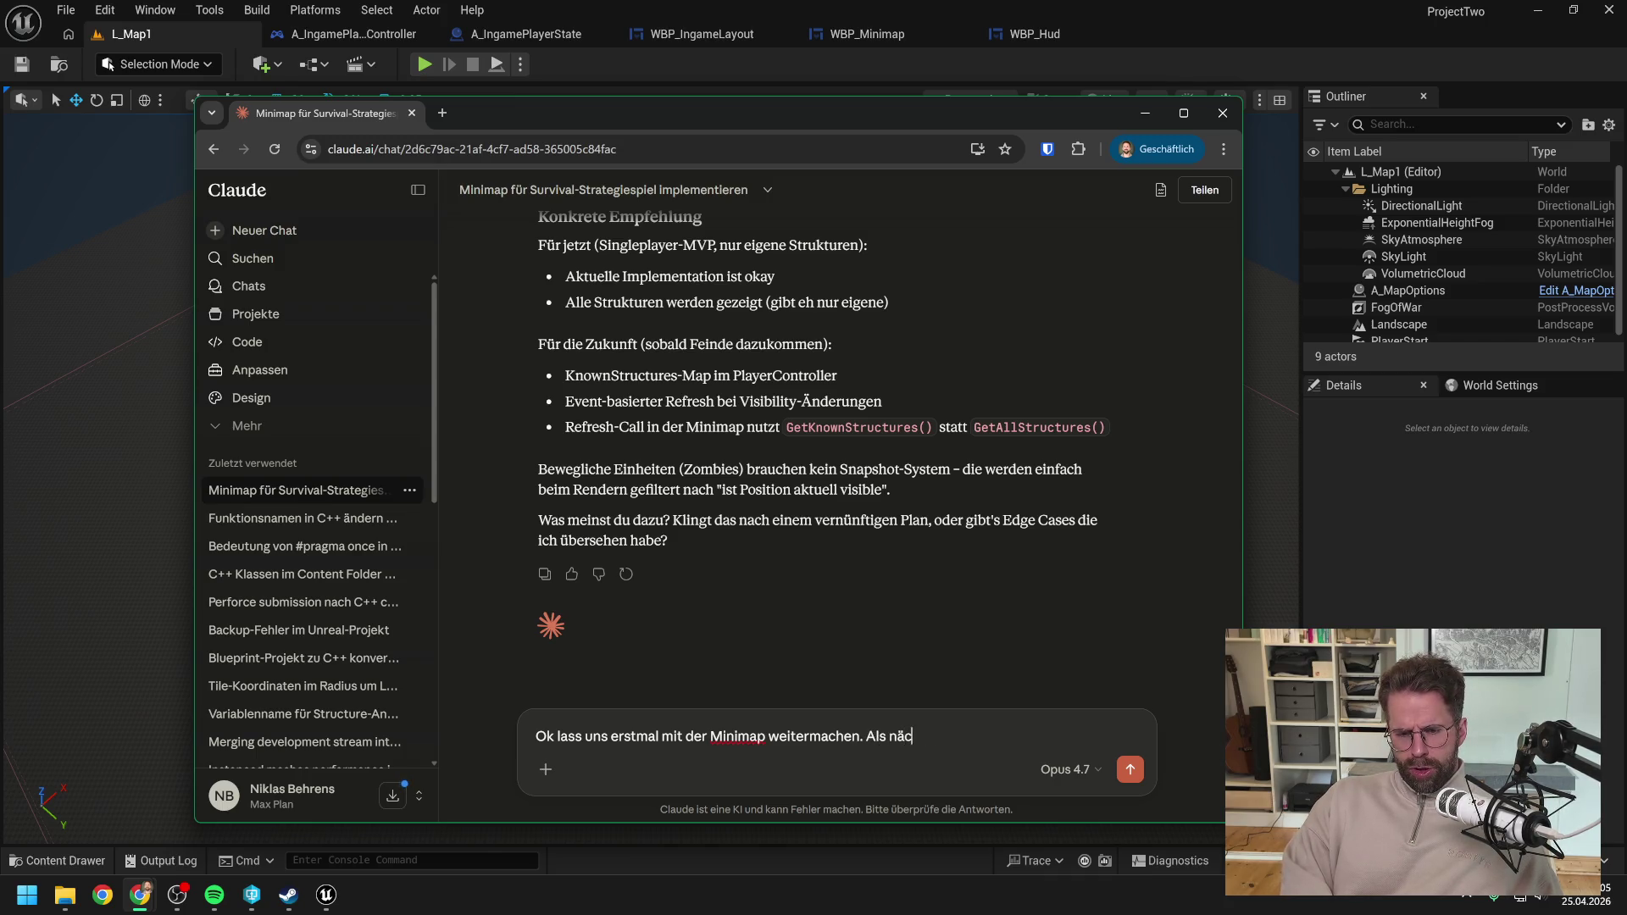
type("hstes steht an:")
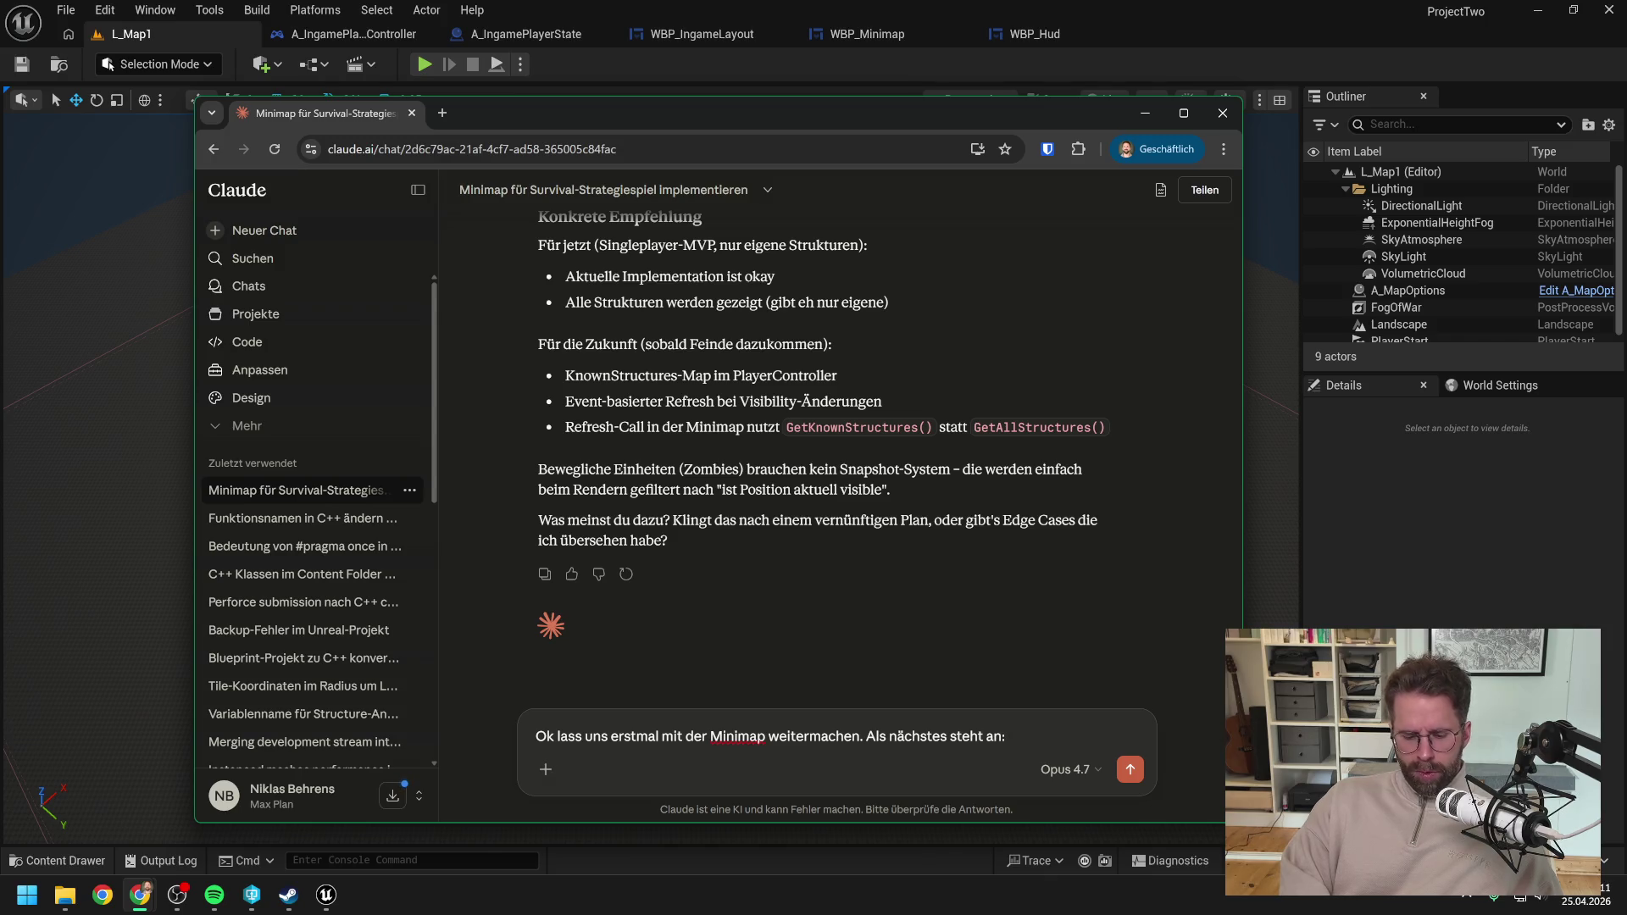
type(" Unseren aktuell")
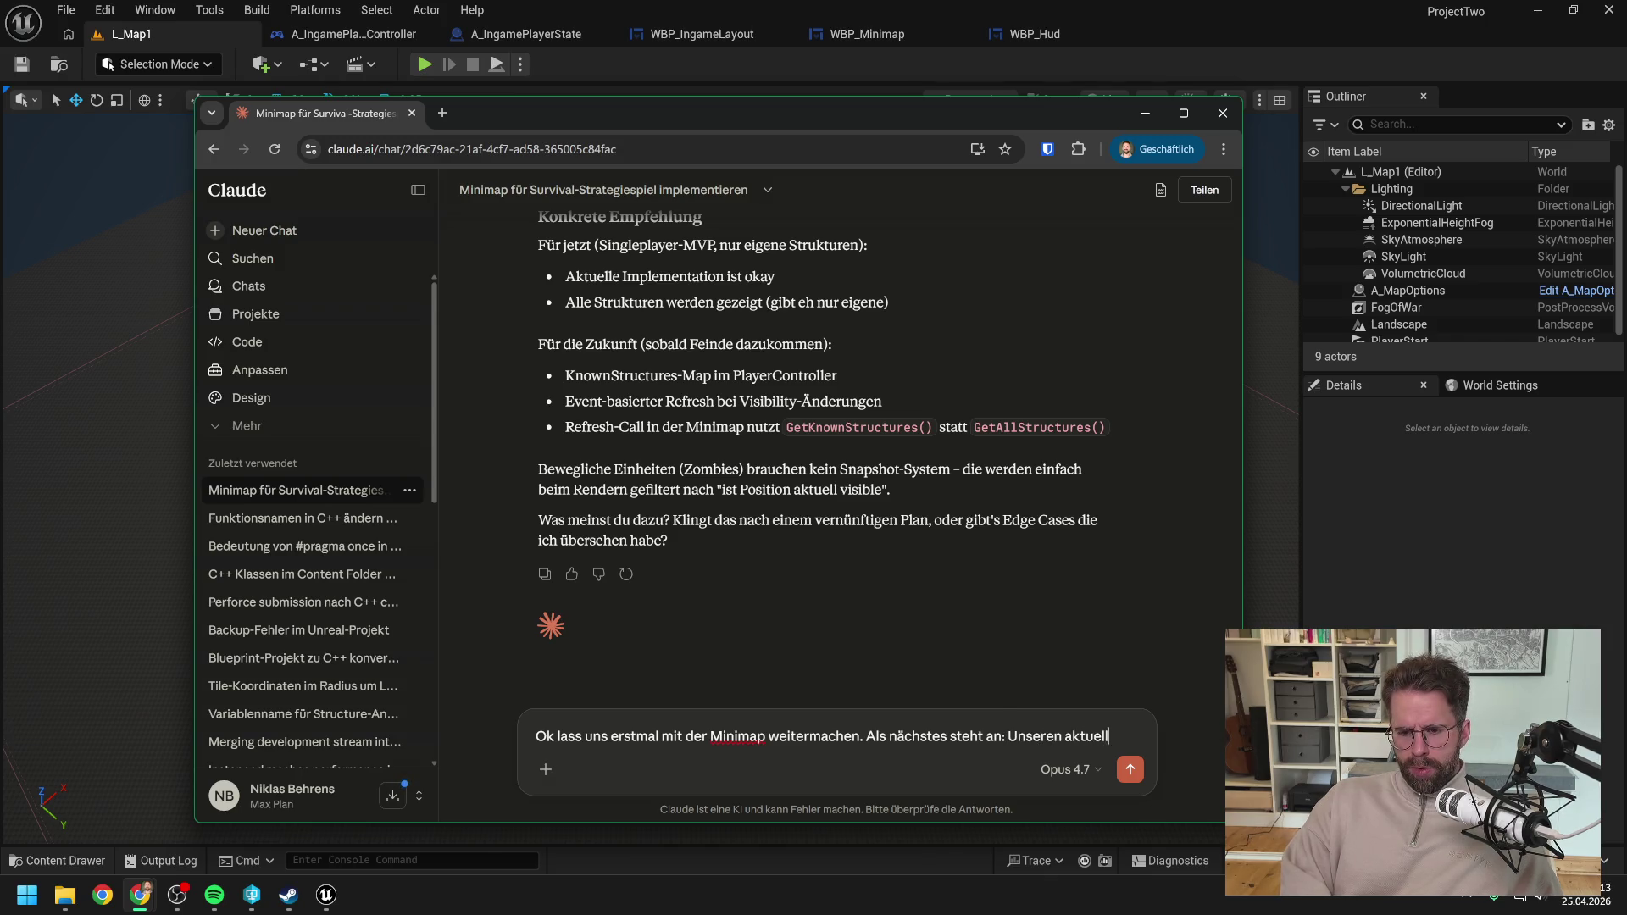
type("en Bildschirmdaus")
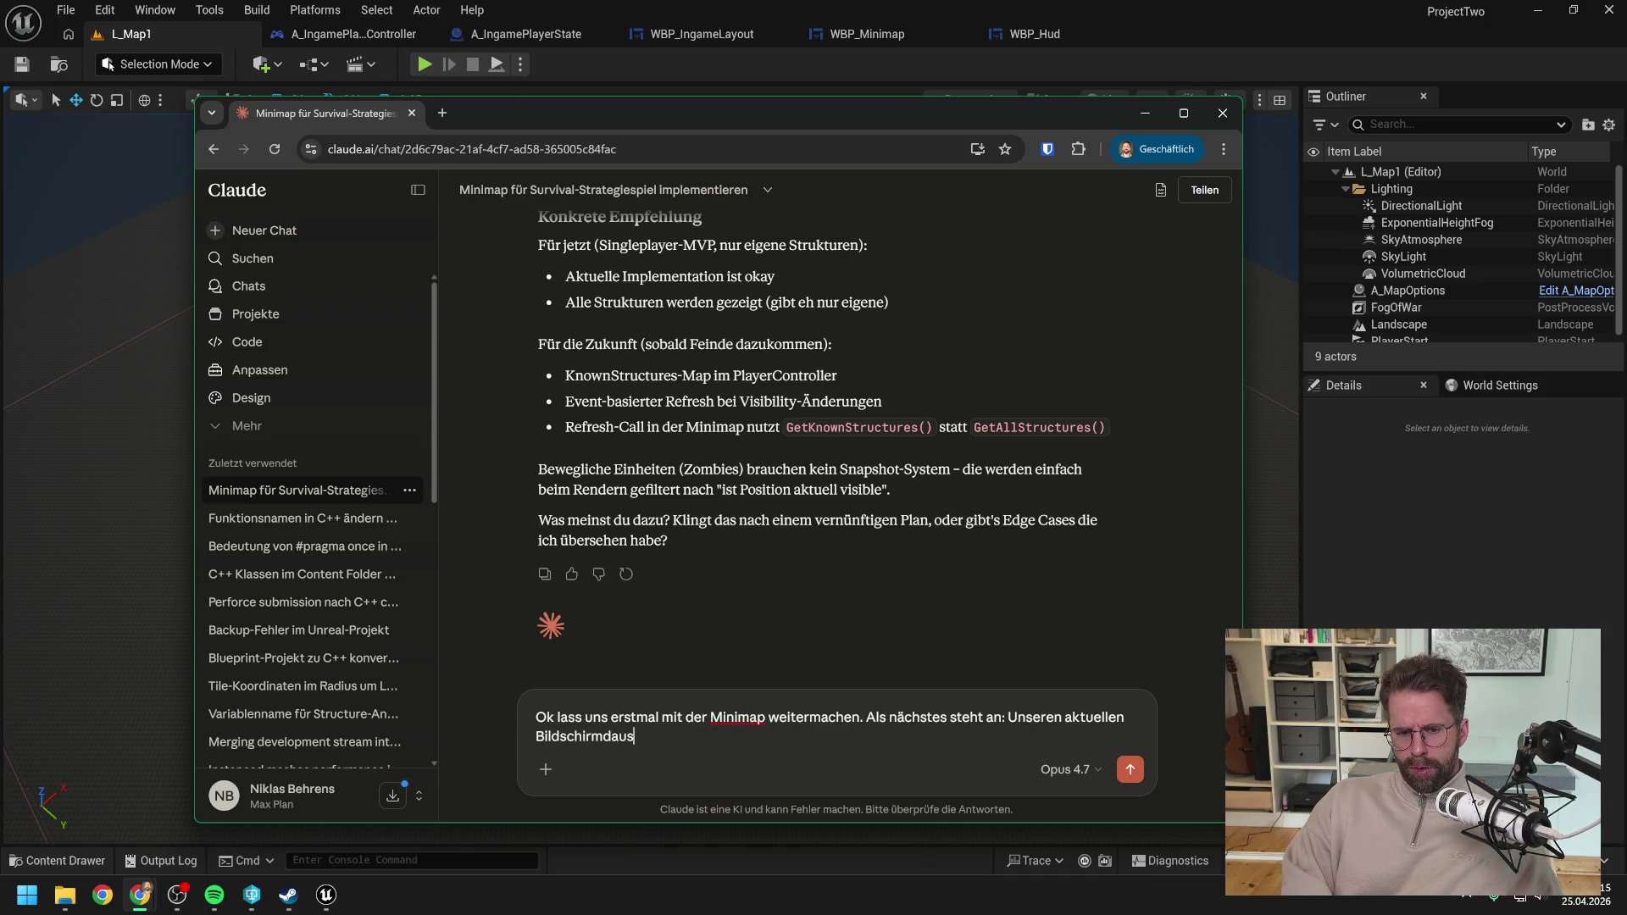
key("BackSpace")
key("BackSpace")
key("BackSpace")
key("BackSpace")
type("ausschnitt")
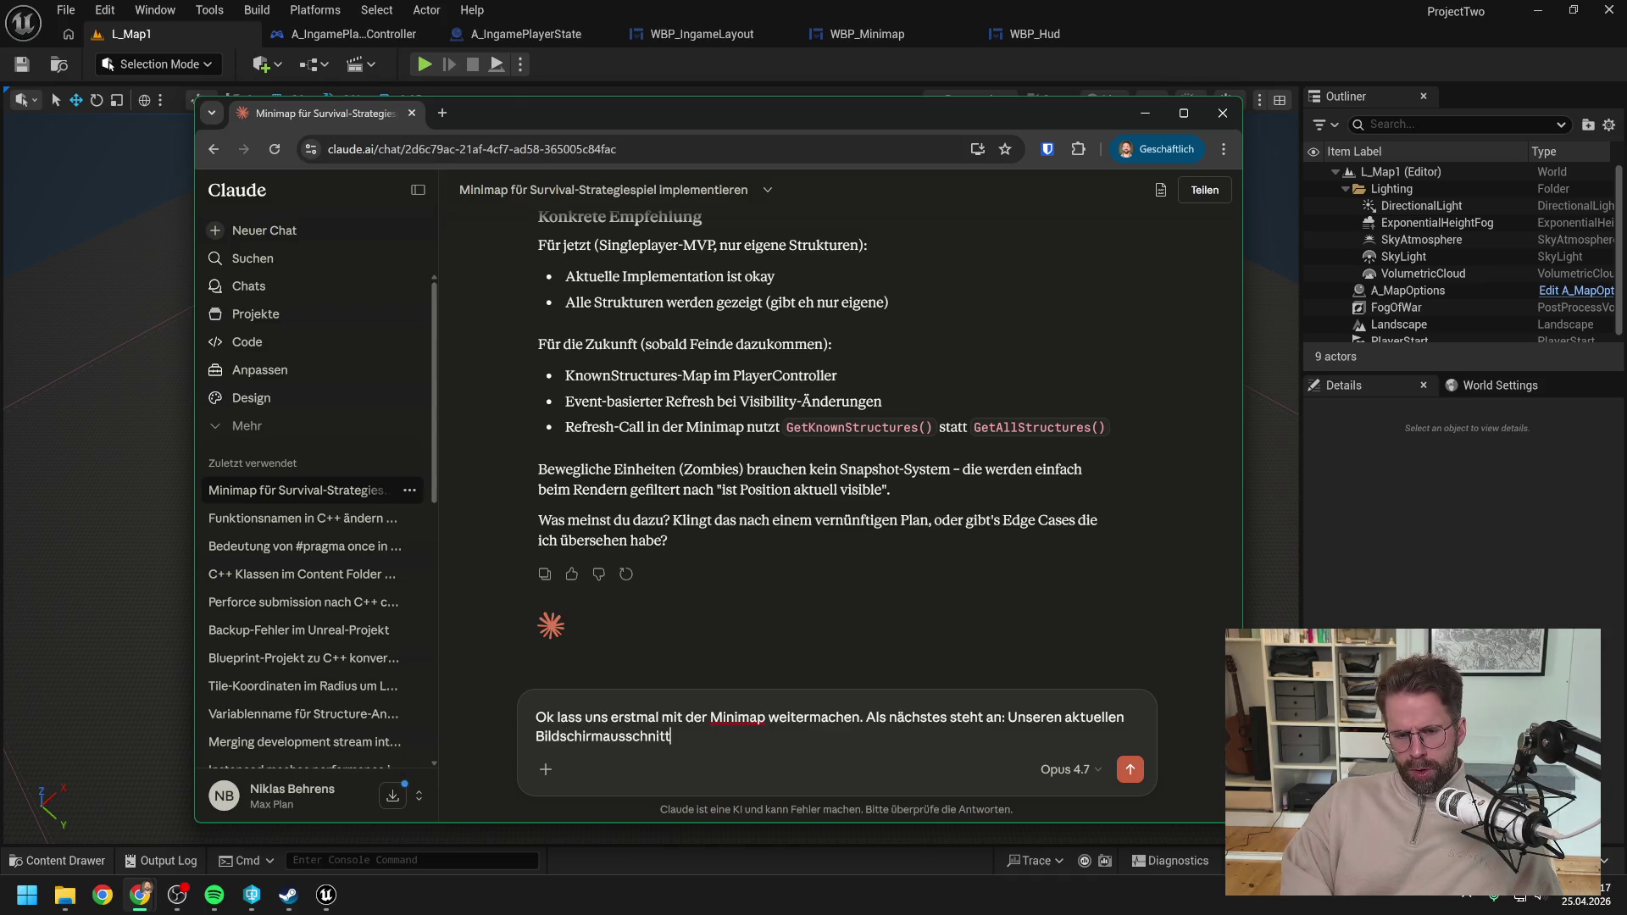
type(" als Rechteckt")
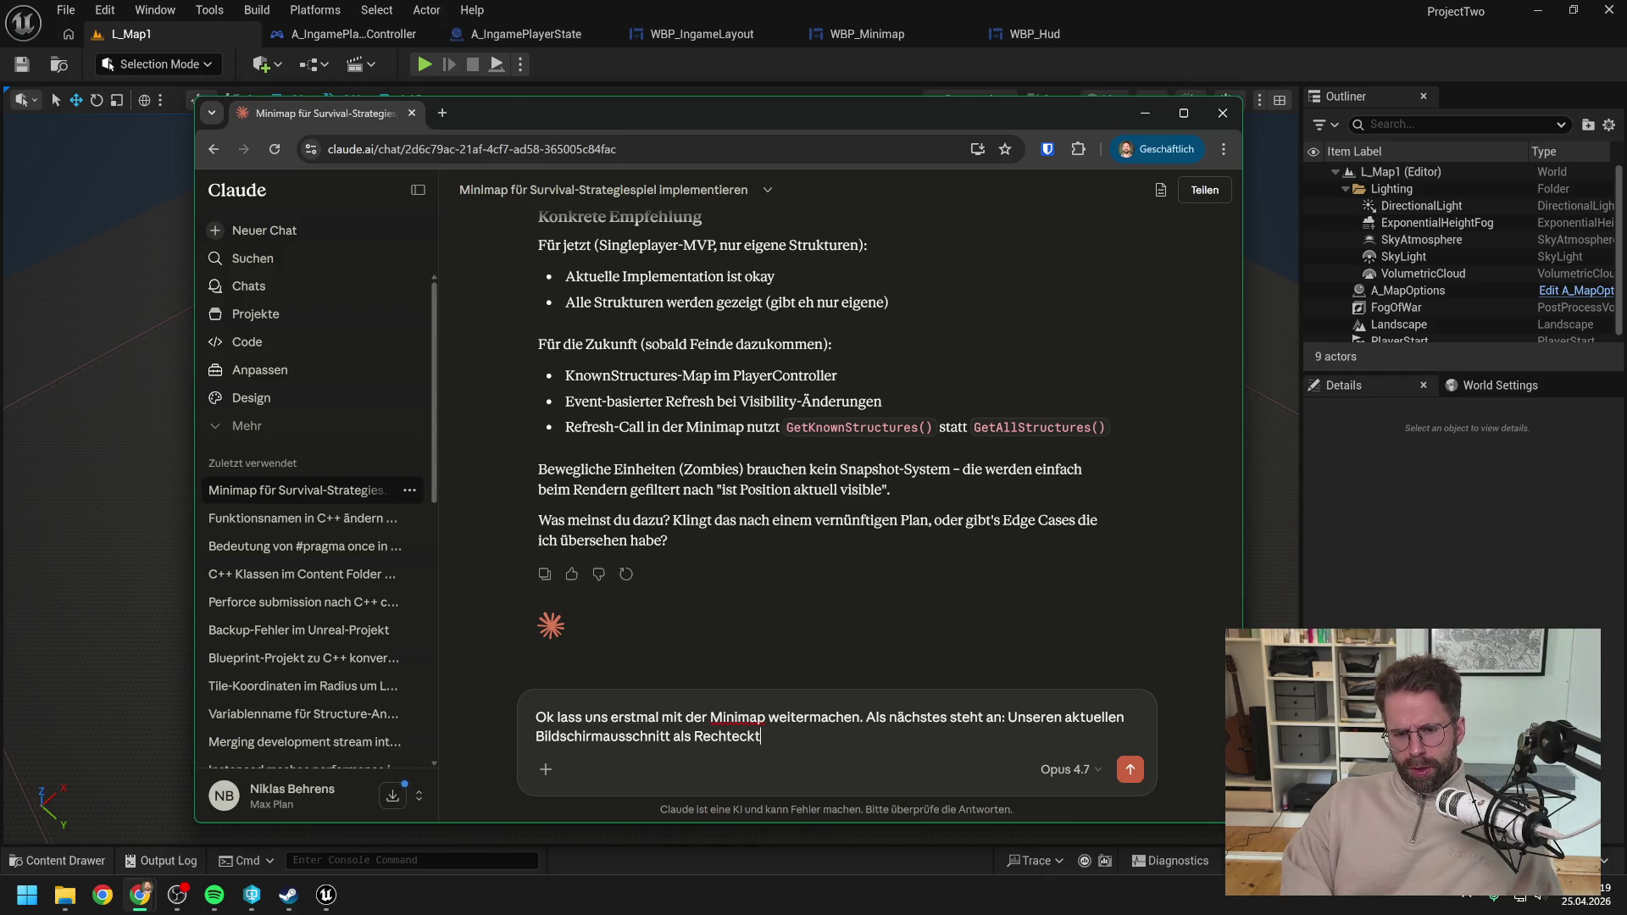
type(" auf der Minima")
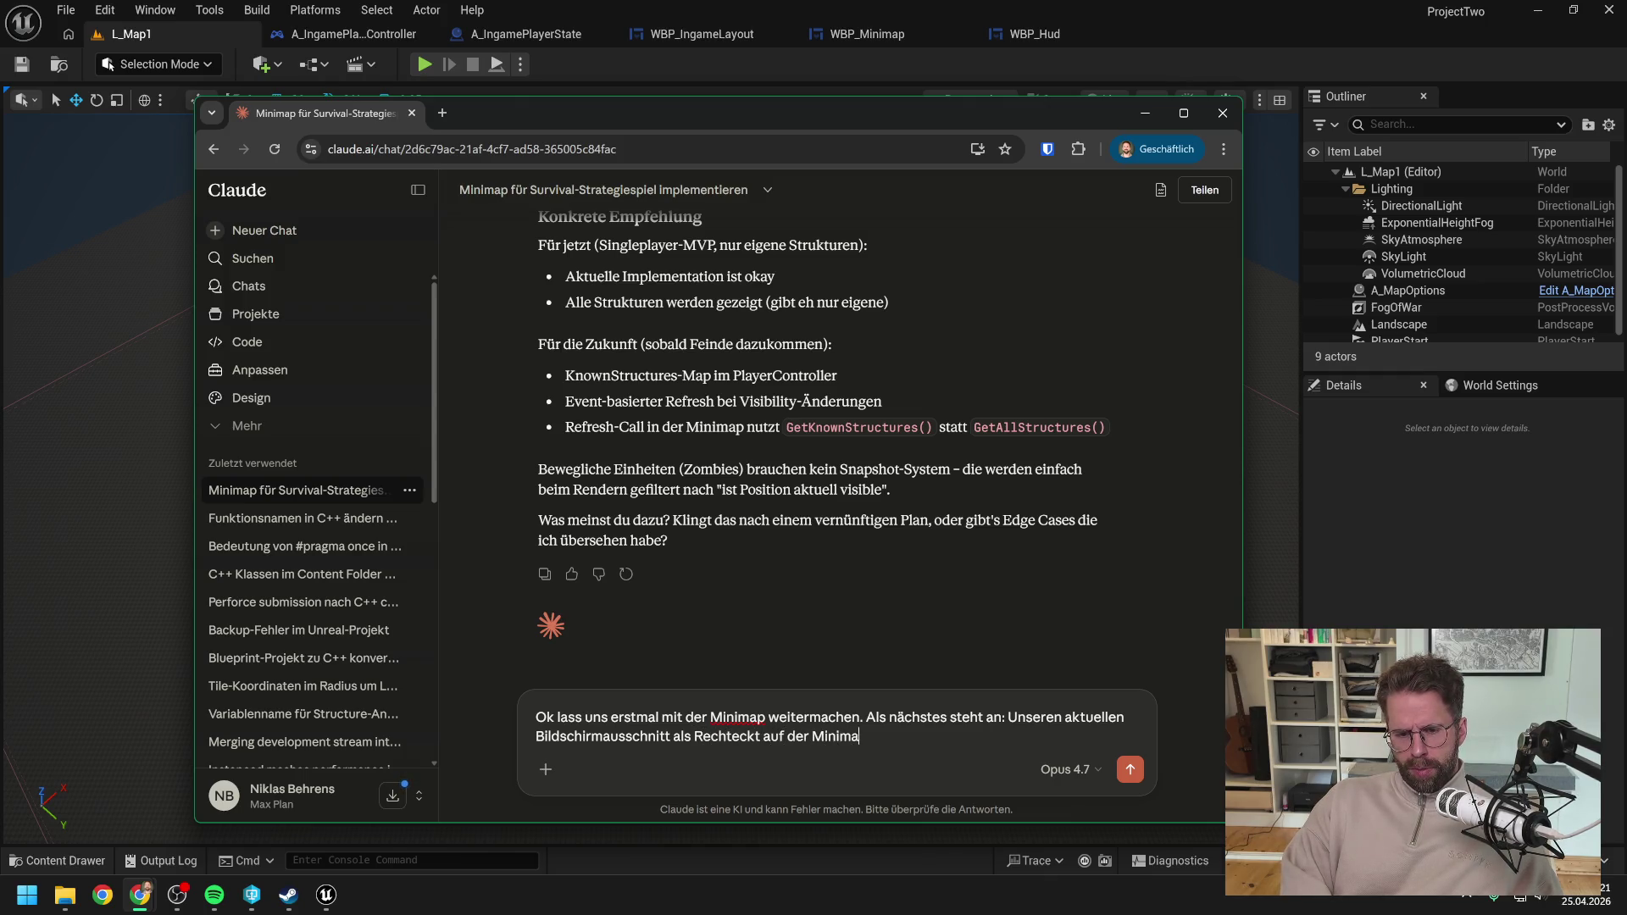
type("p")
key("BackSpace")
key("BackSpace")
key("BackSpace")
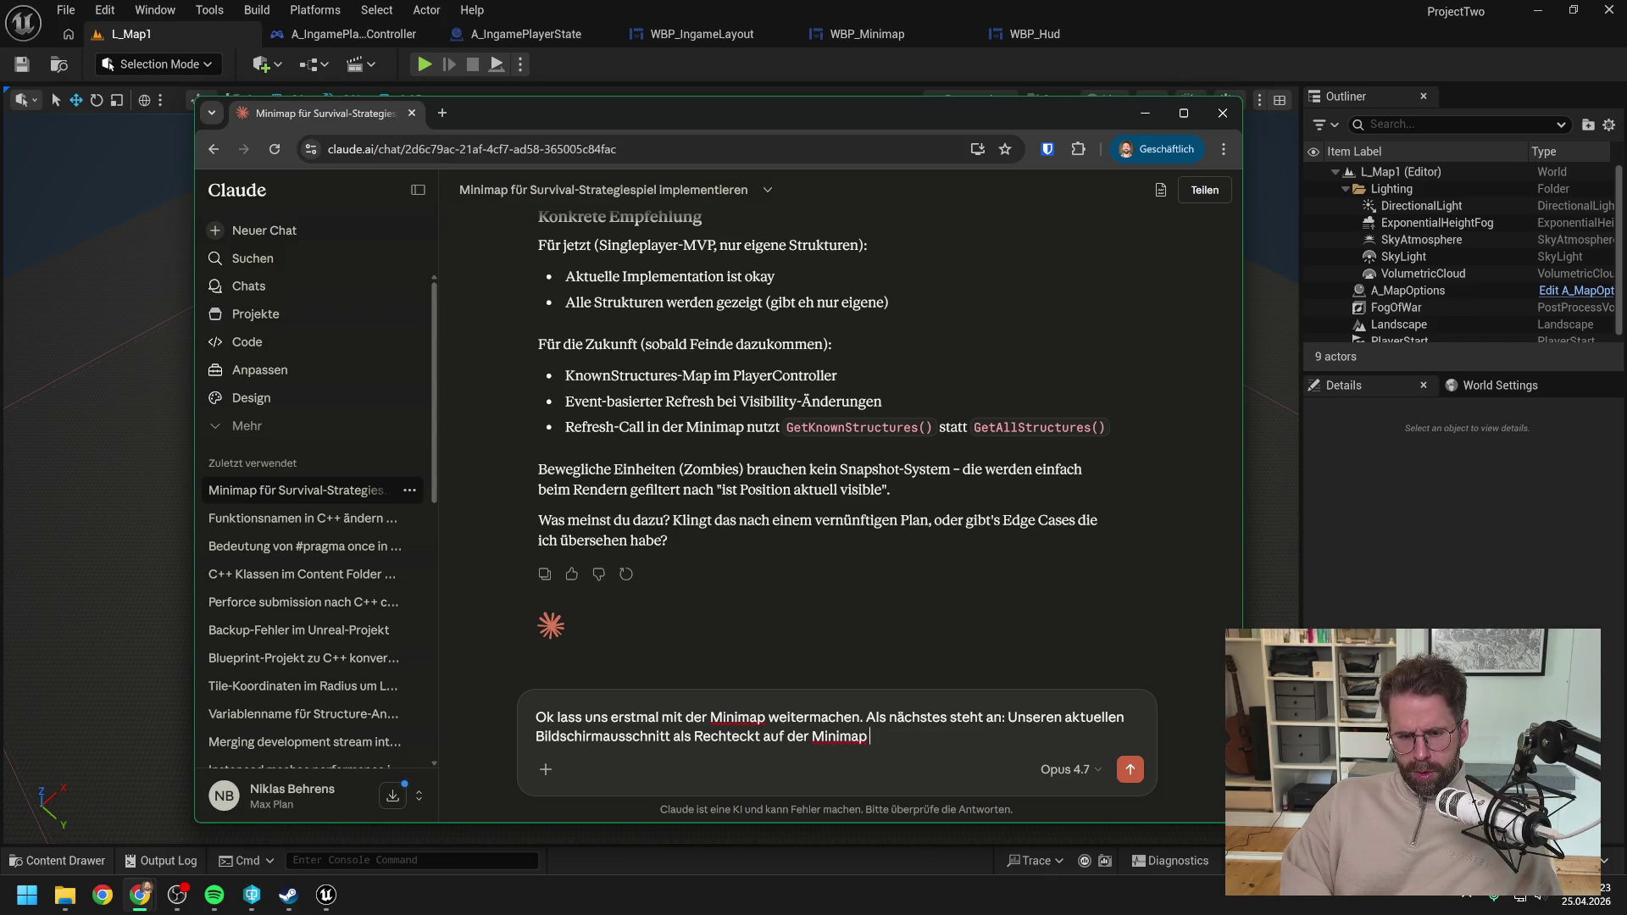
type("w")
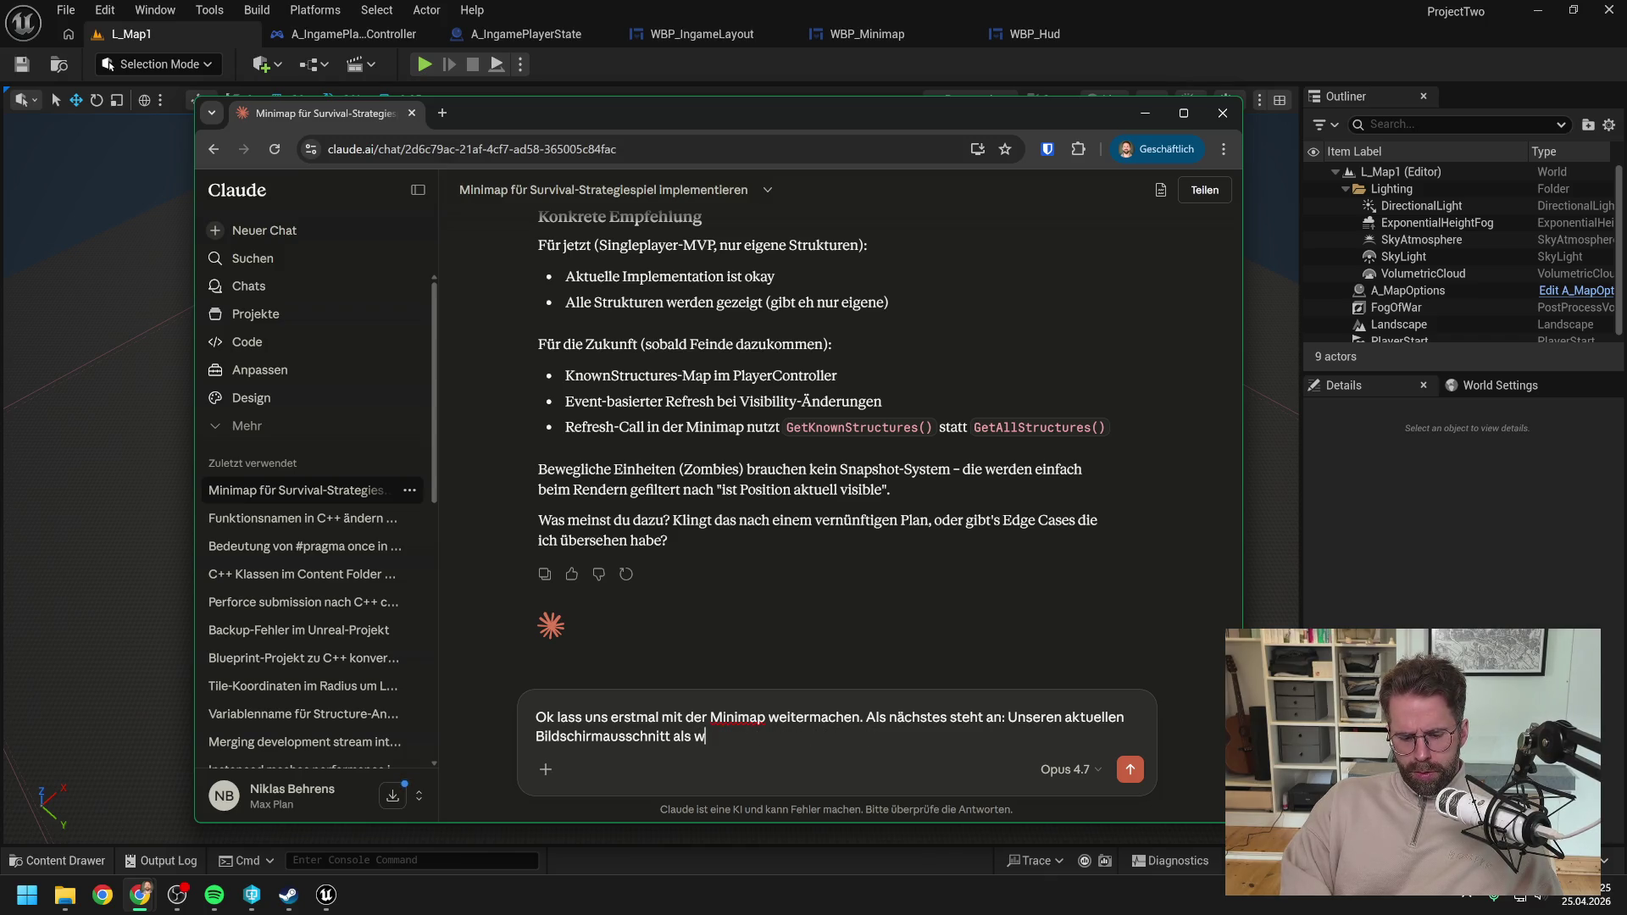
type("eiß umra")
type("nd")
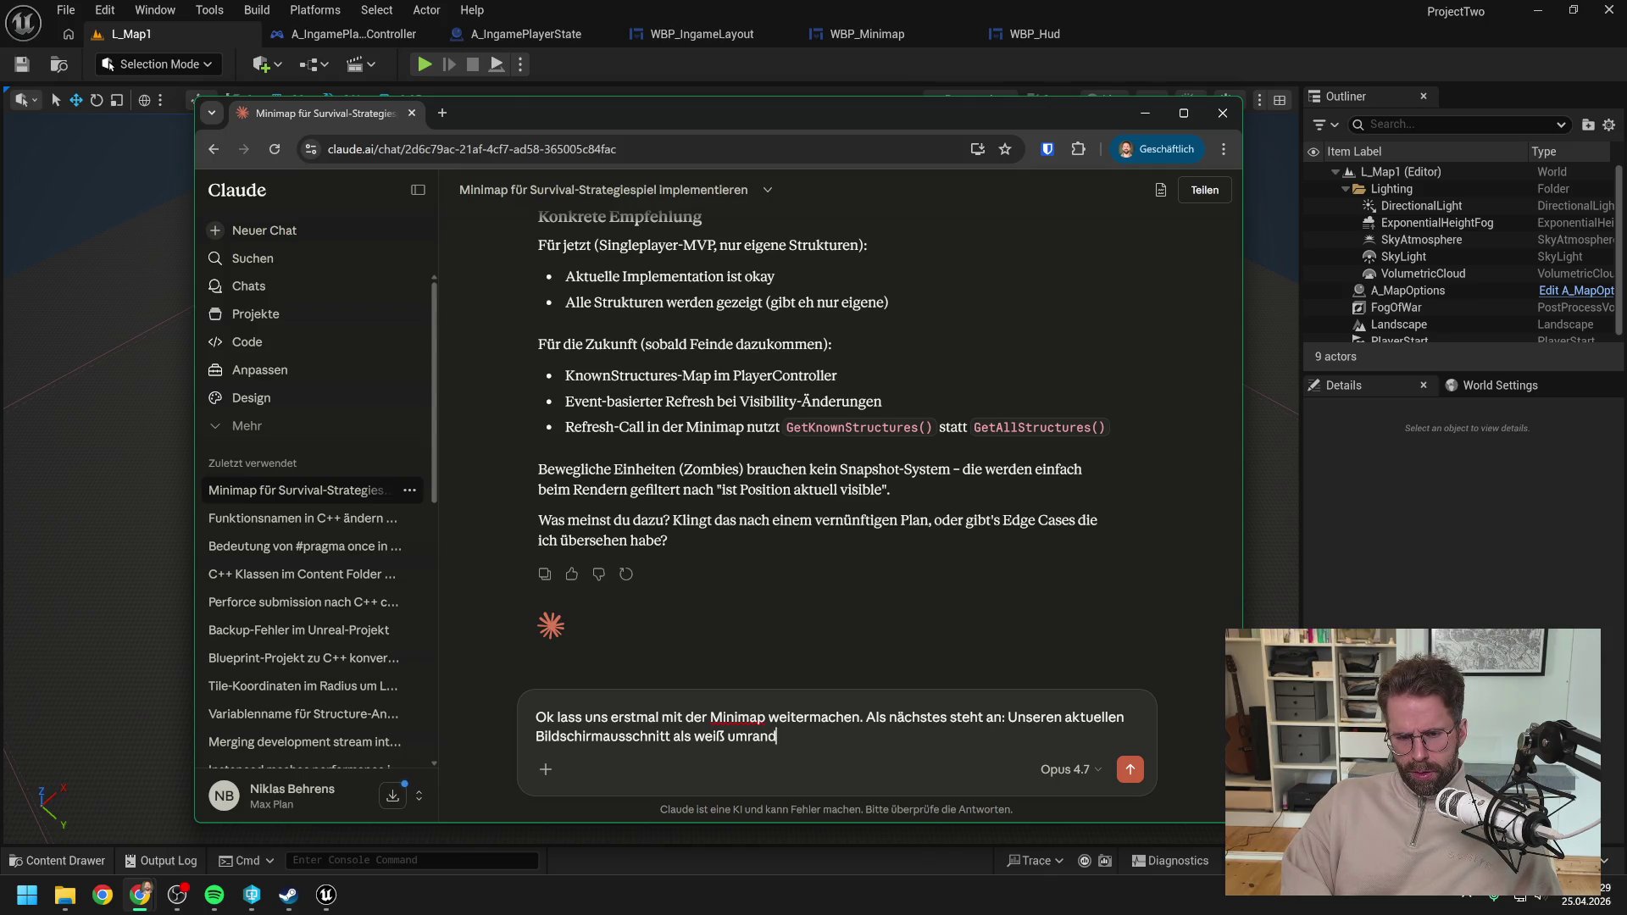
type("etes Recht")
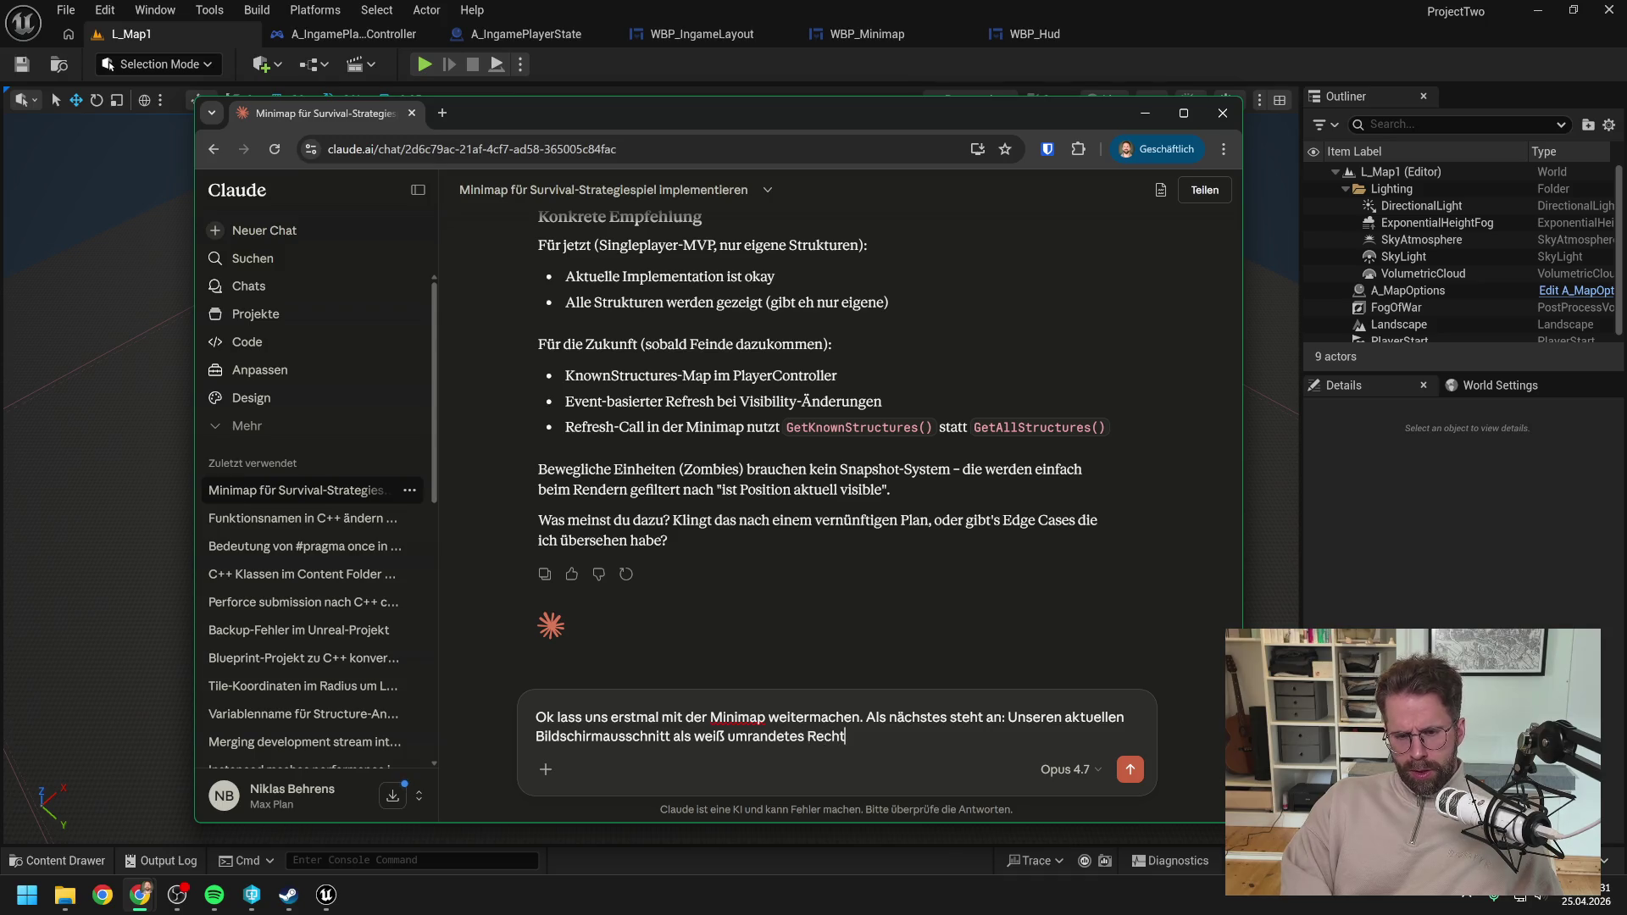
type("eckt auf der Mi")
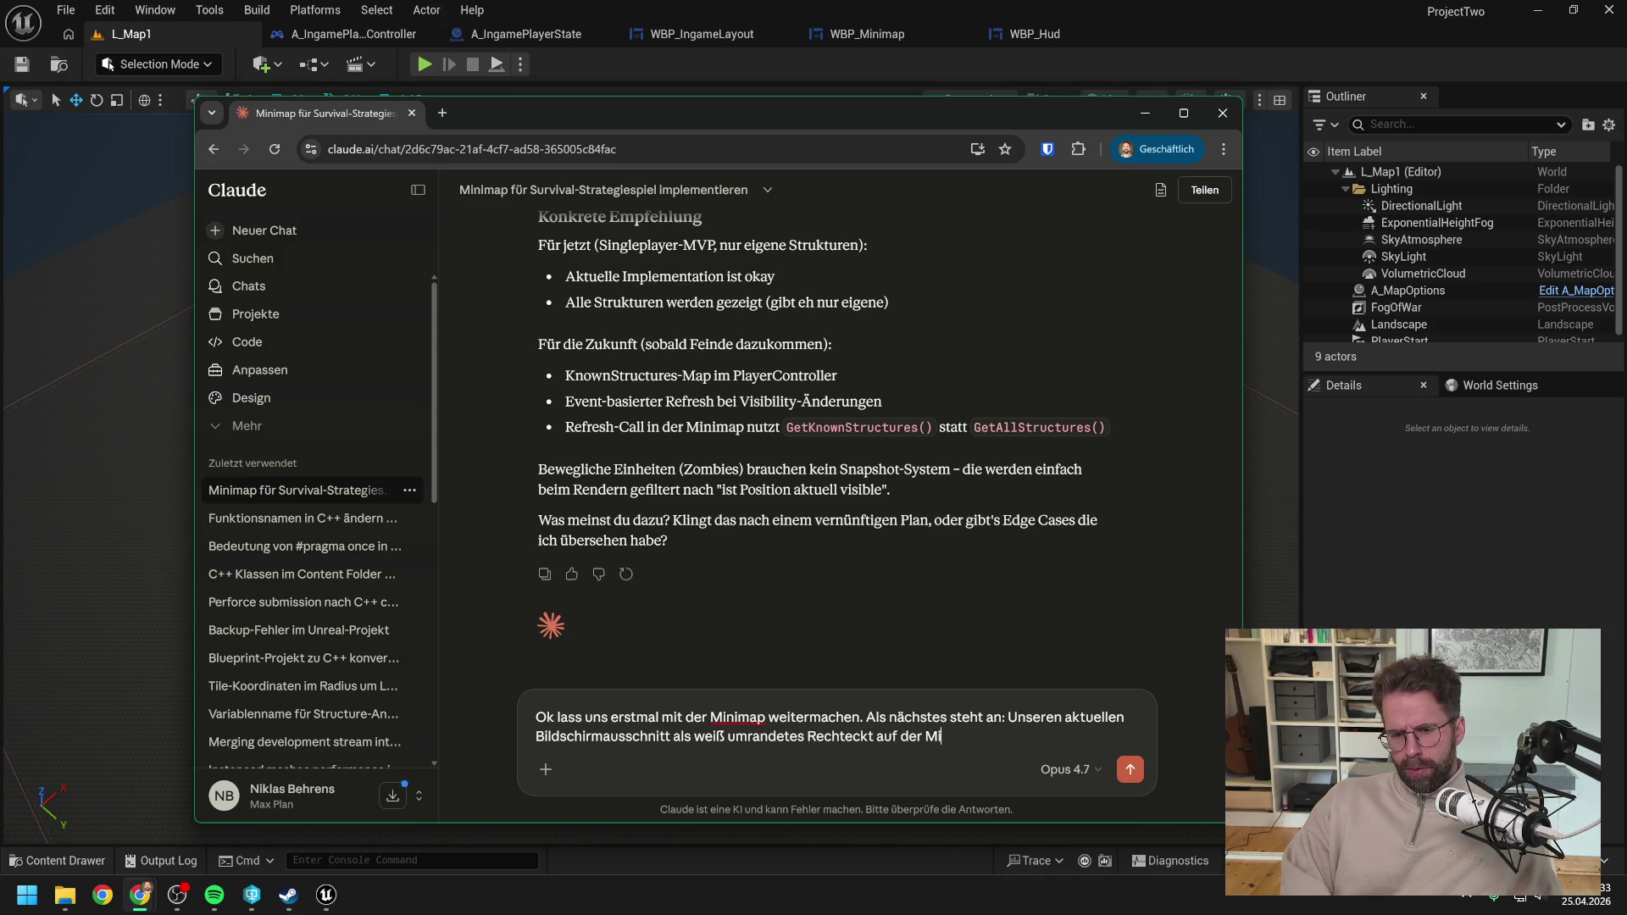
type("nimap sehen,")
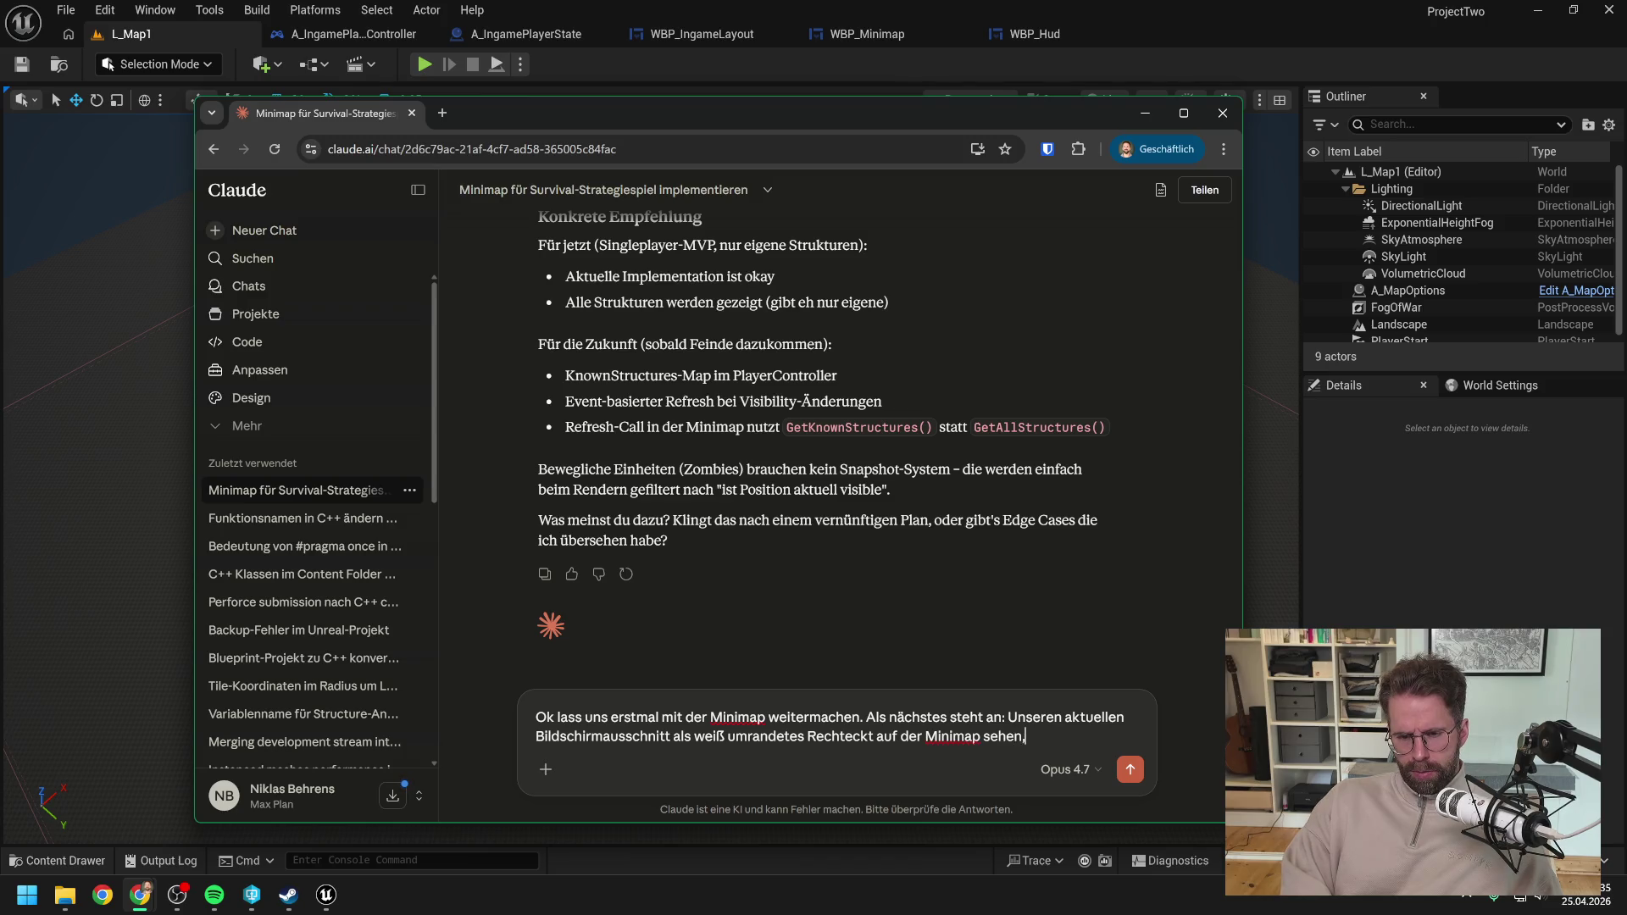
type(" das in Ech")
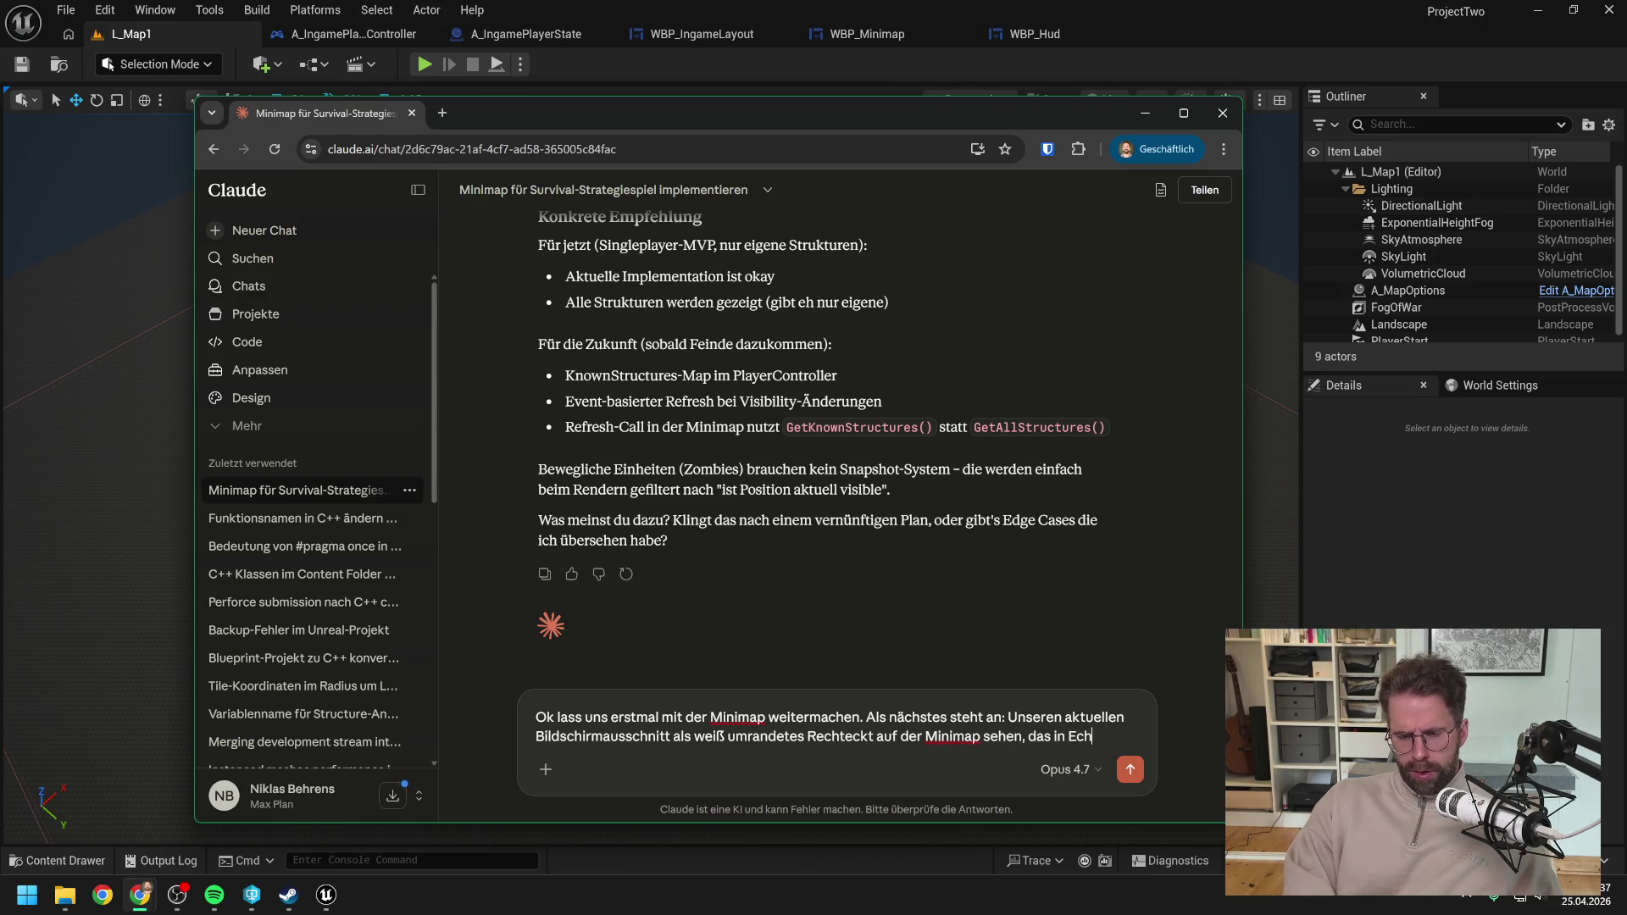
type("tzeit geupdat")
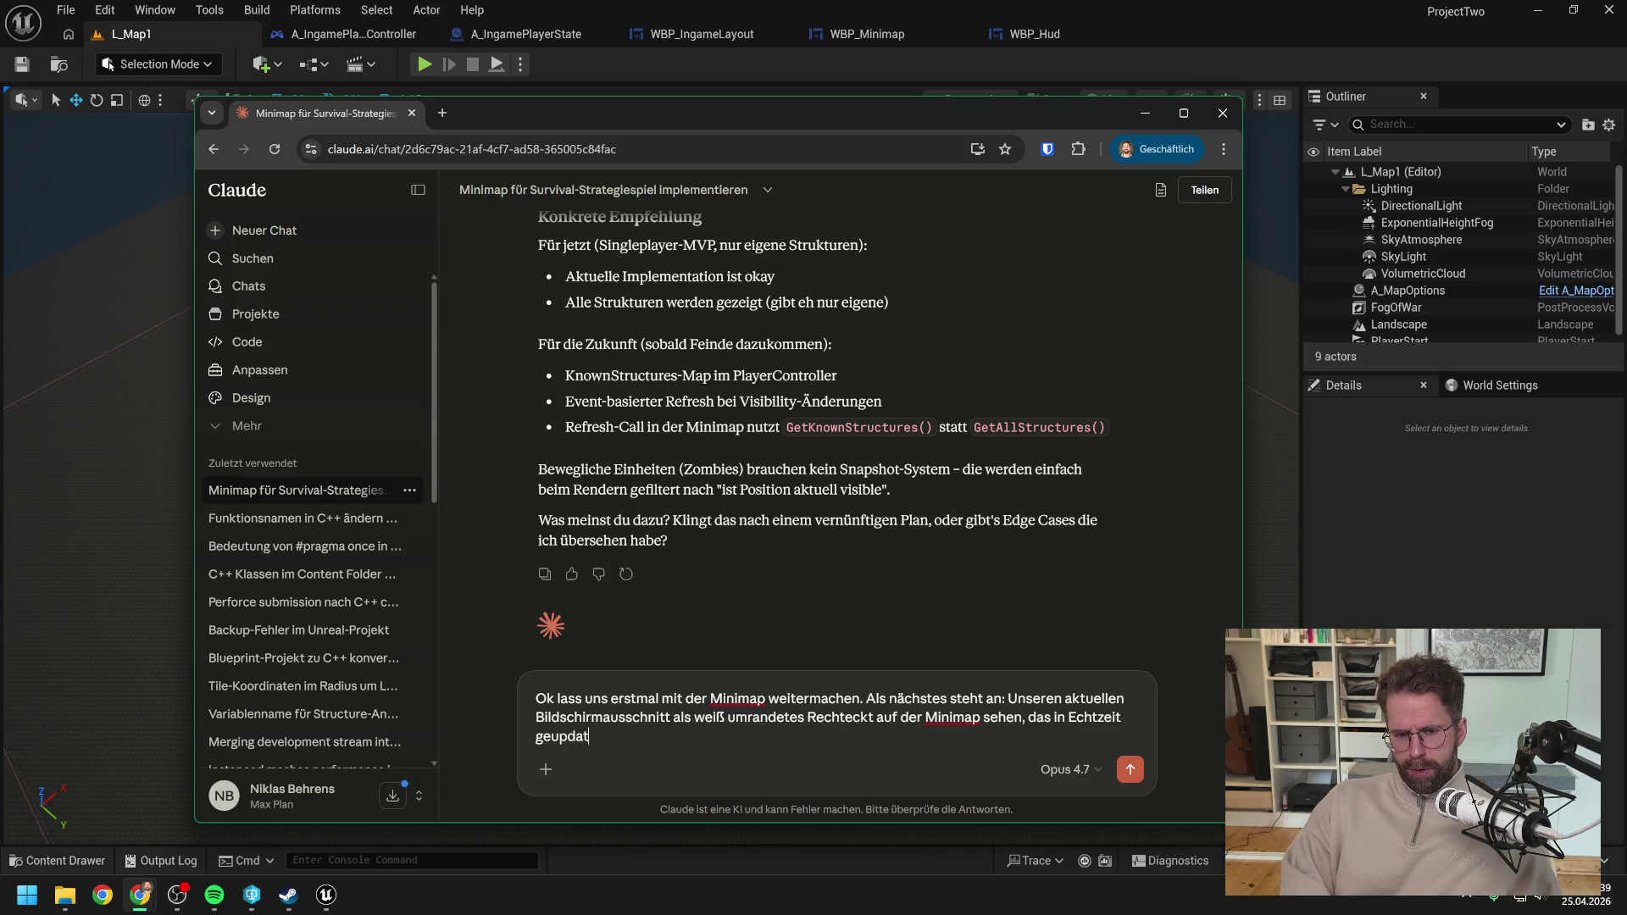
type("ed wird")
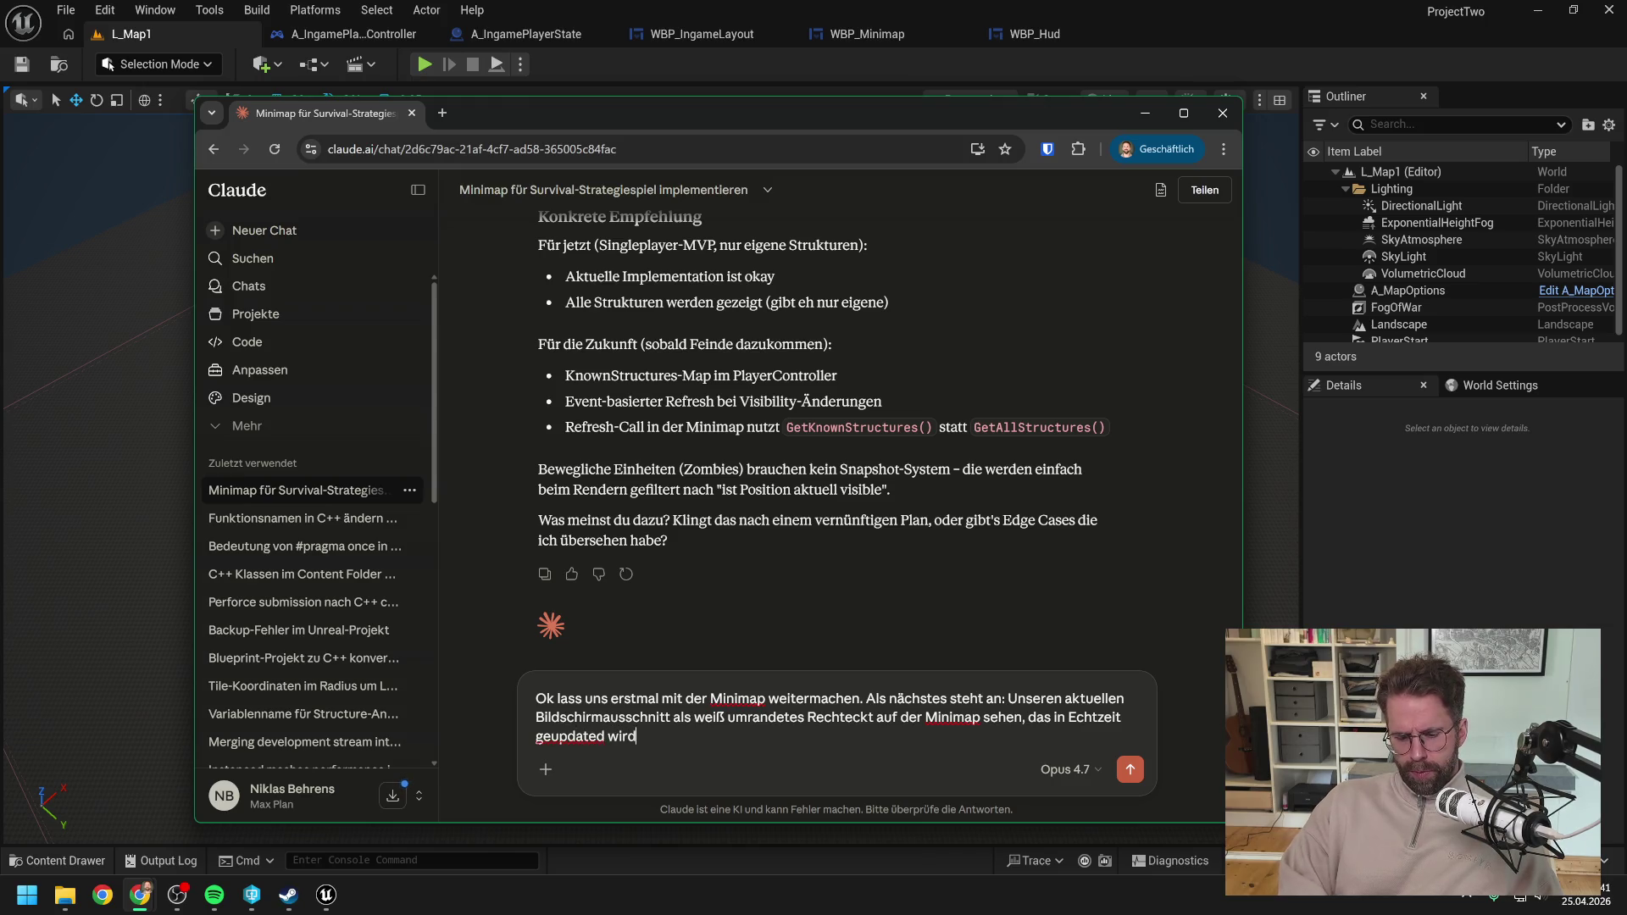
key("Return")
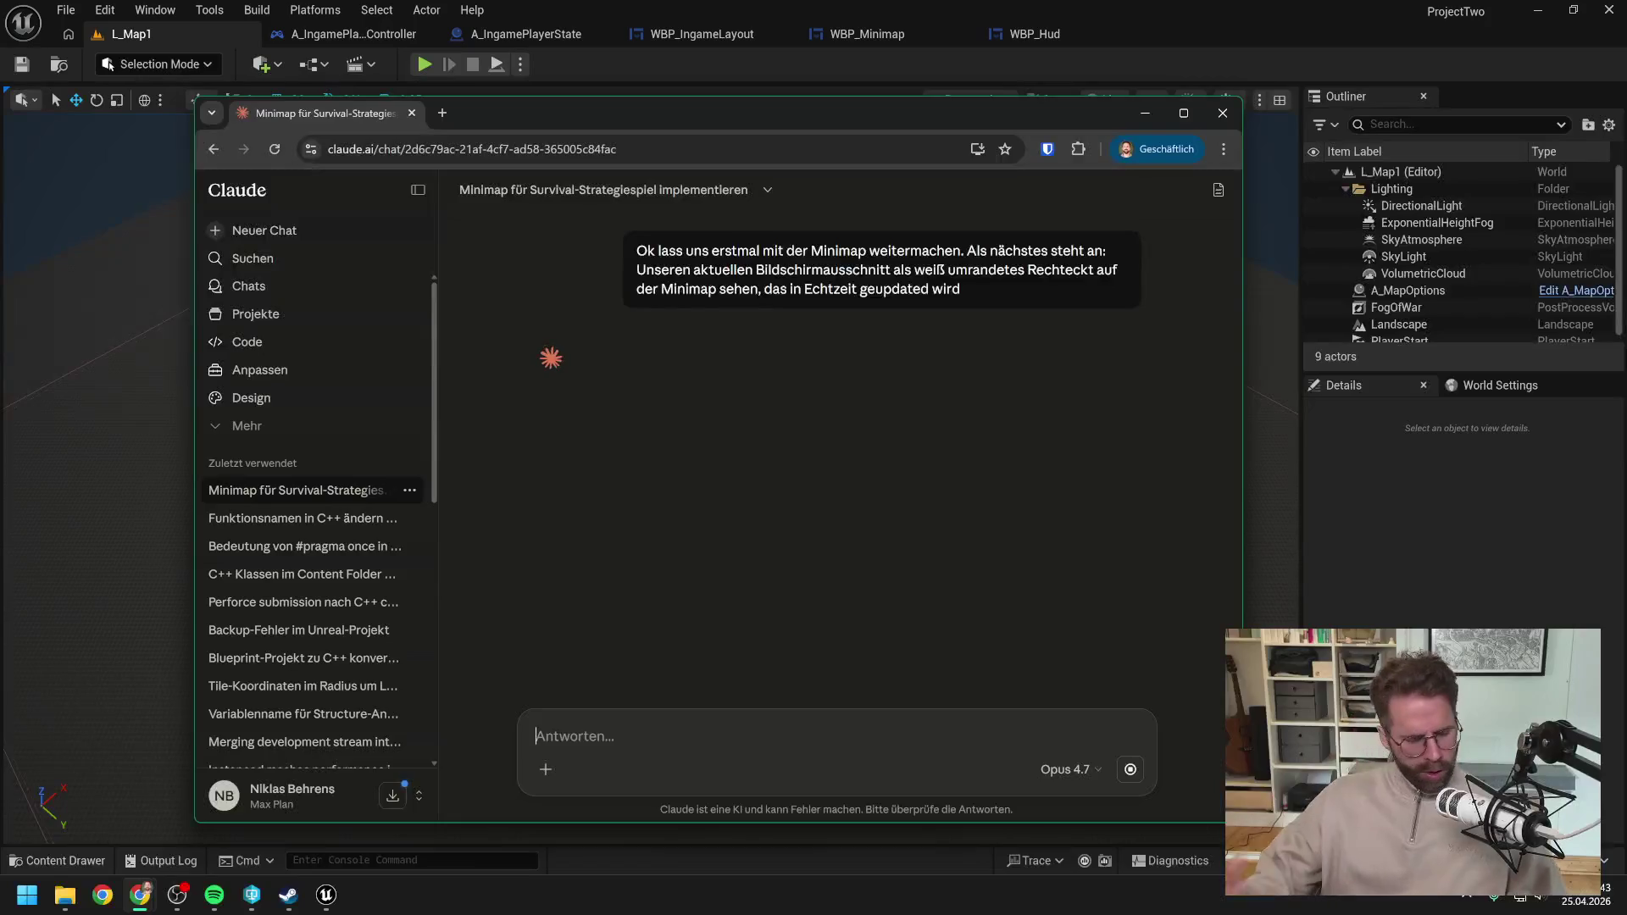
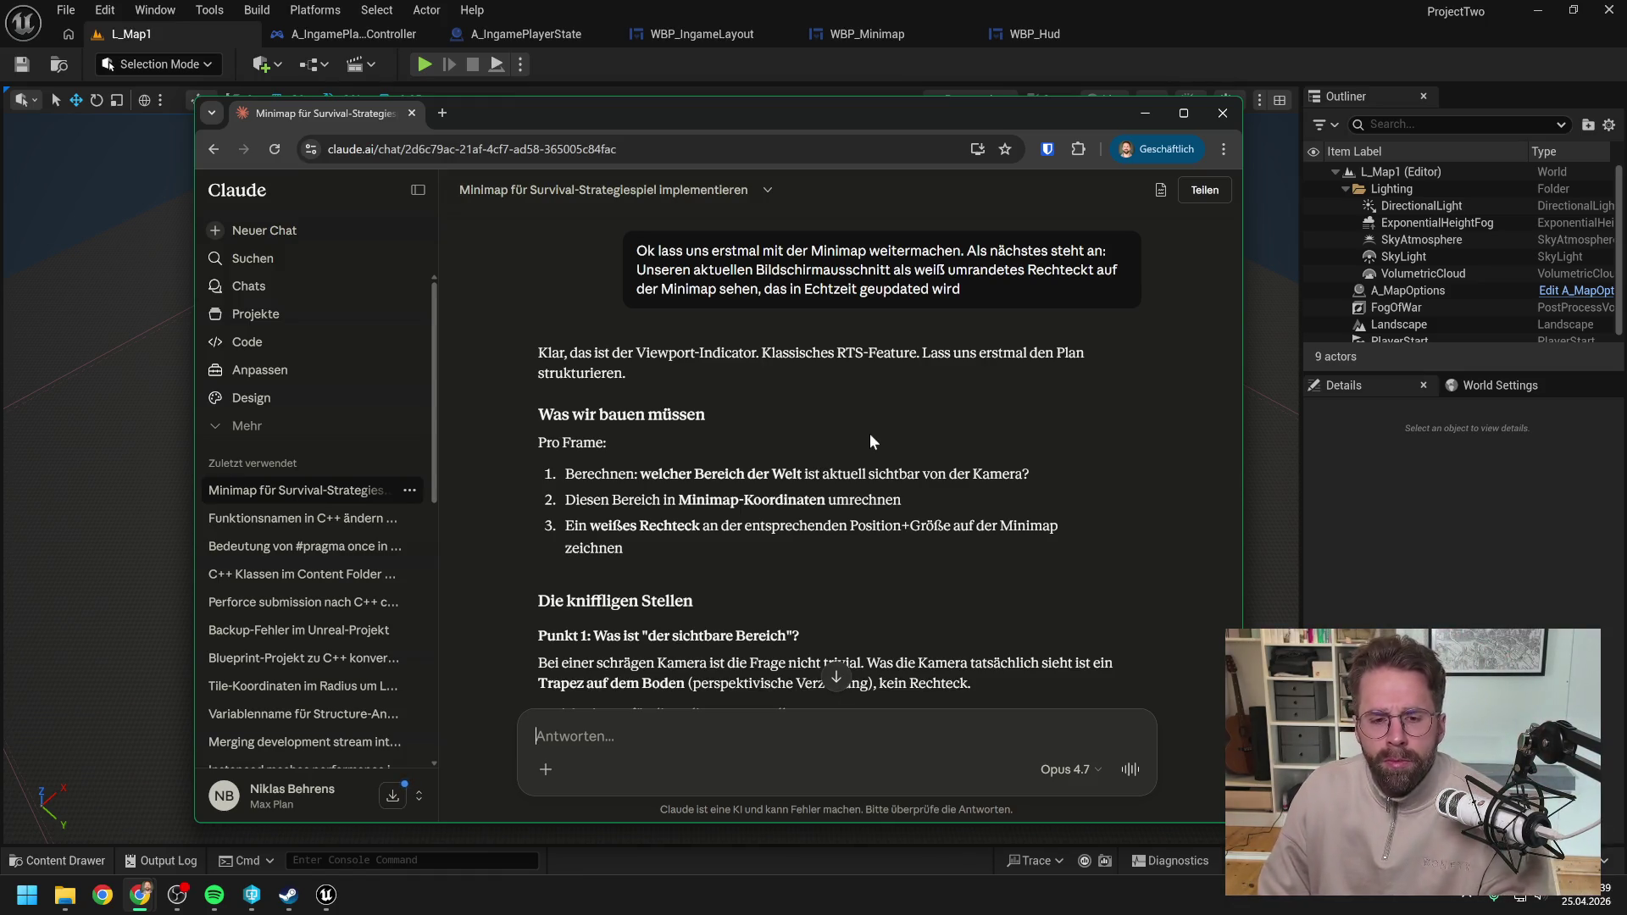
Step: Read down through Claude's reply, which adds an UpdateViewportRect function called each Tick
scroll(852, 440, "down", 1)
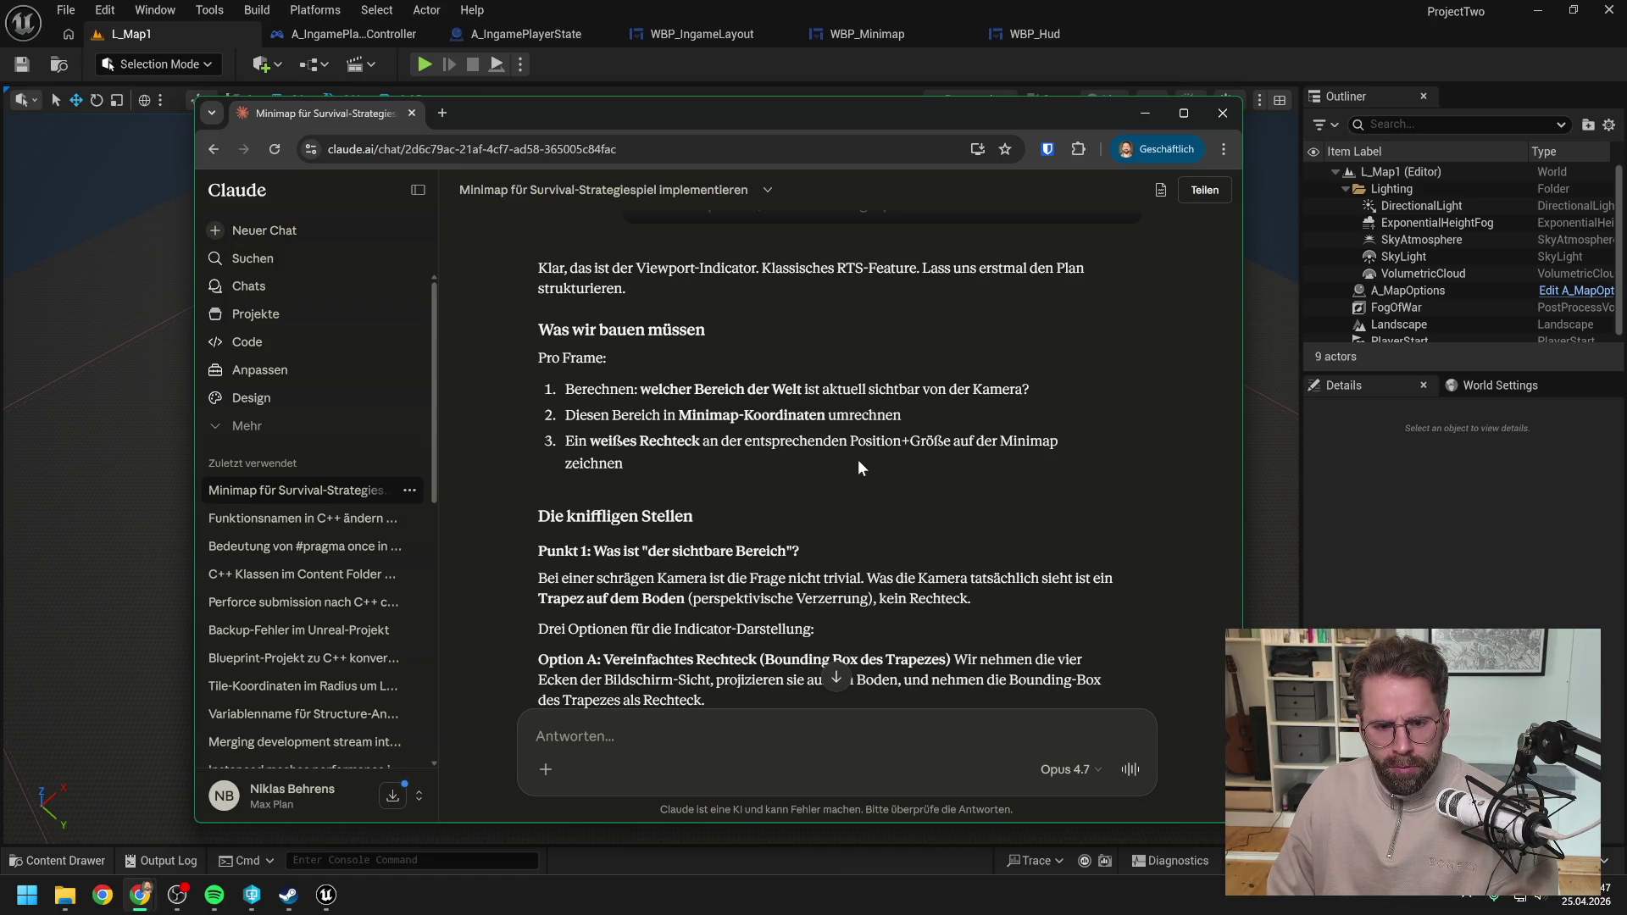
scroll(858, 459, "down", 1)
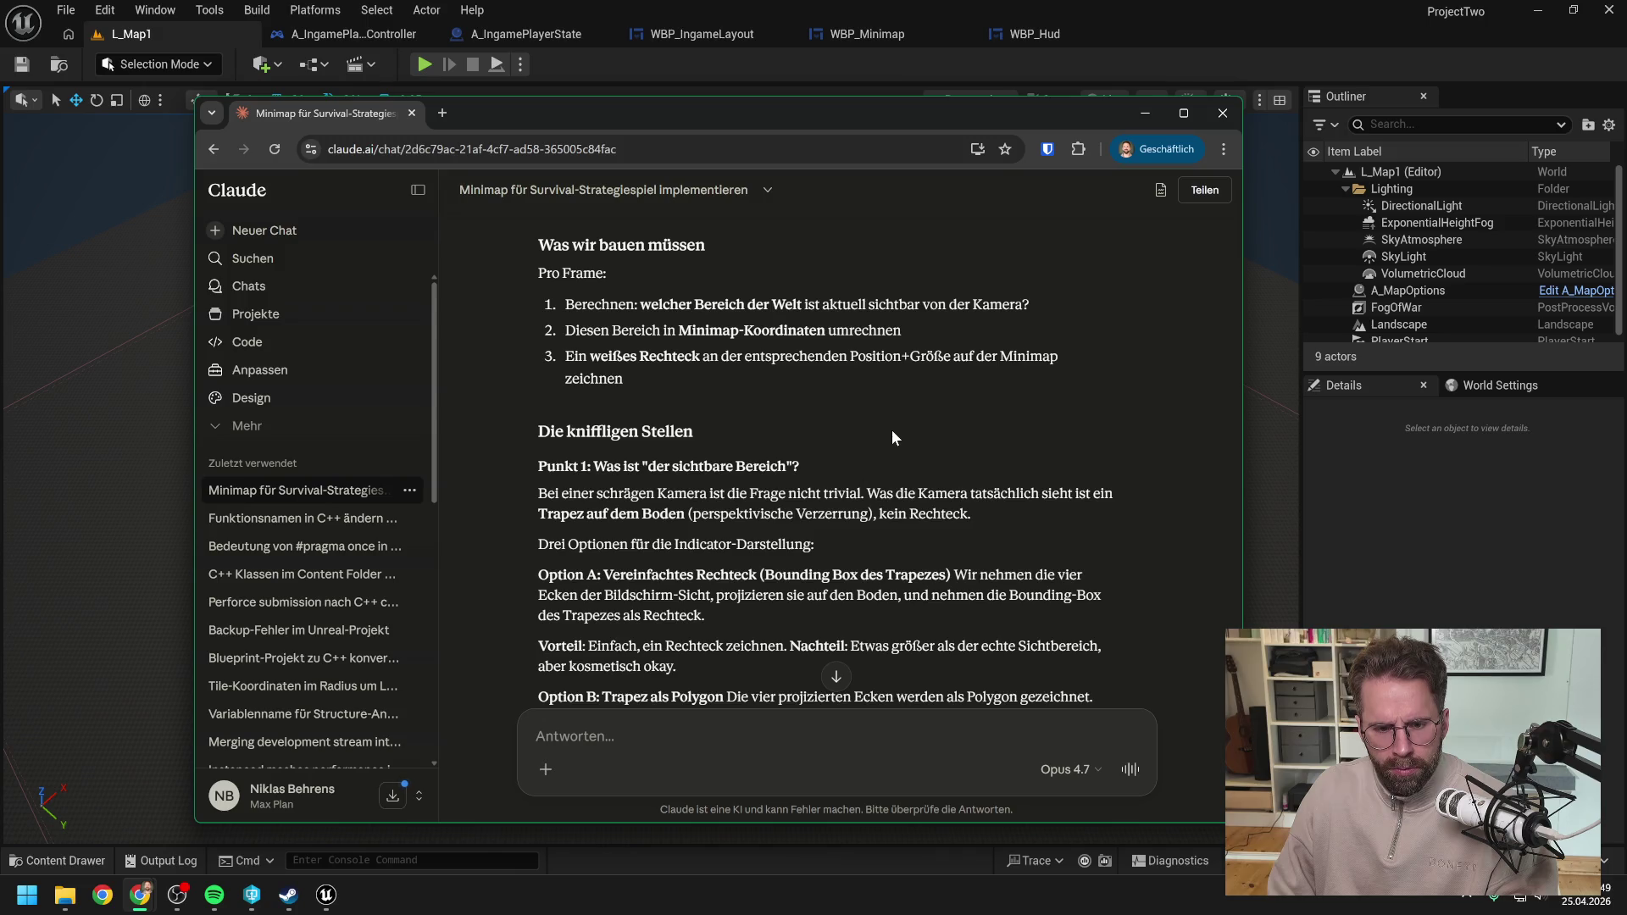
scroll(889, 431, "down", 1)
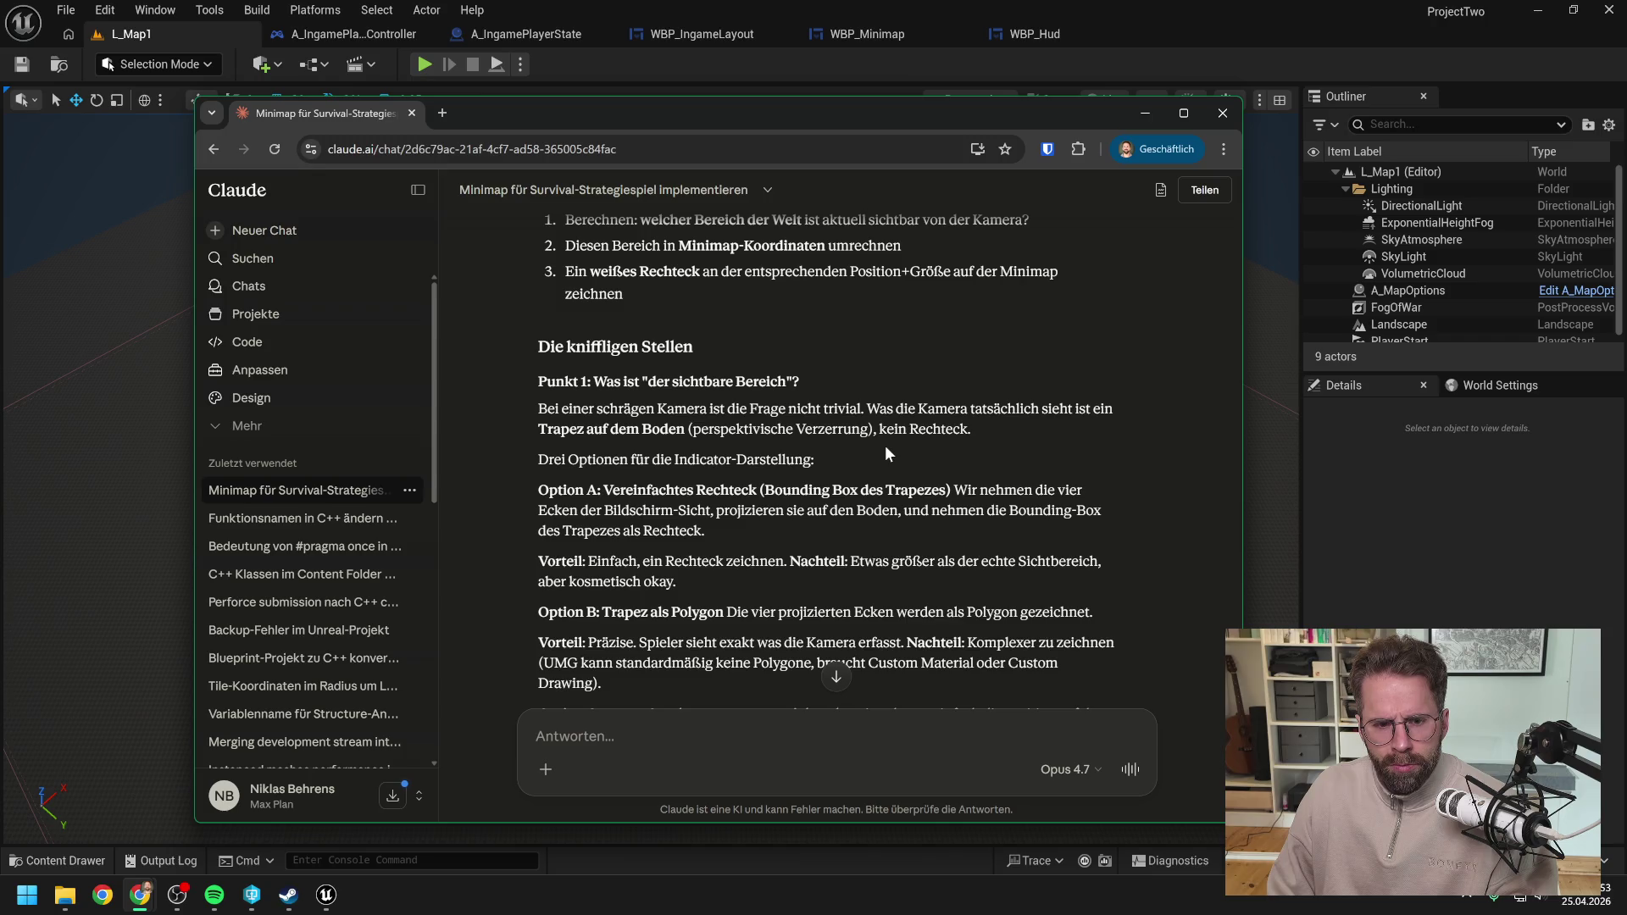
scroll(886, 448, "down", 1)
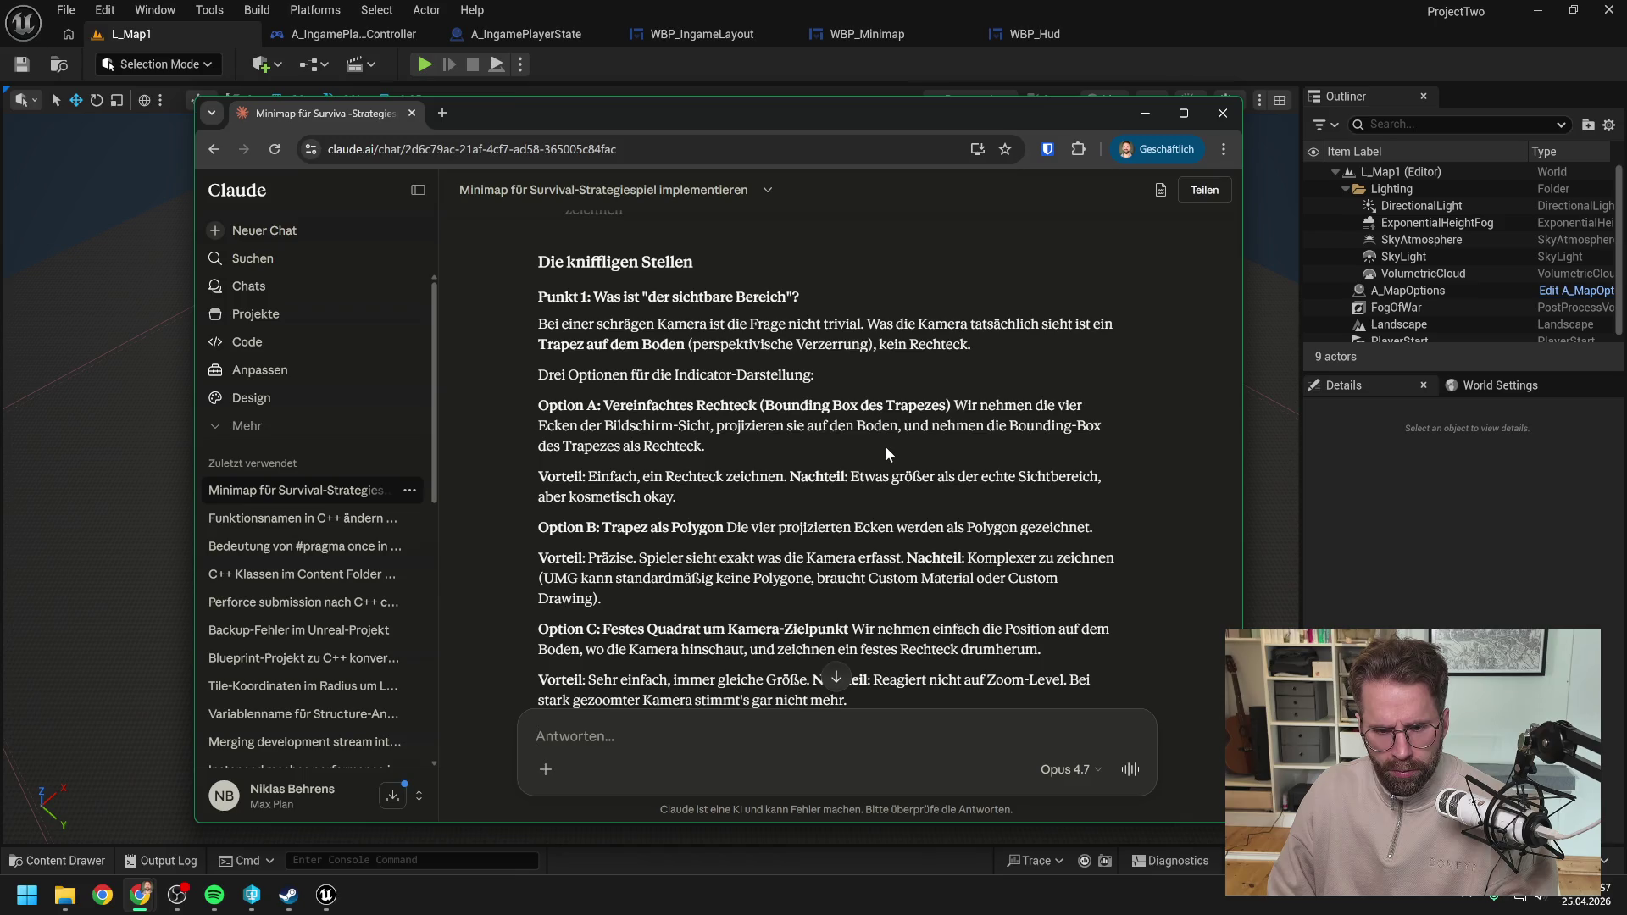
scroll(884, 448, "down", 1)
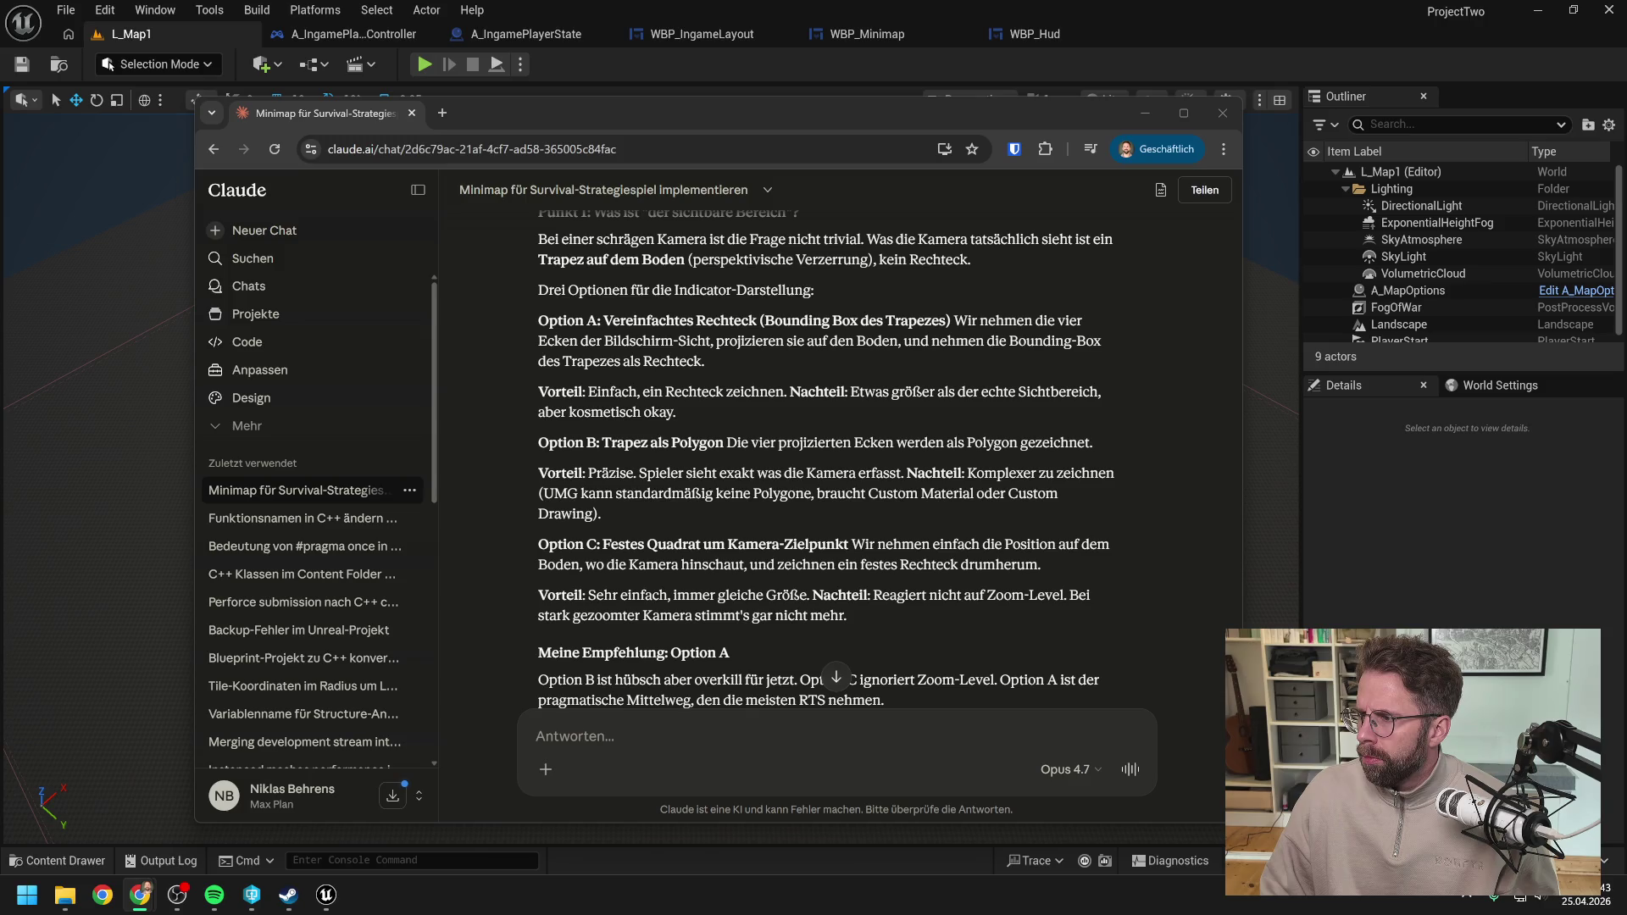
key("alt+Tab")
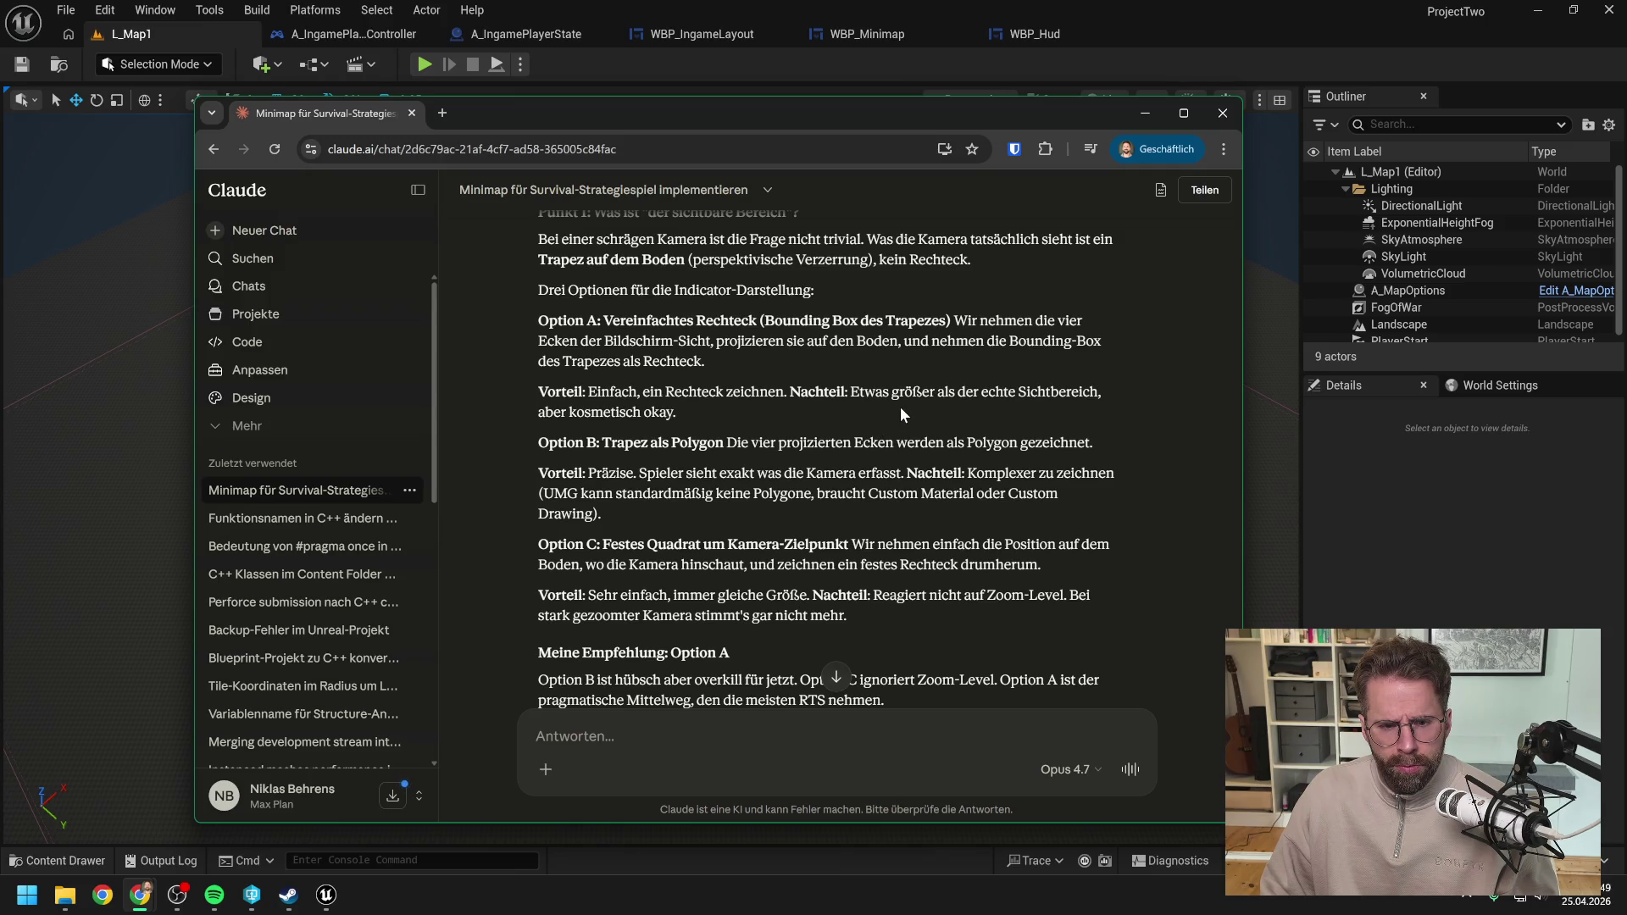
scroll(899, 415, "down", 1)
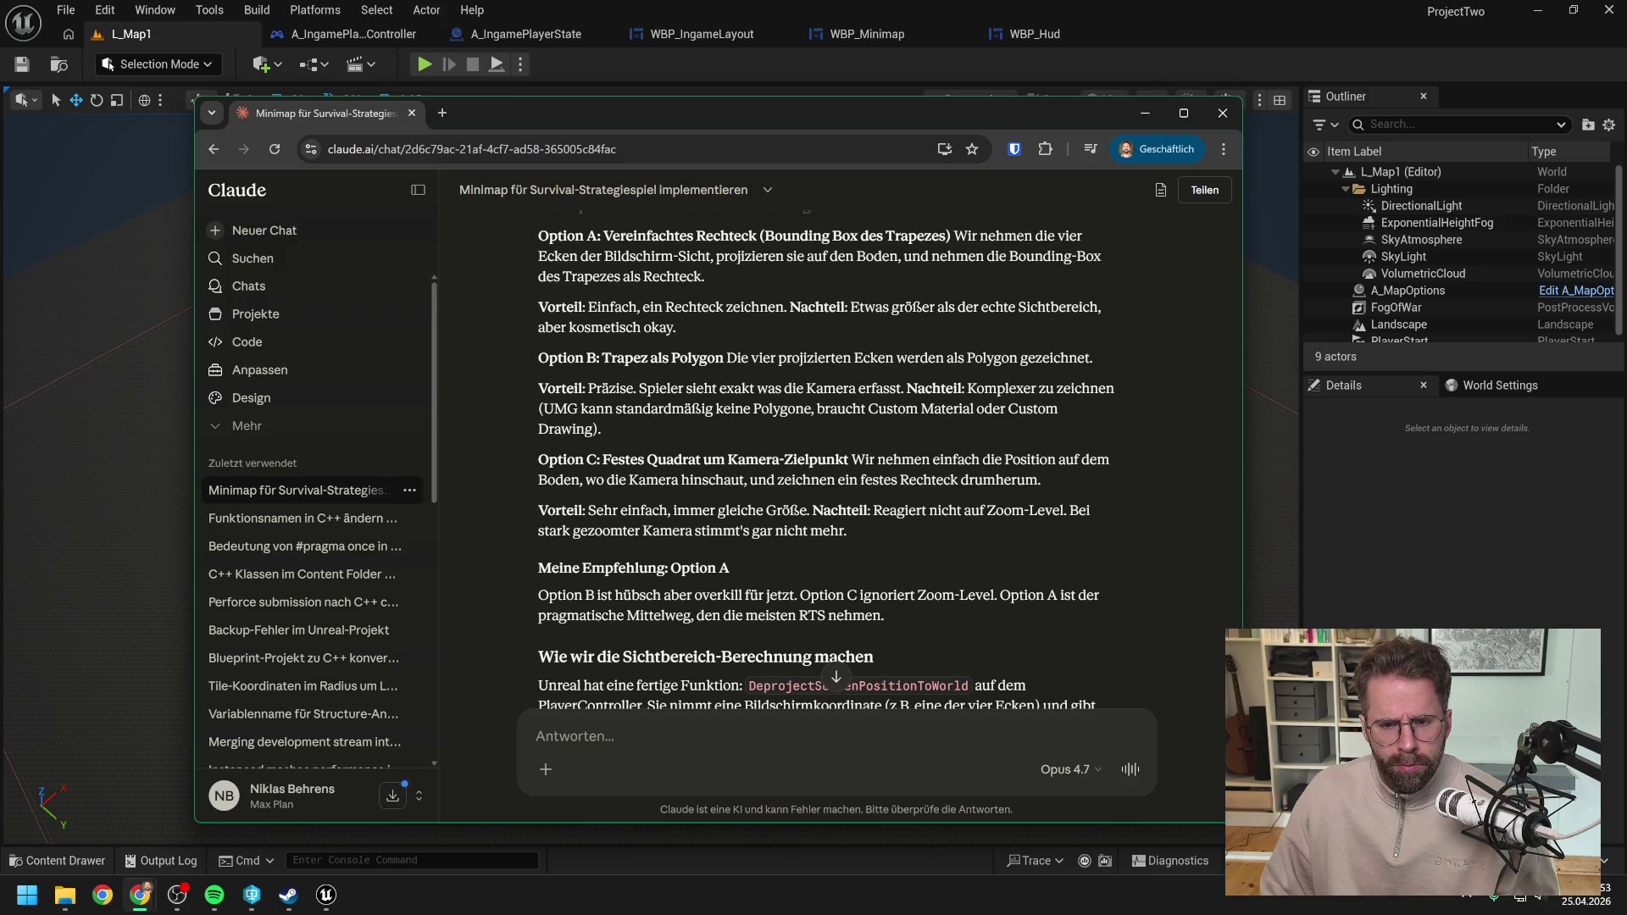
scroll(900, 414, "down", 1)
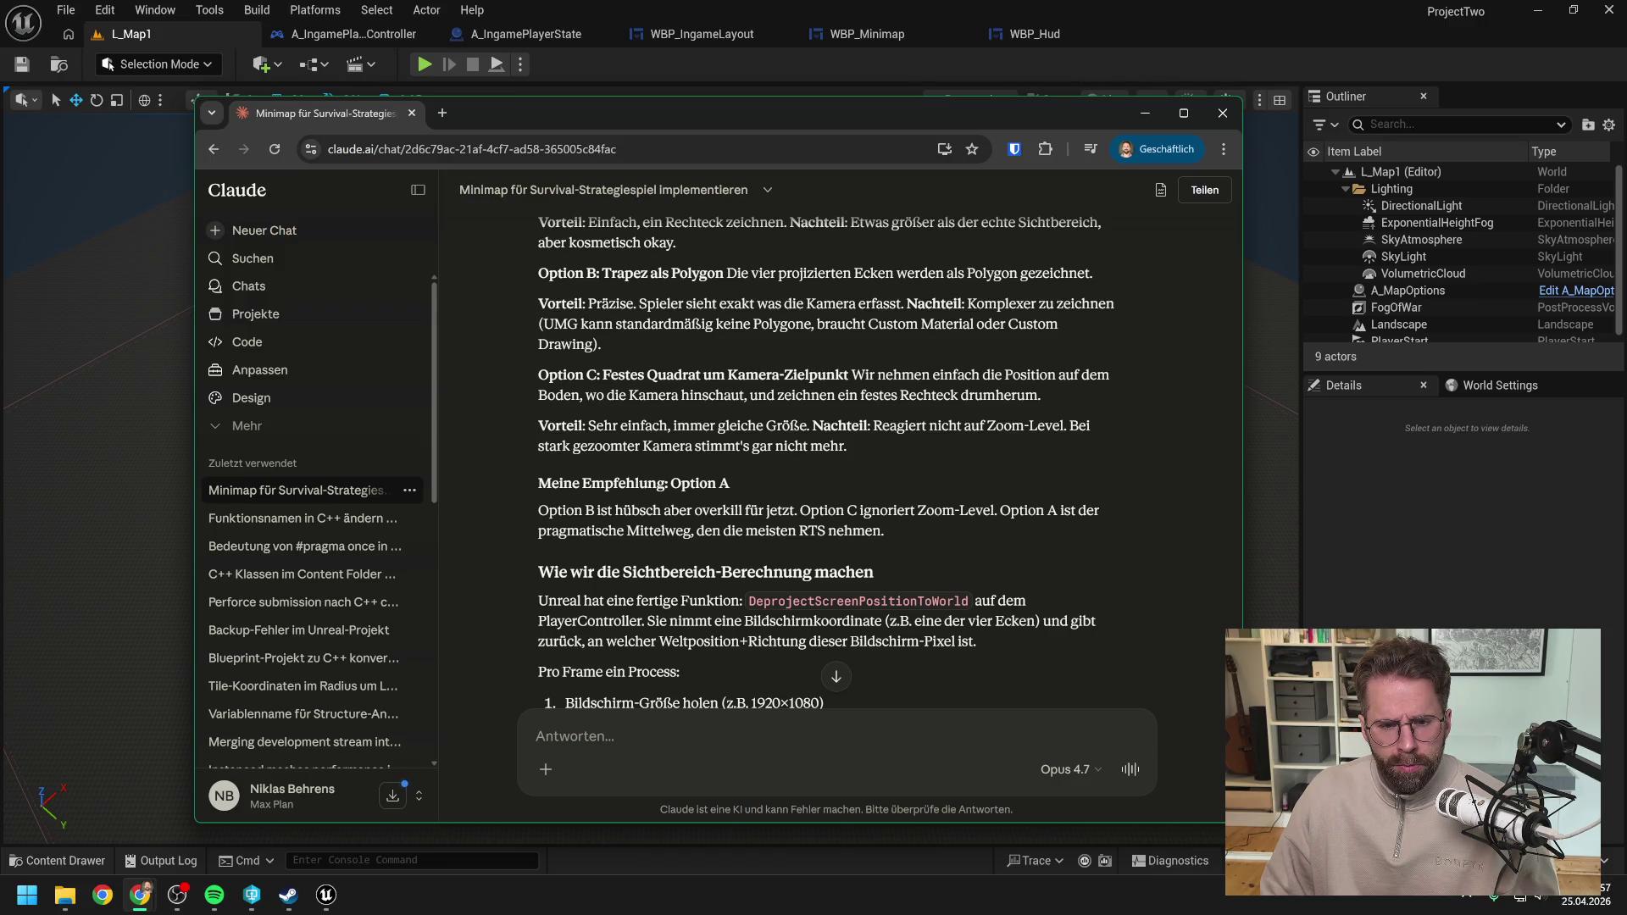
scroll(826, 466, "up", 3)
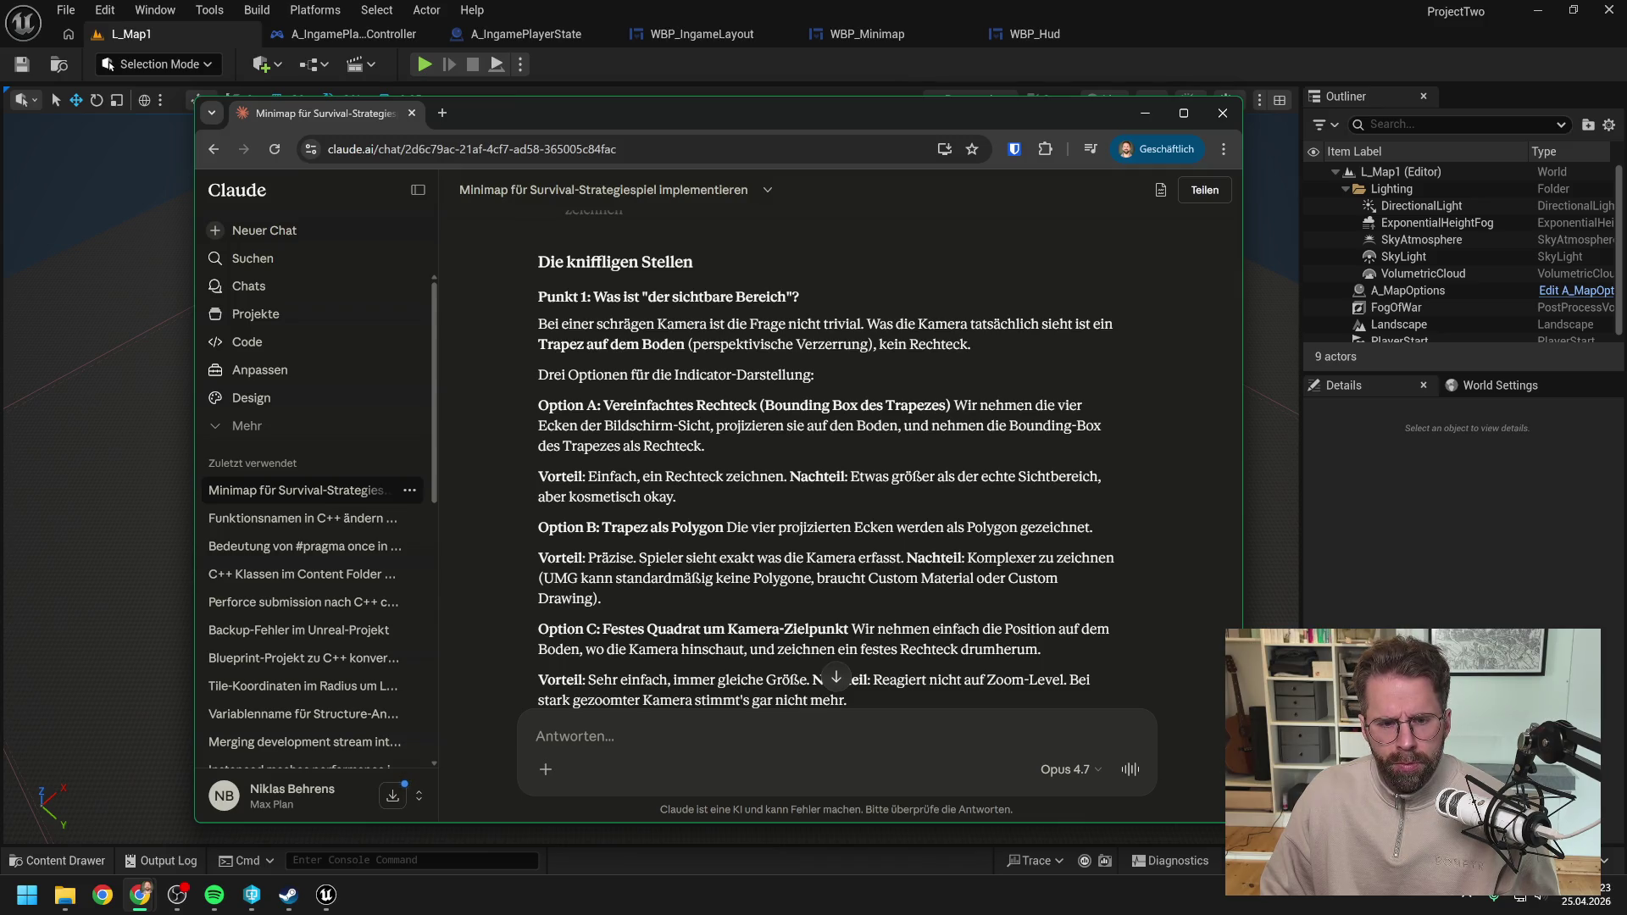
scroll(835, 410, "down", 4)
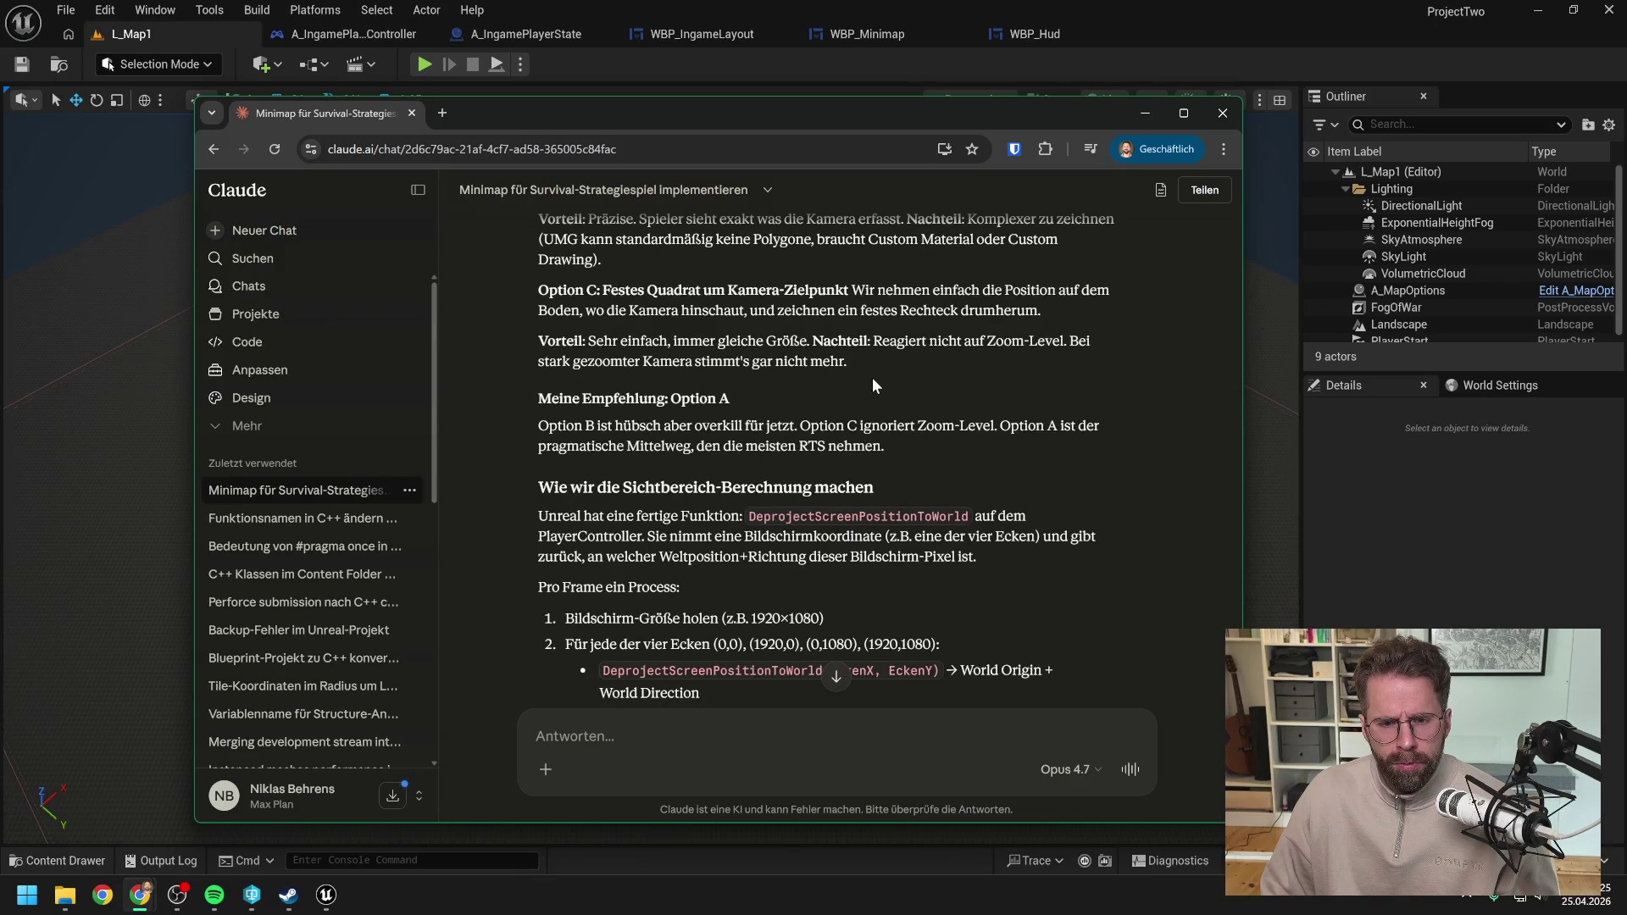
scroll(759, 384, "down", 3)
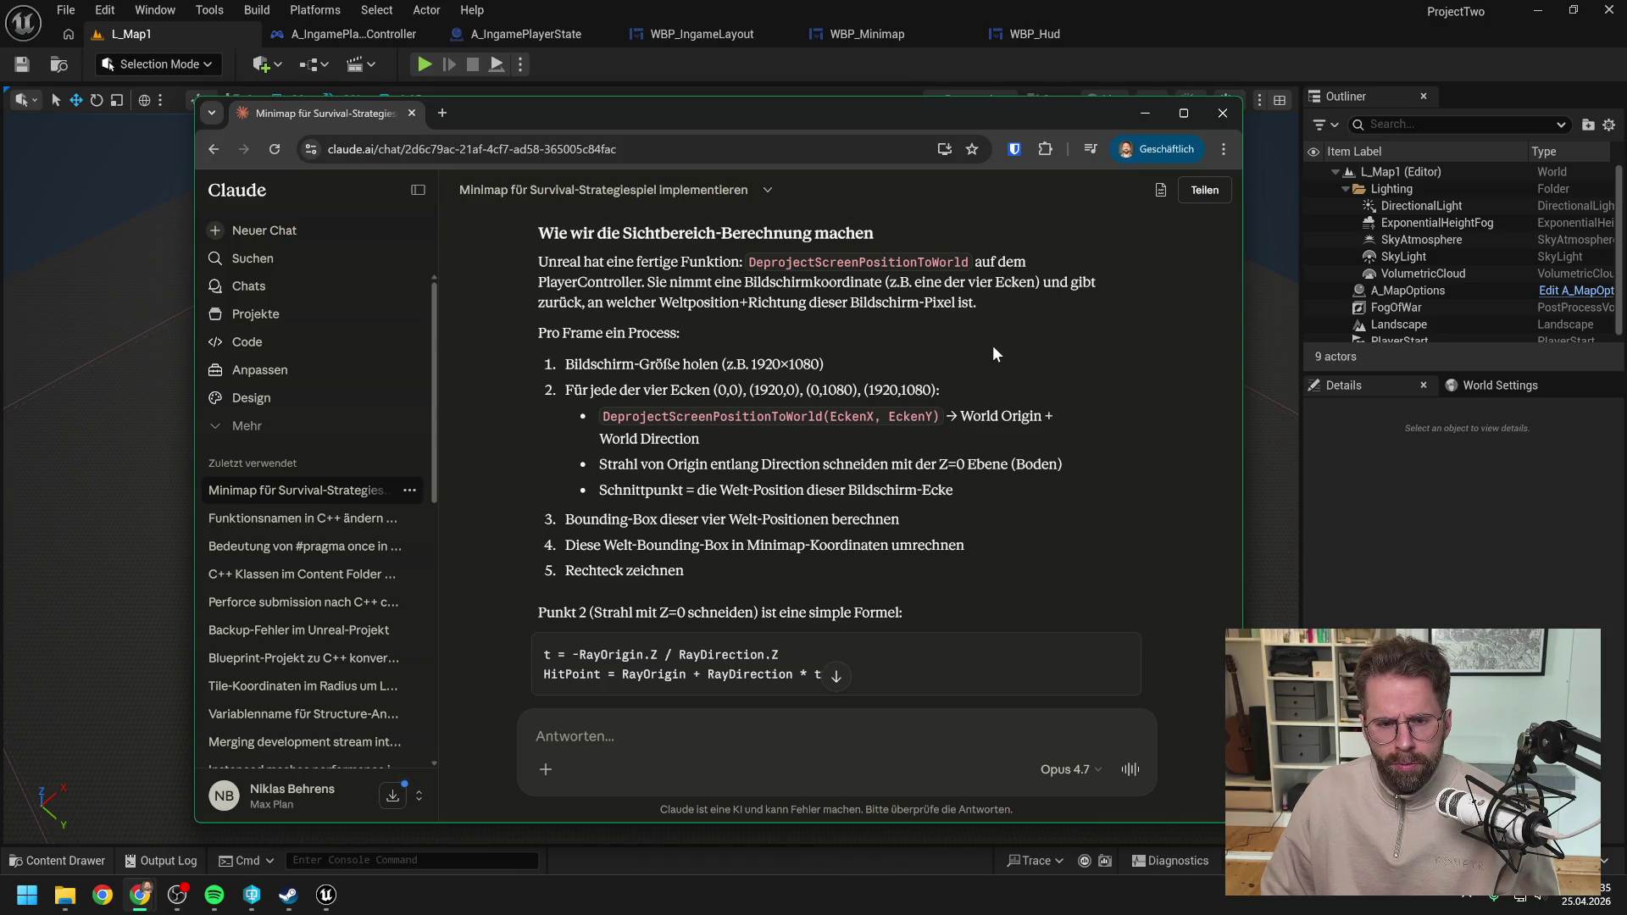
Step: Read Claude's closing questions about WorldSize source and update frequency, then return to Unreal Engine
scroll(1000, 342, "down", 1)
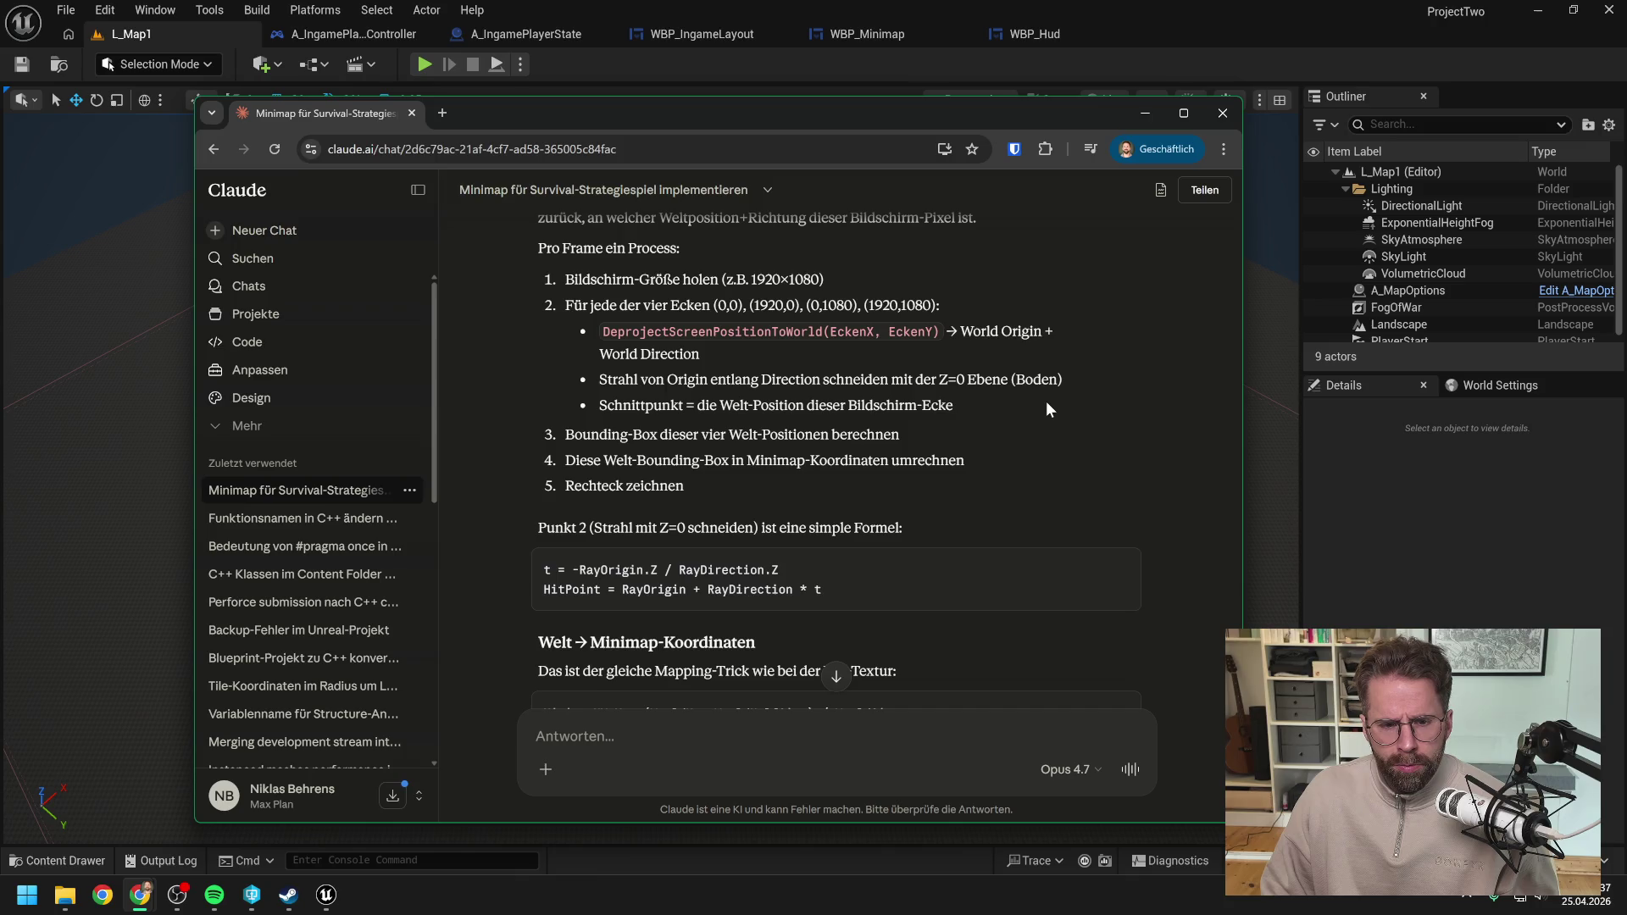
scroll(1046, 410, "down", 2)
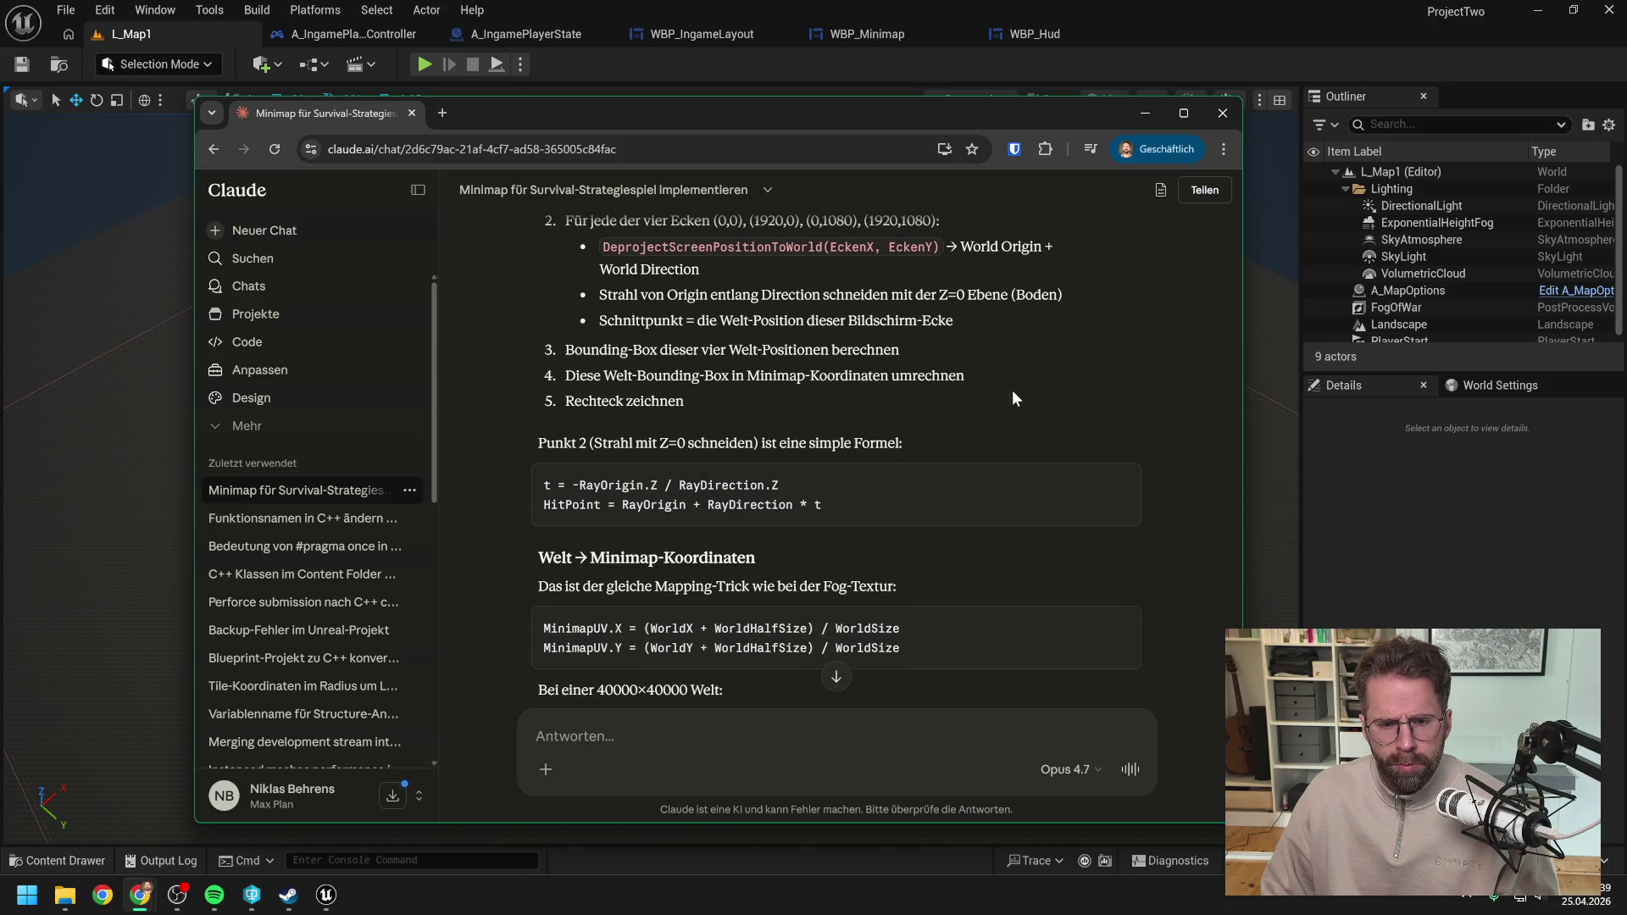
scroll(1008, 394, "down", 2)
scroll(1007, 396, "down", 2)
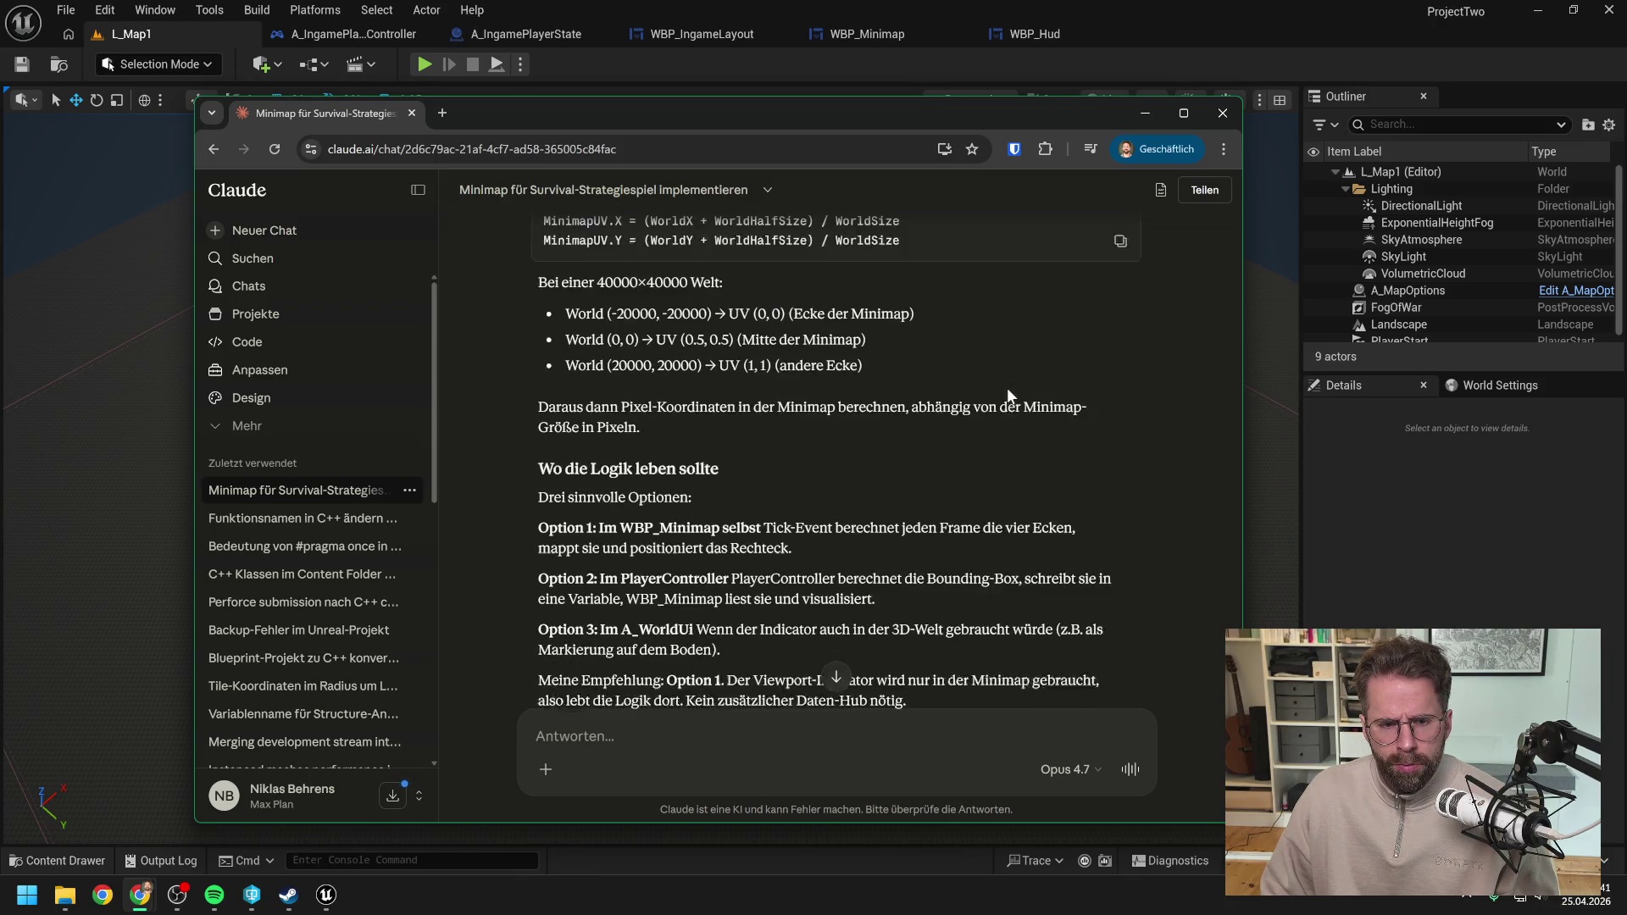
scroll(839, 458, "down", 1)
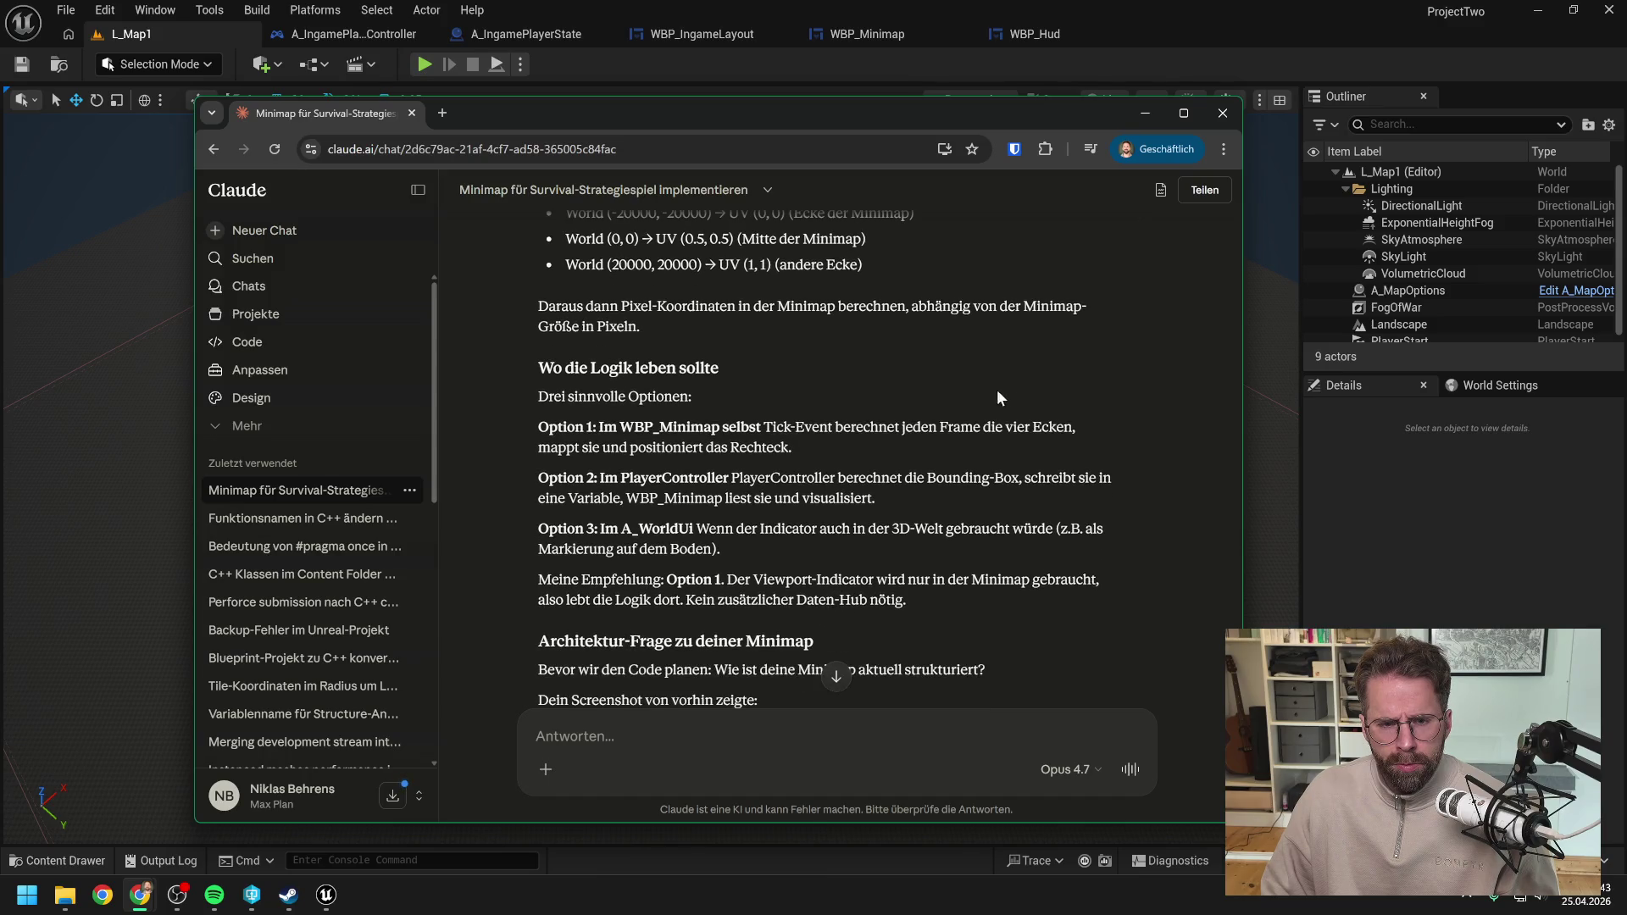
scroll(924, 406, "down", 2)
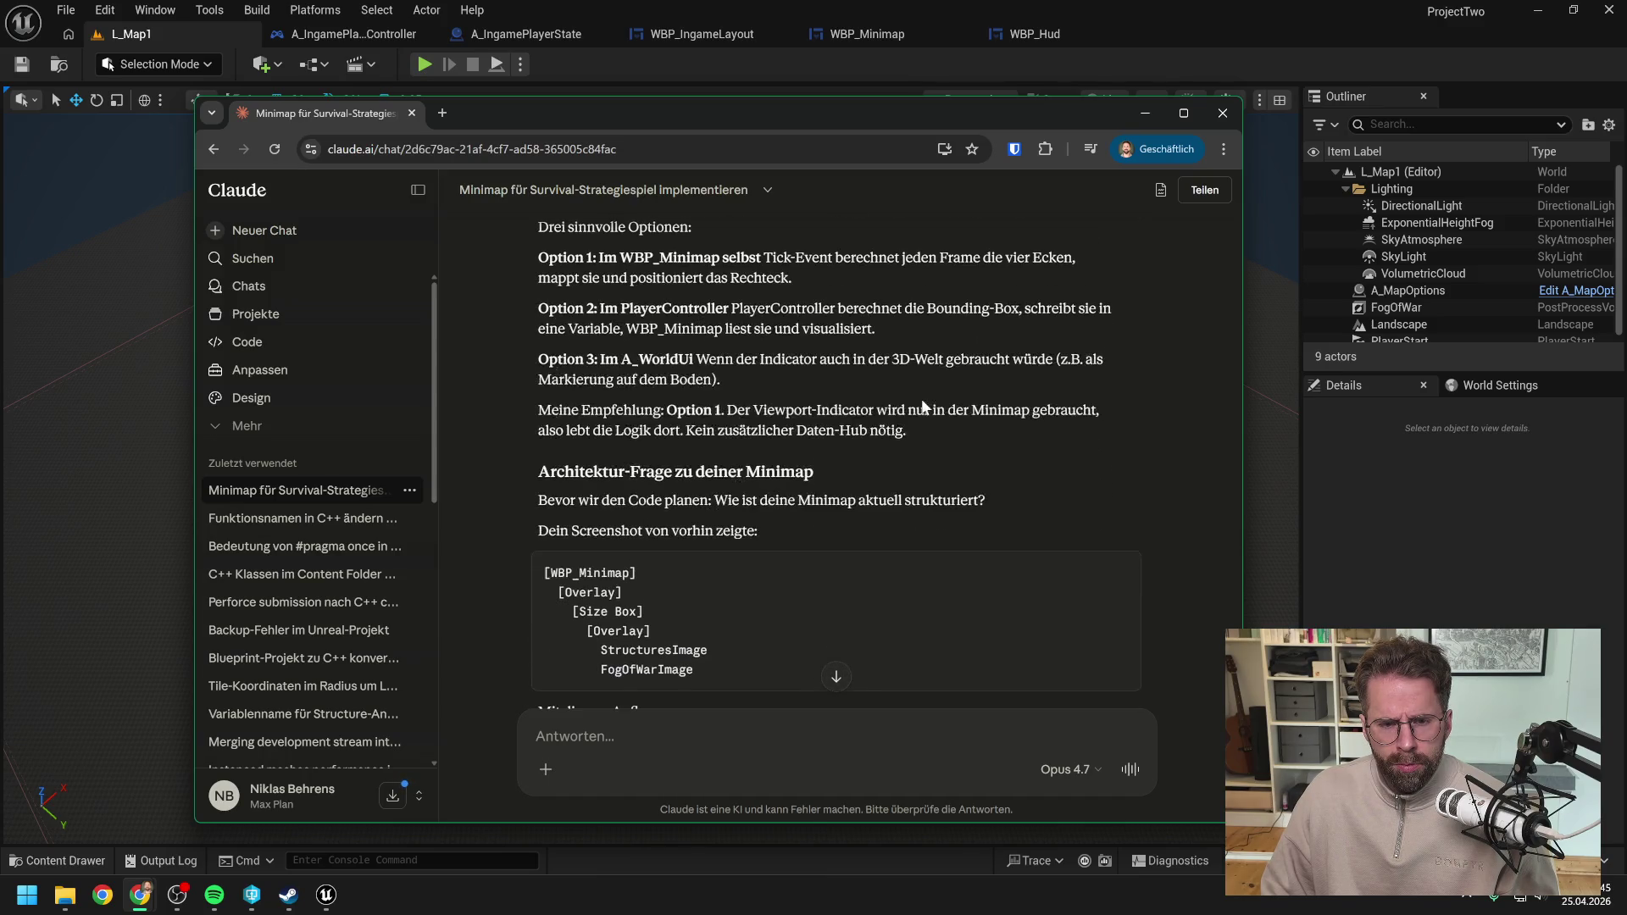
scroll(923, 407, "down", 2)
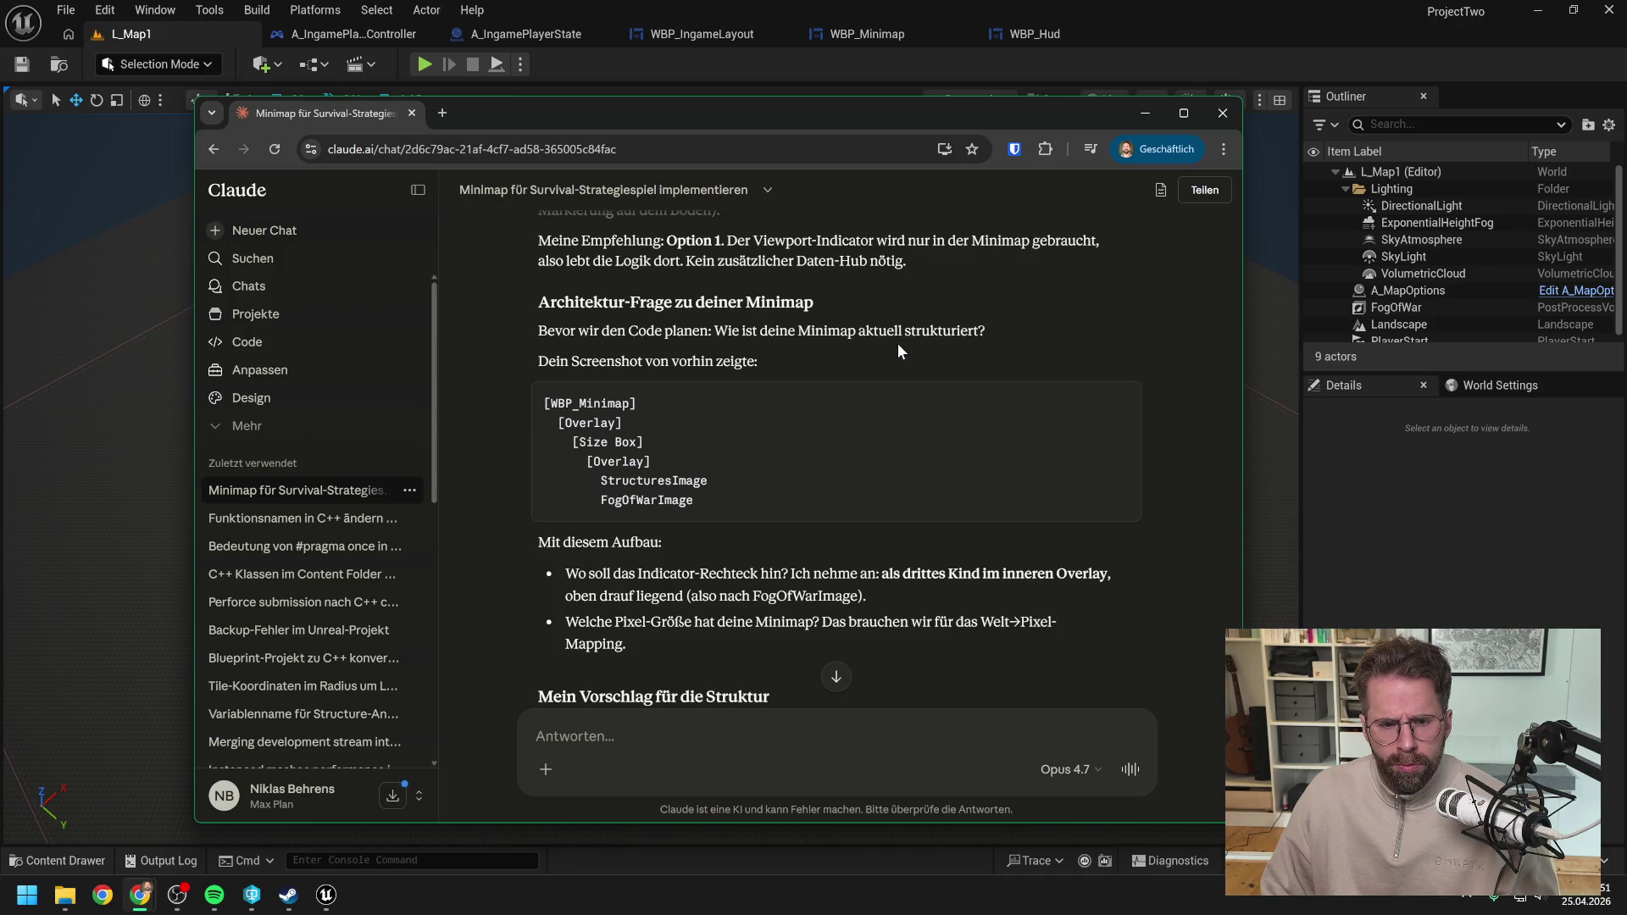
scroll(898, 351, "down", 1)
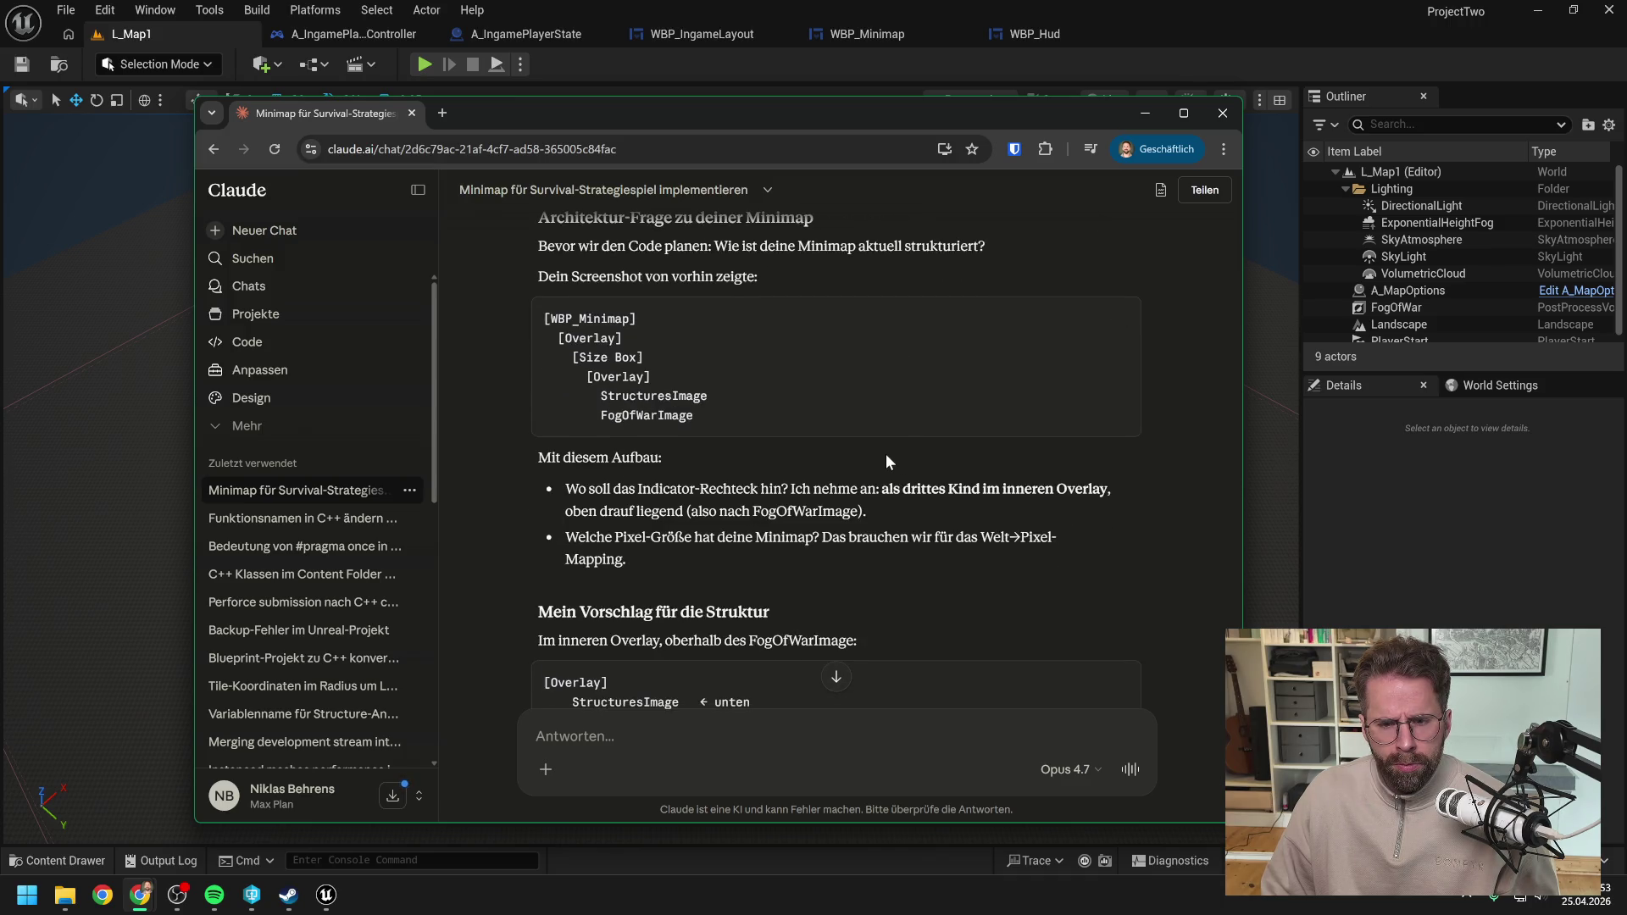
scroll(887, 460, "down", 1)
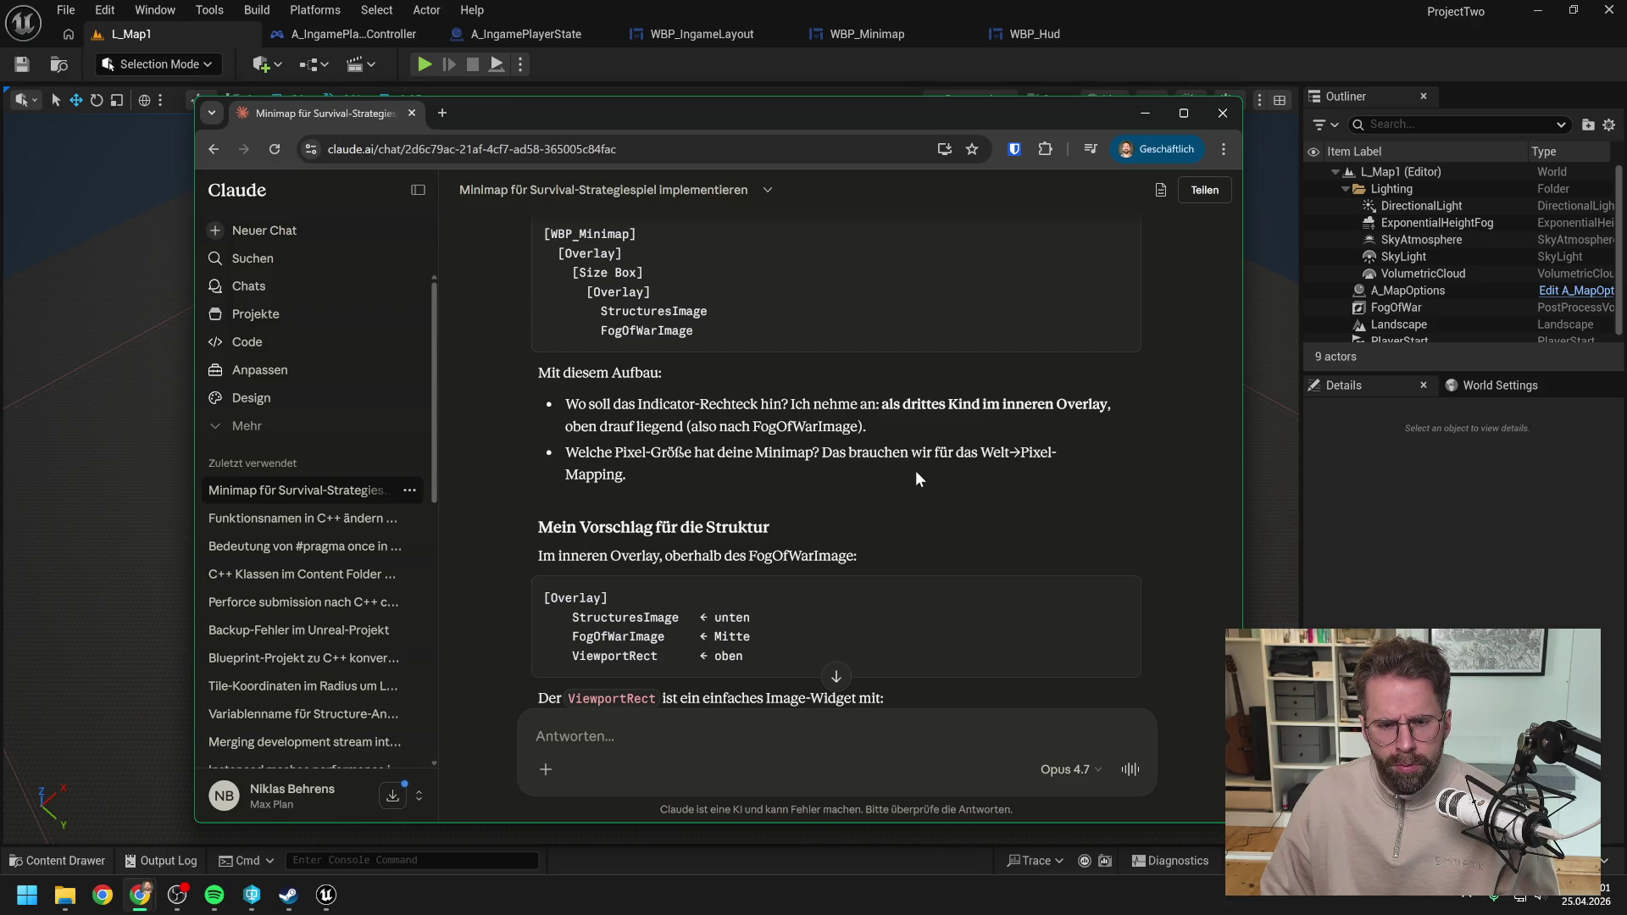
scroll(915, 477, "down", 1)
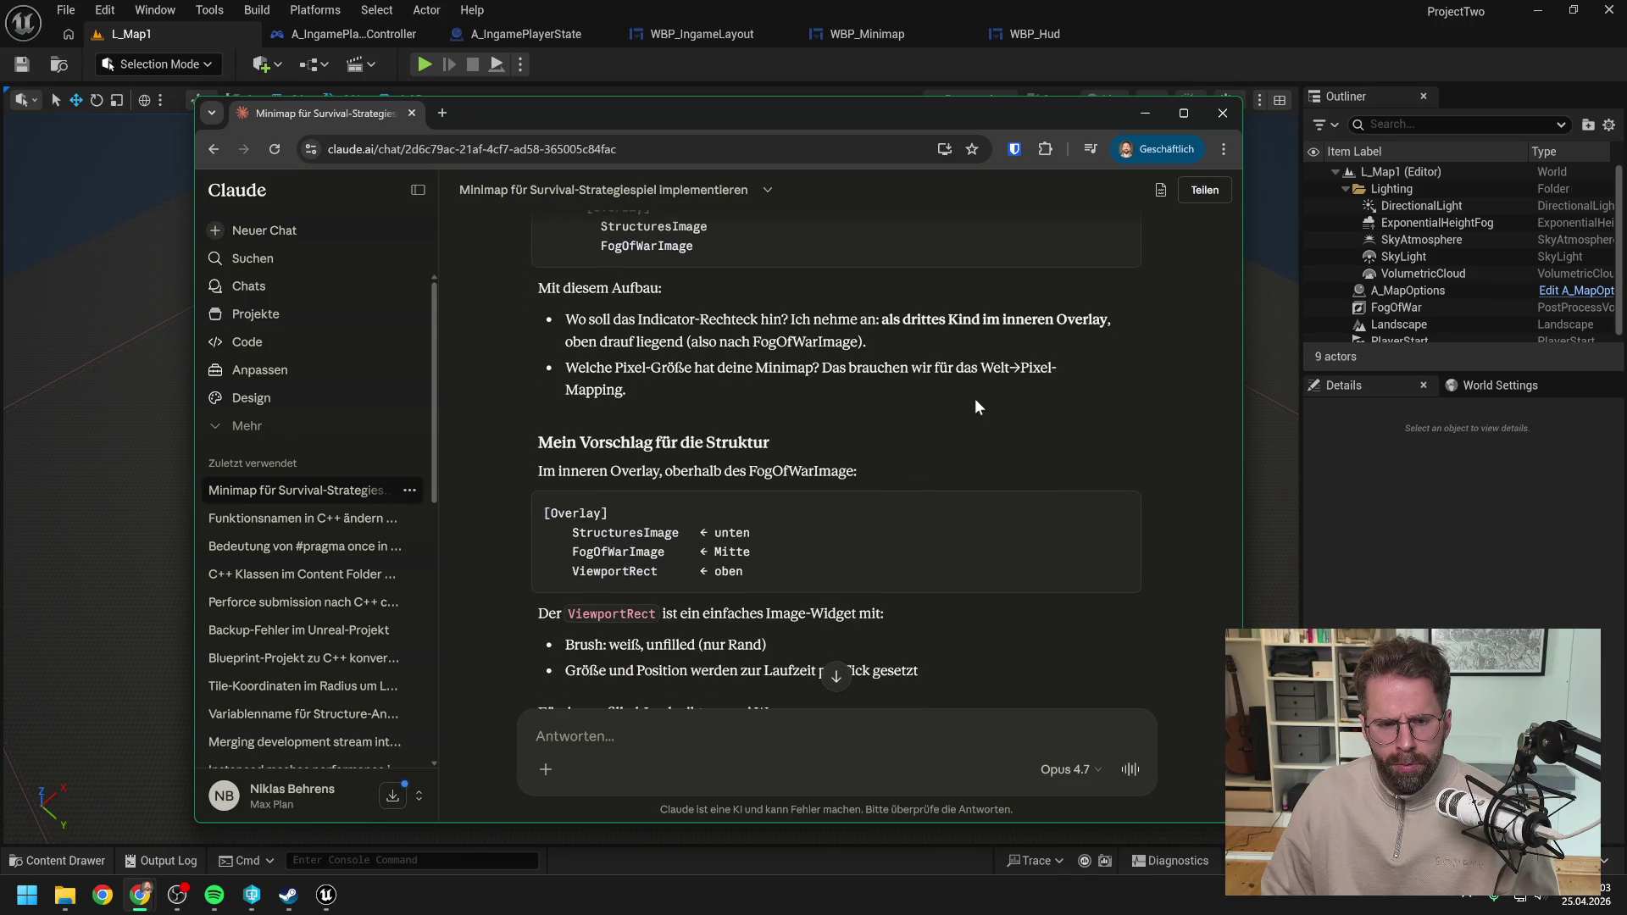
scroll(974, 395, "down", 2)
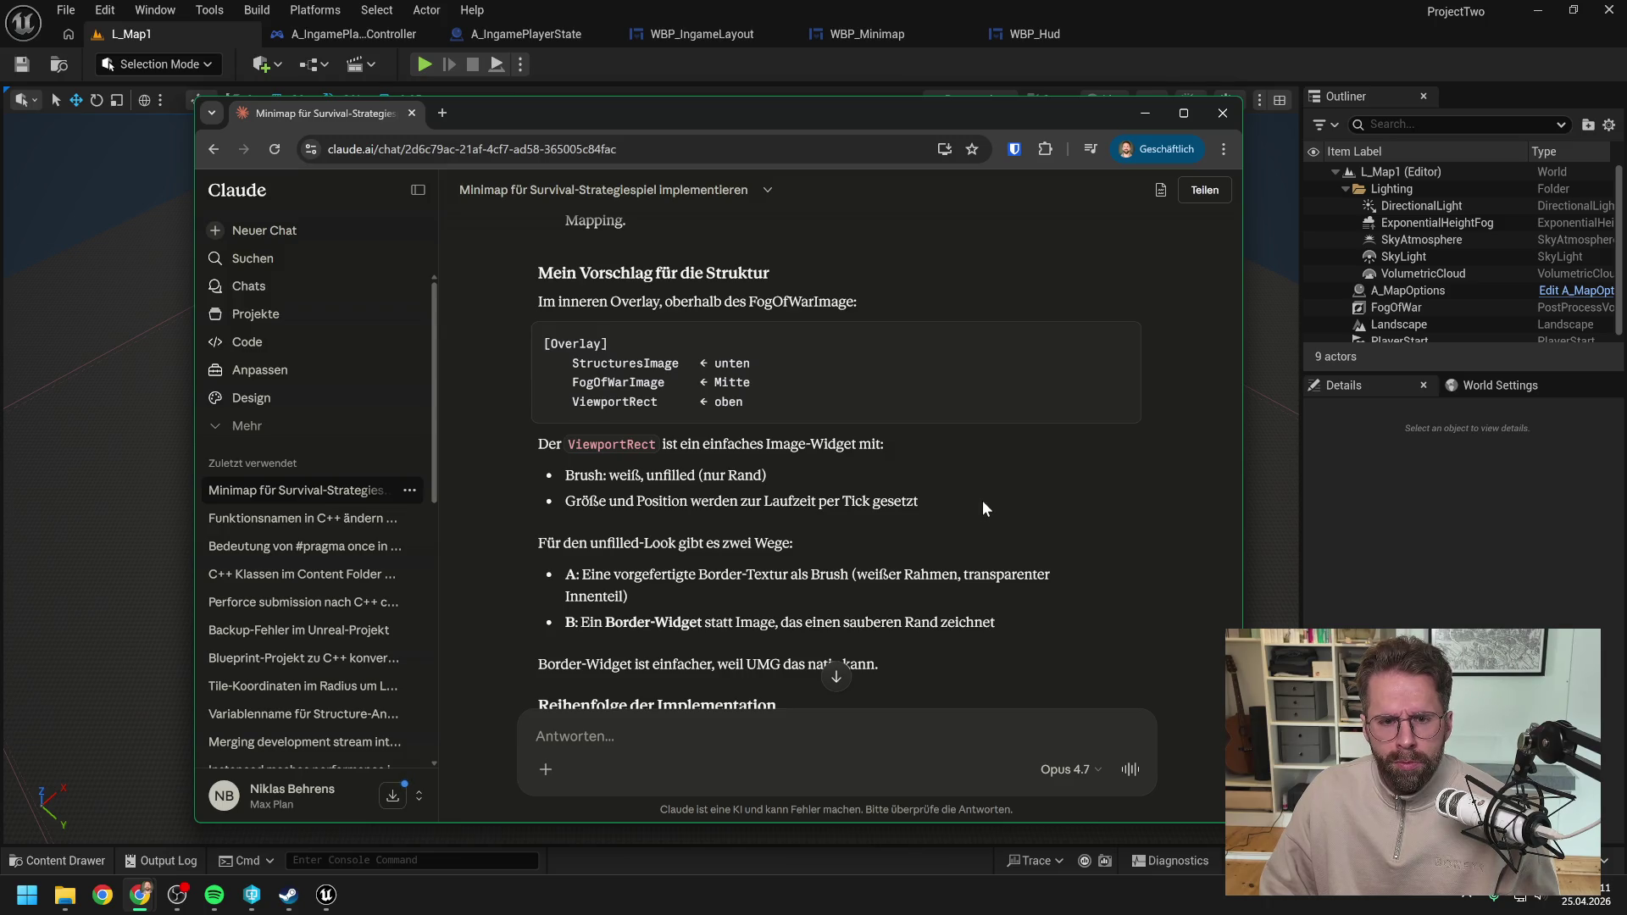
scroll(982, 499, "down", 1)
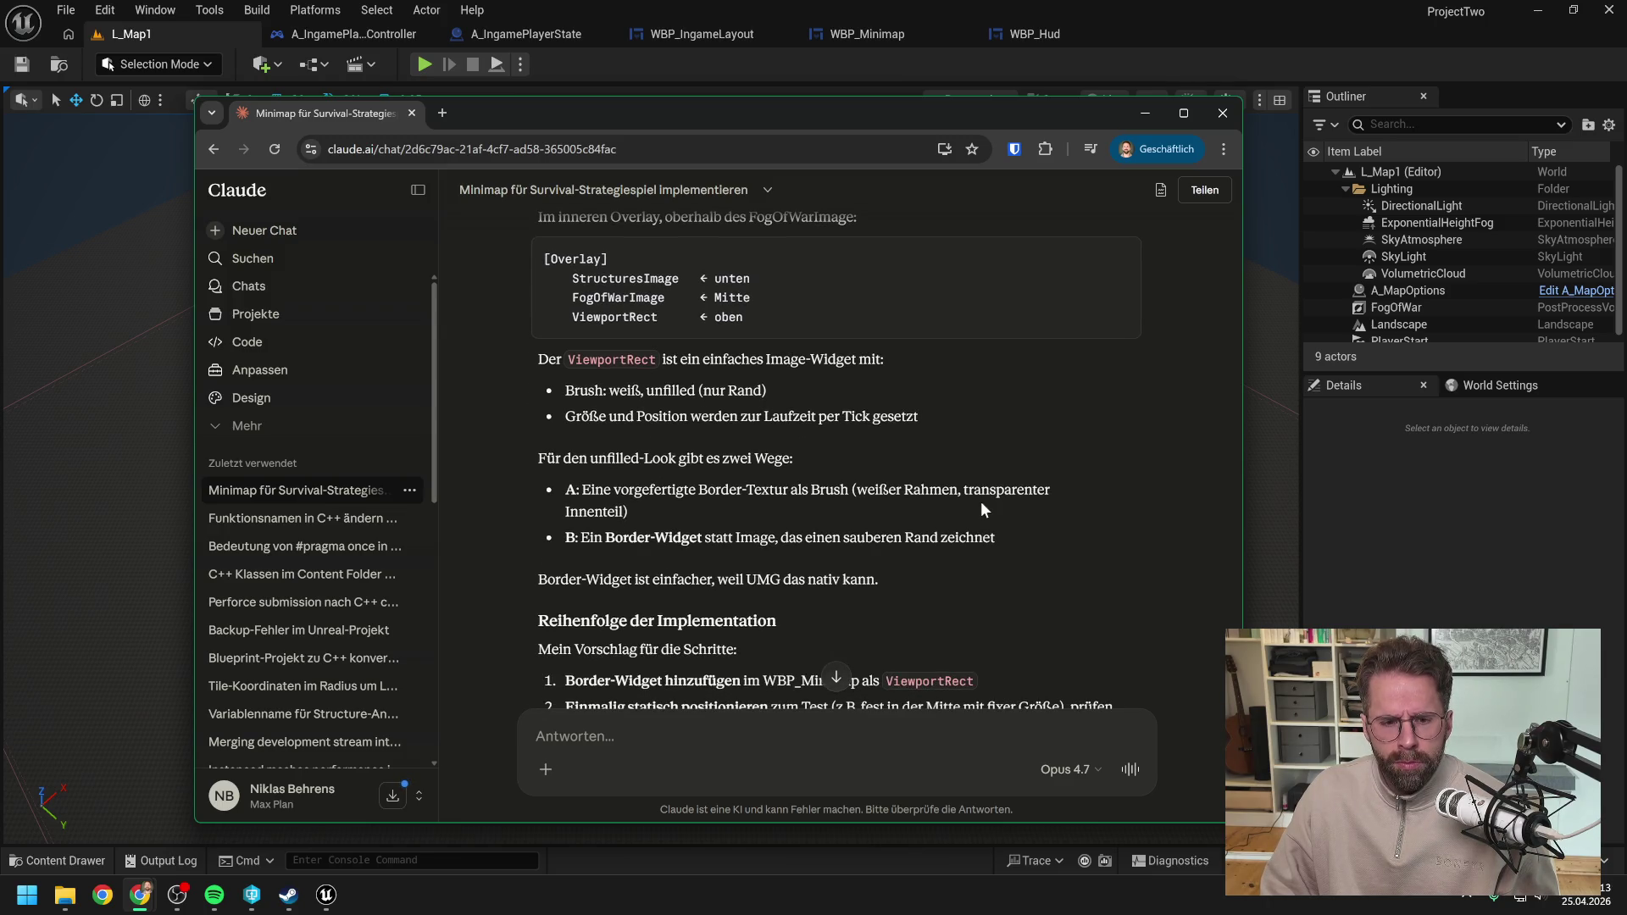
scroll(981, 509, "down", 3)
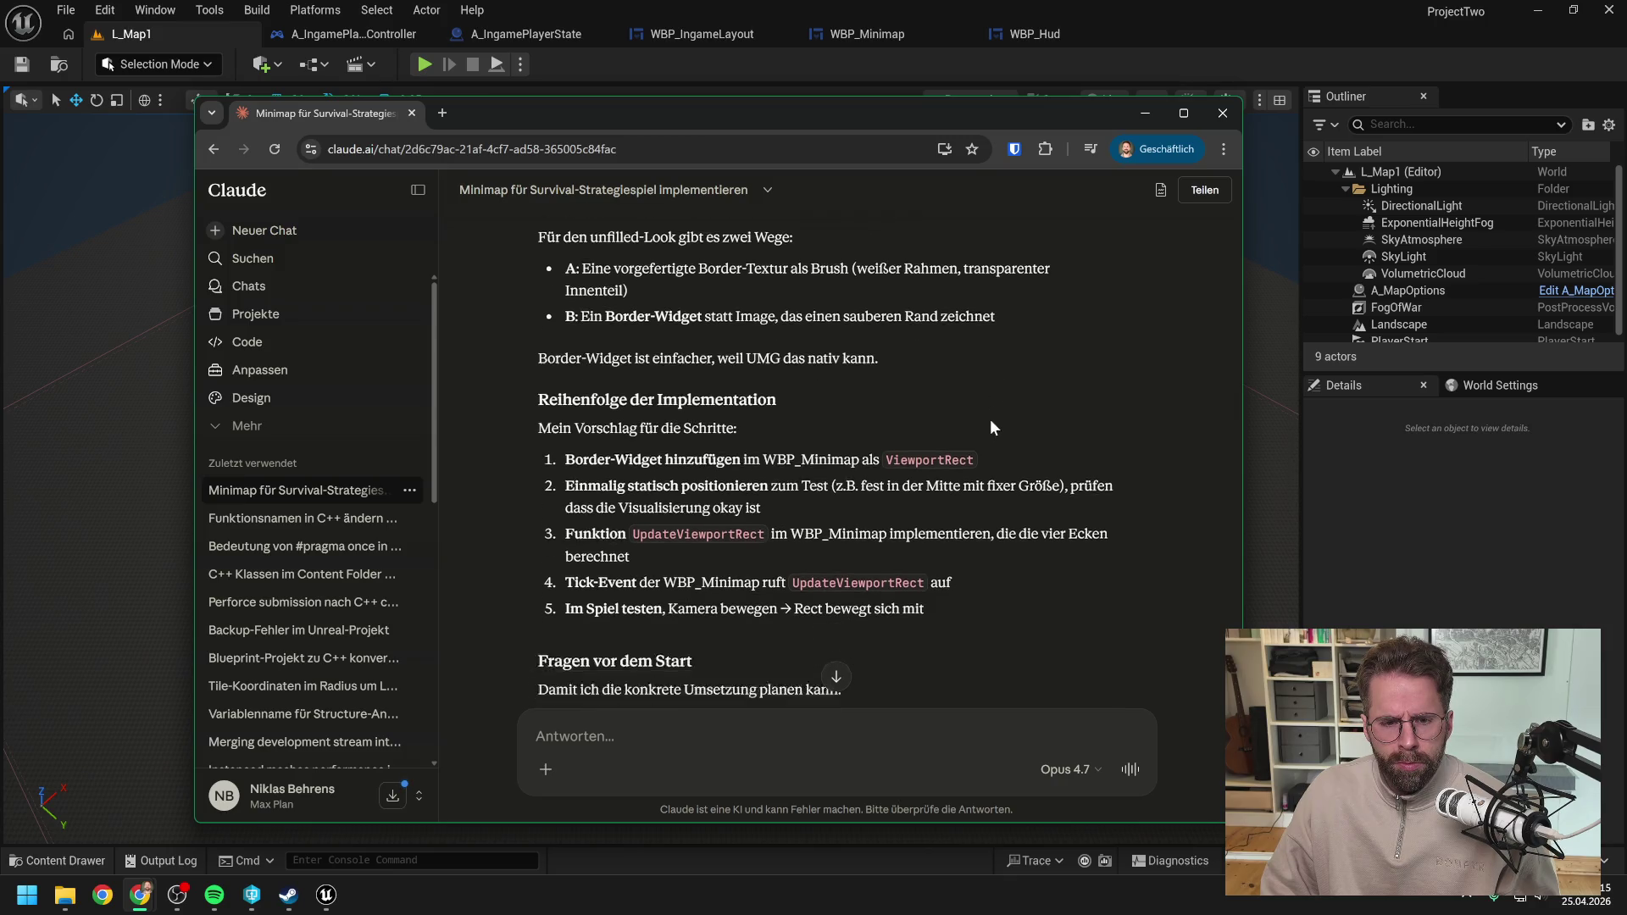
scroll(993, 427, "down", 1)
scroll(1089, 388, "down", 1)
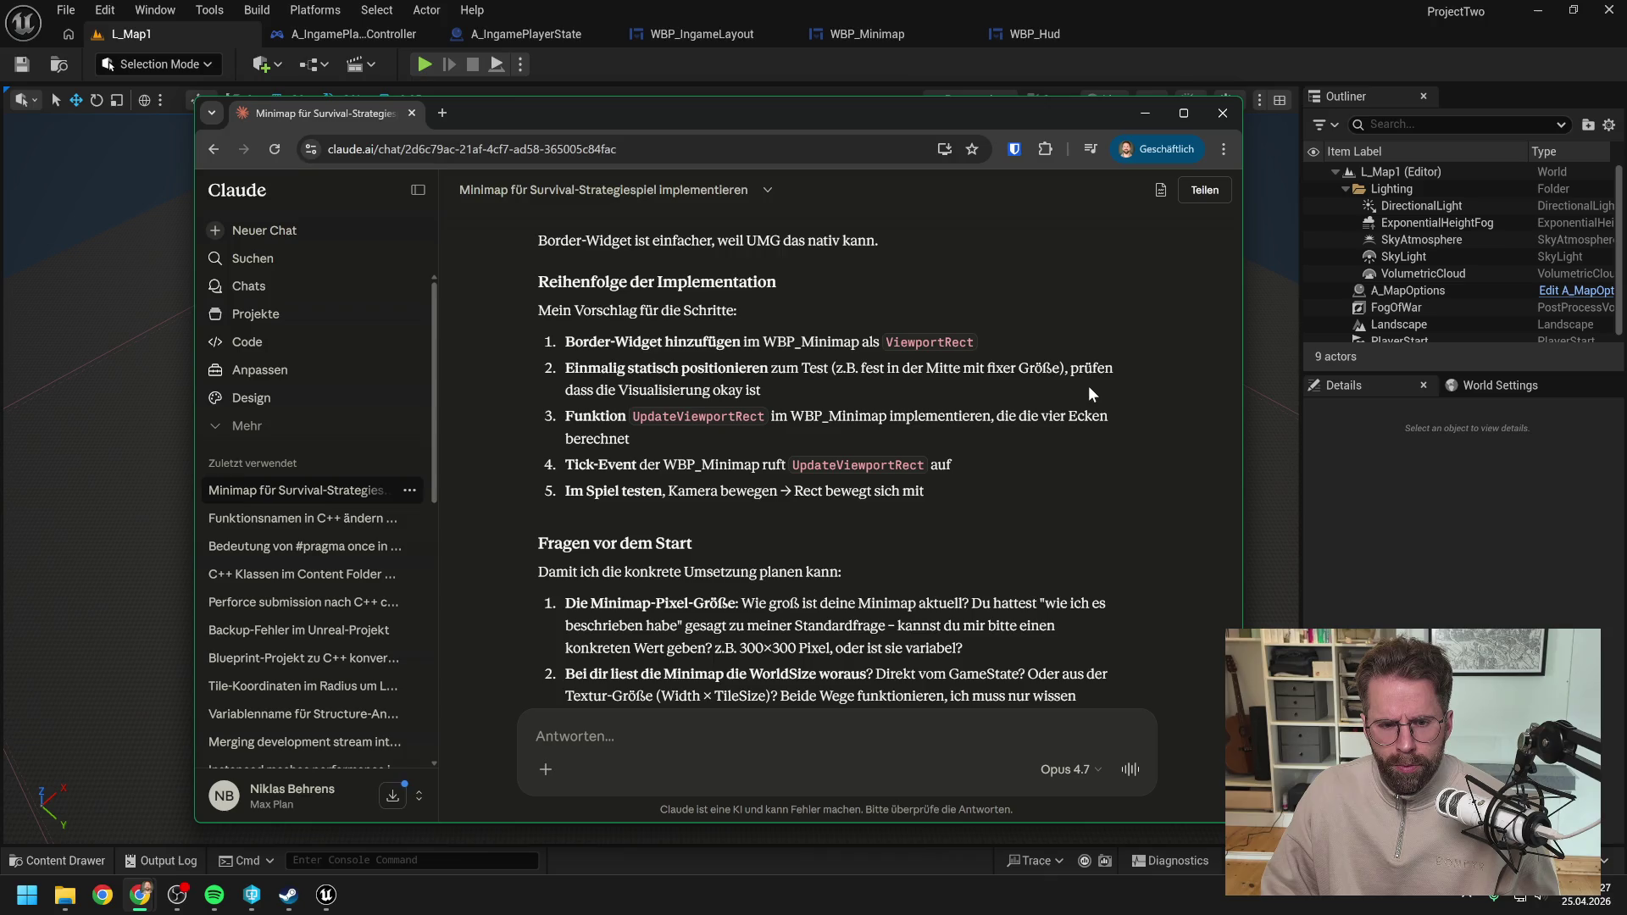
scroll(1089, 394, "down", 2)
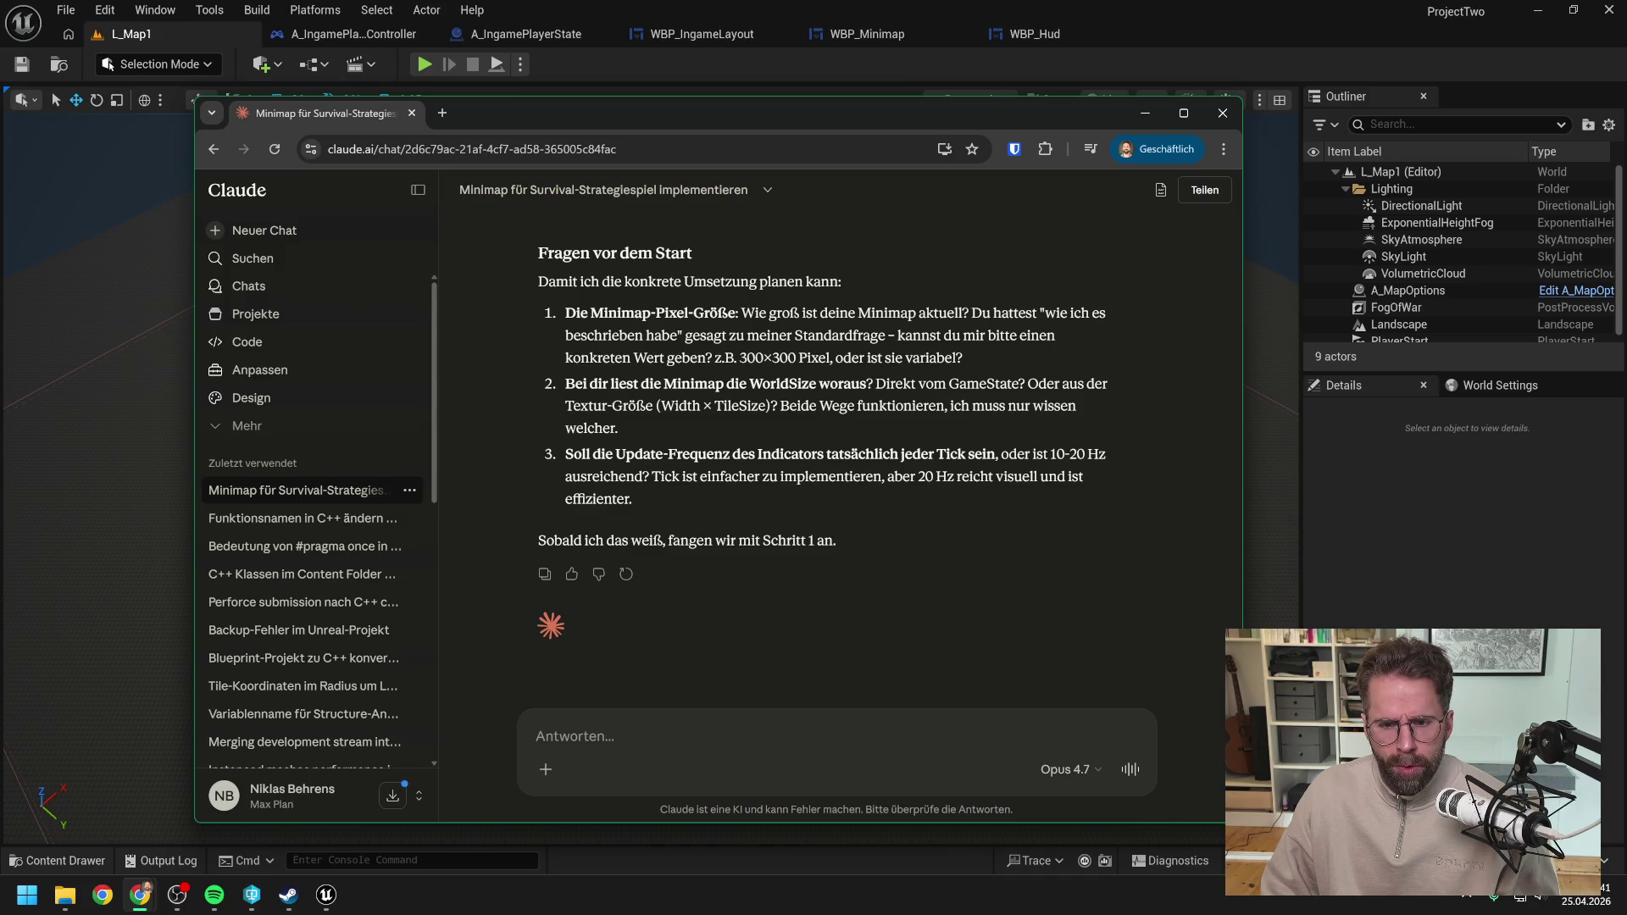
scroll(821, 457, "up", 1)
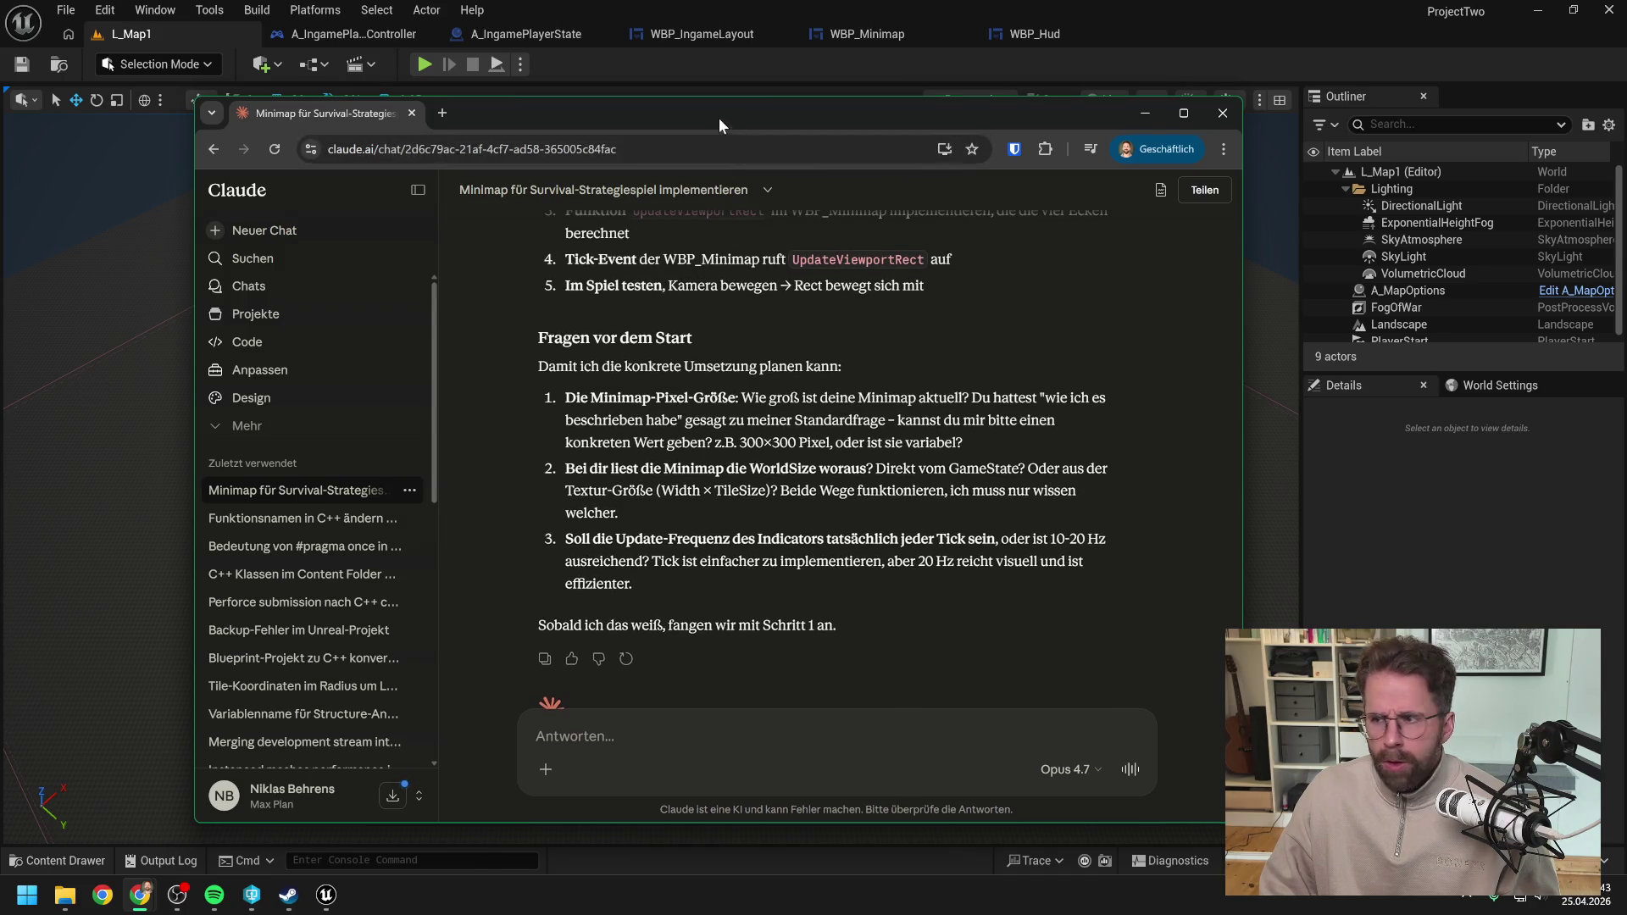
key("alt+Tab")
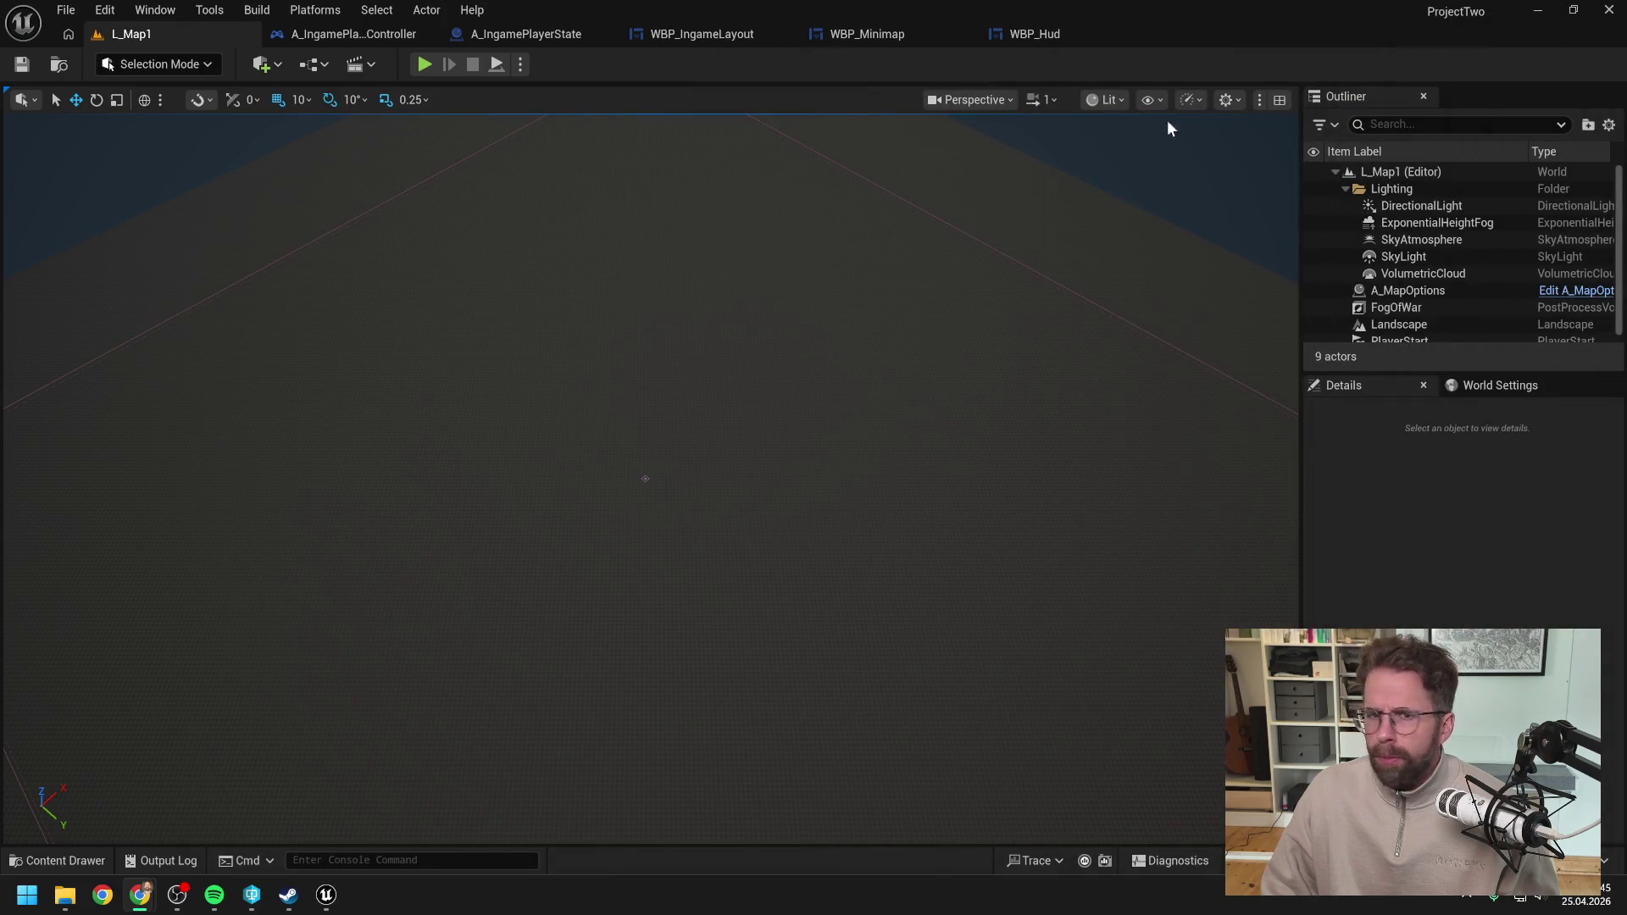
Step: Switch to the WBP_Minimap designer and search the Palette for 'border'
left_click(1036, 34)
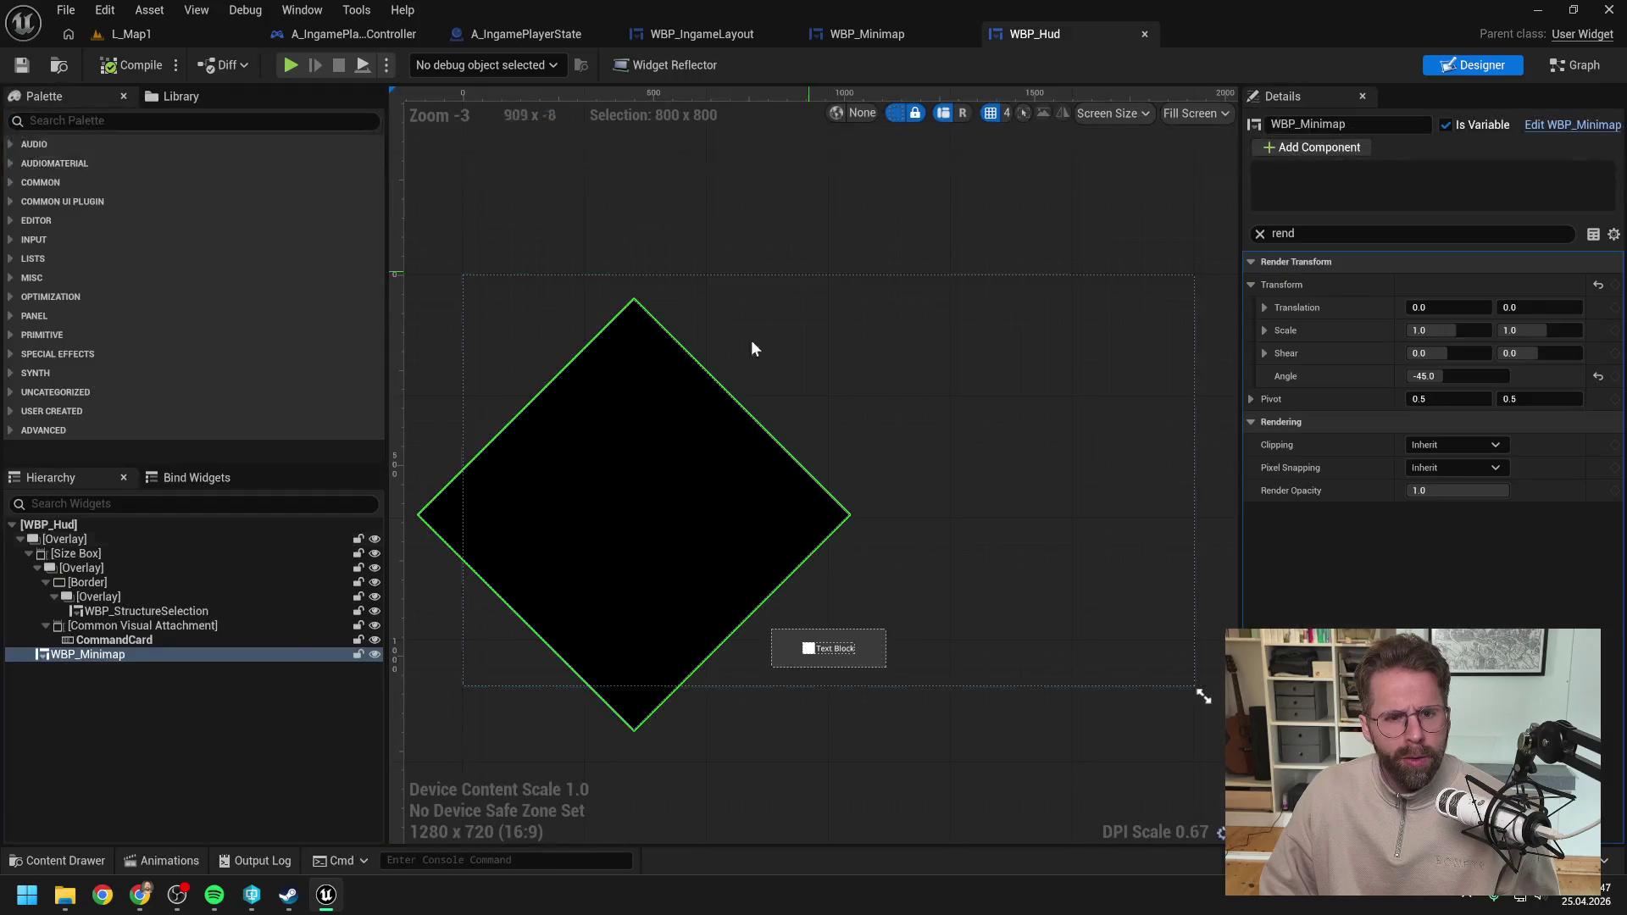
left_click(887, 32)
left_click(225, 661)
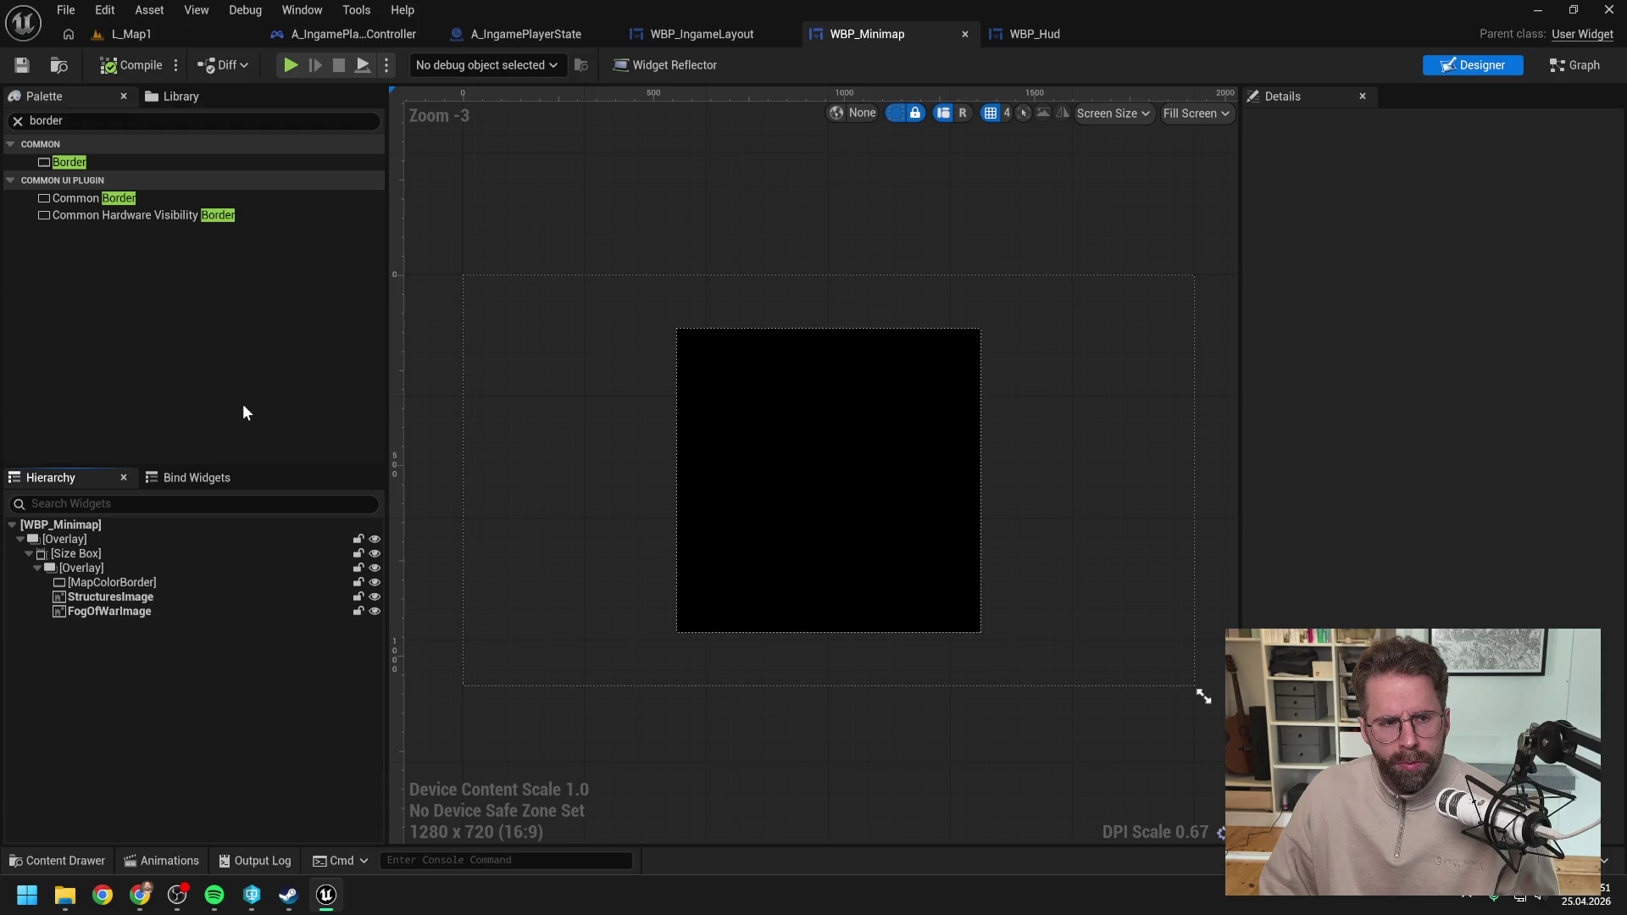
left_click(170, 120)
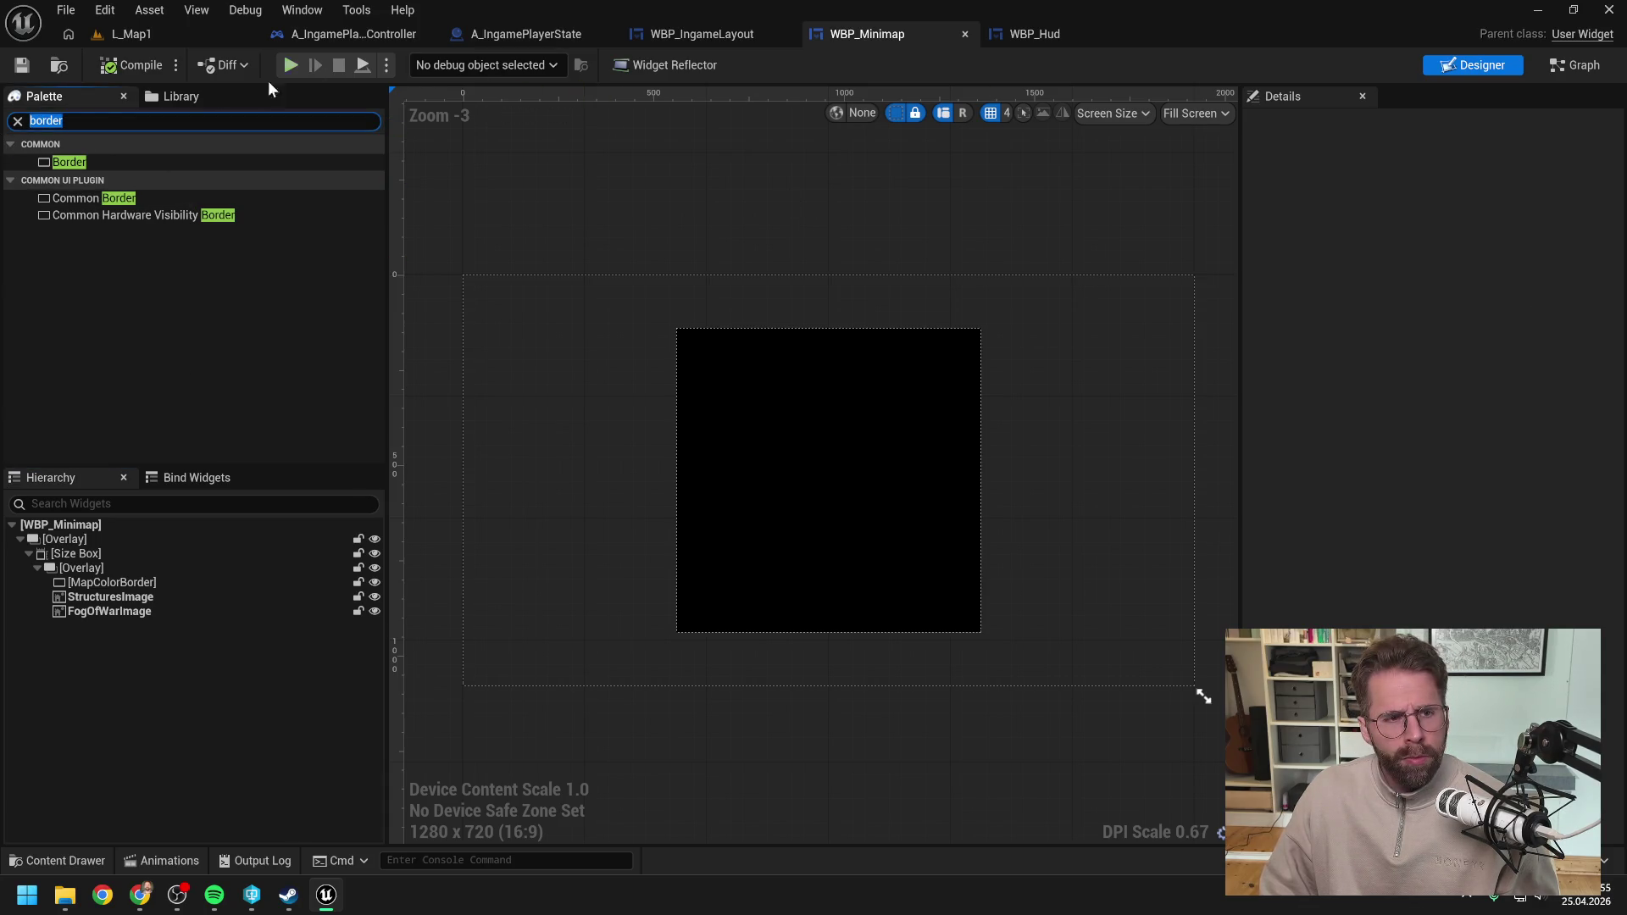
type("viewpo")
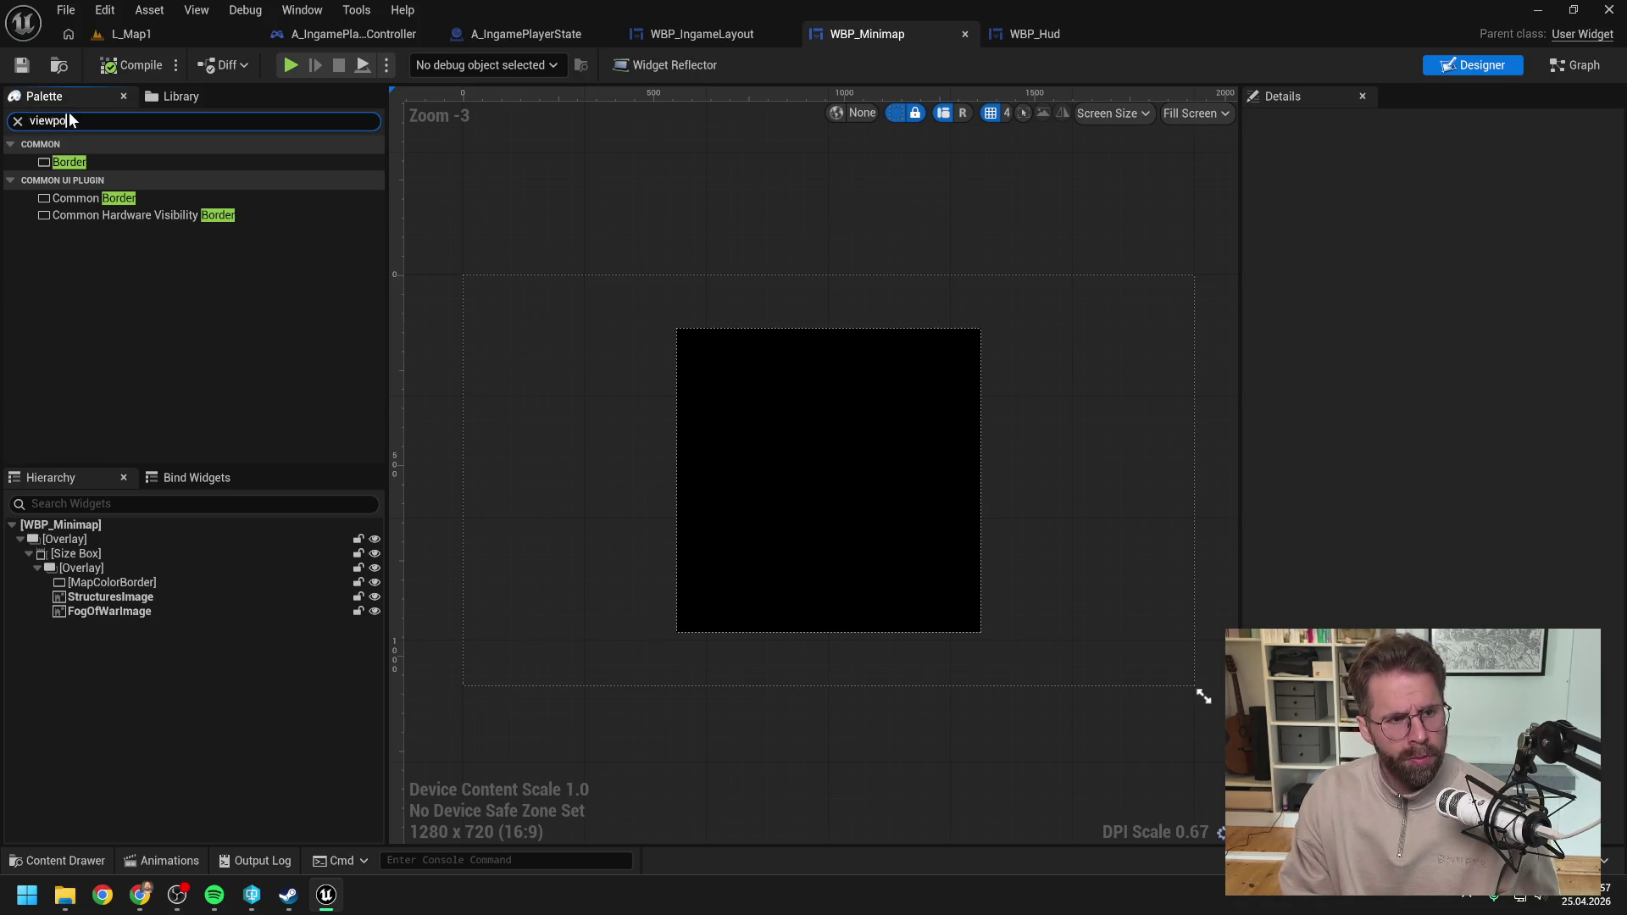
key("ctrl+a")
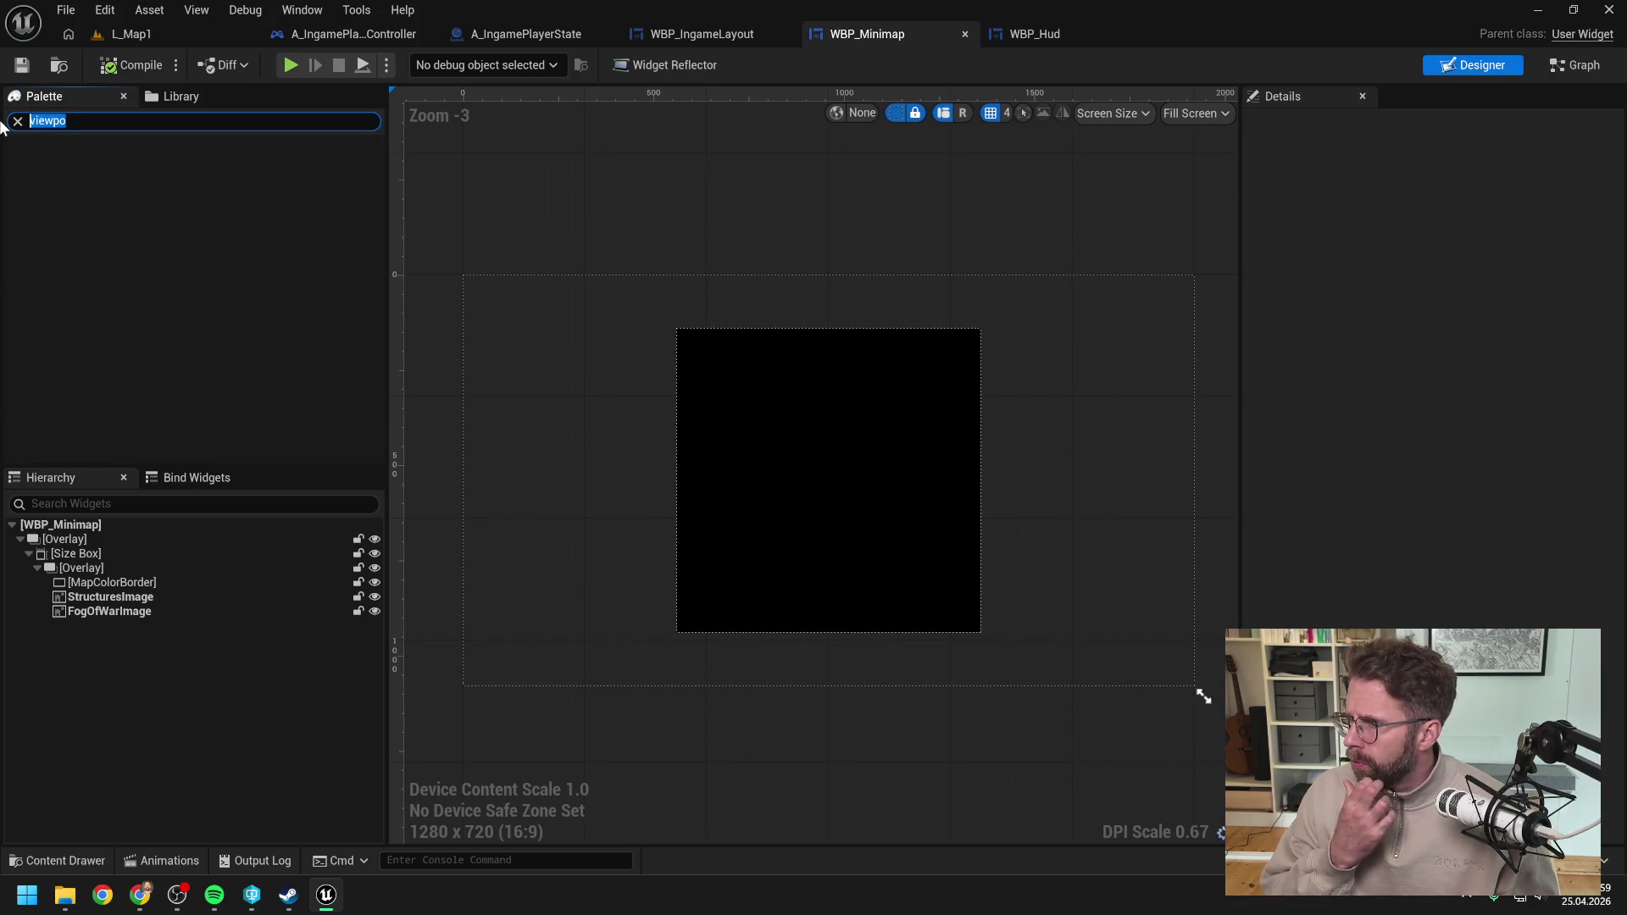
key("BackSpace")
type("border")
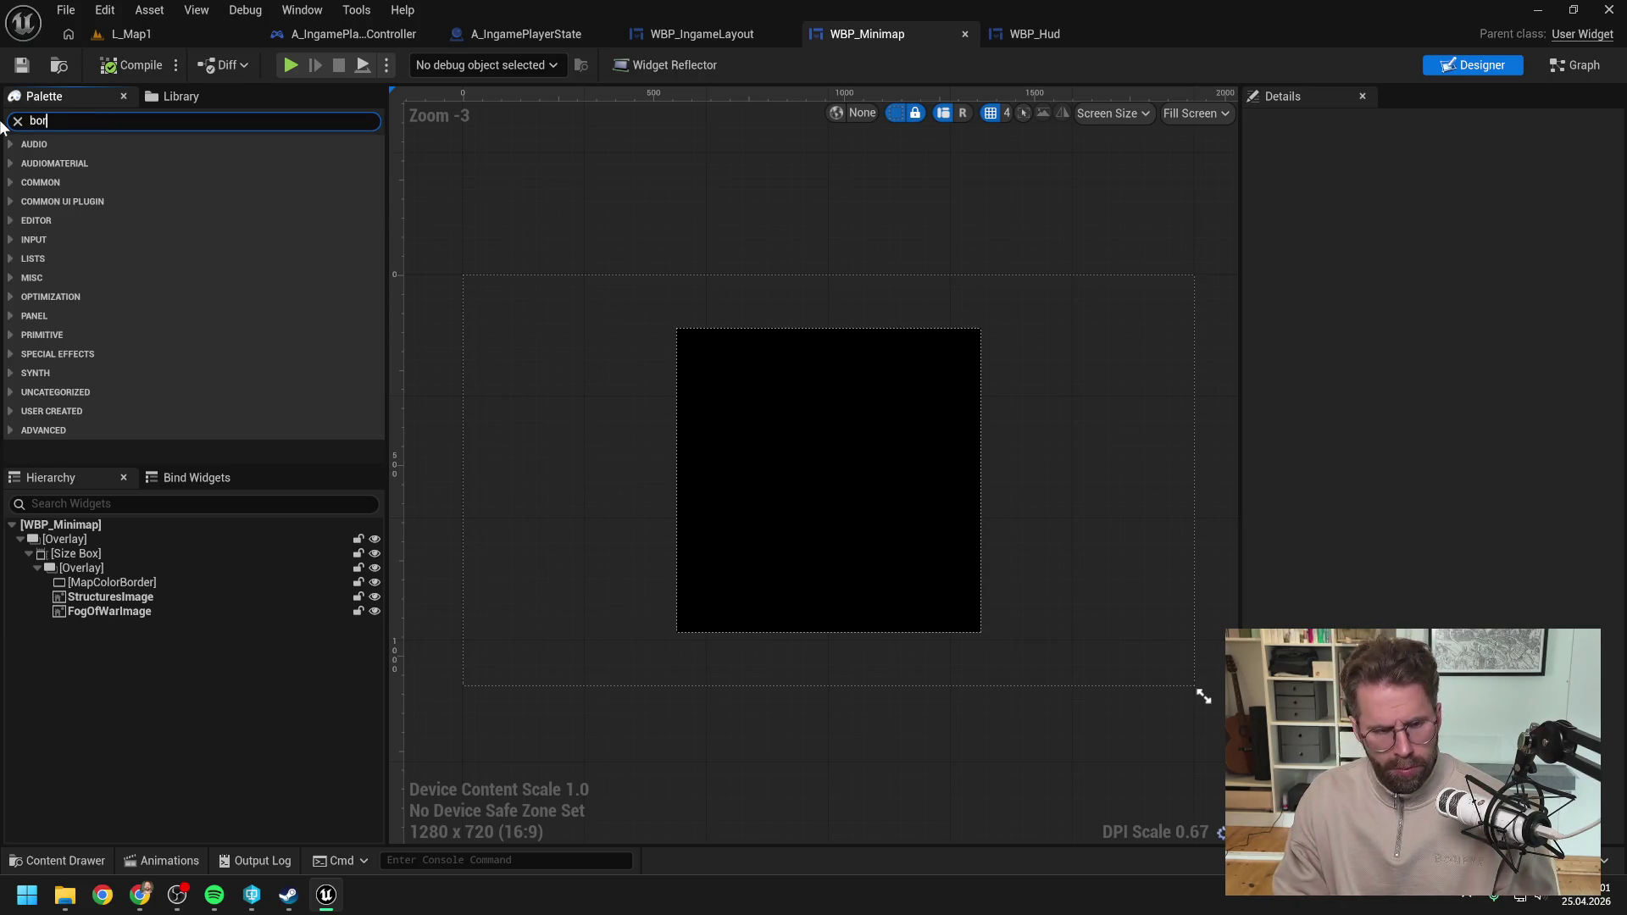
Step: Drag a Border into the minimap's inner Overlay and select the new widget
left_click(73, 167)
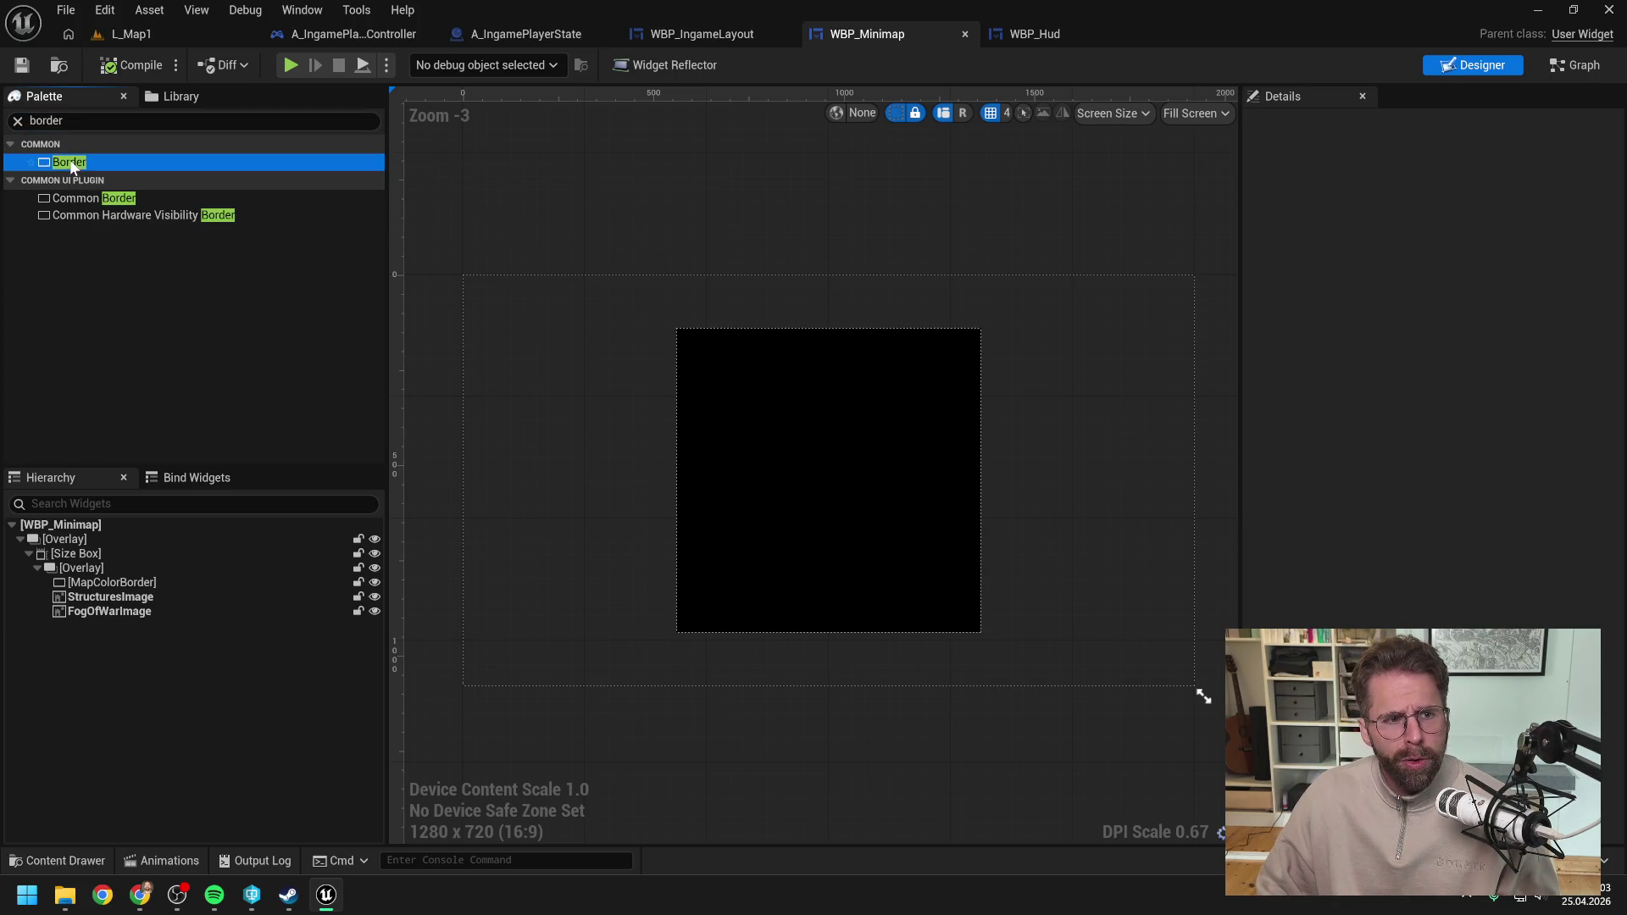
left_click_drag(73, 167, 110, 567)
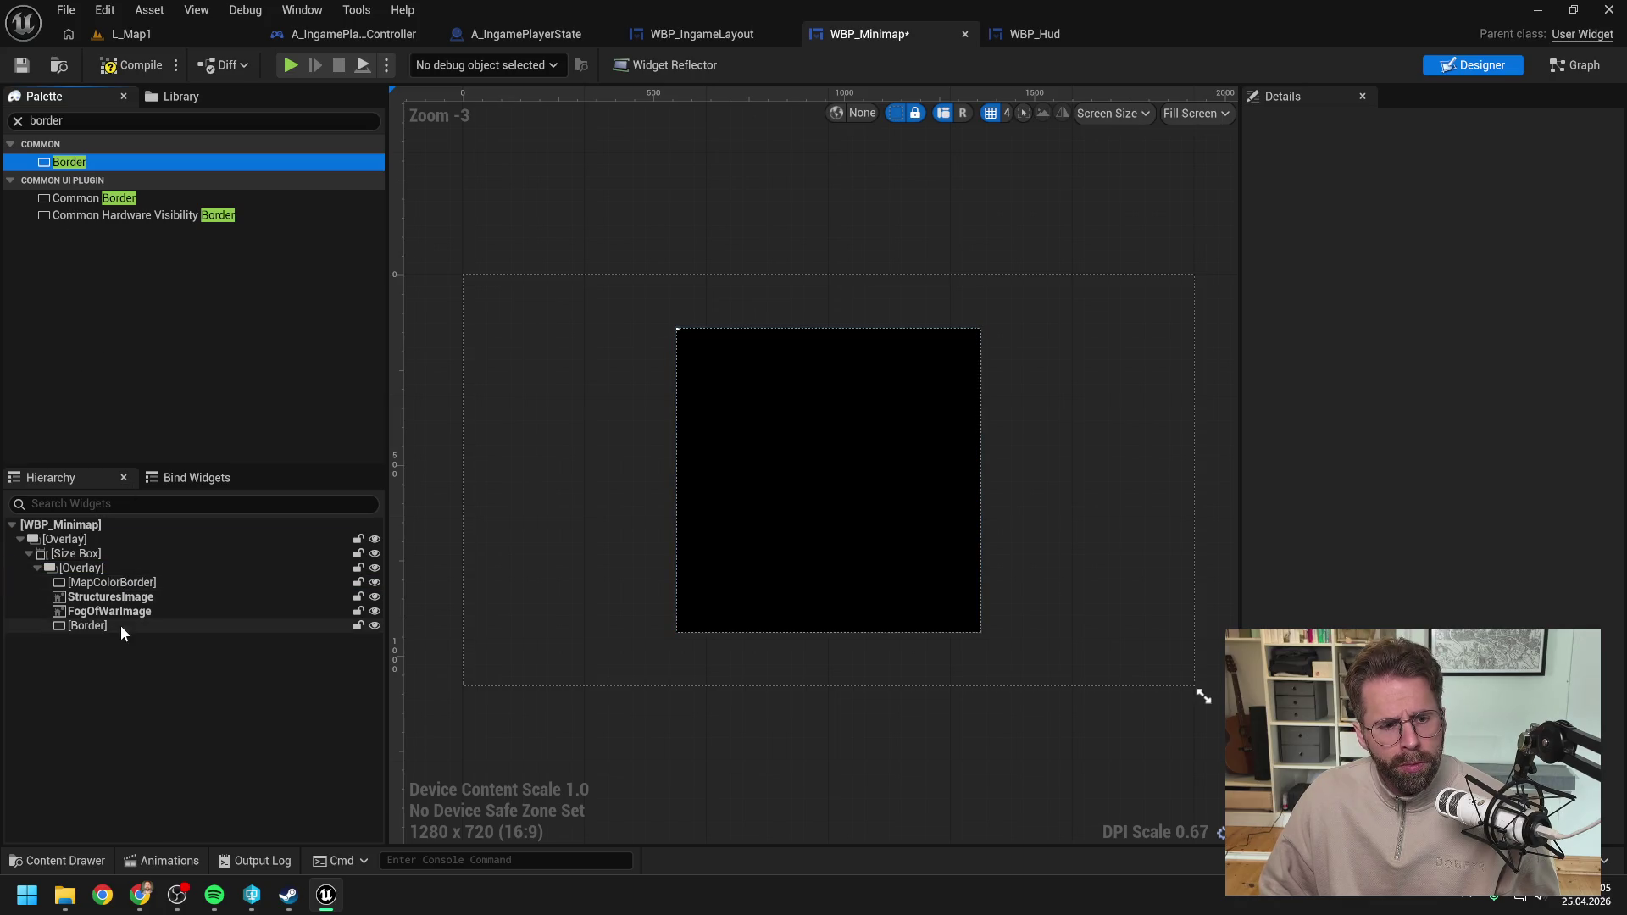
left_click(117, 627)
left_click(1287, 233)
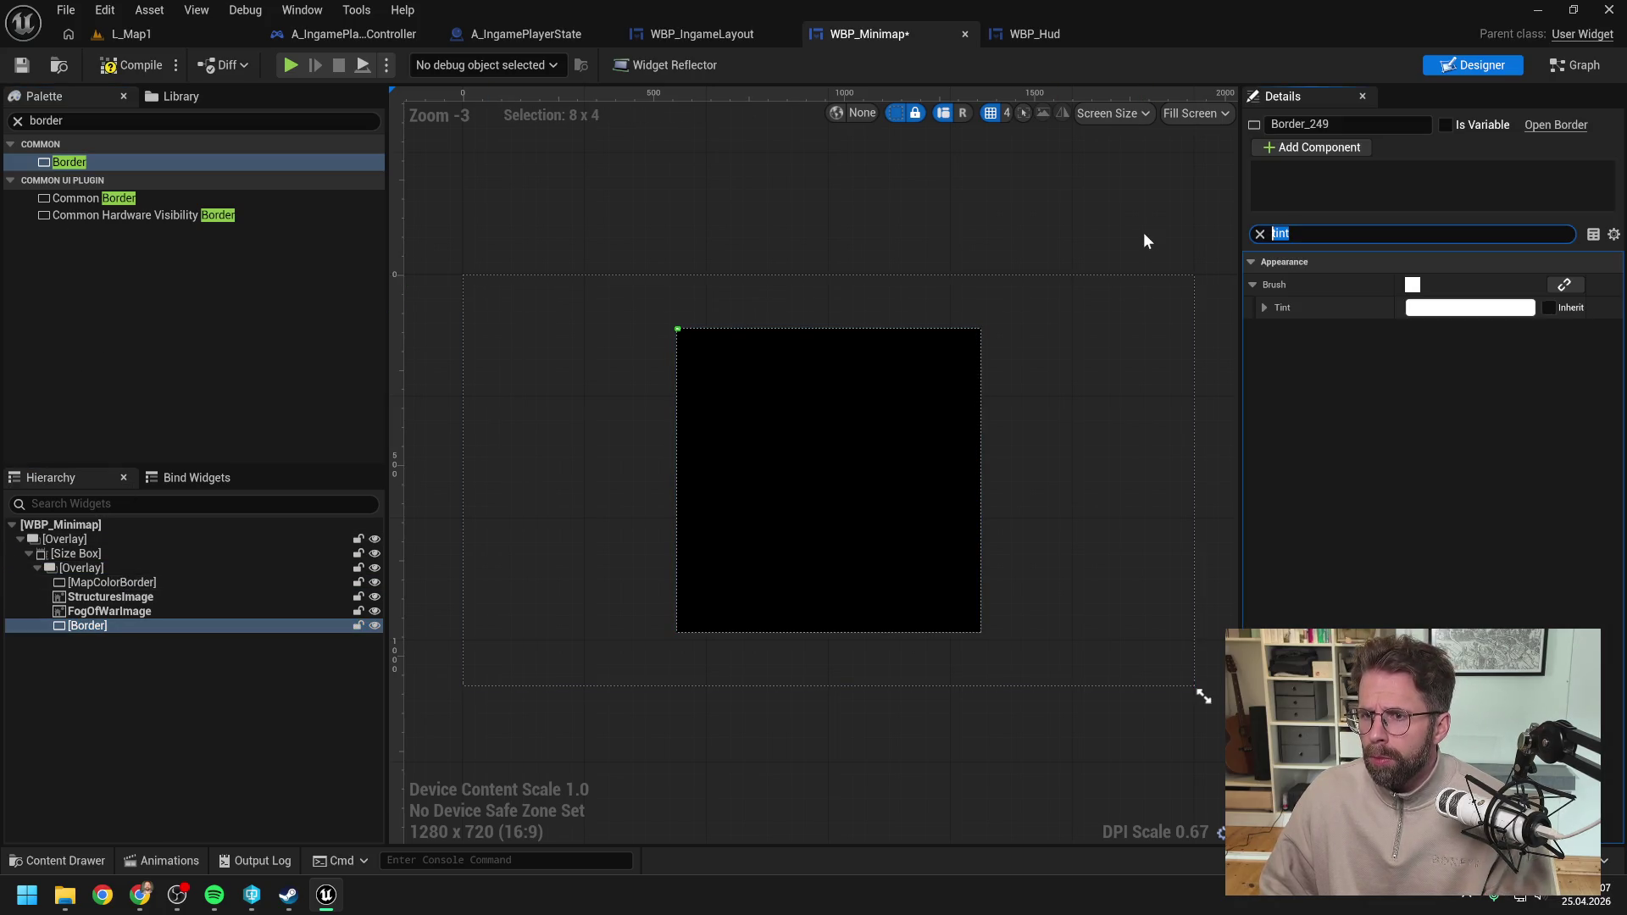
Step: Clear the Details property filter and compile the minimap widget
key("BackSpace")
left_click(1308, 148)
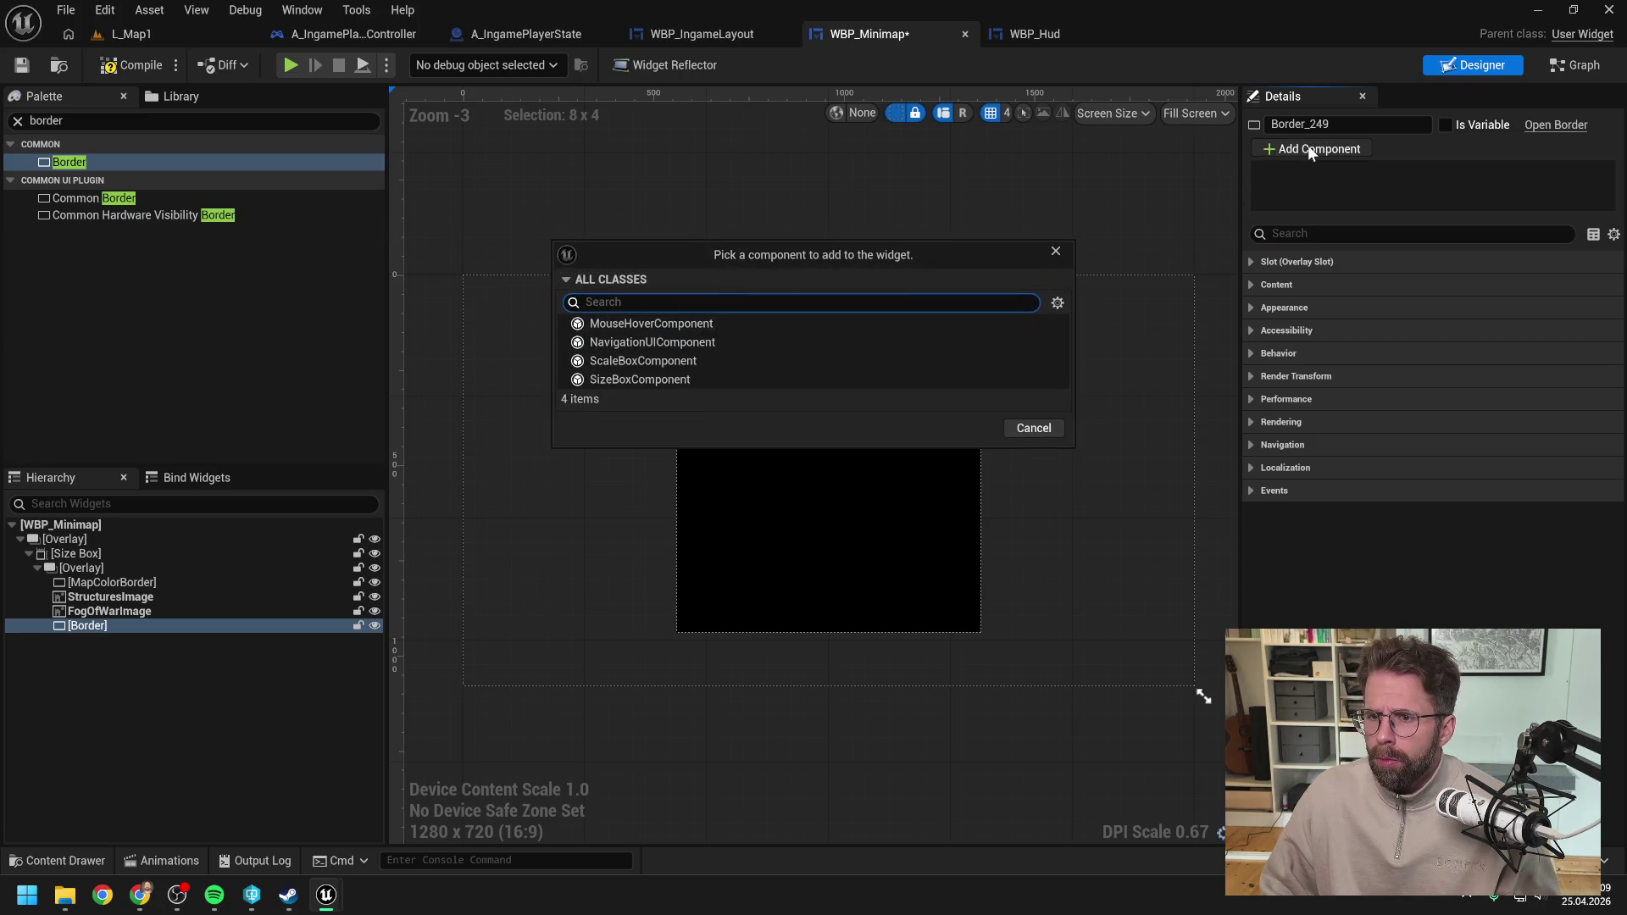
type("vi")
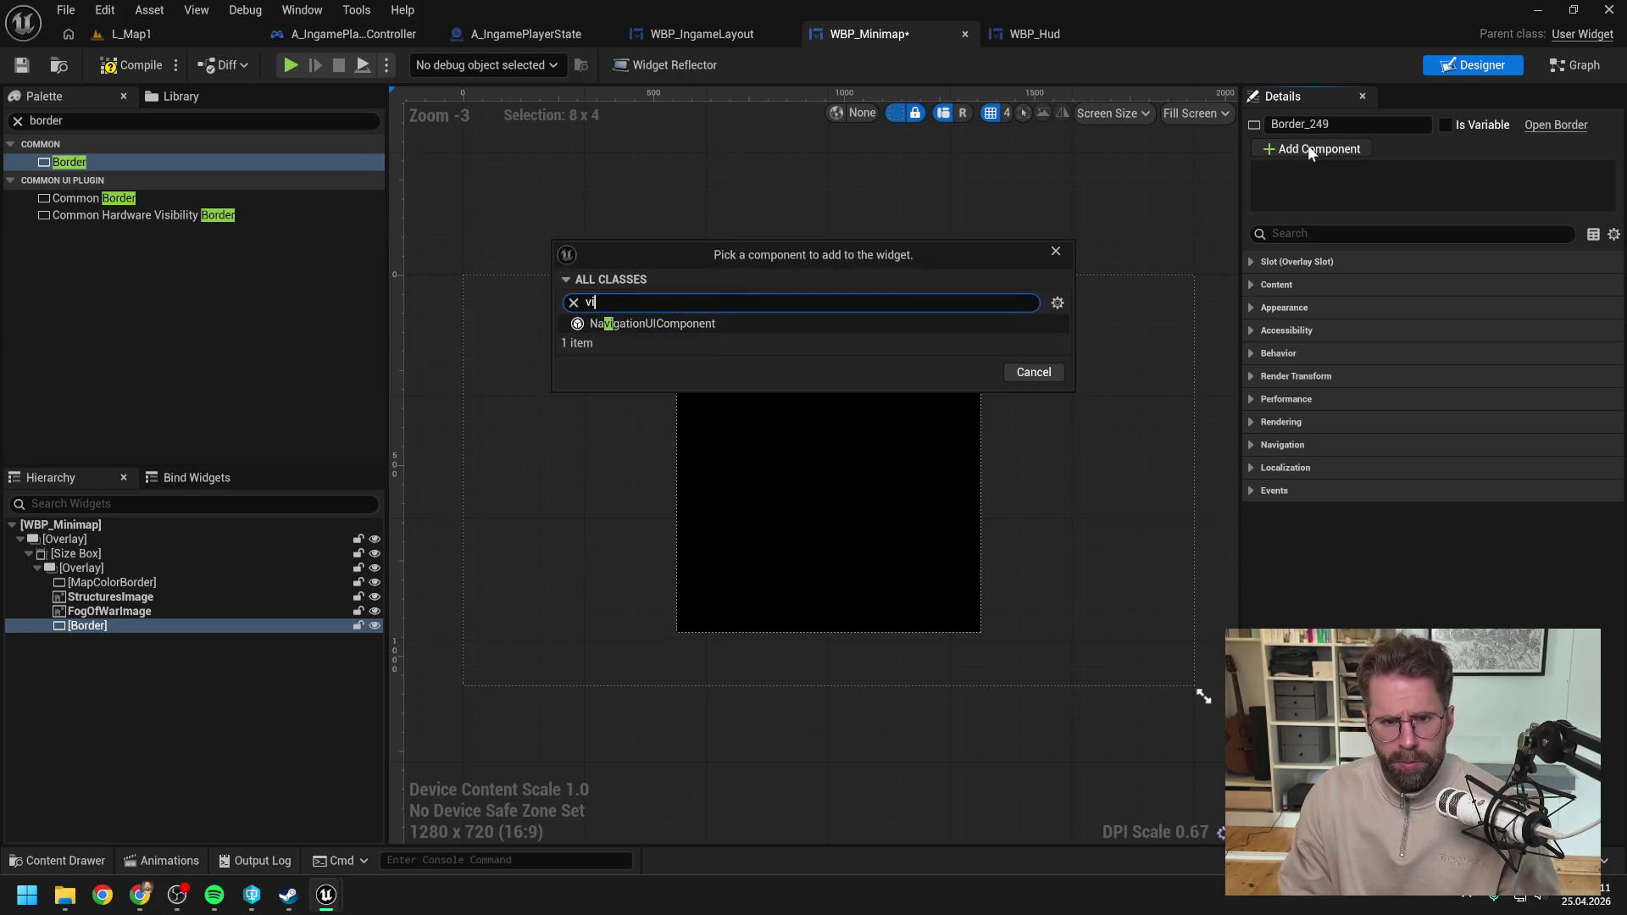
left_click(1054, 251)
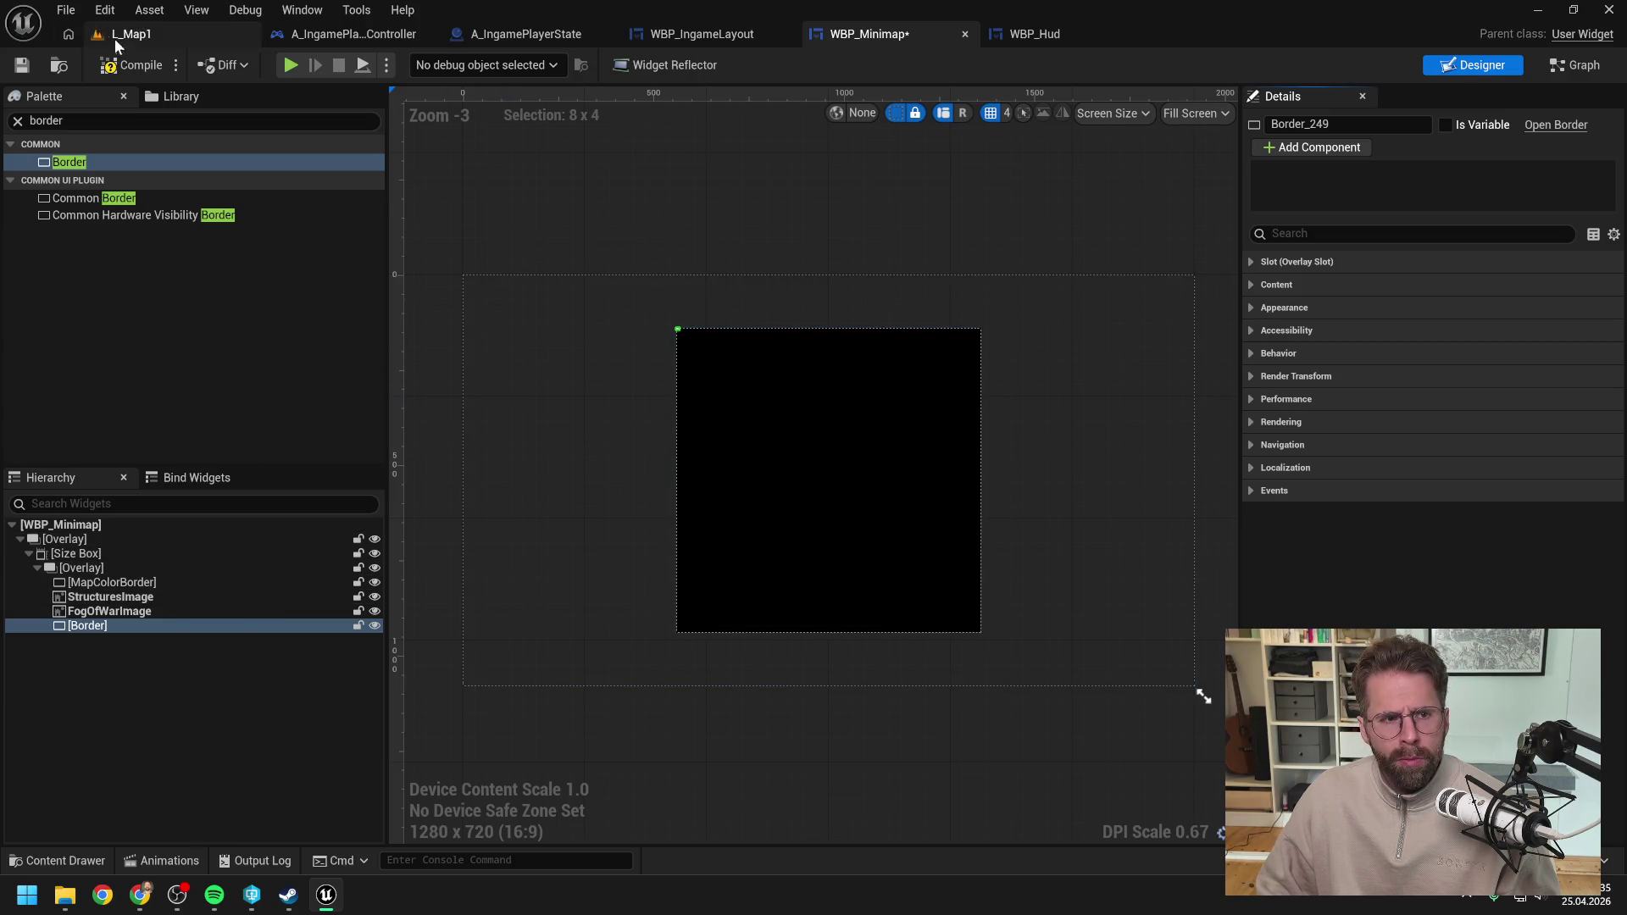
left_click(125, 68)
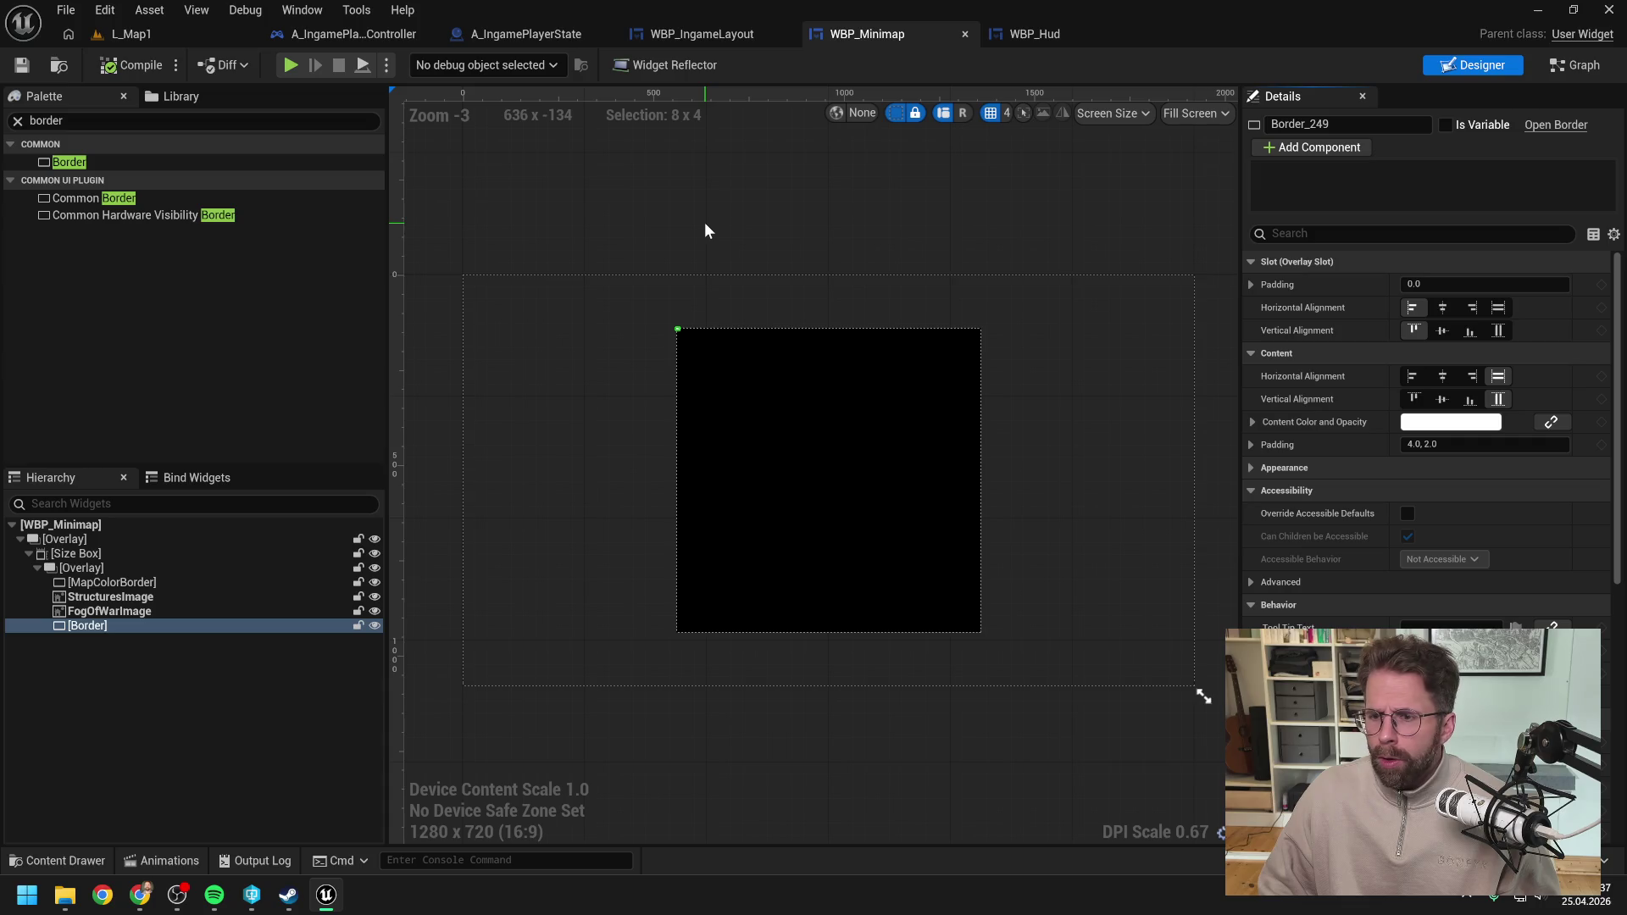
Step: Set the Border's content padding to 0 and save
left_click(1440, 444)
type("0")
key("Return")
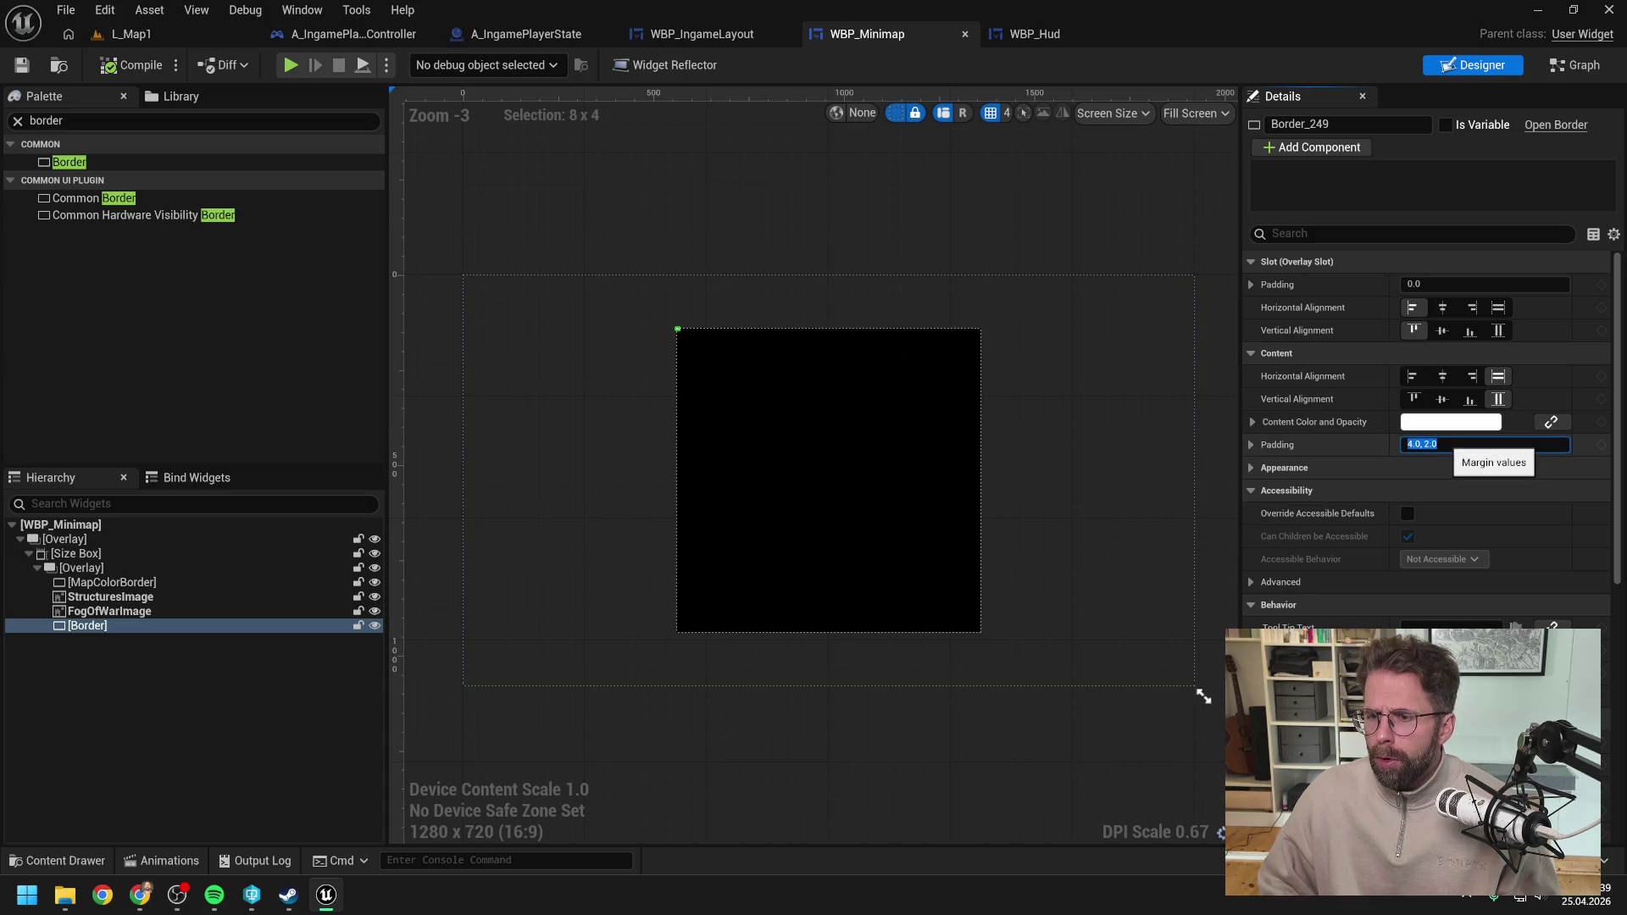
key("ctrl+s")
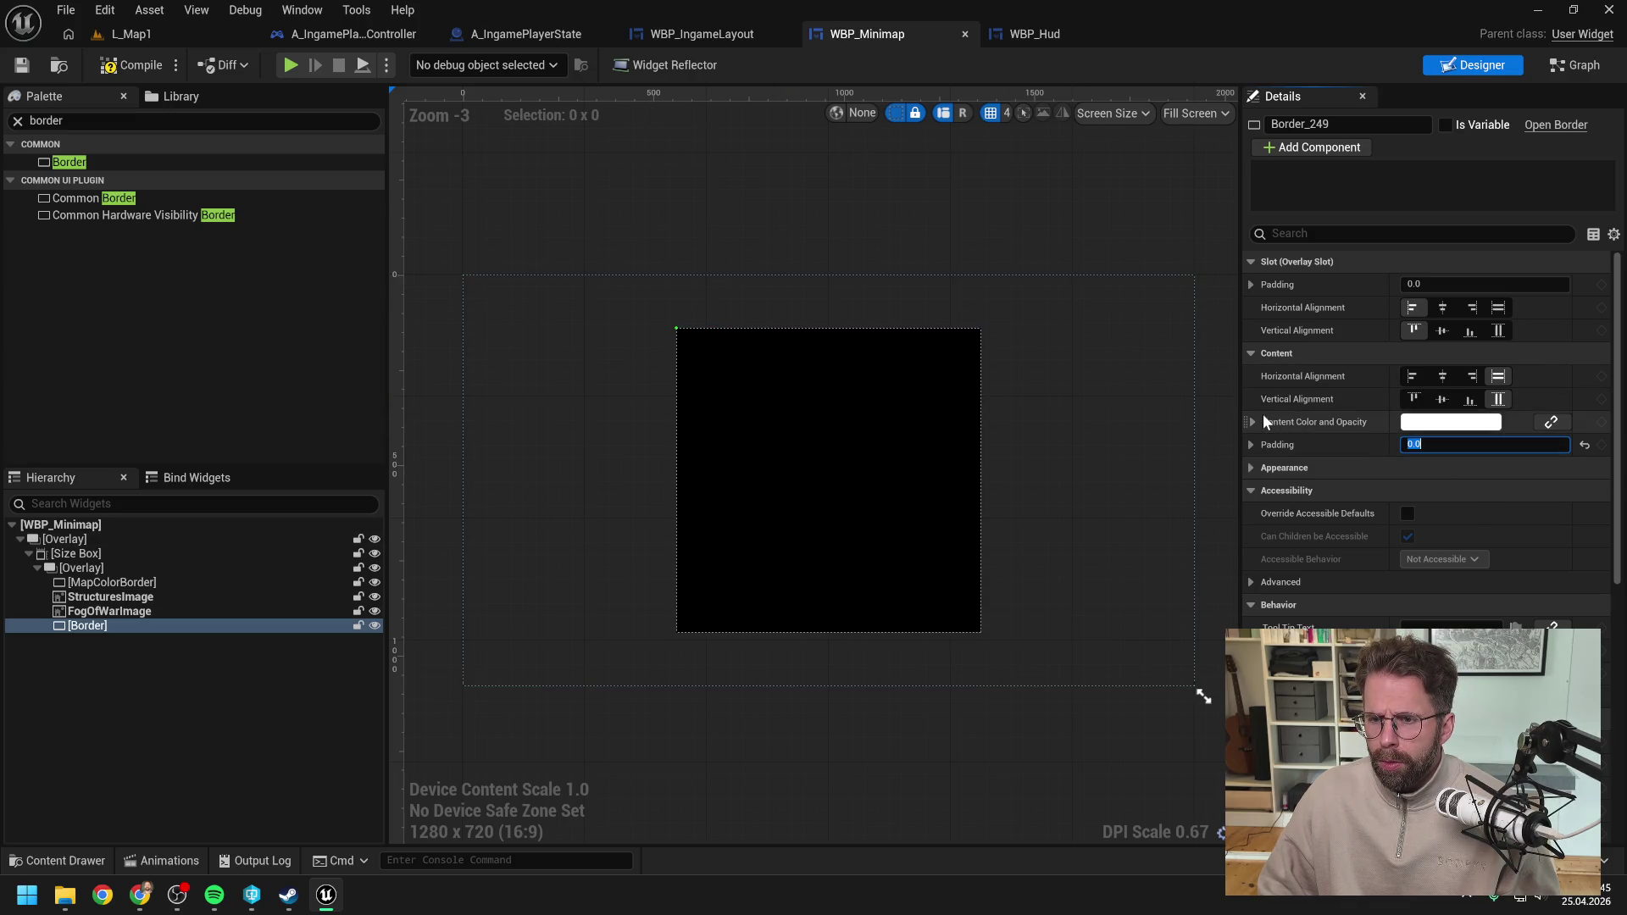
Step: Set both slot alignments to Fill and the content colour to transparent black, then save
left_click(1498, 331)
left_click(1497, 309)
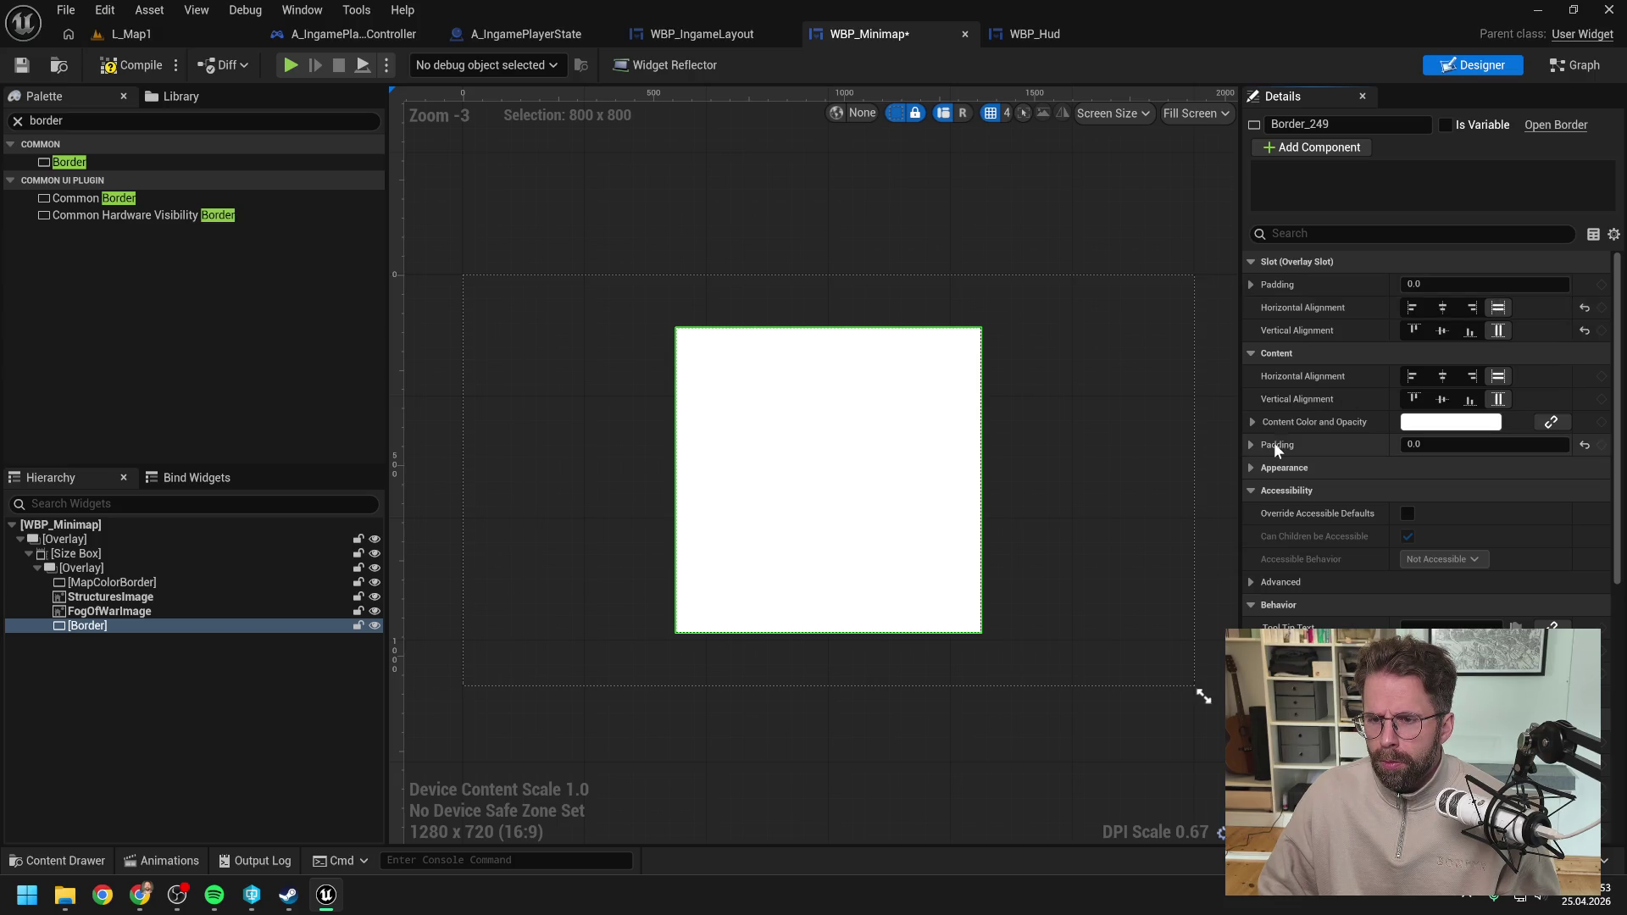
left_click(1422, 424)
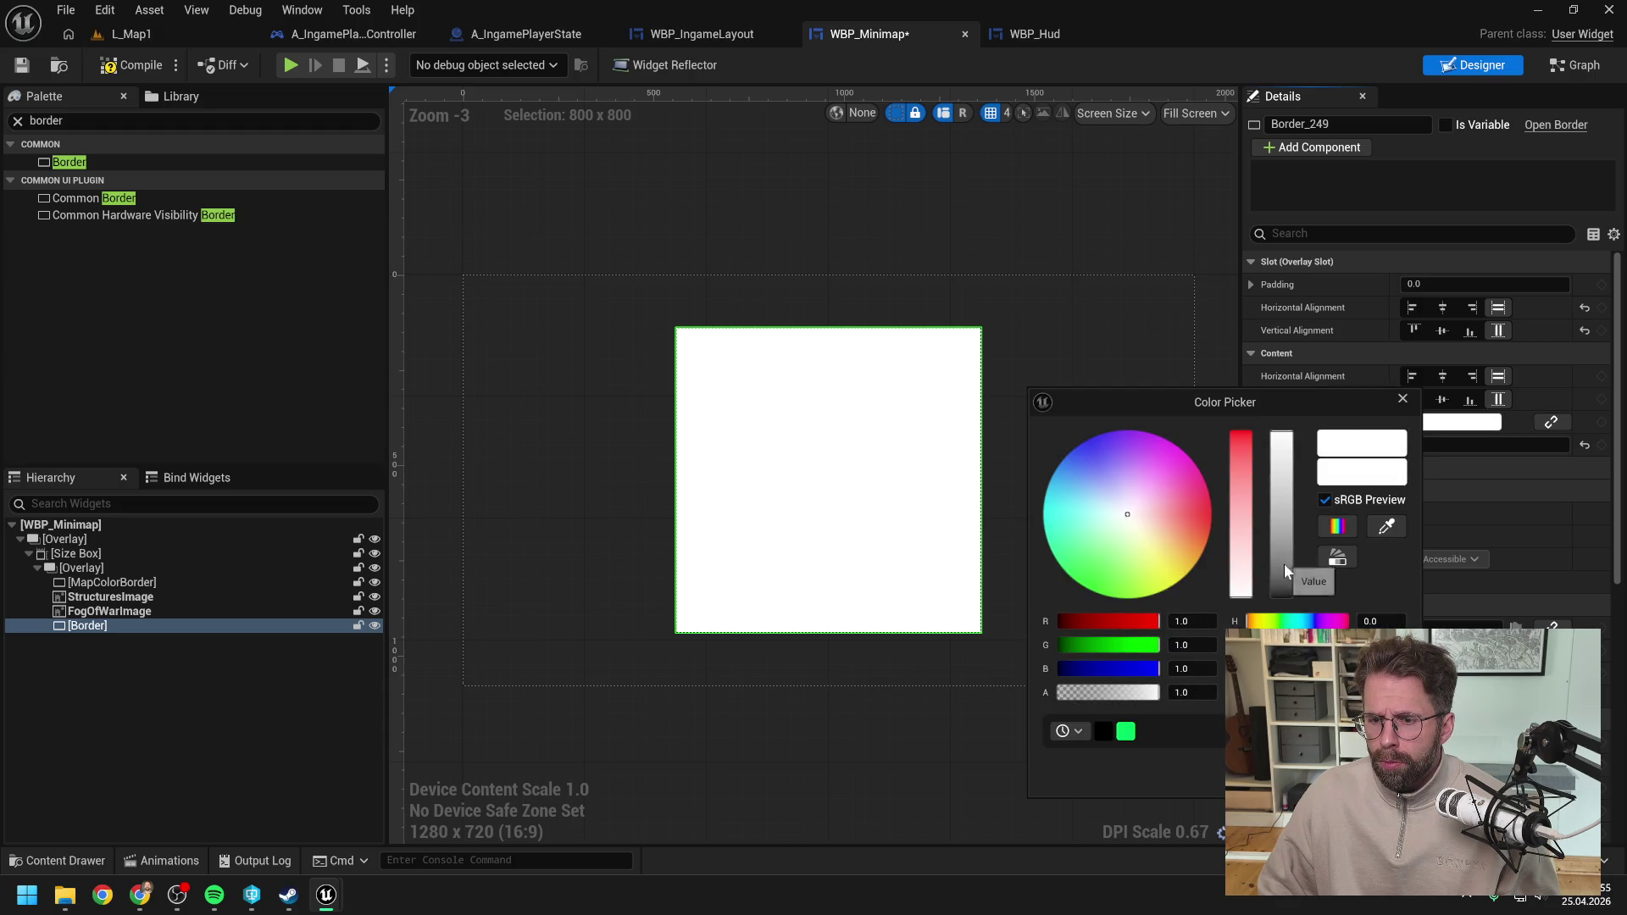
mouse_move(1279, 550)
left_mouse_down()
mouse_move(1276, 442)
mouse_move(1281, 593)
left_mouse_up()
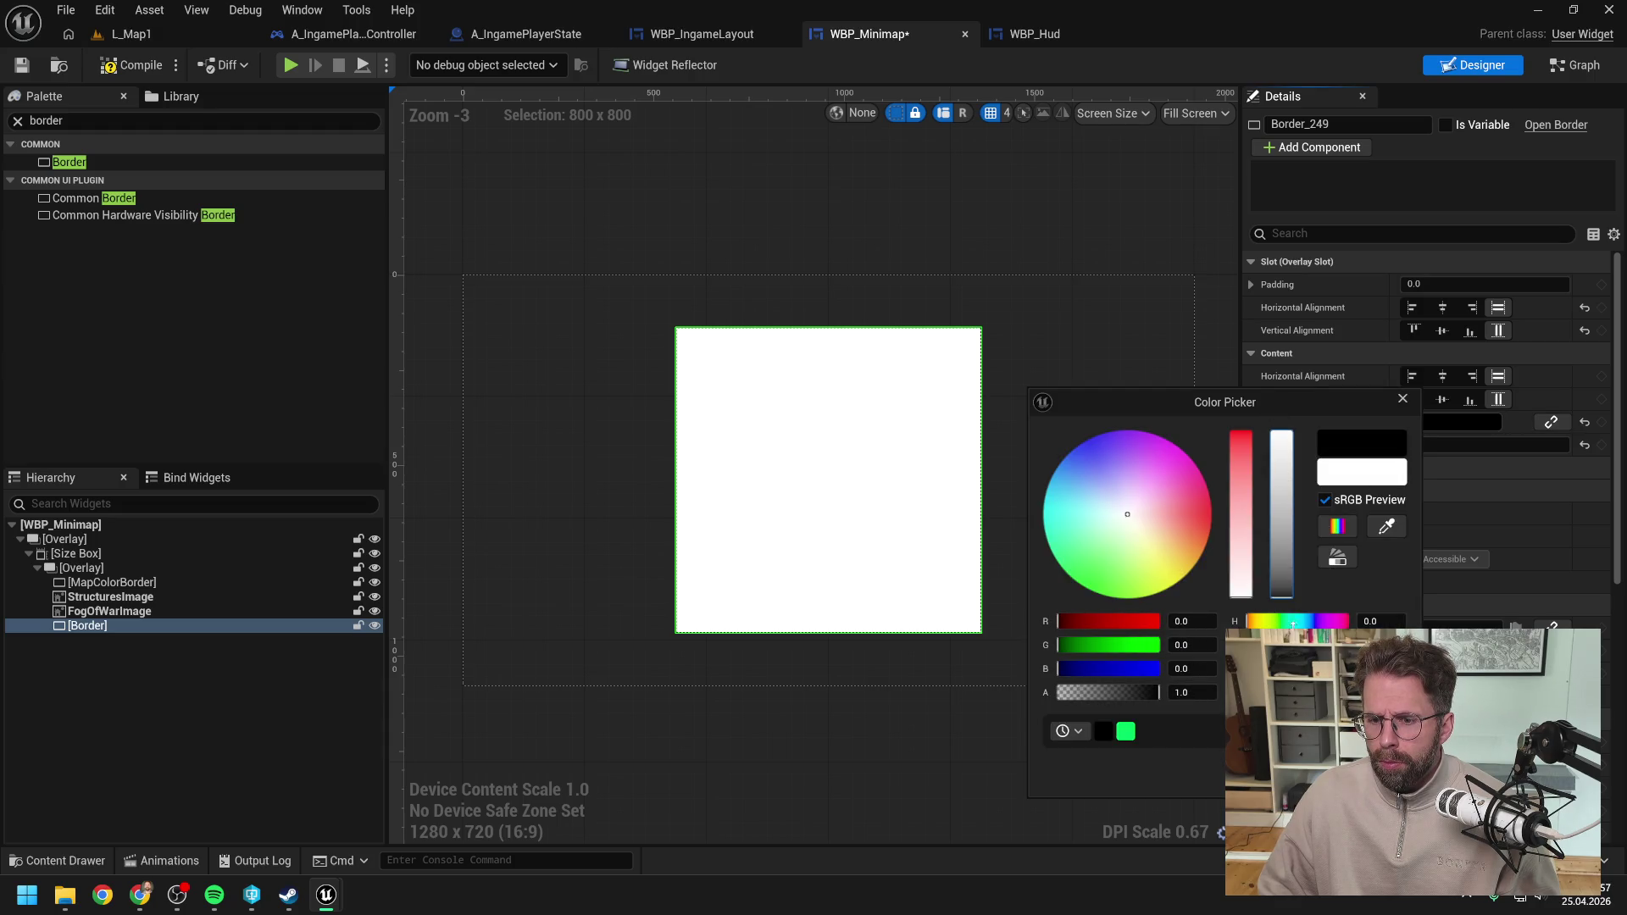
left_click(1005, 708)
key("ctrl+s")
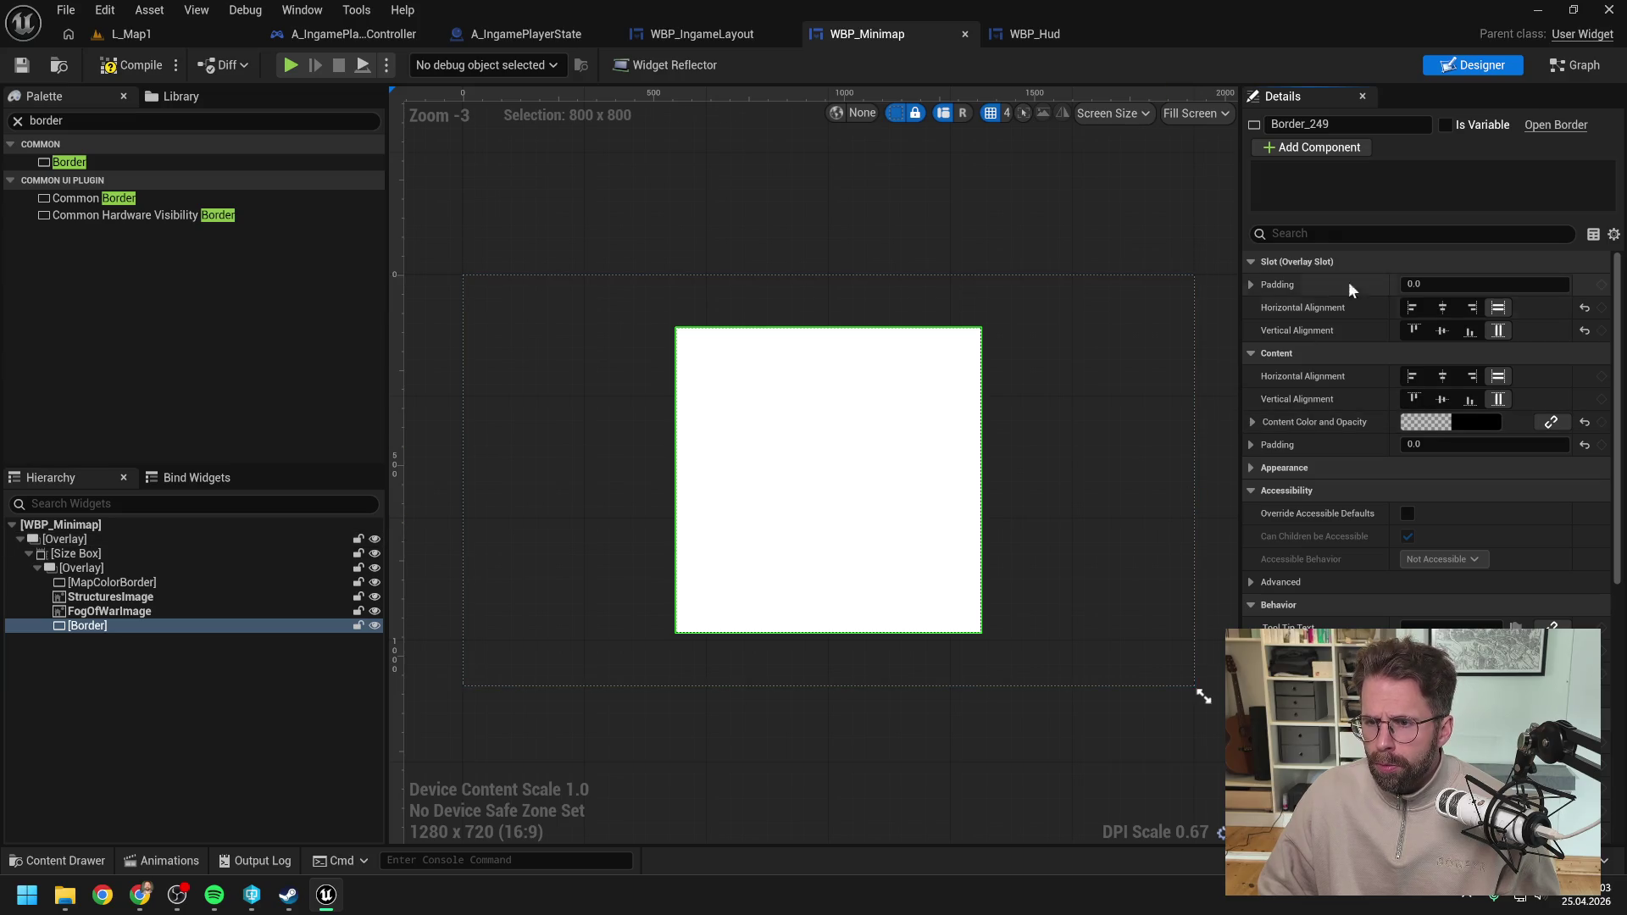
Step: Set the Border's slot padding to 50 on all sides
left_click(1441, 284)
type("50")
key("Return")
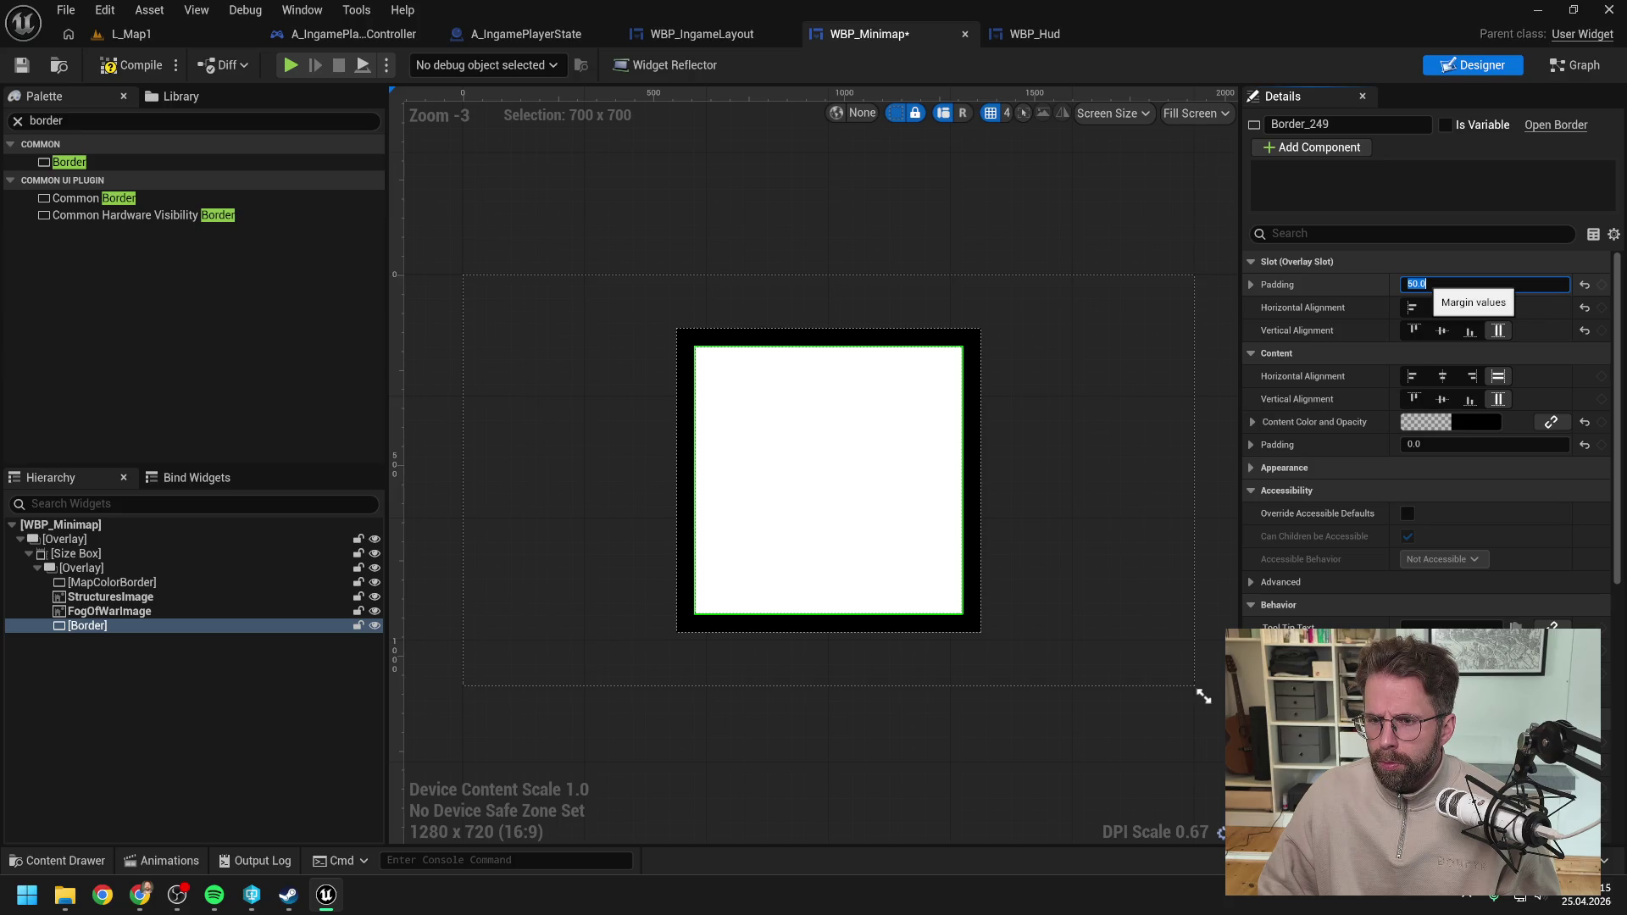
key("alt+Tab")
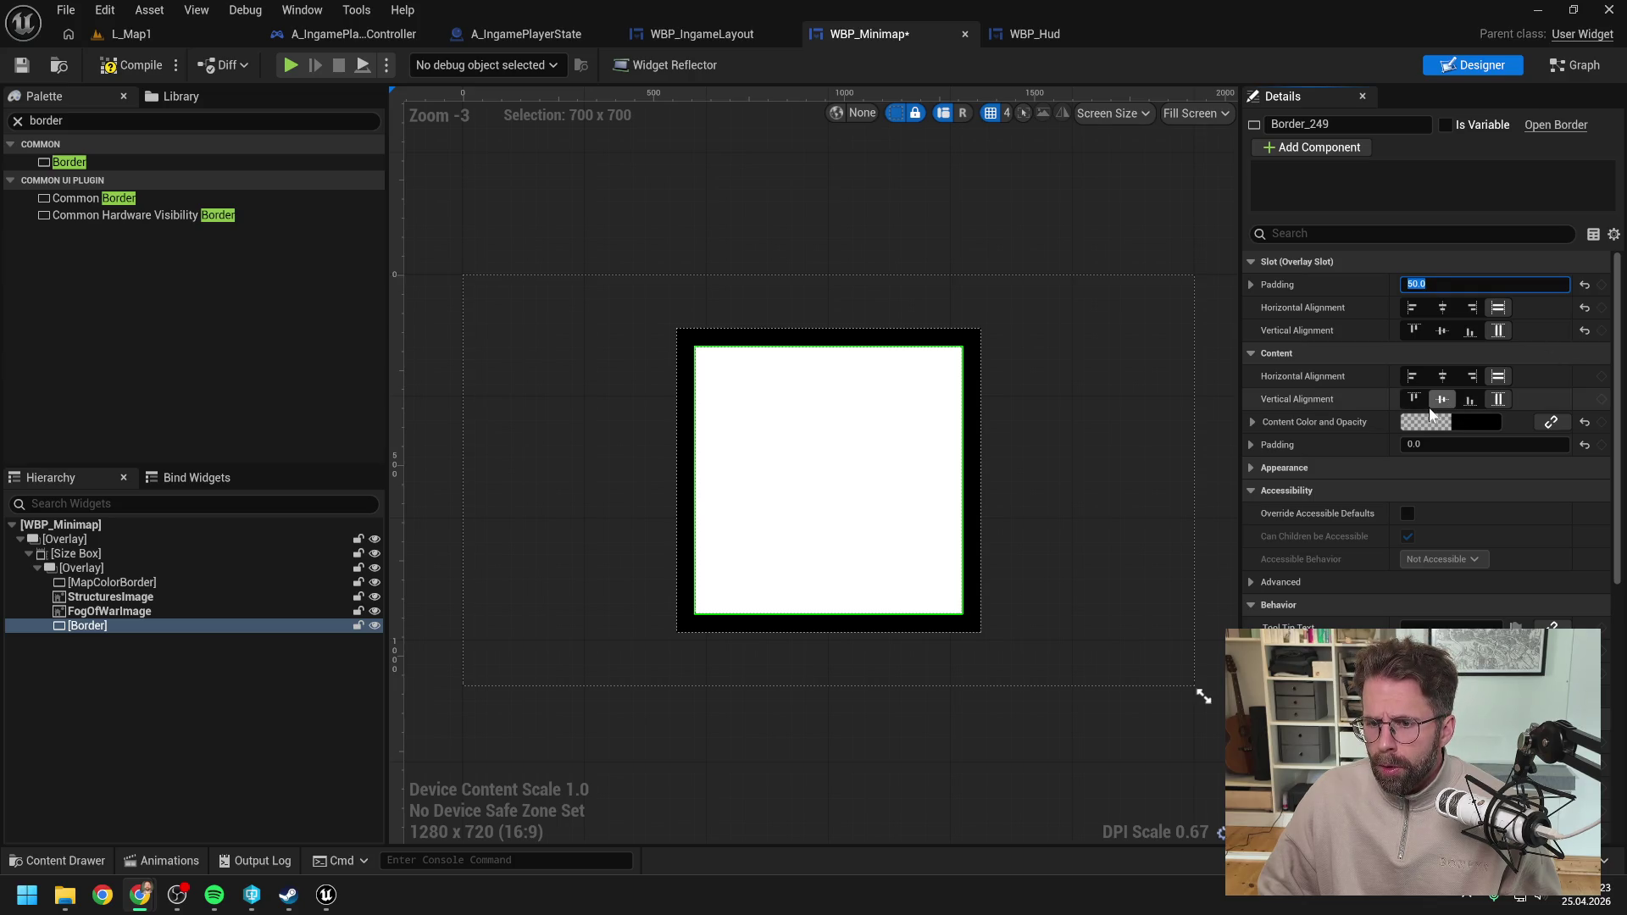
Step: Expand Slot Padding to show Left, Top, Right and Bottom each at 50.0
left_click(1251, 286)
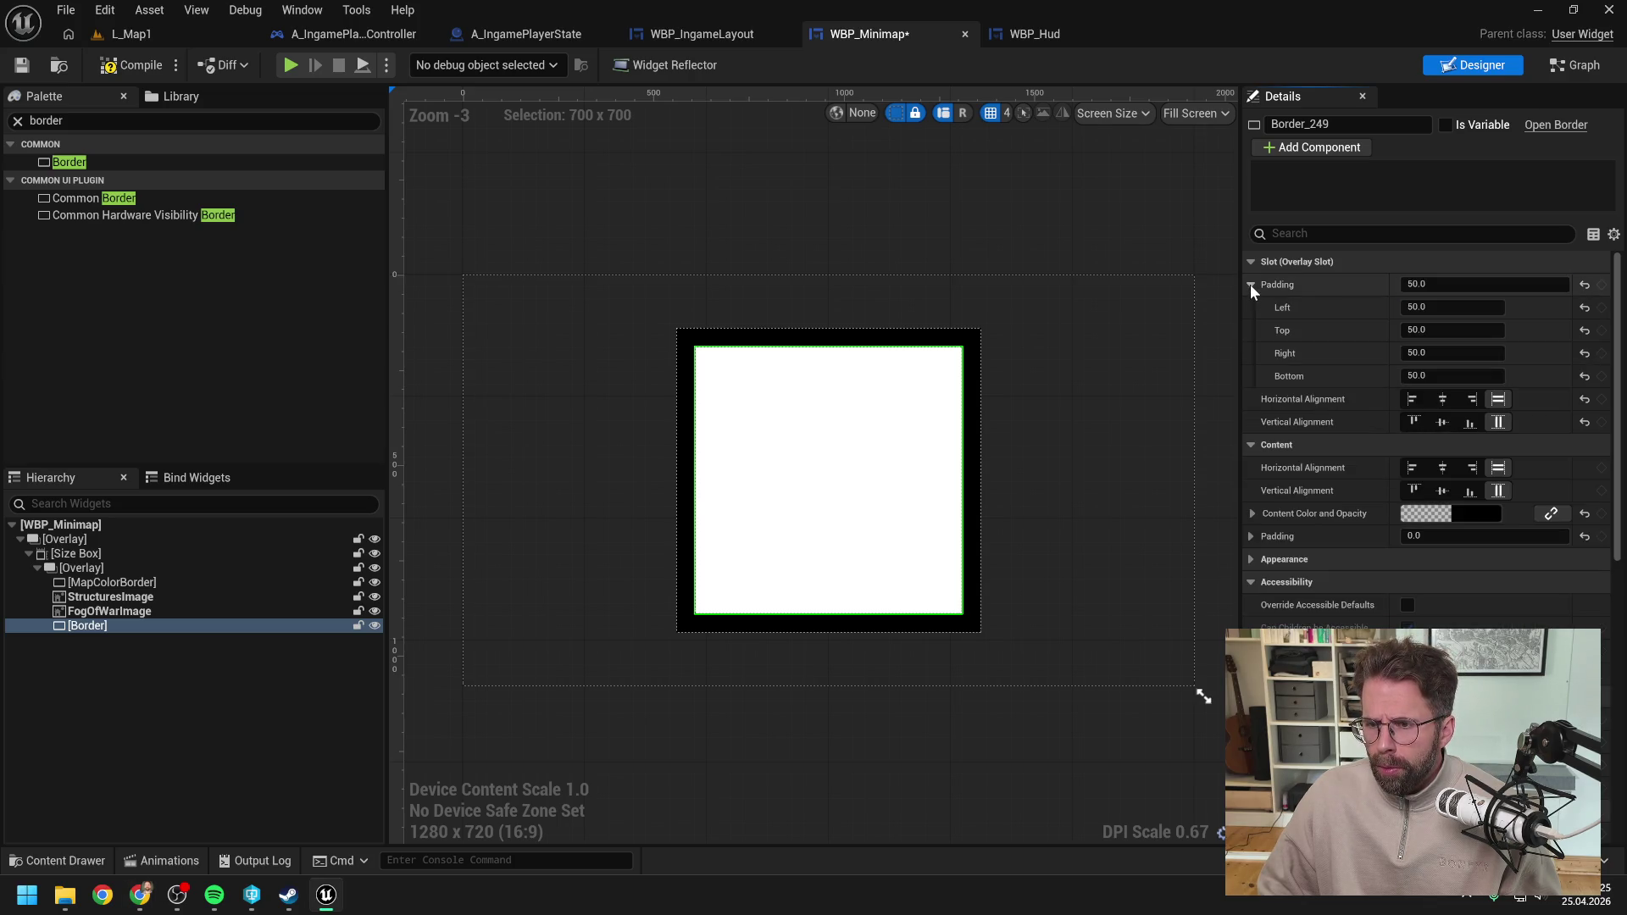
Step: Expand the Border's Appearance and Brush settings in the Details panel
scroll(1330, 384, "down", 2)
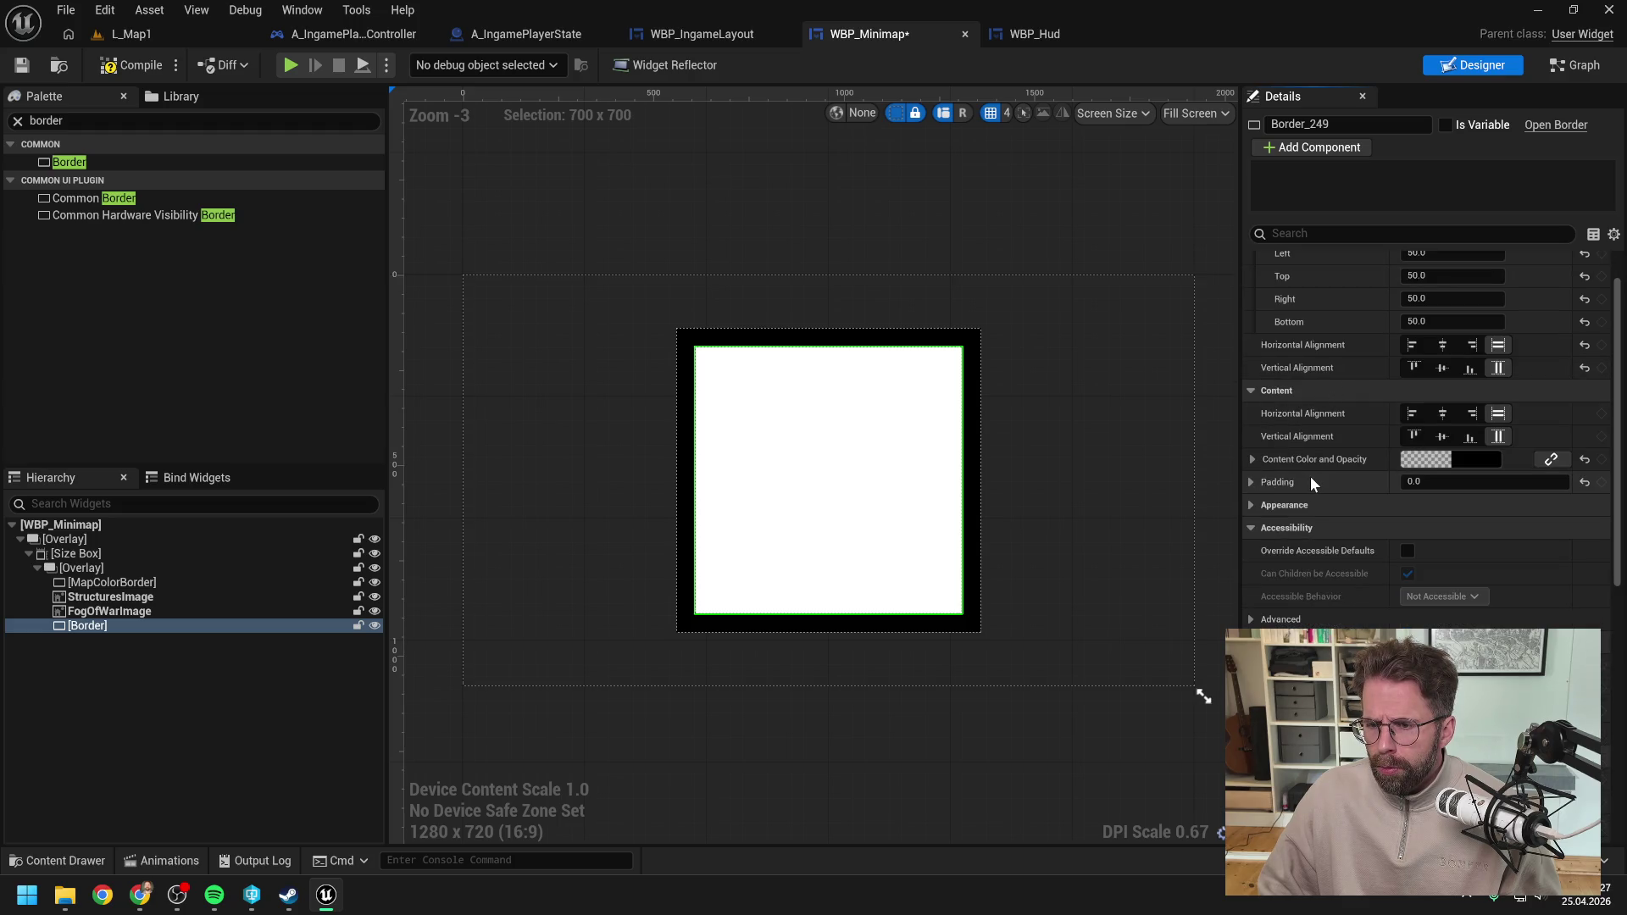
left_click(1259, 482)
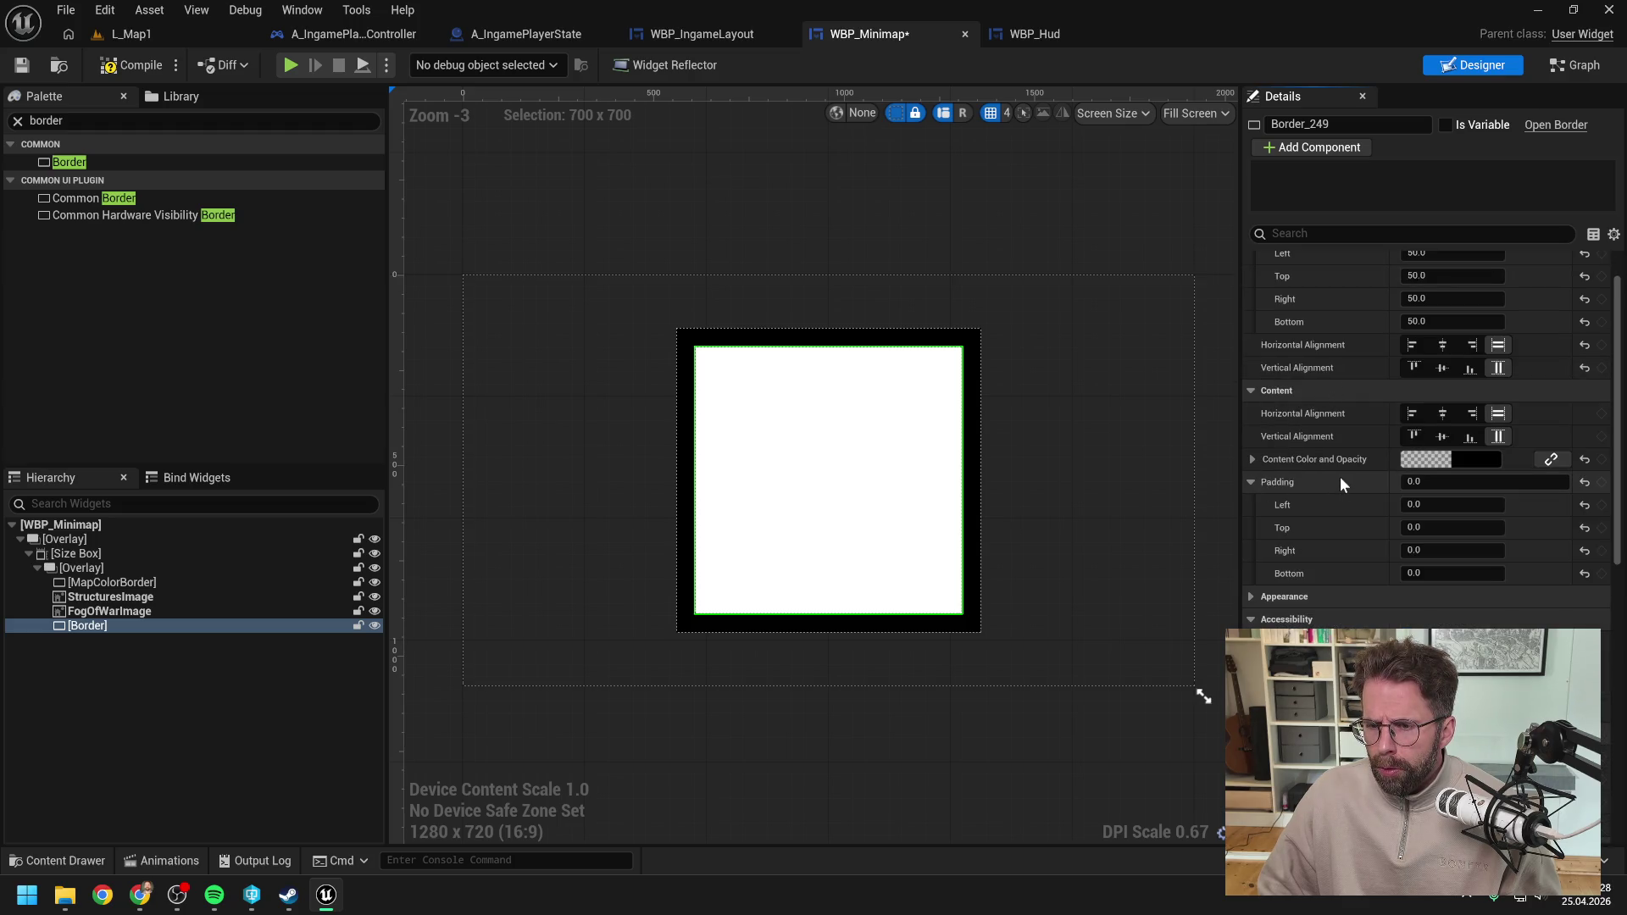
left_click(1252, 481)
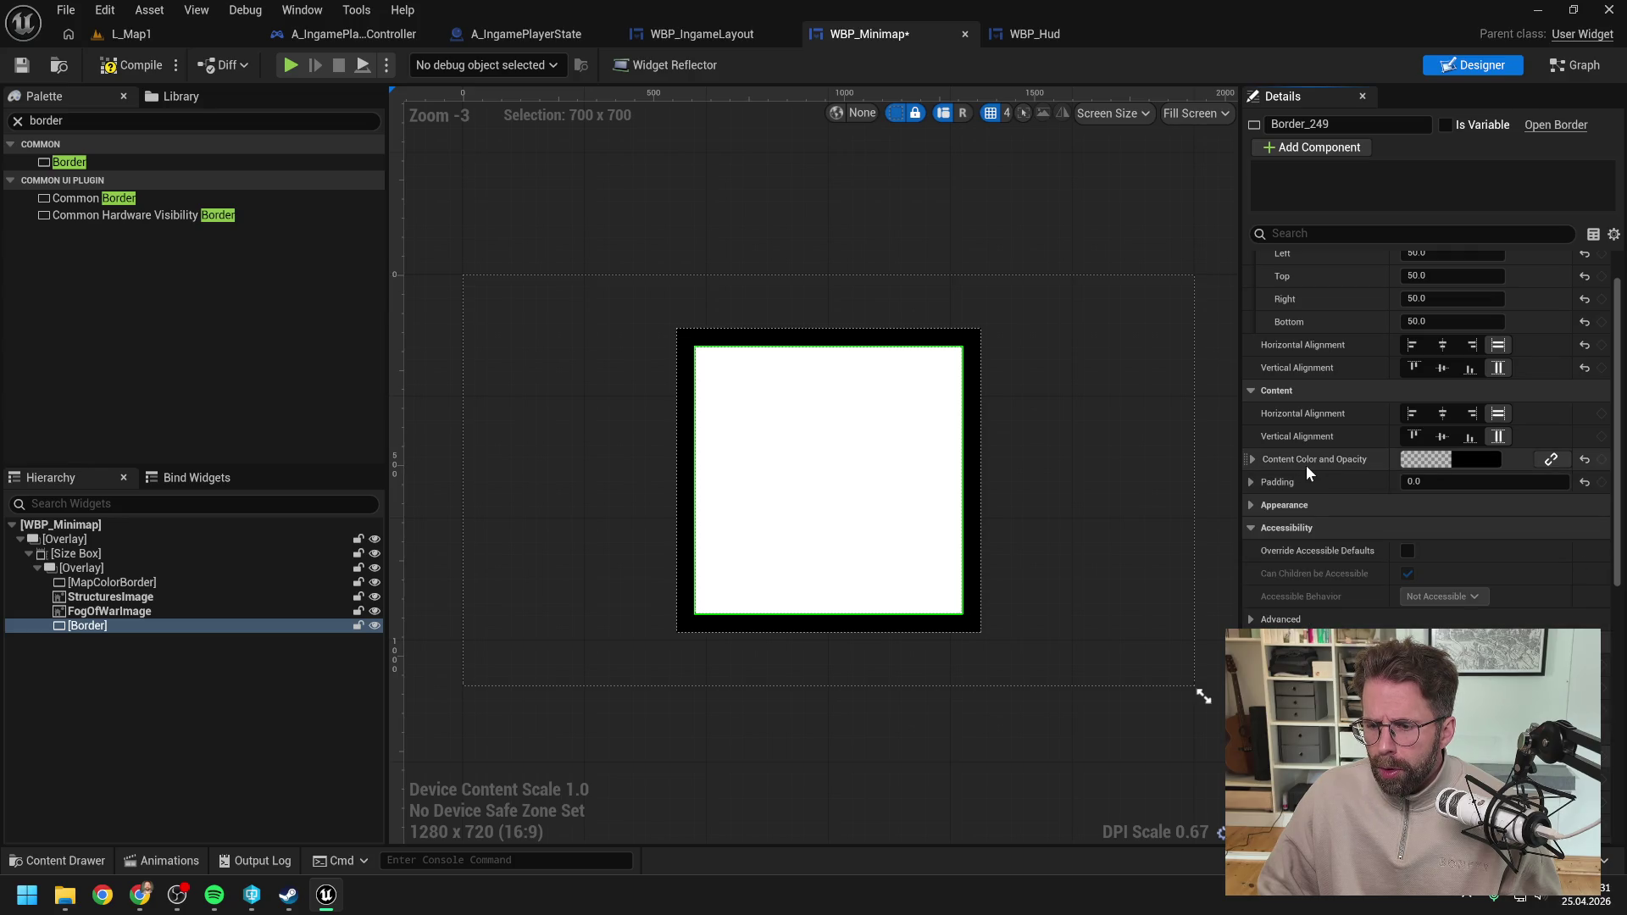
scroll(1305, 465, "down", 2)
scroll(1325, 430, "up", 1)
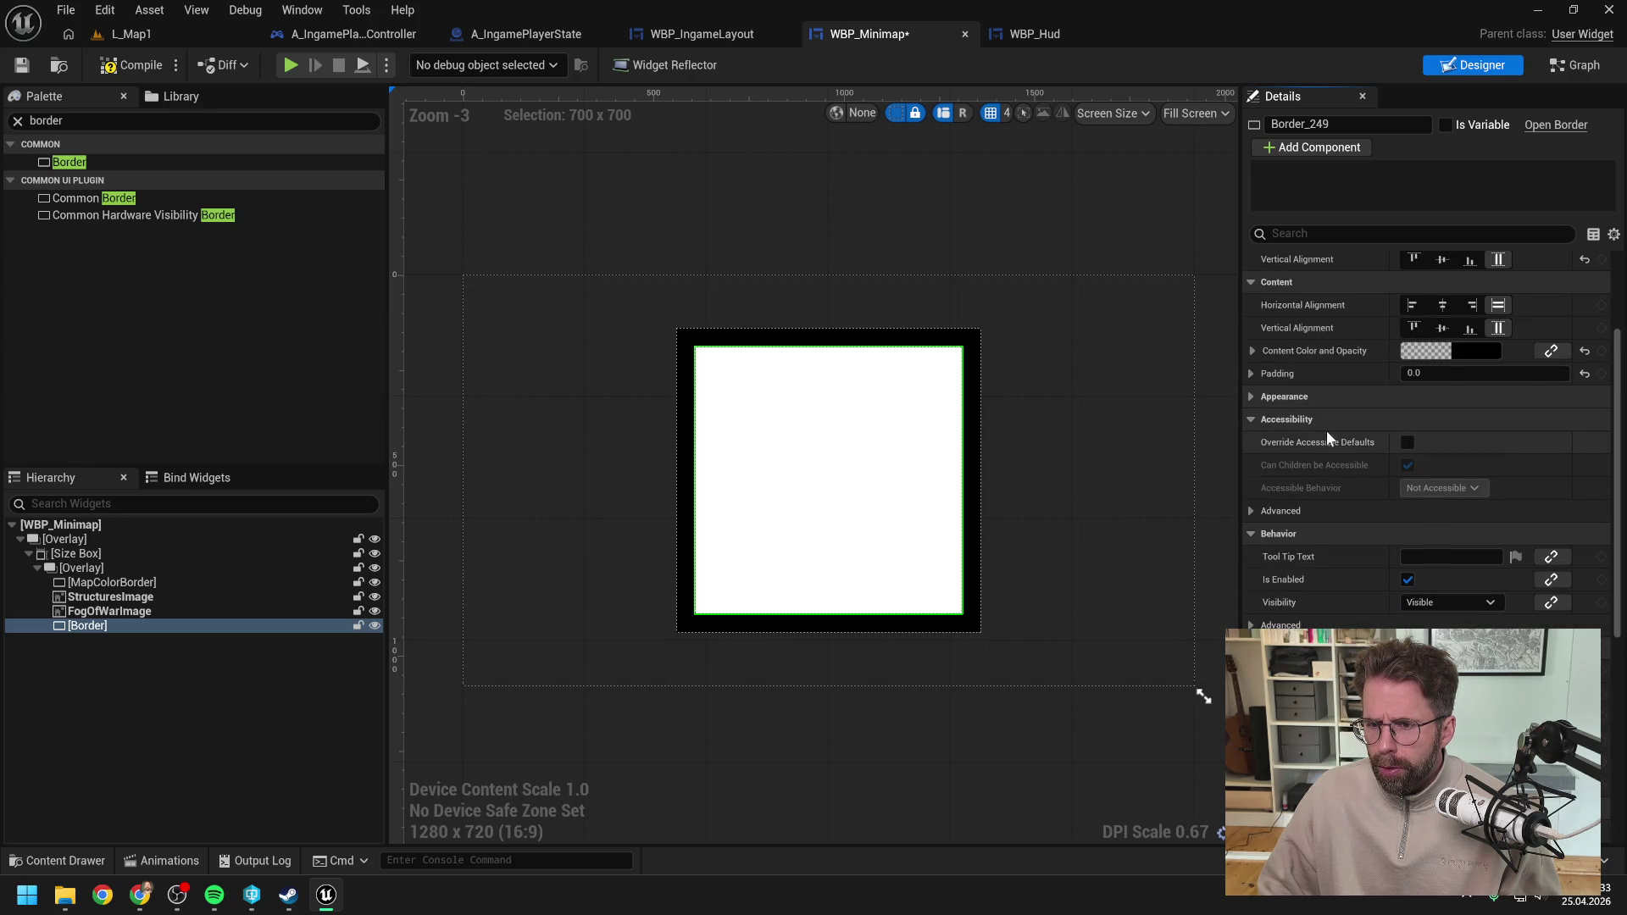
left_click(1251, 396)
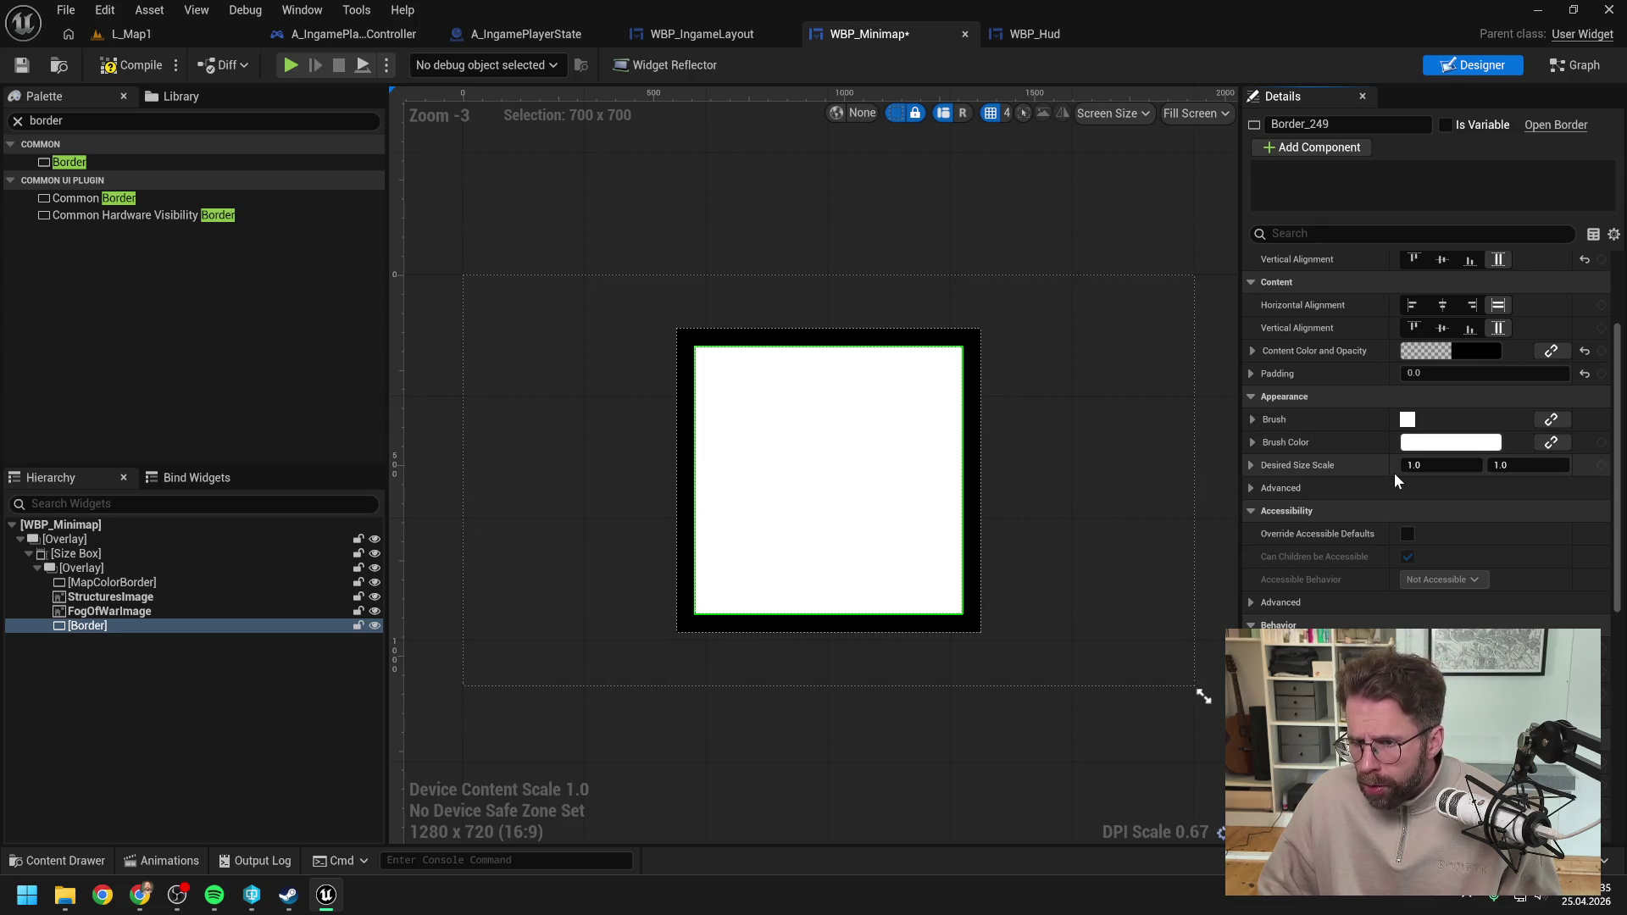
left_click(1253, 420)
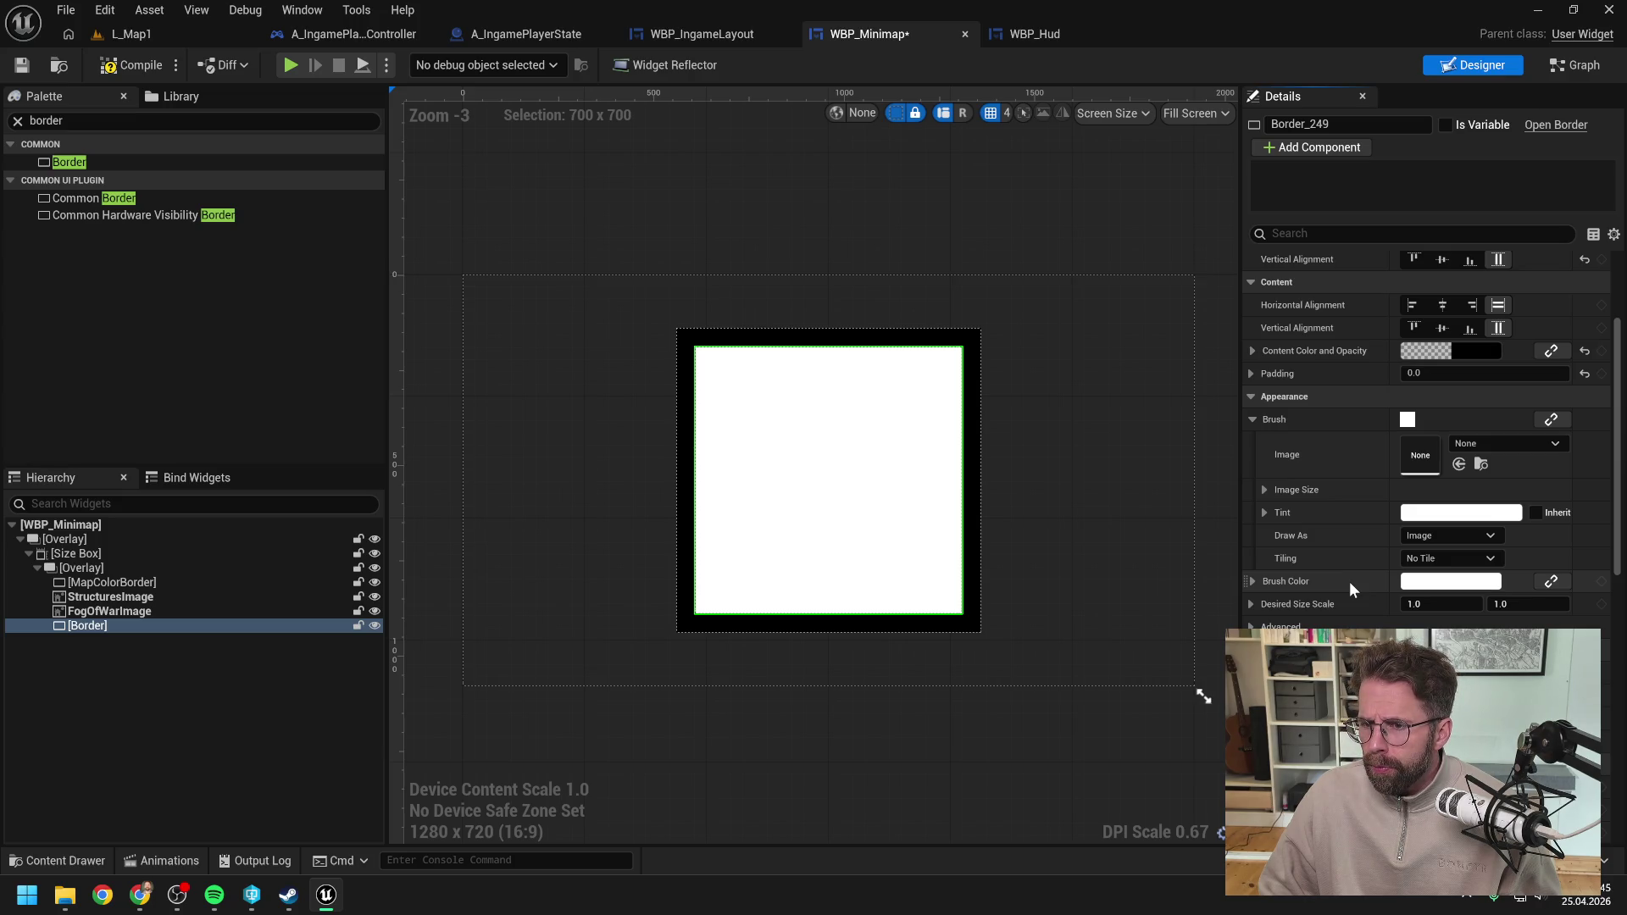
left_click(1253, 351)
left_click(1253, 350)
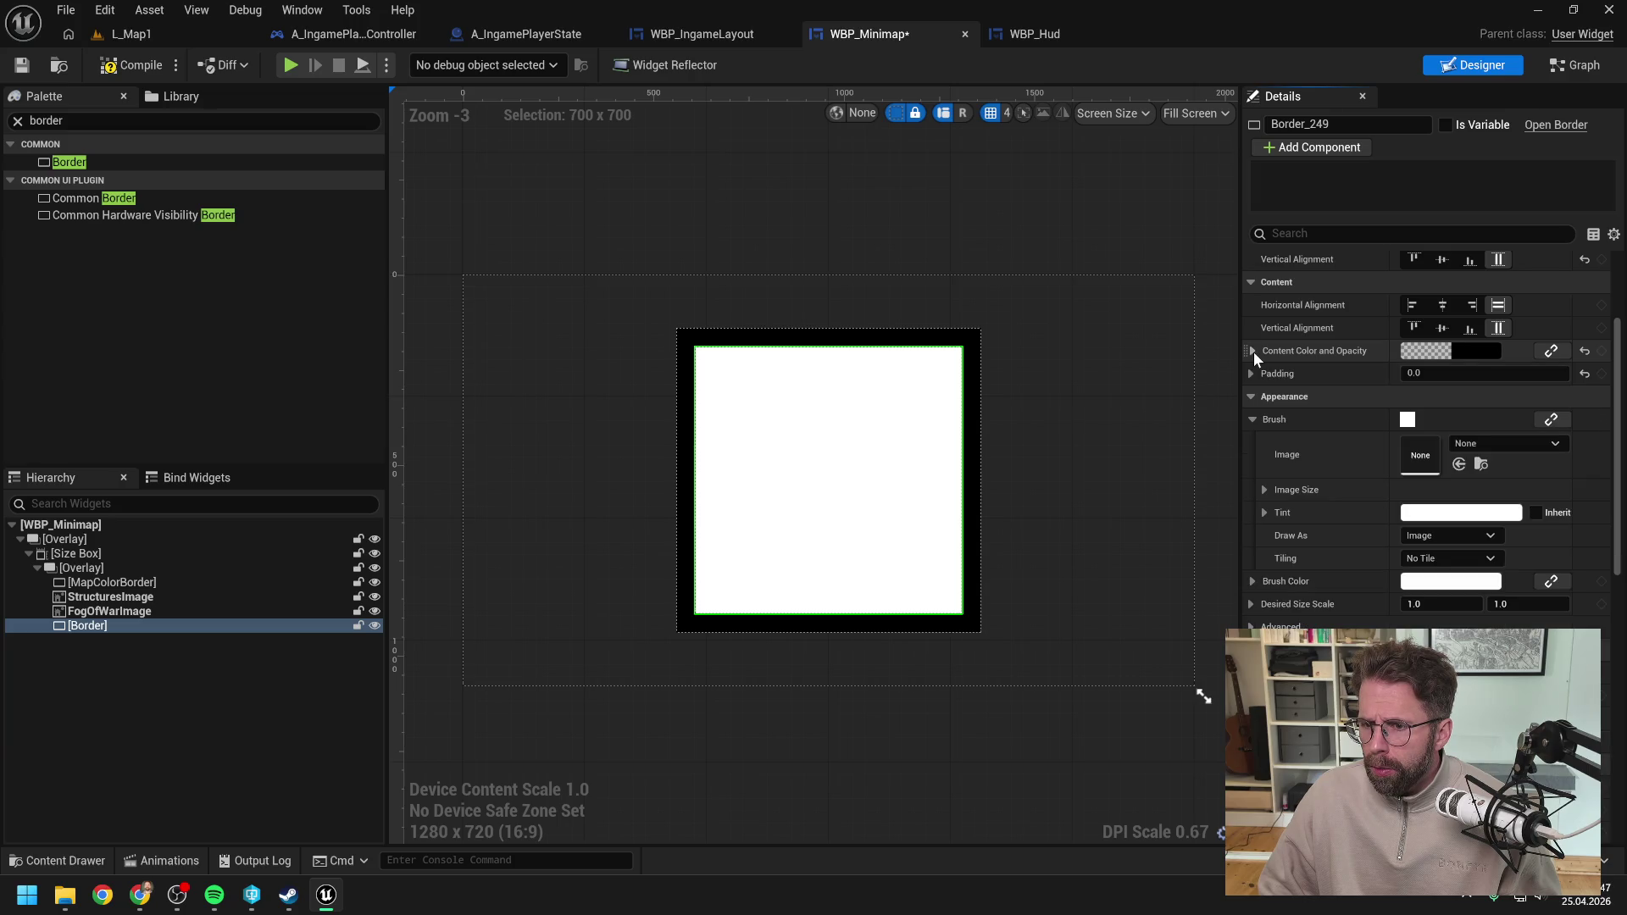
Step: Change the brush's Draw As from Image to Box, then to Border
left_click(1444, 535)
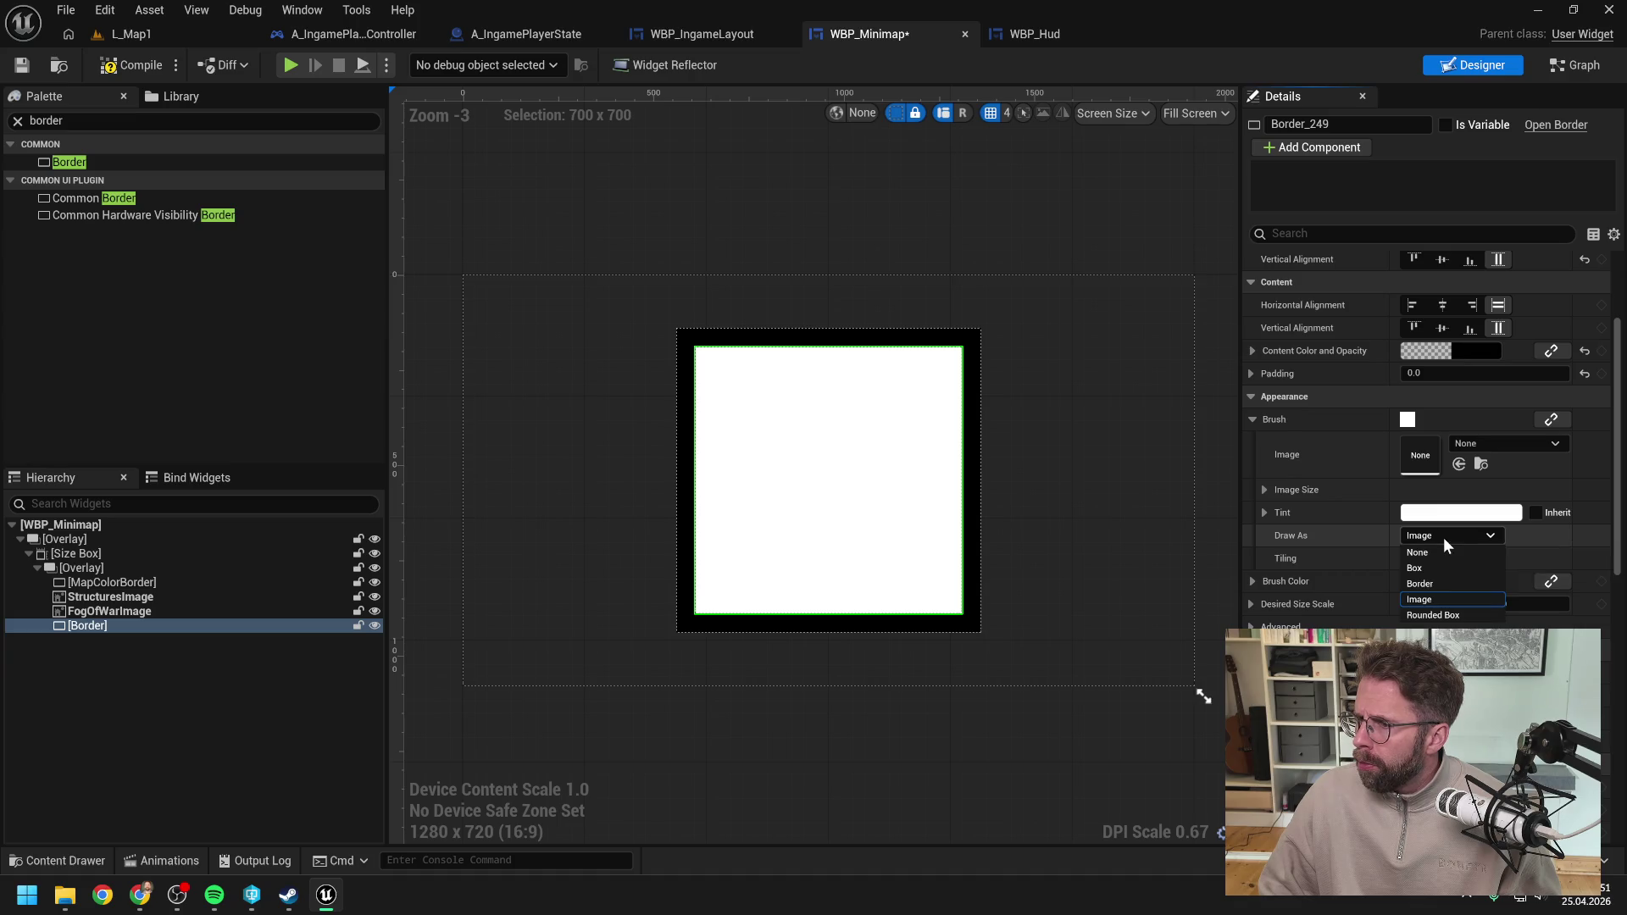
left_click(1428, 566)
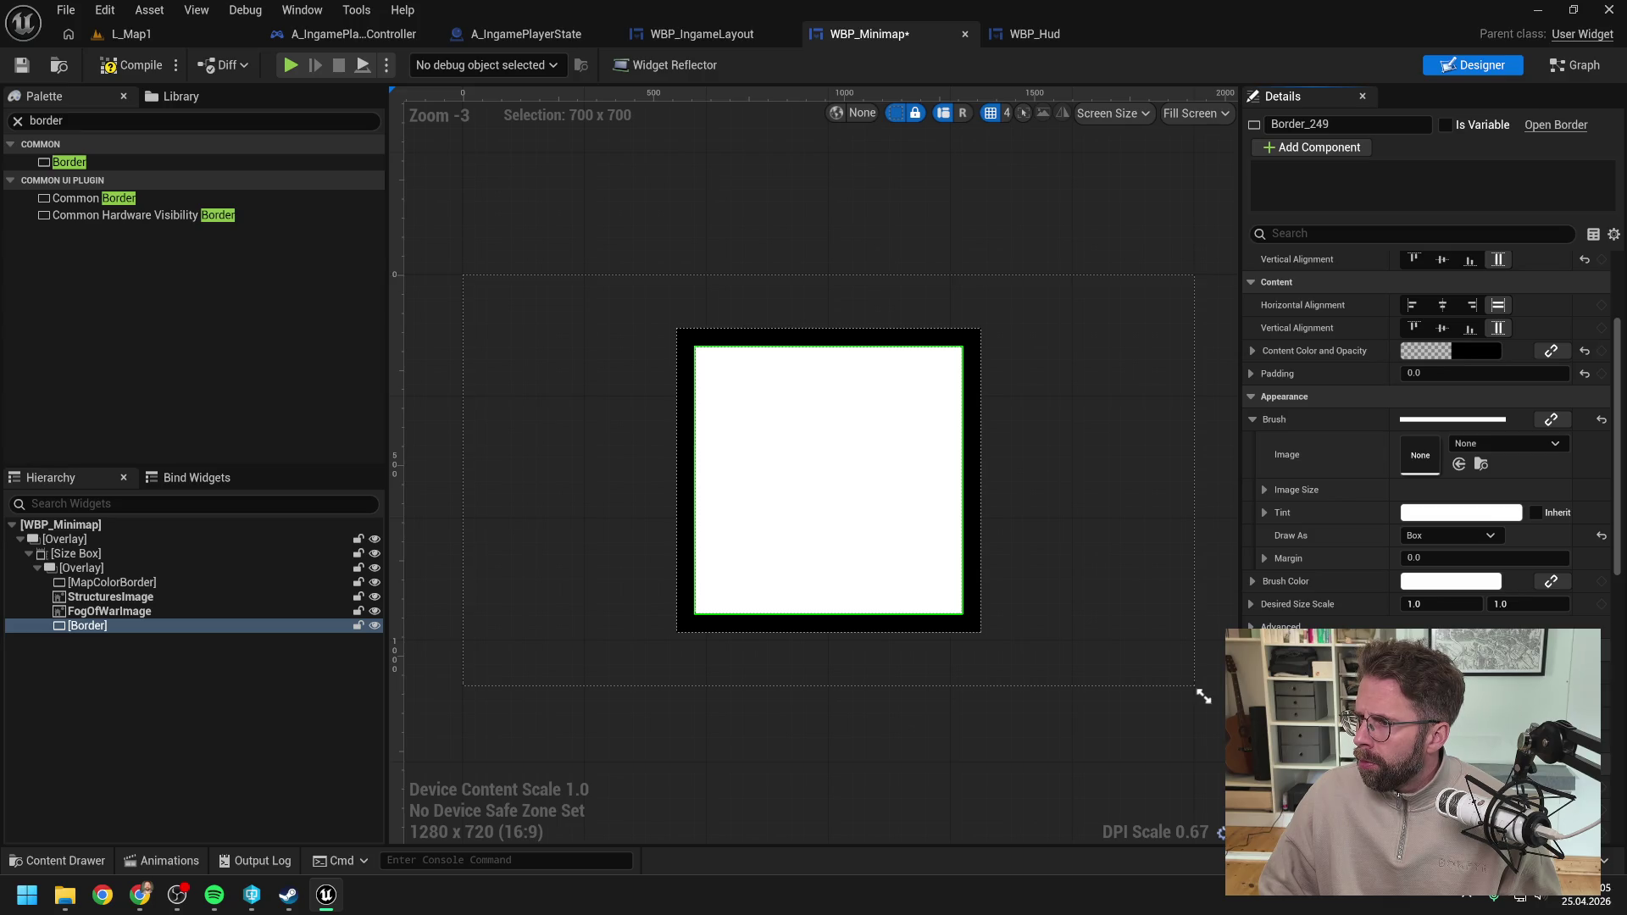
left_click(1418, 535)
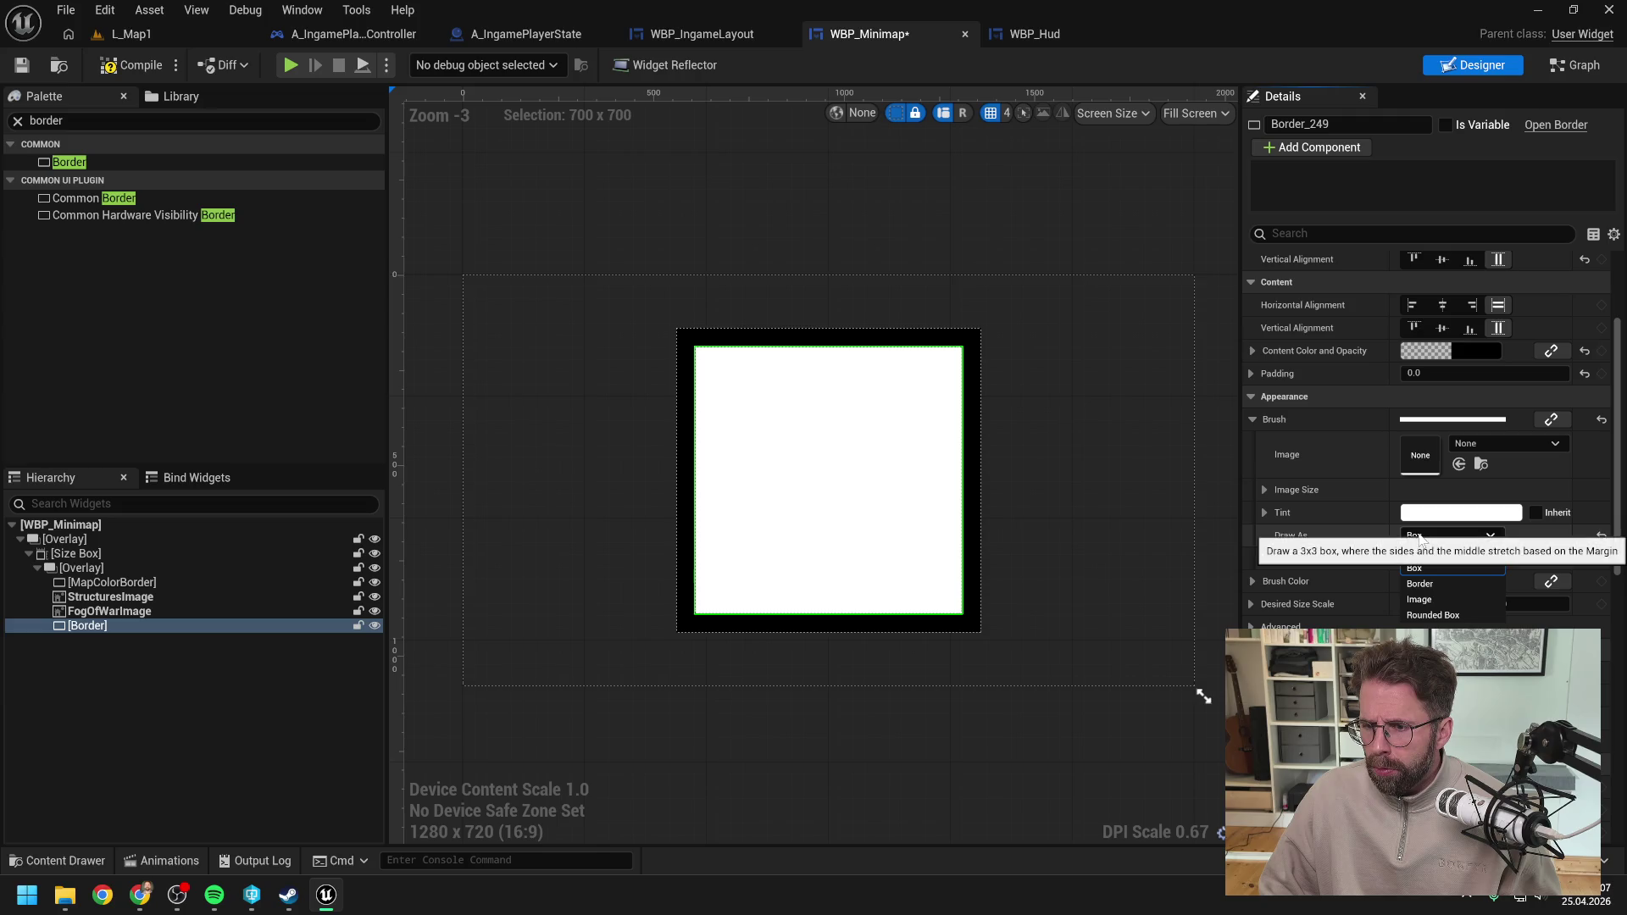
left_click(1430, 581)
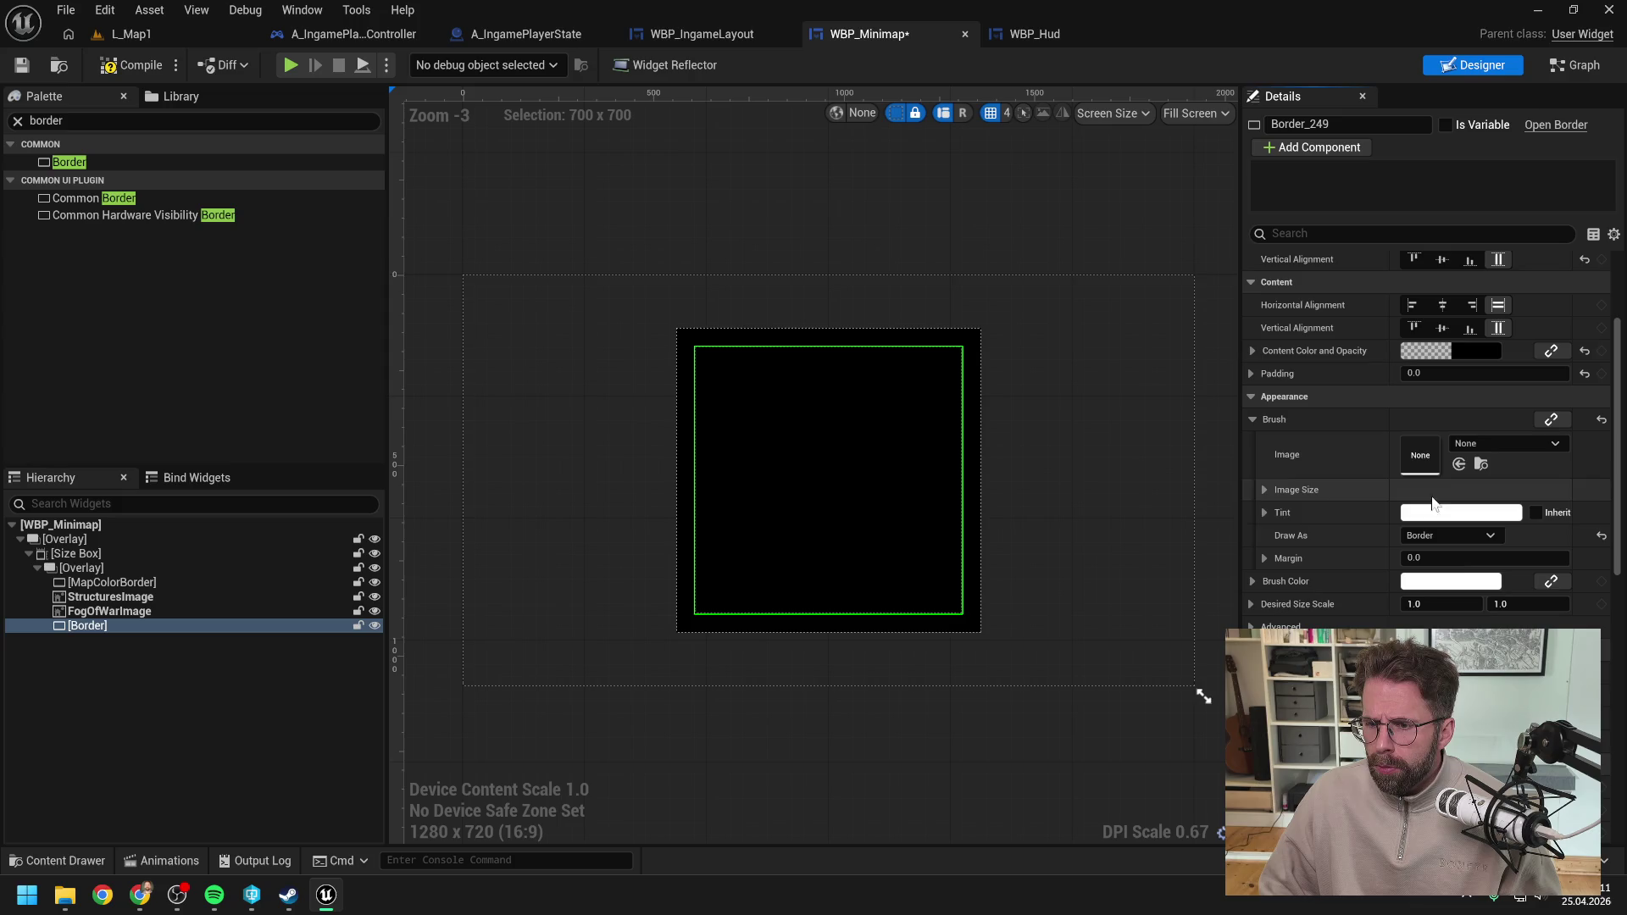
Step: Set the Border's slot padding to 0 on every side
scroll(1330, 355, "up", 1)
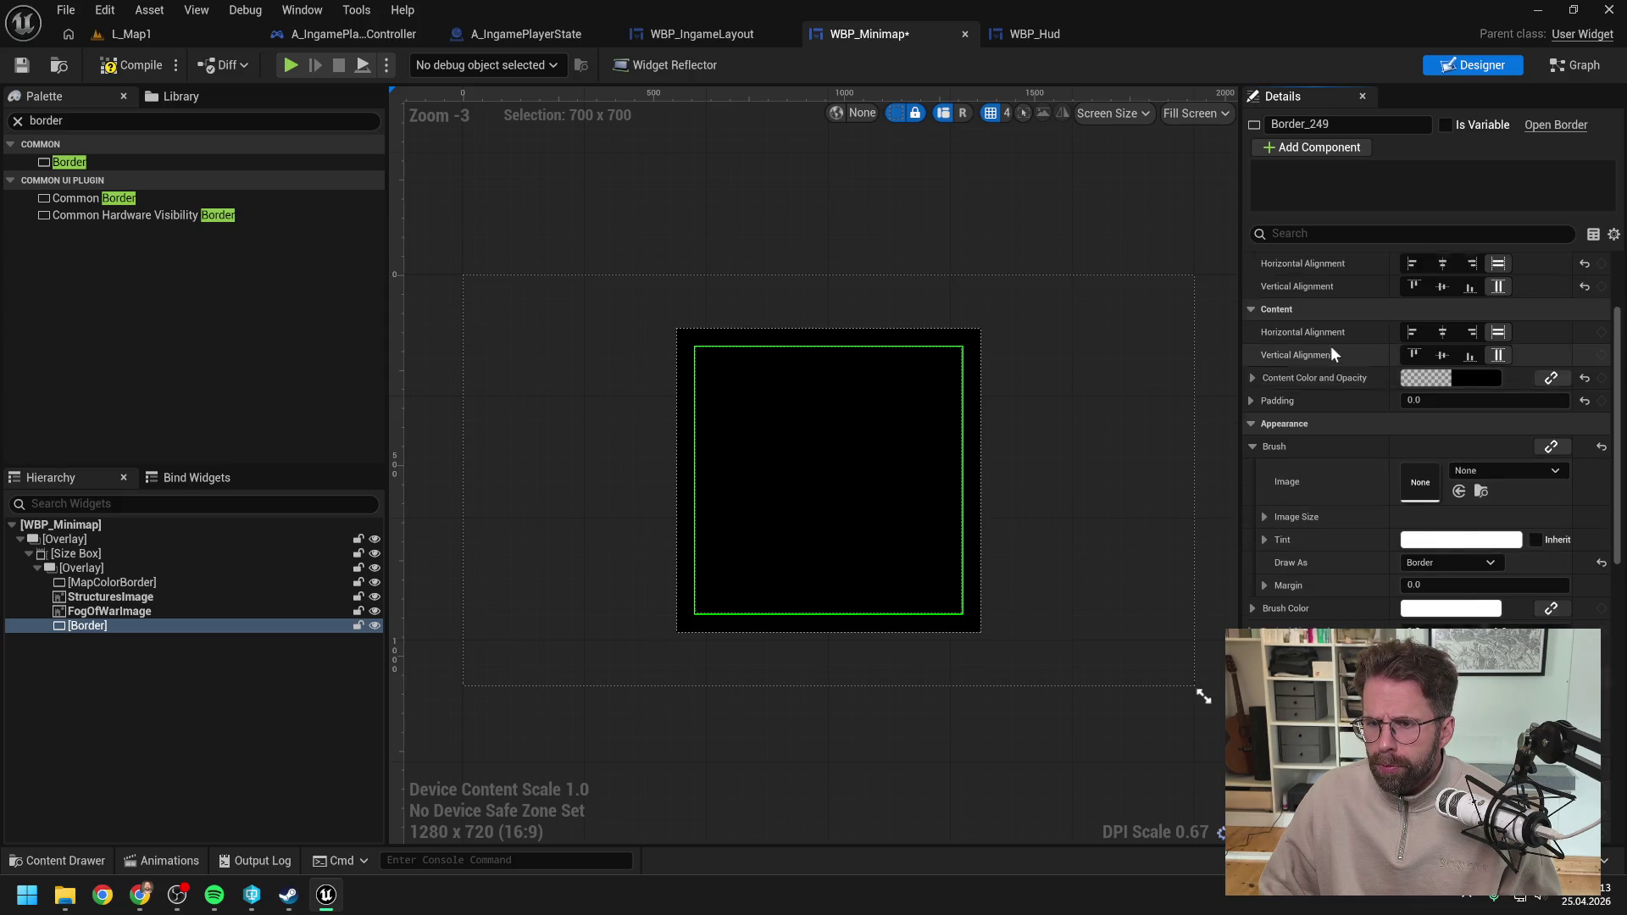
scroll(1332, 349, "up", 2)
scroll(1336, 354, "up", 3)
left_click(1441, 283)
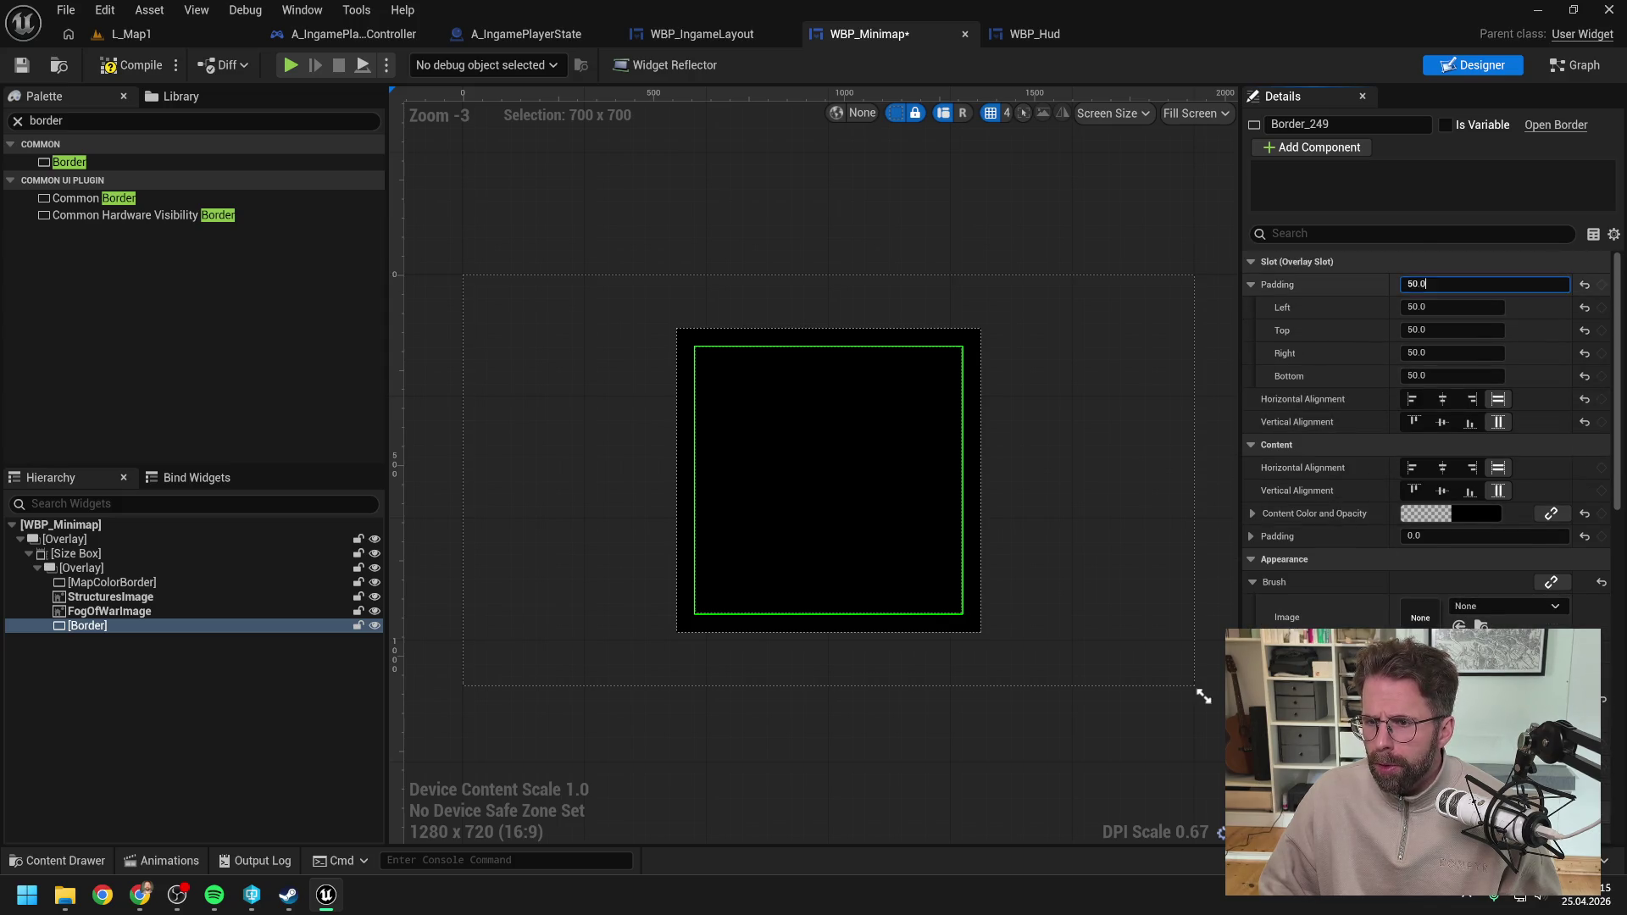
key("ctrl+a")
type("0")
key("Return")
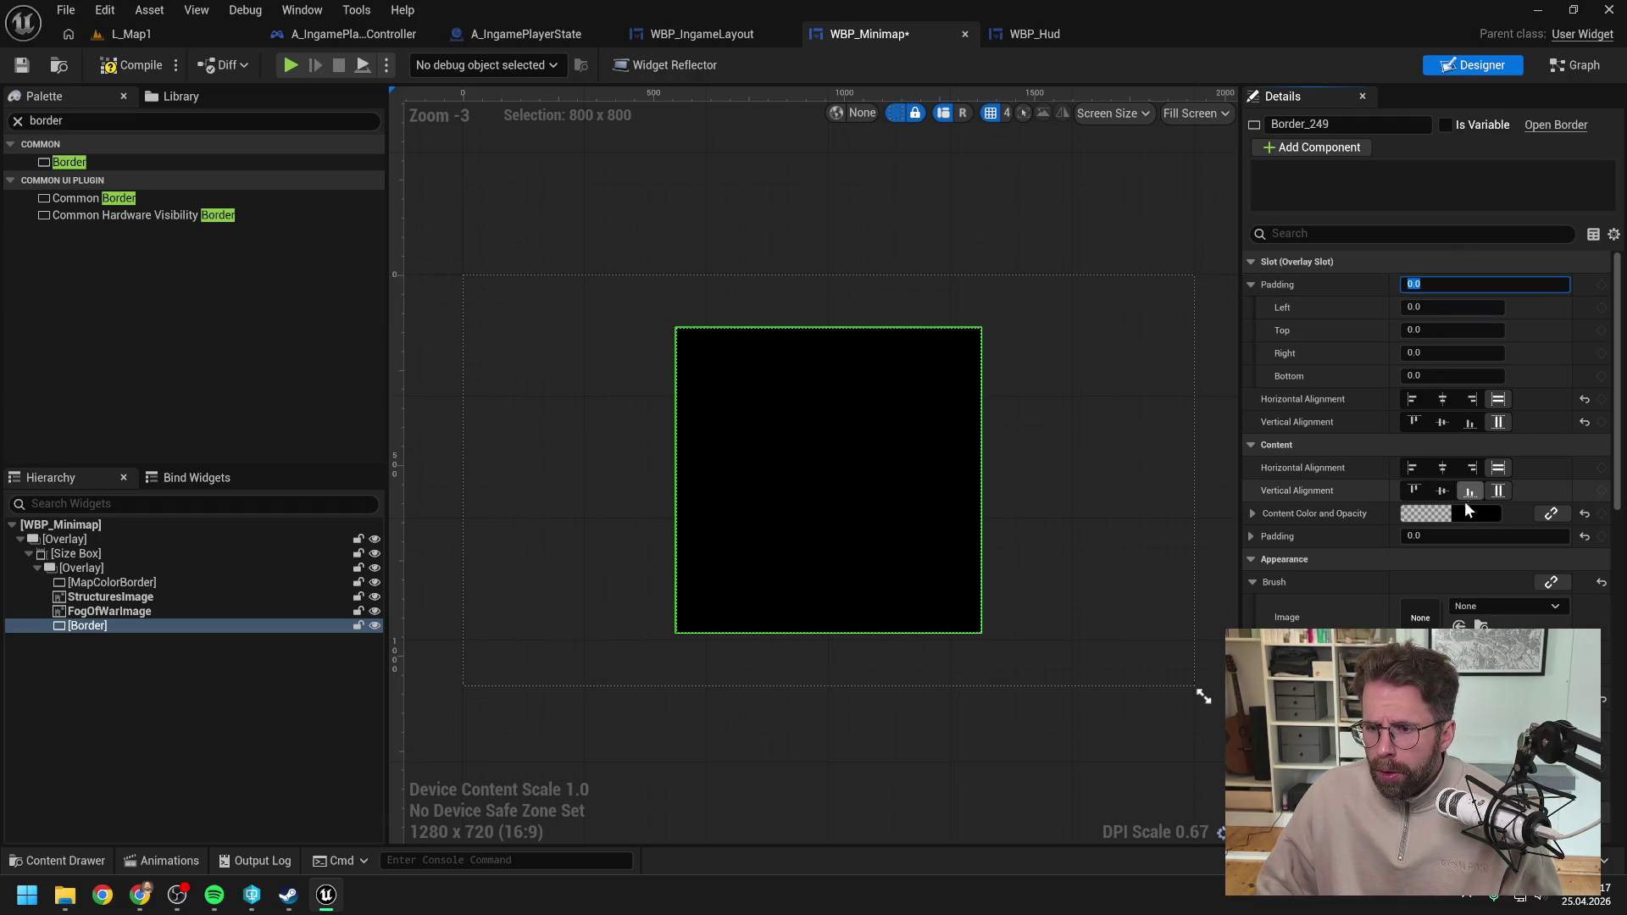
Step: Change the Border's content colour to white
left_click(1466, 514)
left_click_drag(1327, 572, 1313, 372)
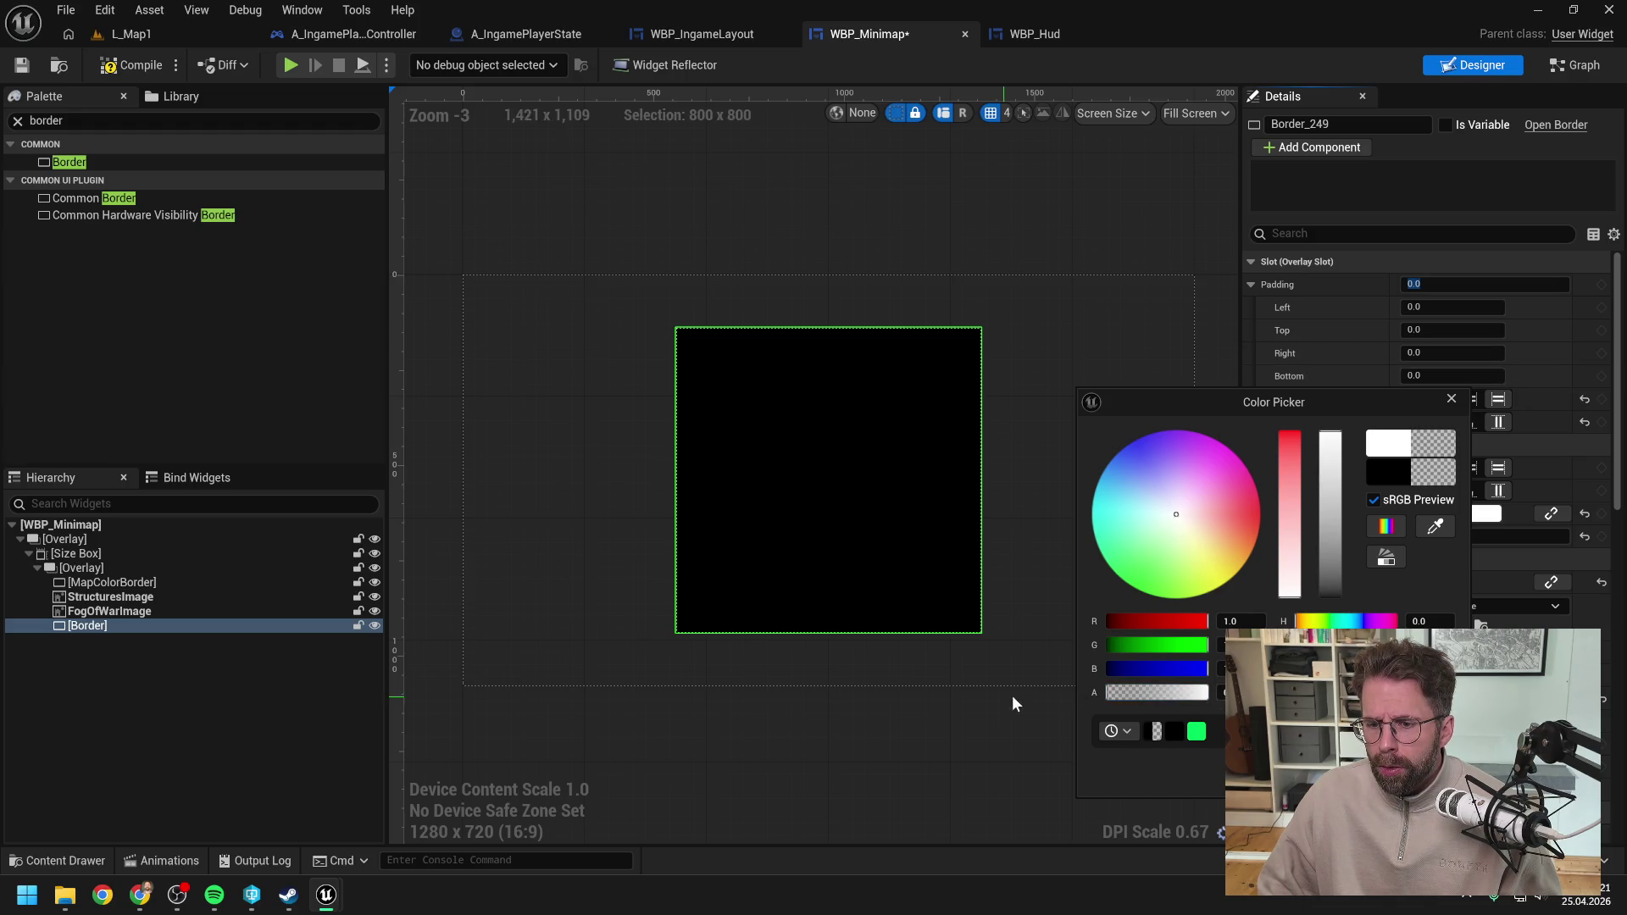
left_click(1204, 696)
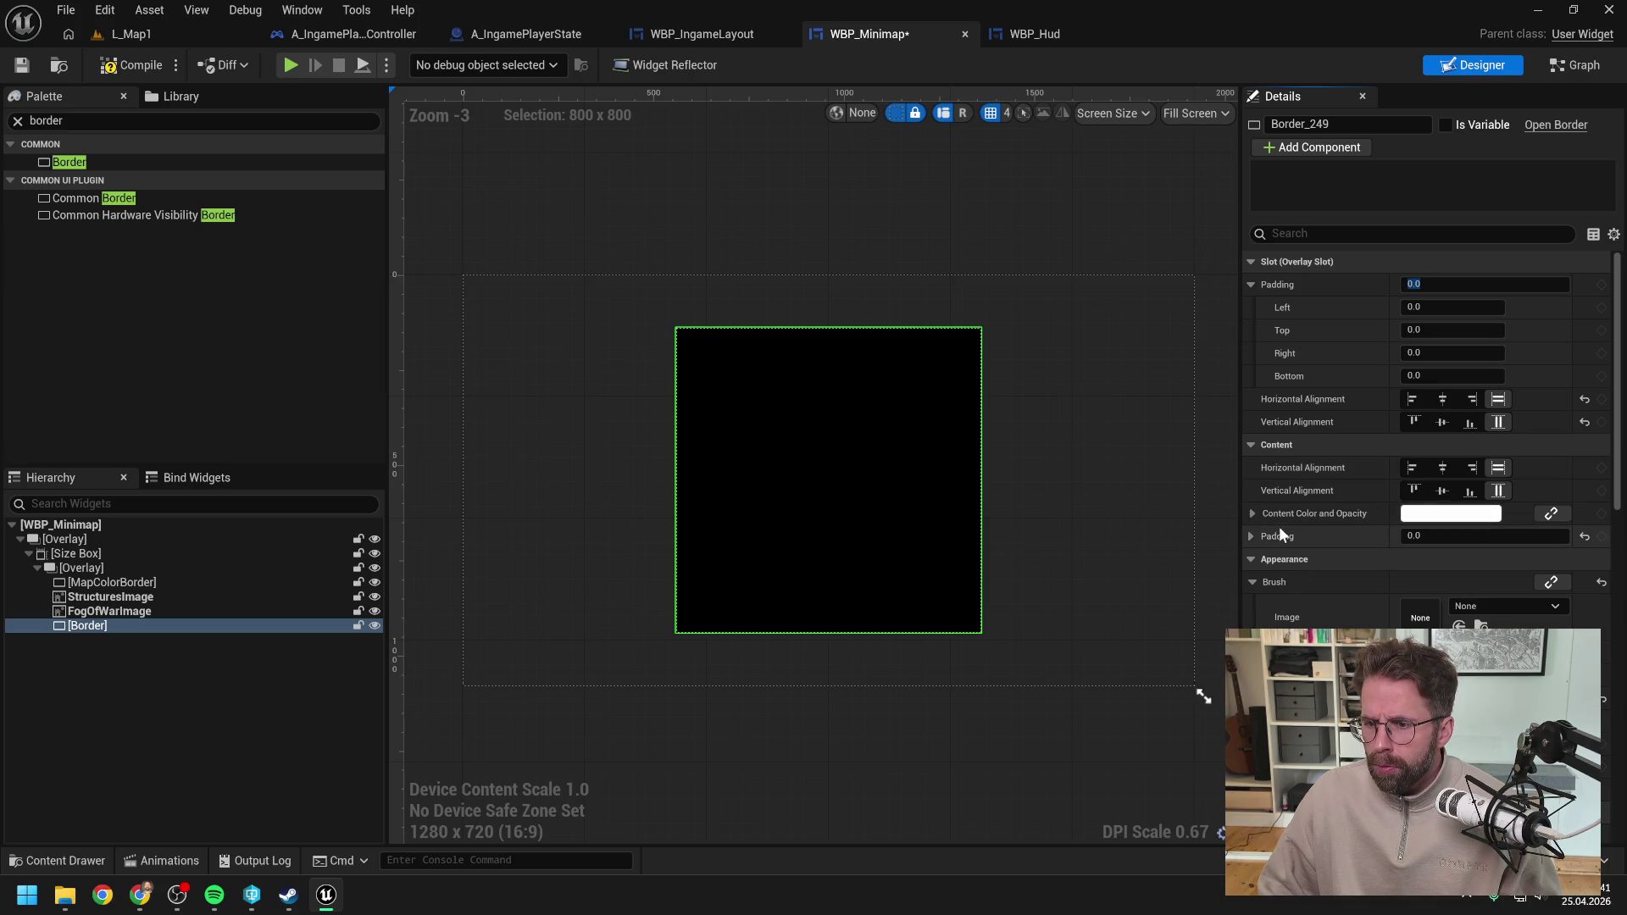
scroll(1366, 504, "down", 2)
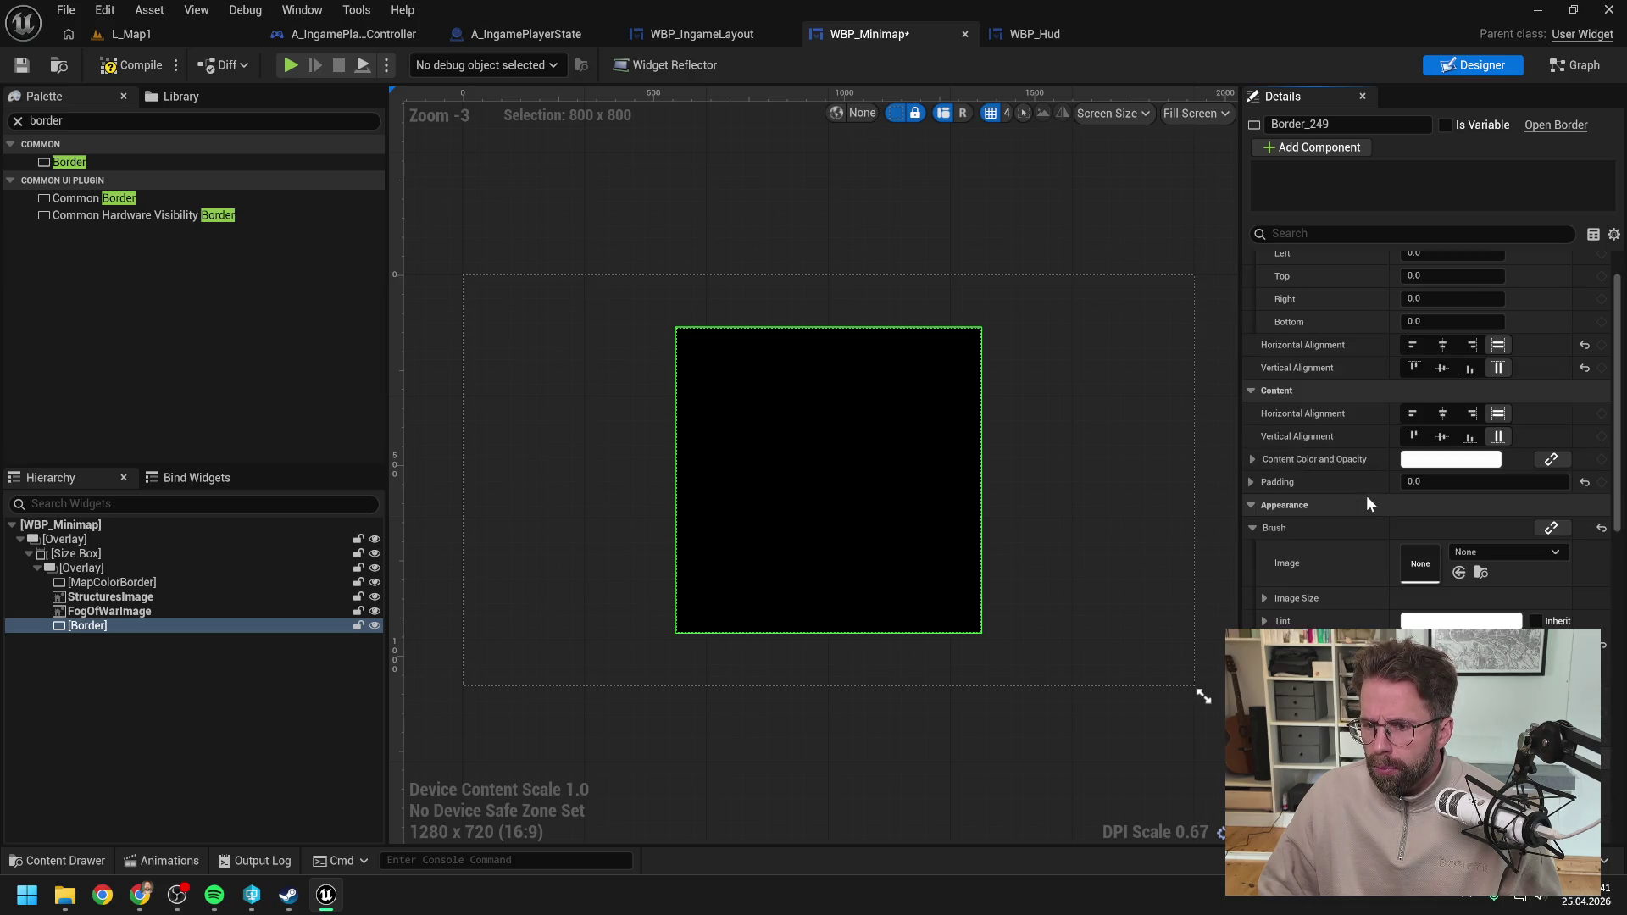
Step: Search the Brush Image asset list for 't_UI', 'border' and 'ui', then close it unchosen
left_click(1499, 551)
type("t")
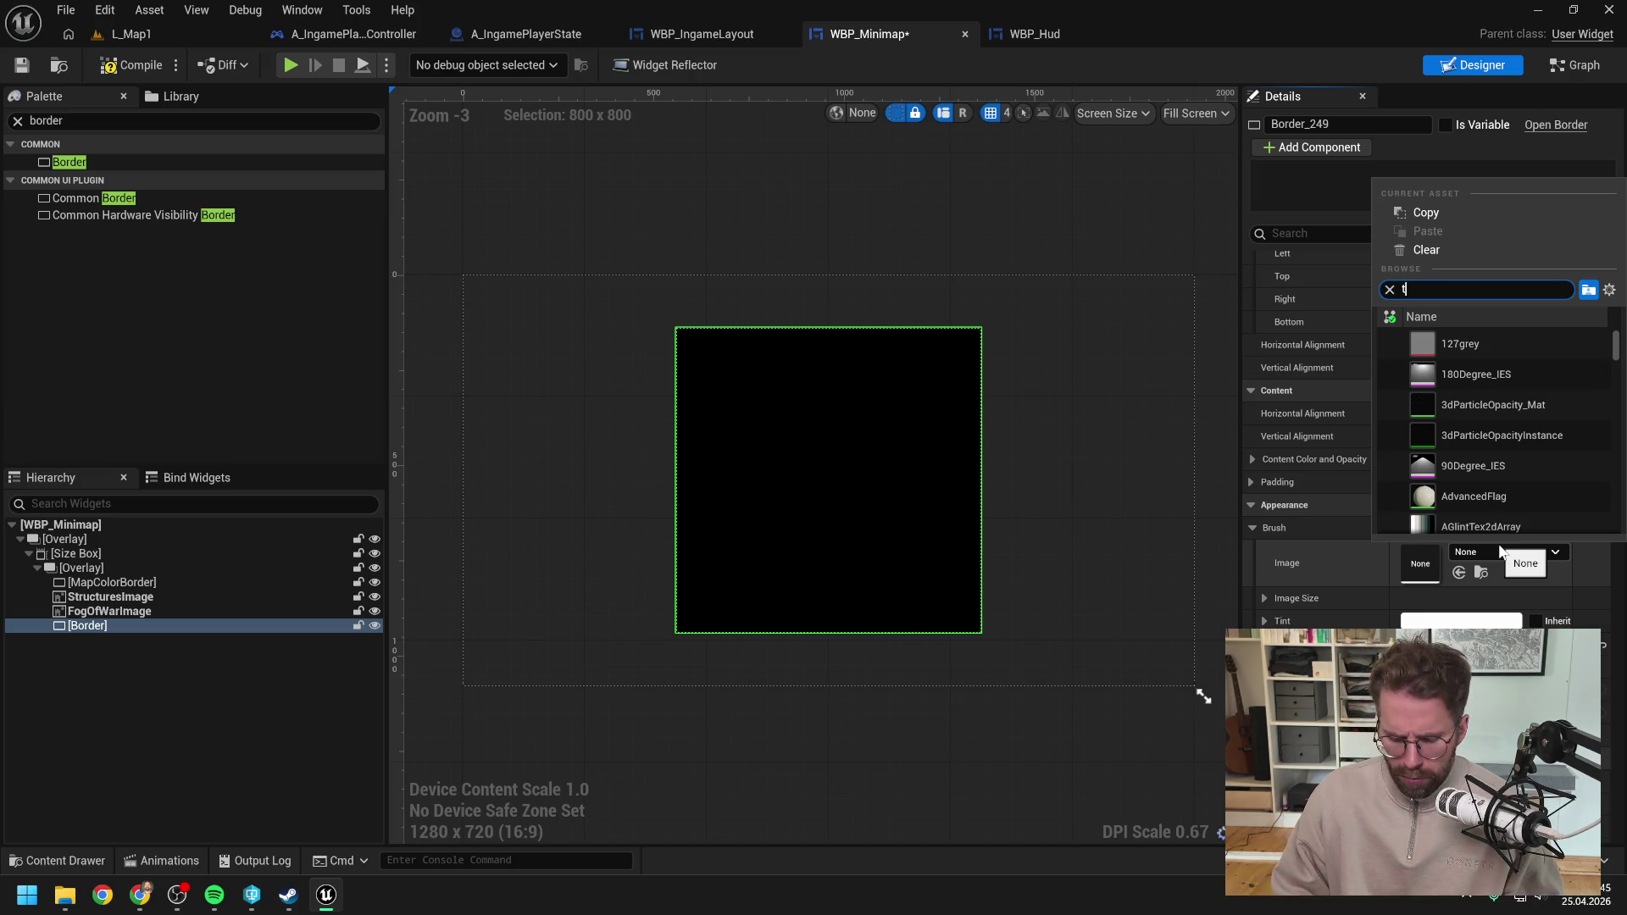
type("_UI")
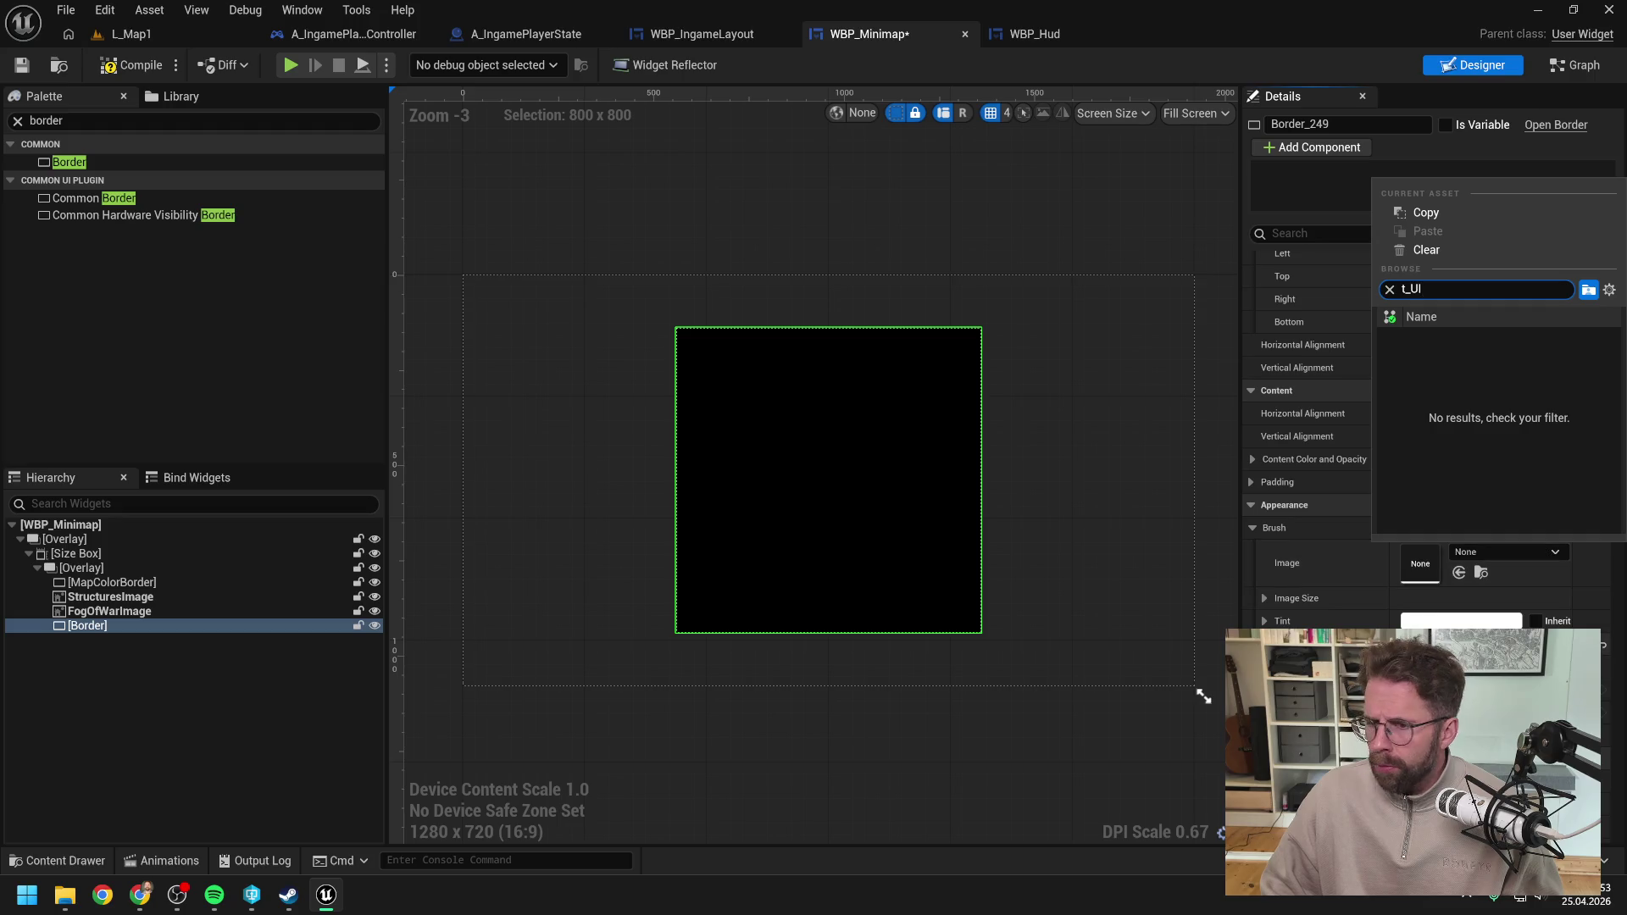
key("ctrl+a")
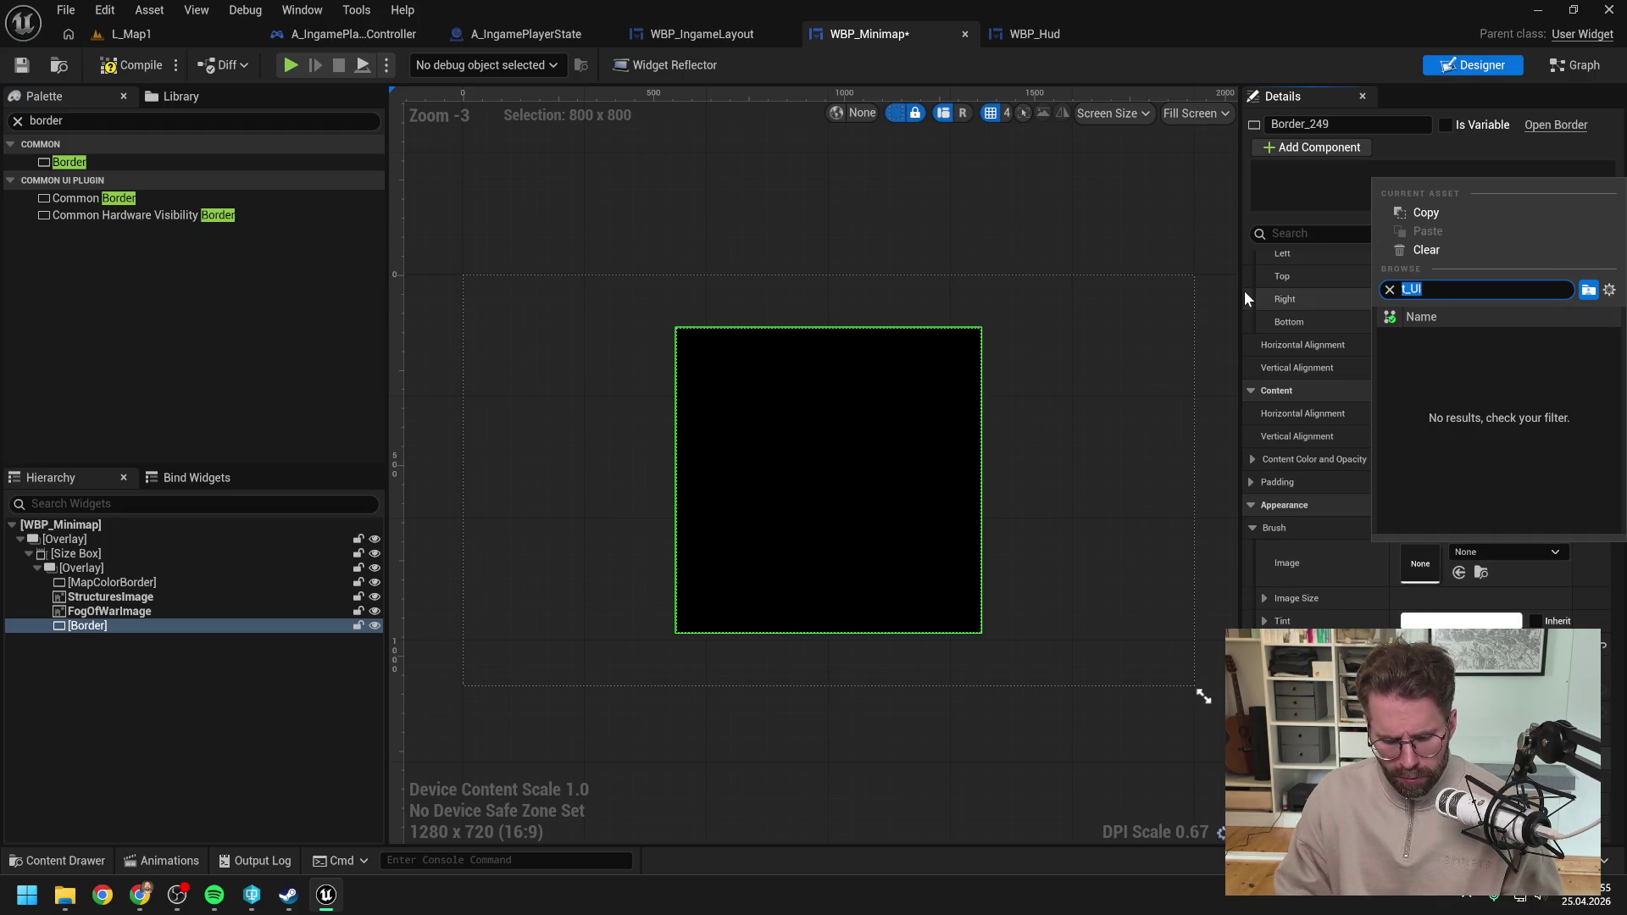
type("border")
key("ctrl+a")
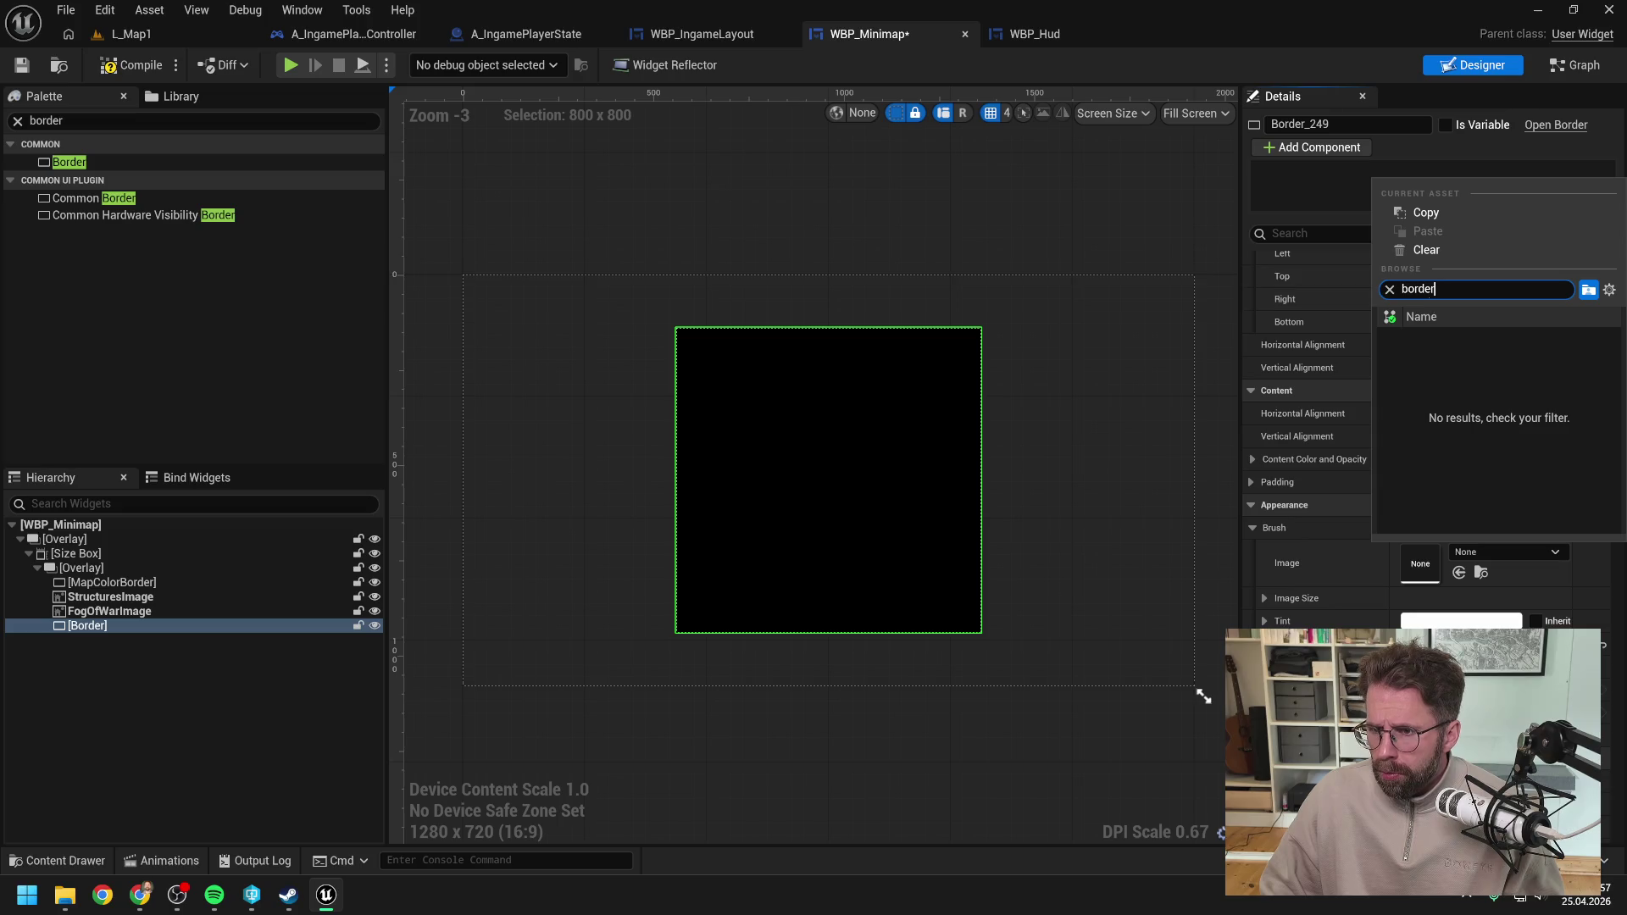
type("ui")
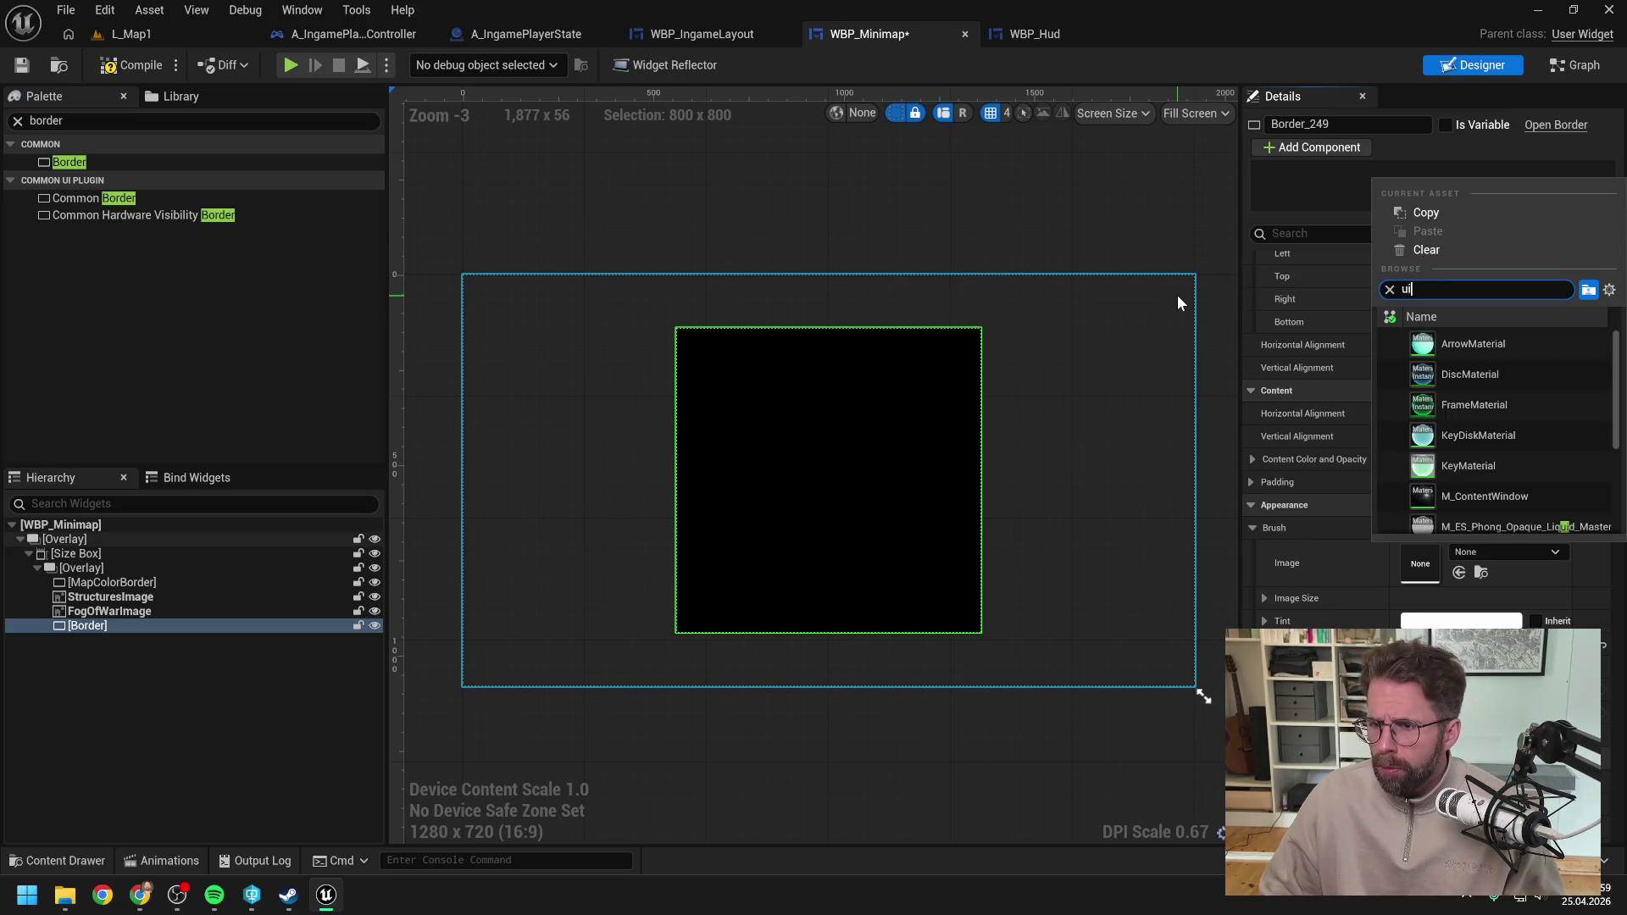
left_click(1328, 561)
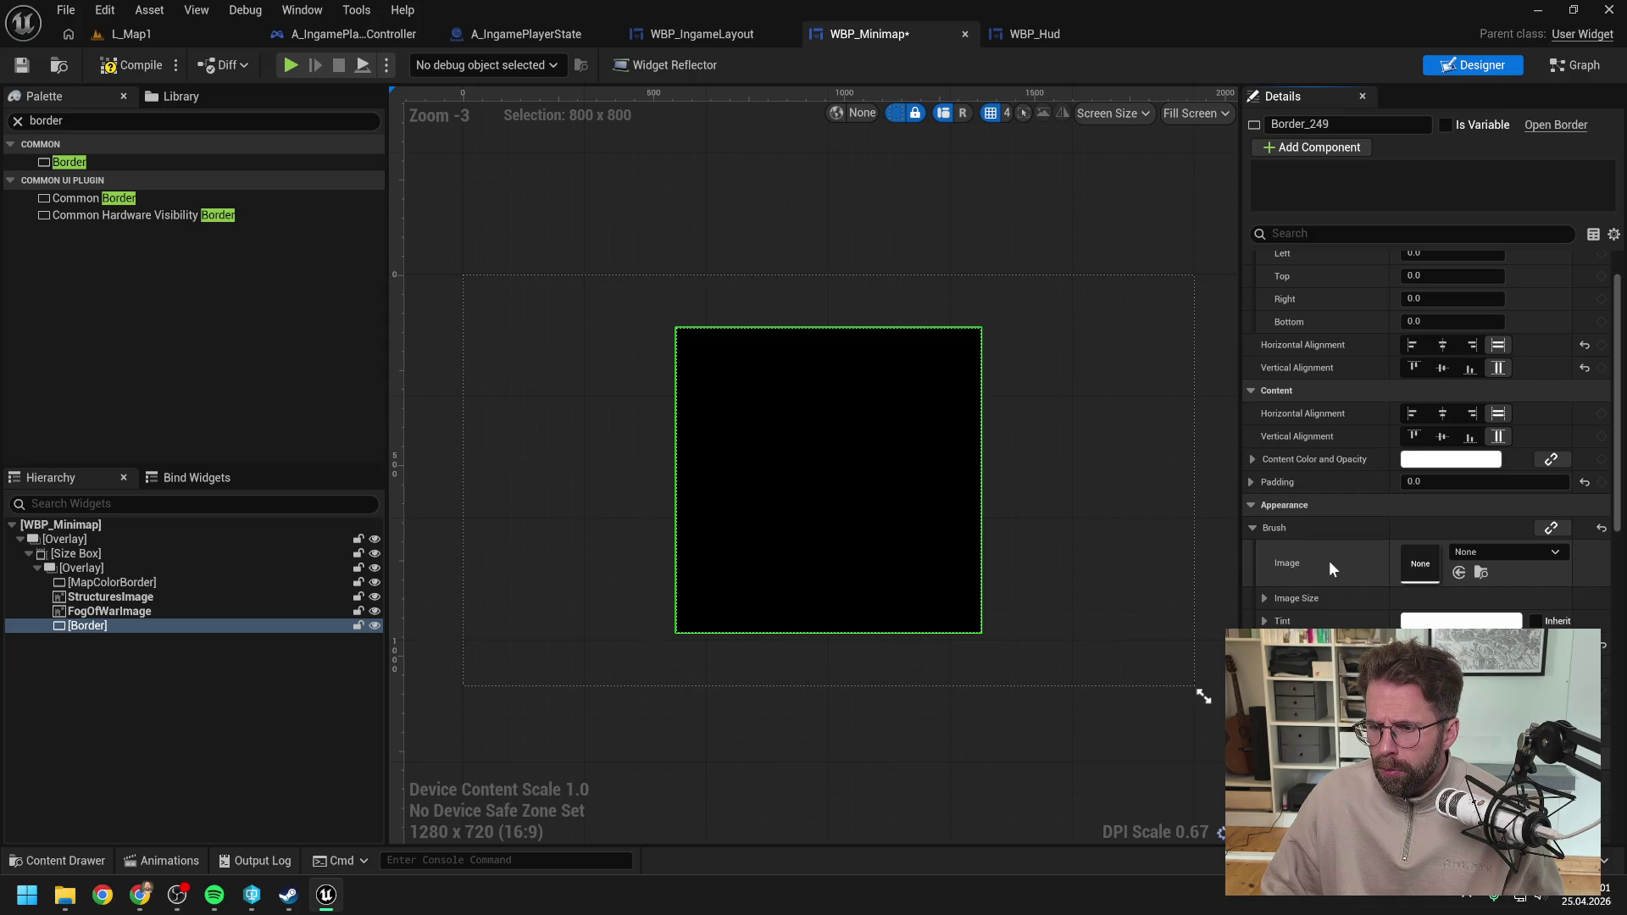
Step: Deselect the Border and open the Content Drawer on the Engine folder
left_click(243, 768)
key("ctrl+space")
left_click(63, 628)
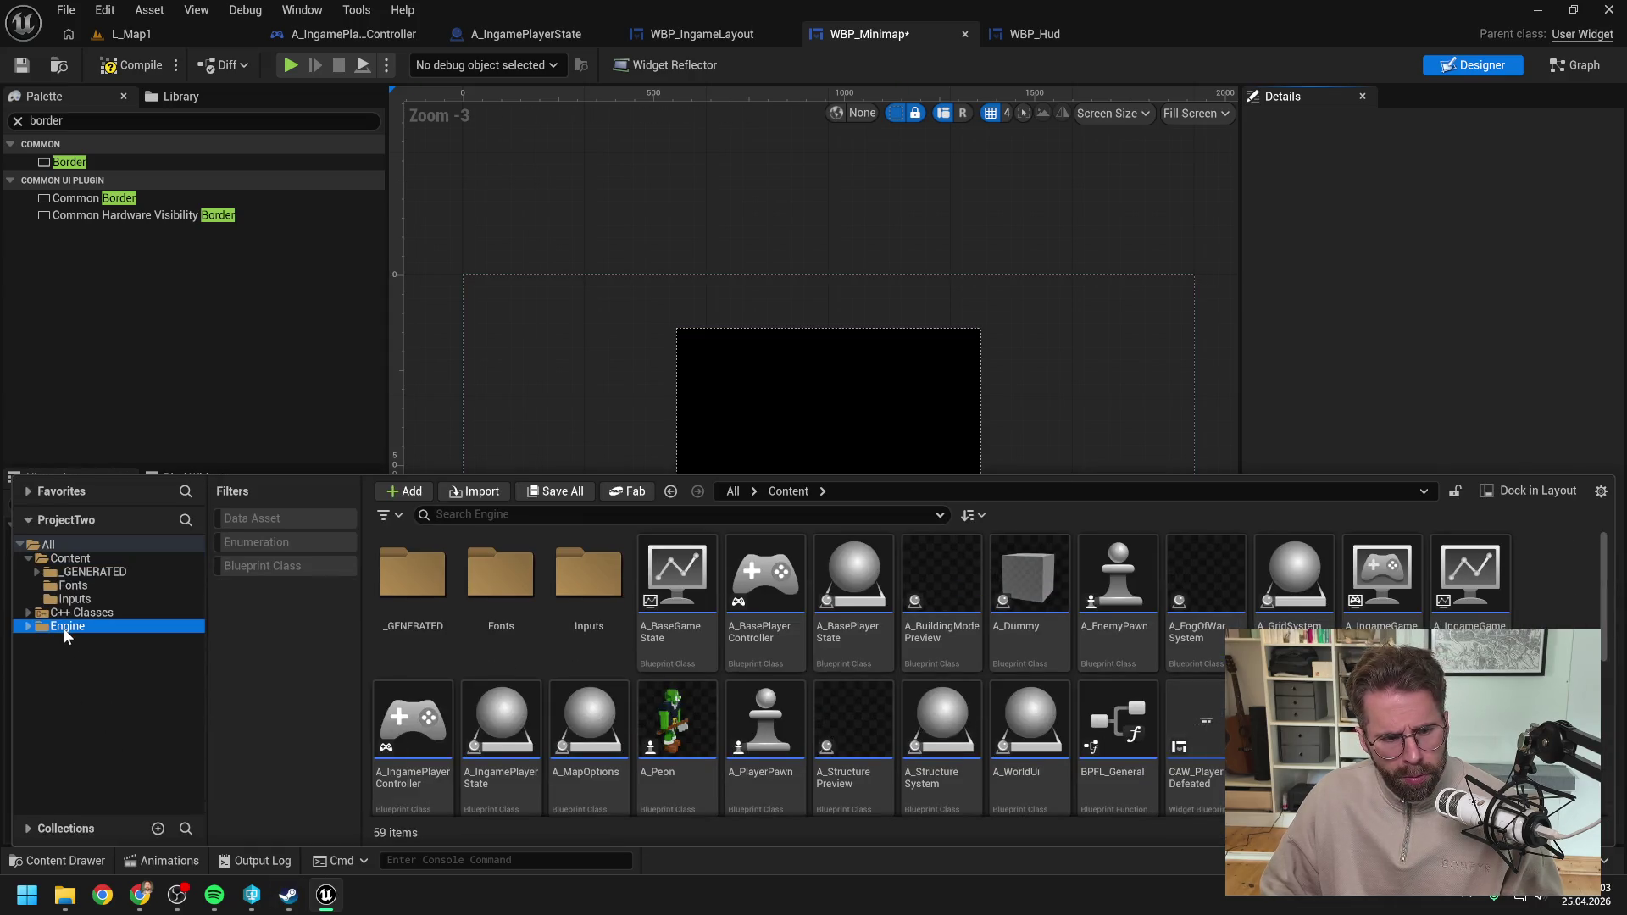
Step: Search 'border' in the Engine folder, inspect the Border class, then view WBP_Hud's diamond minimap
type("border")
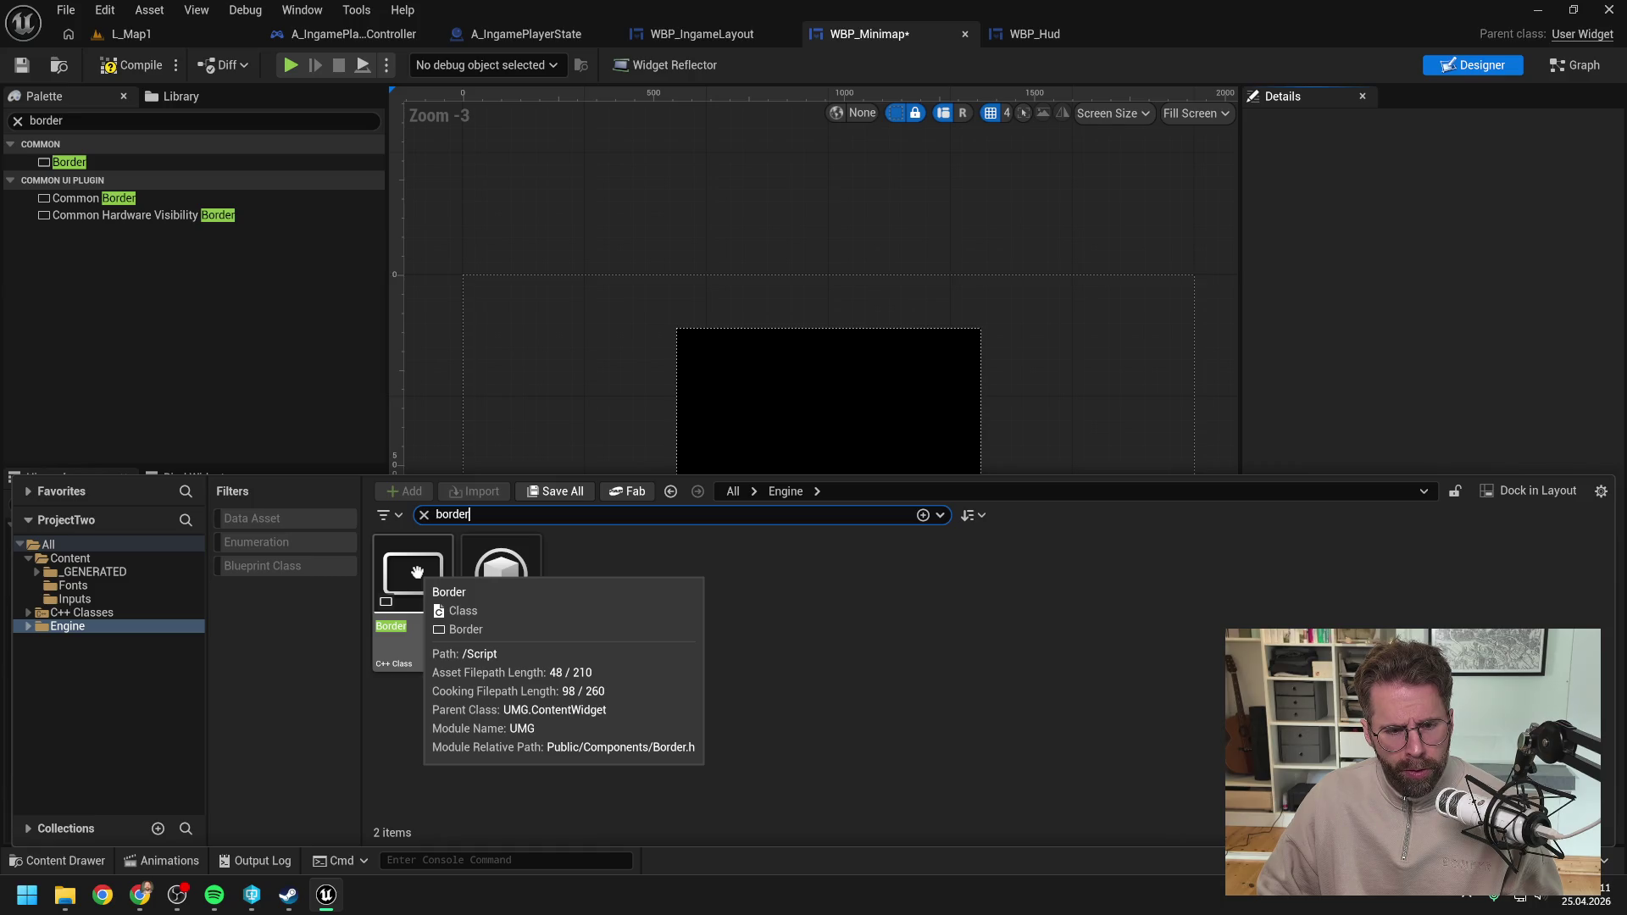
left_click(551, 732)
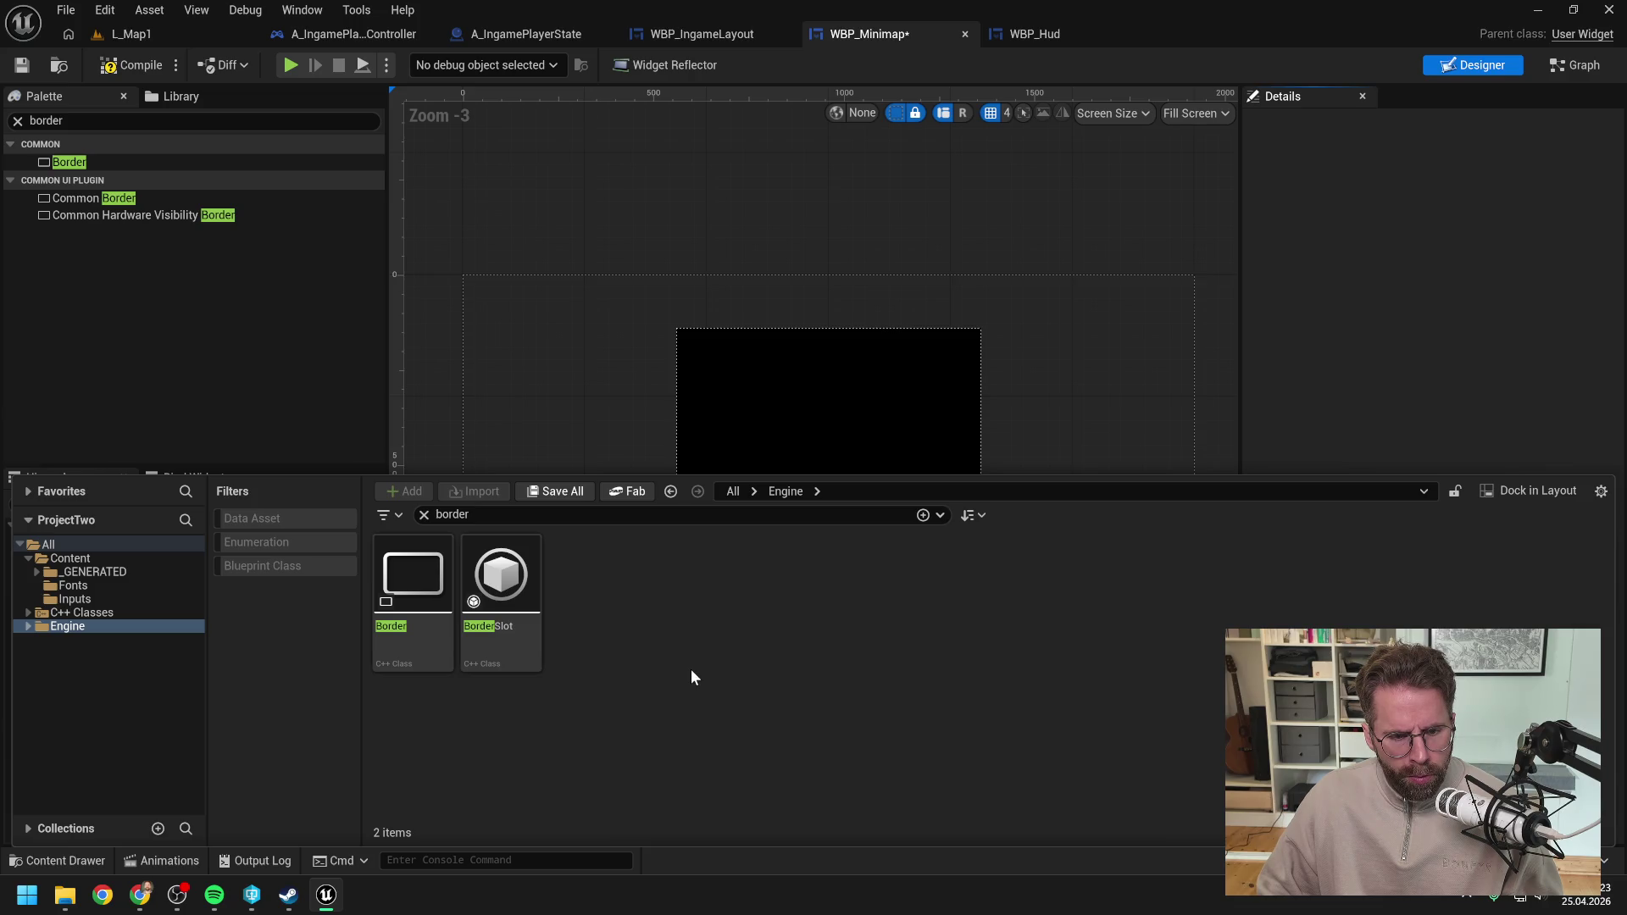
mouse_move(402, 591)
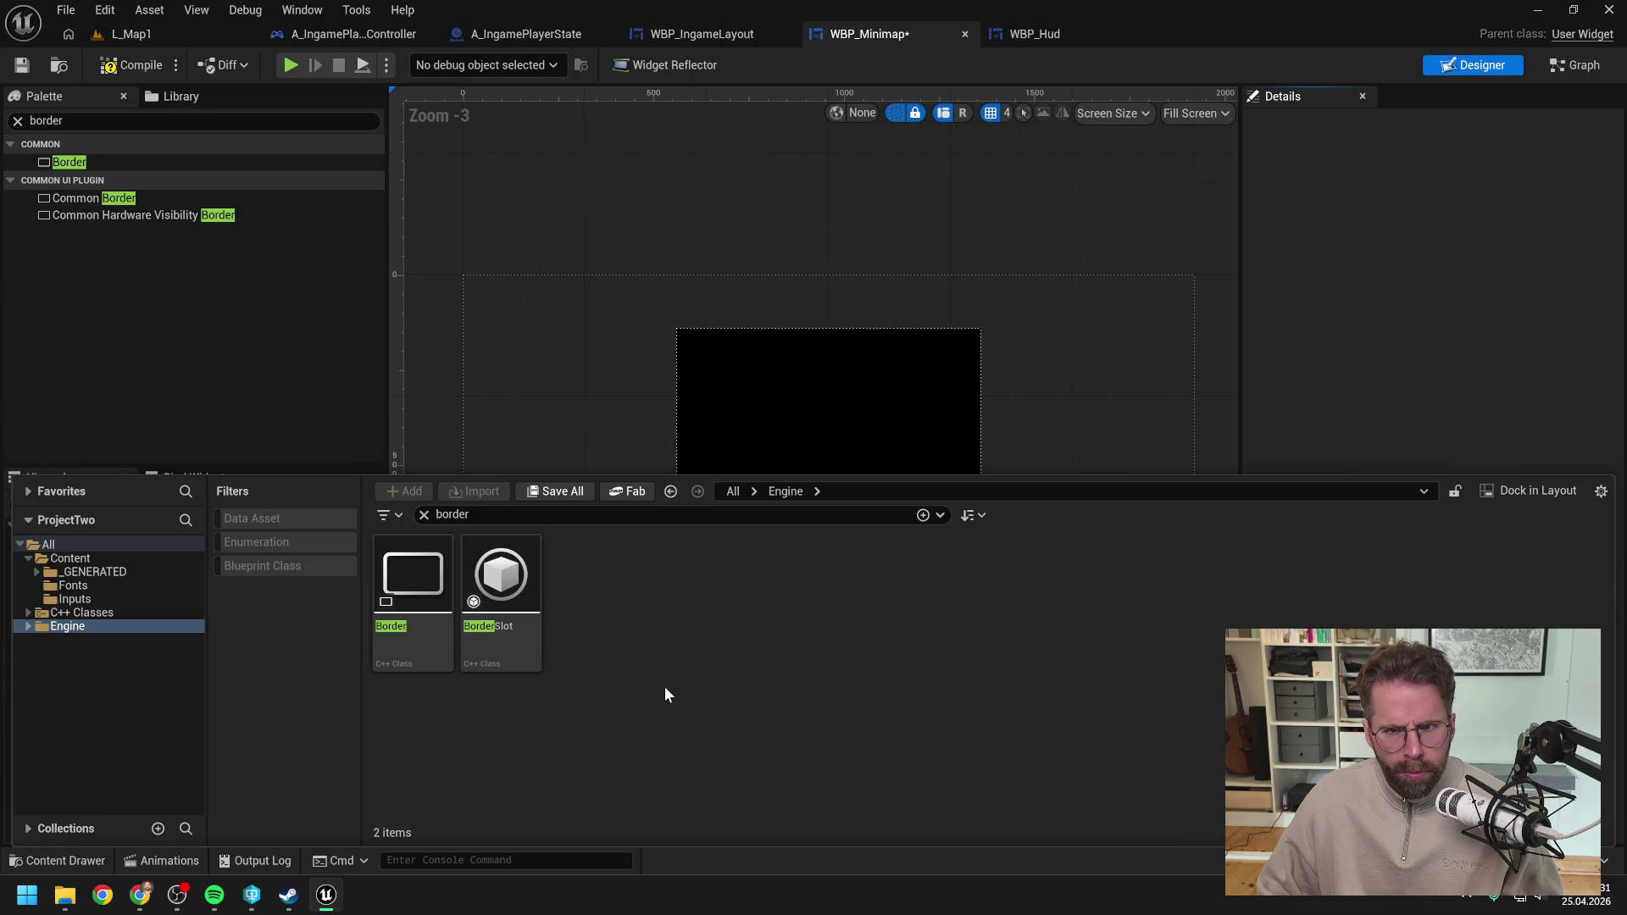
left_click(1061, 34)
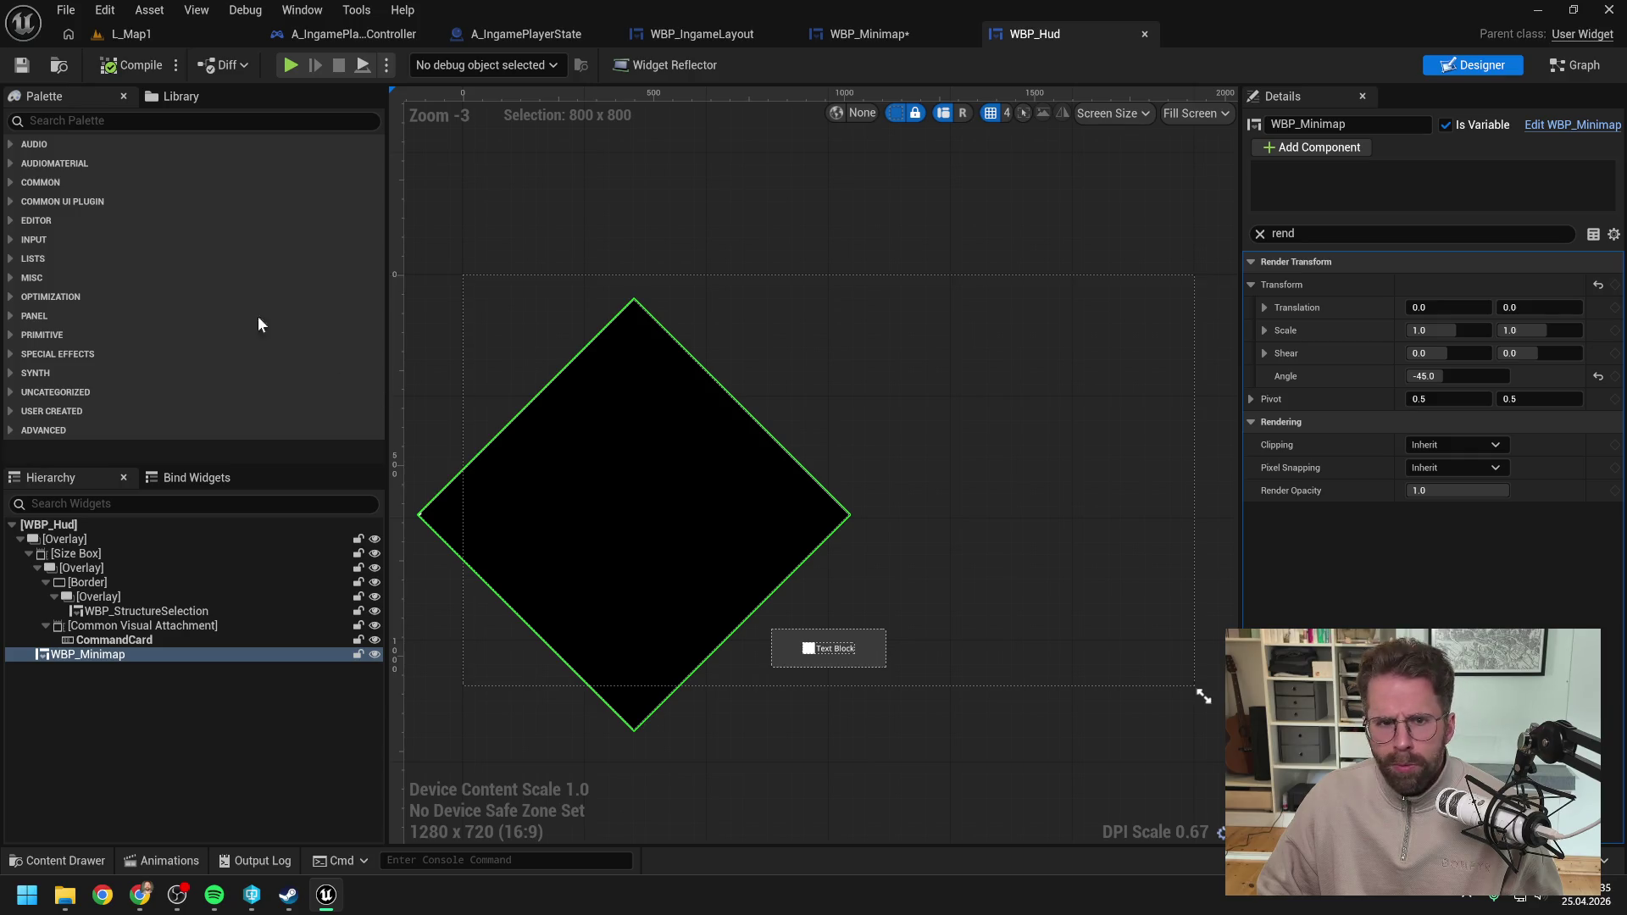
Step: Return to WBP_Minimap, select Border_249, and scroll down to its brush settings
left_click(863, 34)
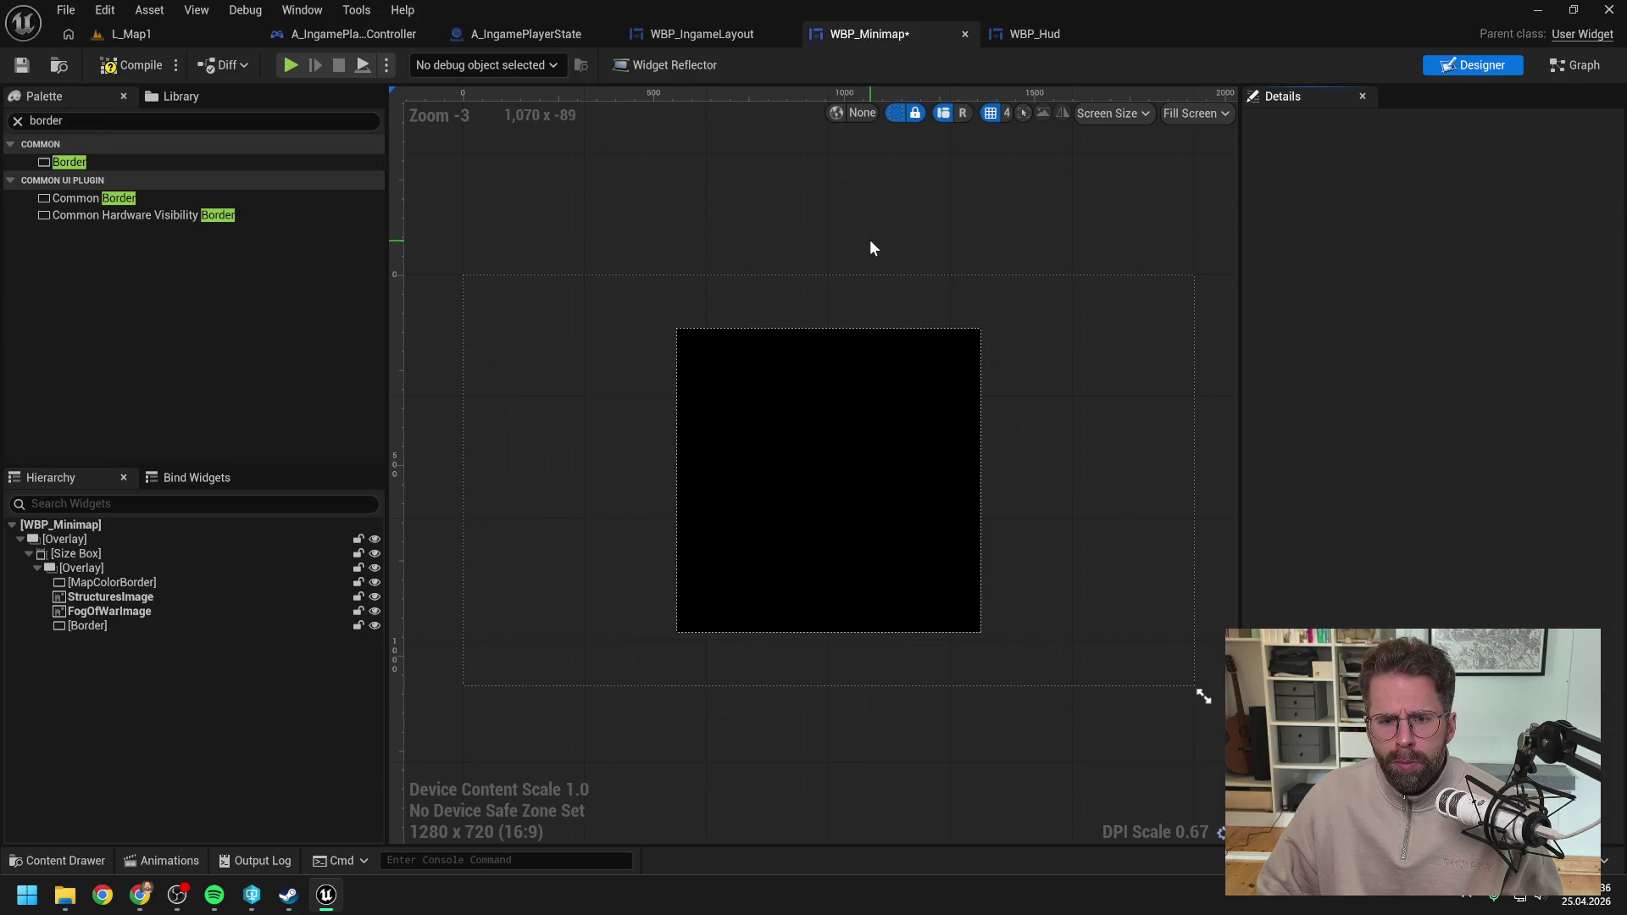
left_click(85, 624)
scroll(1373, 411, "down", 3)
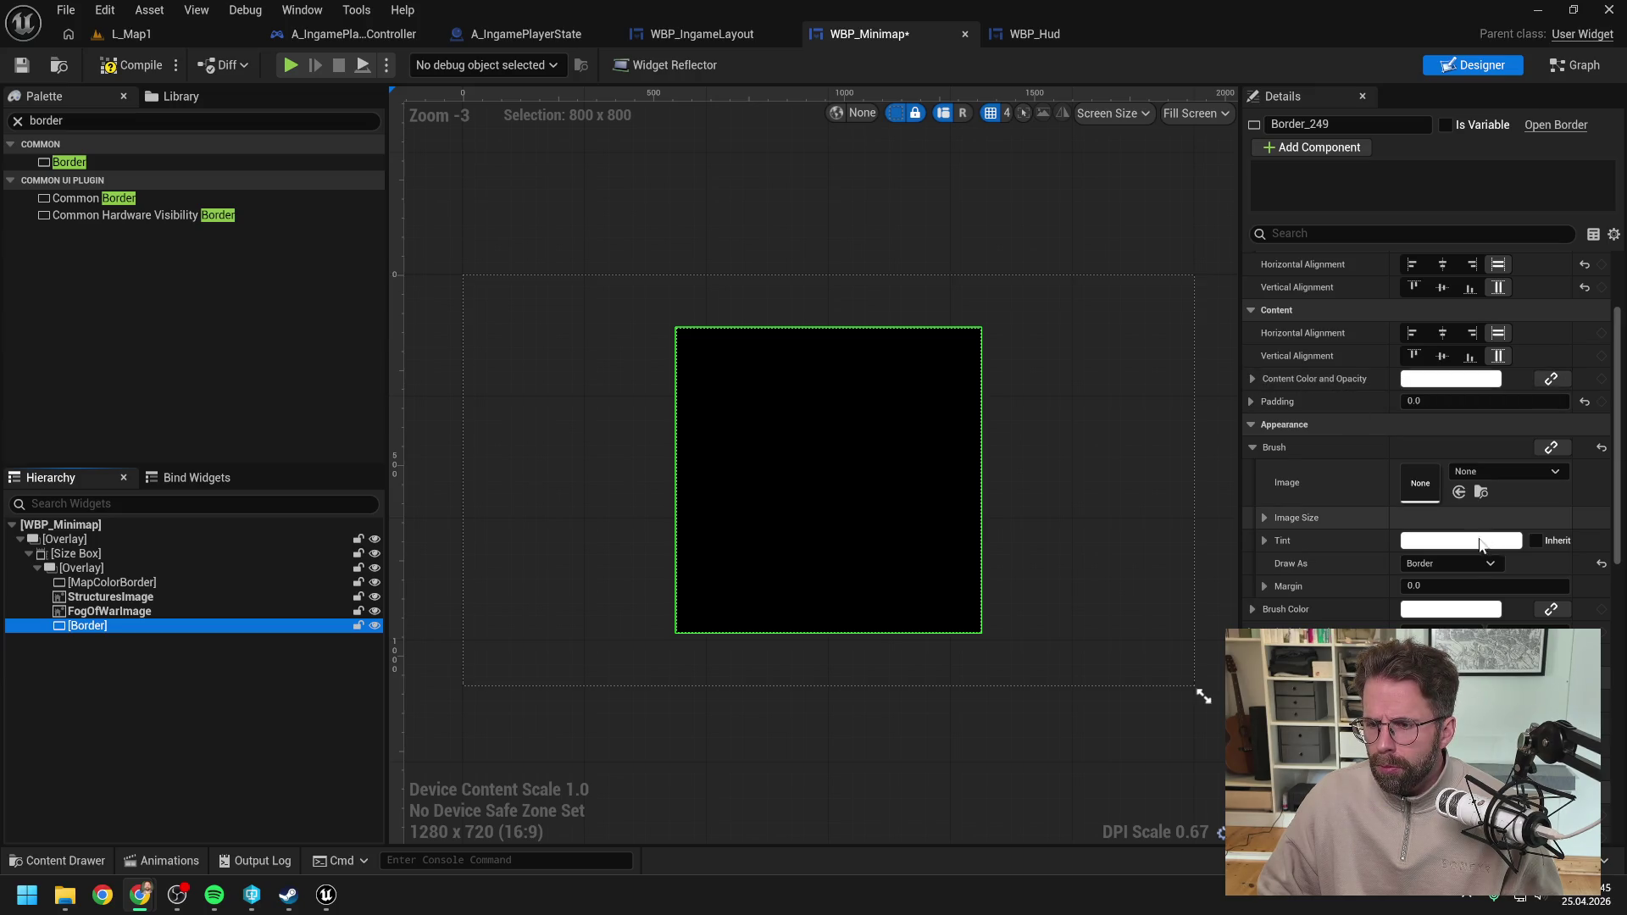
Step: Keep the brush's Draw As on Border and leave its Brush Image empty
left_click(1461, 563)
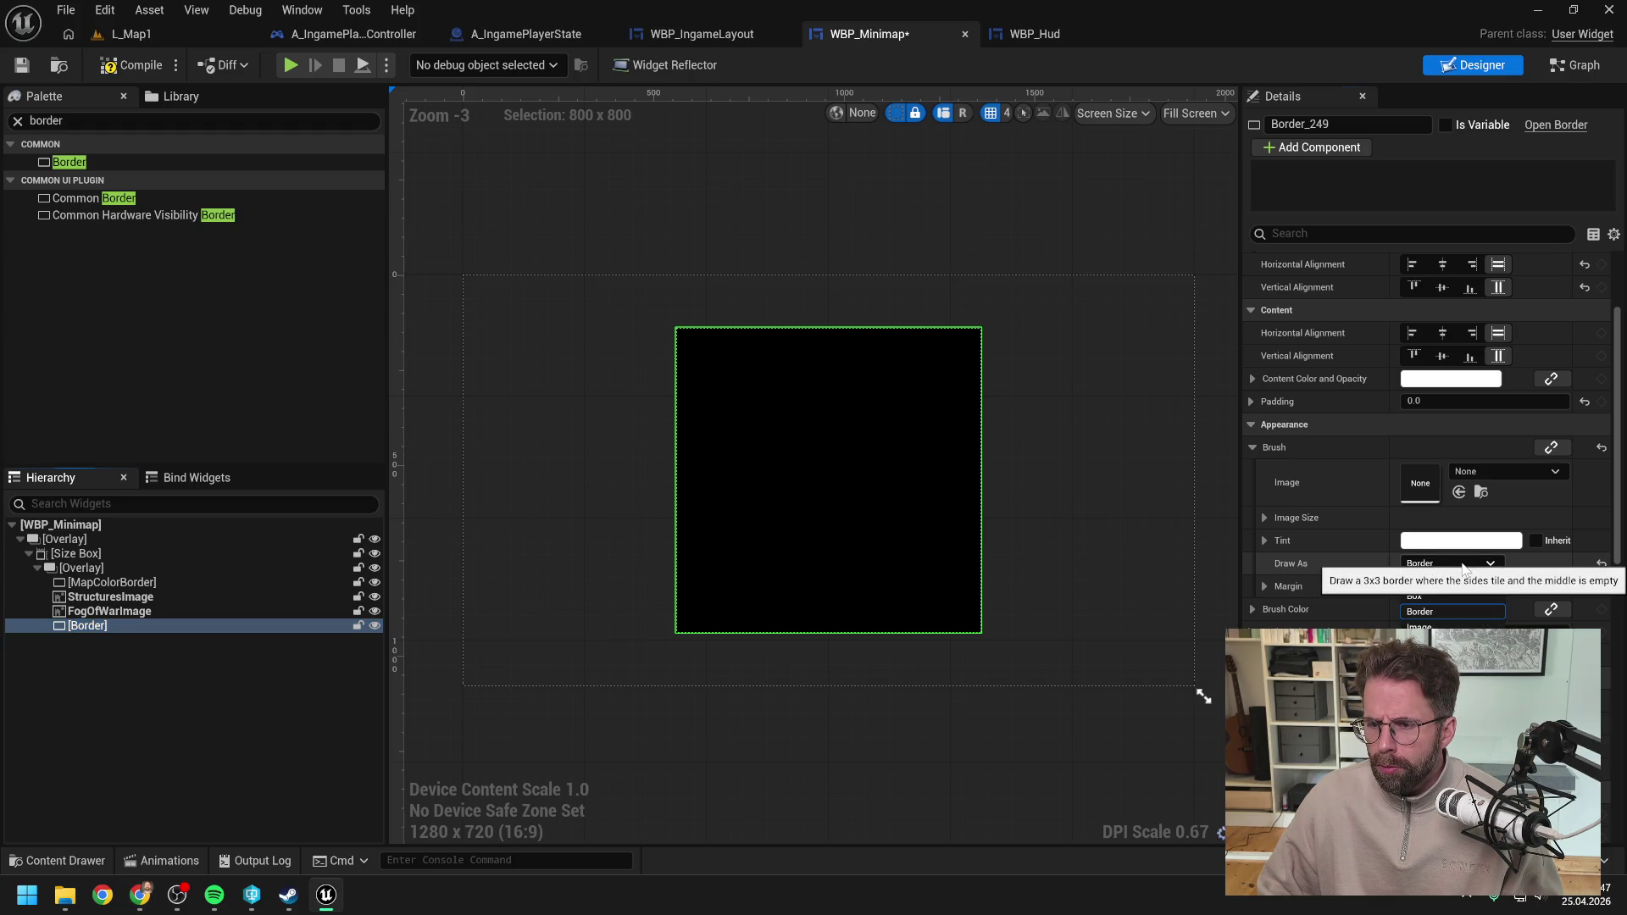
left_click(1463, 567)
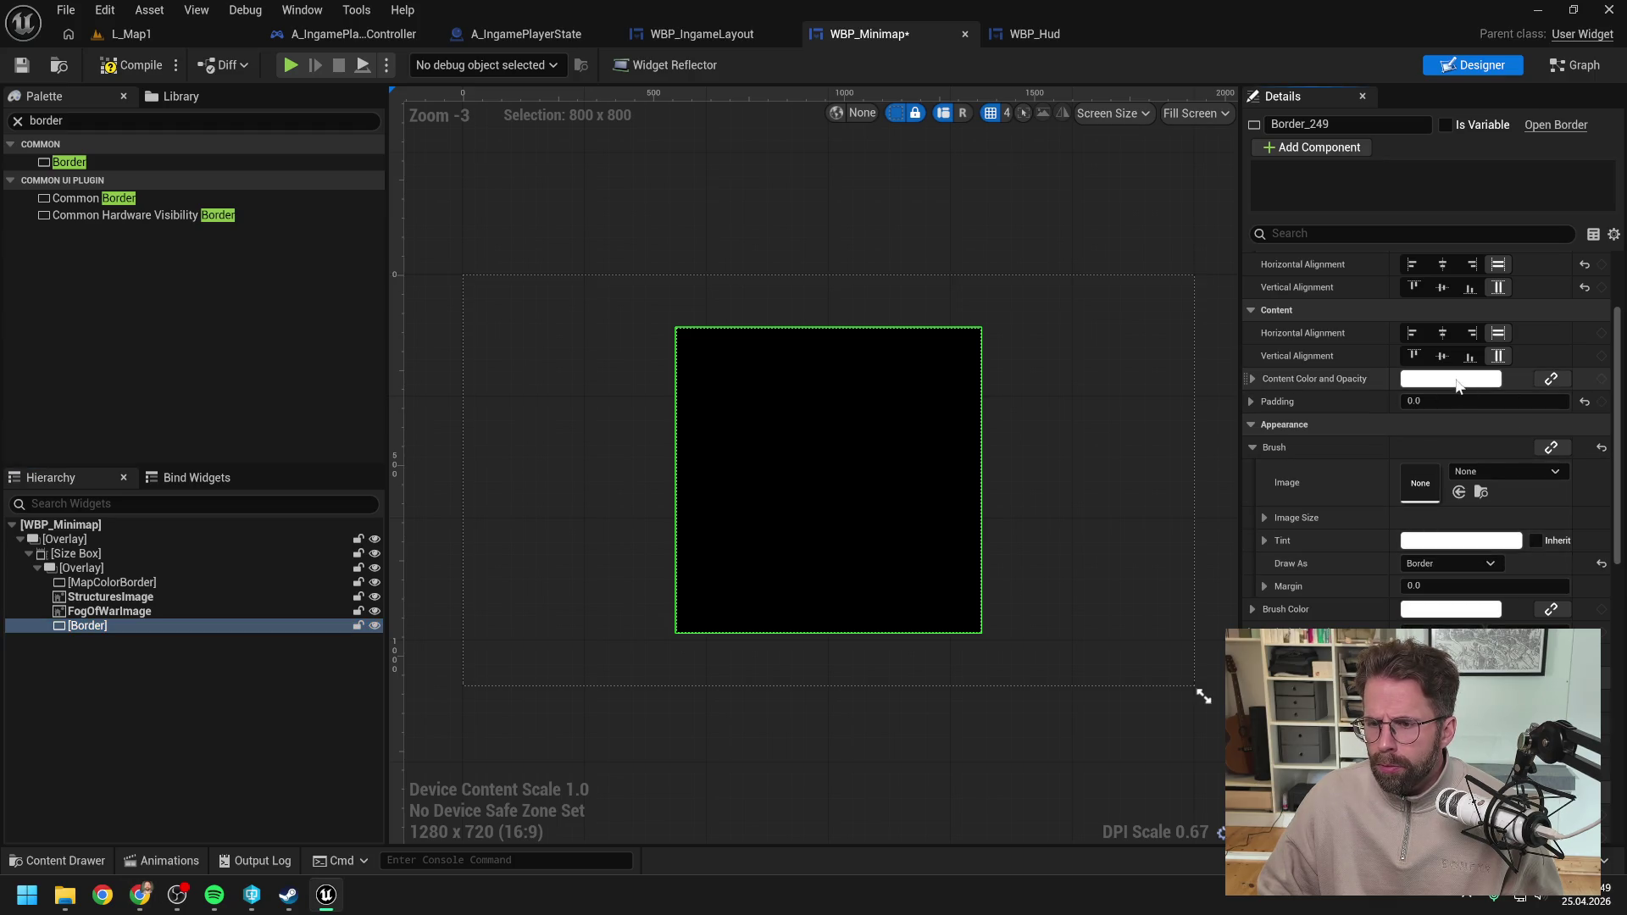
left_click(1482, 471)
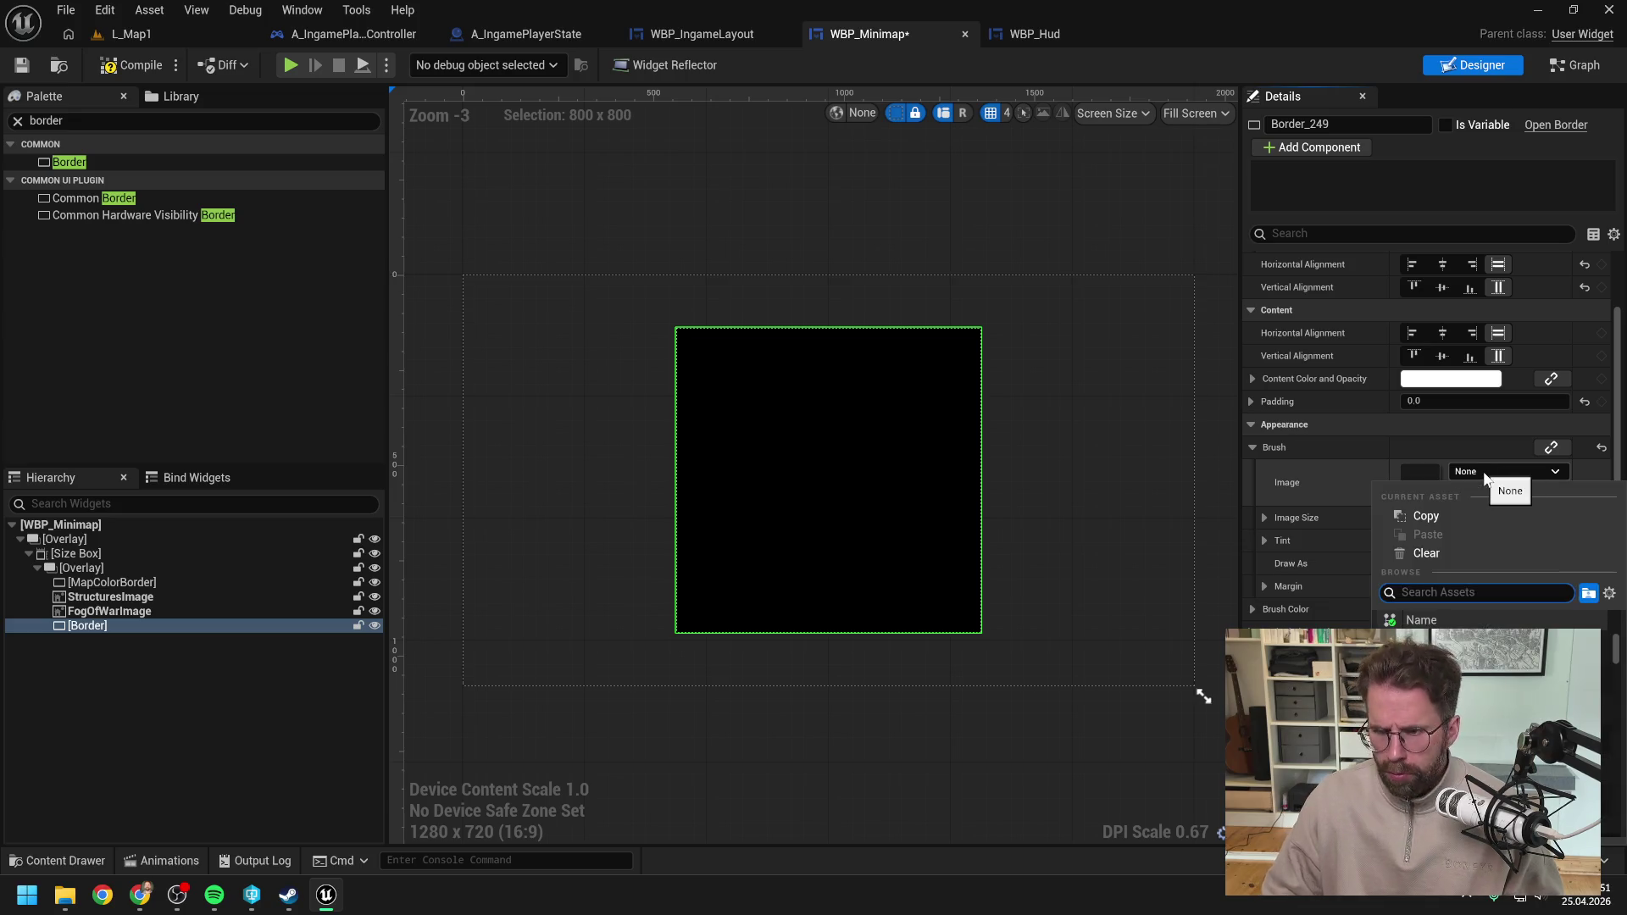
left_click(1482, 473)
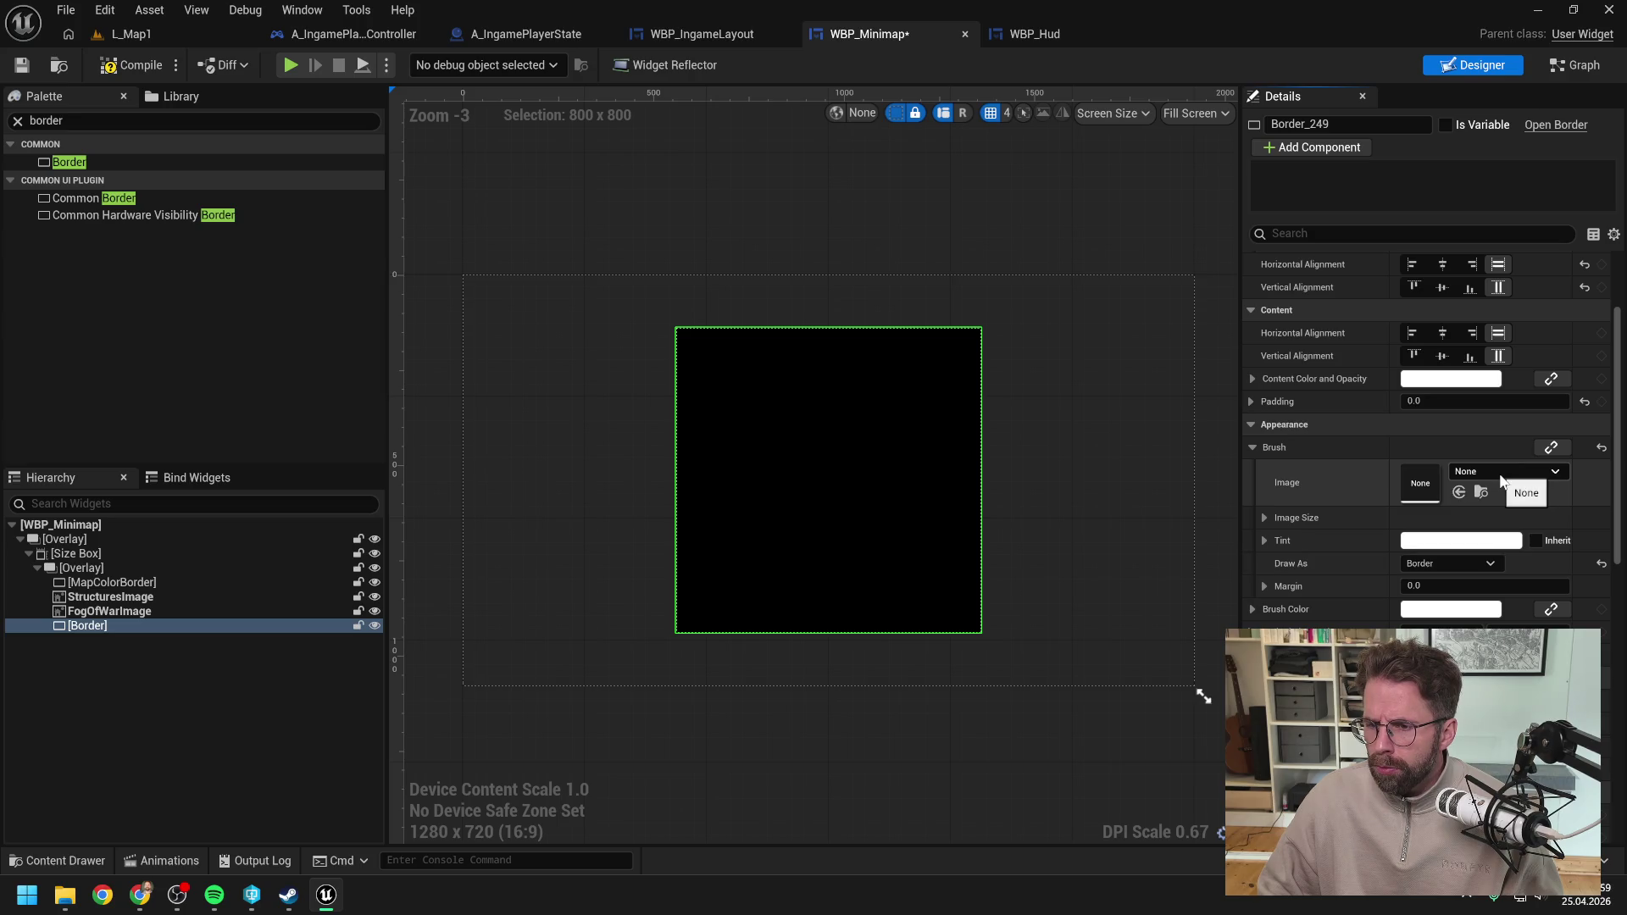
left_click(1501, 474)
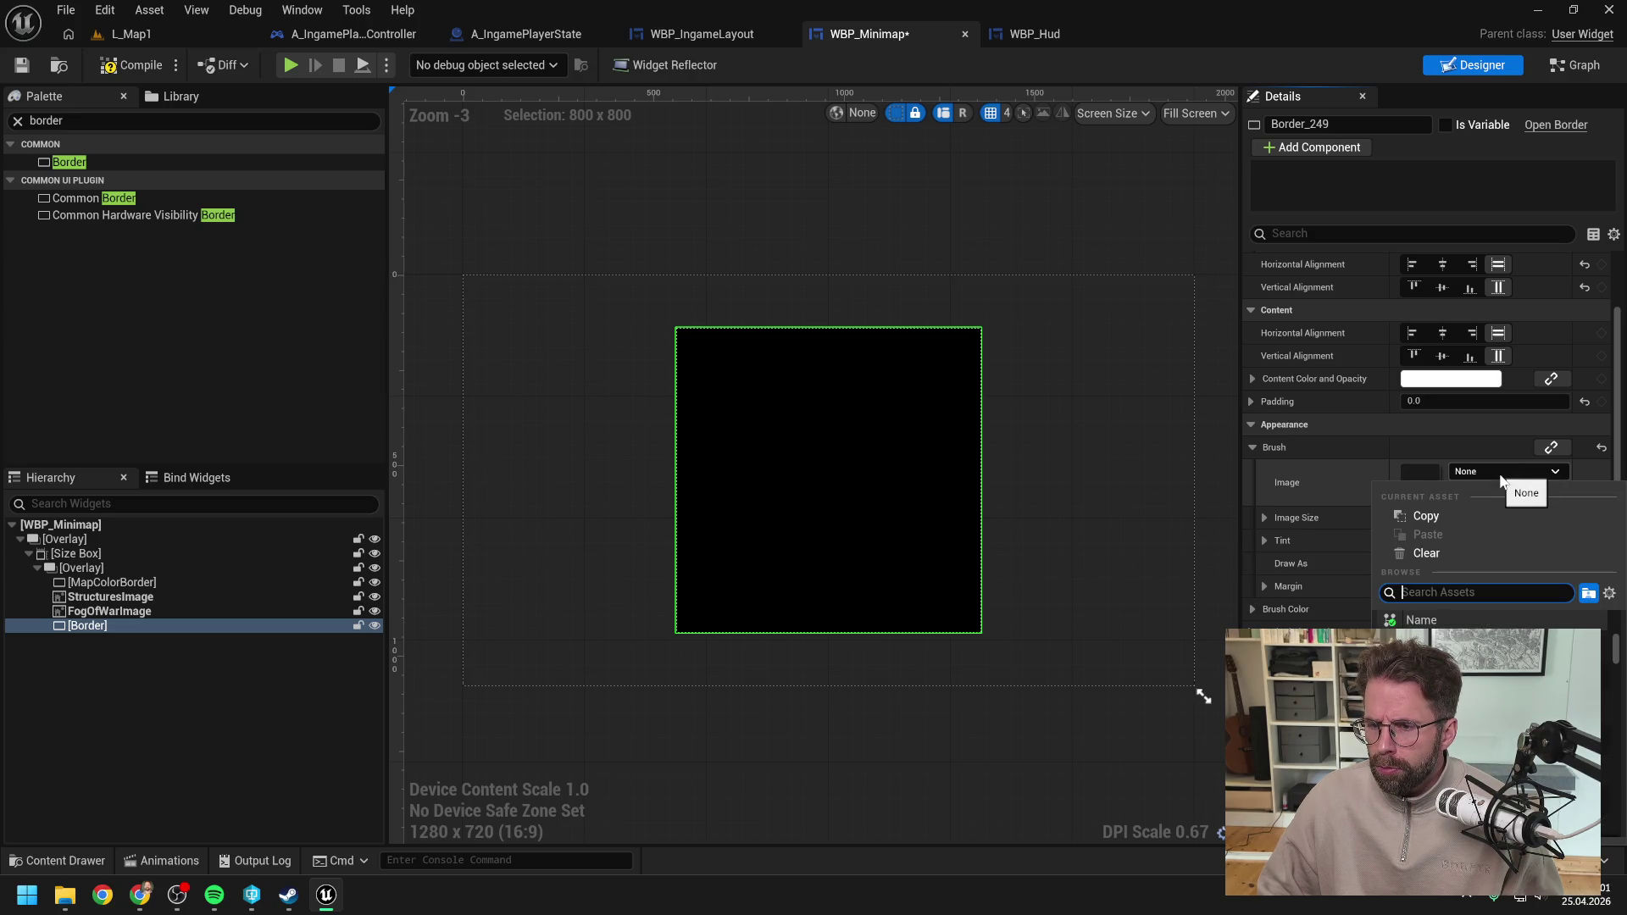
left_click(1500, 474)
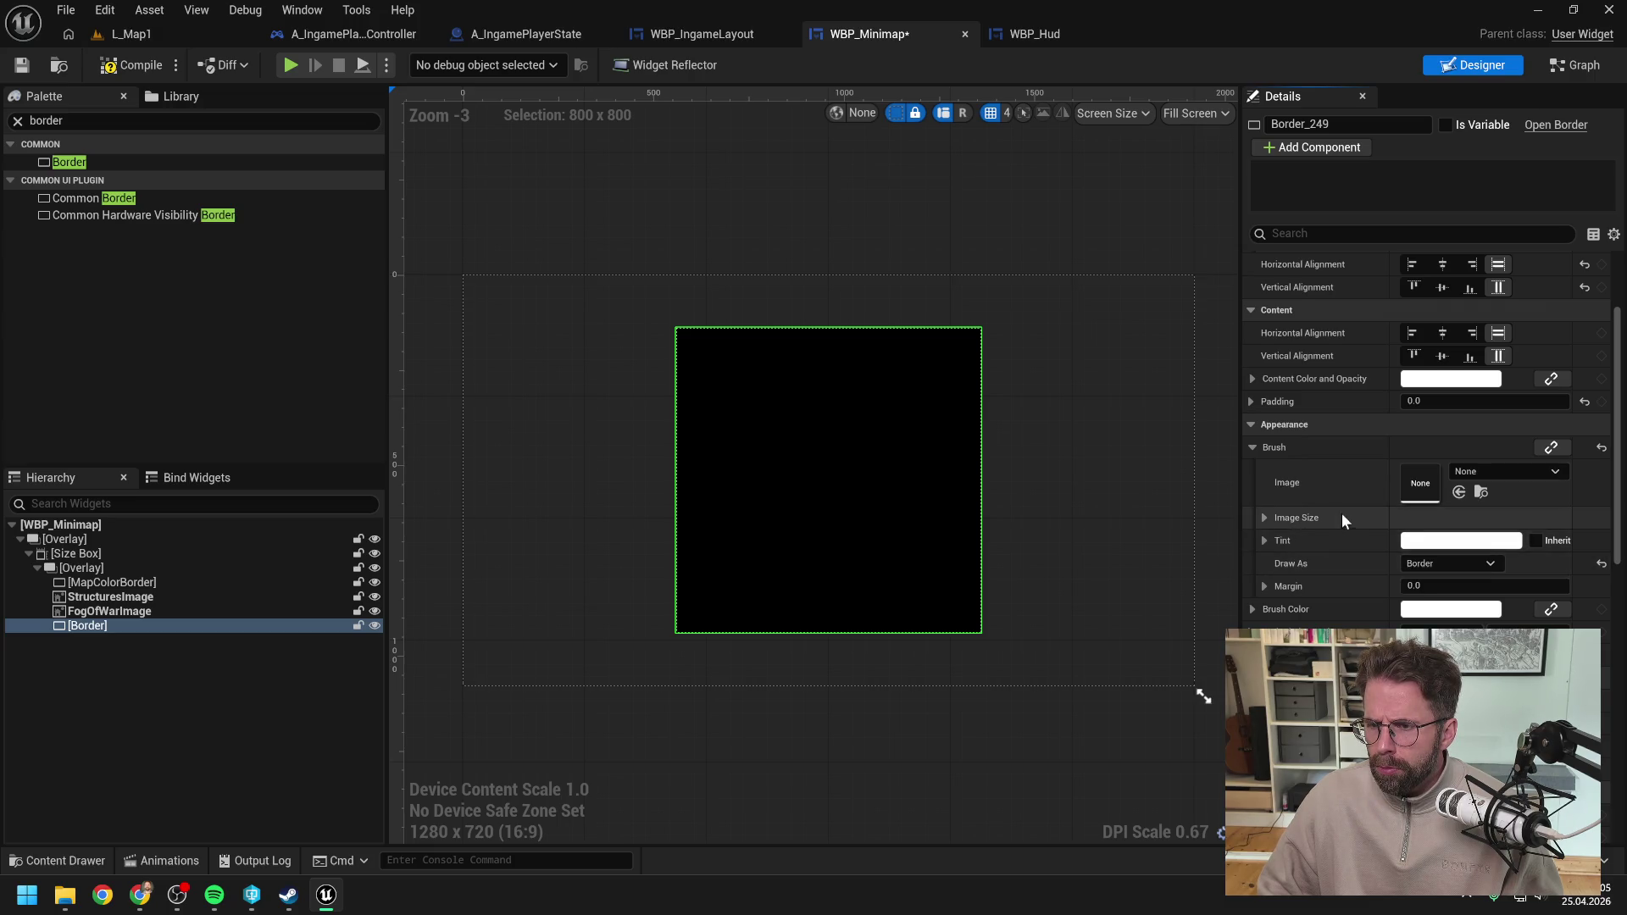
Step: Deselect the Border, save and compile WBP_Minimap, and open the Content Drawer
scroll(1341, 512, "up", 5)
left_click(202, 673)
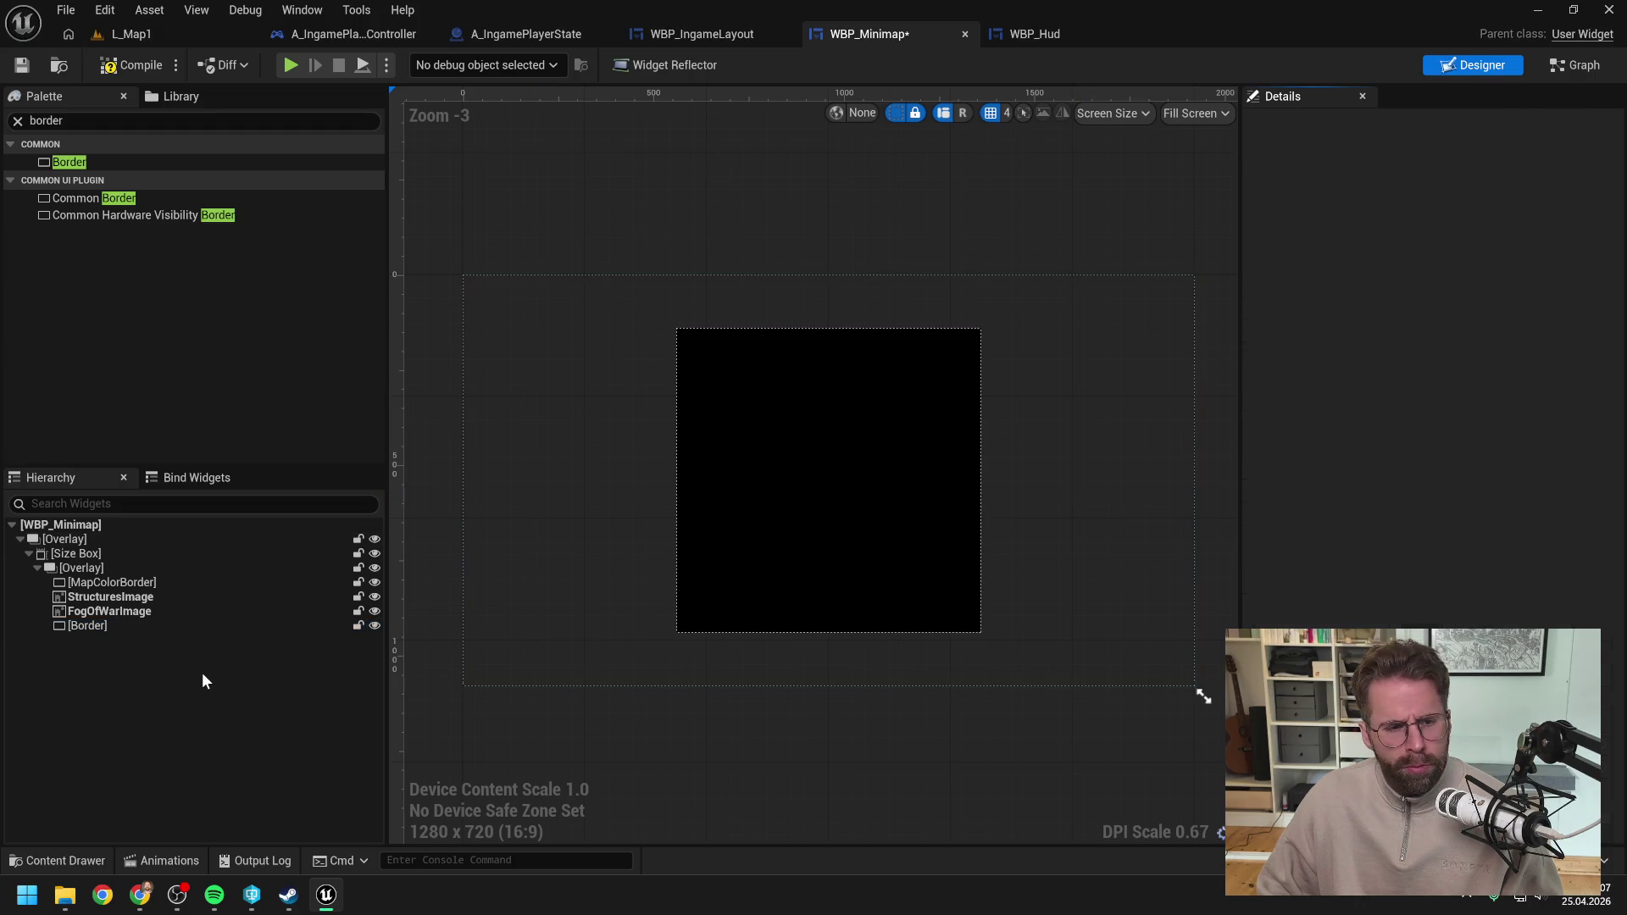
key("ctrl+s")
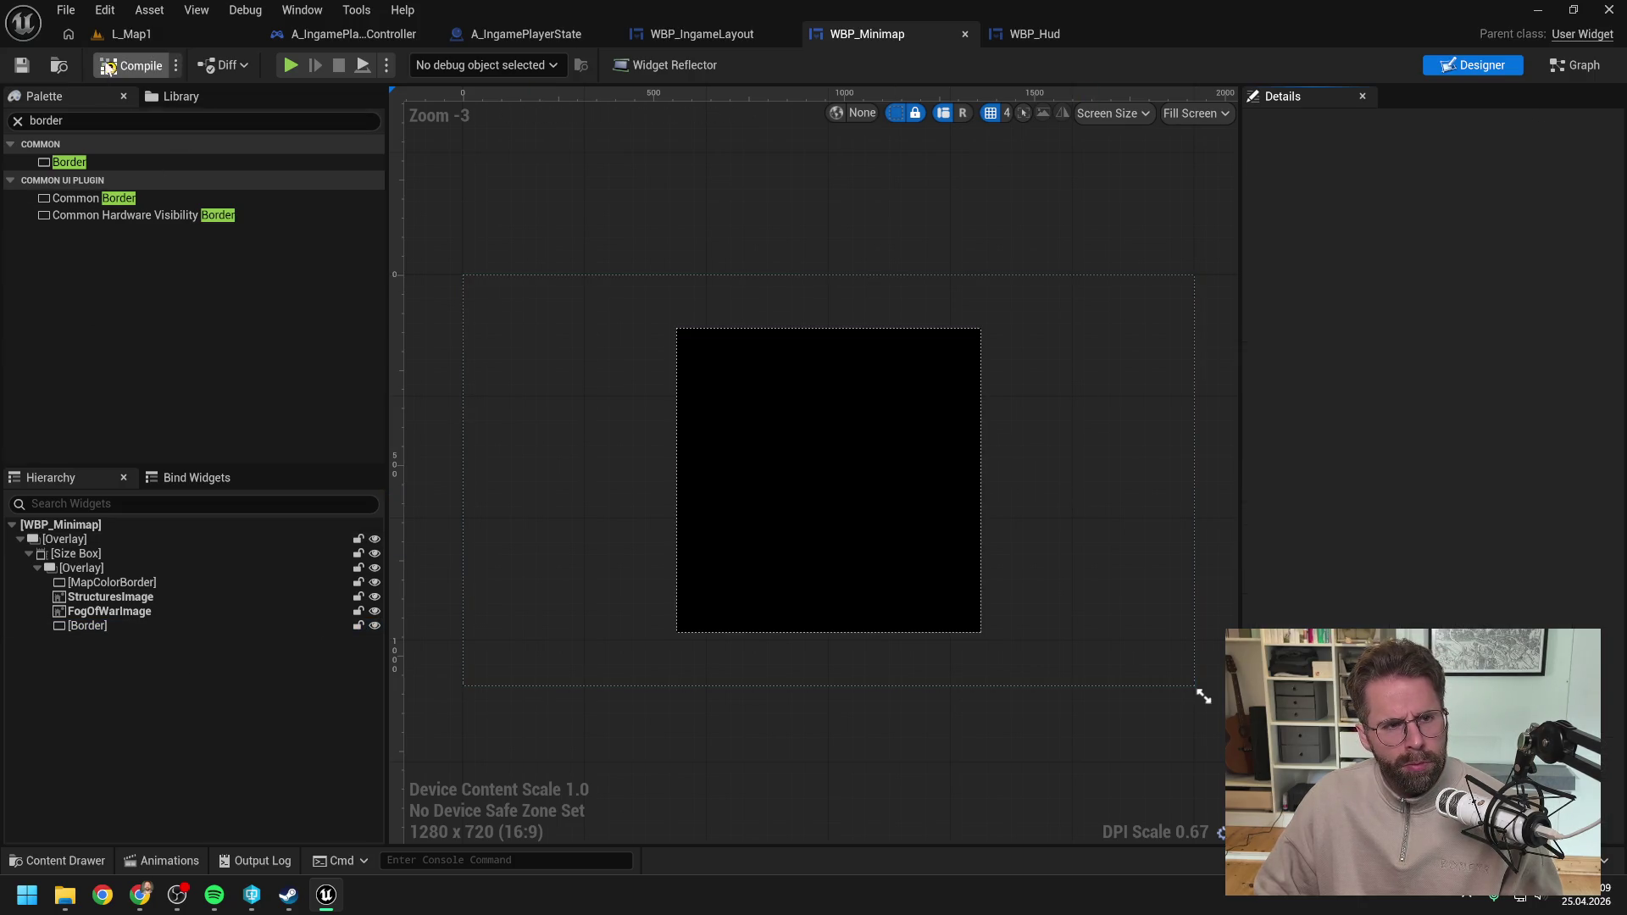
left_click(108, 67)
key("ctrl+space")
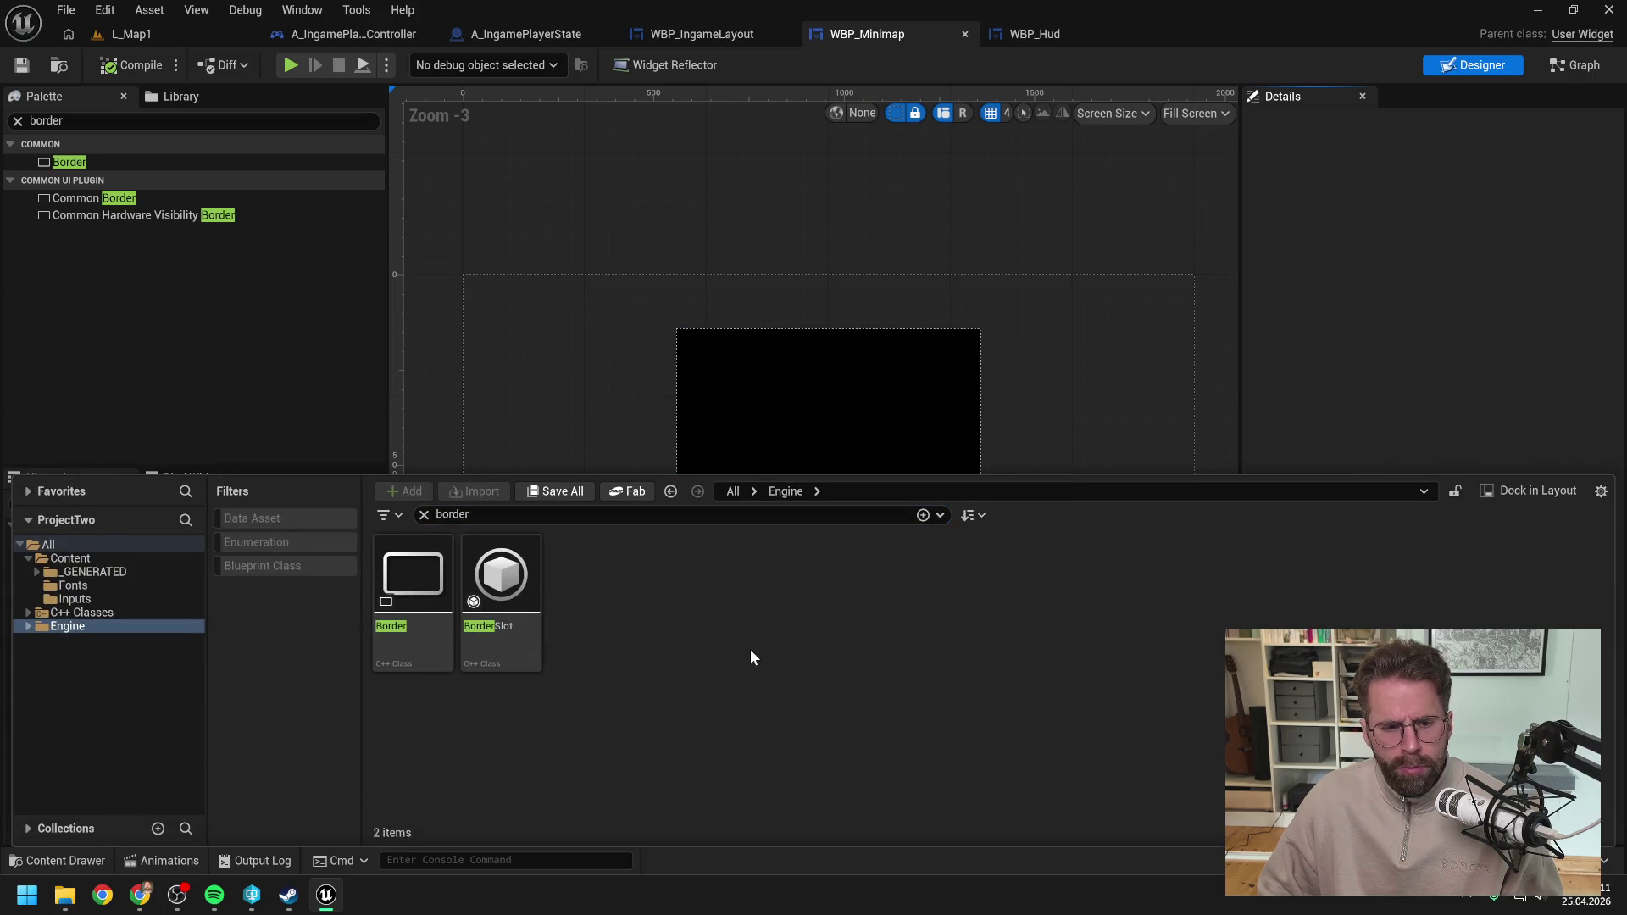
Step: Create a new Material in the Content folder and name it M_Border
left_click(70, 558)
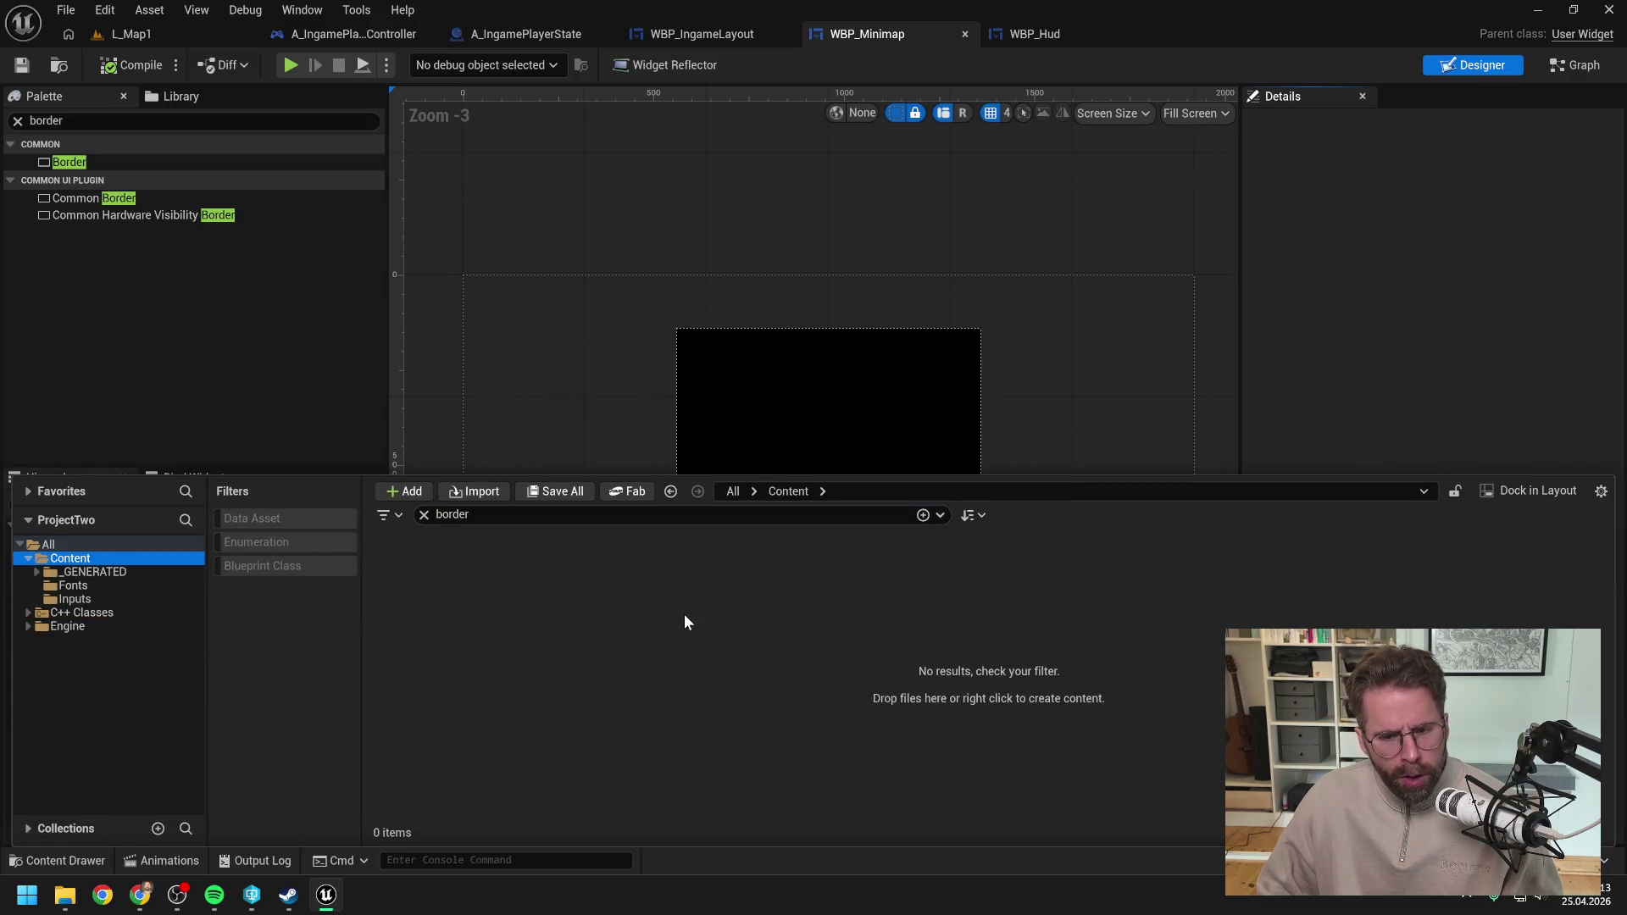
right_click(593, 664)
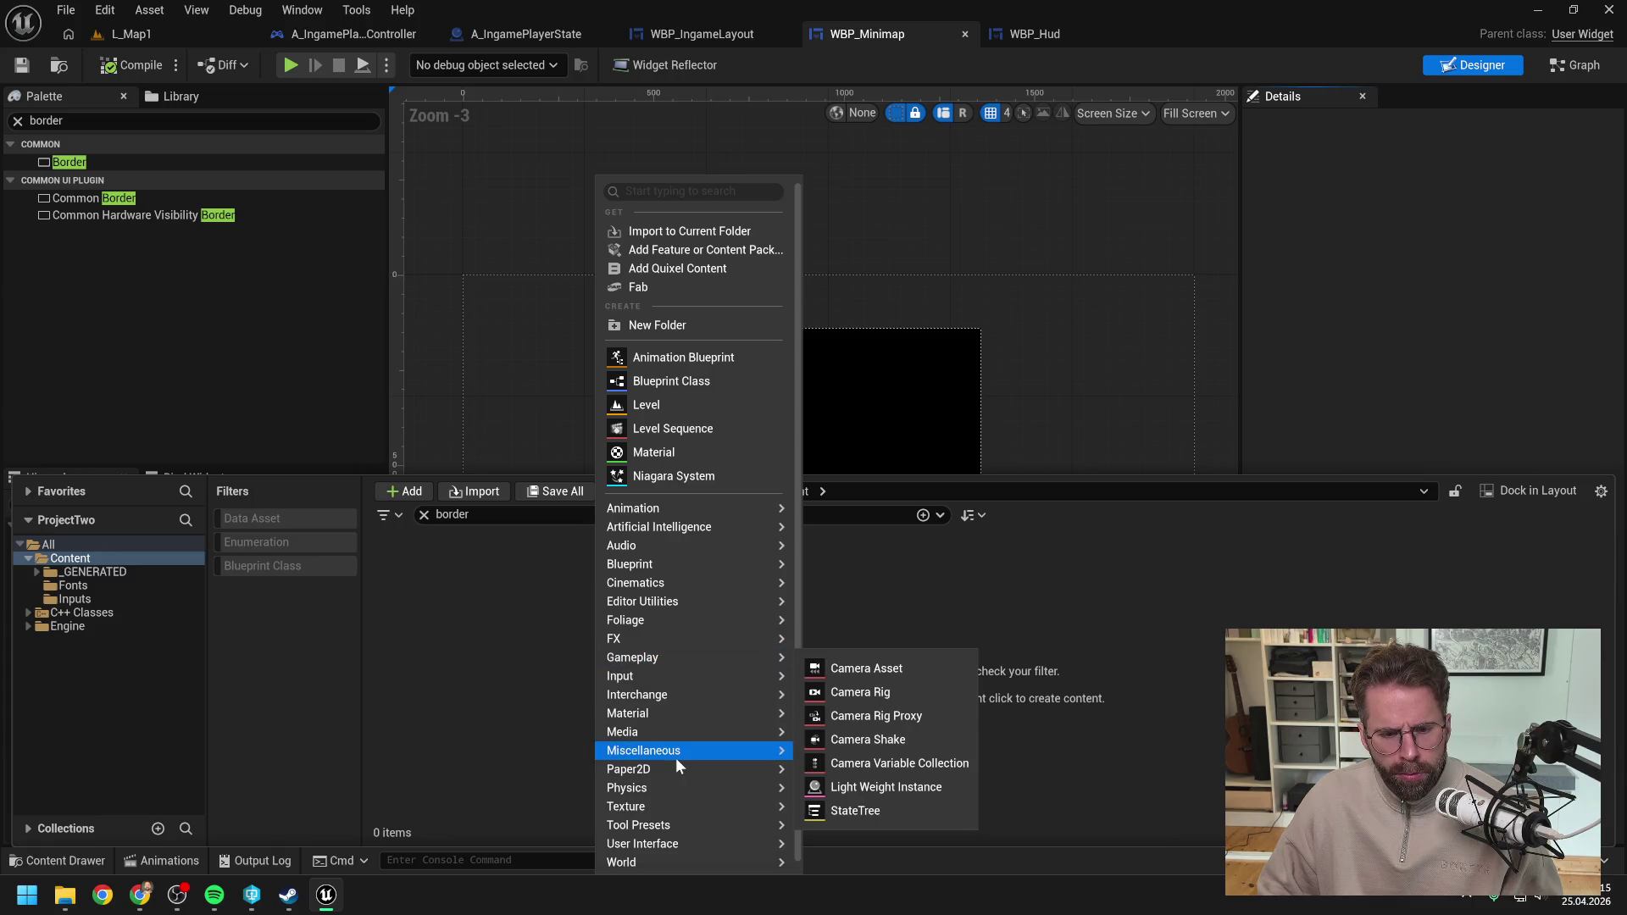
mouse_move(658, 827)
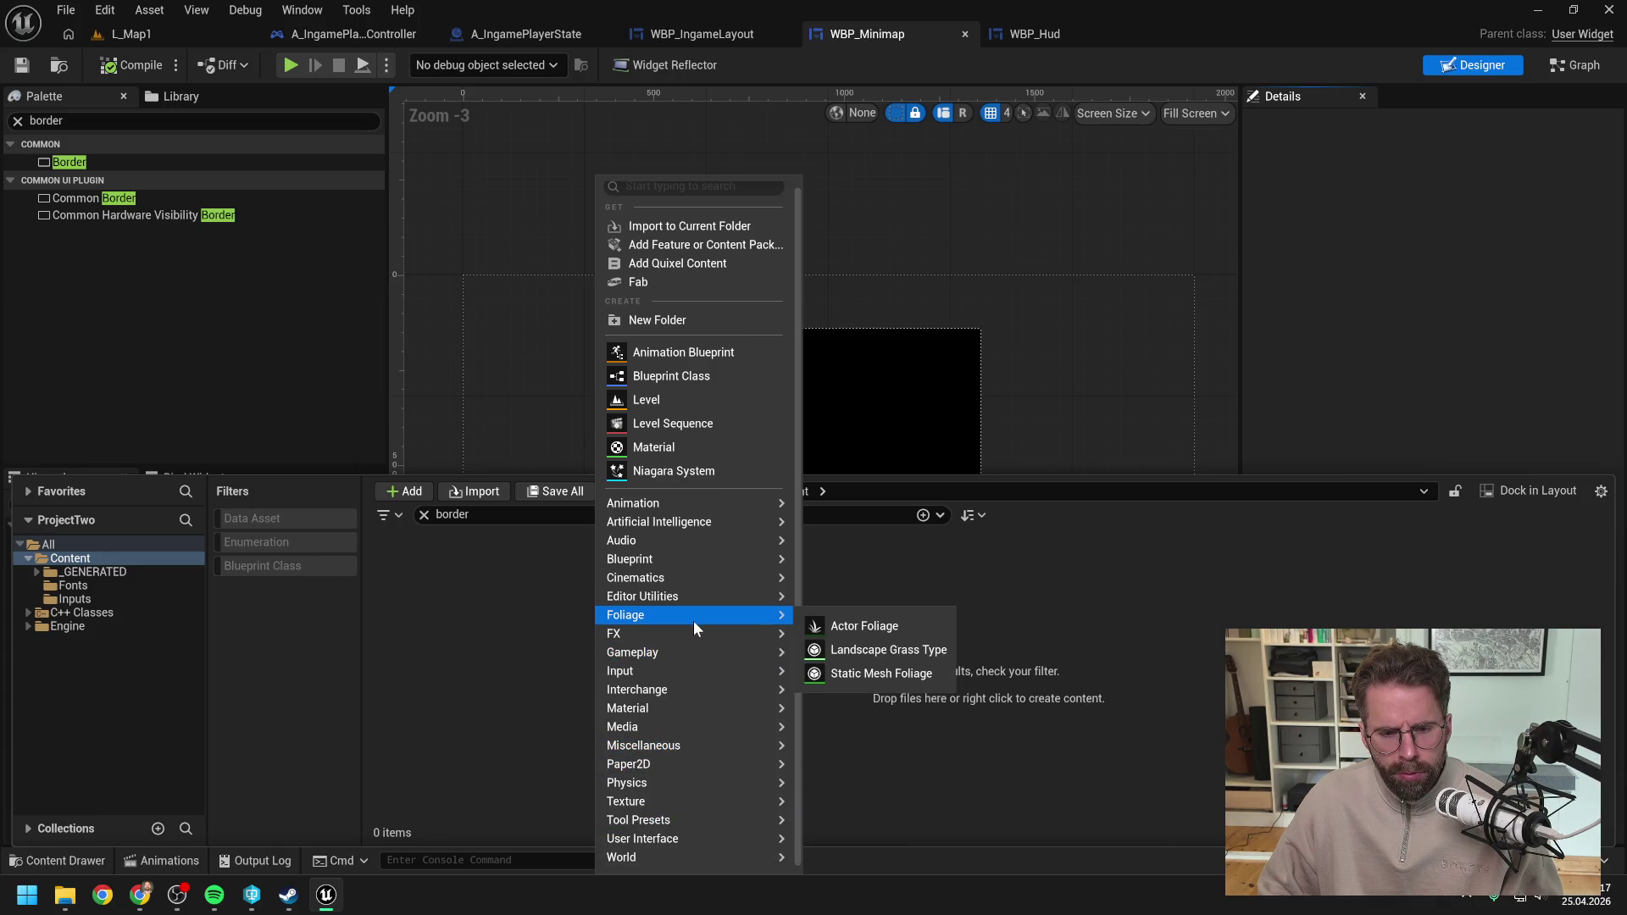
mouse_move(670, 712)
left_click(856, 718)
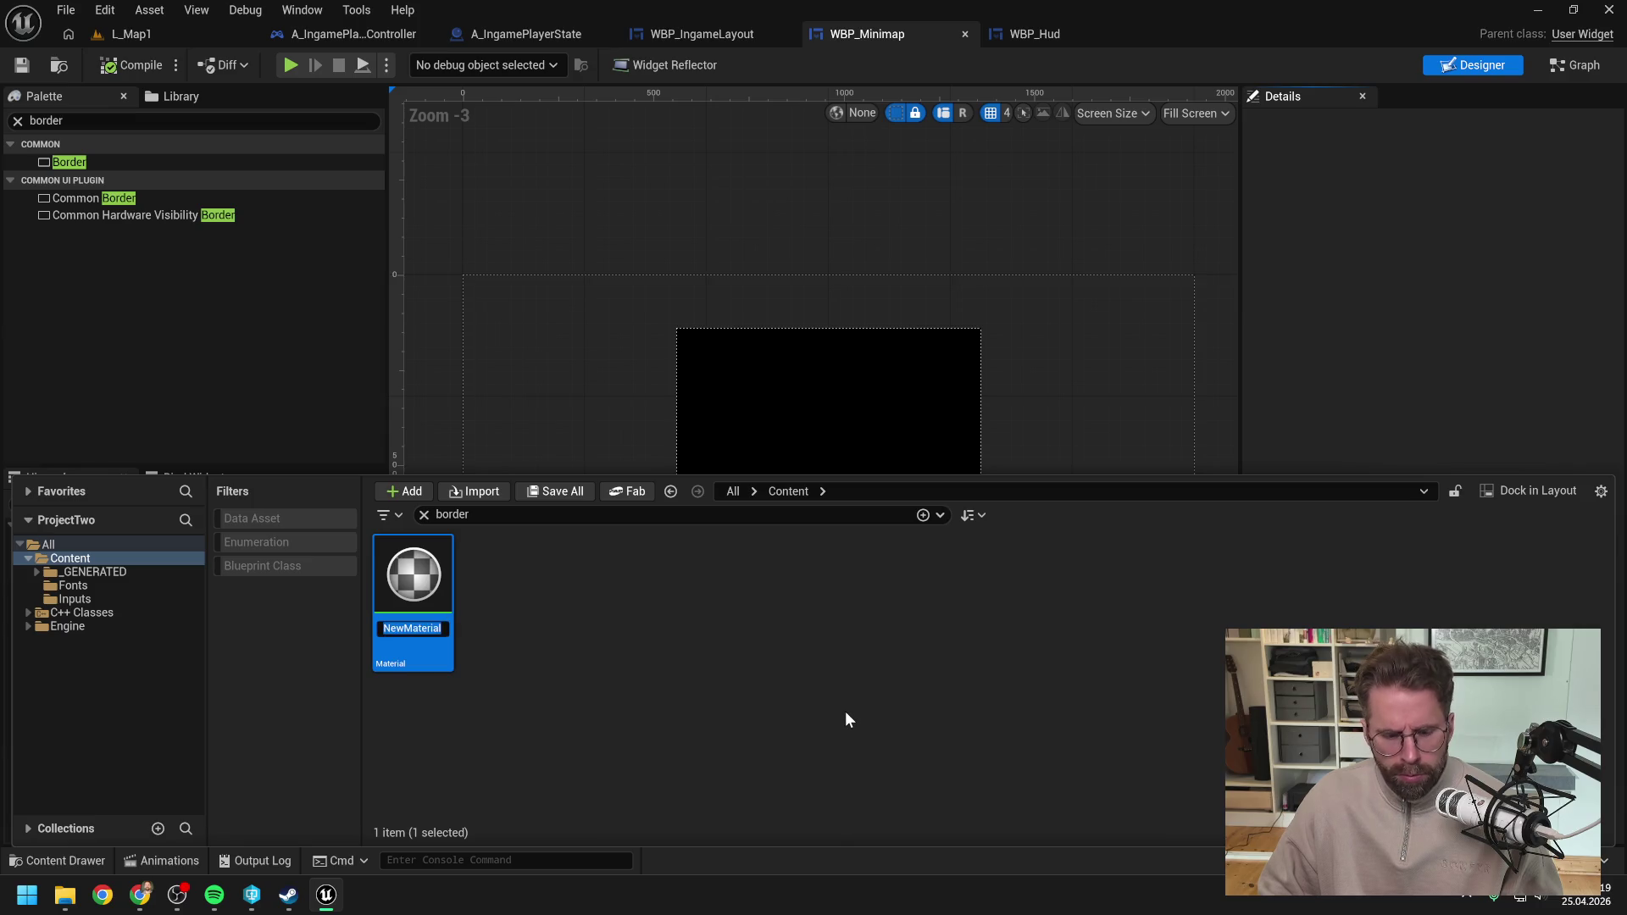
type("M_")
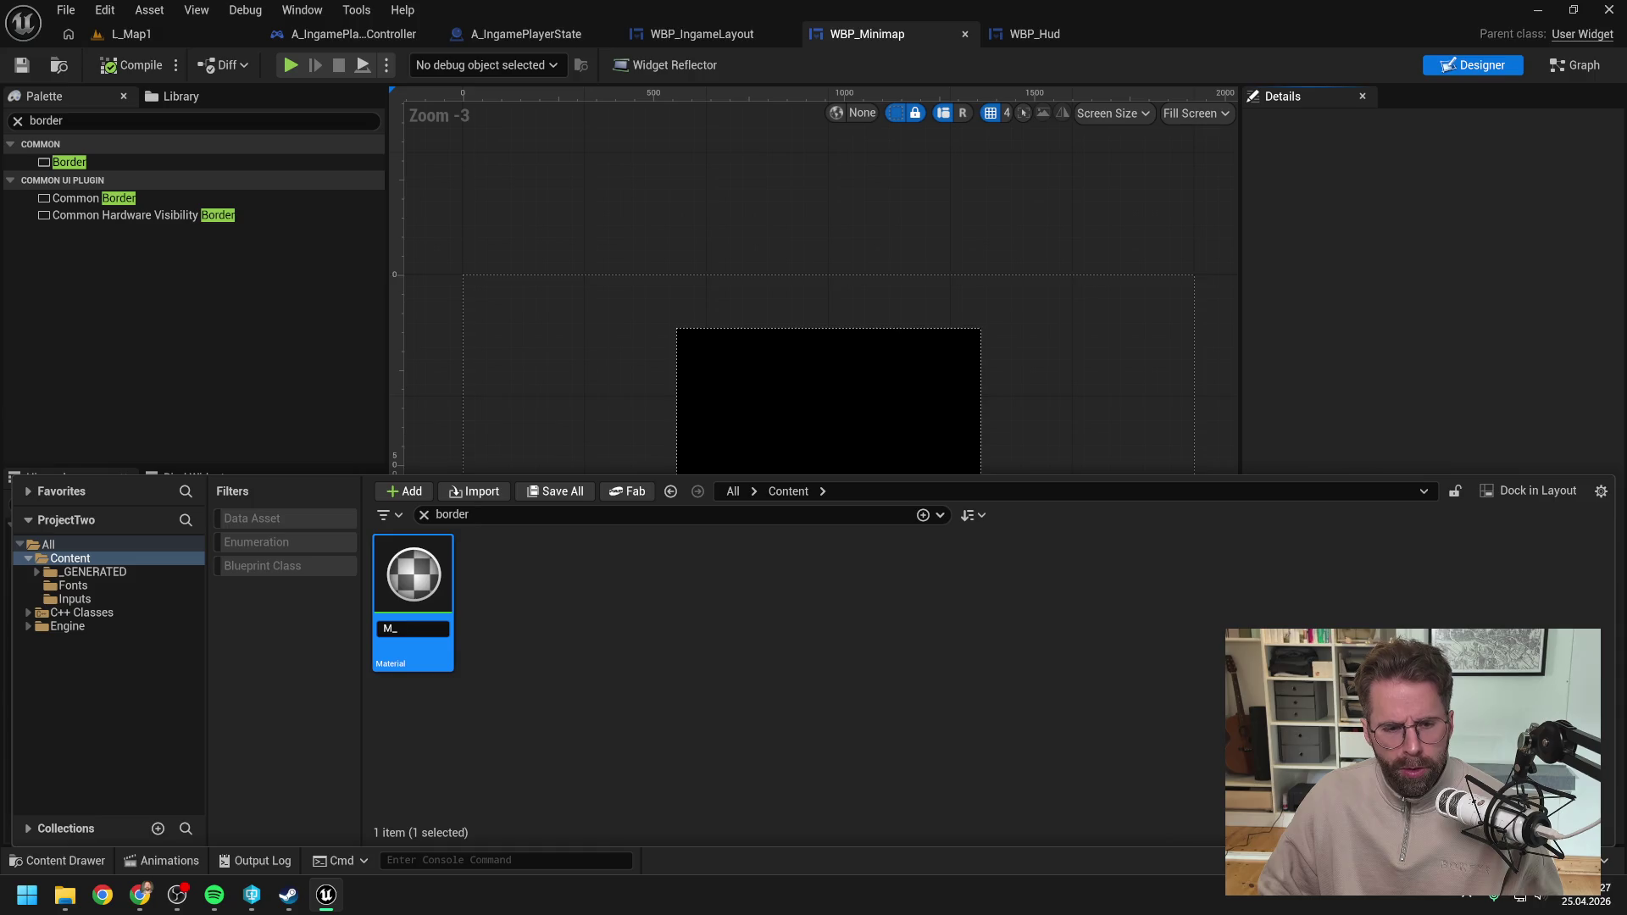
type("Border")
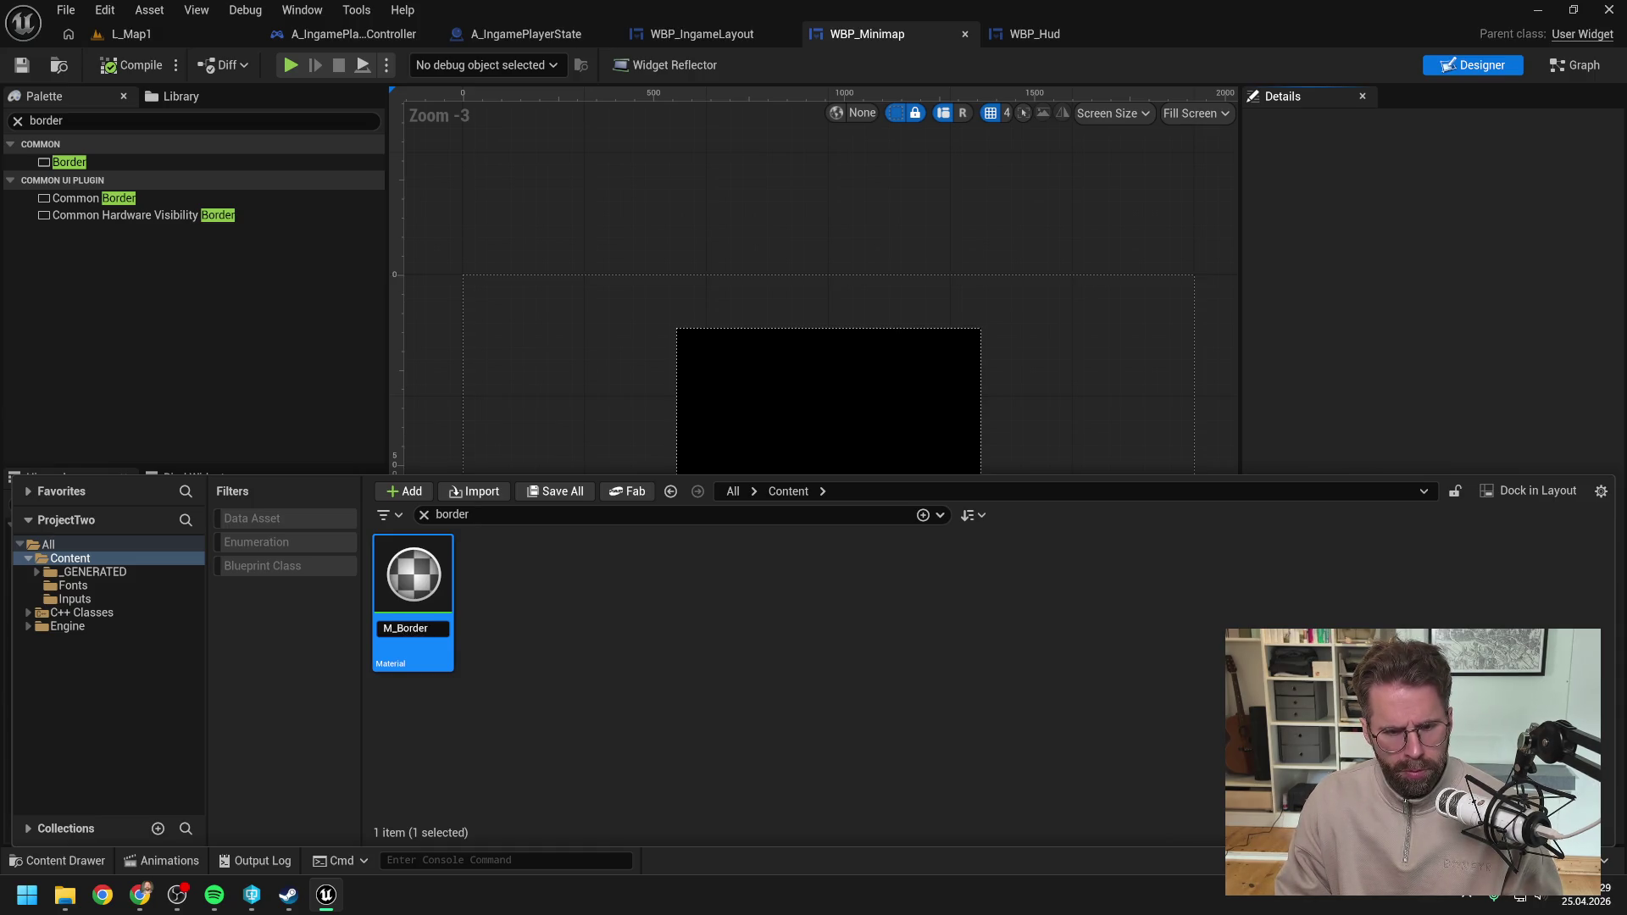
key("Return")
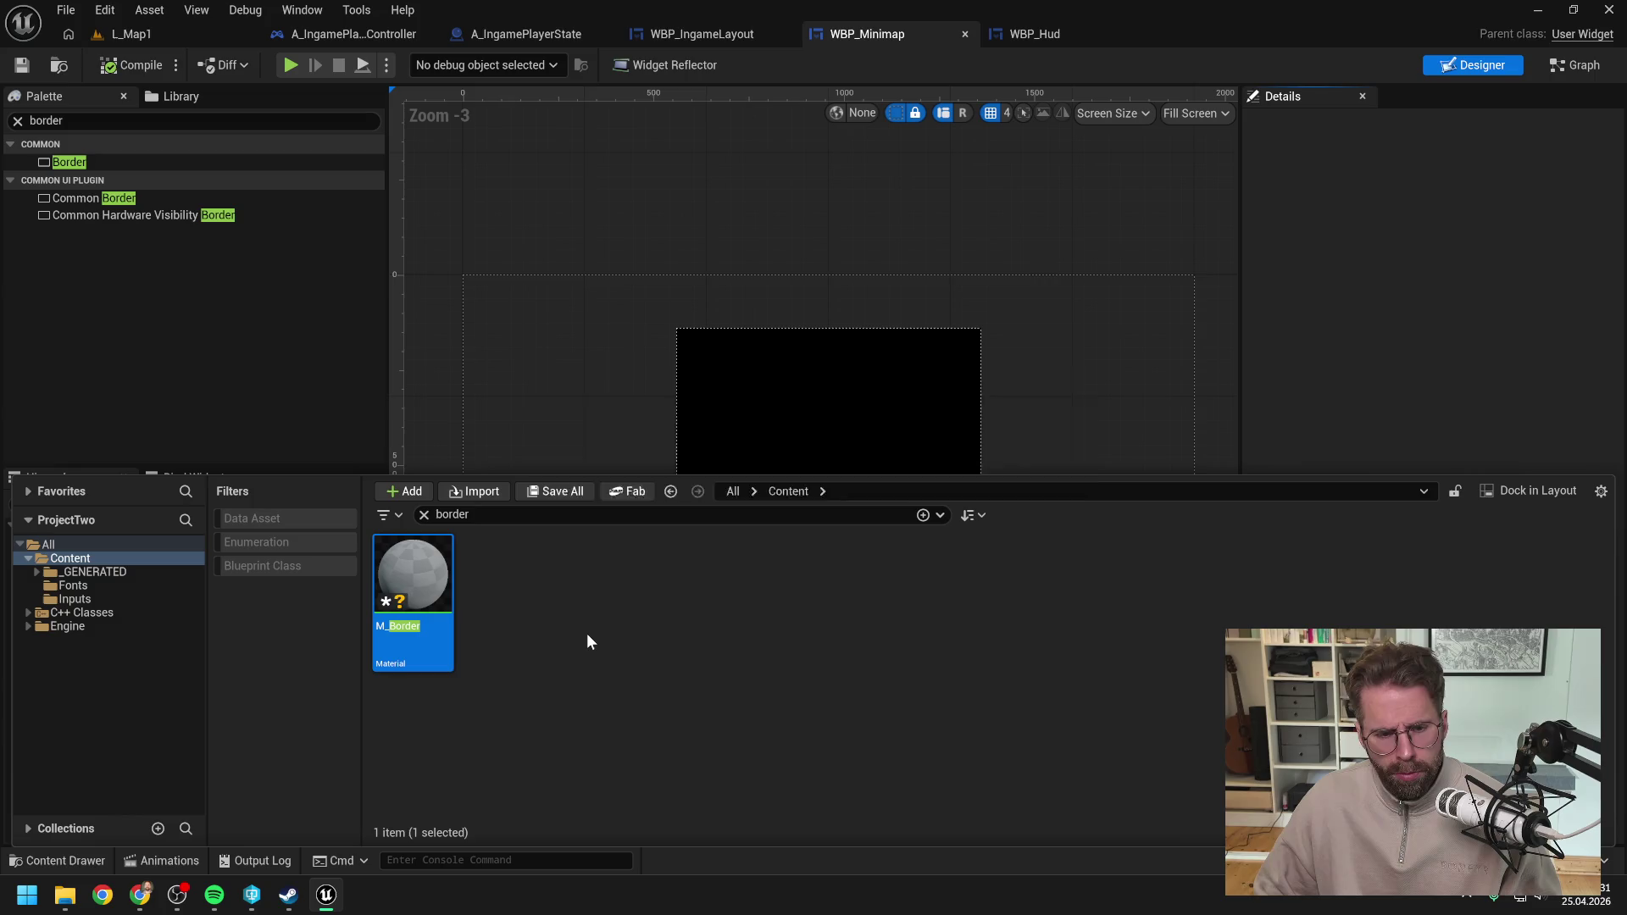
left_click(588, 636)
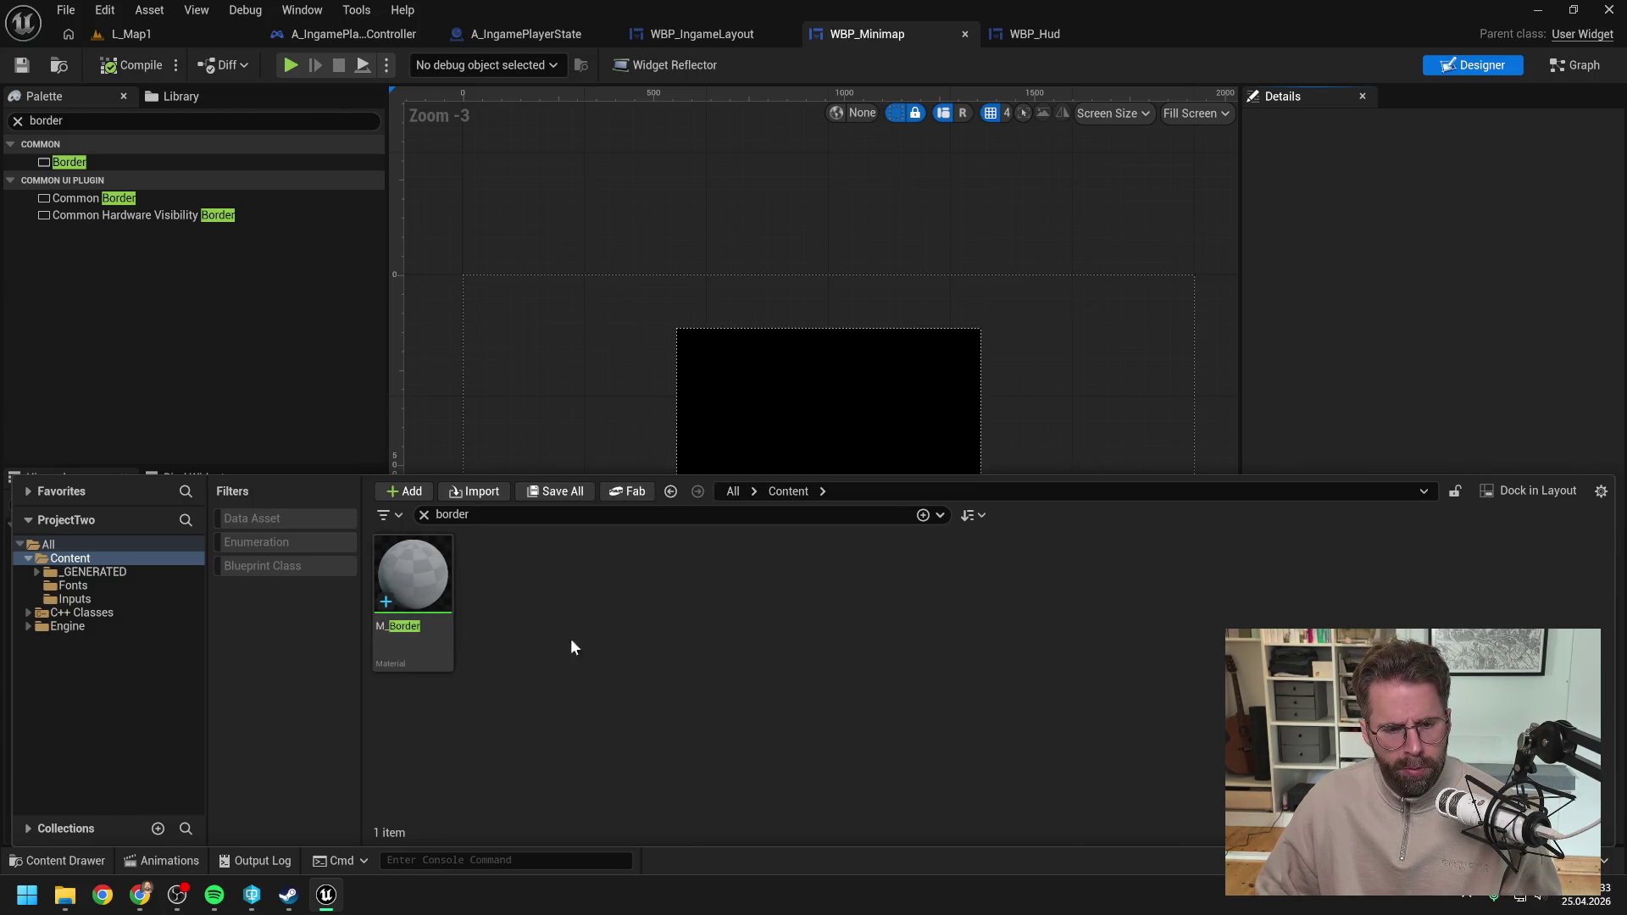
Step: Open M_Border in the Material Editor and set its Material Domain to User Interface
double_click(419, 634)
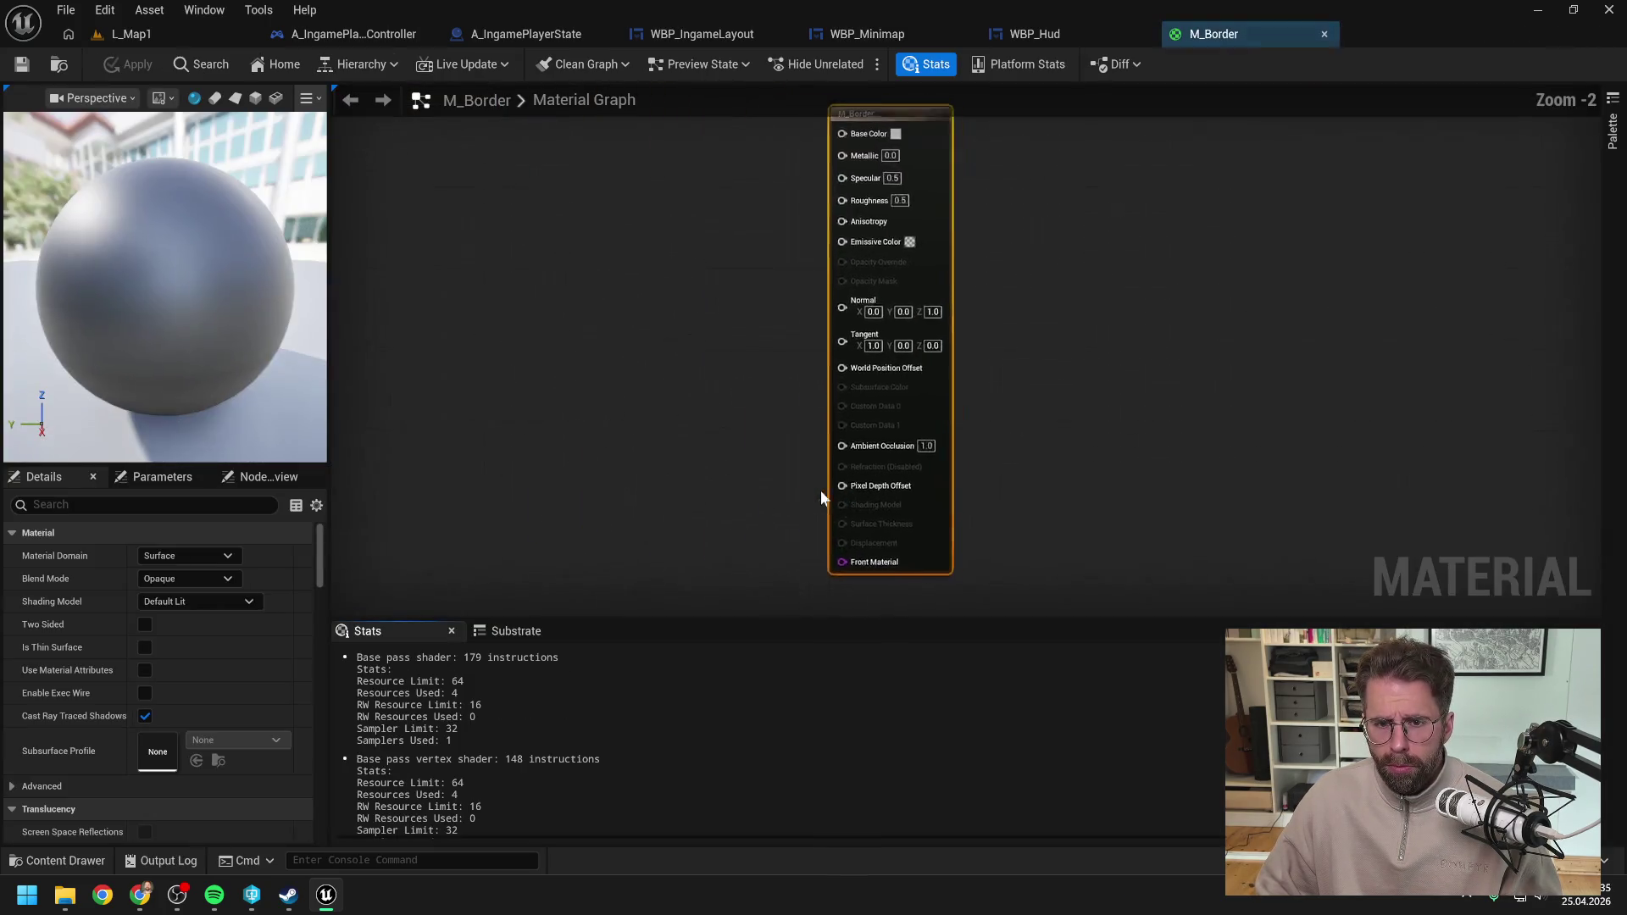
left_click(180, 555)
left_click(173, 650)
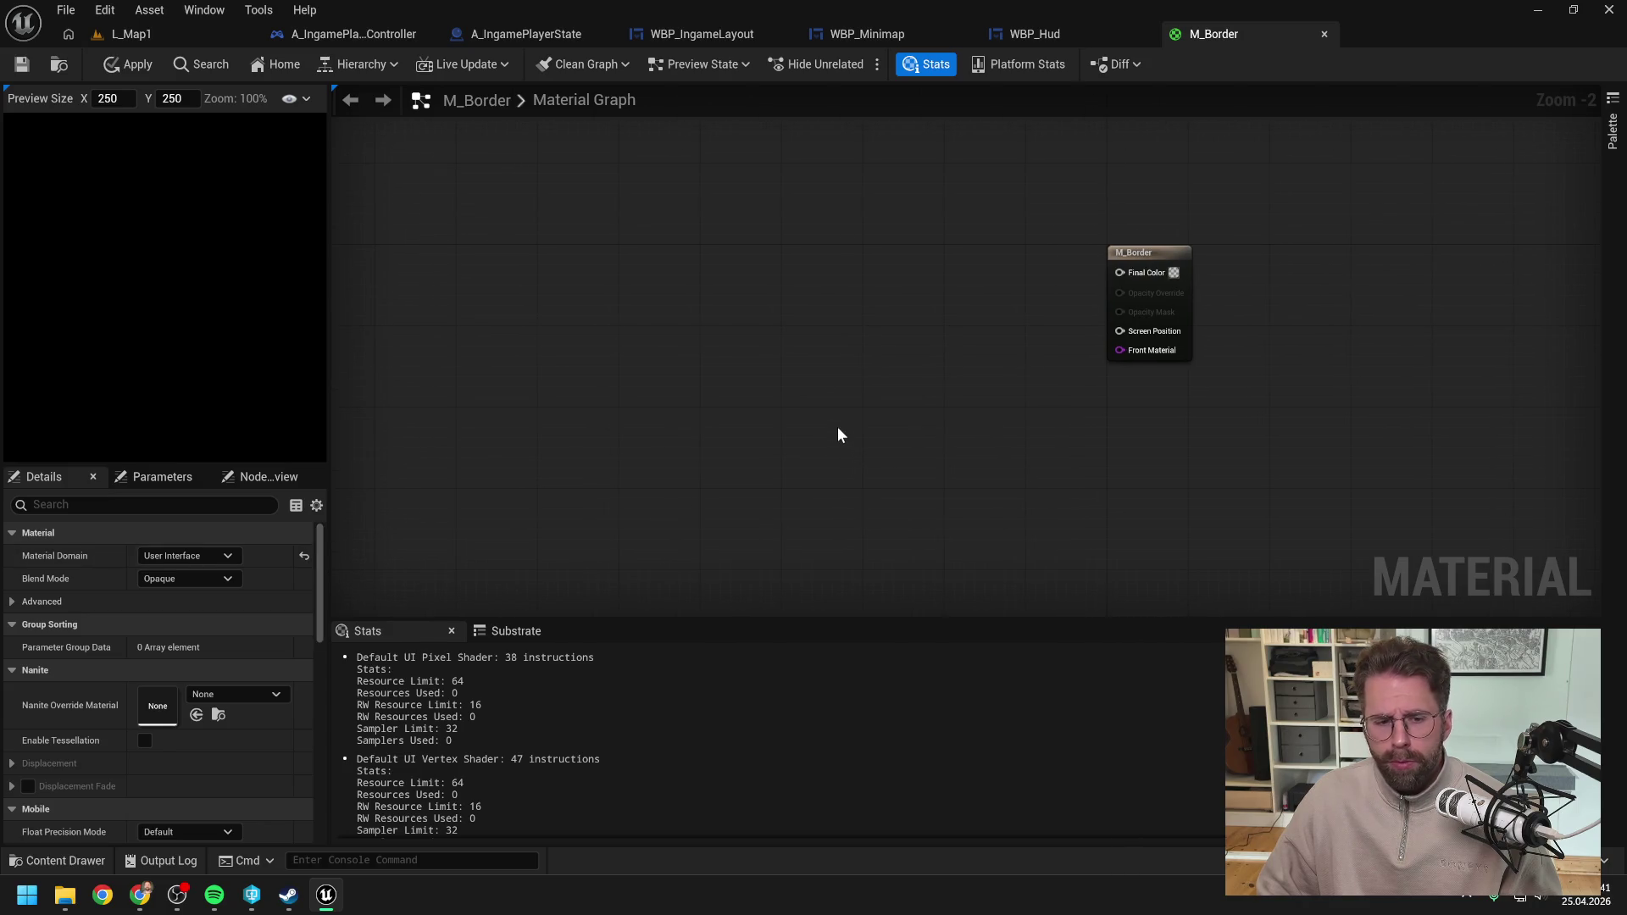
Step: Search the graph for a rectangle node without adding one, then check the Blend Mode options
right_click(840, 353)
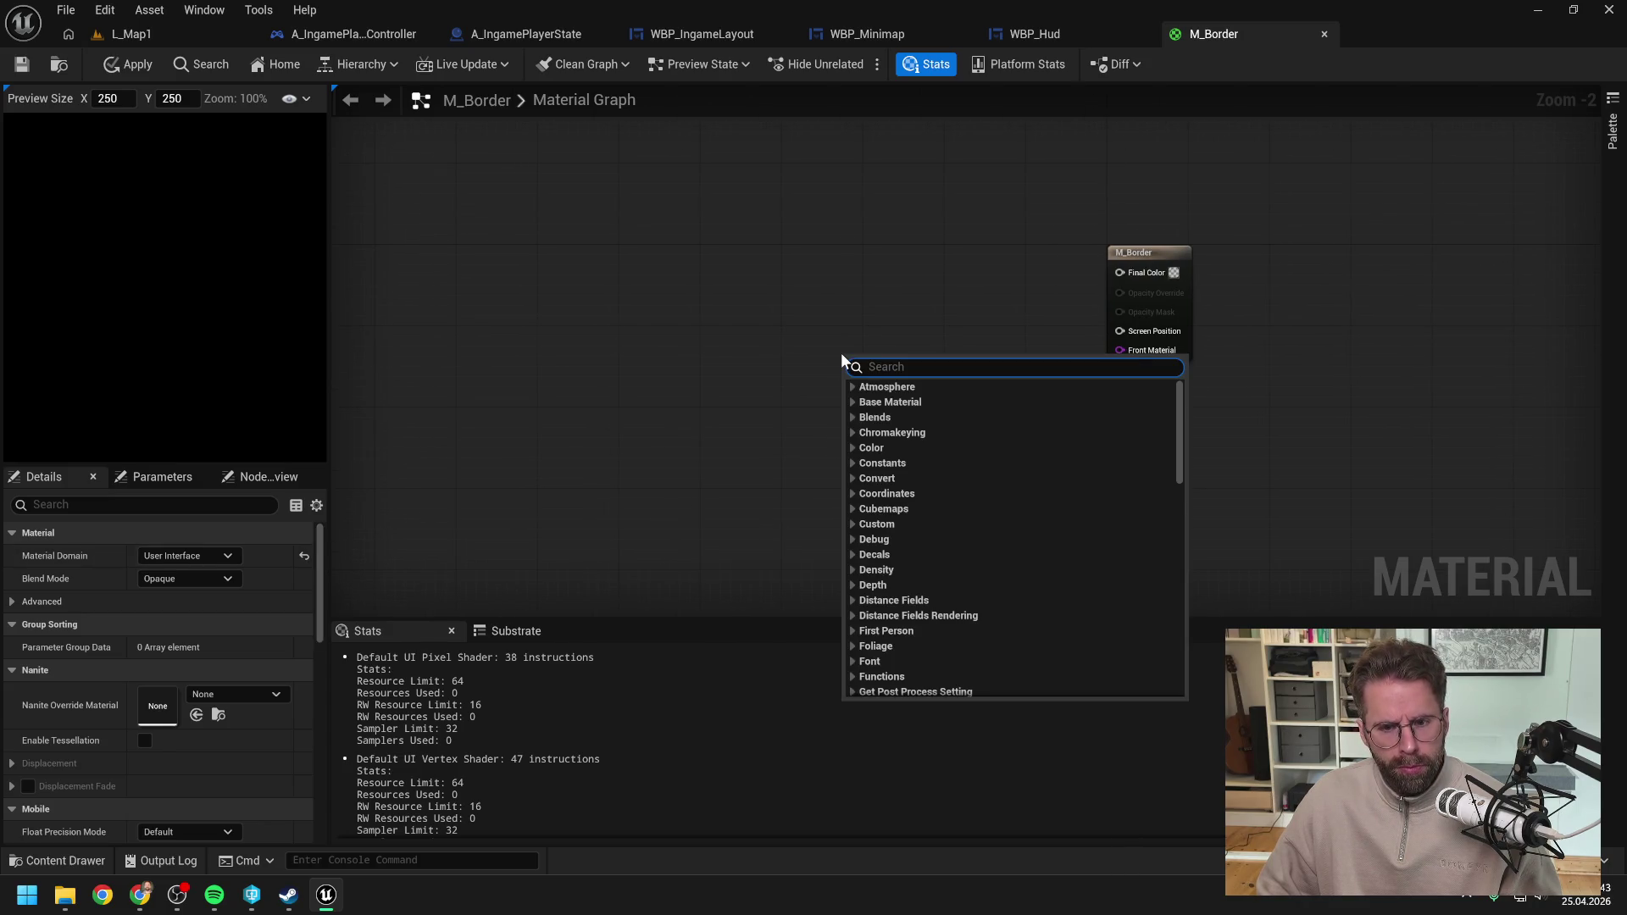
type("rectan")
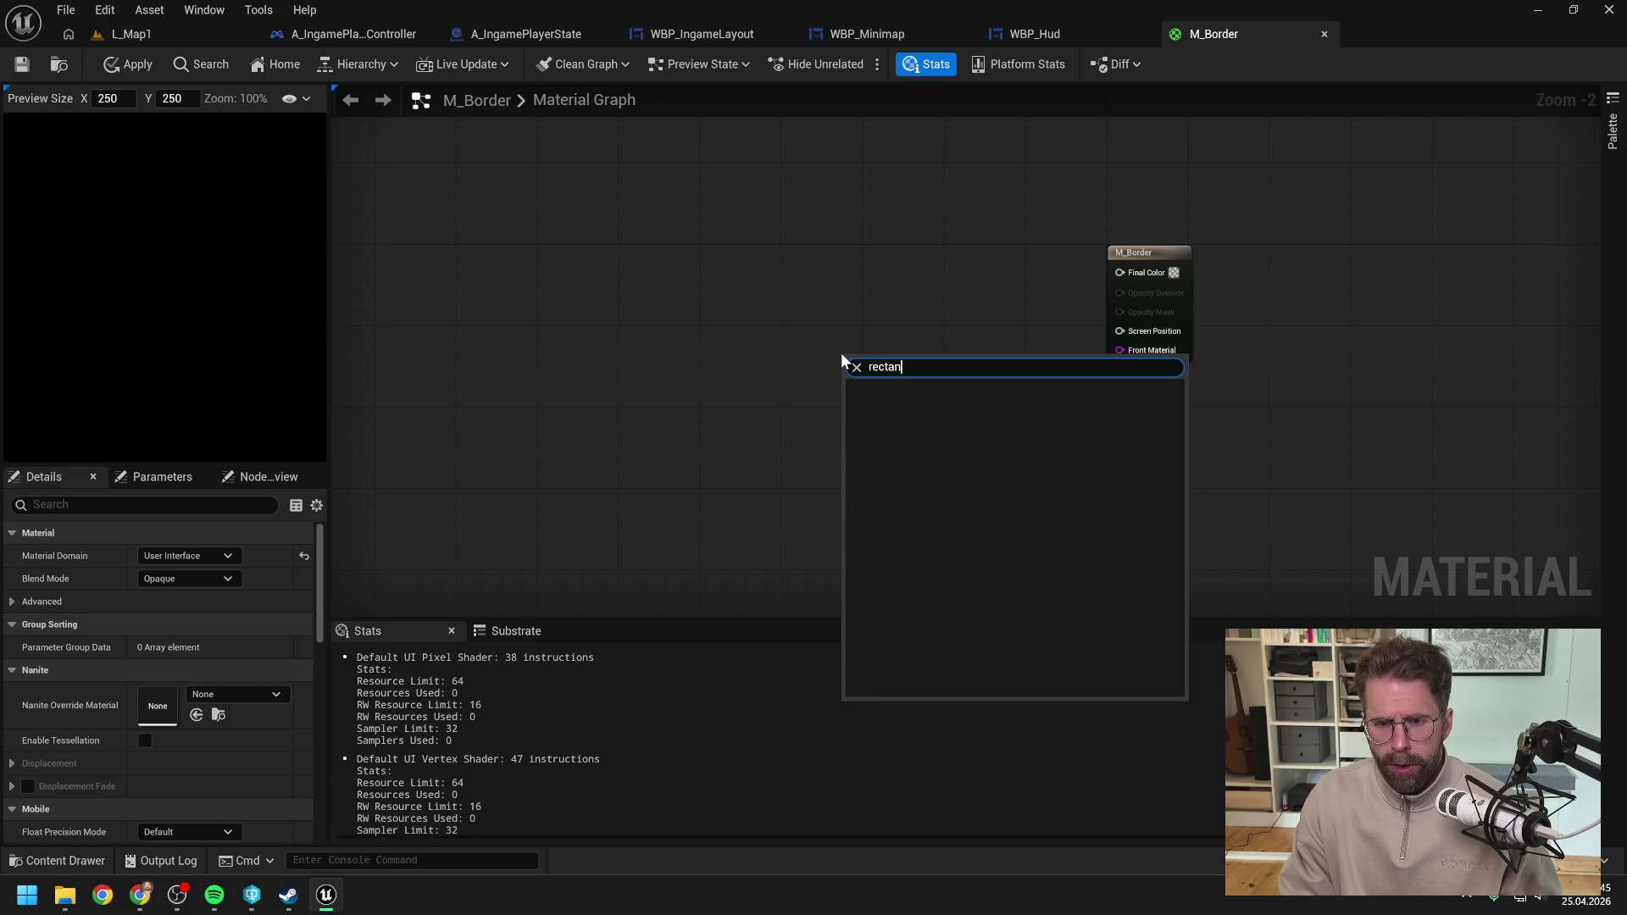
left_click(910, 281)
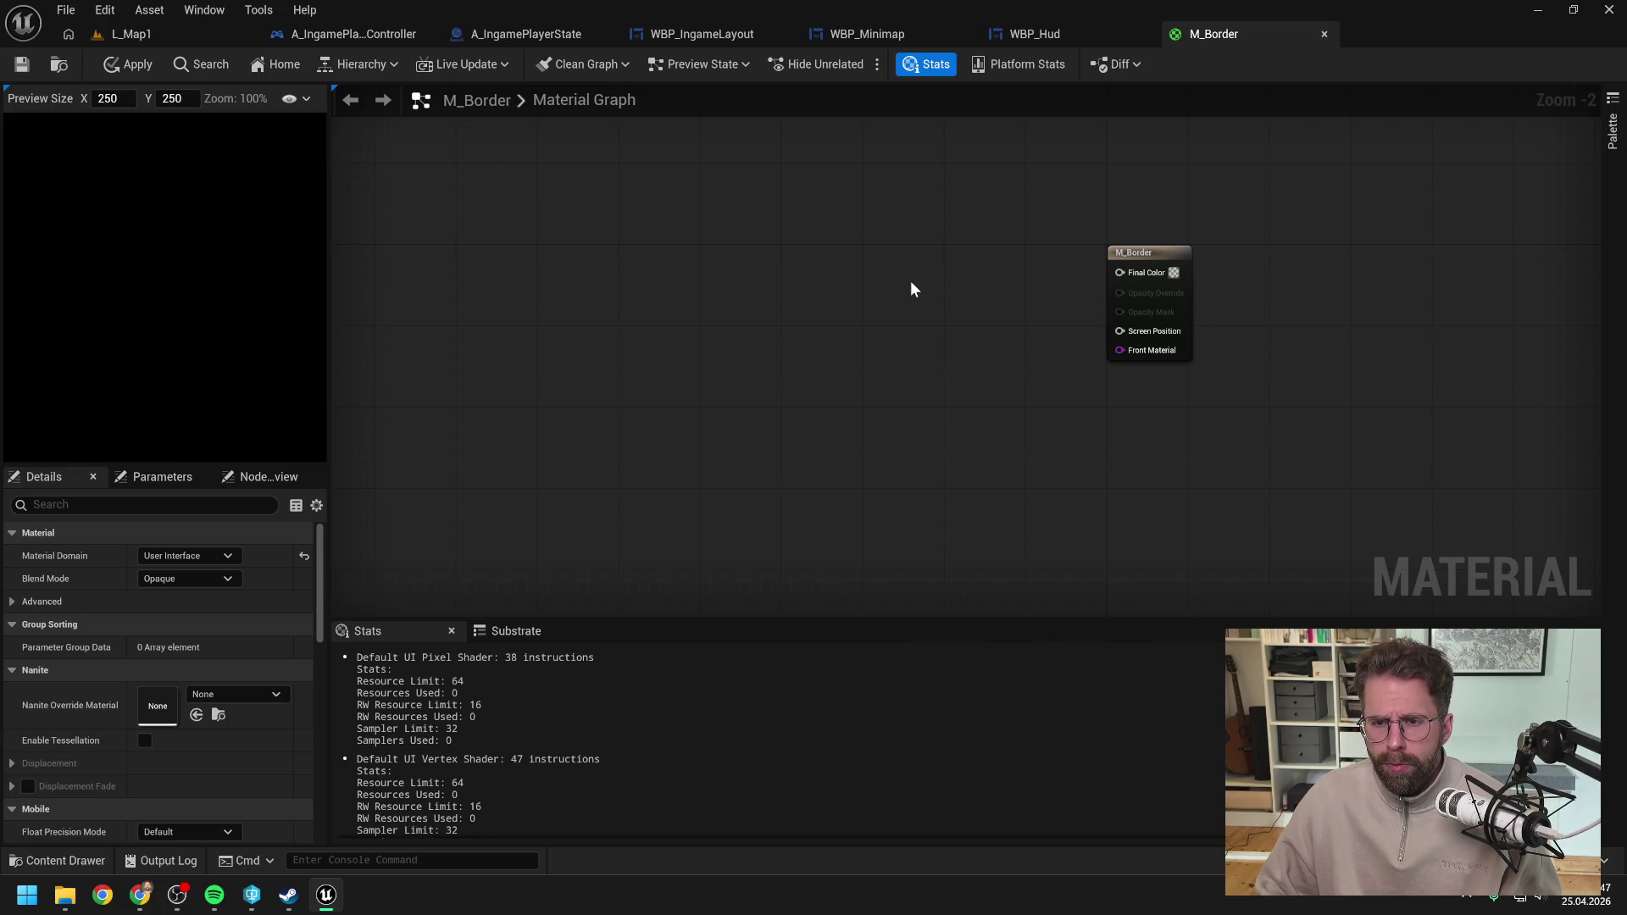
key("alt+Tab")
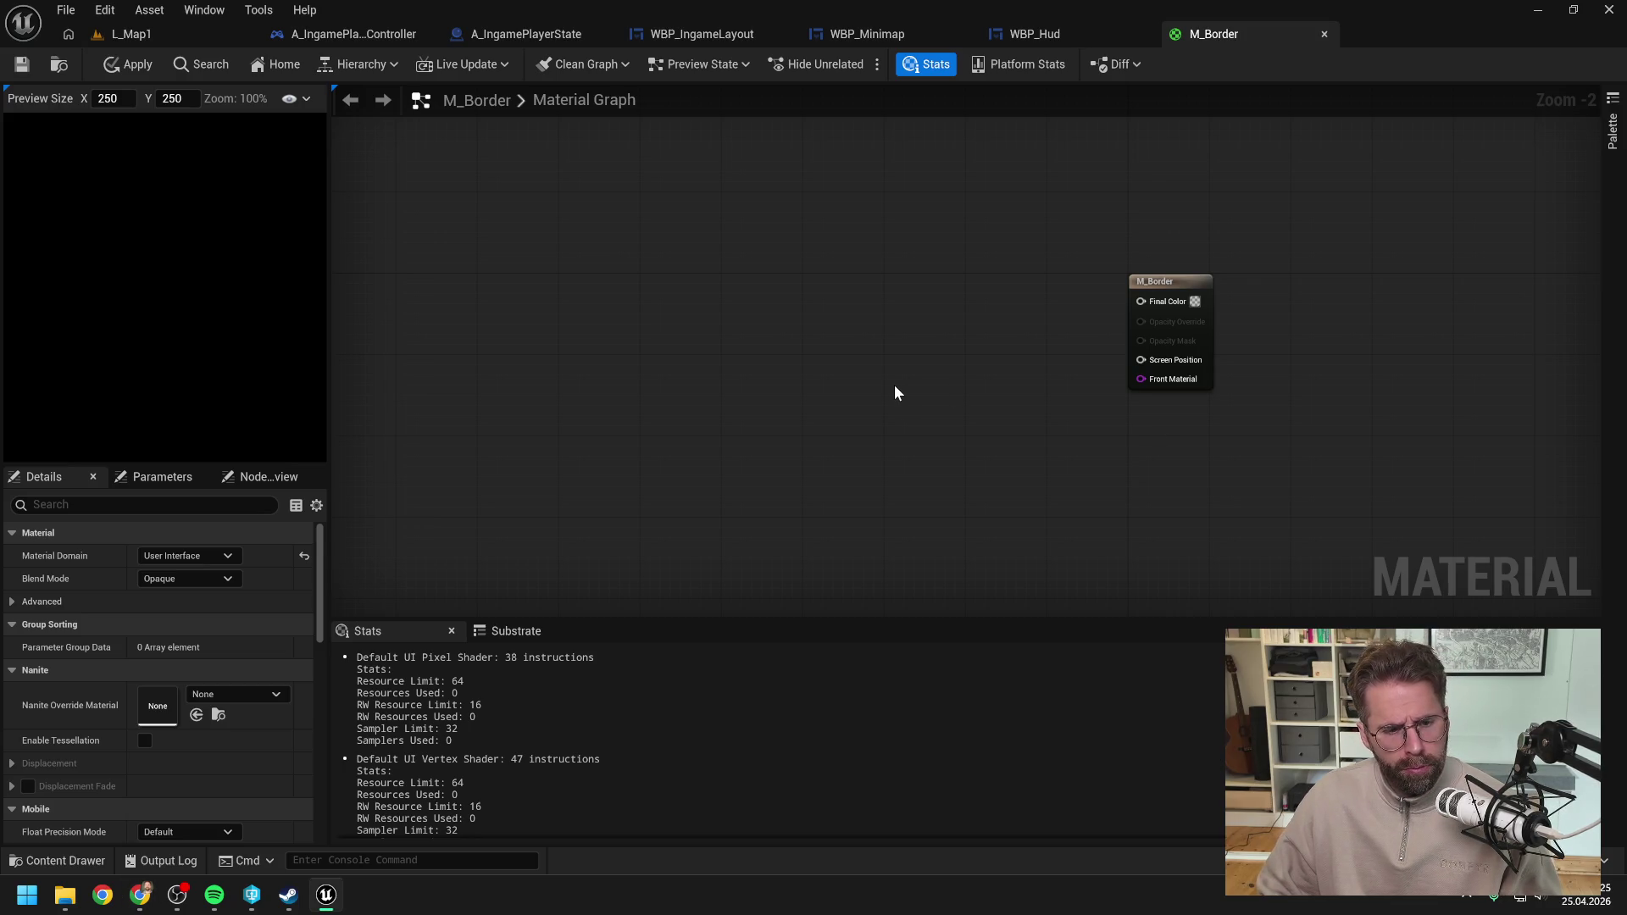
right_click(1014, 324)
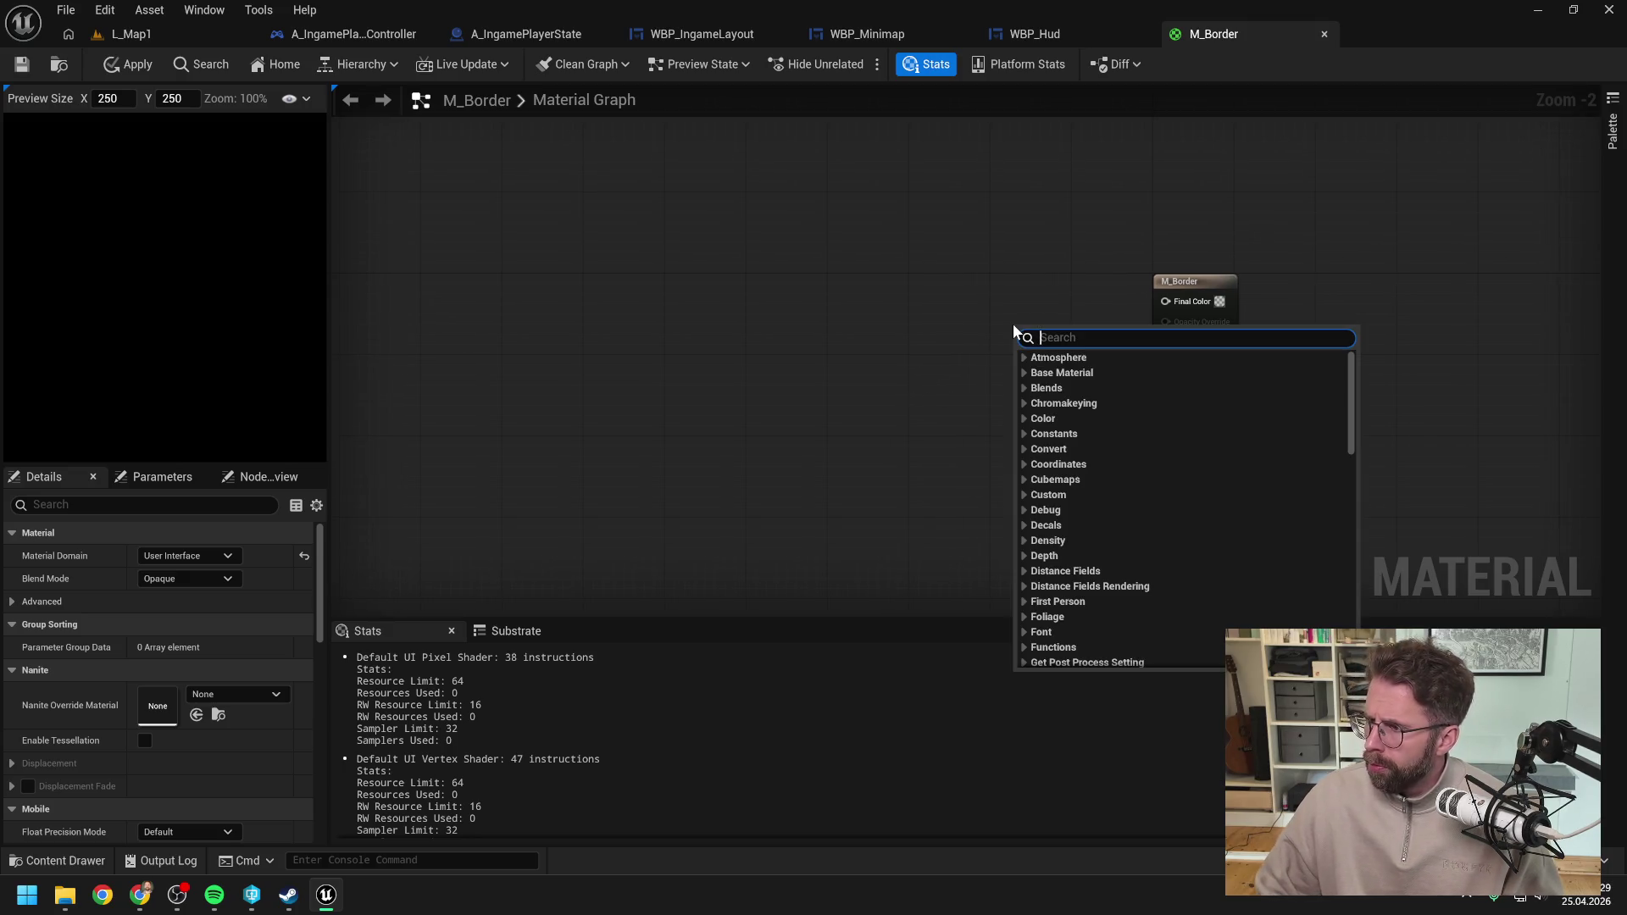
left_click(916, 325)
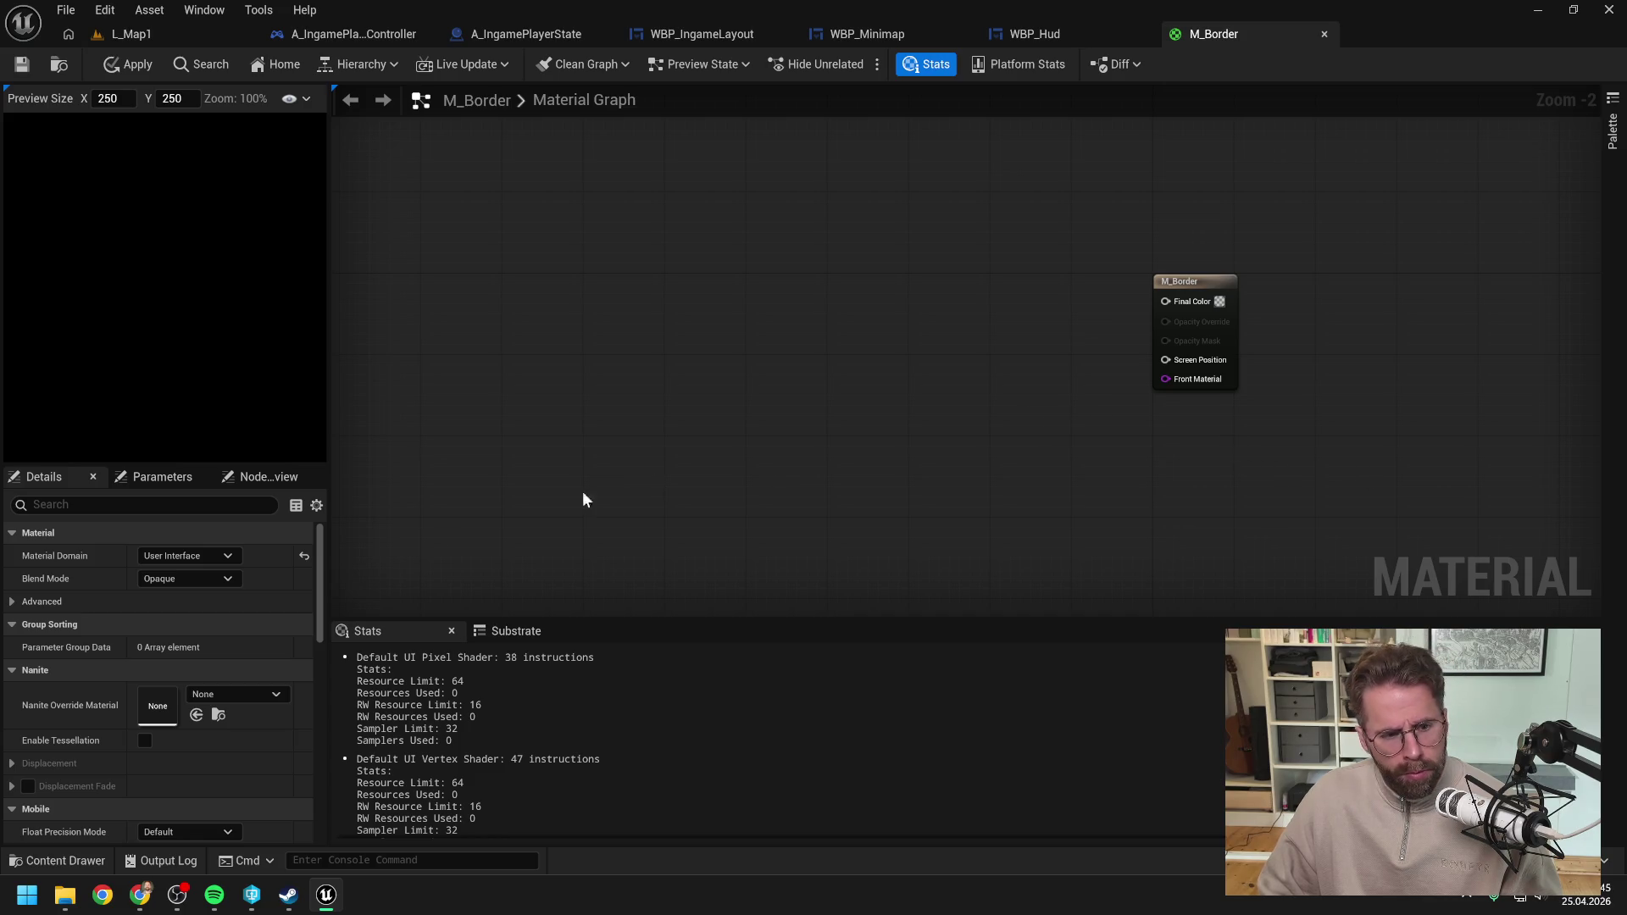
left_click(198, 579)
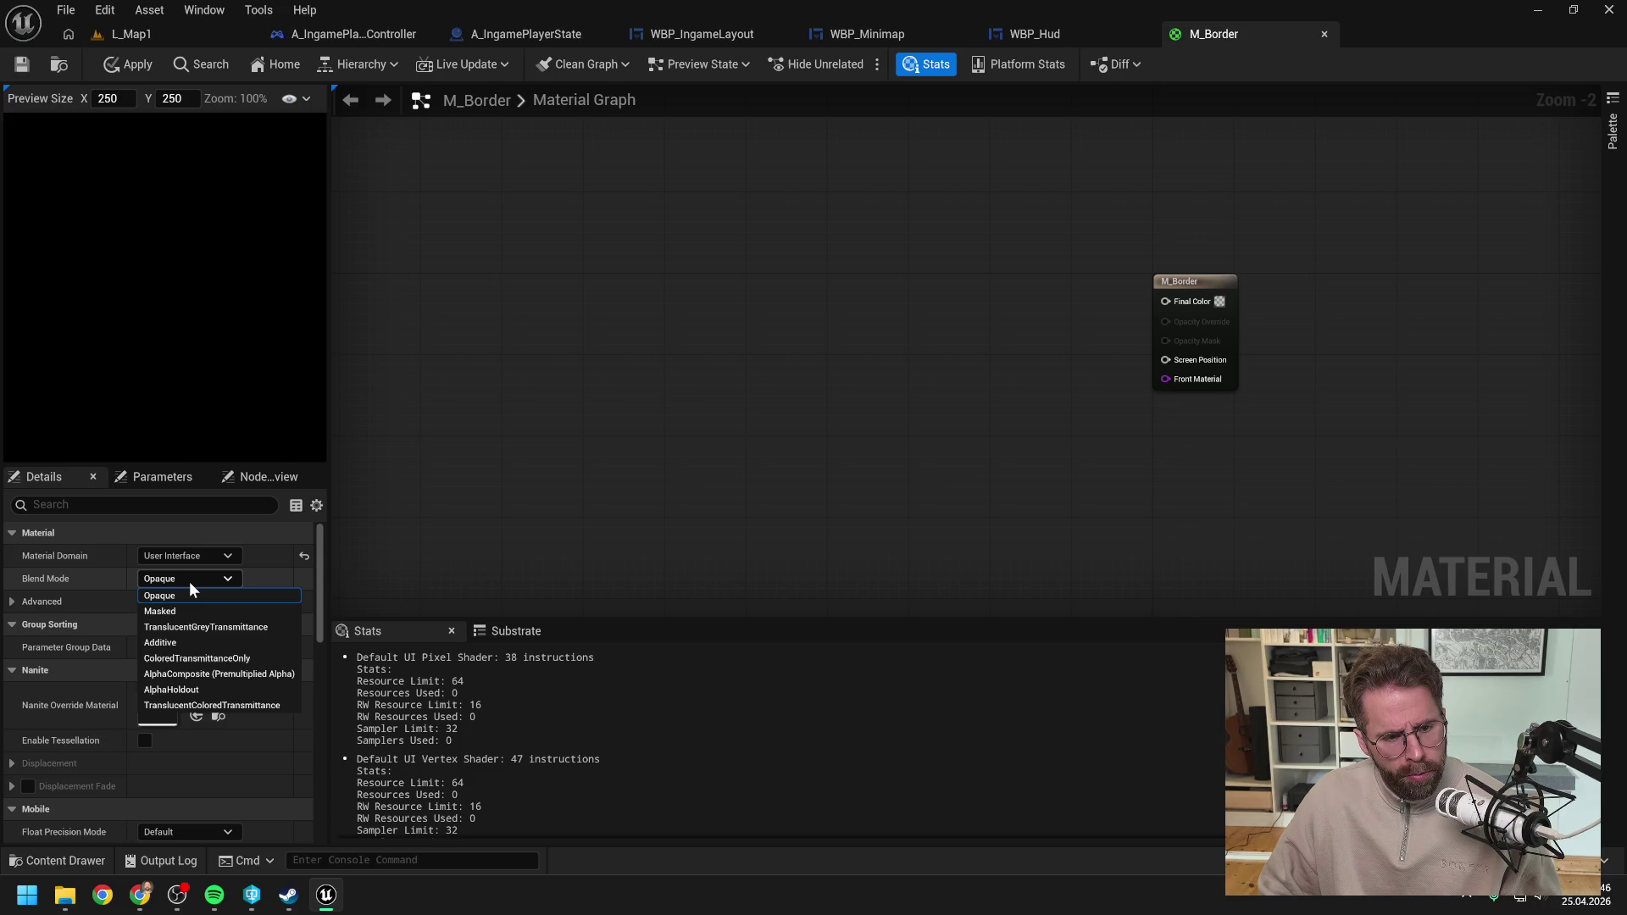
Step: Set Blend Mode to TranslucentGreyTransmittance, apply, and save the material
left_click(196, 629)
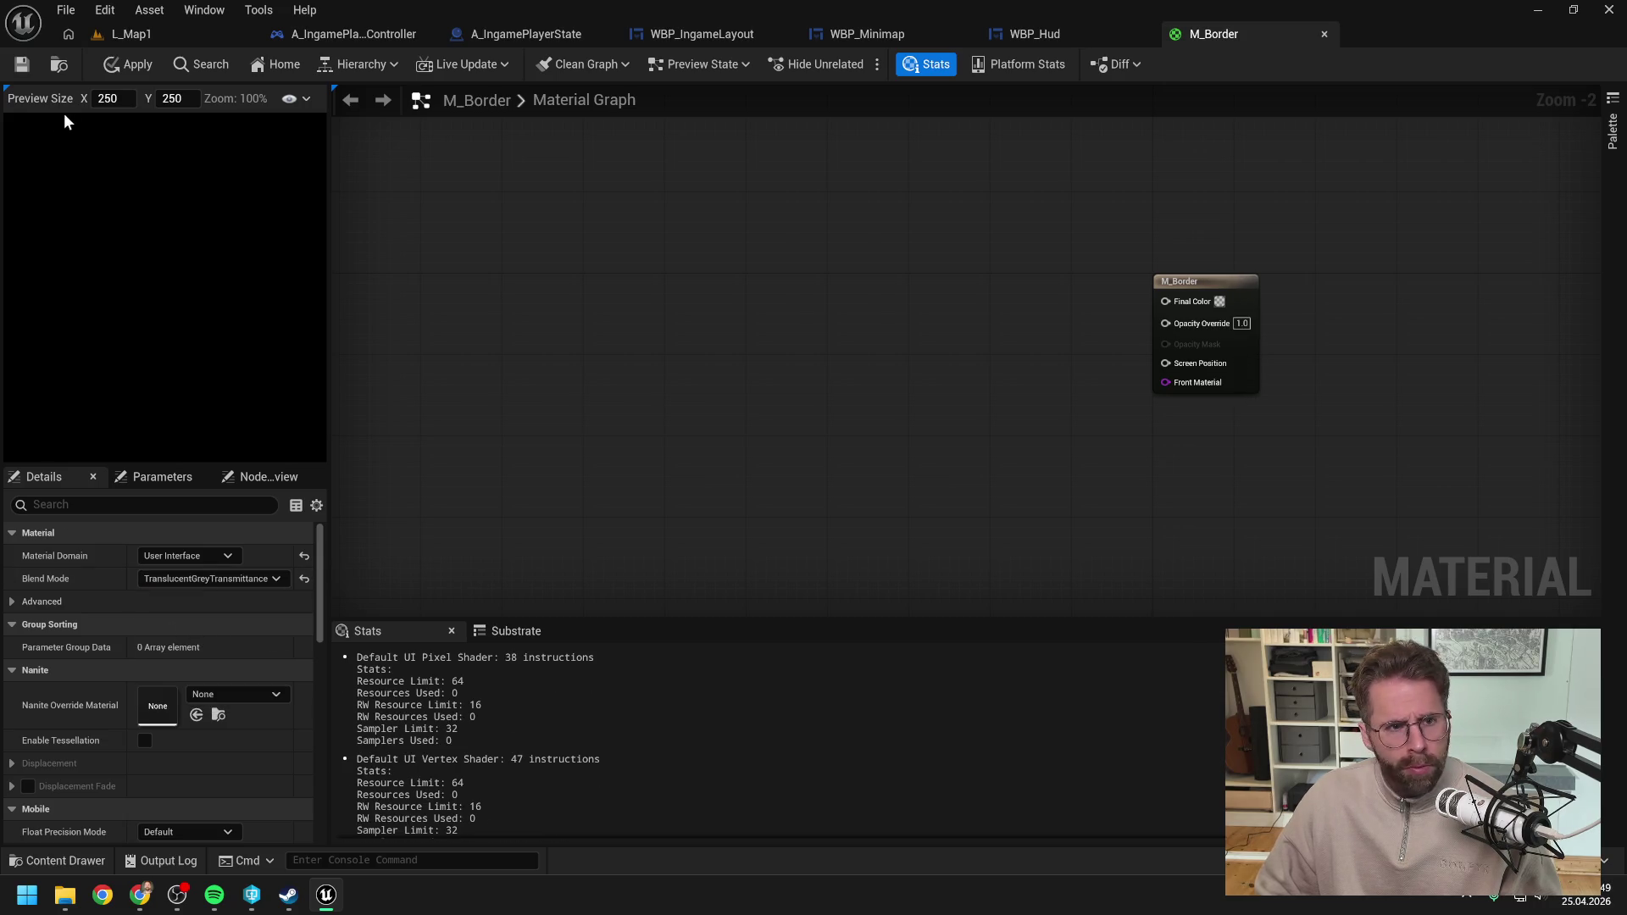
left_click(130, 64)
key("ctrl+s")
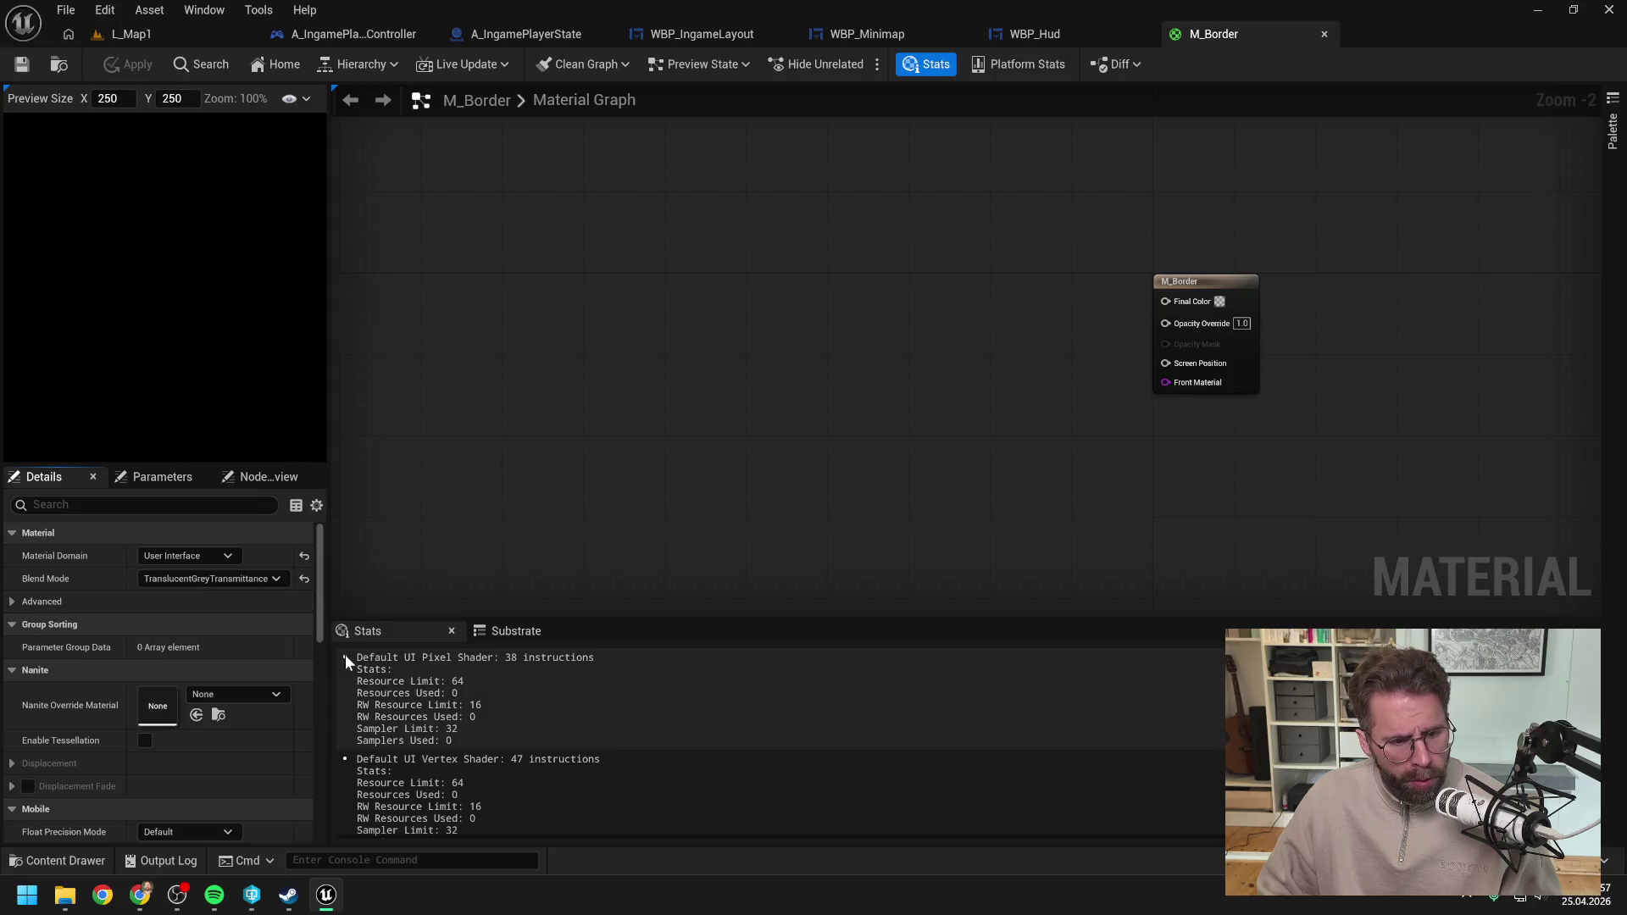
Step: Add a scalar Constant node to the M_Border graph
scroll(203, 634, "down", 4)
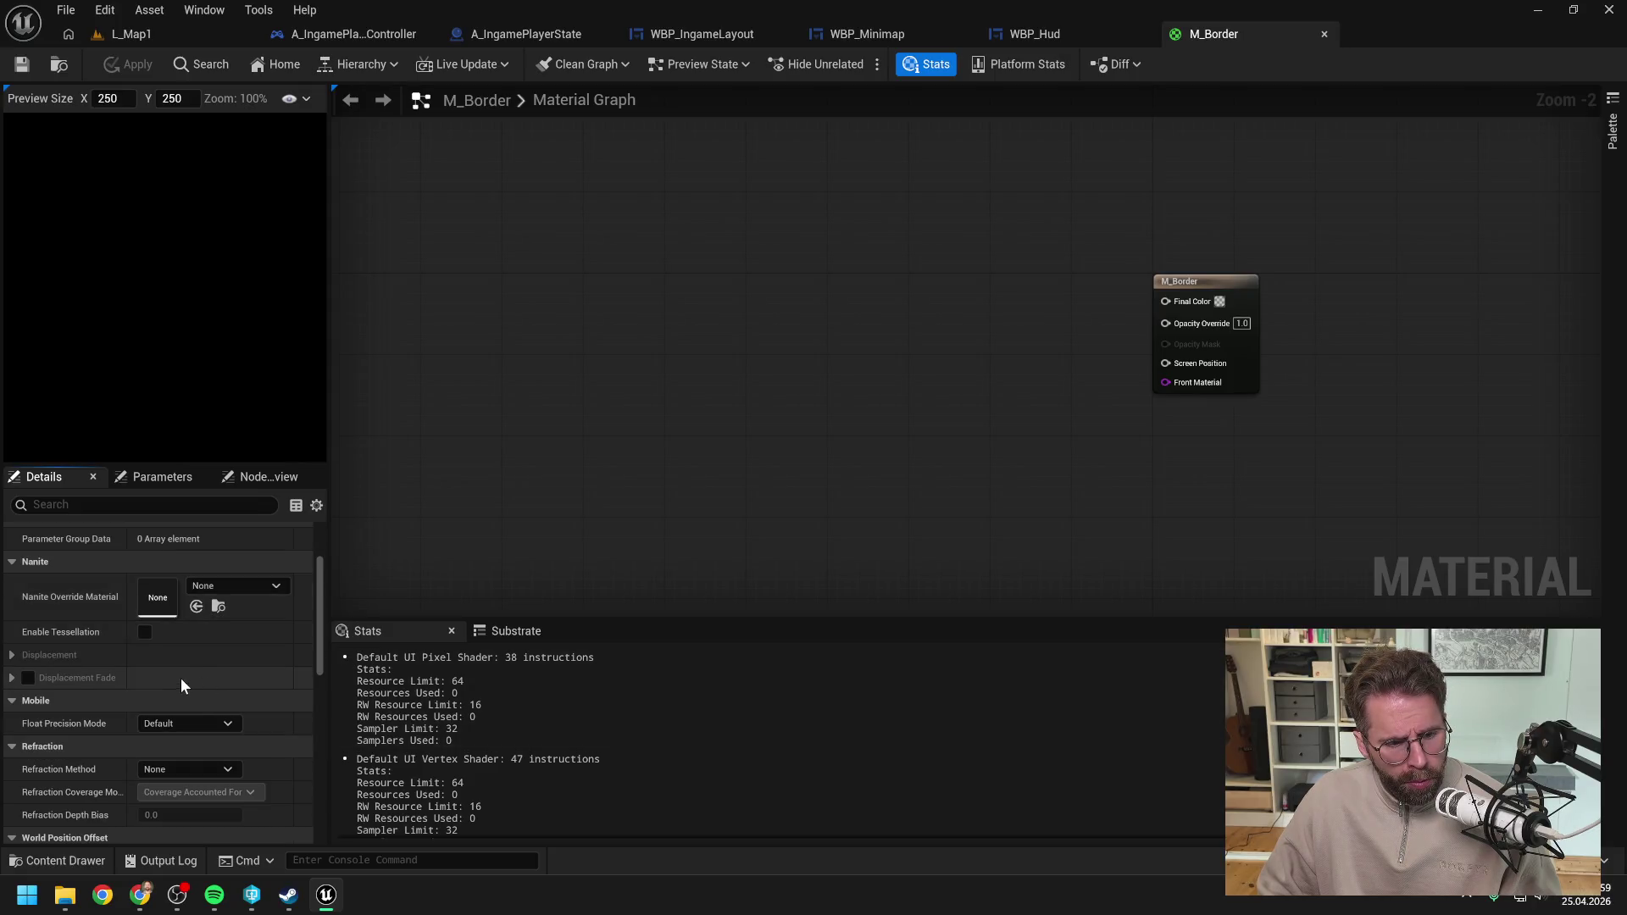
scroll(181, 729, "down", 4)
scroll(139, 707, "down", 10)
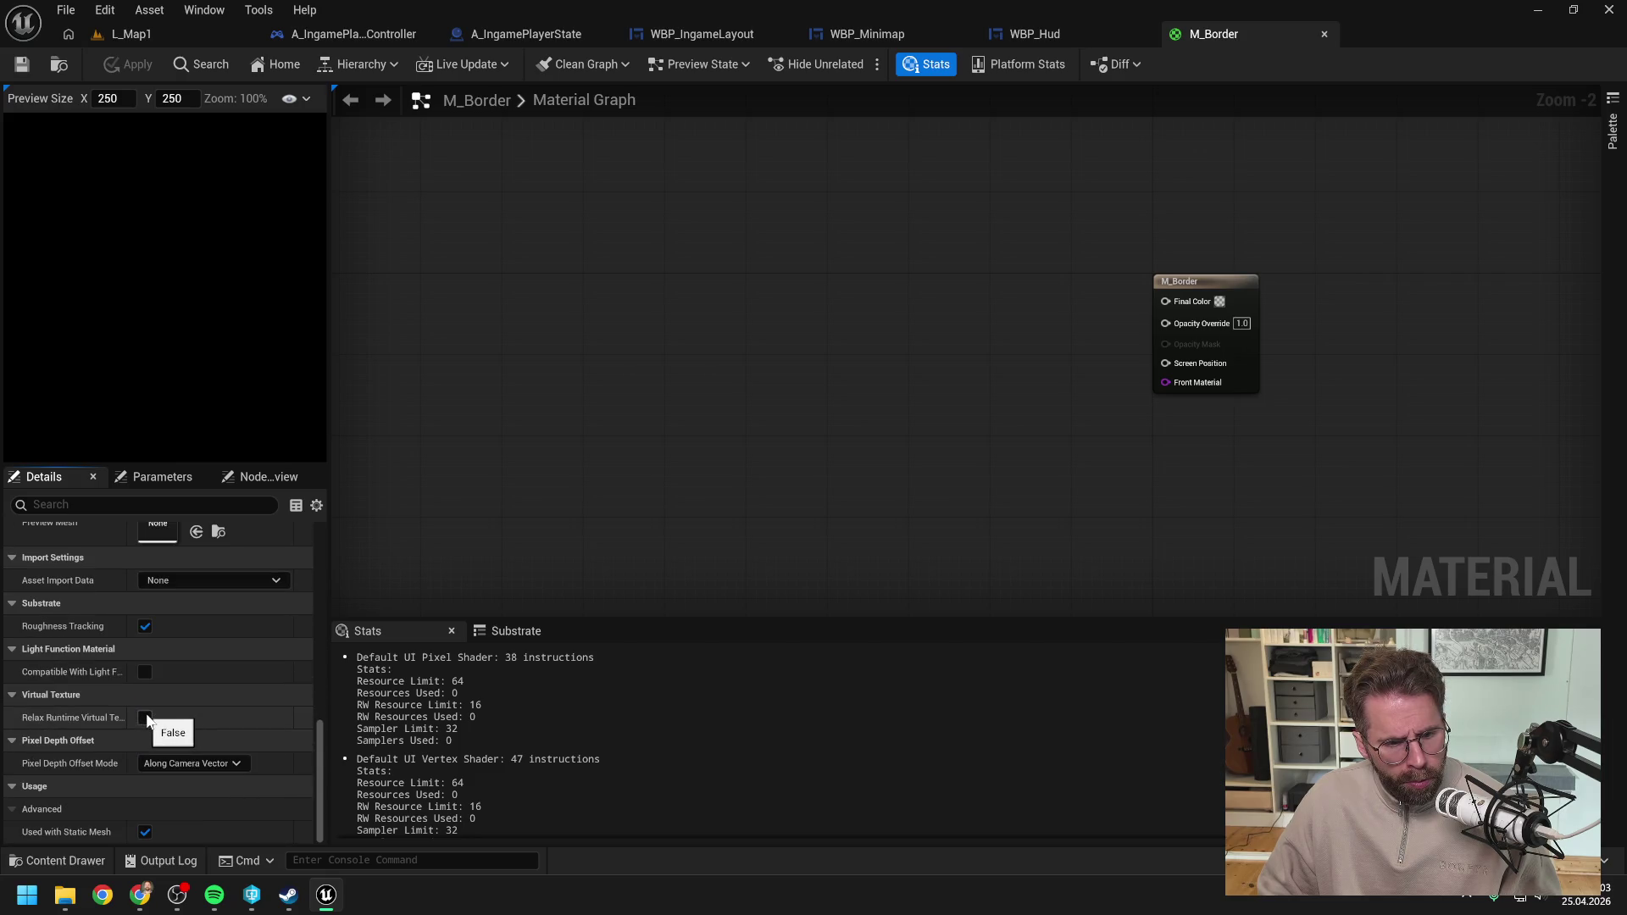
scroll(254, 687, "up", 12)
scroll(250, 692, "up", 3)
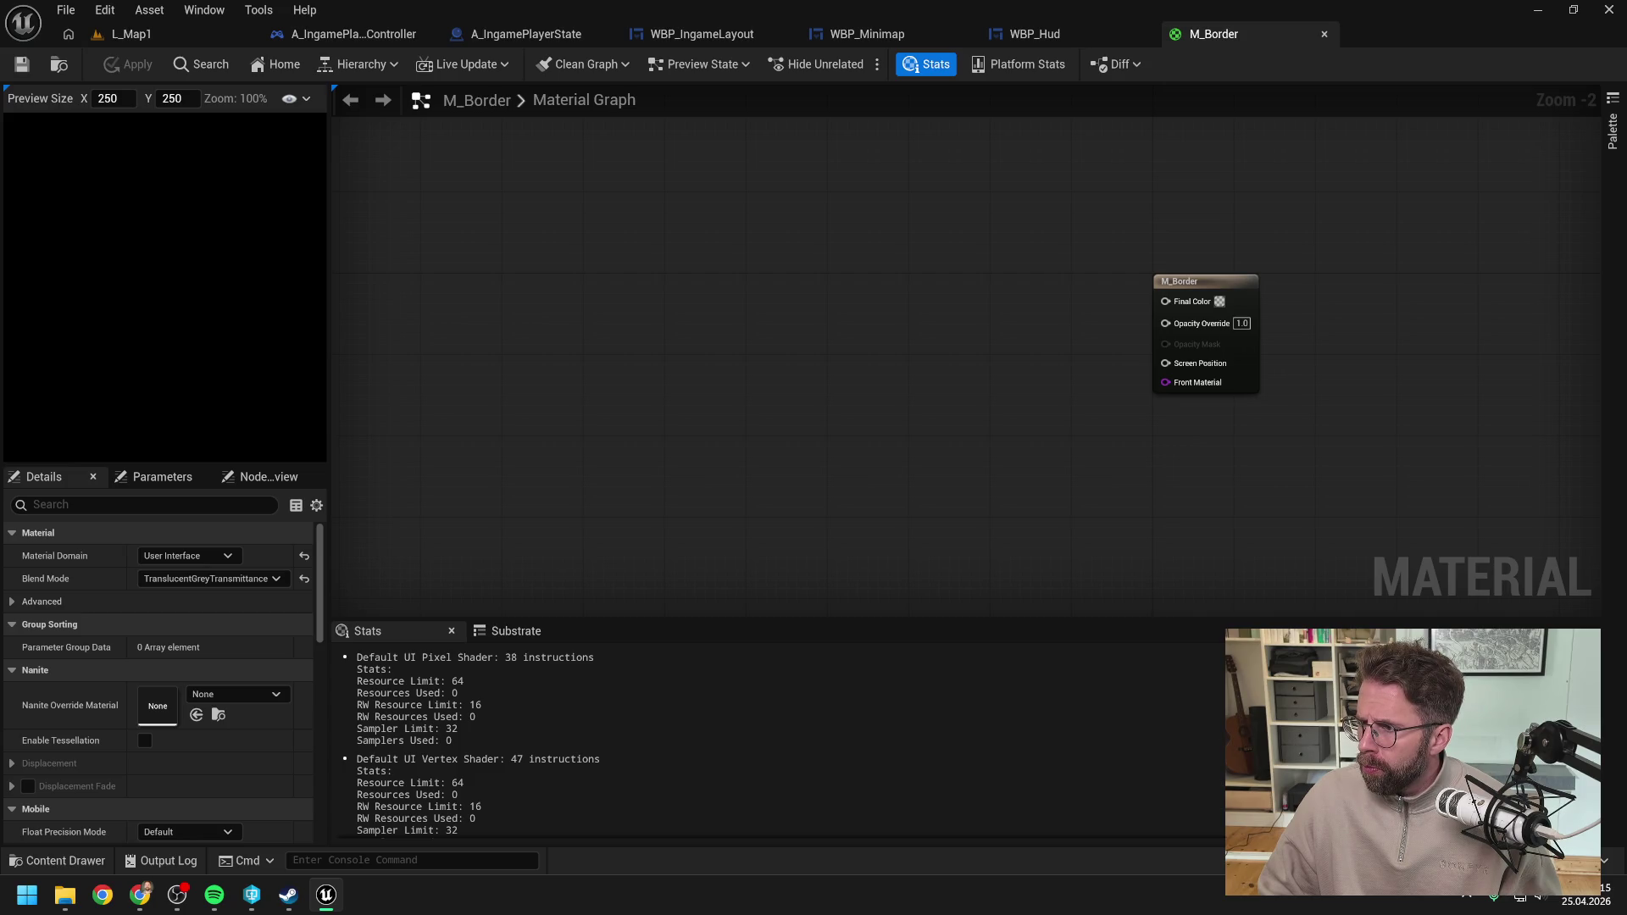
left_click_drag(842, 344, 850, 349)
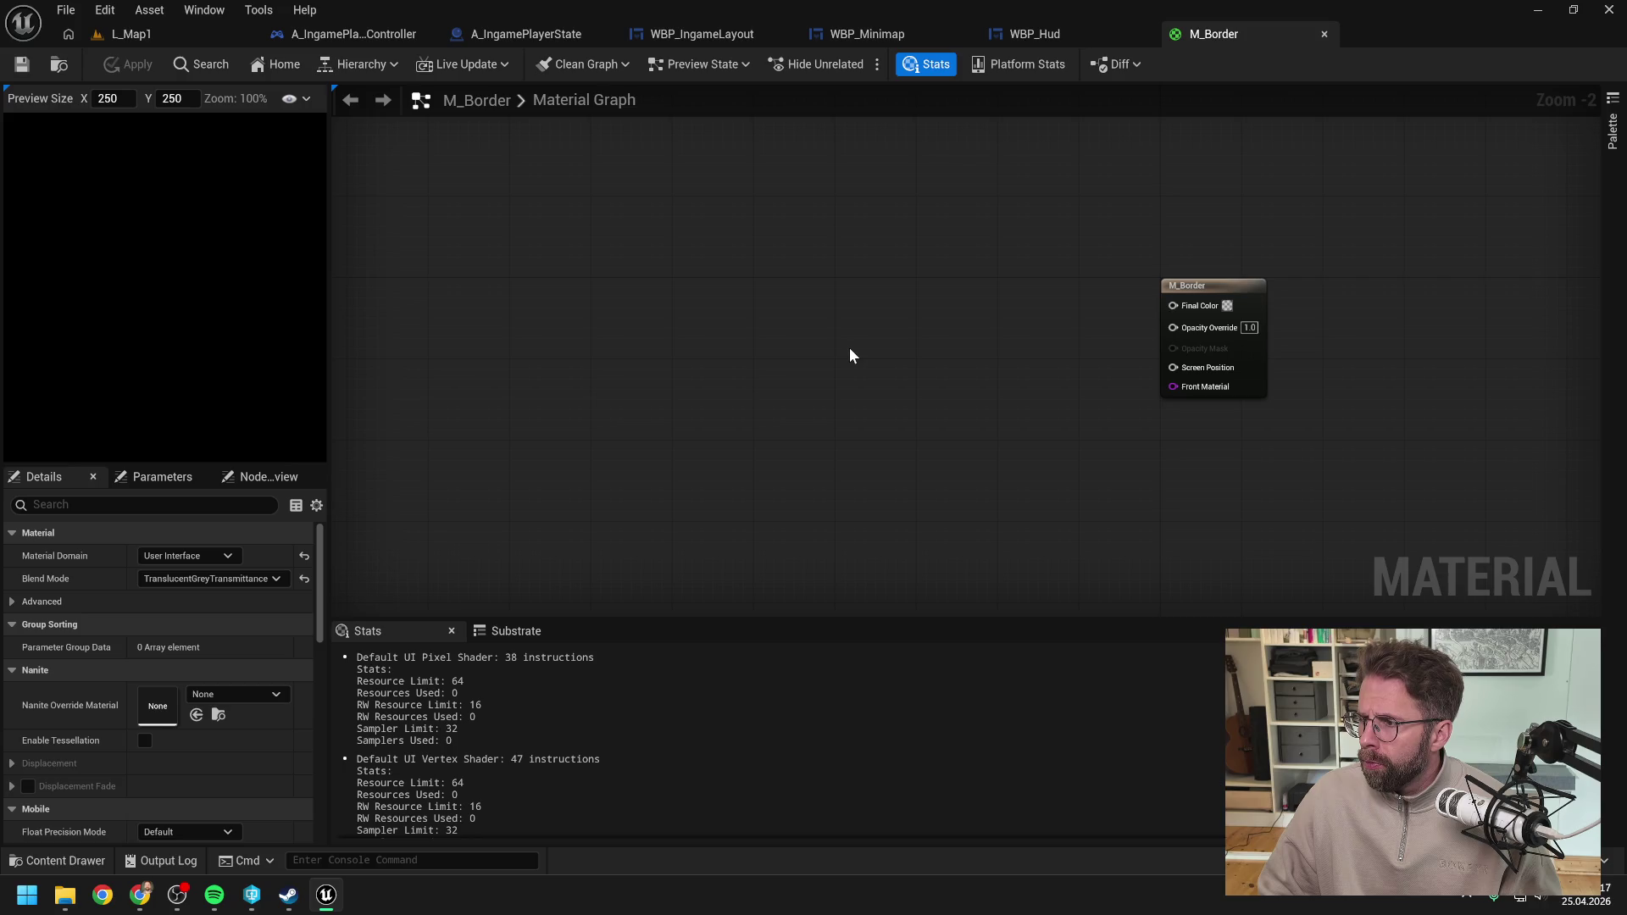
left_click(903, 347)
Step: Give the Constant a value of 0.05 and move it up and left
type("0.05")
key("Return")
left_click(992, 384)
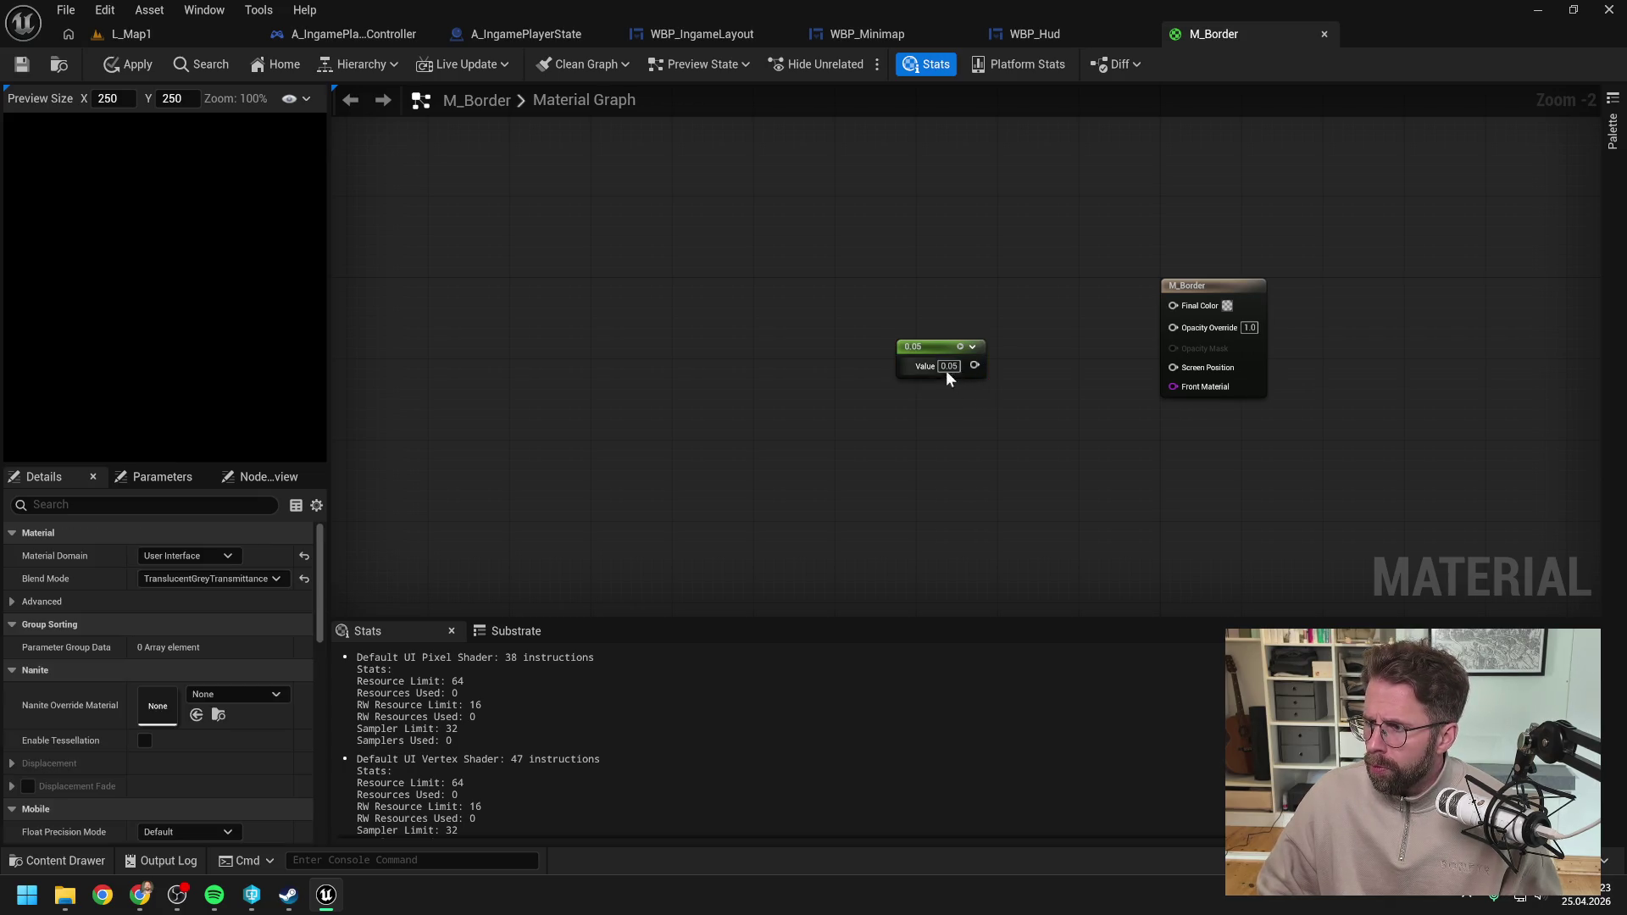
left_click_drag(949, 342, 909, 312)
left_click(878, 390)
Step: Add a Constant3Vector node beside it and set its colour to white (1, 1, 1)
right_click(894, 394)
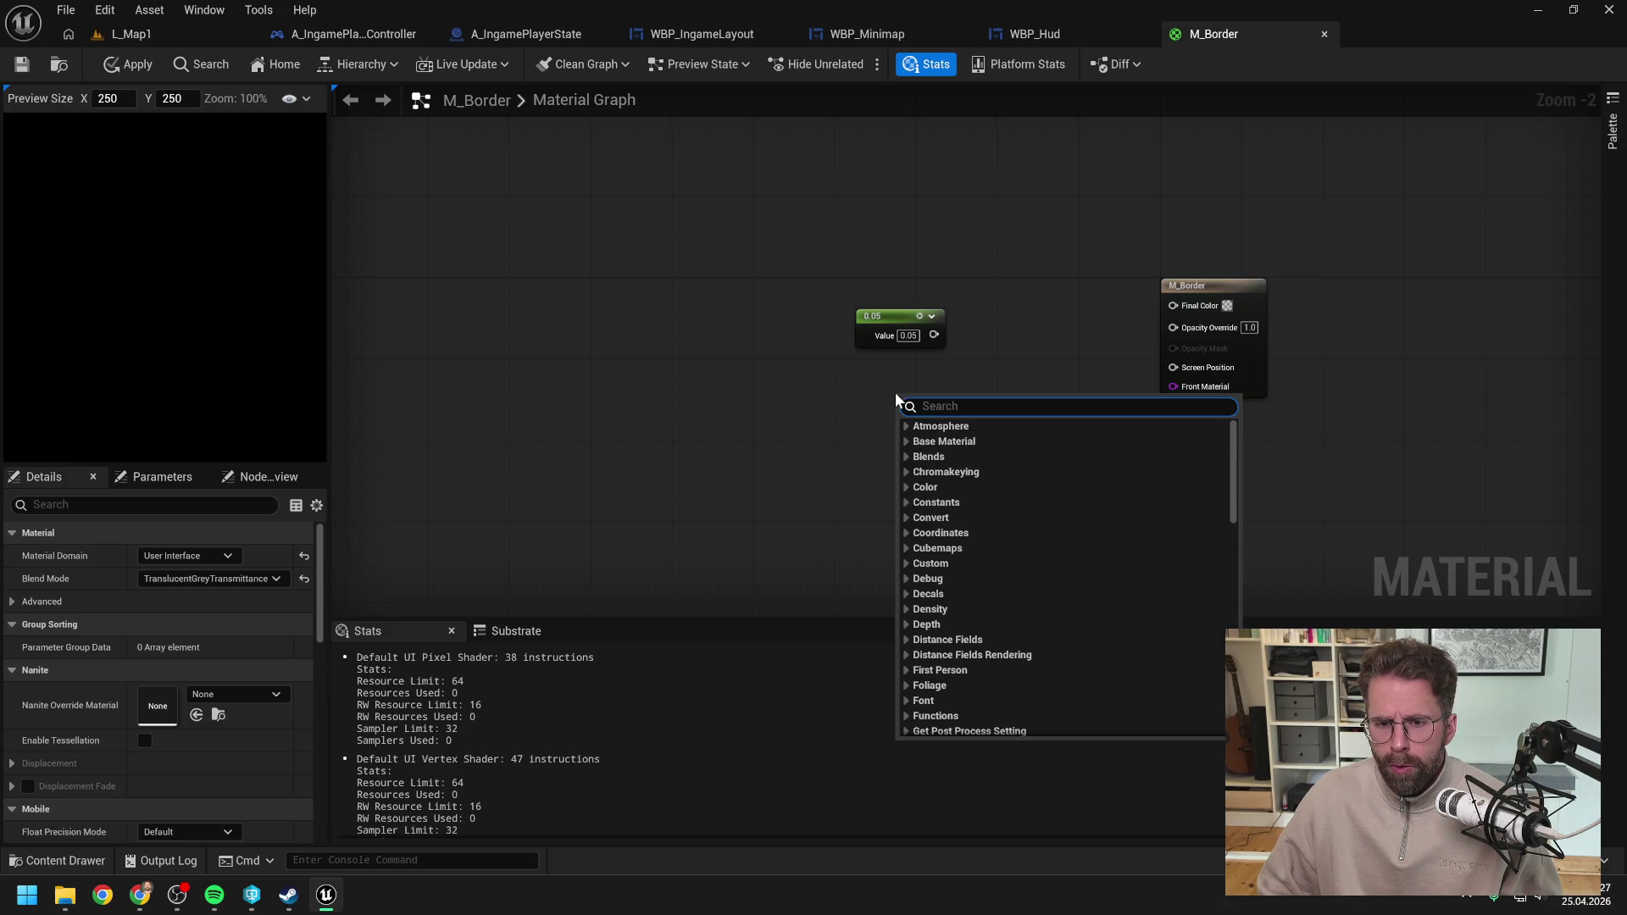
left_click(886, 389)
left_click(886, 390)
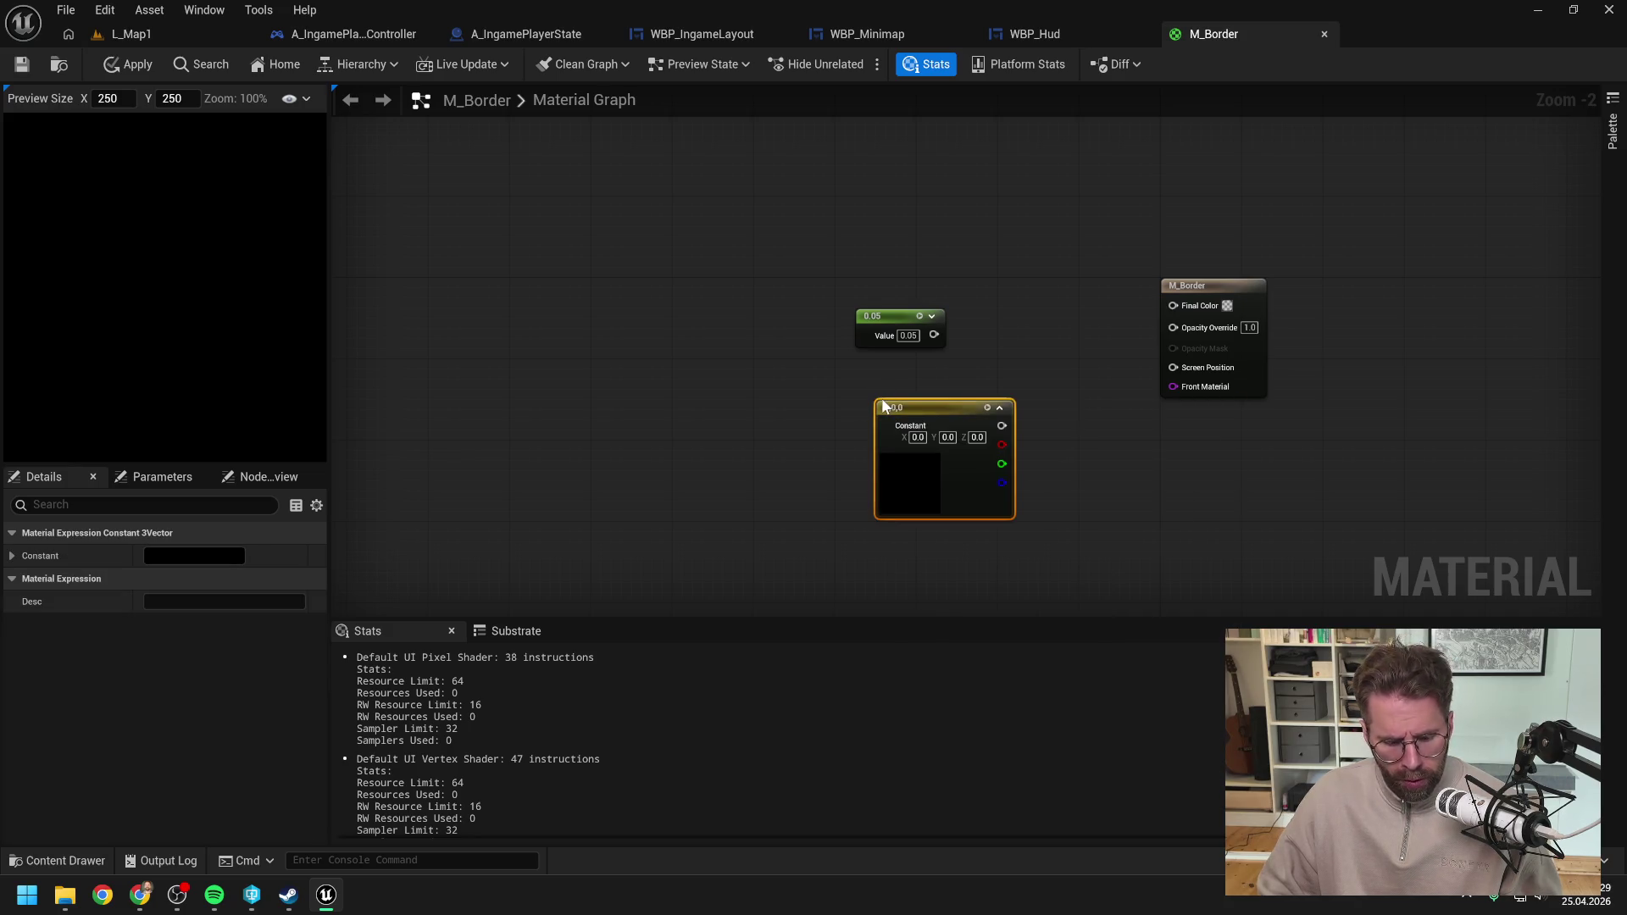
left_click_drag(933, 403, 905, 384)
double_click(878, 435)
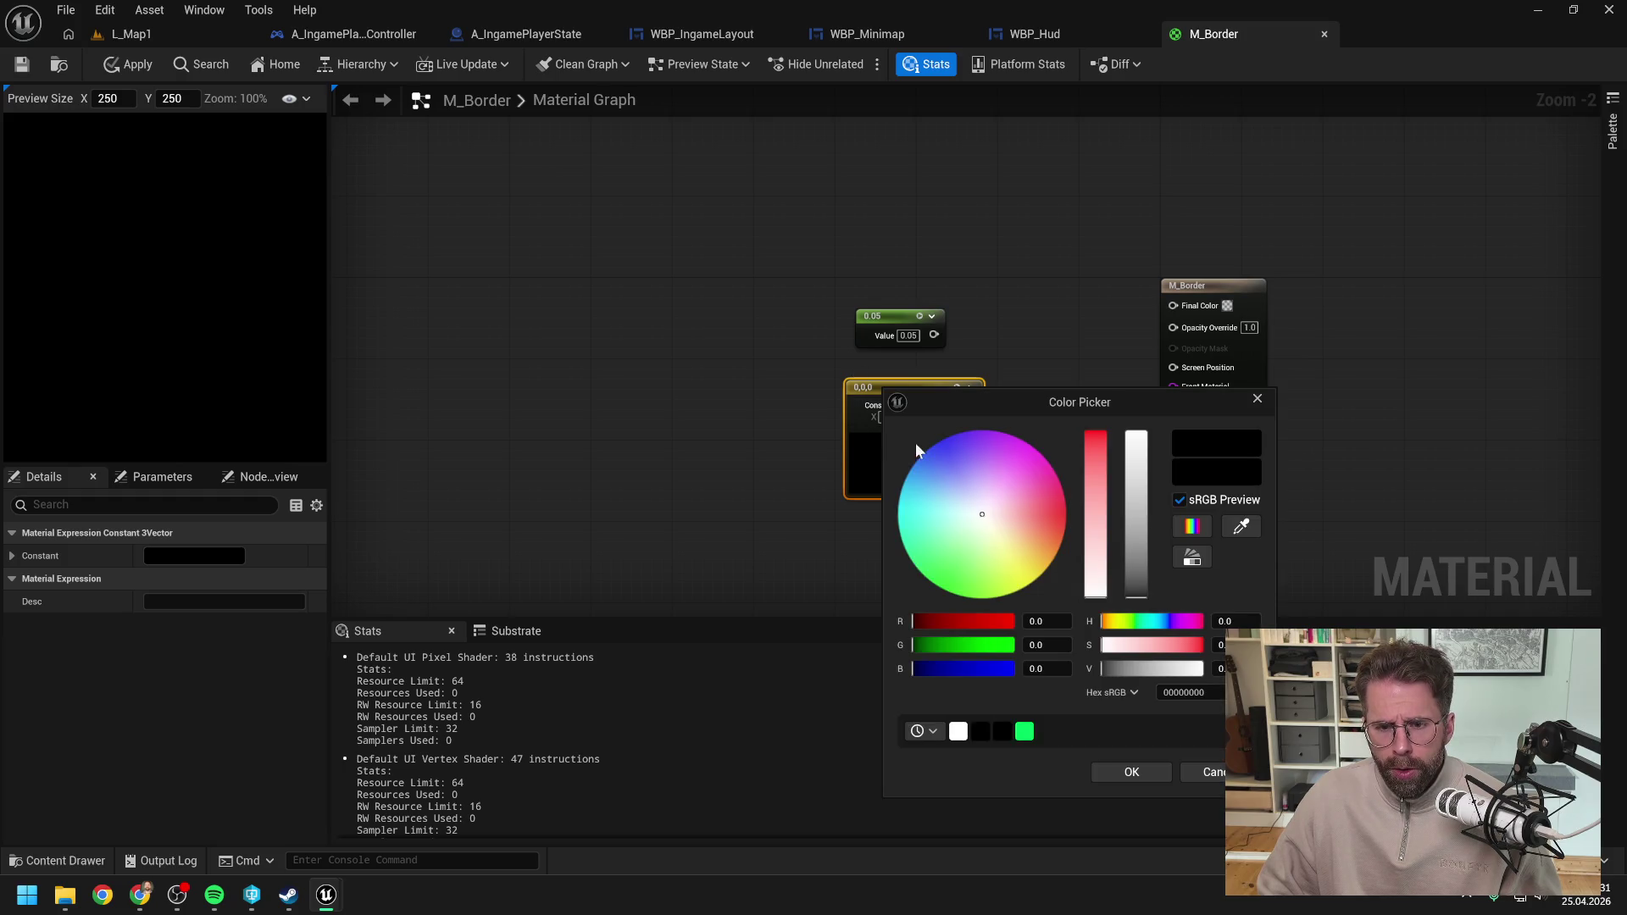
left_click_drag(1132, 532, 1113, 407)
left_click(1127, 769)
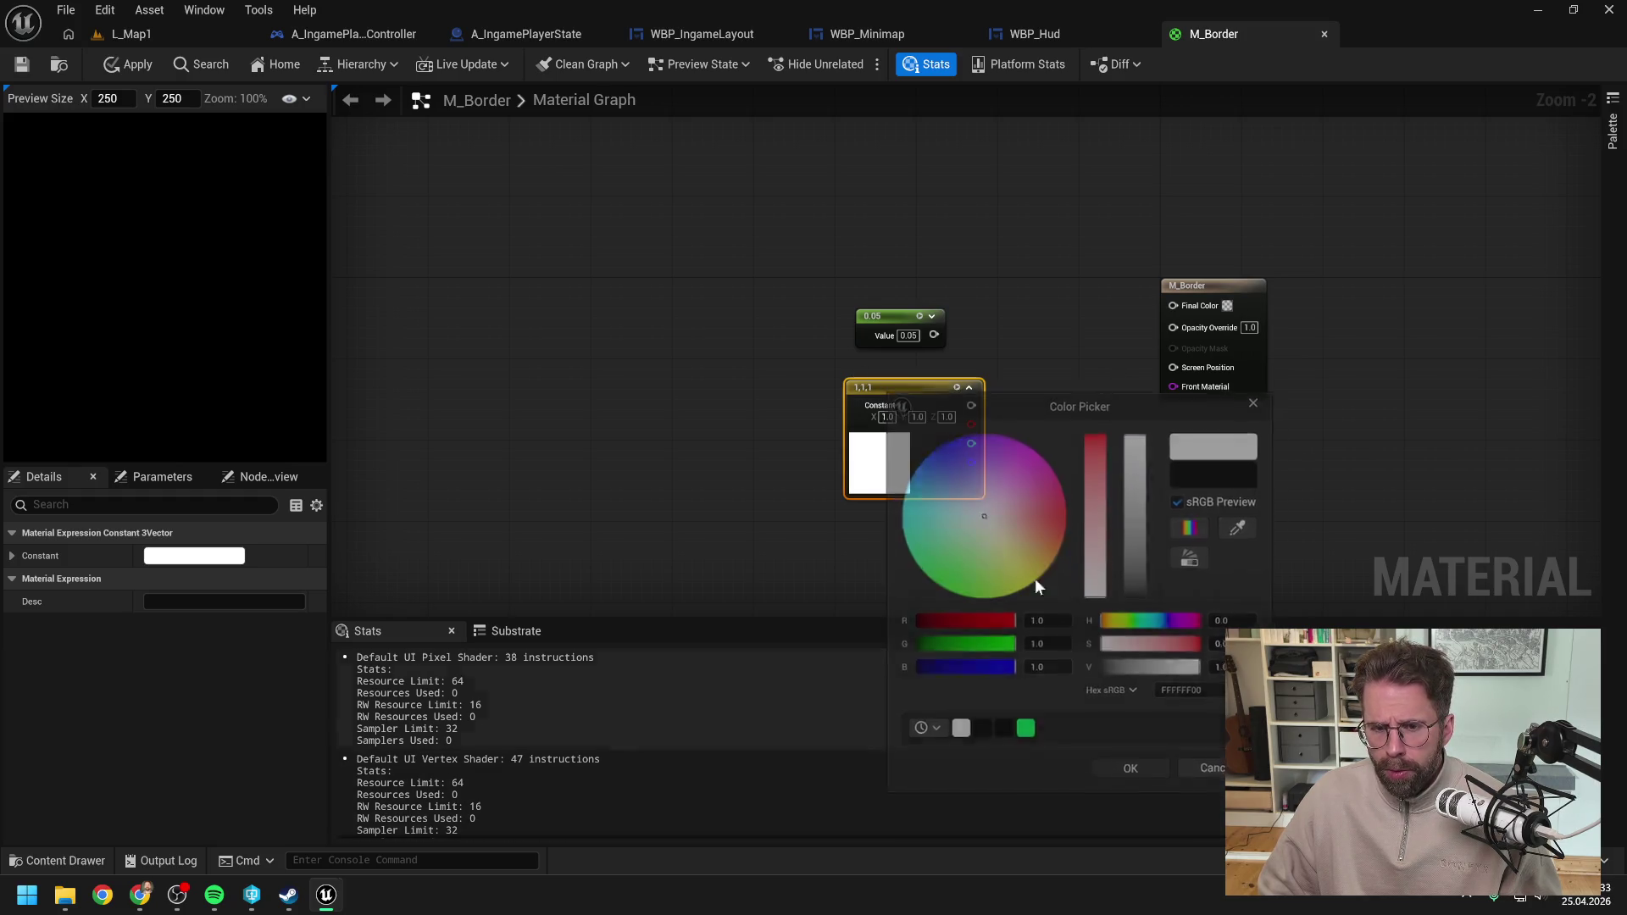
left_click_drag(917, 384, 928, 385)
left_click(1027, 338)
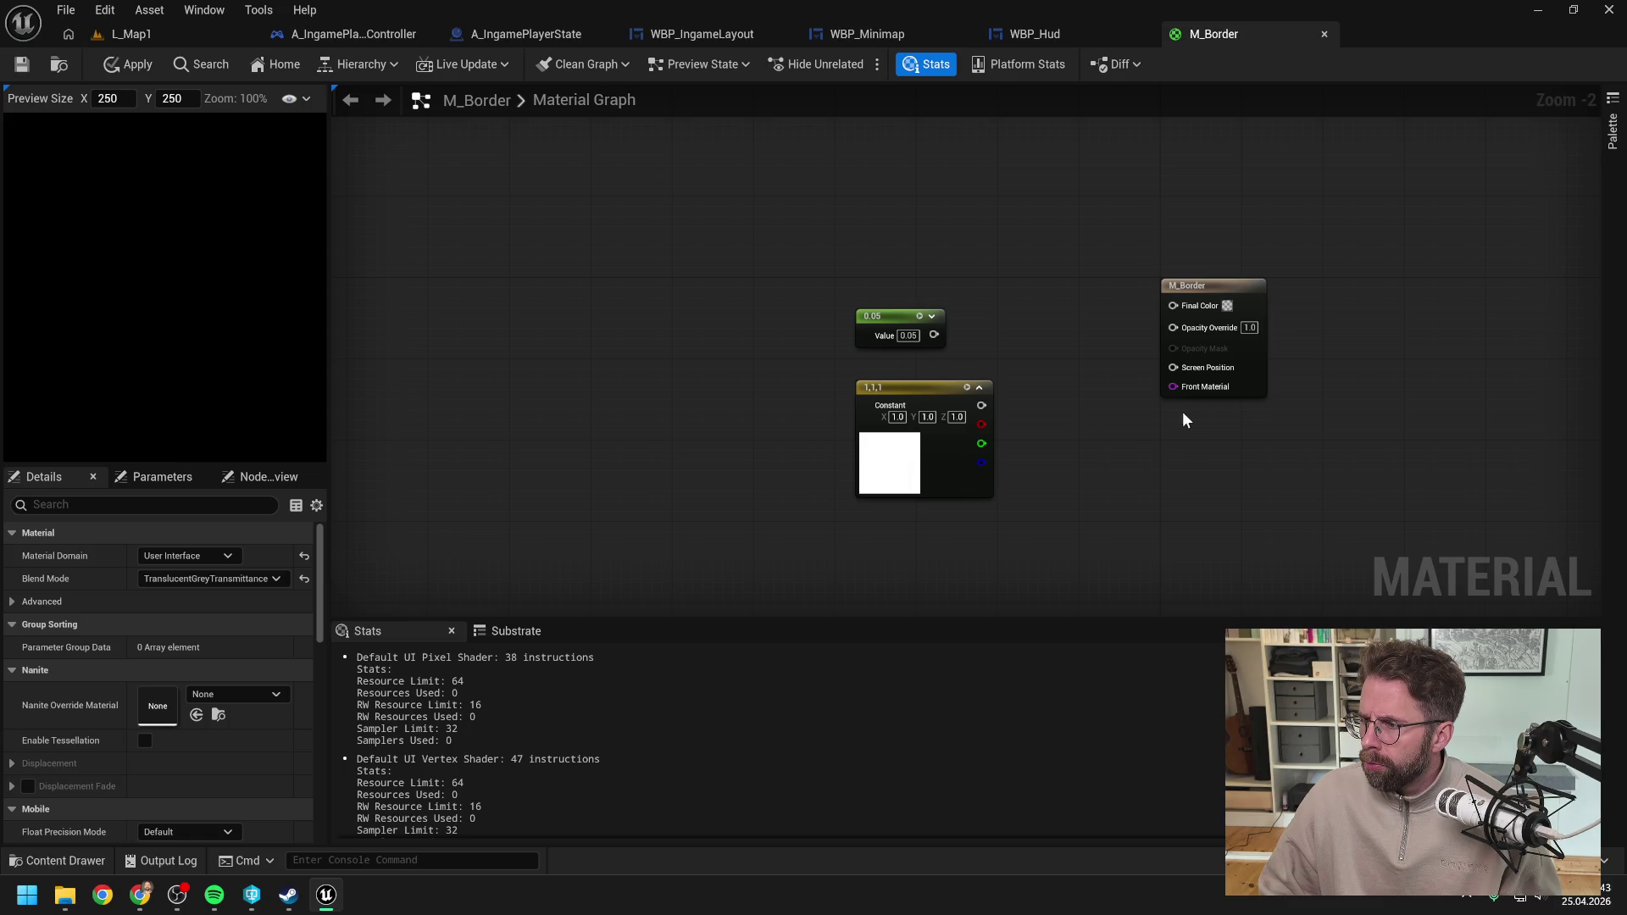
mouse_move(1142, 433)
left_mouse_down()
mouse_move(1108, 435)
mouse_move(1135, 424)
left_mouse_up()
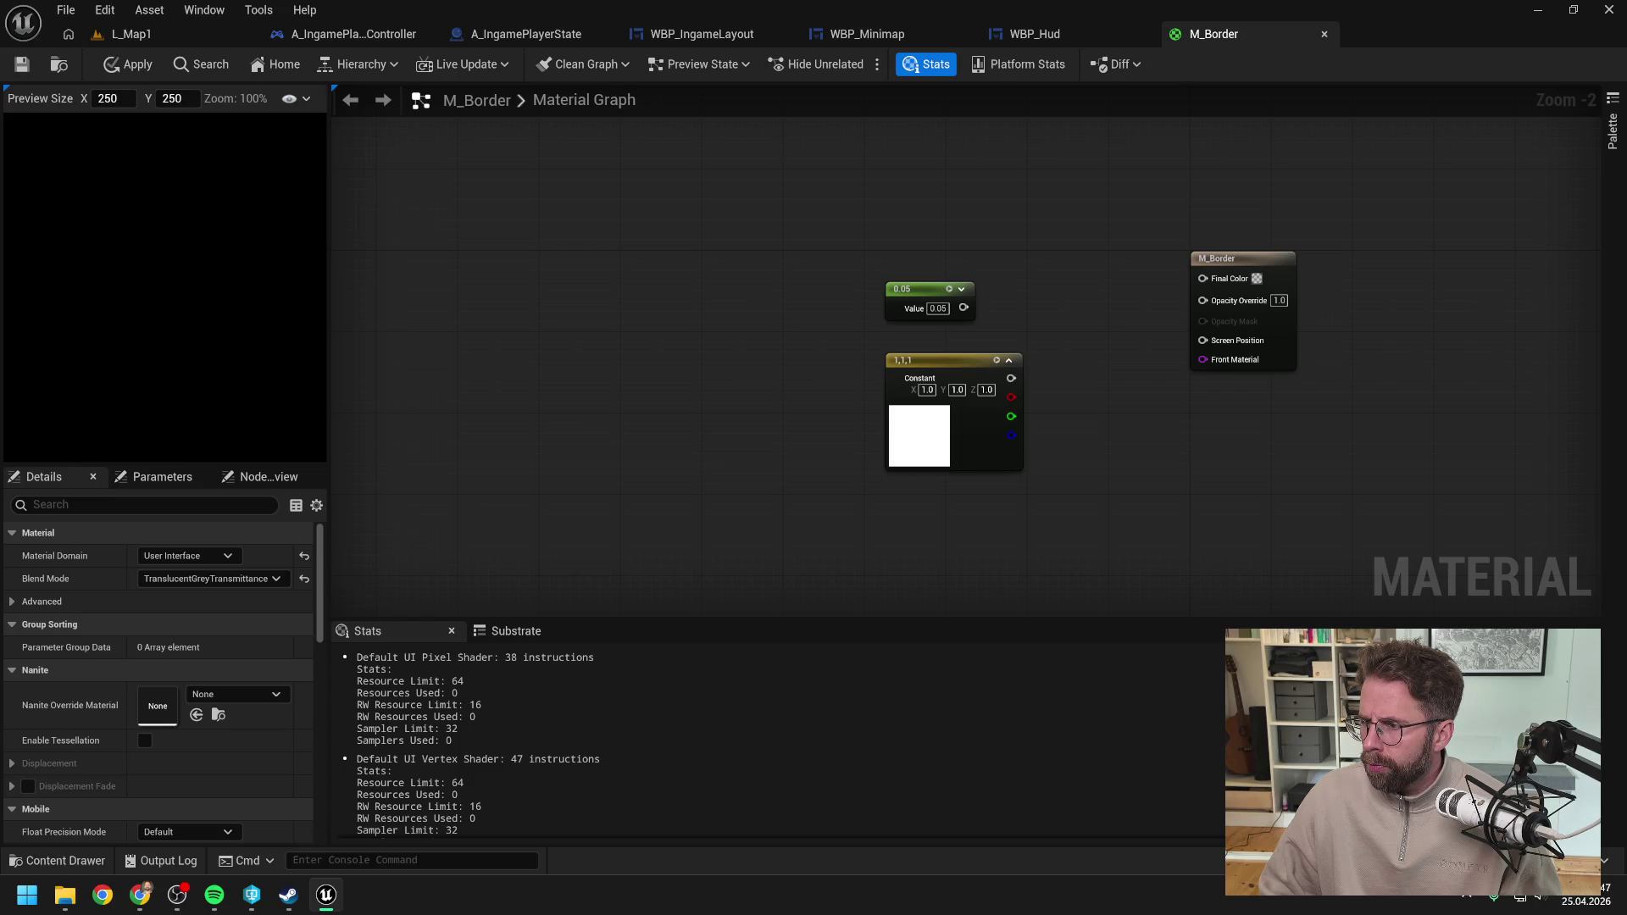
Step: Add a TexCoord[0] node and place it clear of the 0.05 constant
right_click(1050, 231)
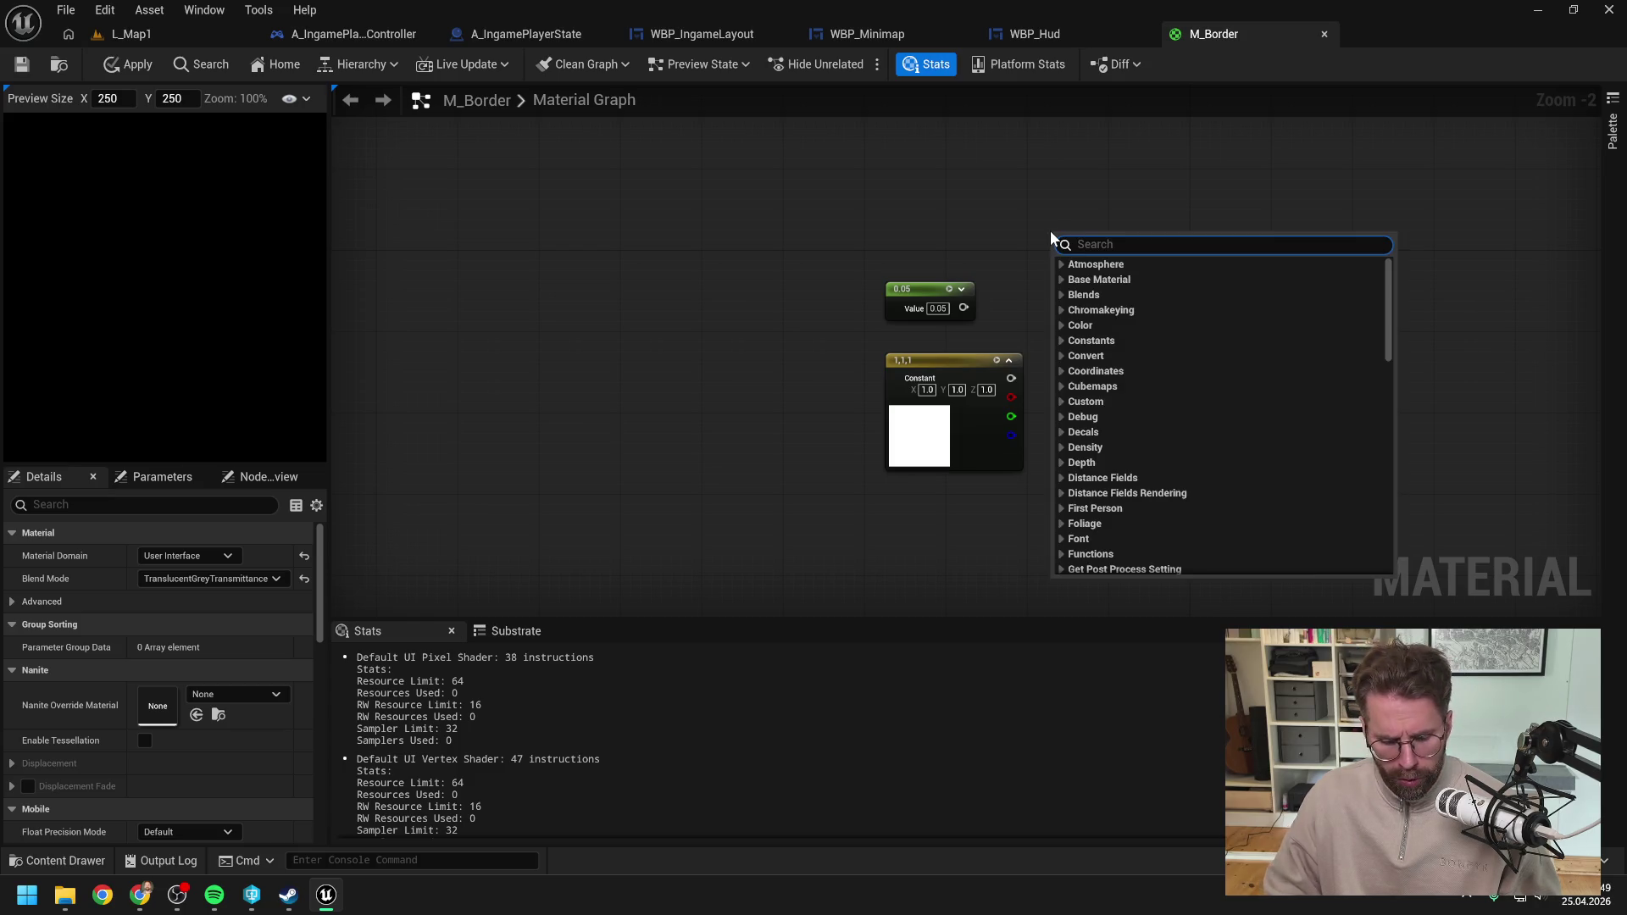
type("textu co")
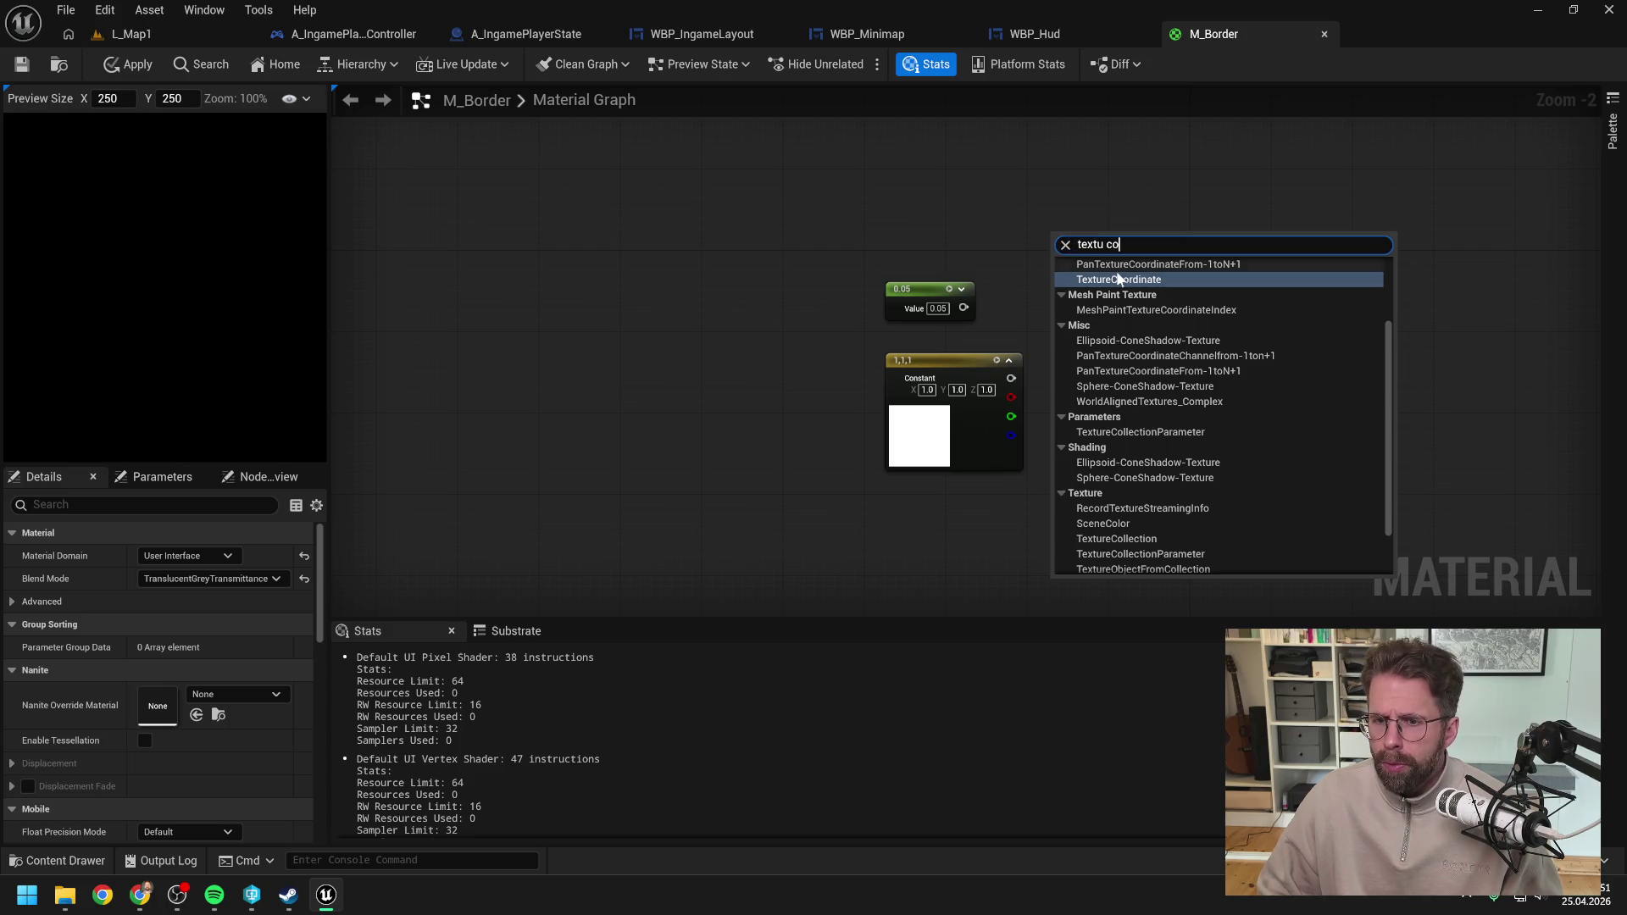
left_click(1086, 277)
mouse_move(1097, 263)
left_mouse_down()
mouse_move(1009, 198)
mouse_move(929, 167)
left_mouse_up()
left_click(1083, 237)
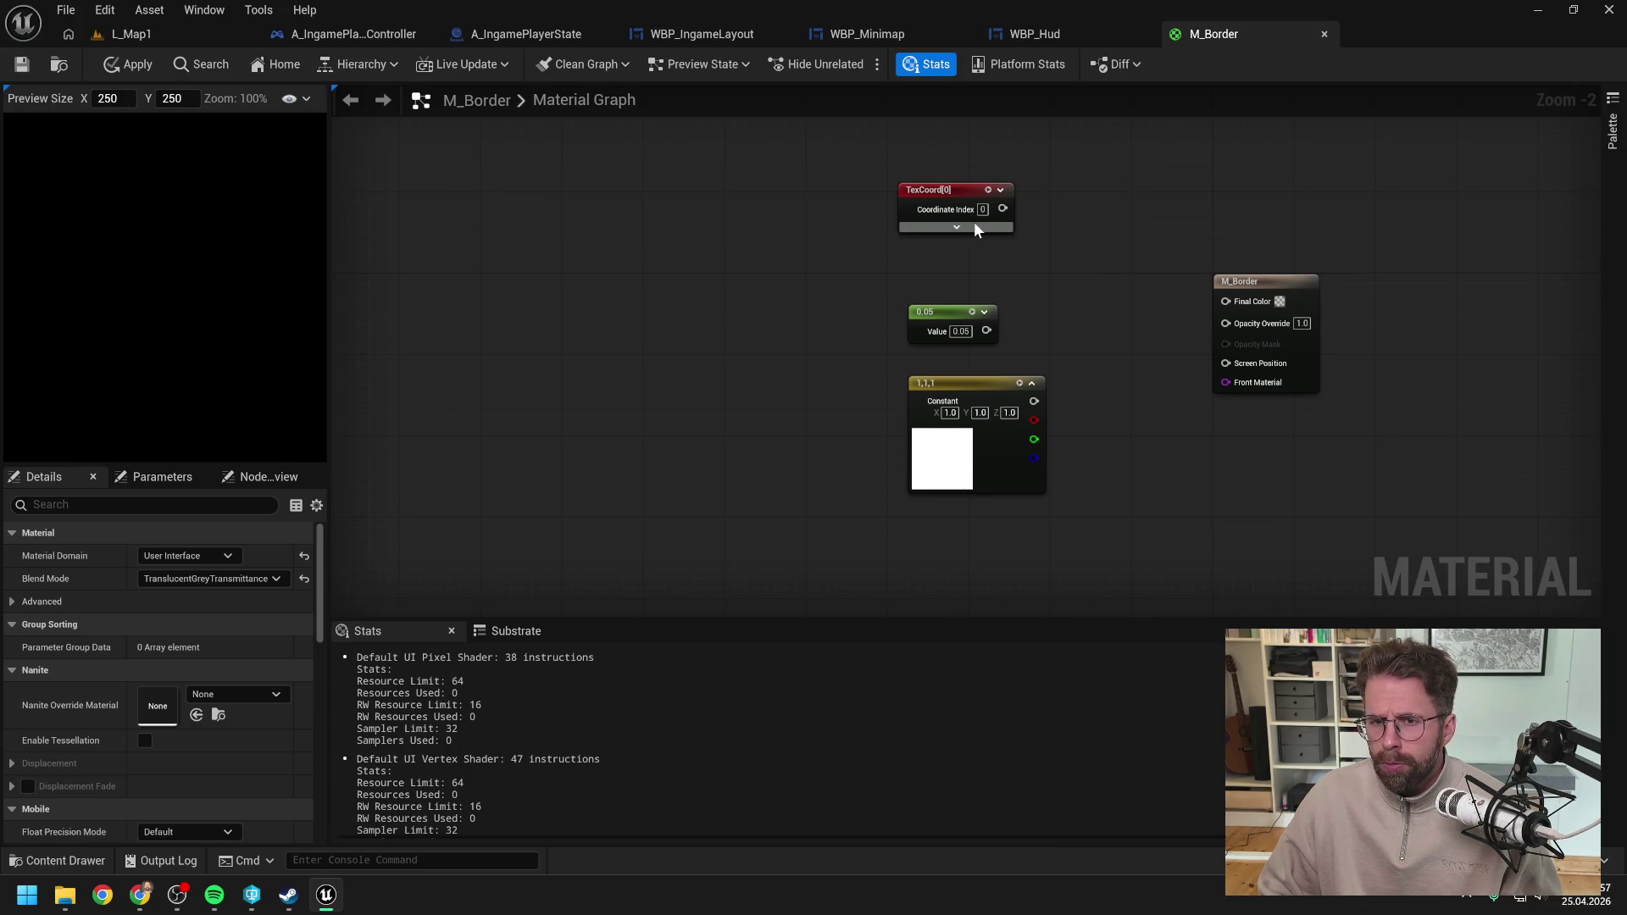
left_click(956, 227)
mouse_move(932, 301)
left_mouse_down()
mouse_move(907, 349)
mouse_move(952, 256)
left_mouse_up()
left_click(976, 264)
left_click(1003, 266)
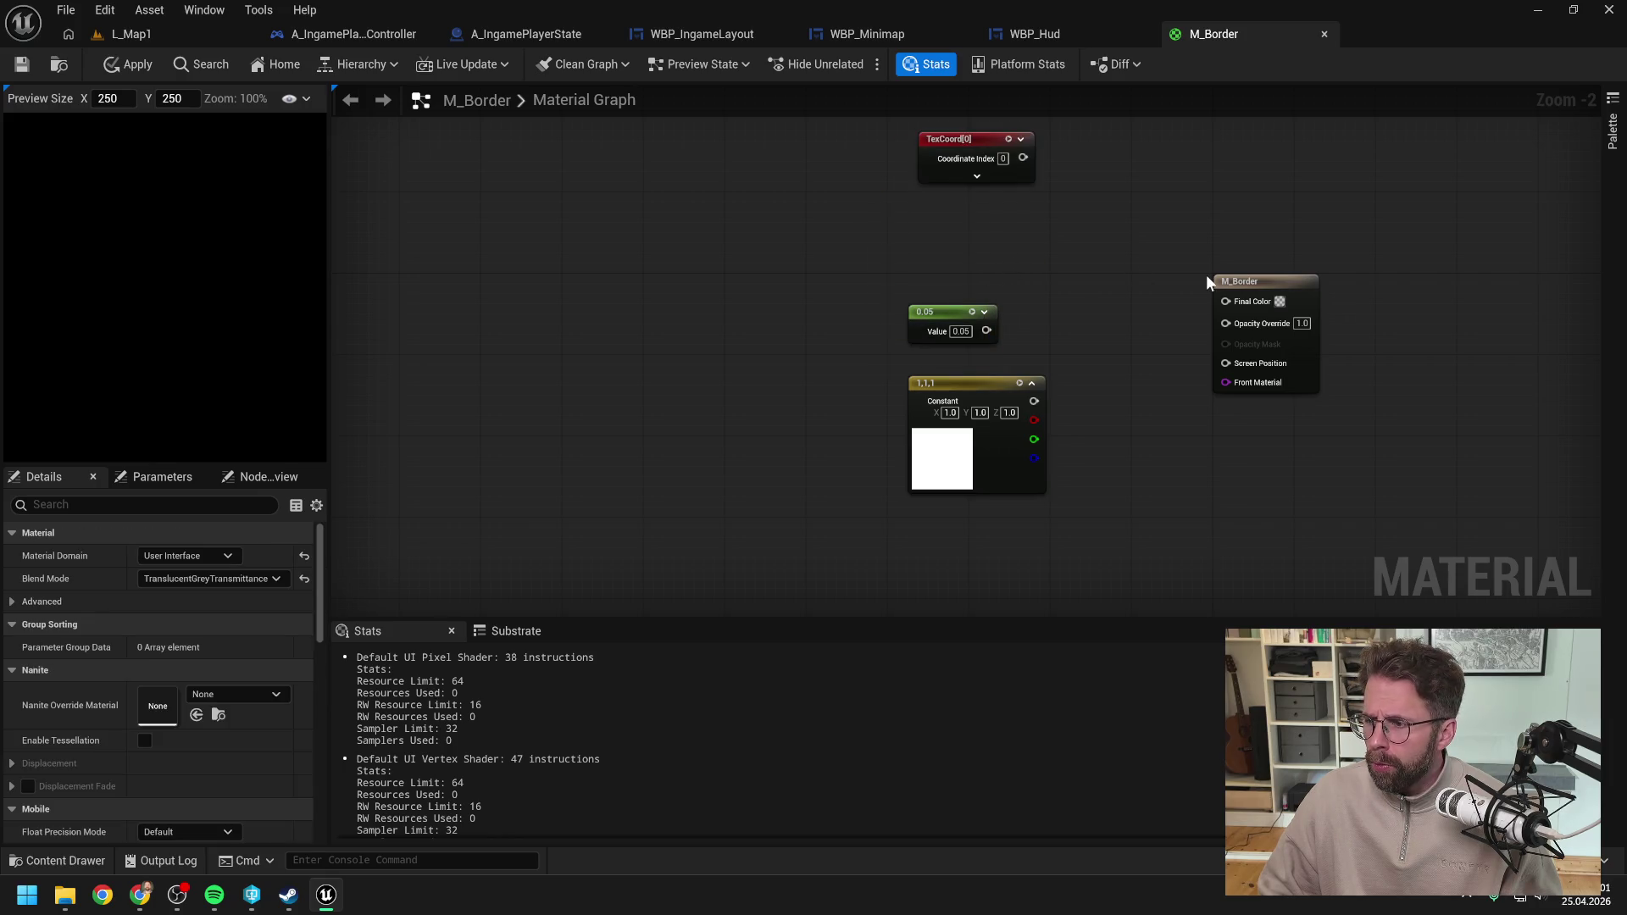
left_click_drag(1113, 258, 1136, 280)
left_click_drag(1000, 158, 969, 178)
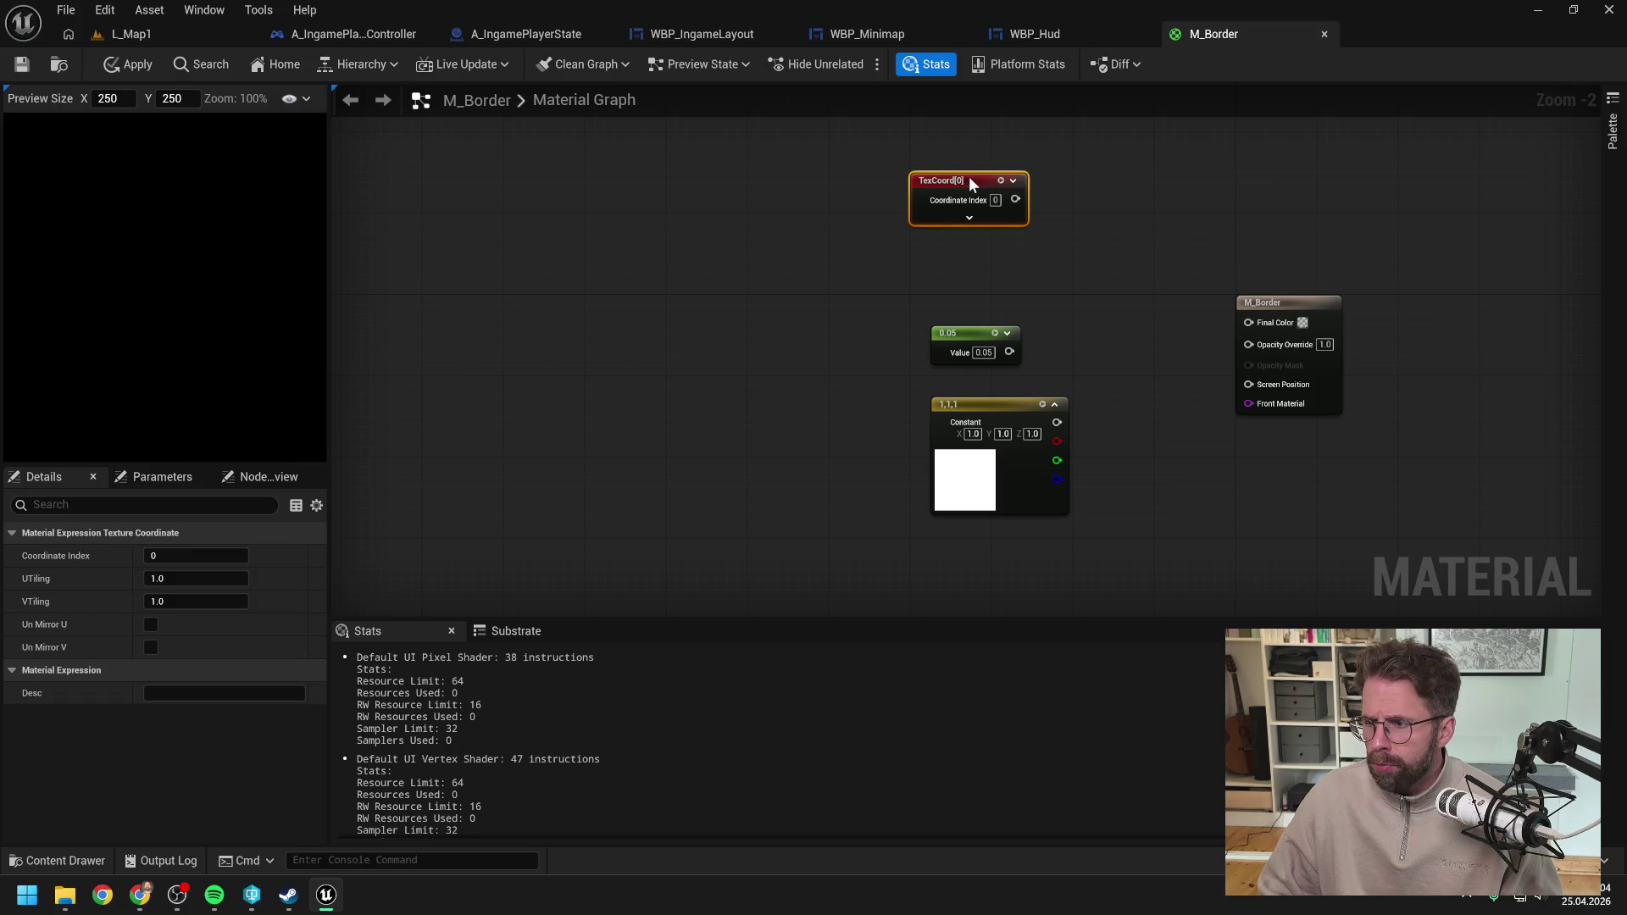
left_click(1070, 236)
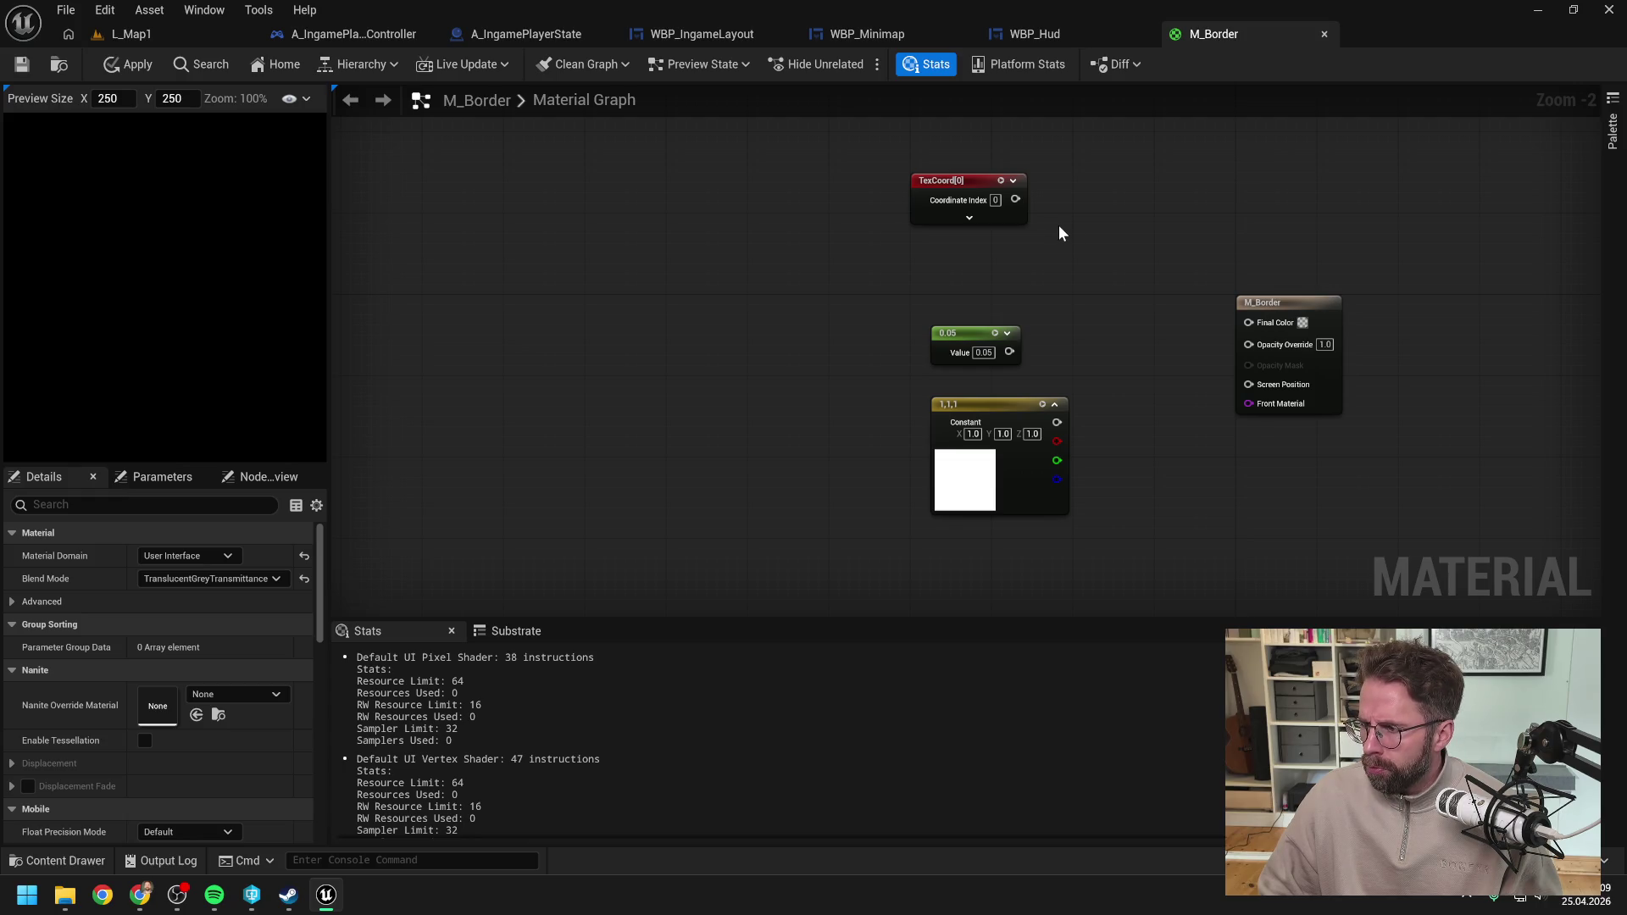
mouse_move(1058, 247)
left_mouse_down()
mouse_move(1054, 215)
mouse_move(1064, 256)
mouse_move(1049, 230)
left_mouse_up()
Step: Add a 1-x (OneMinus) node wired from TexCoord's output
type("1-")
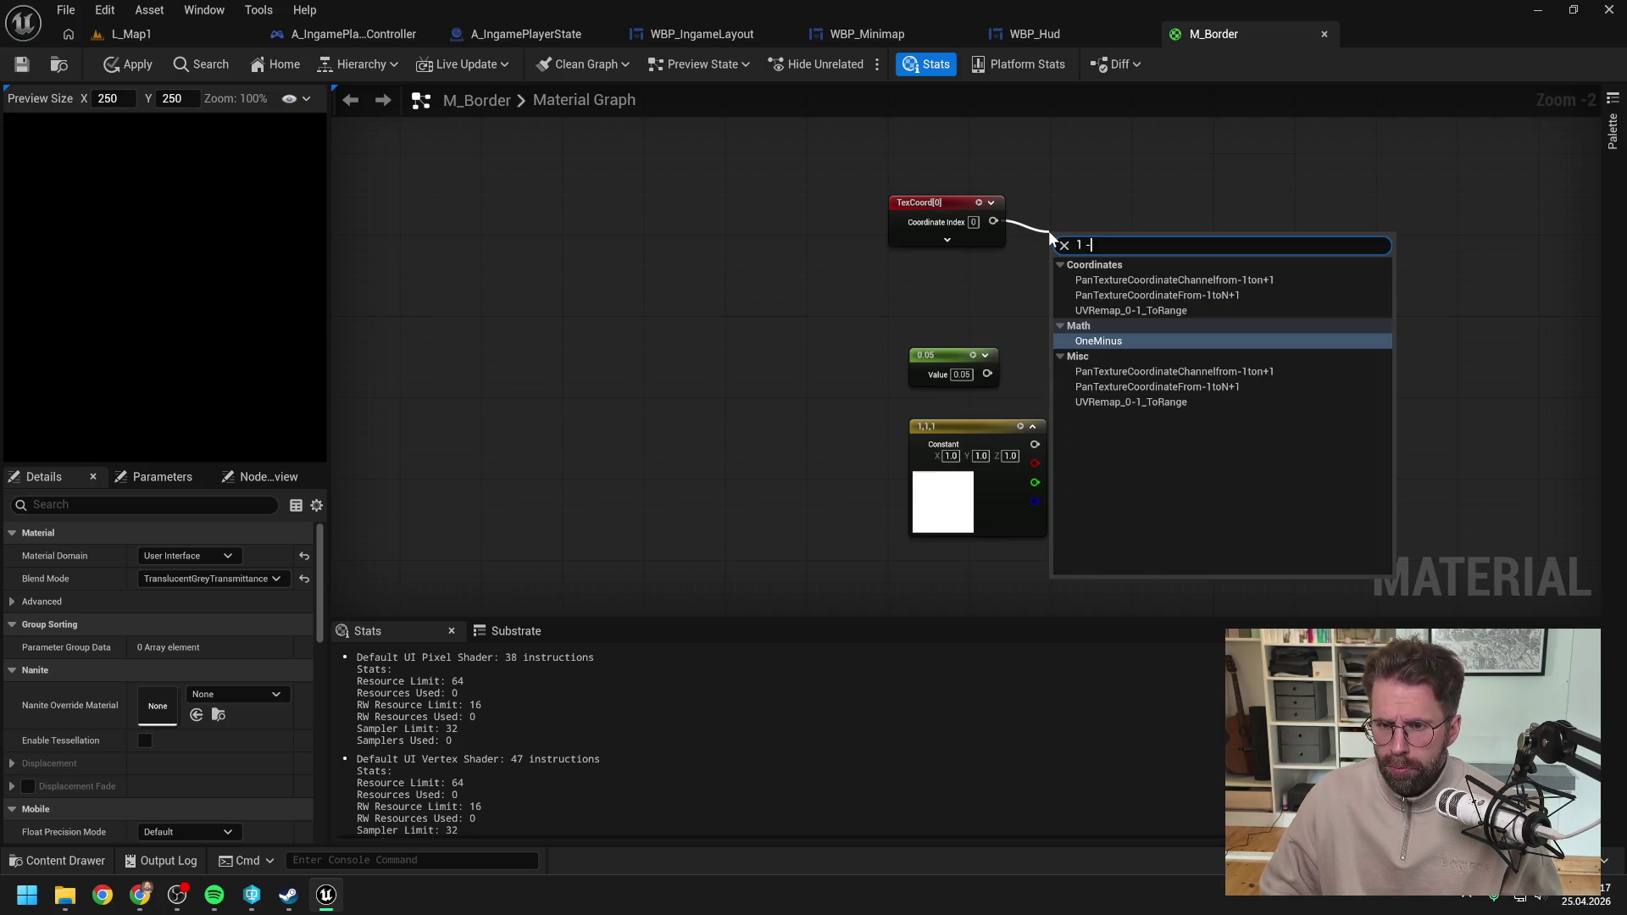
left_click(1102, 337)
left_click_drag(1064, 240, 1054, 210)
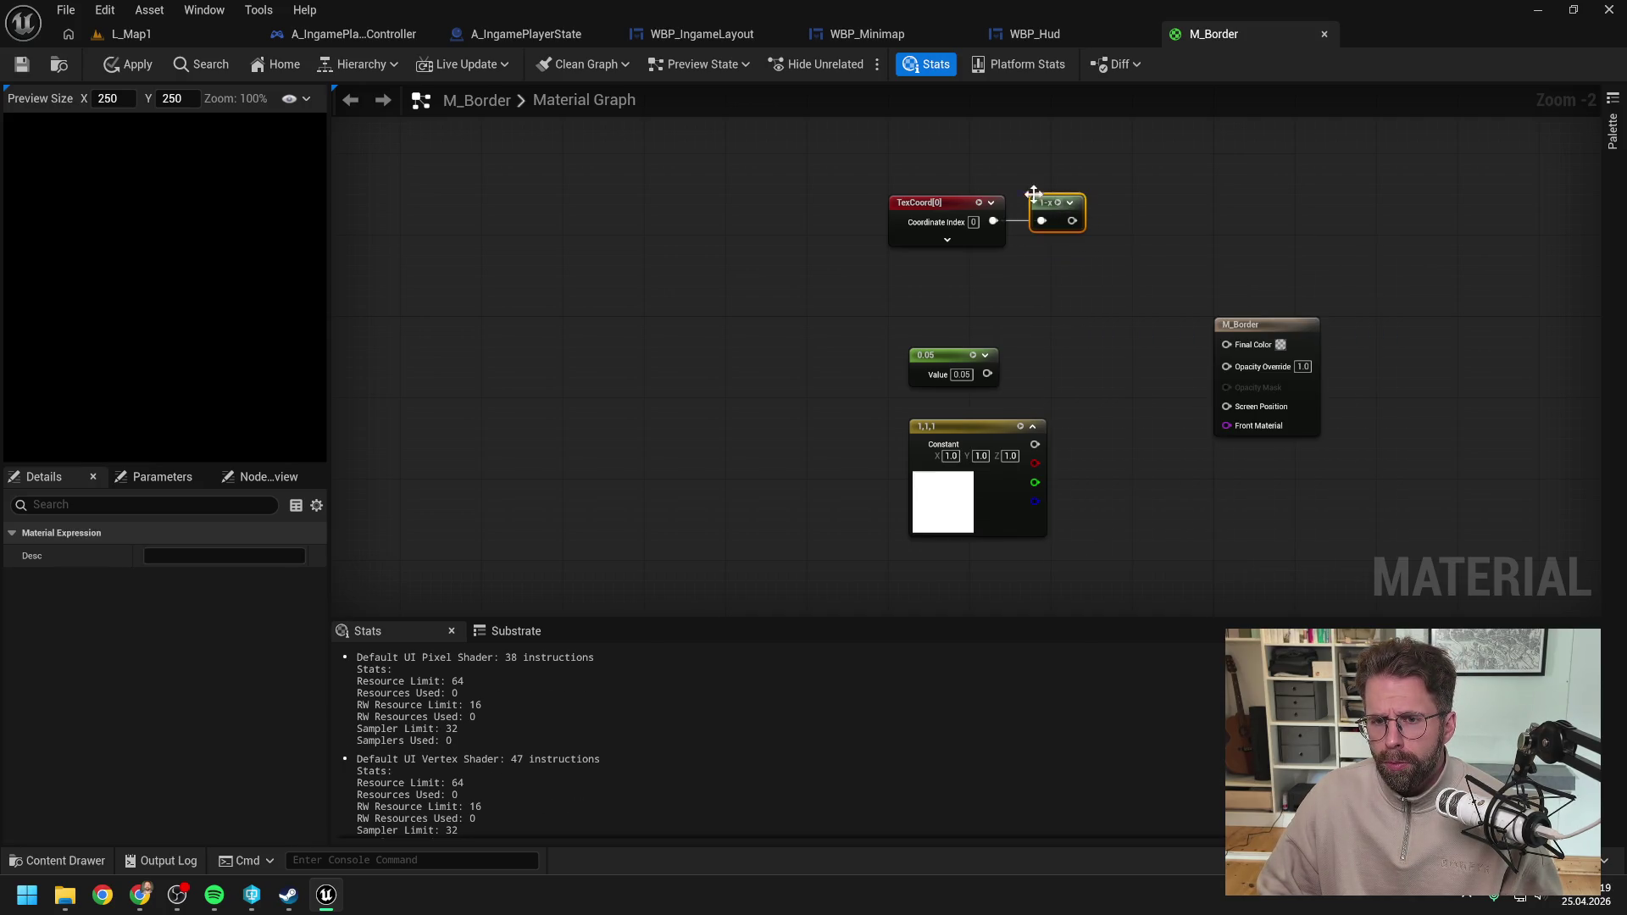
left_click(1102, 288)
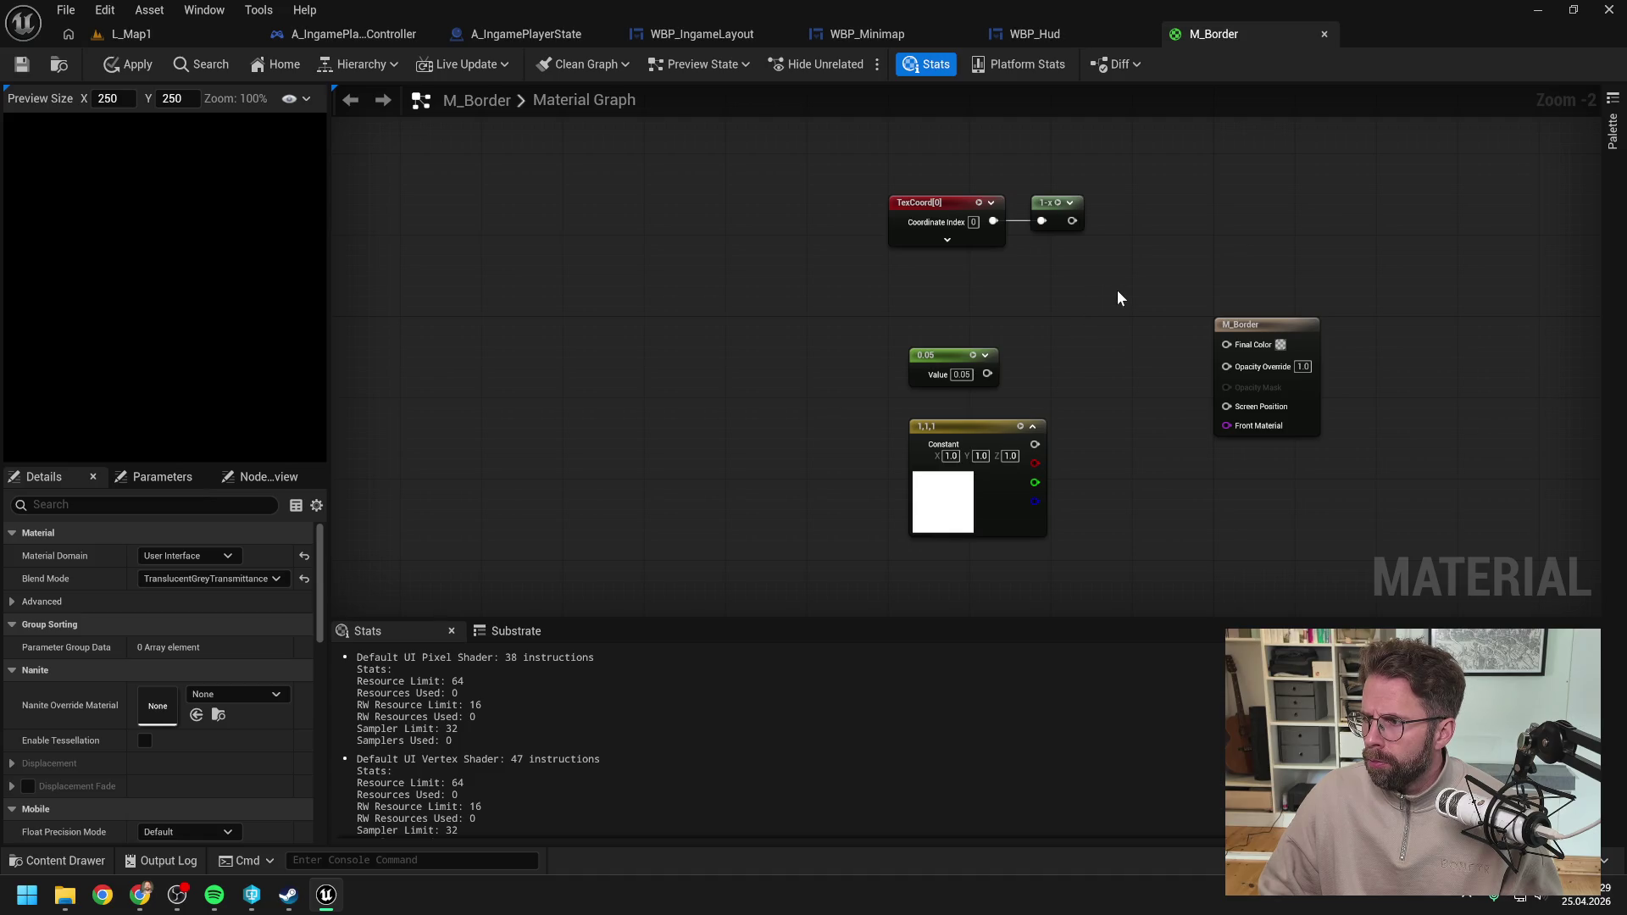
left_click_drag(1117, 296, 1138, 319)
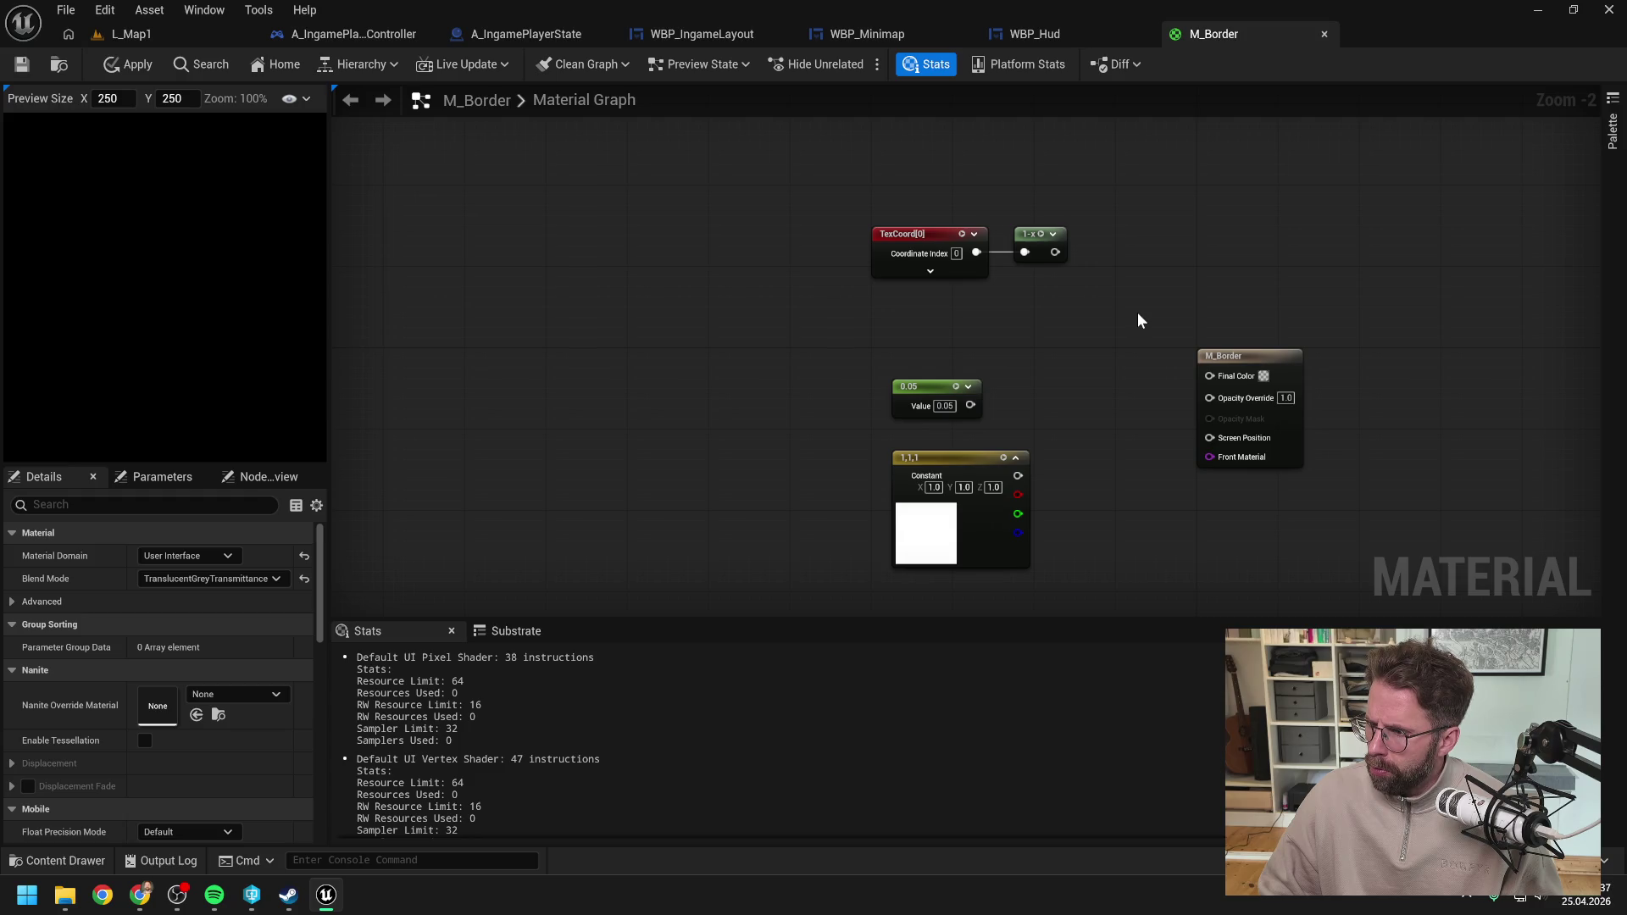
left_click_drag(1023, 241, 1044, 220)
left_click(1043, 295)
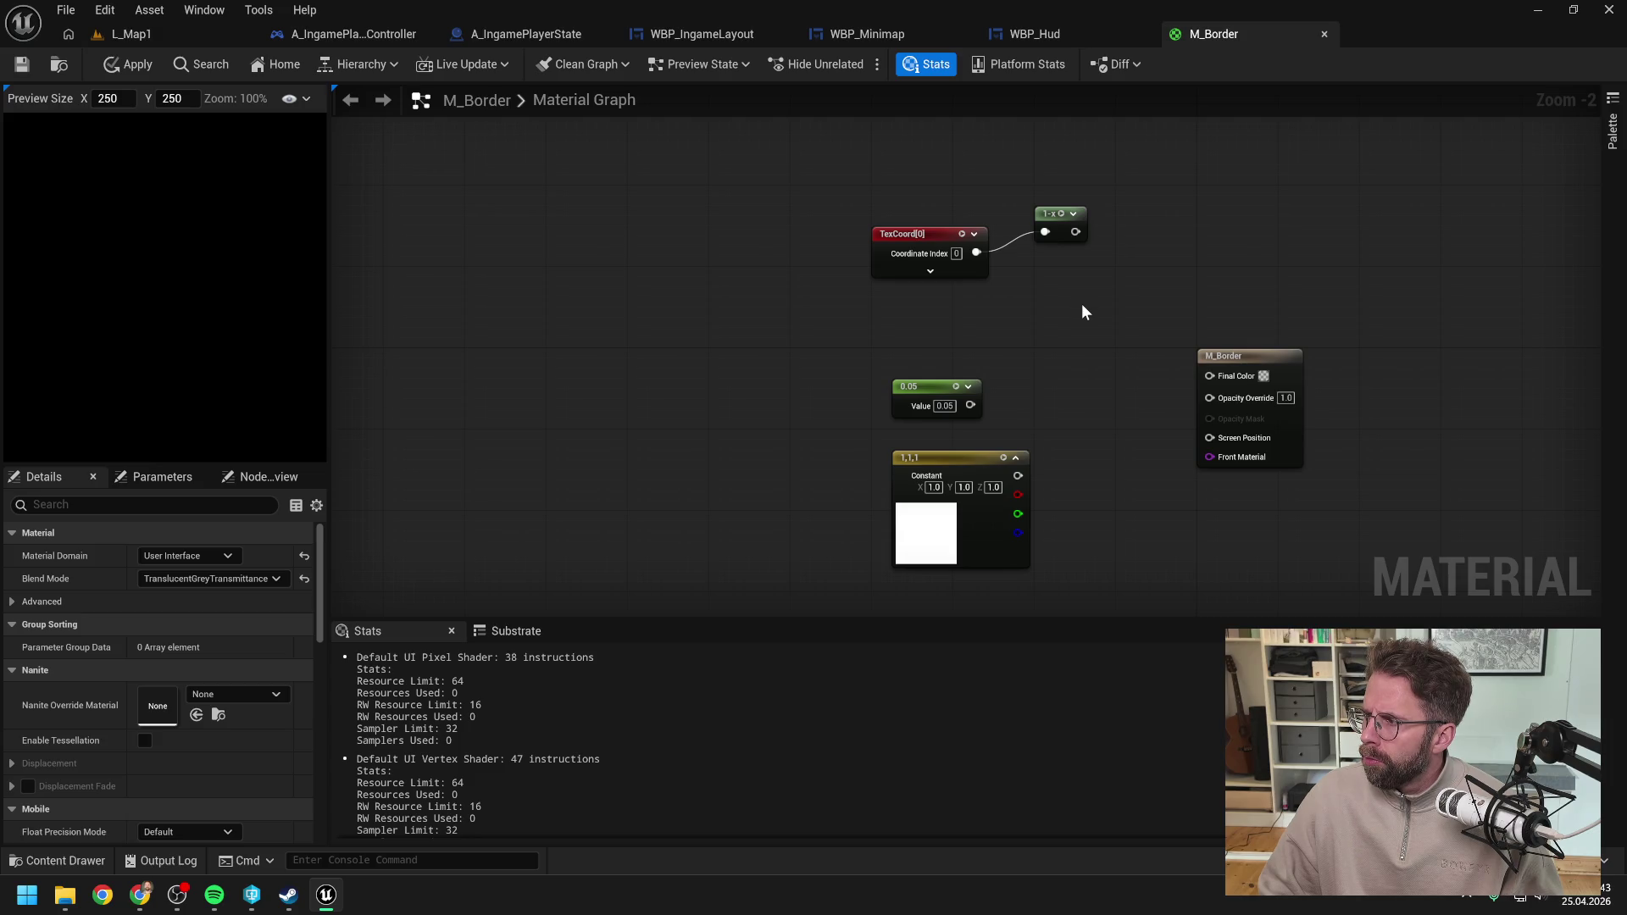
Step: Add an unconnected Min node beside the 1-x node
right_click(1082, 307)
type("min")
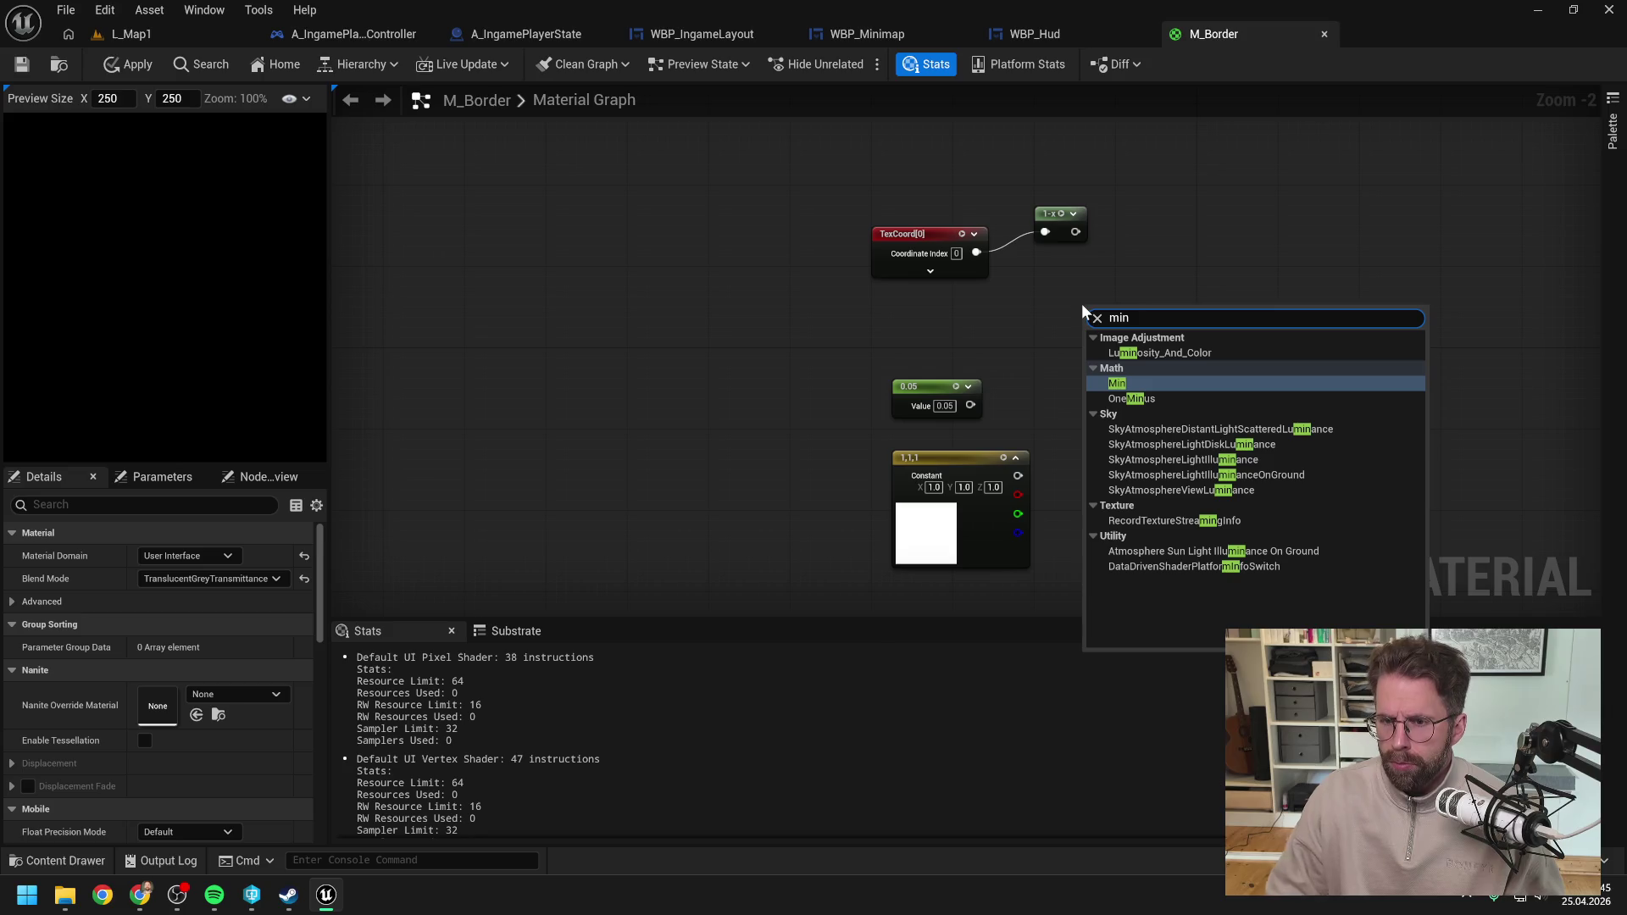
left_click(1117, 384)
left_click_drag(1120, 357, 1160, 284)
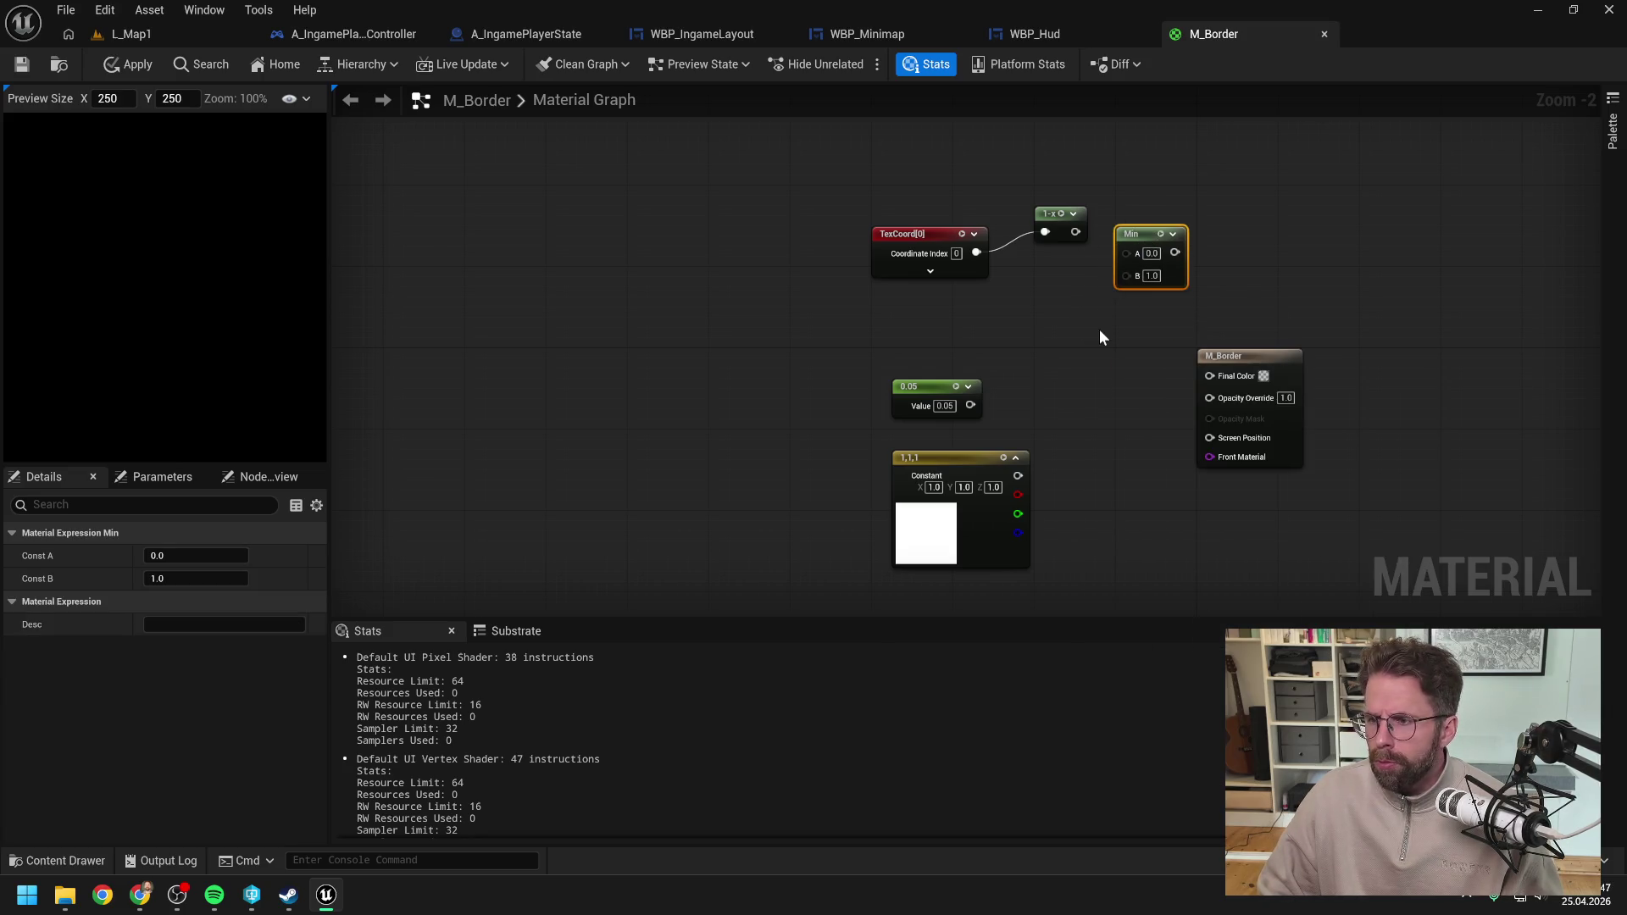
left_click(1092, 337)
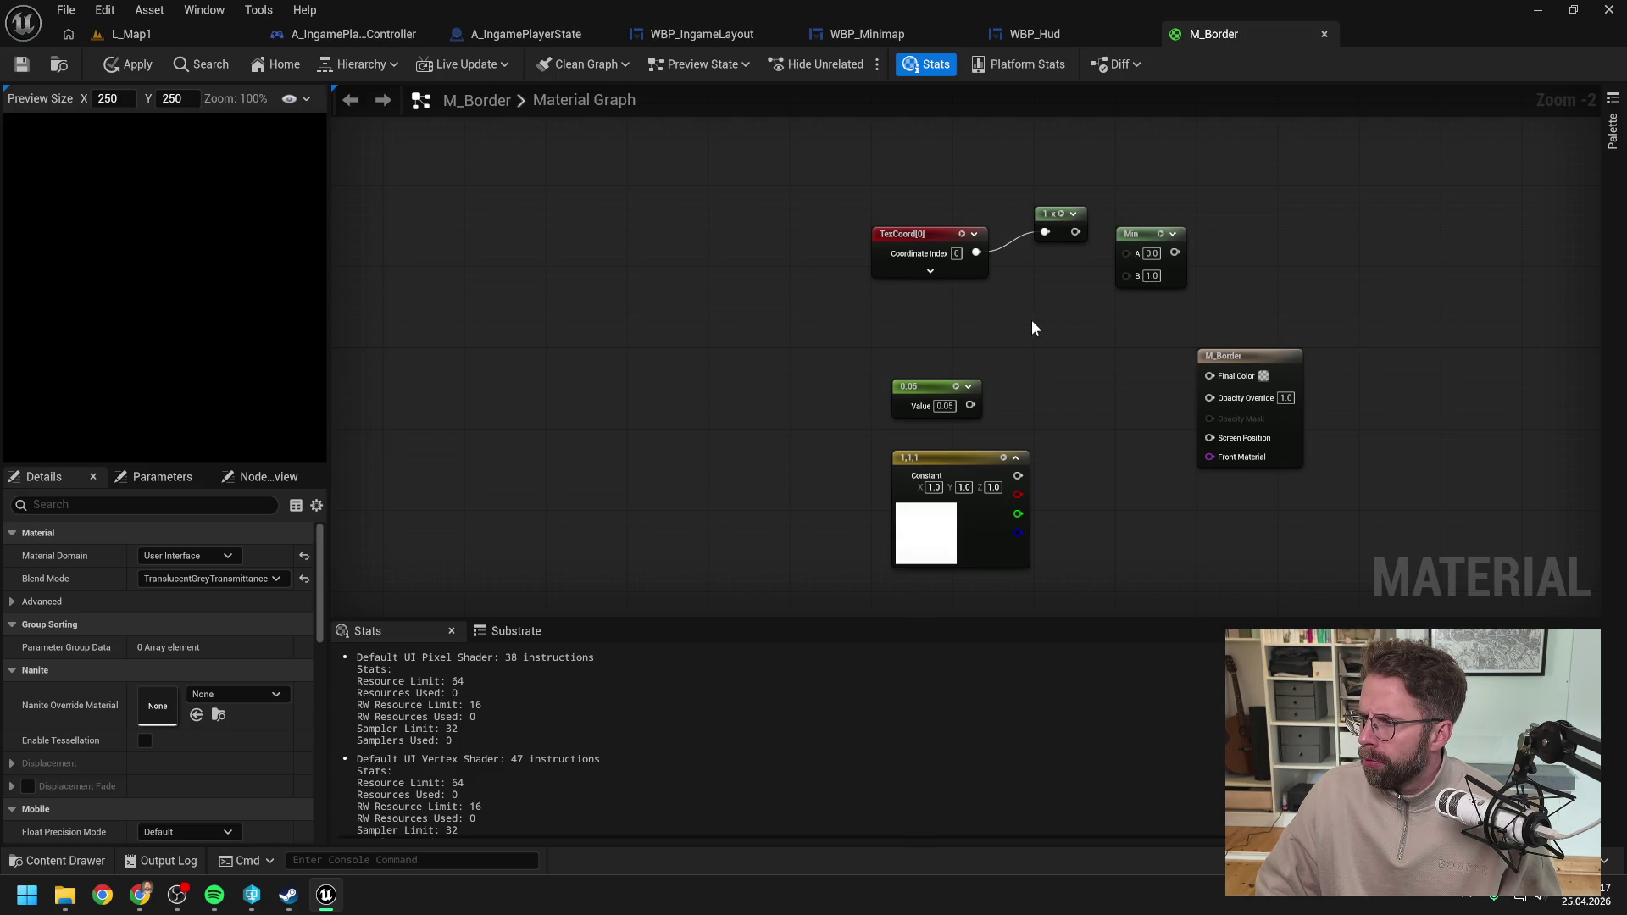
left_click_drag(1057, 318, 1021, 353)
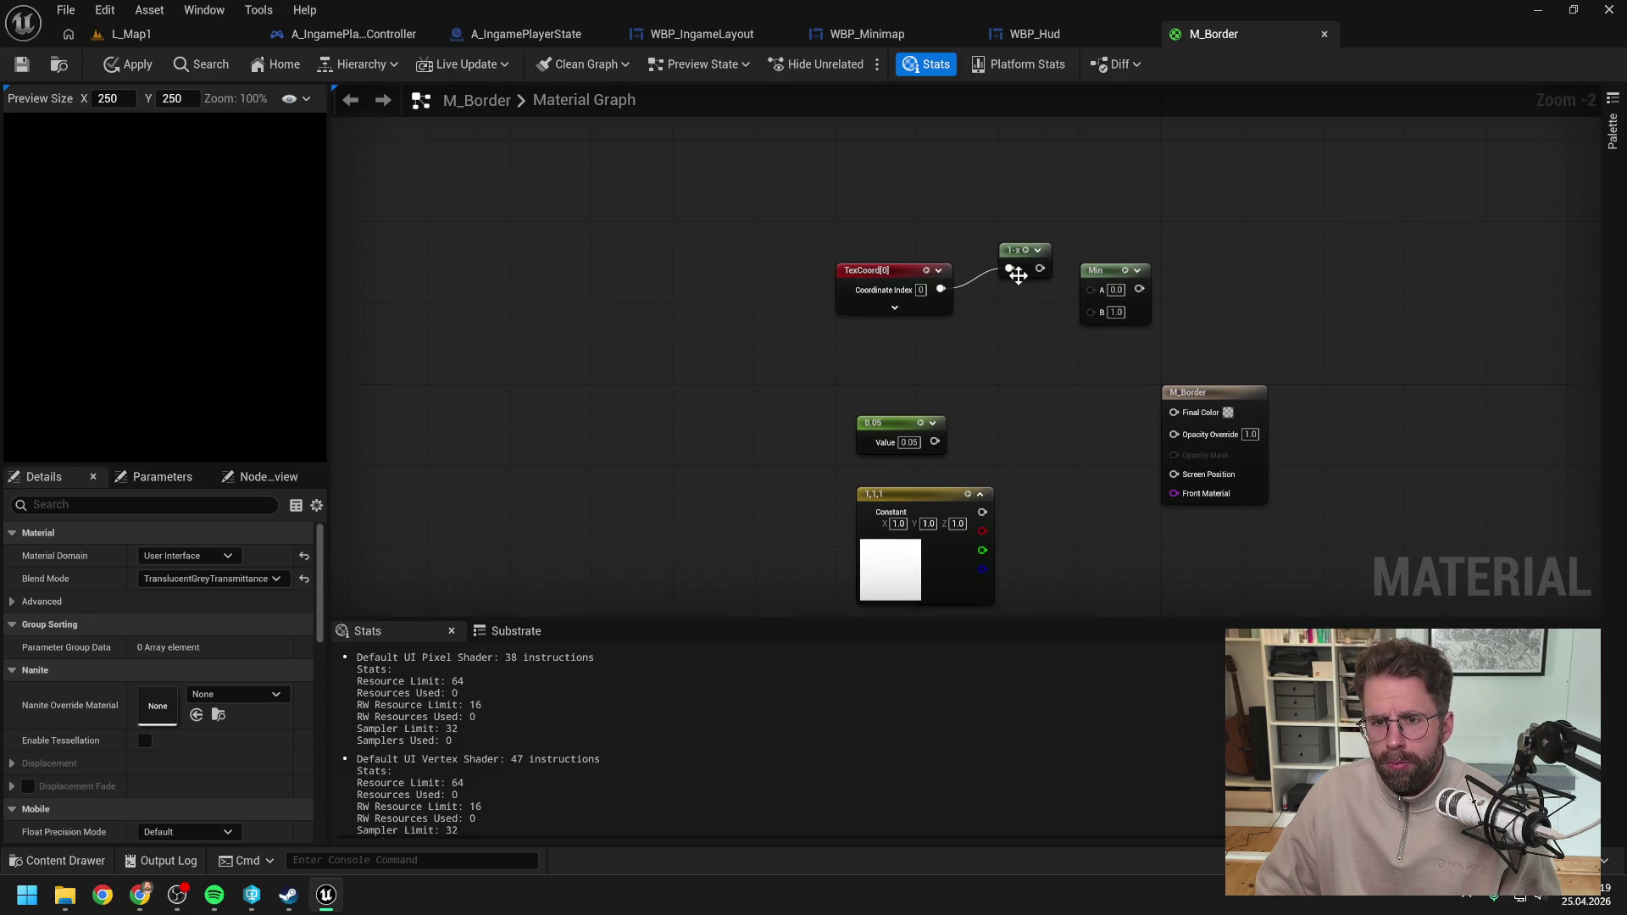
left_click_drag(940, 289, 972, 324)
Step: Add a ComponentMask from TexCoord, wire TexCoord into 1-x, and paste a mask after 1-x
type("compo")
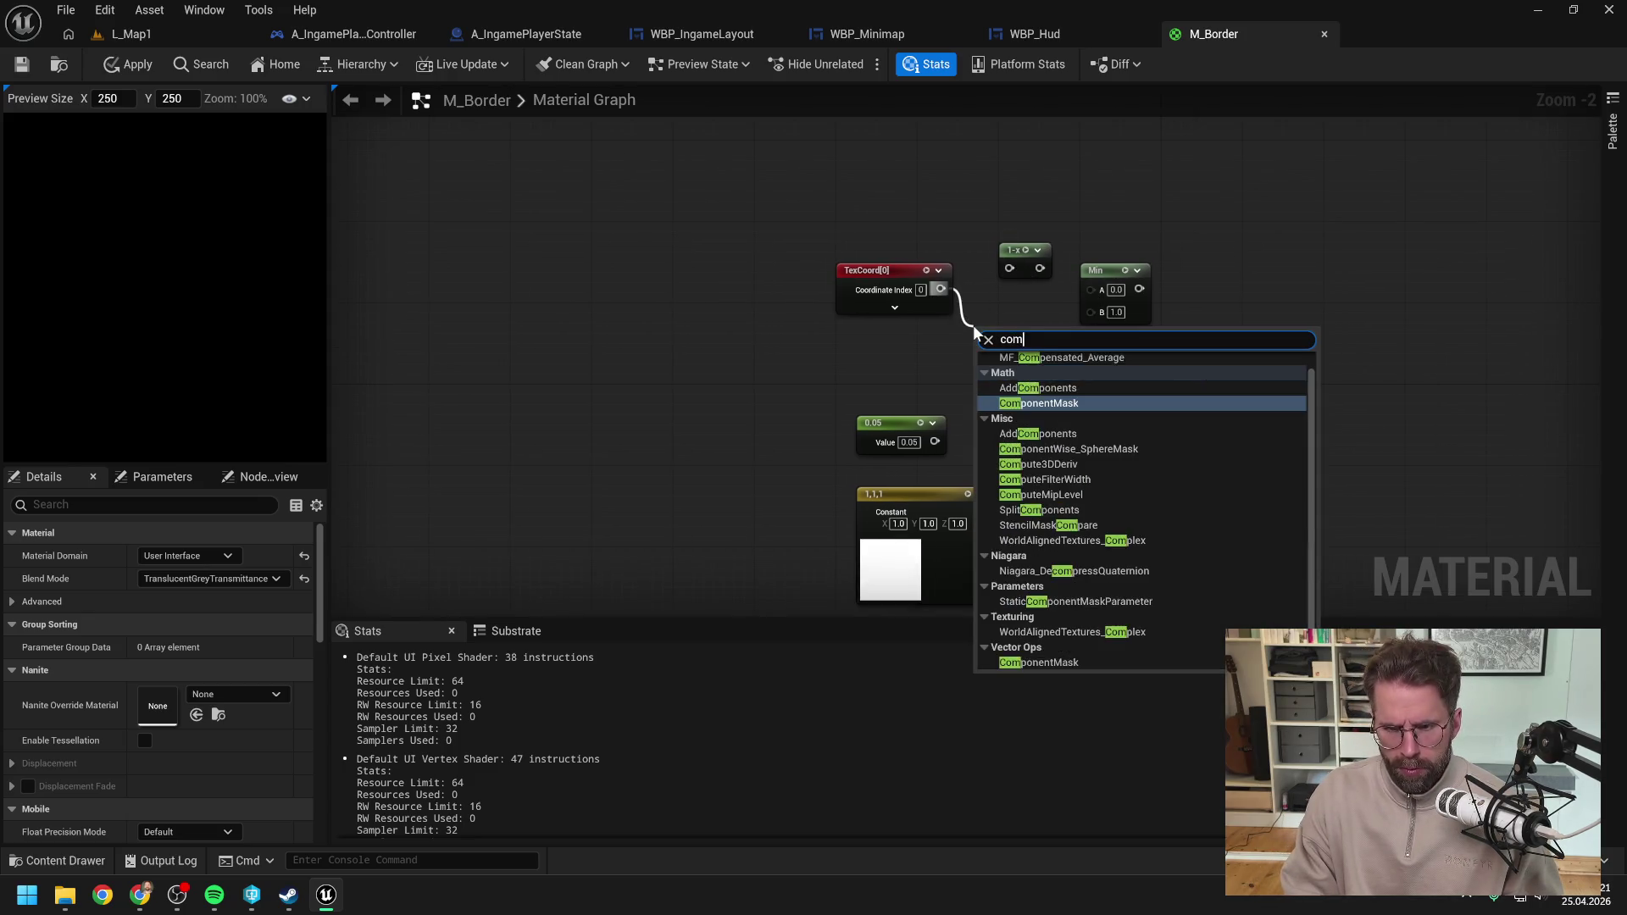
key("Return")
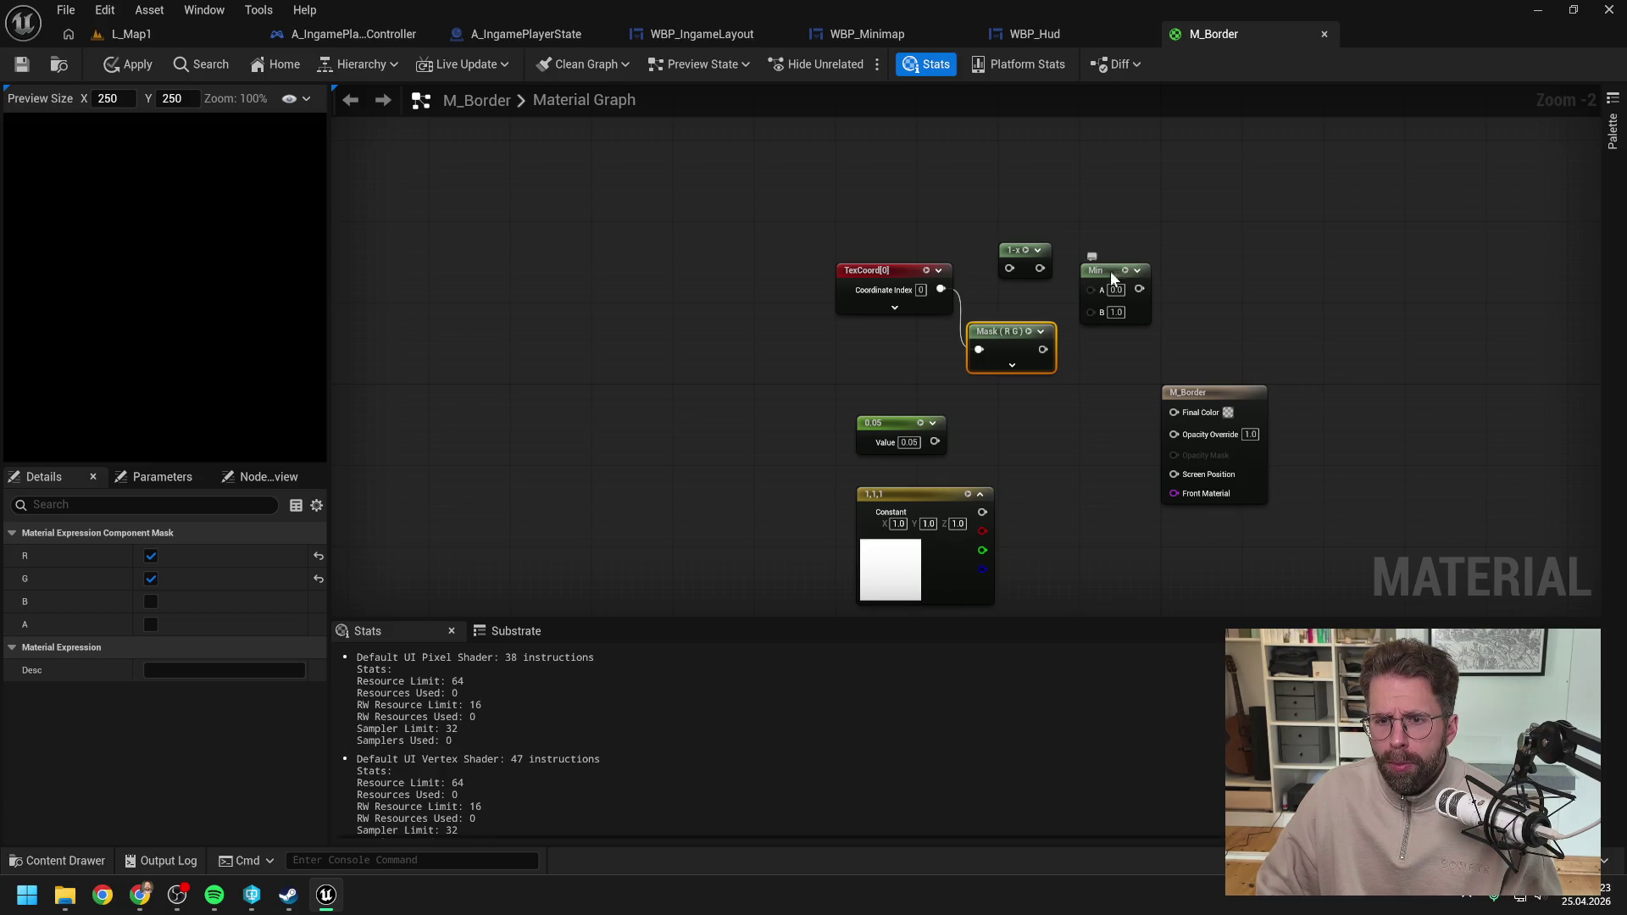
left_click_drag(1110, 269, 1220, 250)
left_click(1012, 364)
left_click(1095, 314)
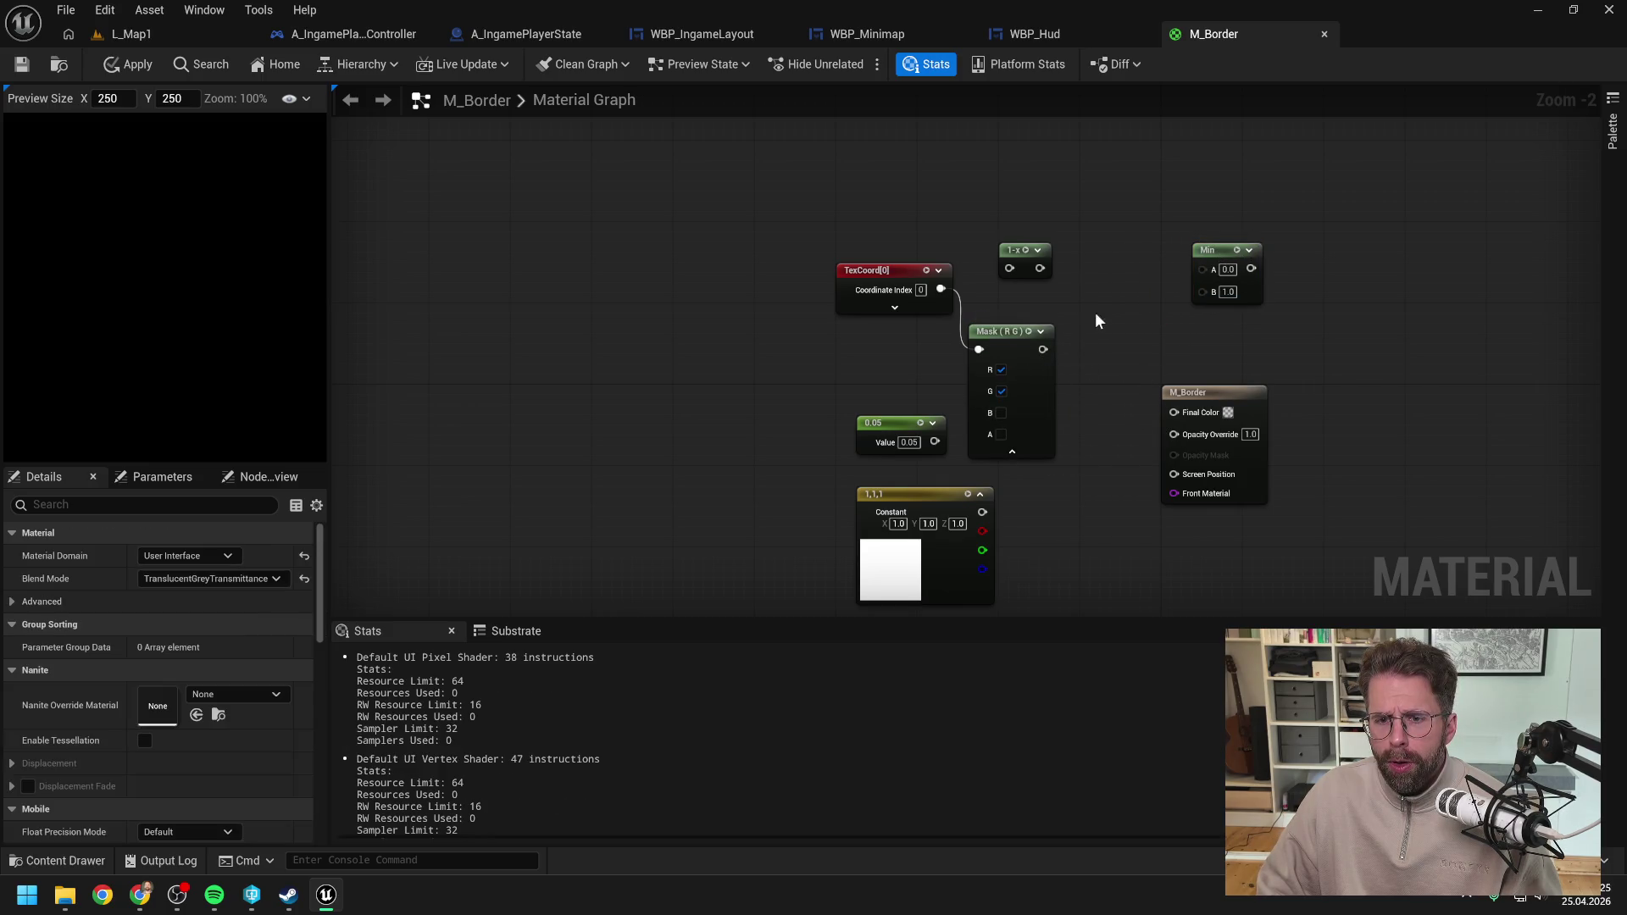
left_click_drag(1095, 314, 1038, 337)
mouse_move(885, 312)
left_mouse_down()
mouse_move(1054, 260)
mouse_move(937, 219)
left_mouse_up()
left_click(940, 354)
key("ctrl+c")
key("ctrl+v")
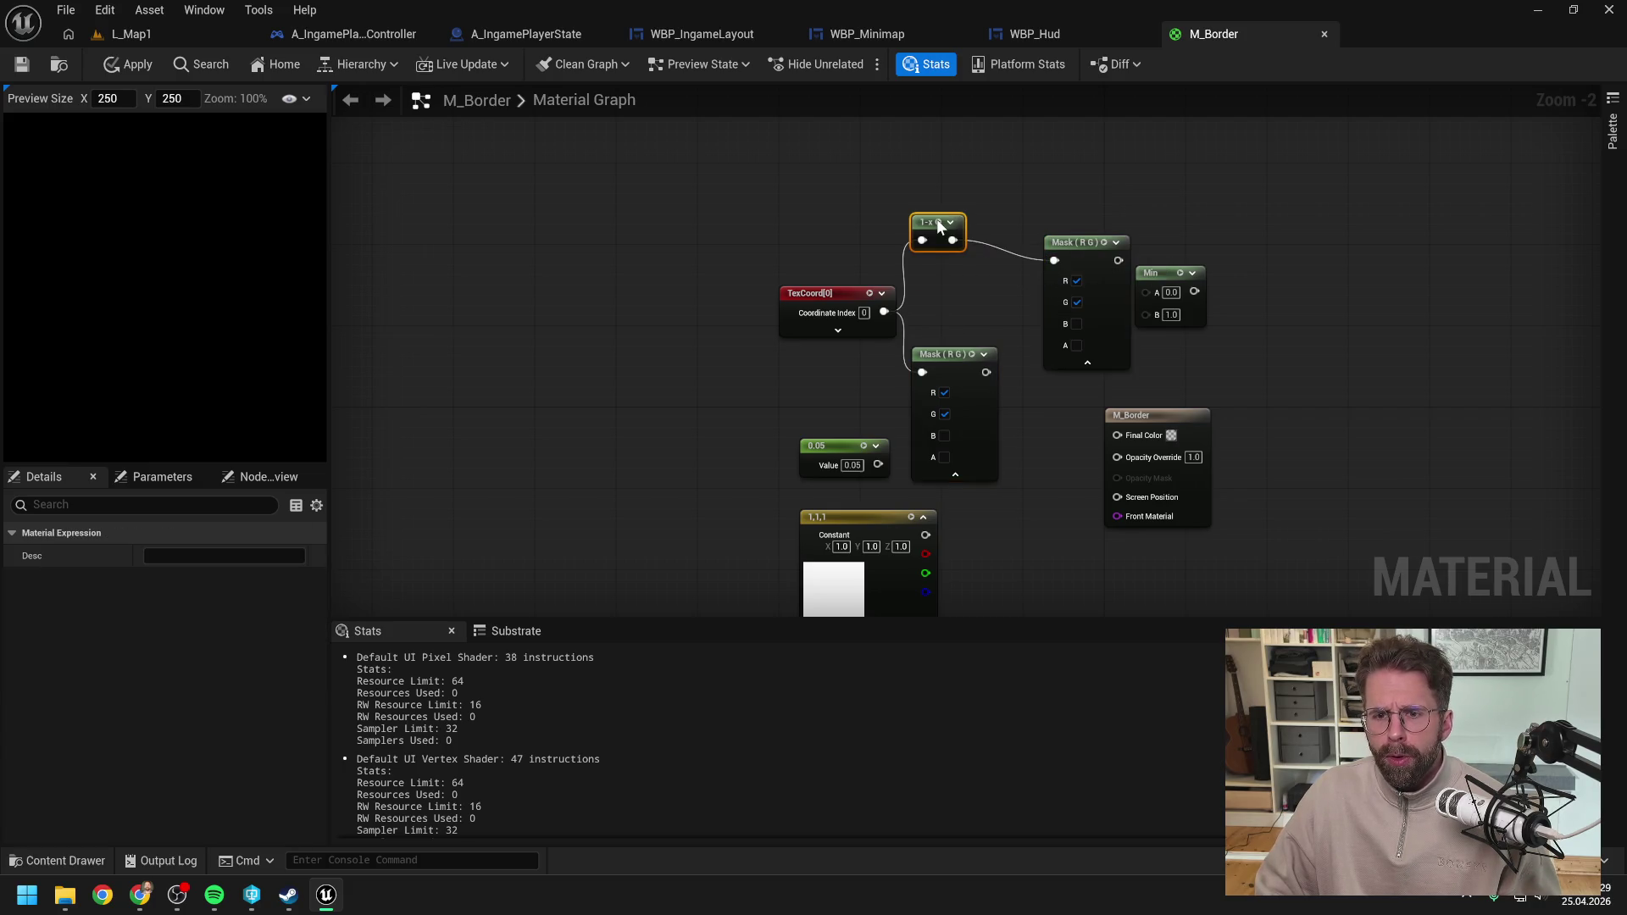
left_click_drag(1072, 238, 1042, 208)
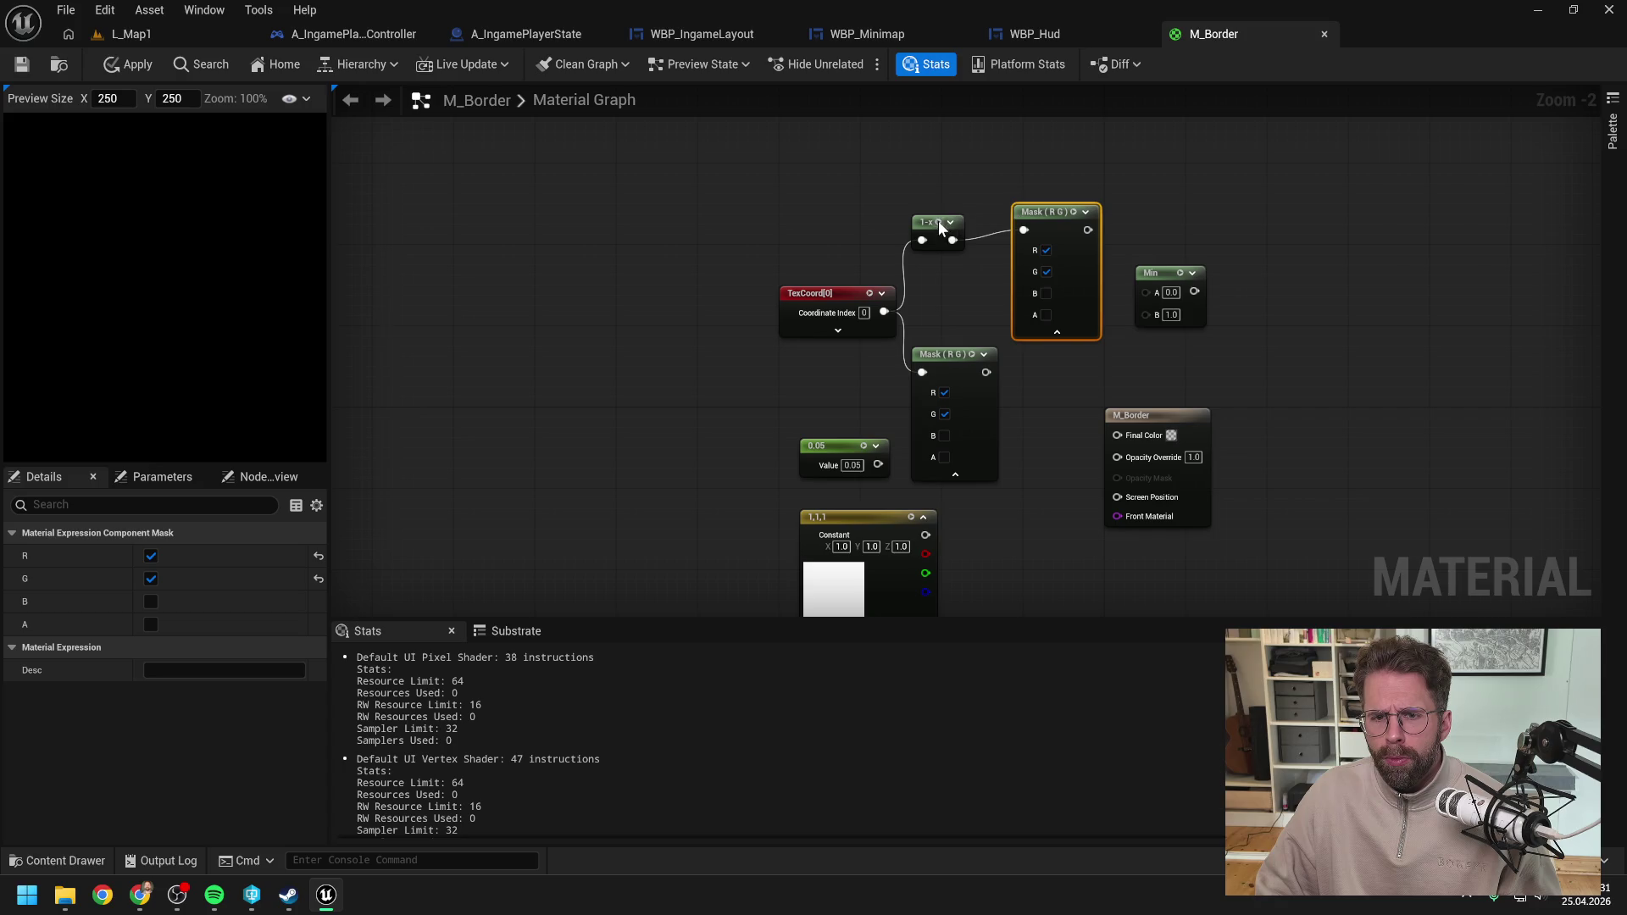
left_click_drag(936, 217, 927, 206)
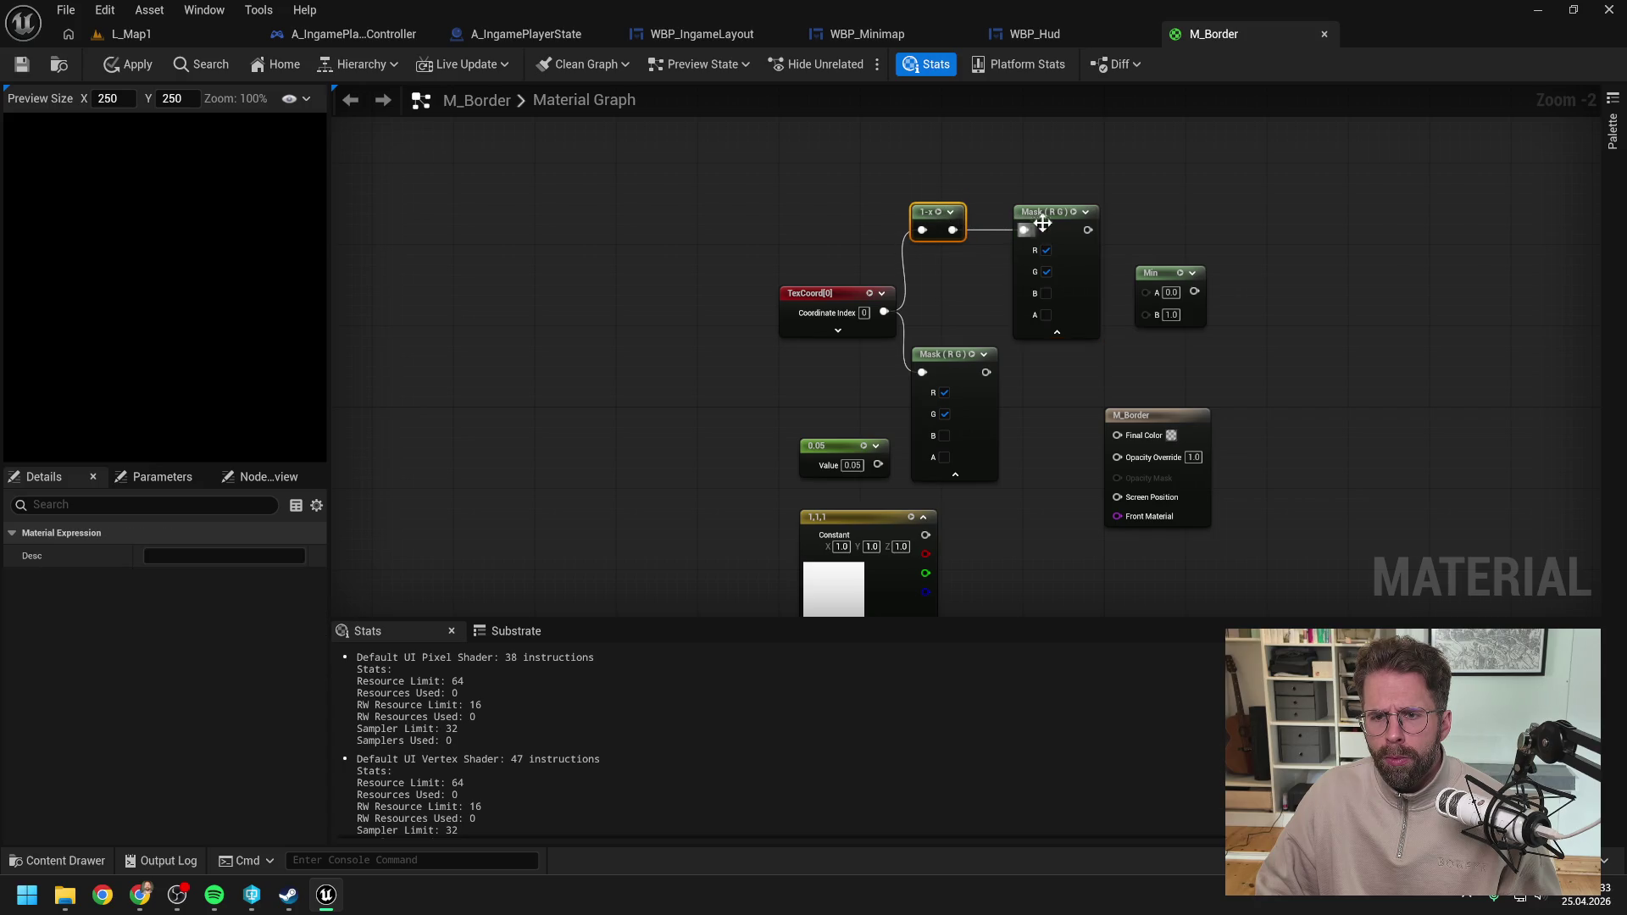
left_click(1057, 331)
left_click(955, 475)
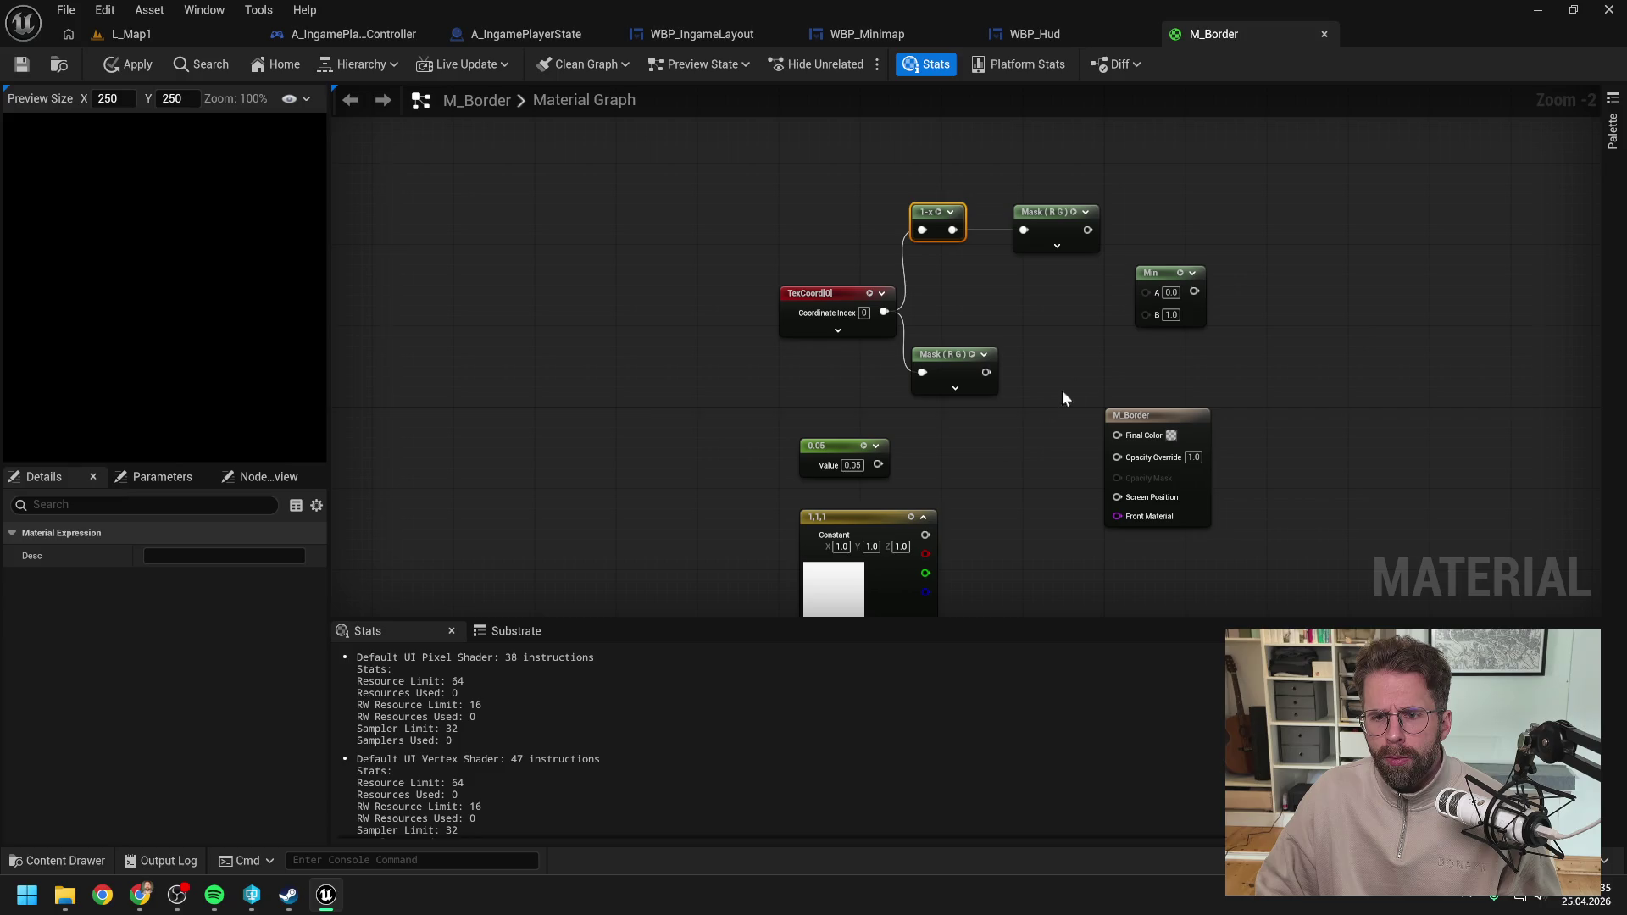
left_click(1091, 373)
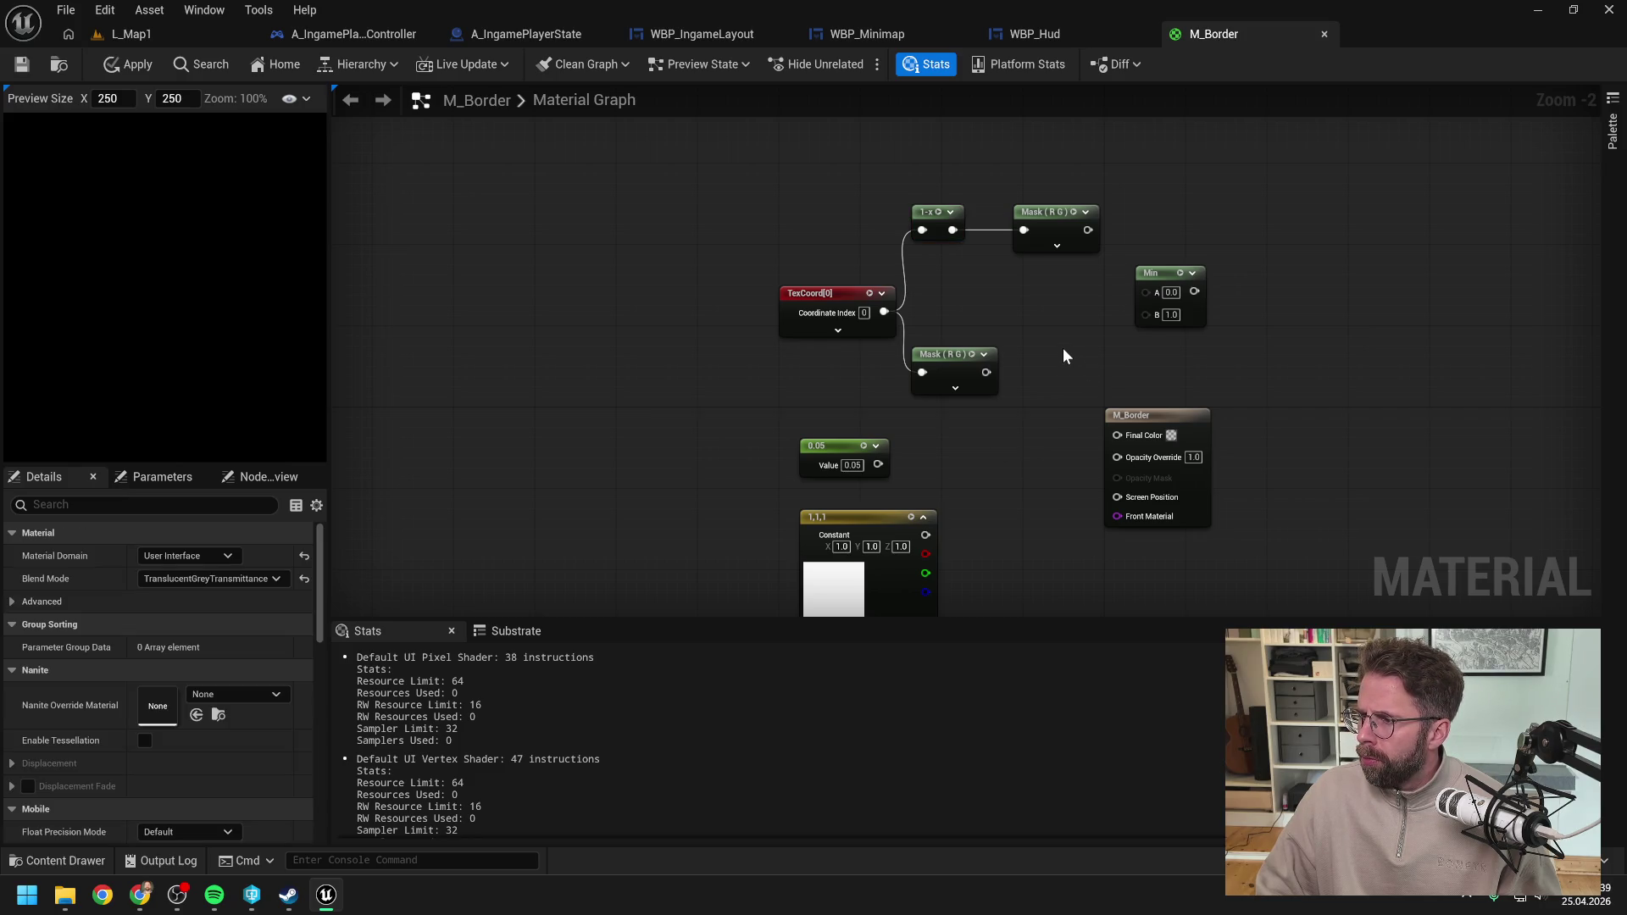
Step: Split the 1-x output into Mask (R) and Mask (G) nodes
left_click(1056, 246)
left_click(1045, 271)
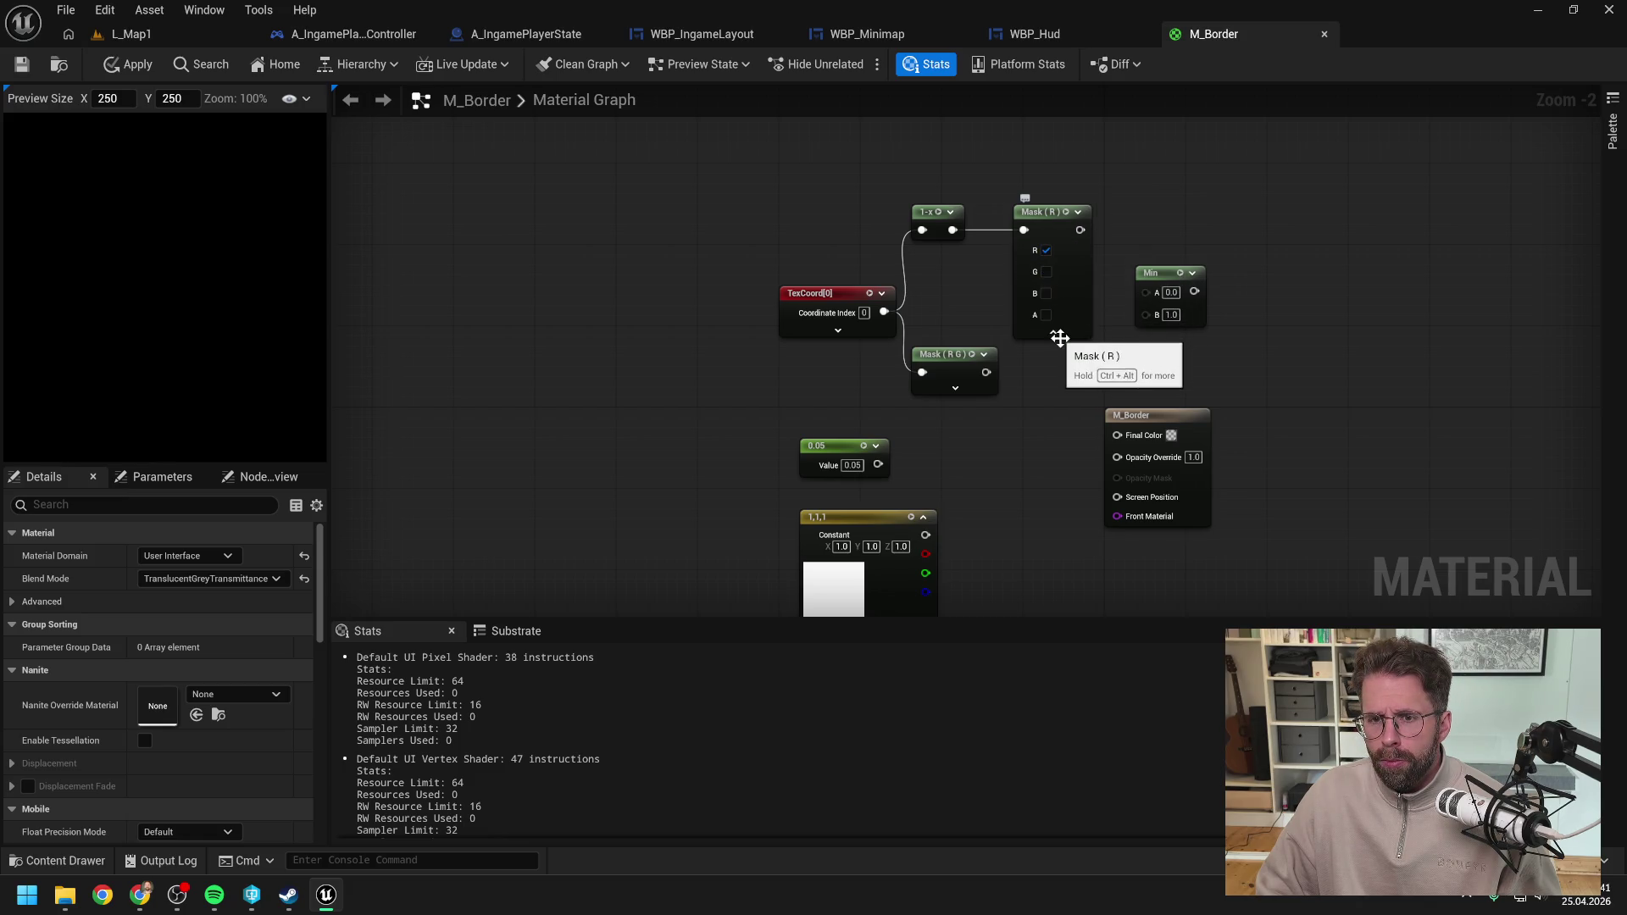
left_click(1059, 248)
left_click(1047, 233)
key("ctrl+d")
left_click_drag(1074, 293, 1054, 283)
left_click_drag(952, 230, 1026, 288)
left_click(1054, 306)
left_click(1045, 312)
left_click(1046, 333)
left_click(1053, 392)
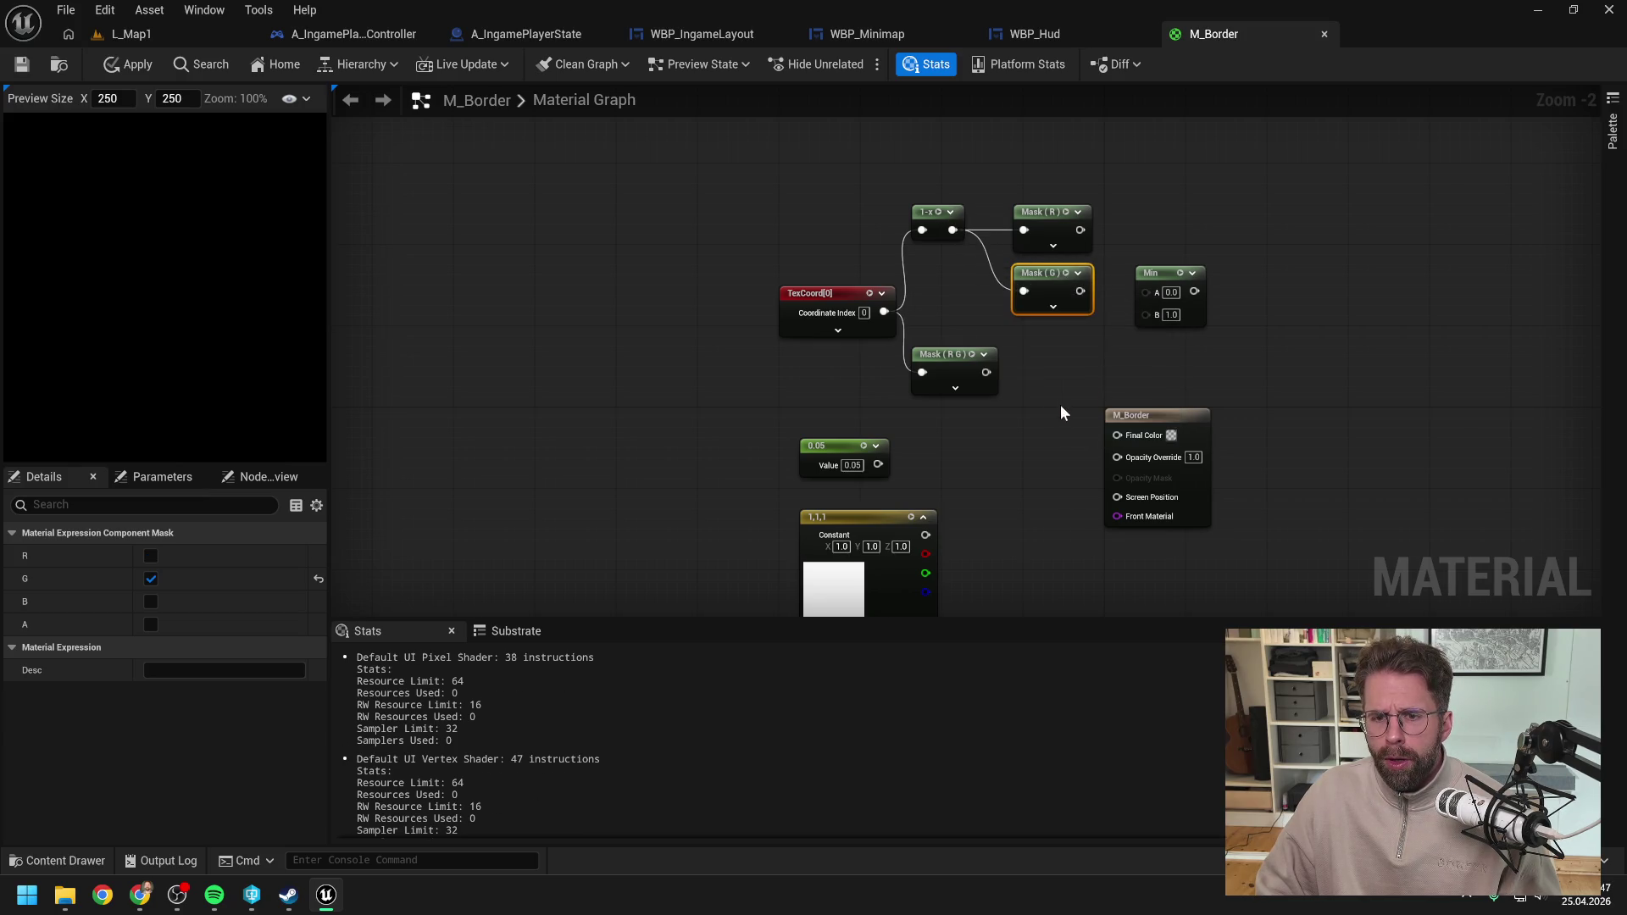
left_click(1061, 404)
left_click_drag(1076, 391, 1228, 402)
left_click(974, 353)
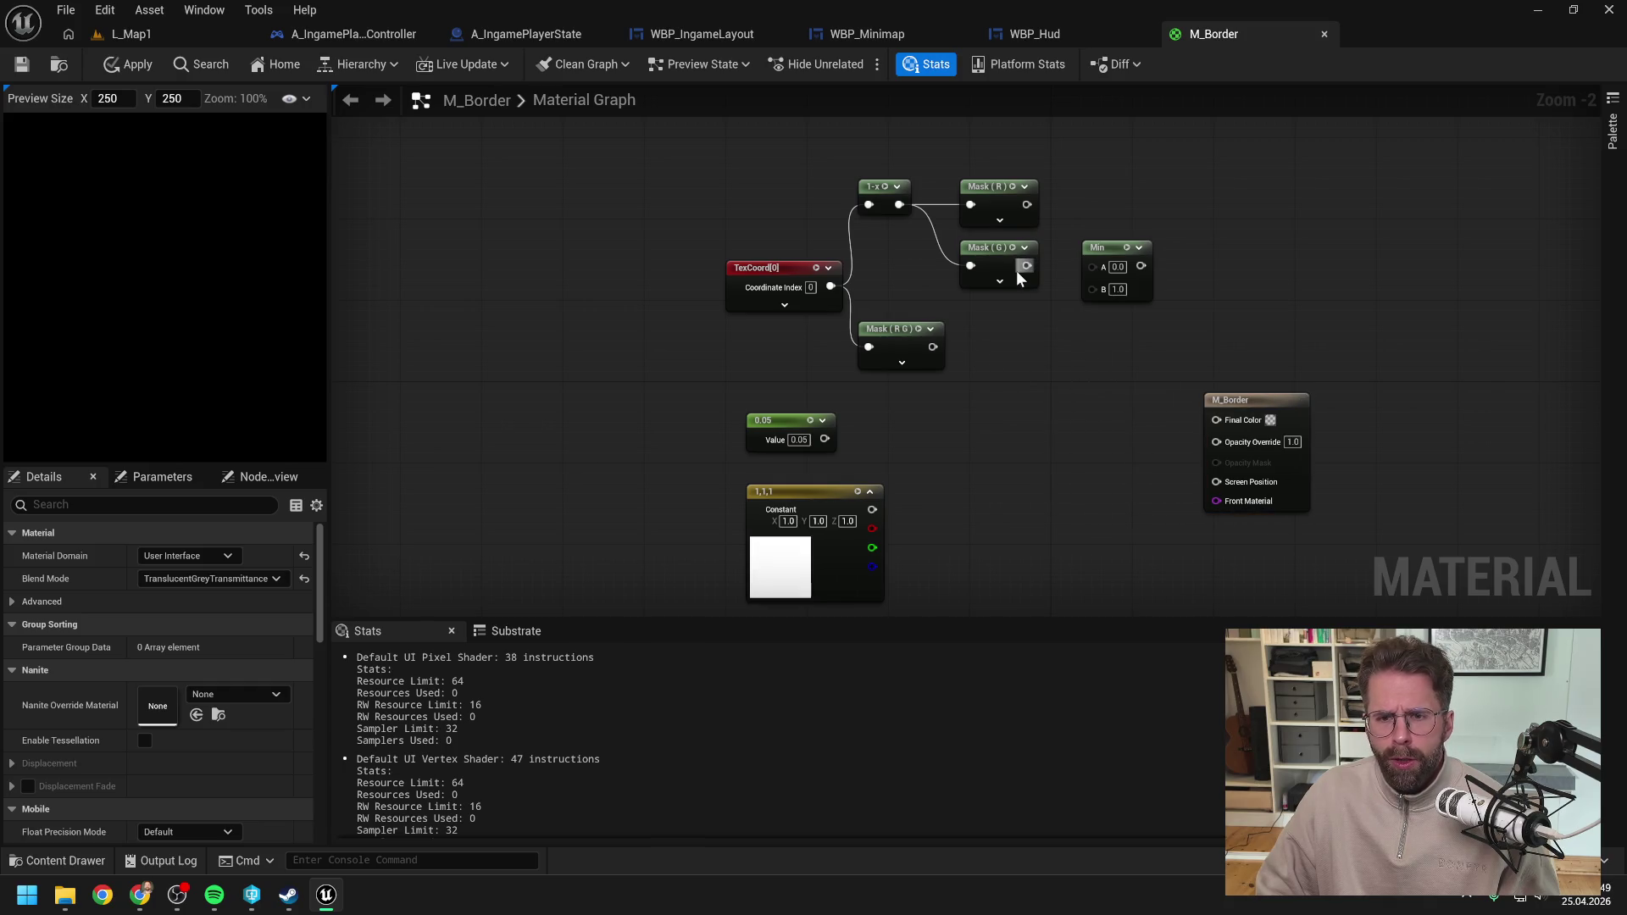
Step: Split TexCoord into Mask (R) and Mask (G) nodes and align them with the upper pair
left_click(902, 361)
left_click(891, 388)
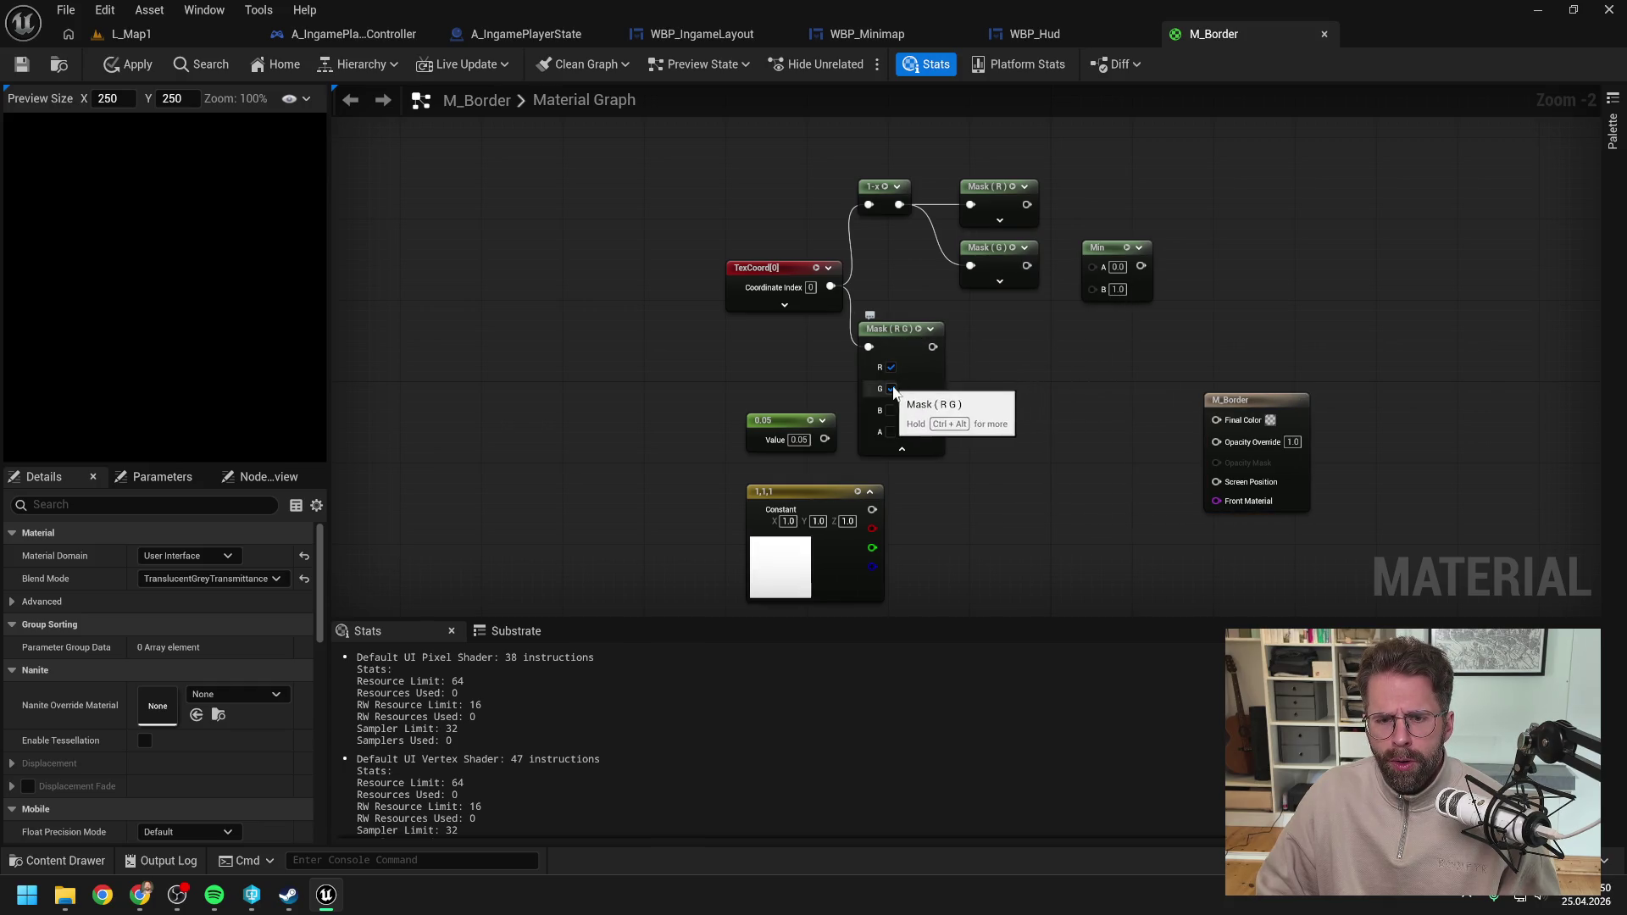
left_click(898, 449)
left_click(896, 339)
key("ctrl+d")
left_click_drag(943, 402, 892, 396)
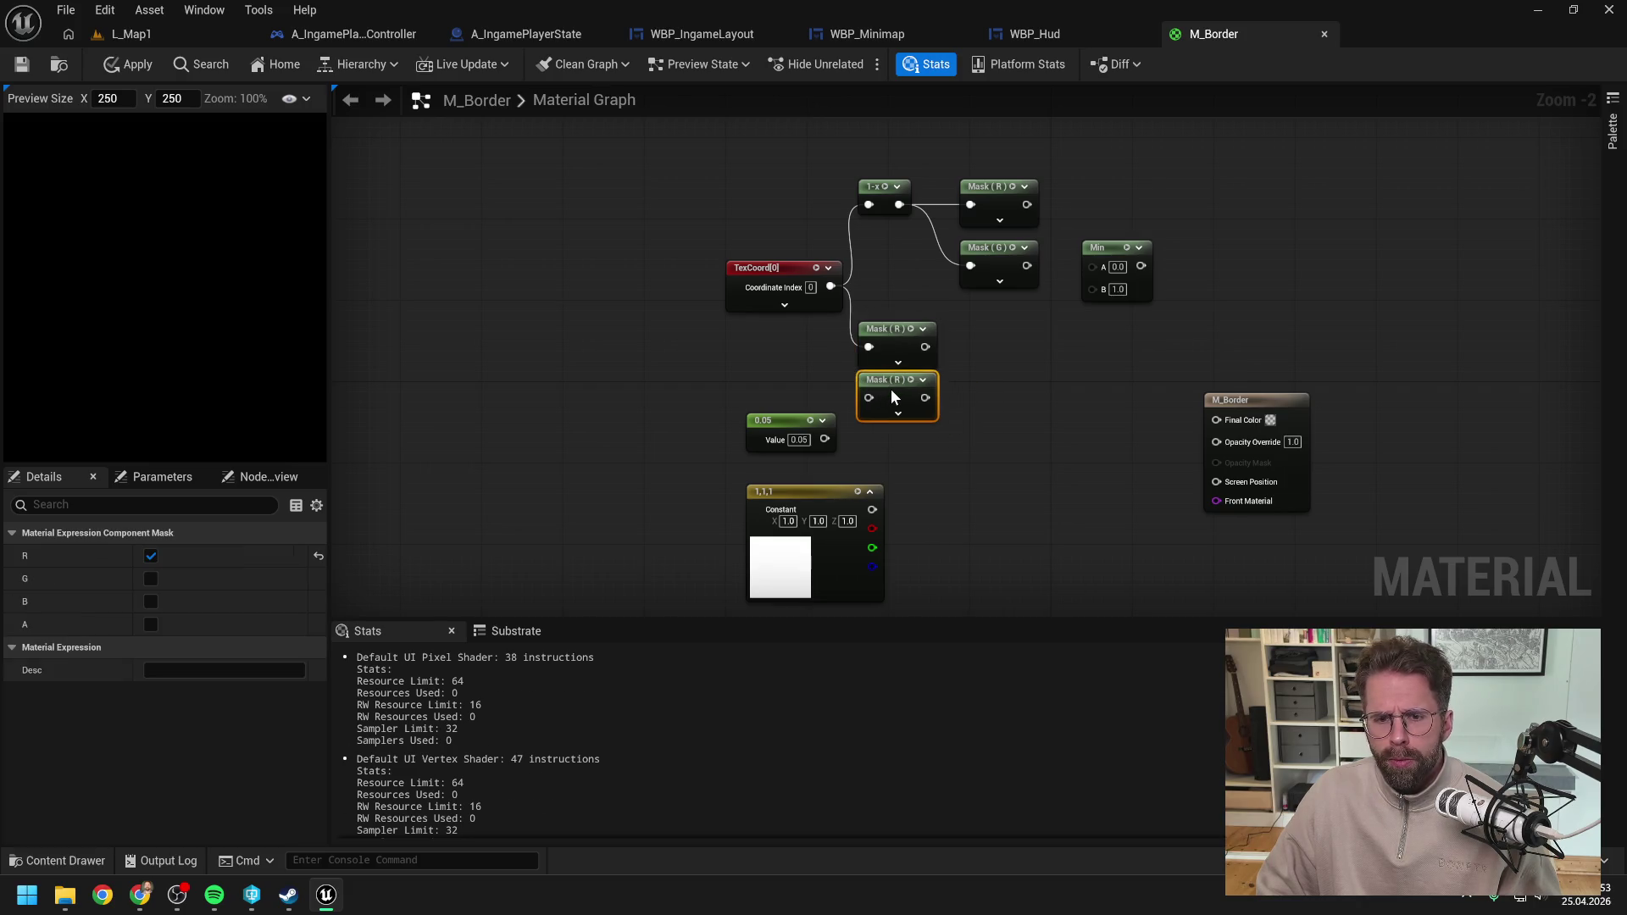
left_click_drag(830, 286, 869, 398)
left_click(898, 413)
left_click(894, 440)
left_click(891, 418)
left_click(898, 499)
left_click(995, 404)
left_click_drag(923, 440, 805, 351)
left_click_drag(864, 369, 949, 364)
left_click(1035, 352)
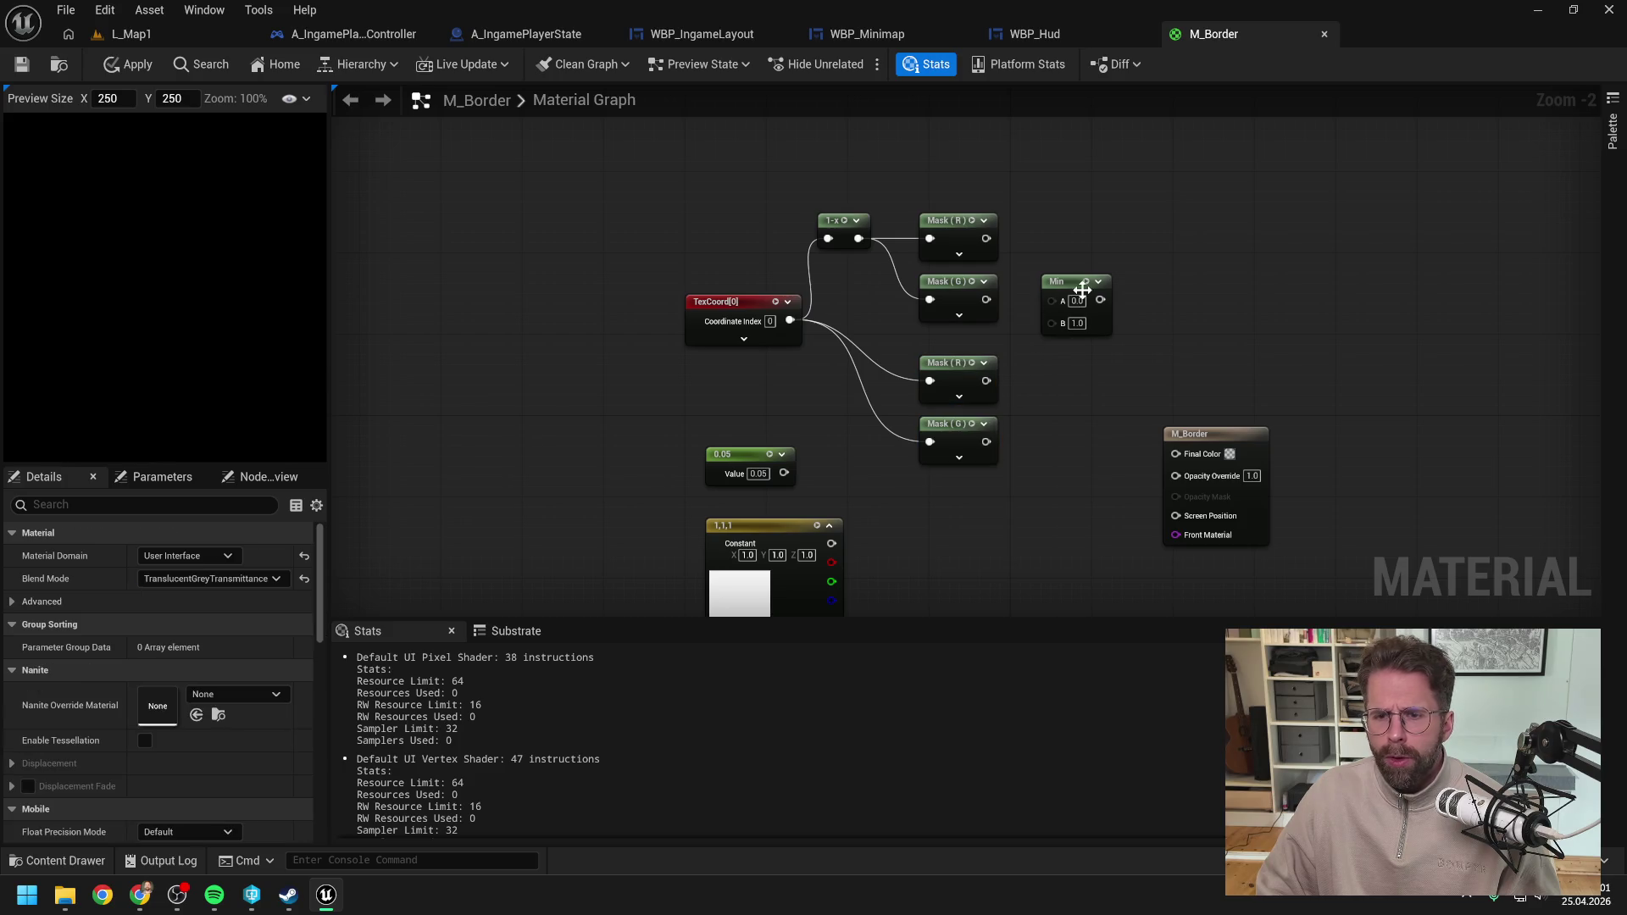
Step: Duplicate the Min node so each Mask (R)/Mask (G) pair feeds its own Min
left_click_drag(1082, 290, 1142, 260)
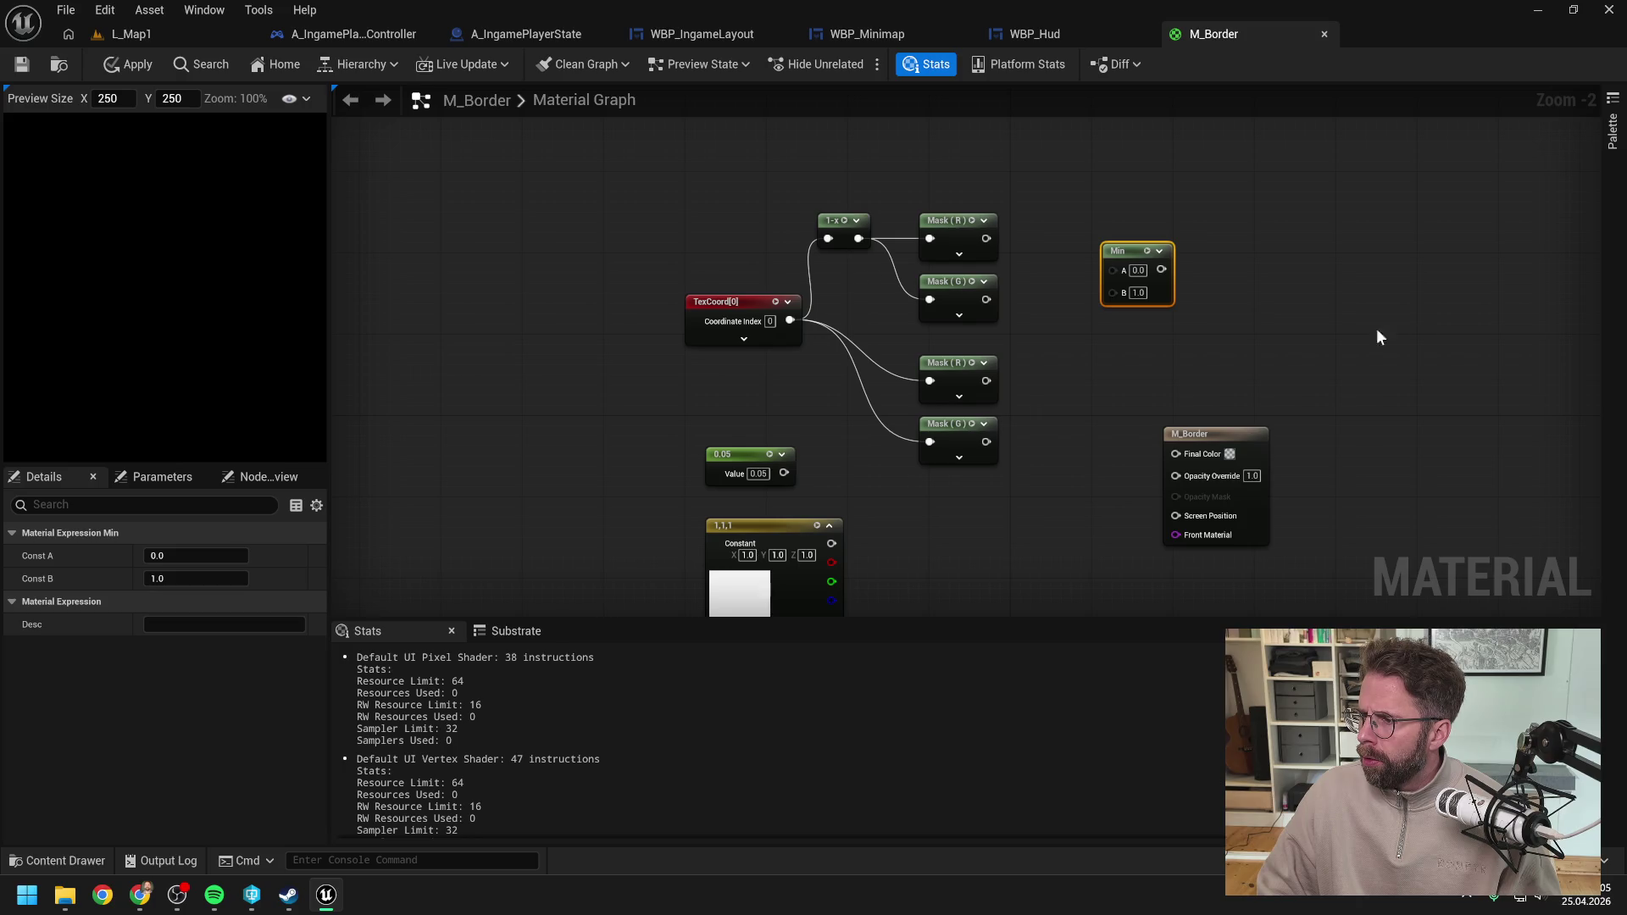
left_click(1254, 269)
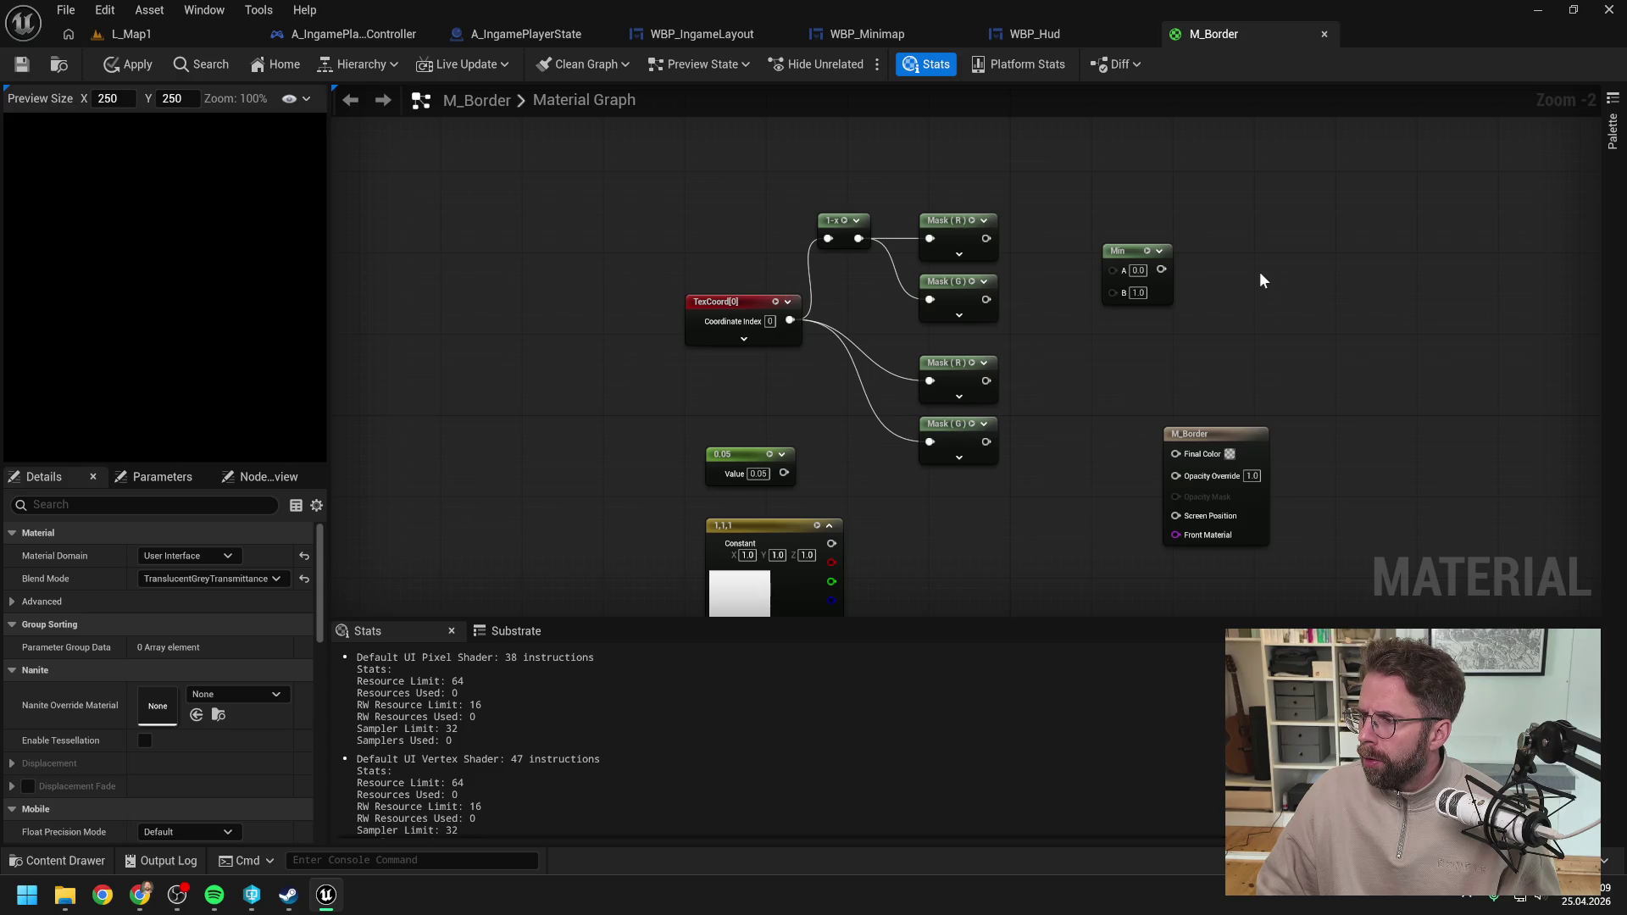
mouse_move(1130, 251)
left_mouse_down()
mouse_move(1108, 363)
mouse_move(1032, 394)
mouse_move(1042, 420)
left_mouse_up()
key("ctrl+d")
mouse_move(986, 238)
left_mouse_down()
mouse_move(1055, 246)
mouse_move(1032, 248)
left_mouse_up()
left_click_drag(986, 299, 1042, 241)
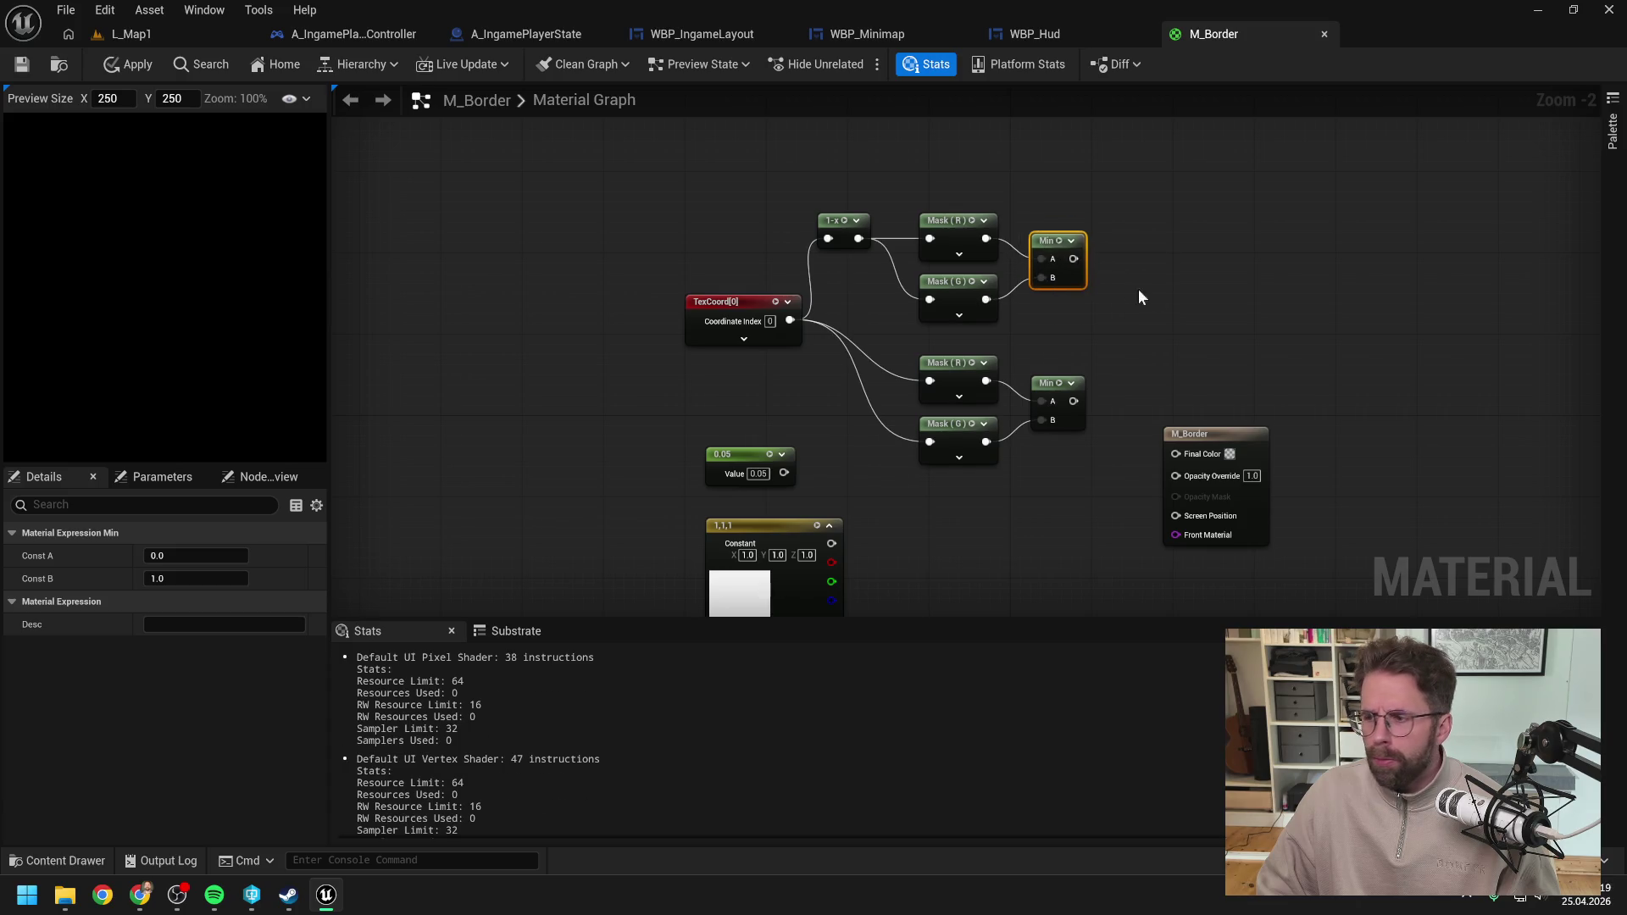
left_click(1197, 313)
left_click_drag(1196, 313, 1160, 287)
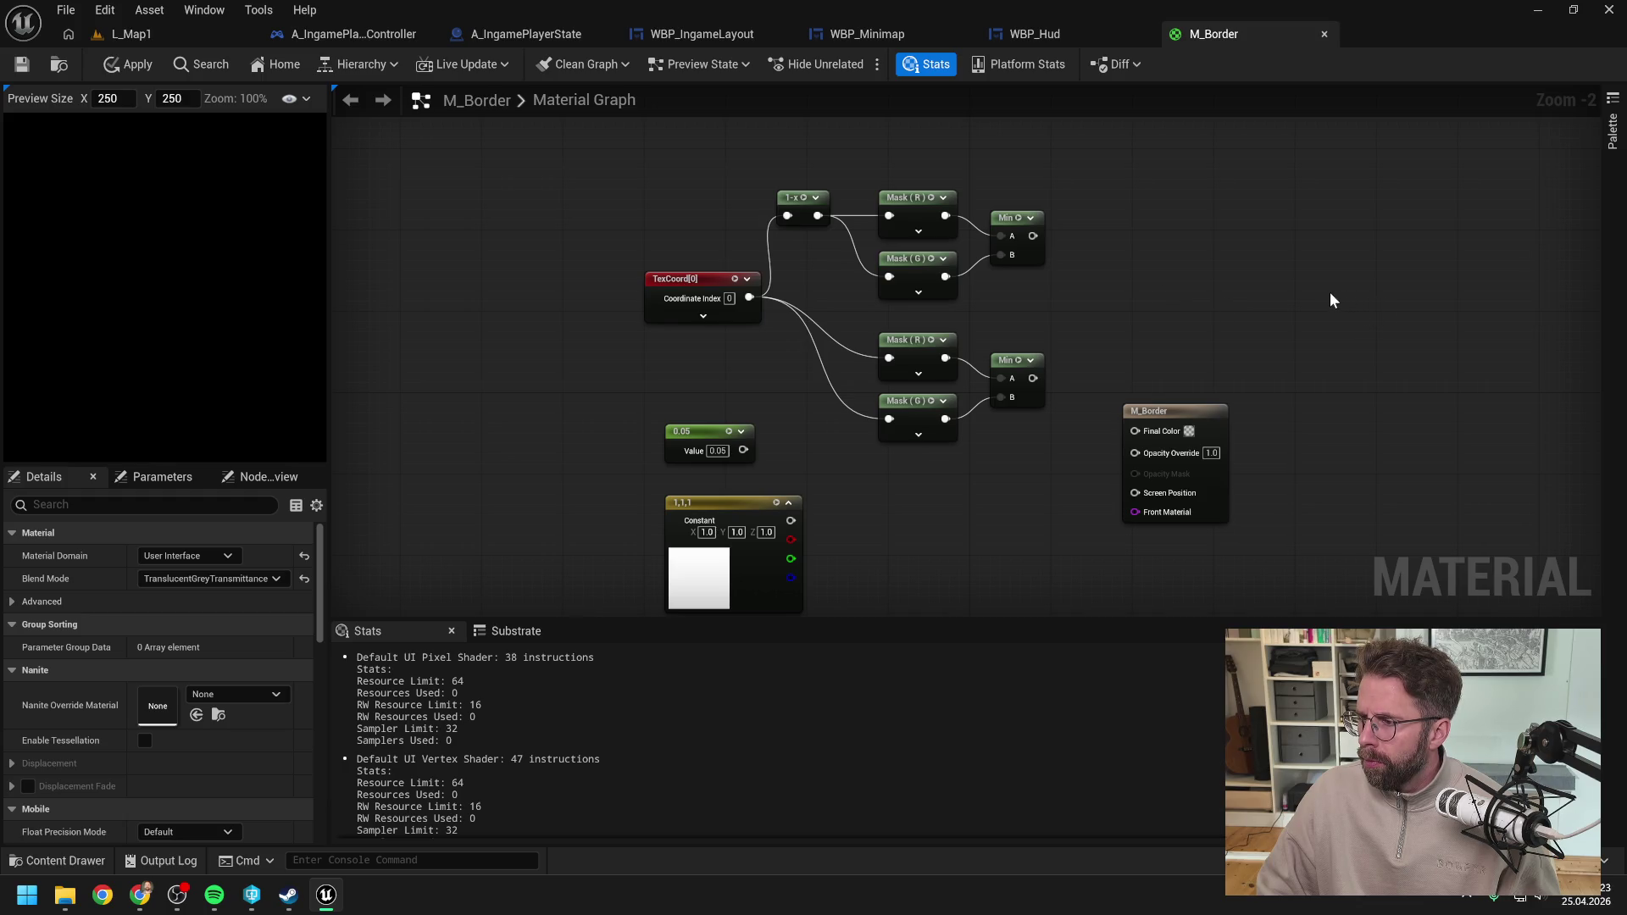
Step: Add a final Min taking the top and bottom Min results as A and B
left_click(1028, 225)
key("ctrl+d")
left_click_drag(1032, 235, 1146, 297)
mouse_move(1032, 378)
left_mouse_down()
mouse_move(1144, 322)
mouse_move(1131, 292)
left_mouse_up()
left_click(1173, 244)
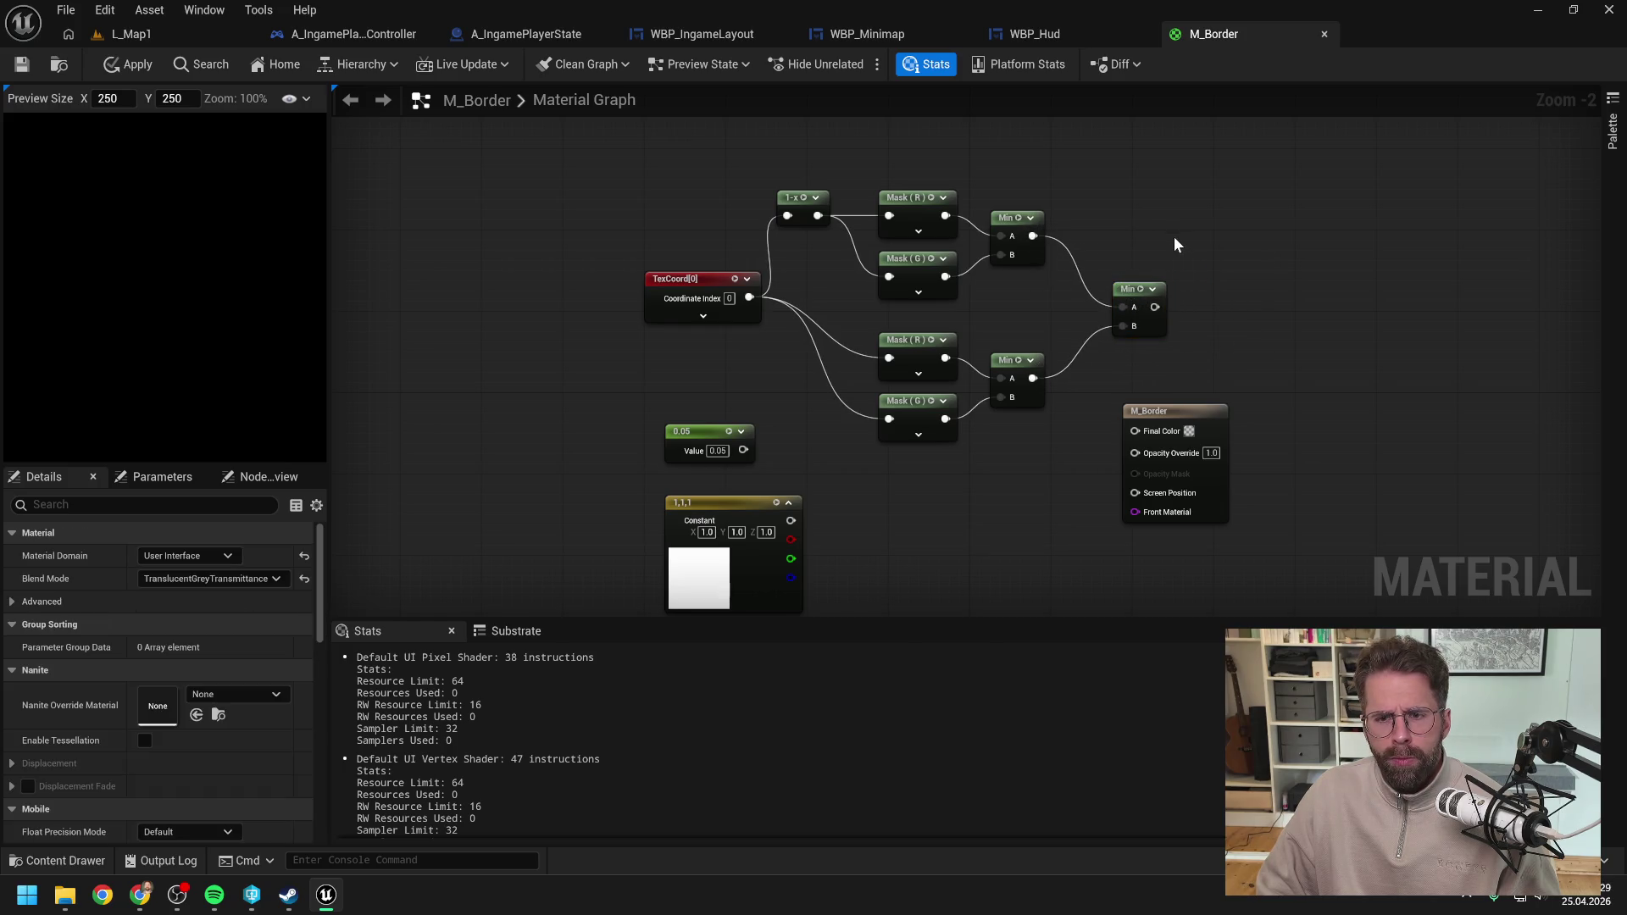
Step: Move the 0.05, white constant and output nodes further down the graph
left_click_drag(1151, 427, 1135, 246)
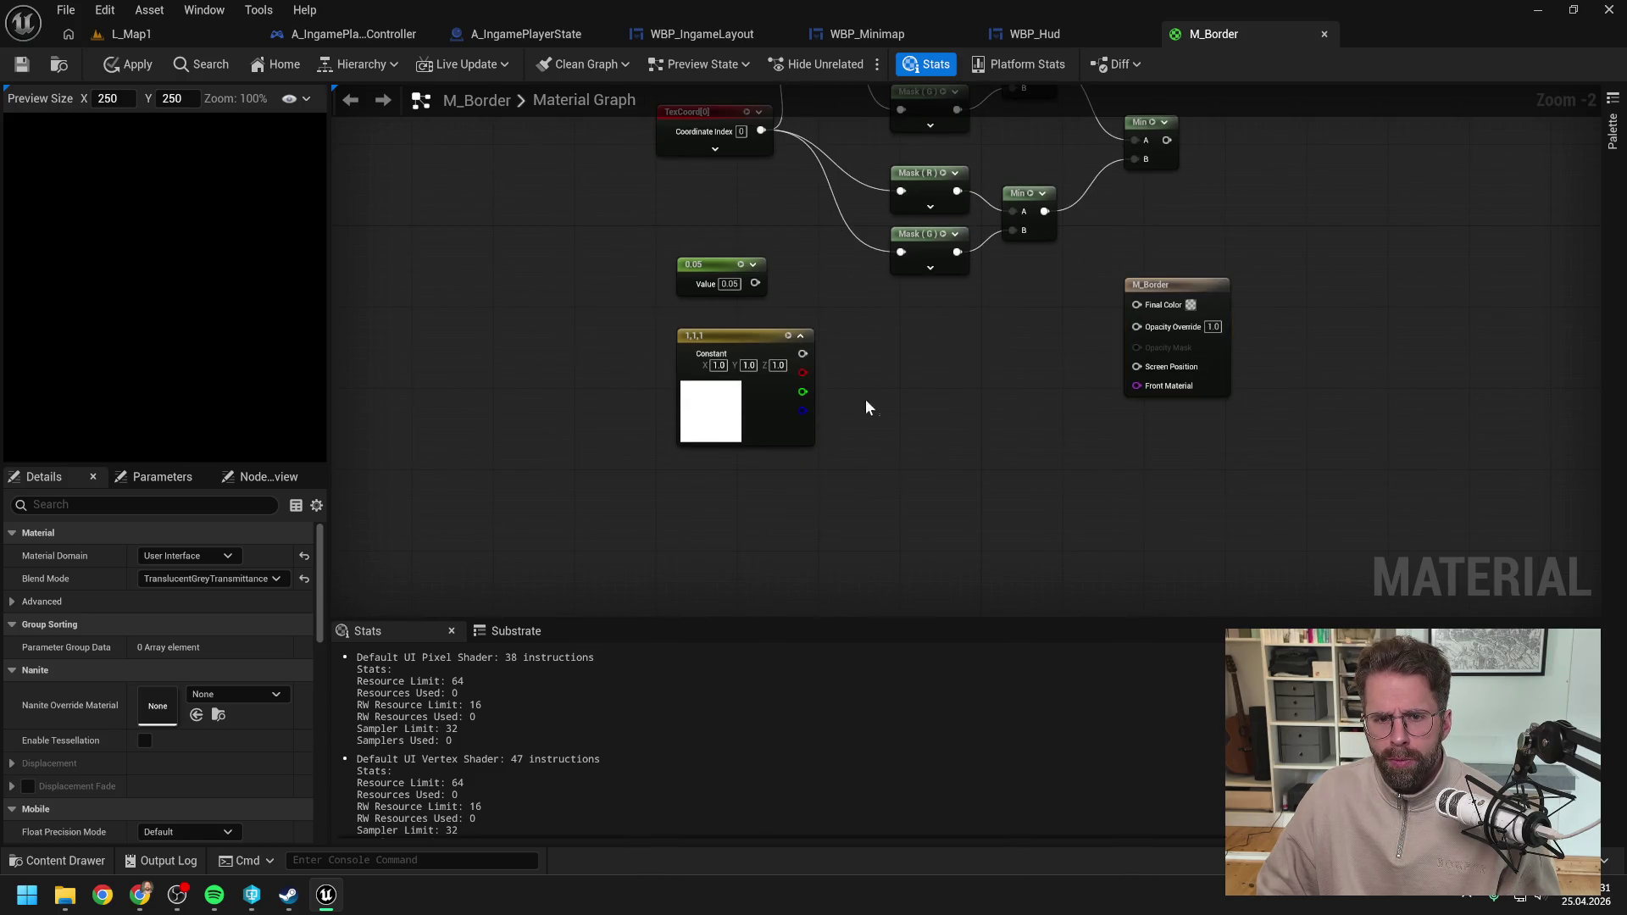
left_click_drag(874, 416, 671, 256)
left_click(1167, 335, "ctrl")
left_click_drag(1168, 336, 1188, 600)
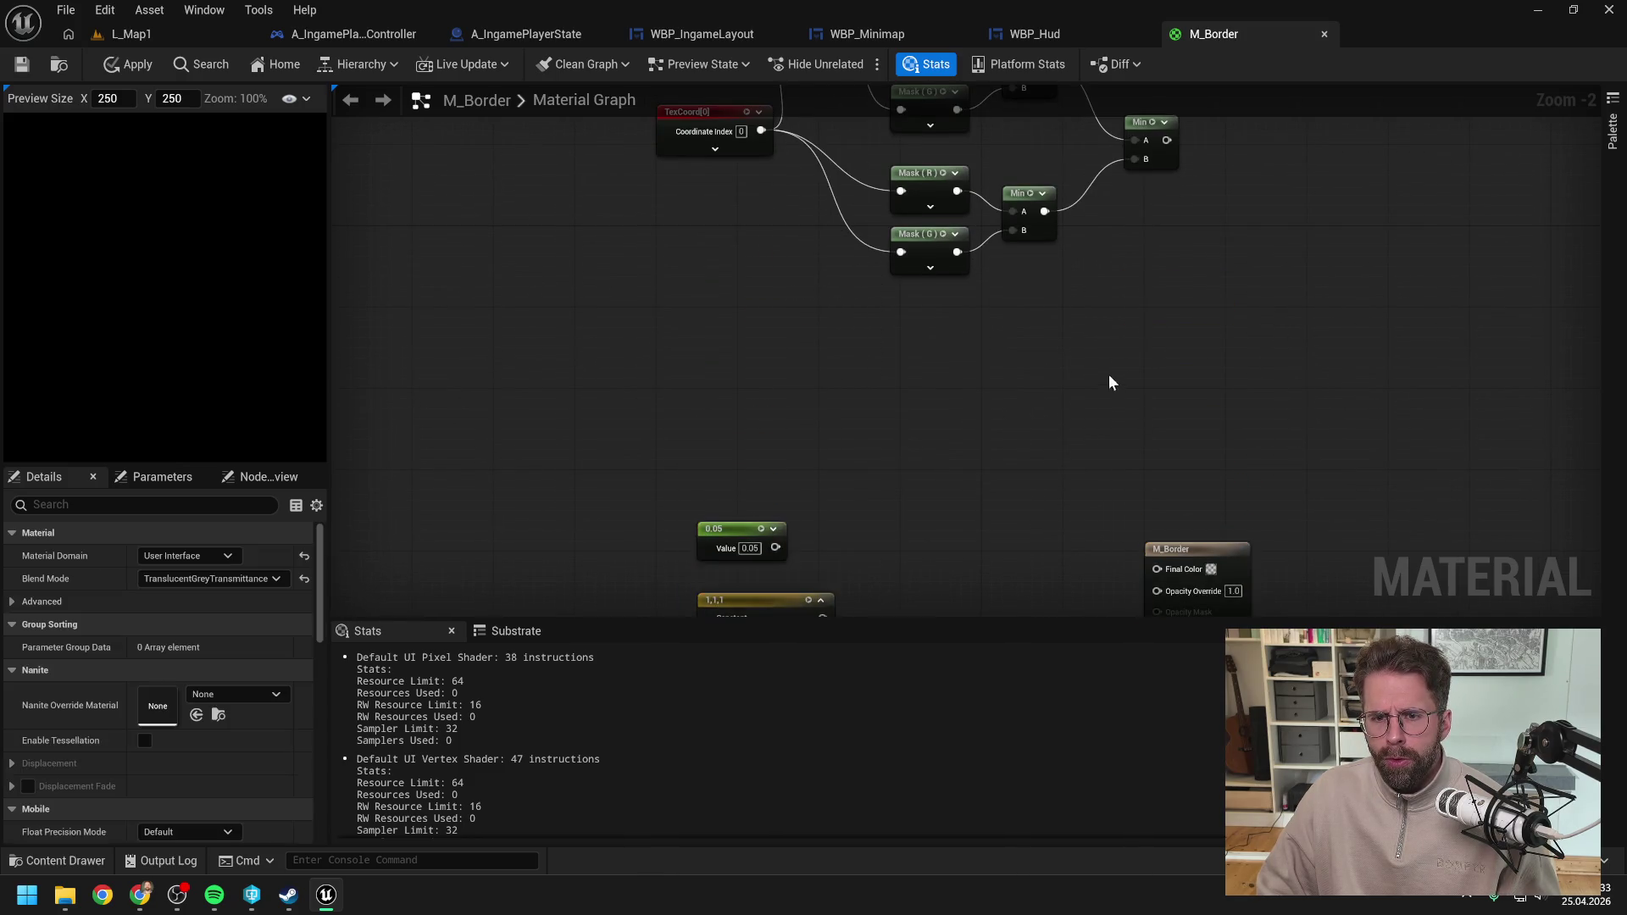
scroll(1142, 464, "up", 1)
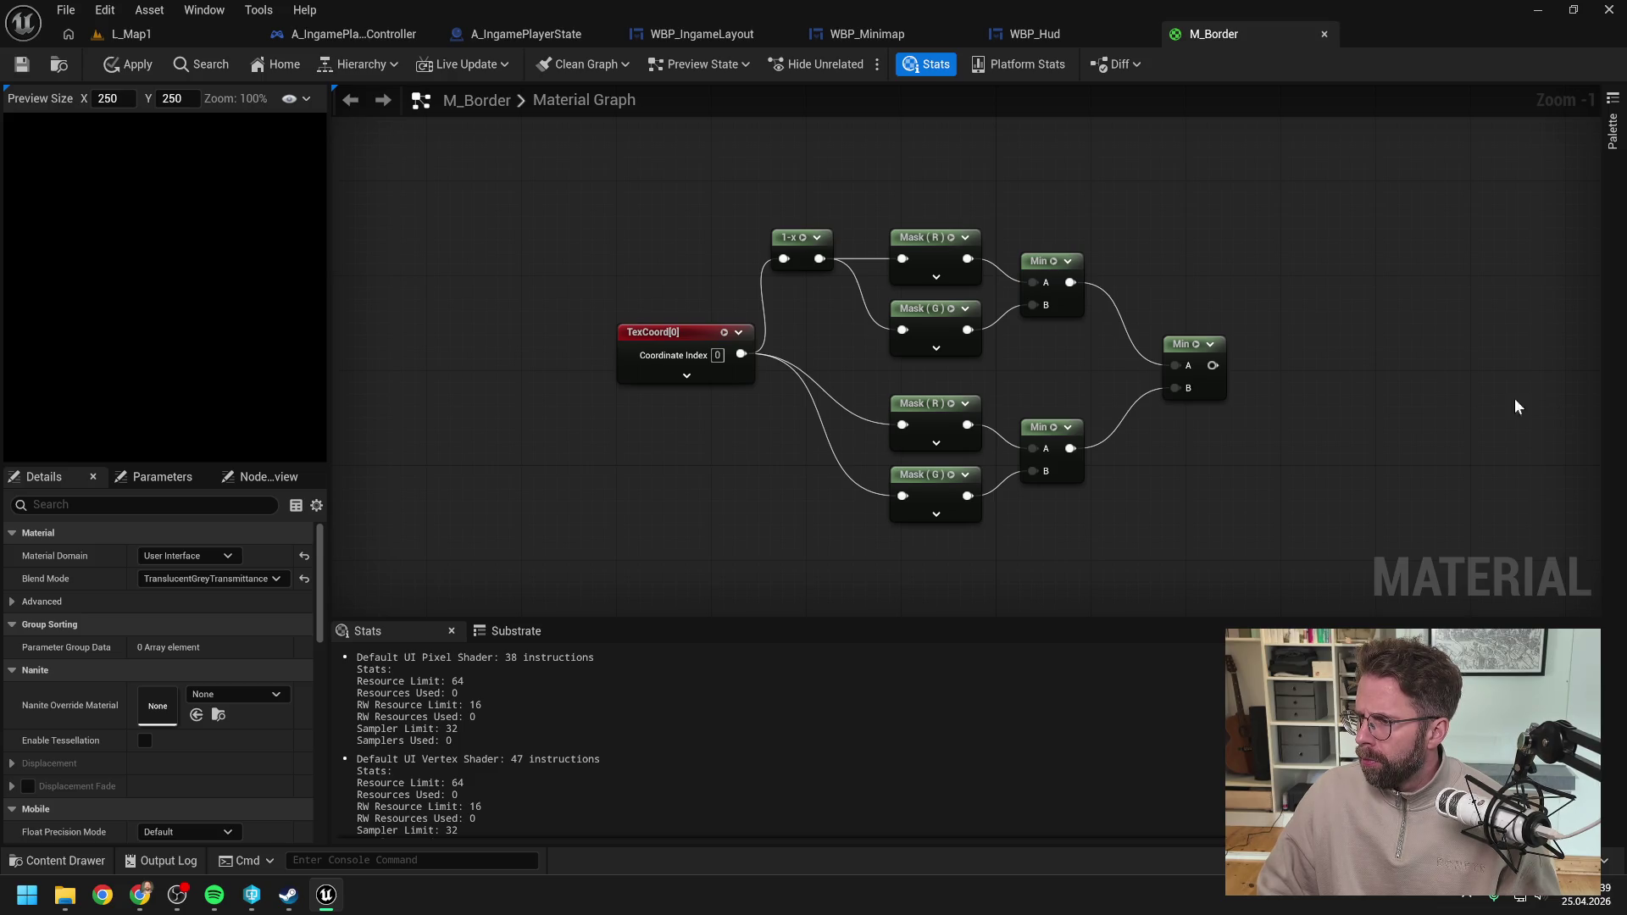
left_click_drag(1354, 388, 1327, 385)
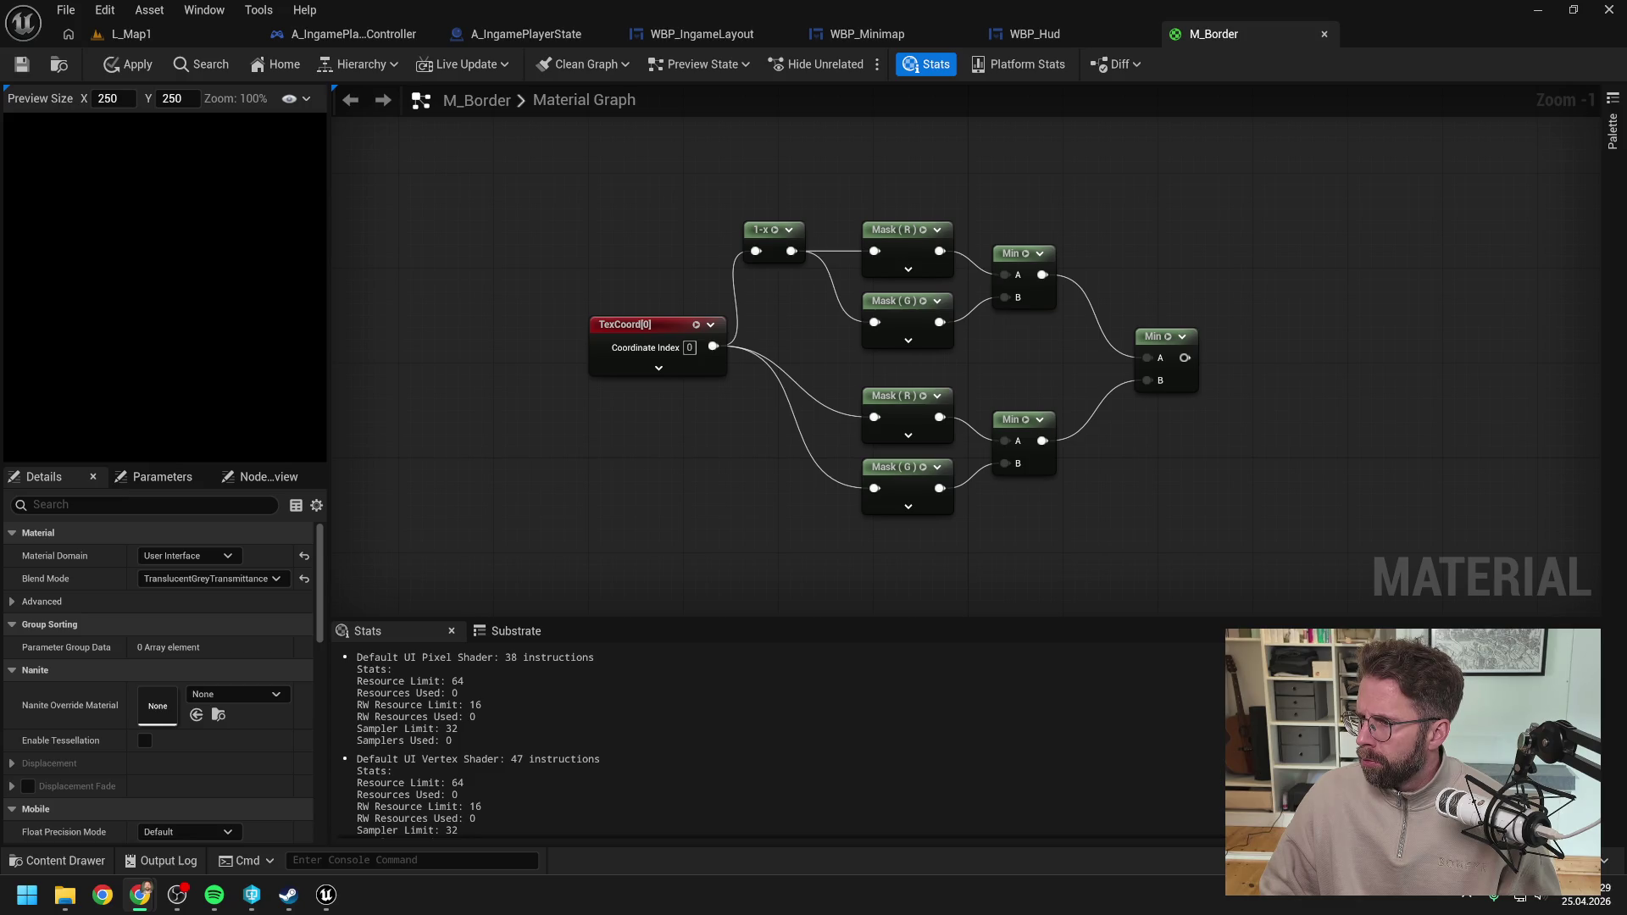
Step: Check the Blend Mode list without changing it, then nudge the final Min node up-left
left_click(198, 578)
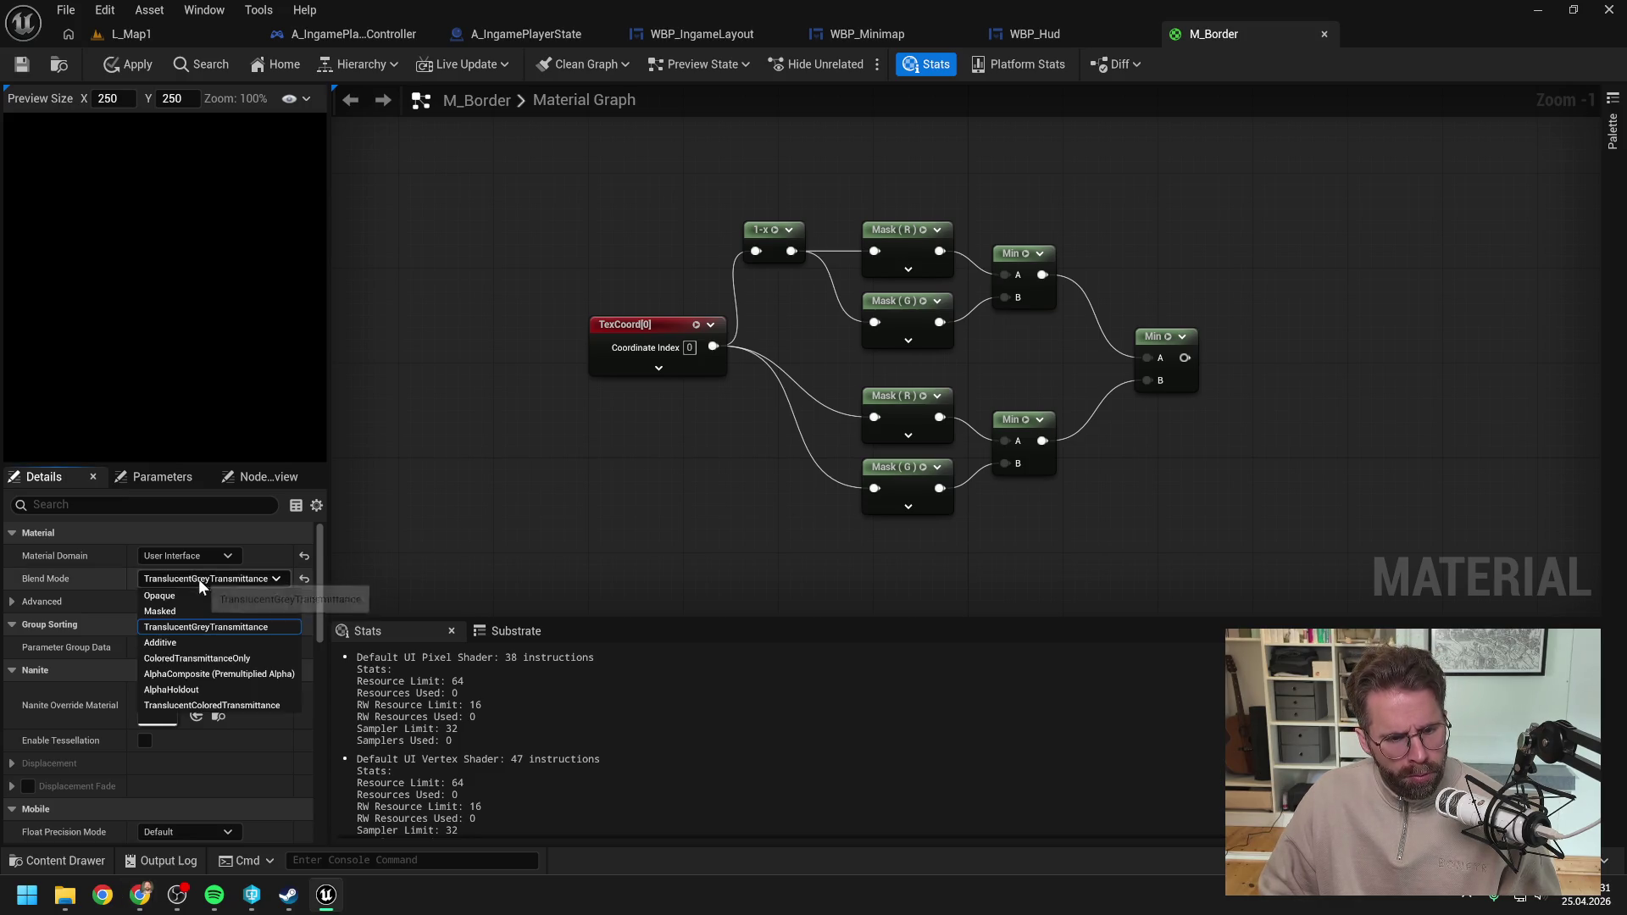
left_click(204, 579)
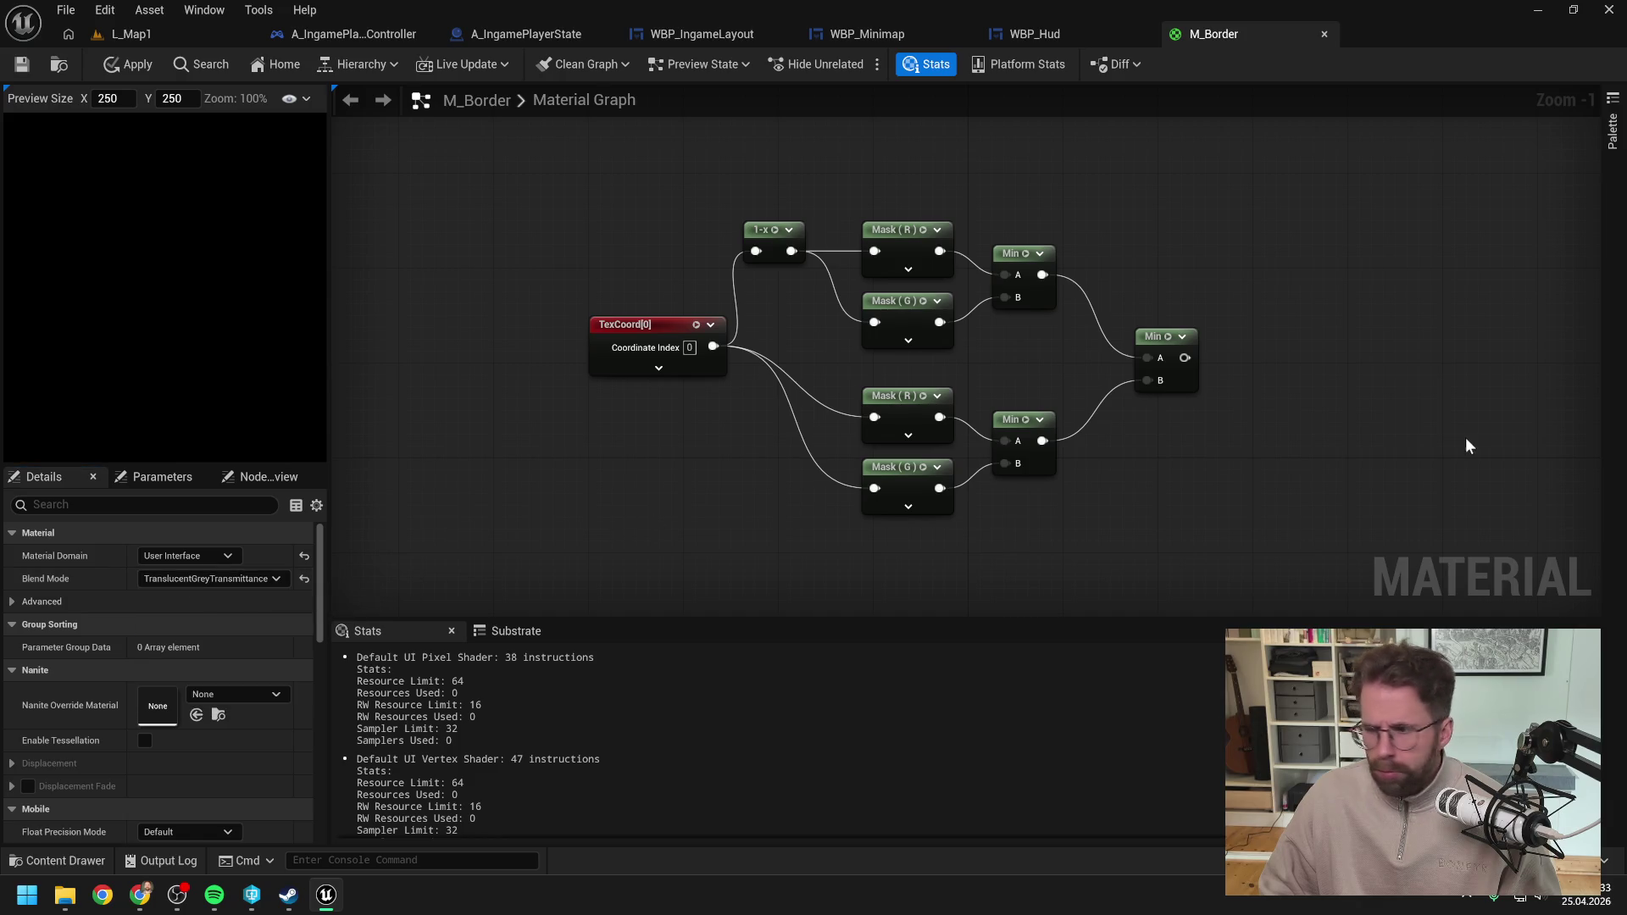
key("alt+Tab")
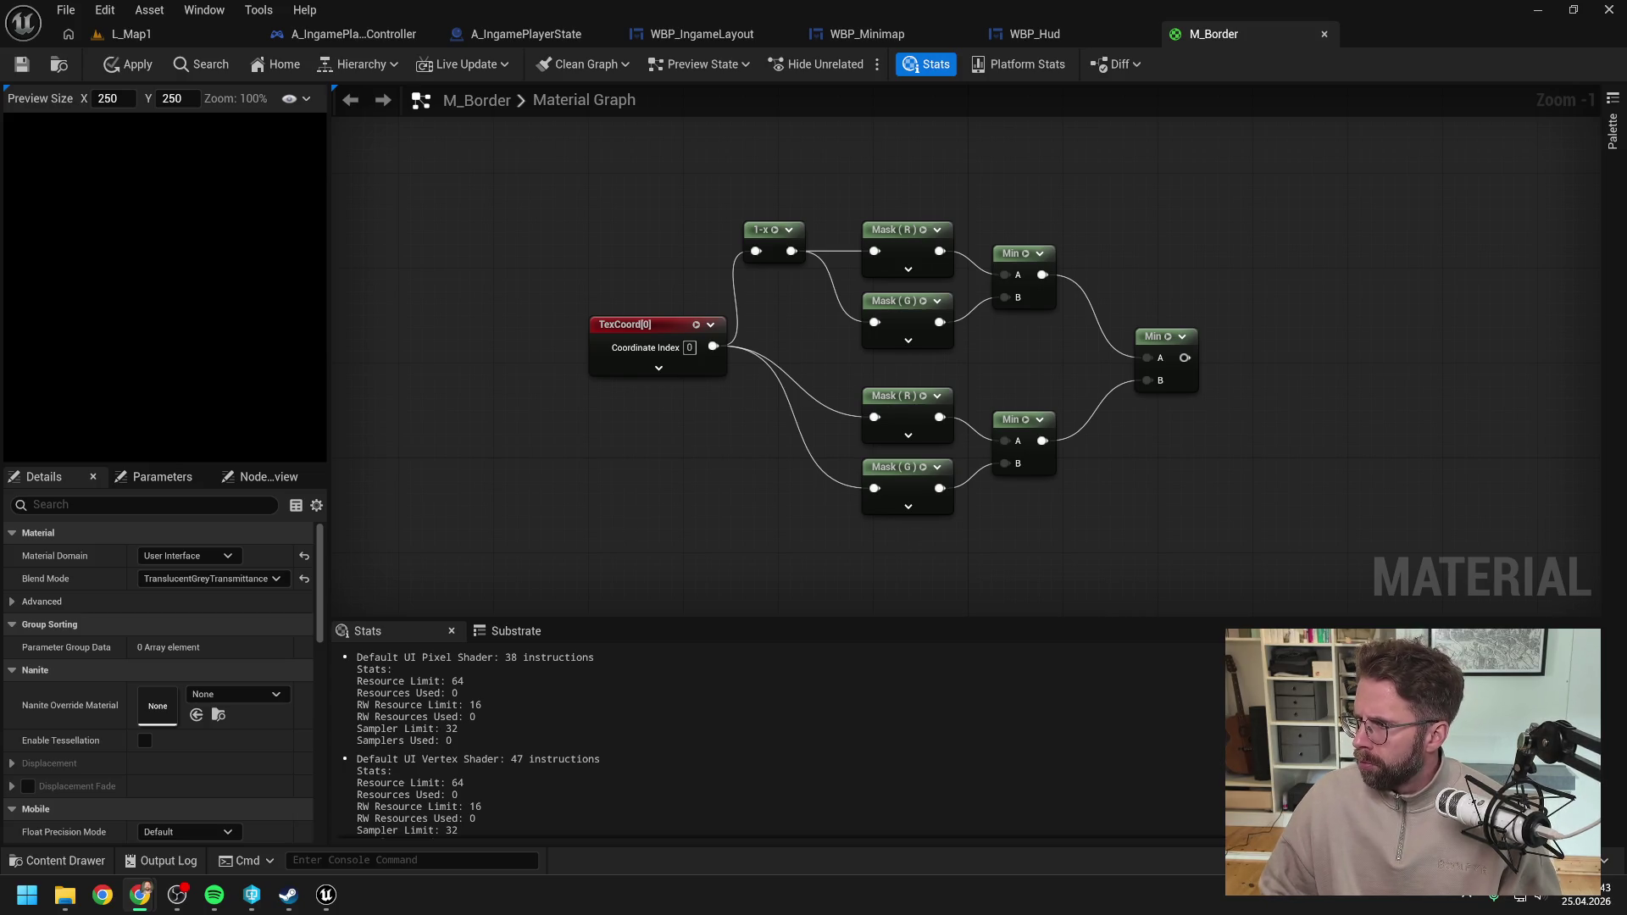
left_click(1224, 484)
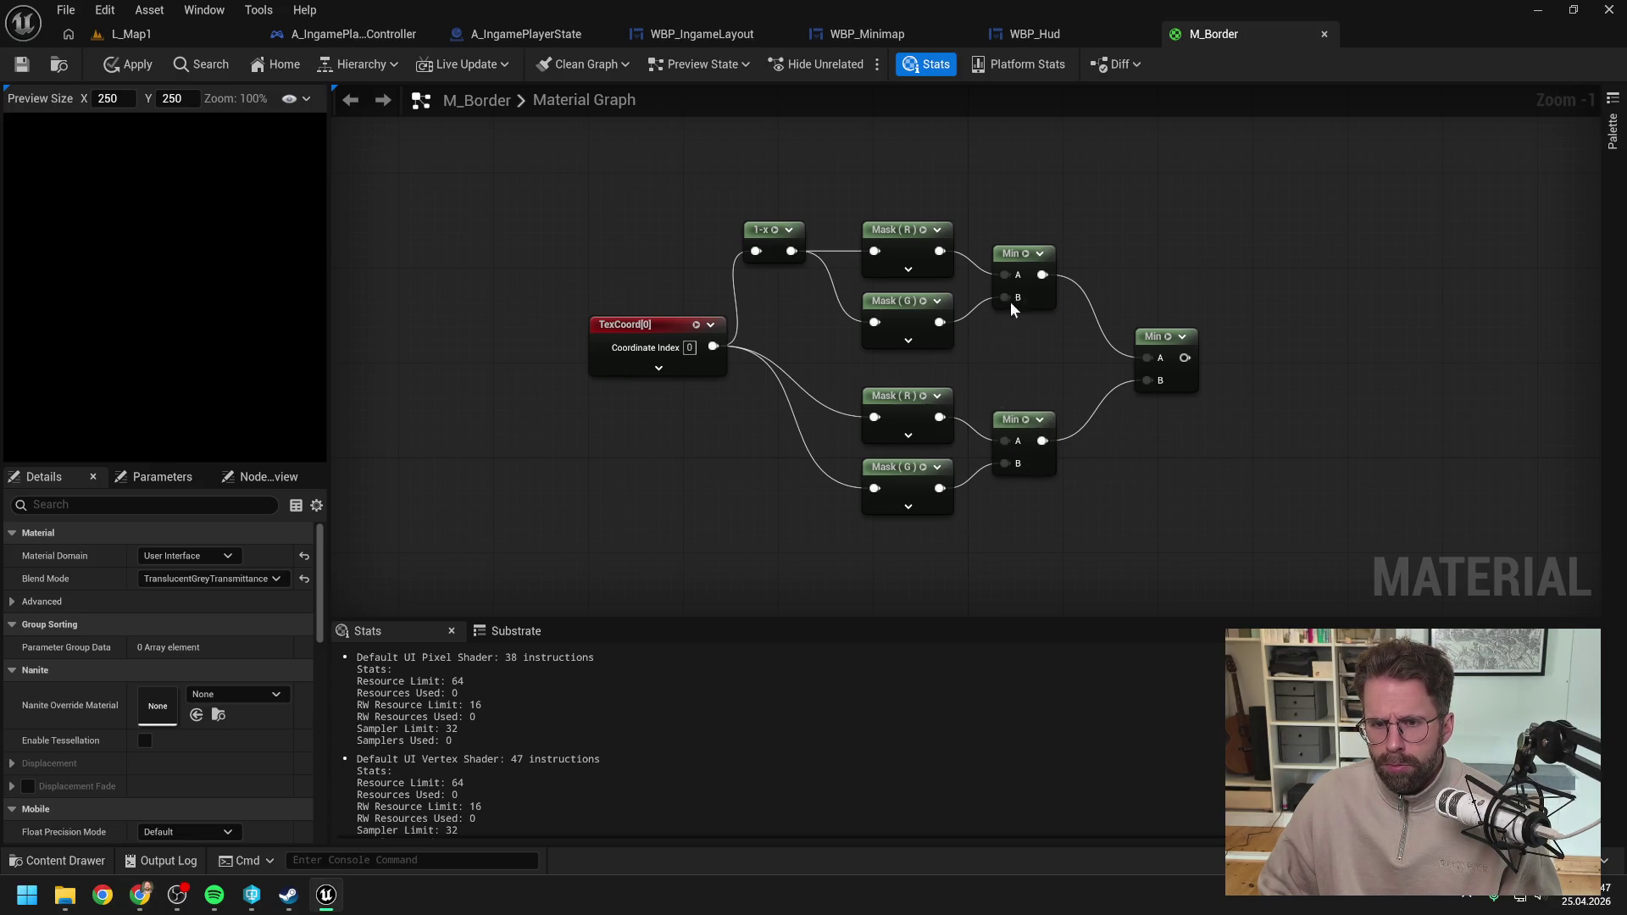
left_click_drag(1167, 340, 1155, 328)
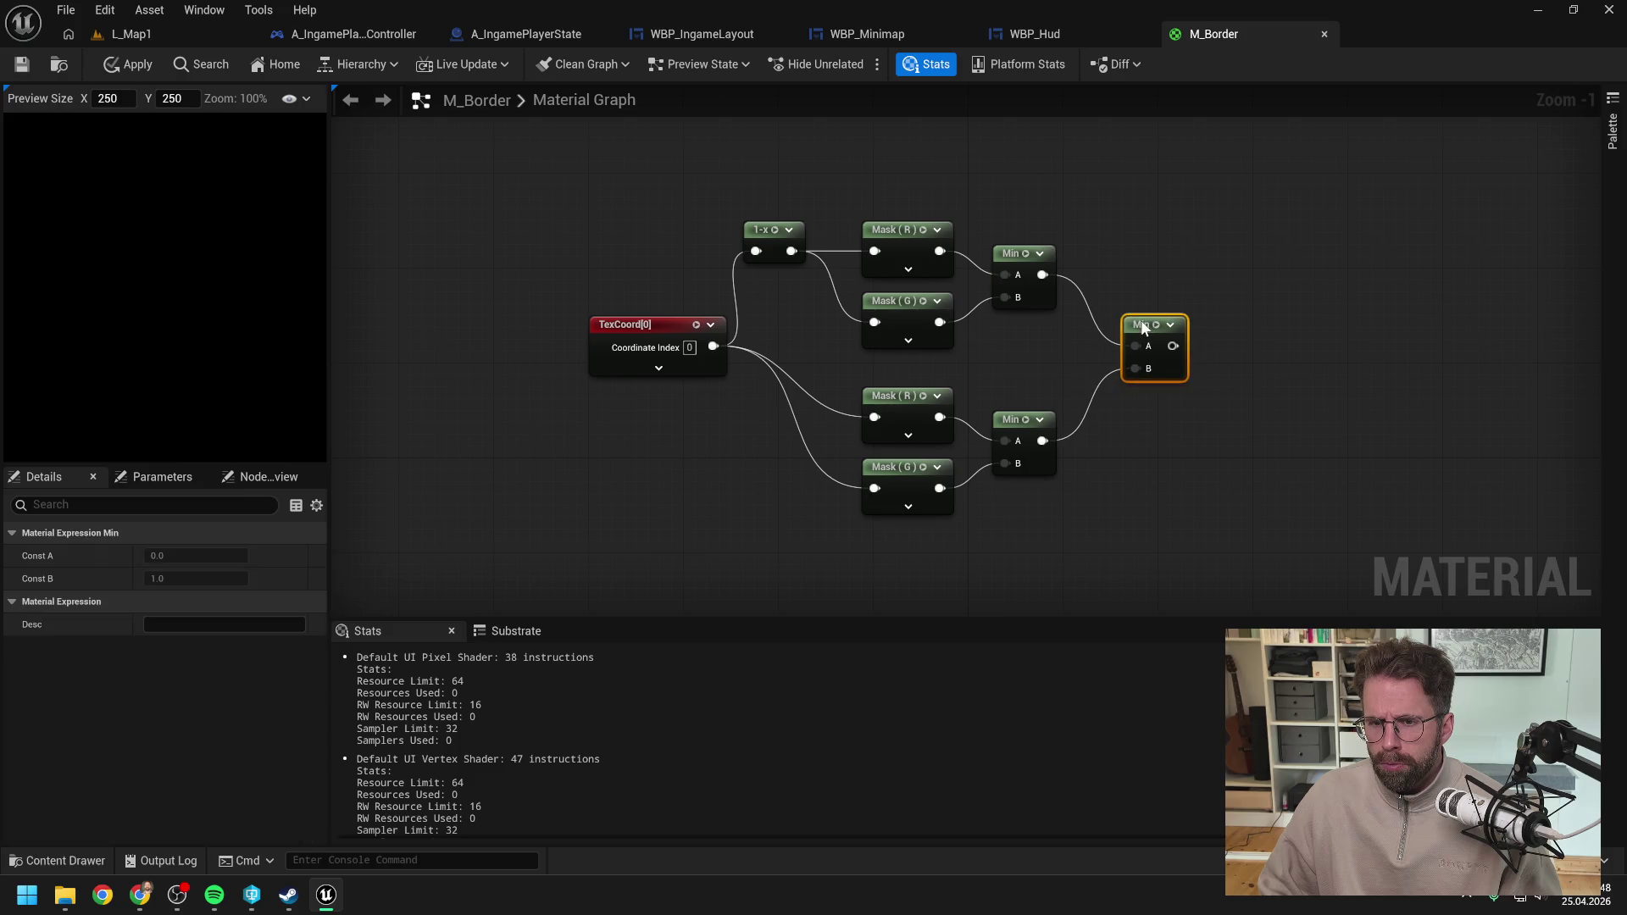
left_click(1290, 313)
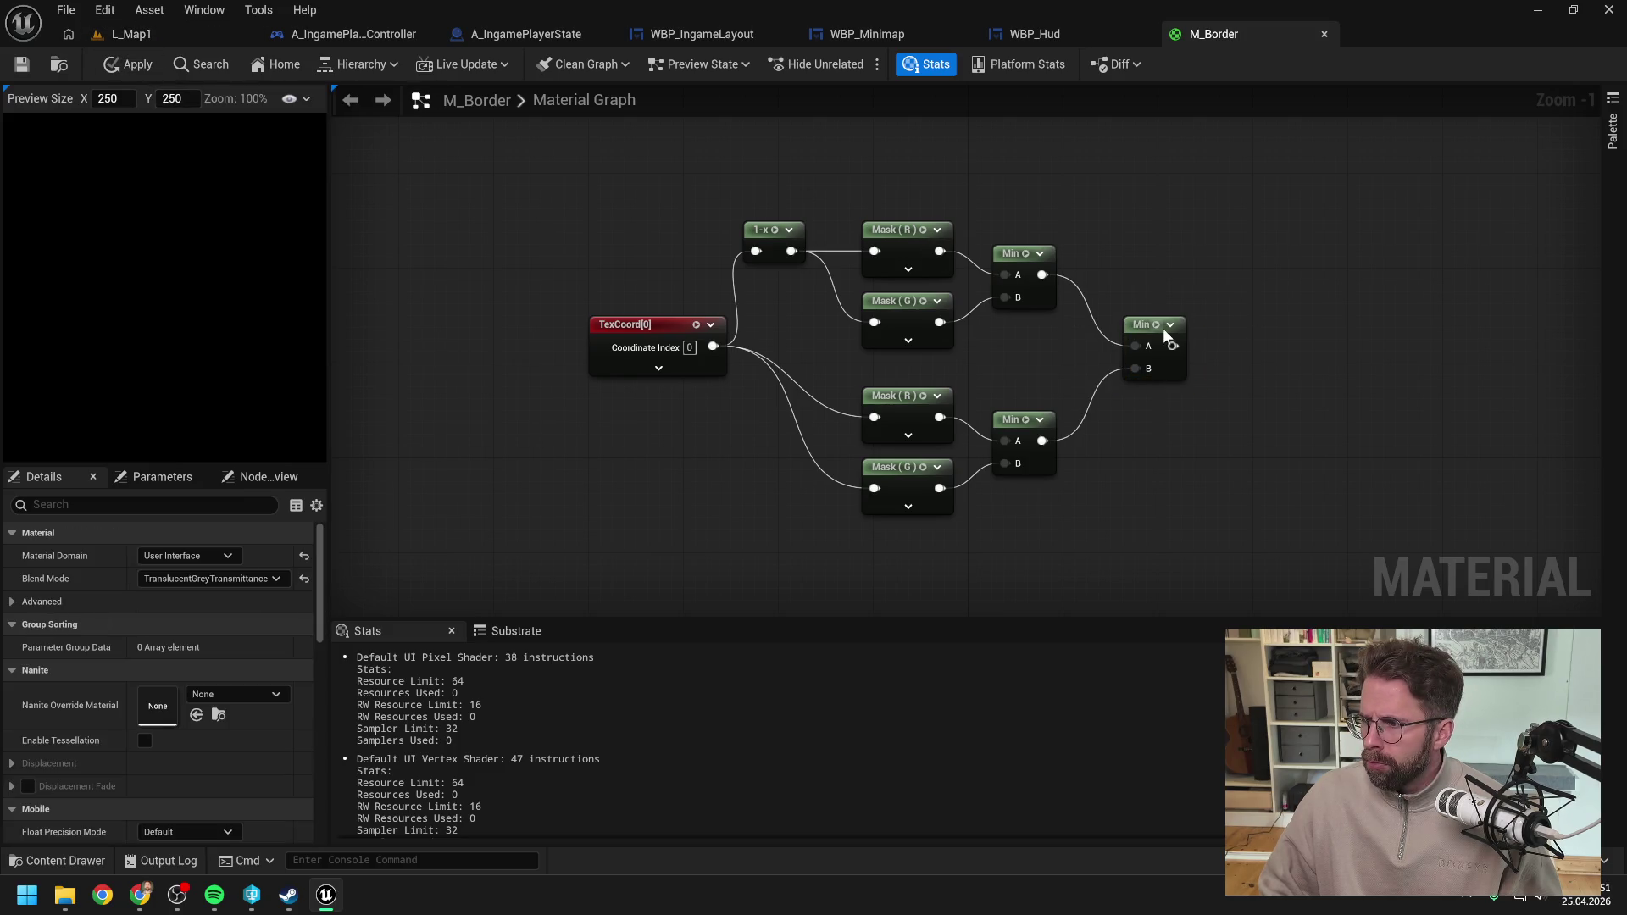
Step: Box-select the 0.05, white constant and output nodes and move them up beside the Min chain
scroll(1161, 328, "down", 1)
scroll(1274, 390, "down", 1)
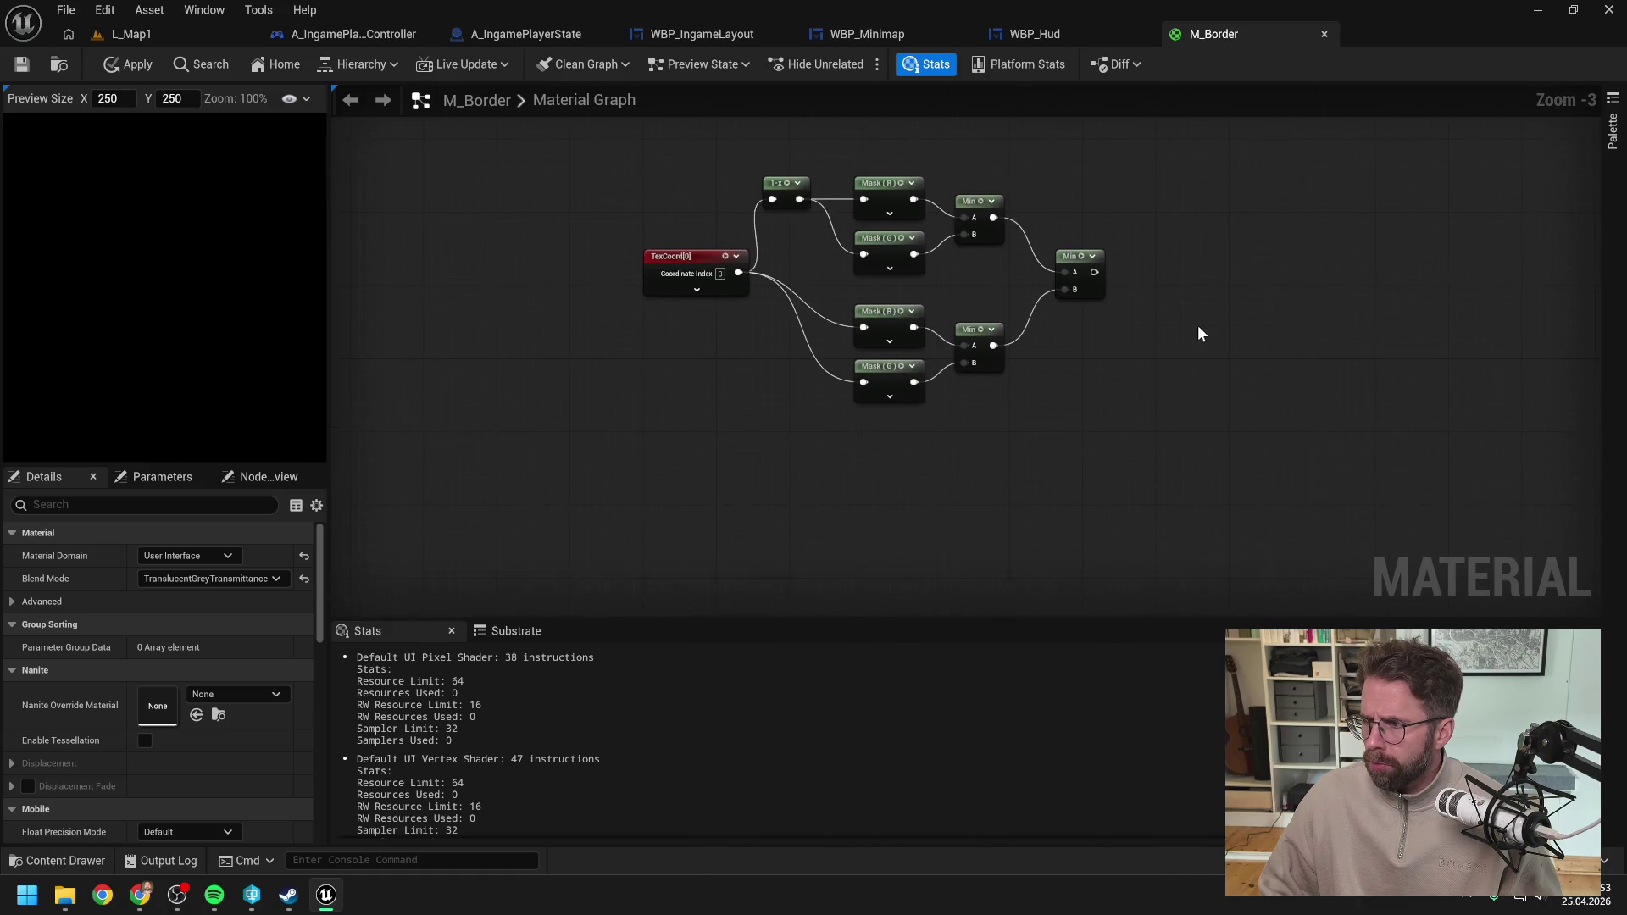
scroll(1195, 330, "down", 3)
scroll(1025, 419, "up", 2)
left_click_drag(952, 400, 1355, 587)
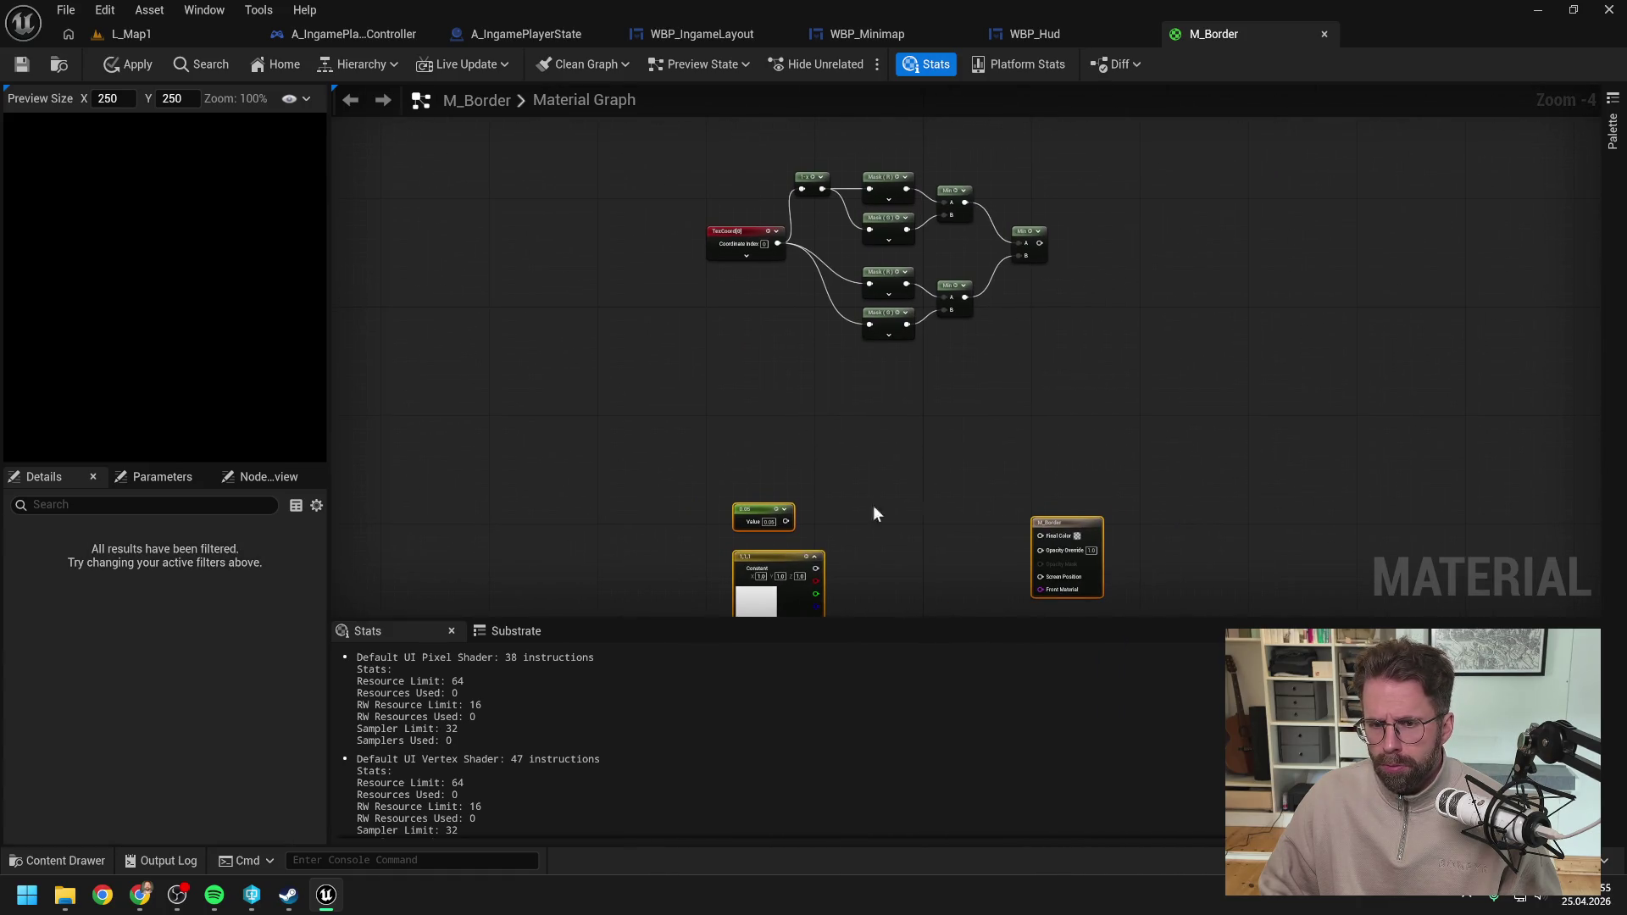
left_click_drag(772, 554, 1146, 203)
left_click(1304, 248)
mouse_move(1303, 247)
left_mouse_down()
mouse_move(1257, 308)
mouse_move(1267, 397)
left_mouse_up()
scroll(1246, 314, "up", 1)
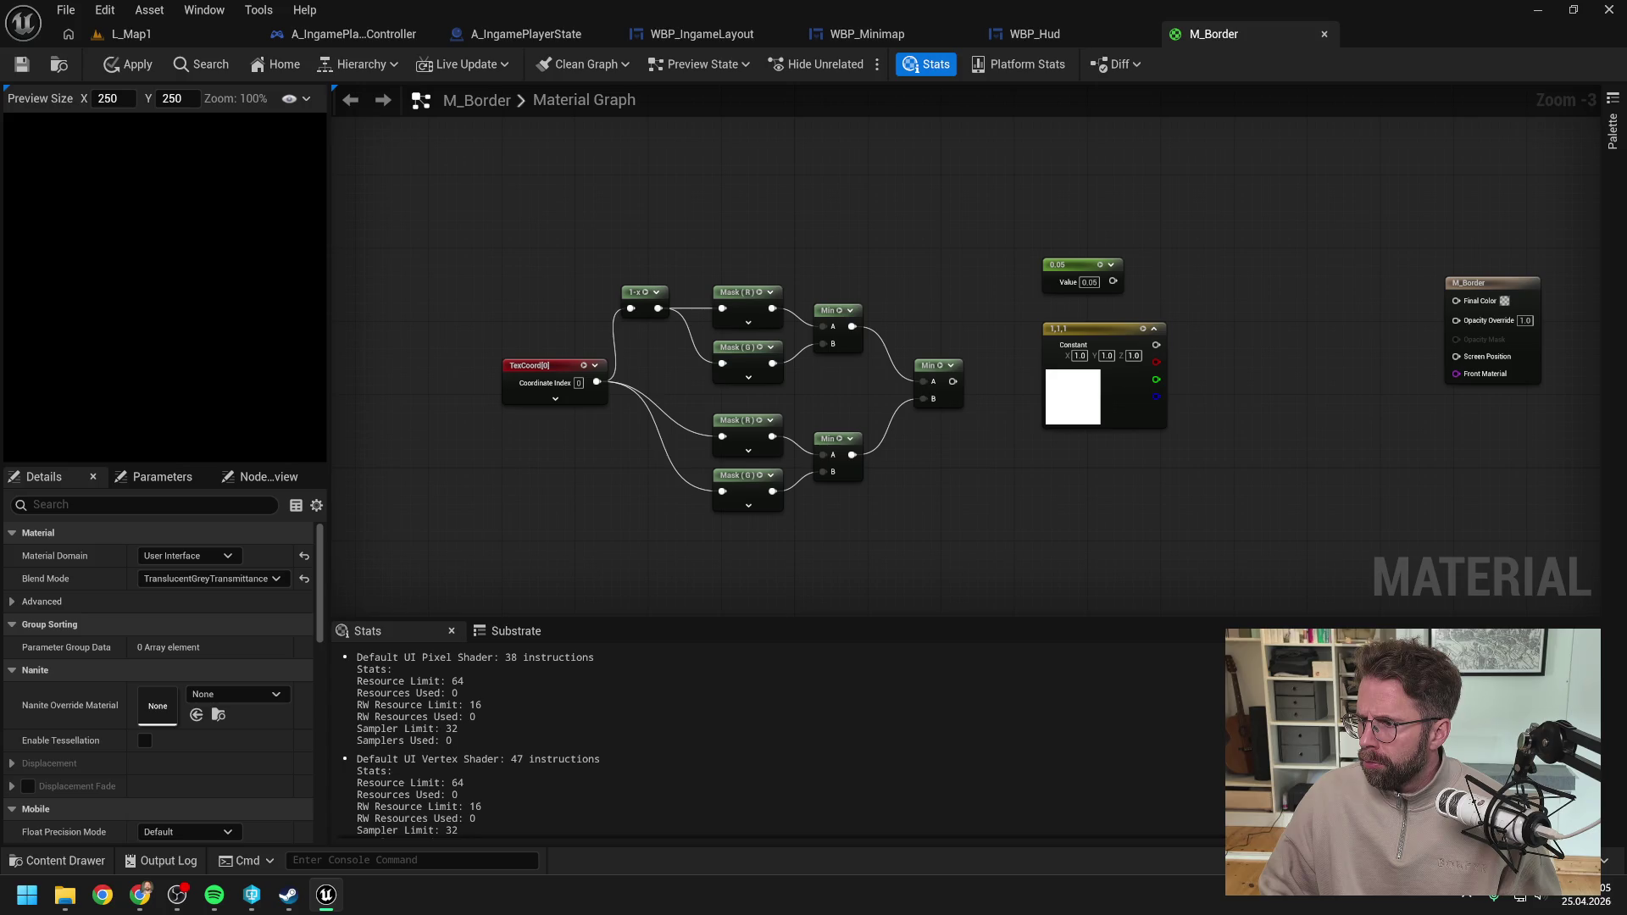
Step: Add an If node to the M_Border graph
right_click(1249, 432)
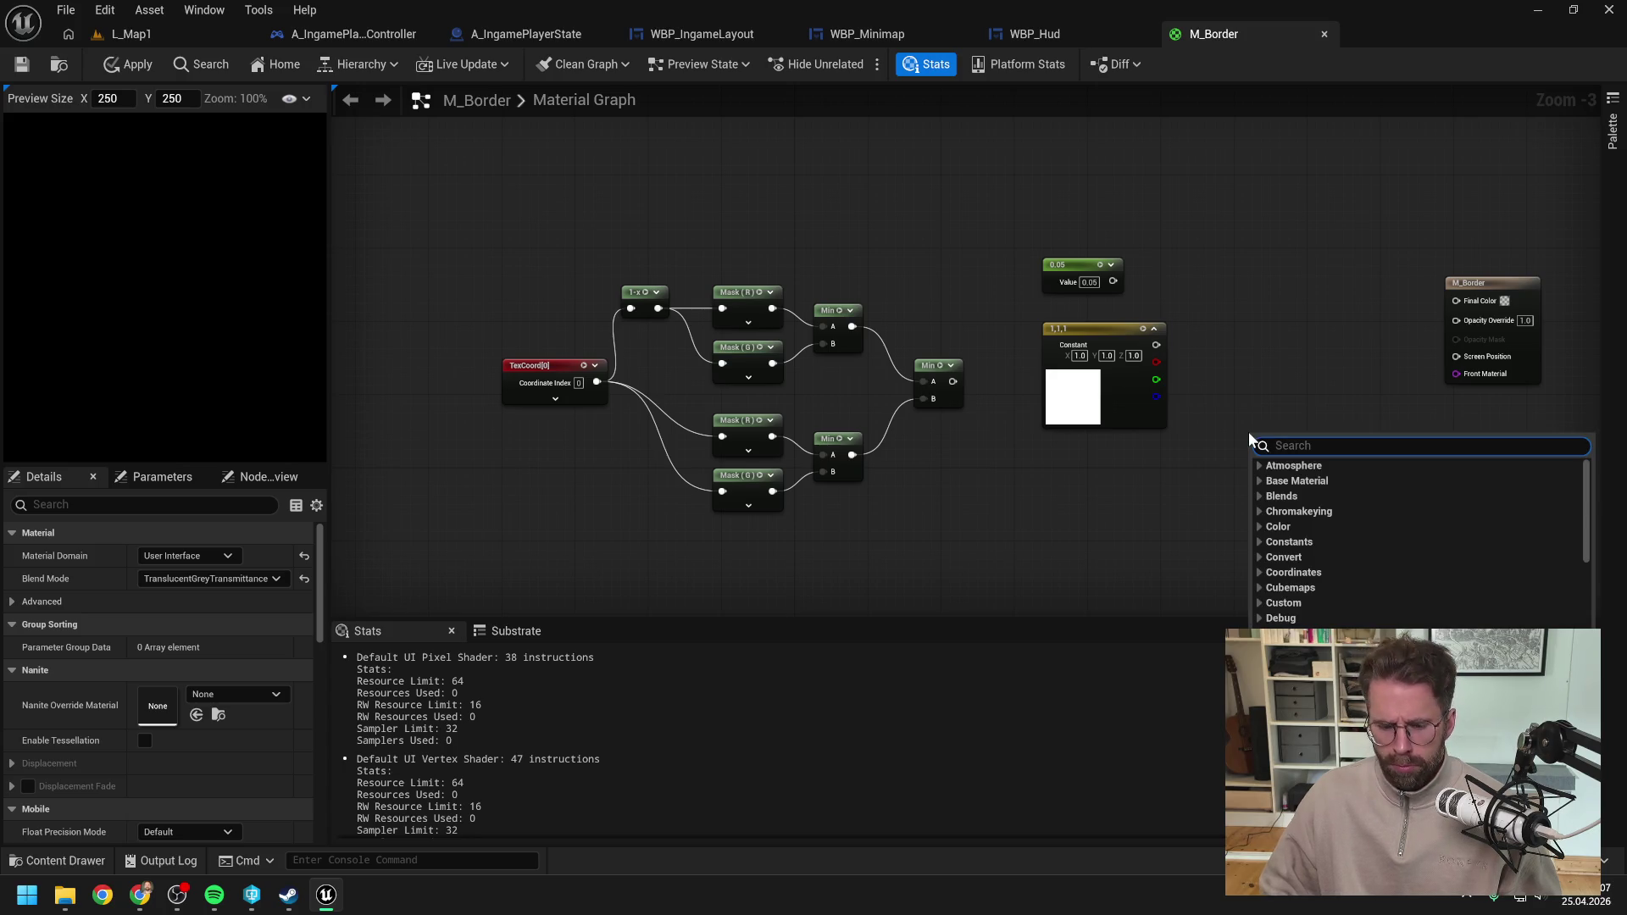
type("if")
left_click(1278, 573)
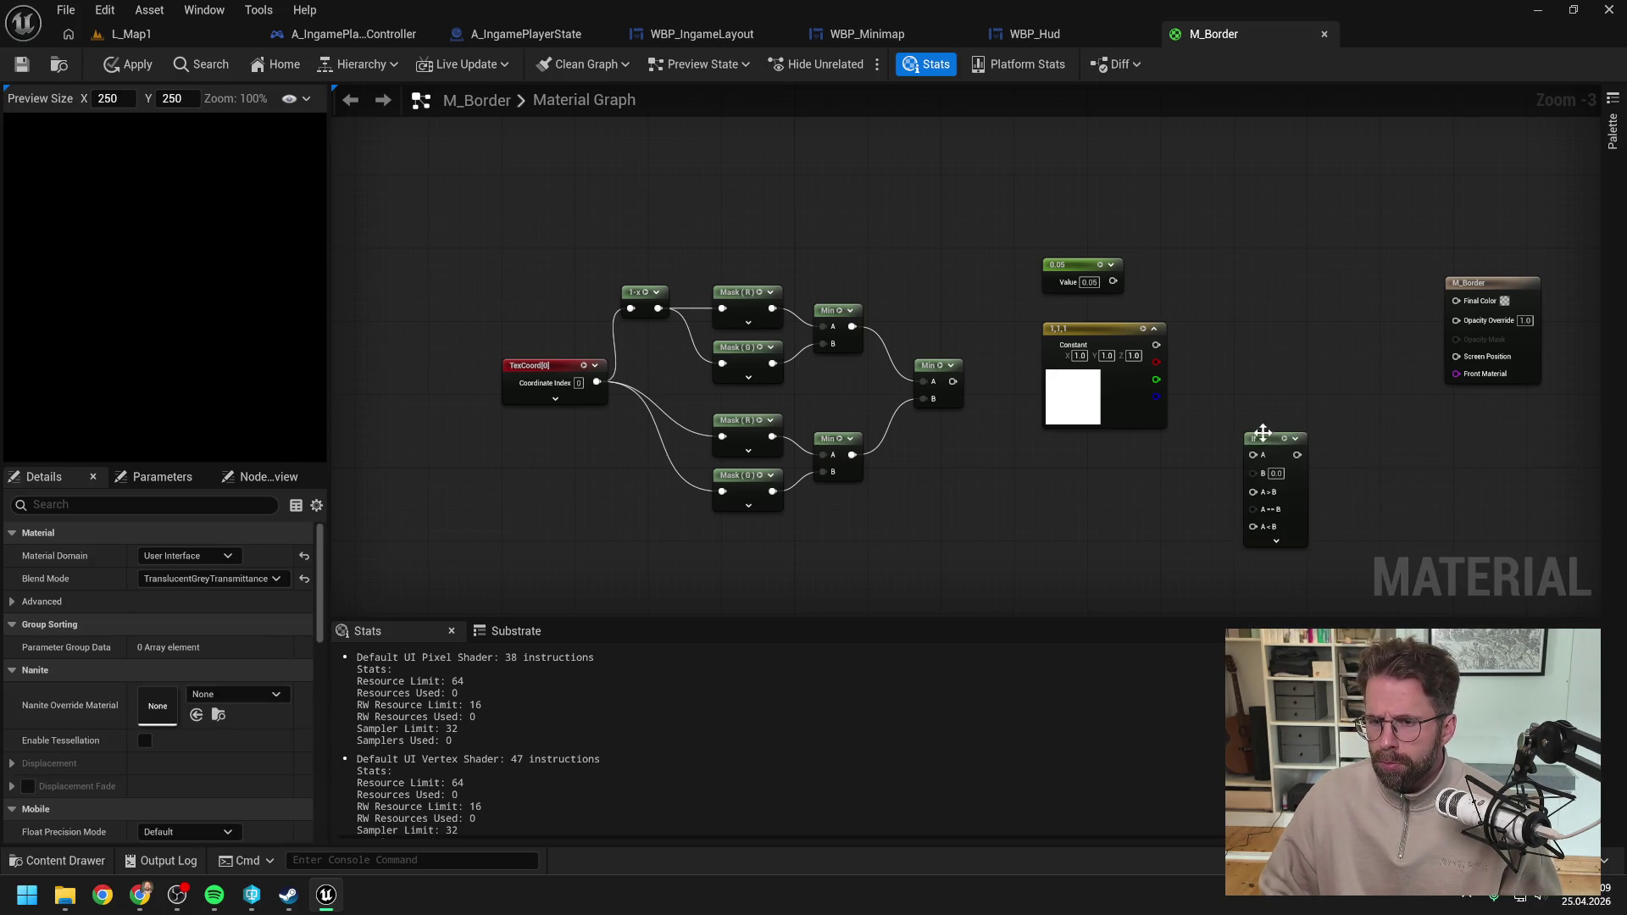
left_click_drag(1259, 434, 1246, 383)
left_click(1229, 337)
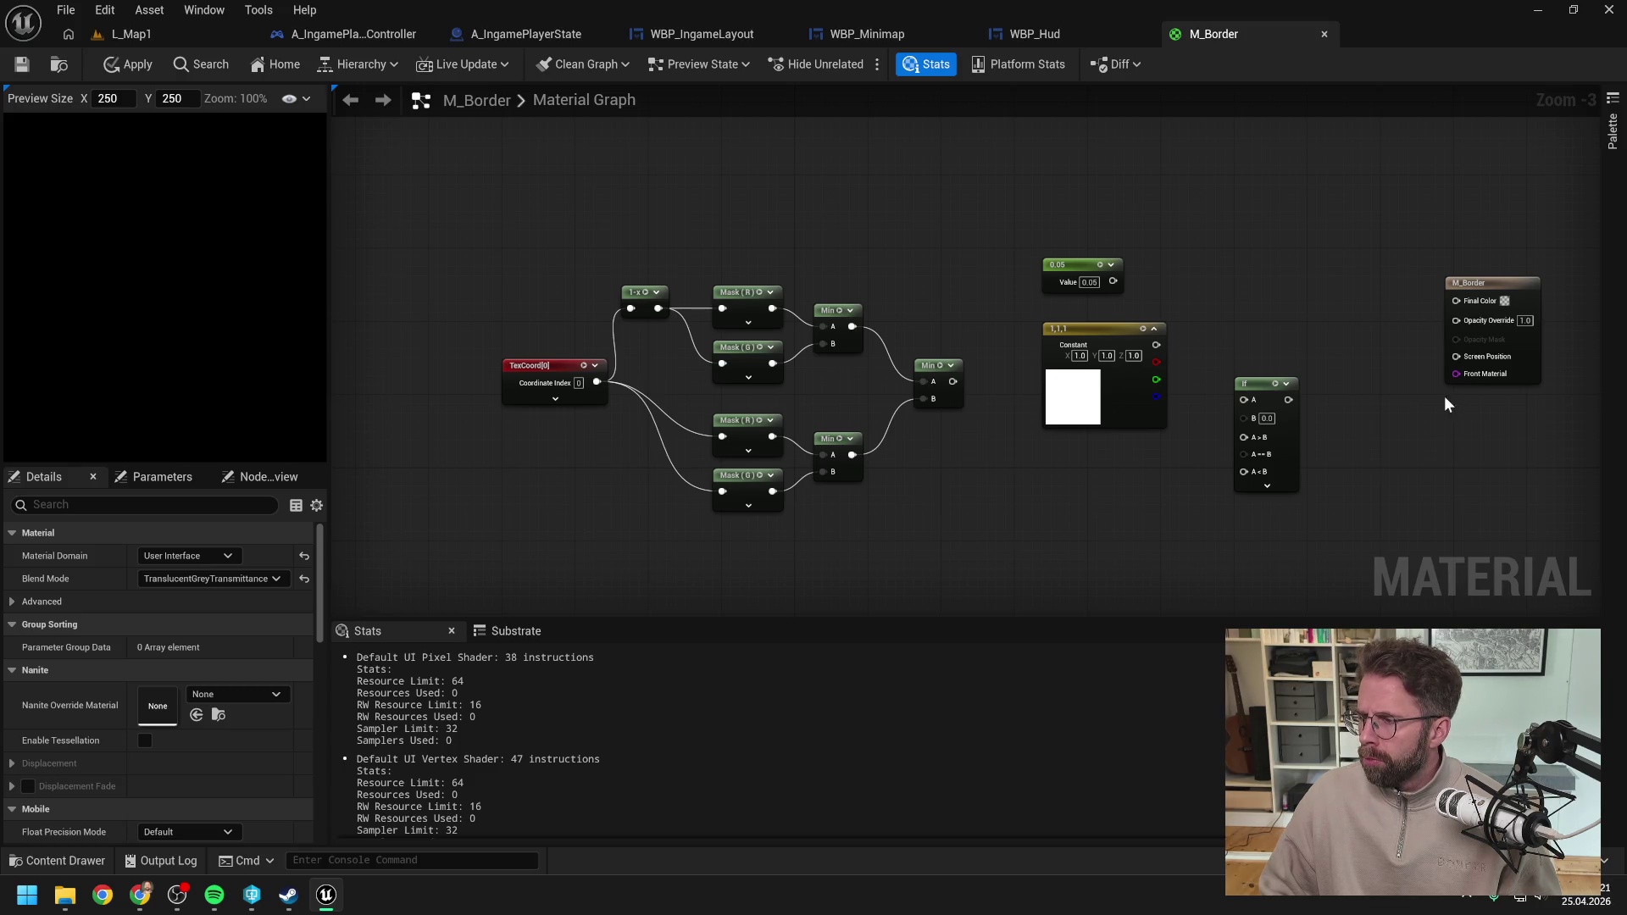
Step: Wire the final Min result into If's A input and place the 0.05 value under the Min node
mouse_move(952, 381)
left_mouse_down()
mouse_move(1229, 415)
mouse_move(1242, 400)
left_mouse_up()
left_click_drag(1100, 328, 1274, 173)
left_click_drag(1245, 383, 1108, 347)
mouse_move(1071, 267)
left_mouse_down()
mouse_move(948, 431)
mouse_move(1101, 398)
mouse_move(1116, 354)
mouse_move(1078, 381)
left_mouse_up()
left_click(981, 447)
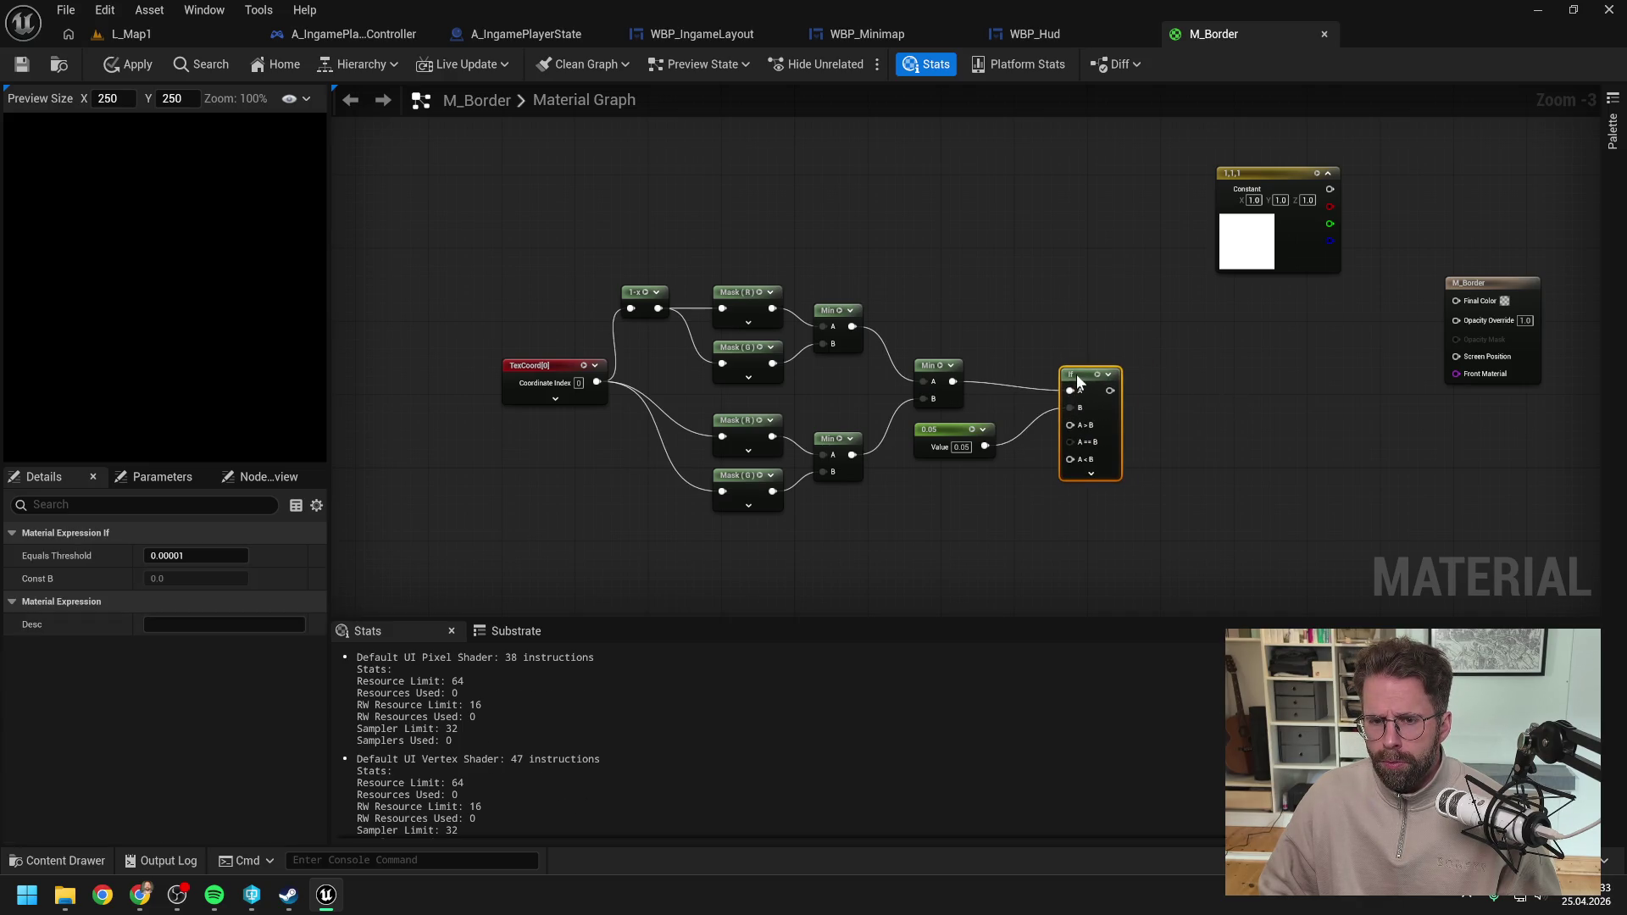
left_click(1237, 387)
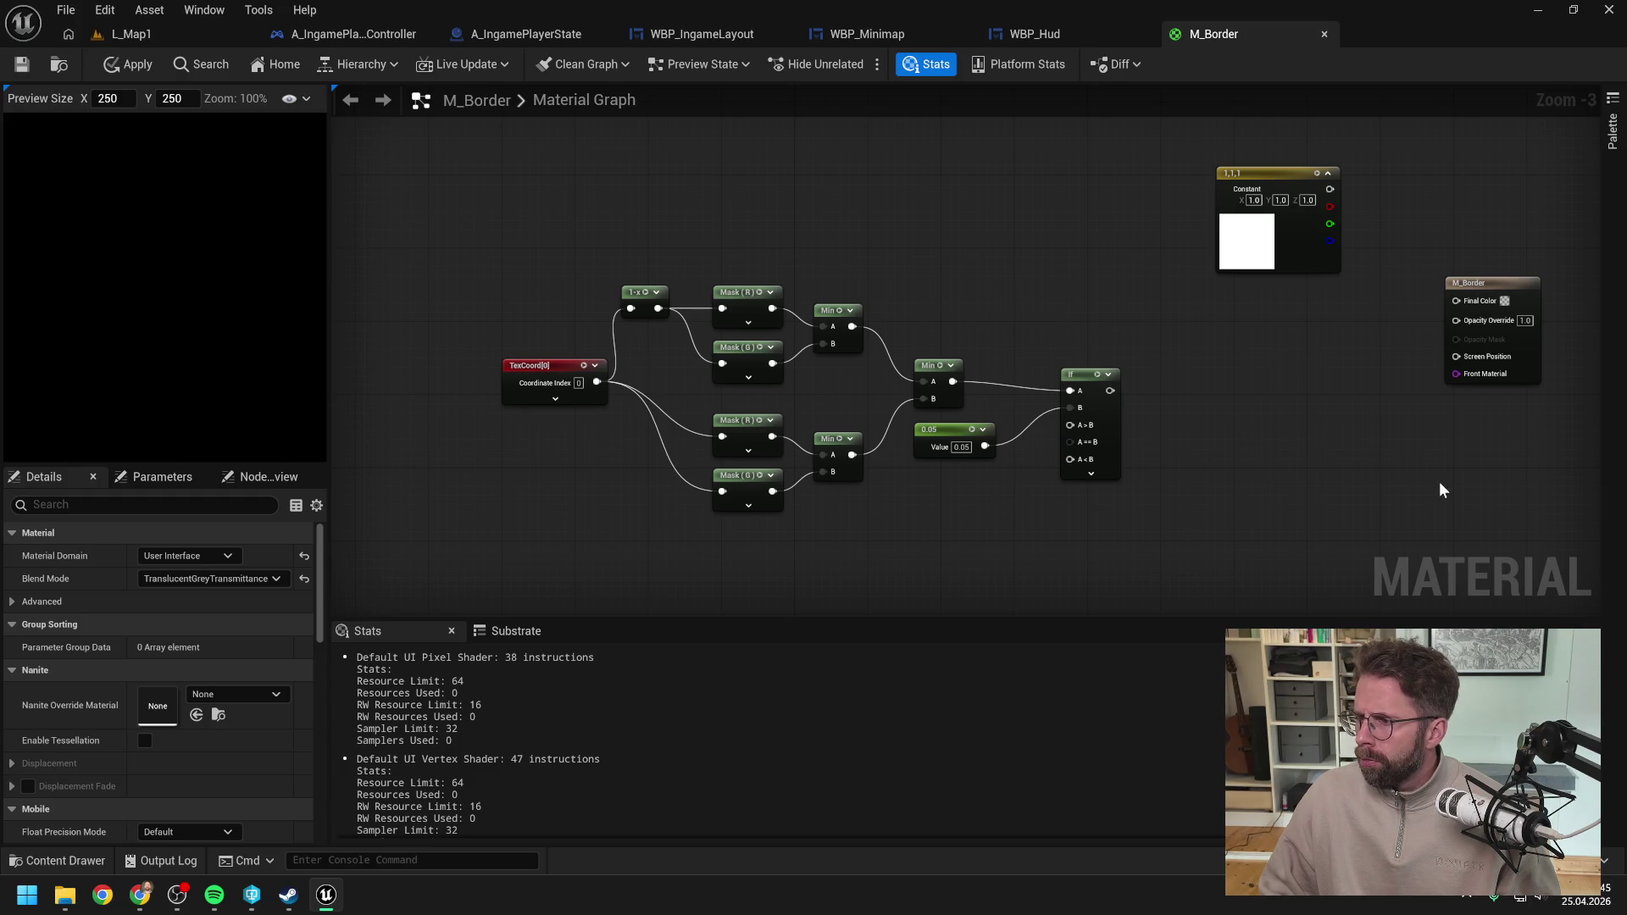
left_click_drag(1202, 512, 1219, 493)
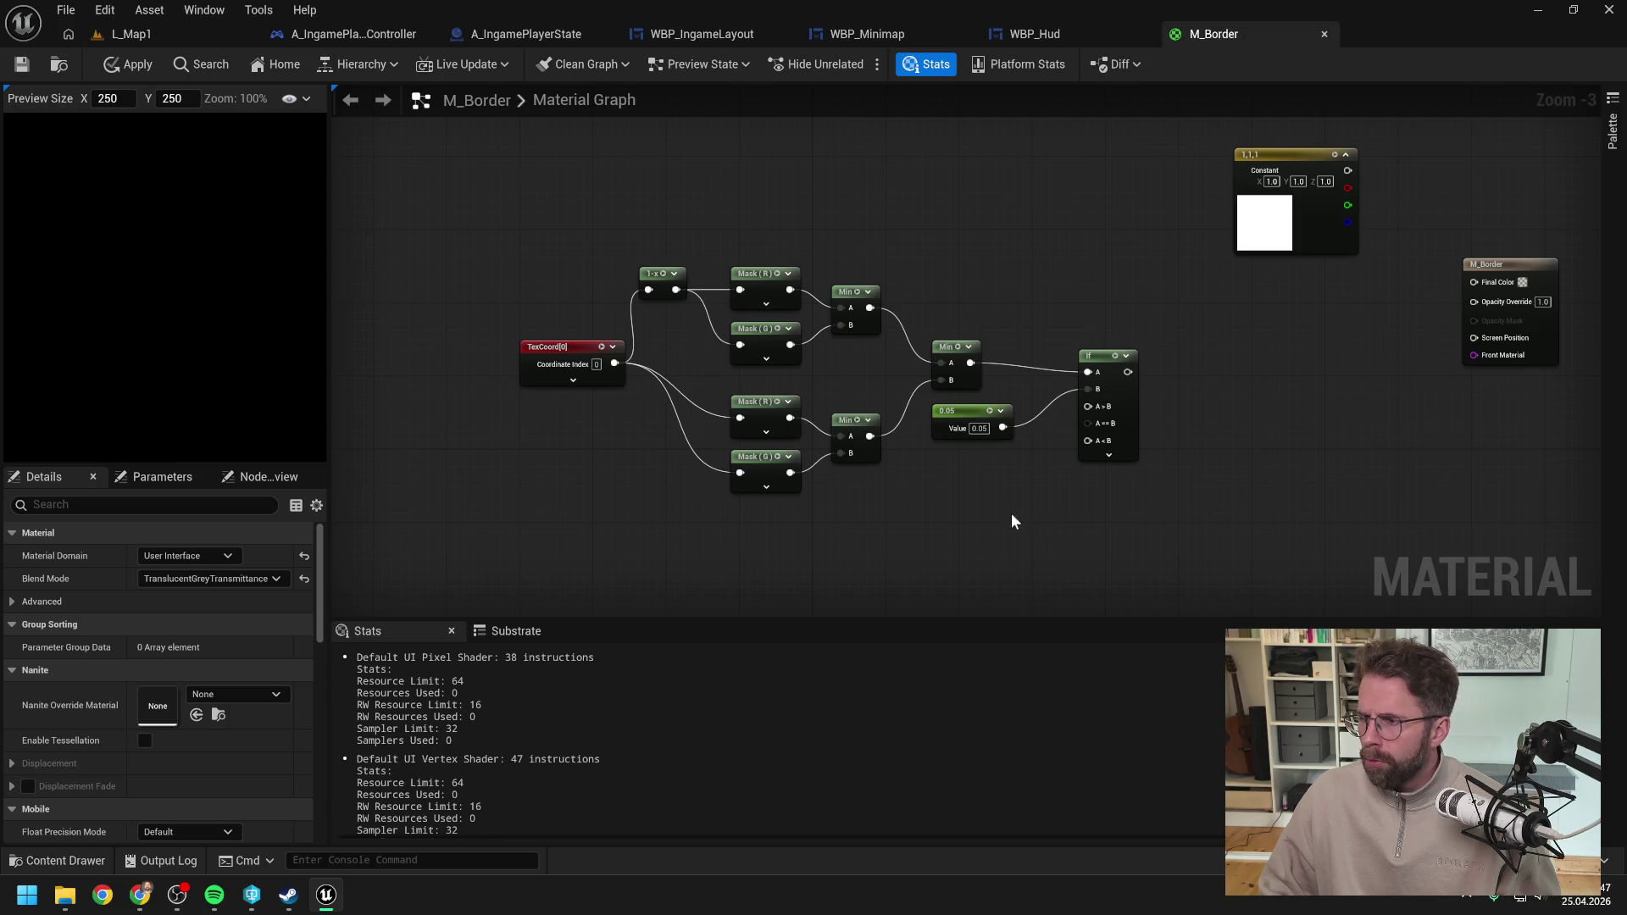
Step: Add constants 0 and 1, wiring 0 into A>B and A==B and 1 into A<B
left_click(943, 491)
left_click(971, 542)
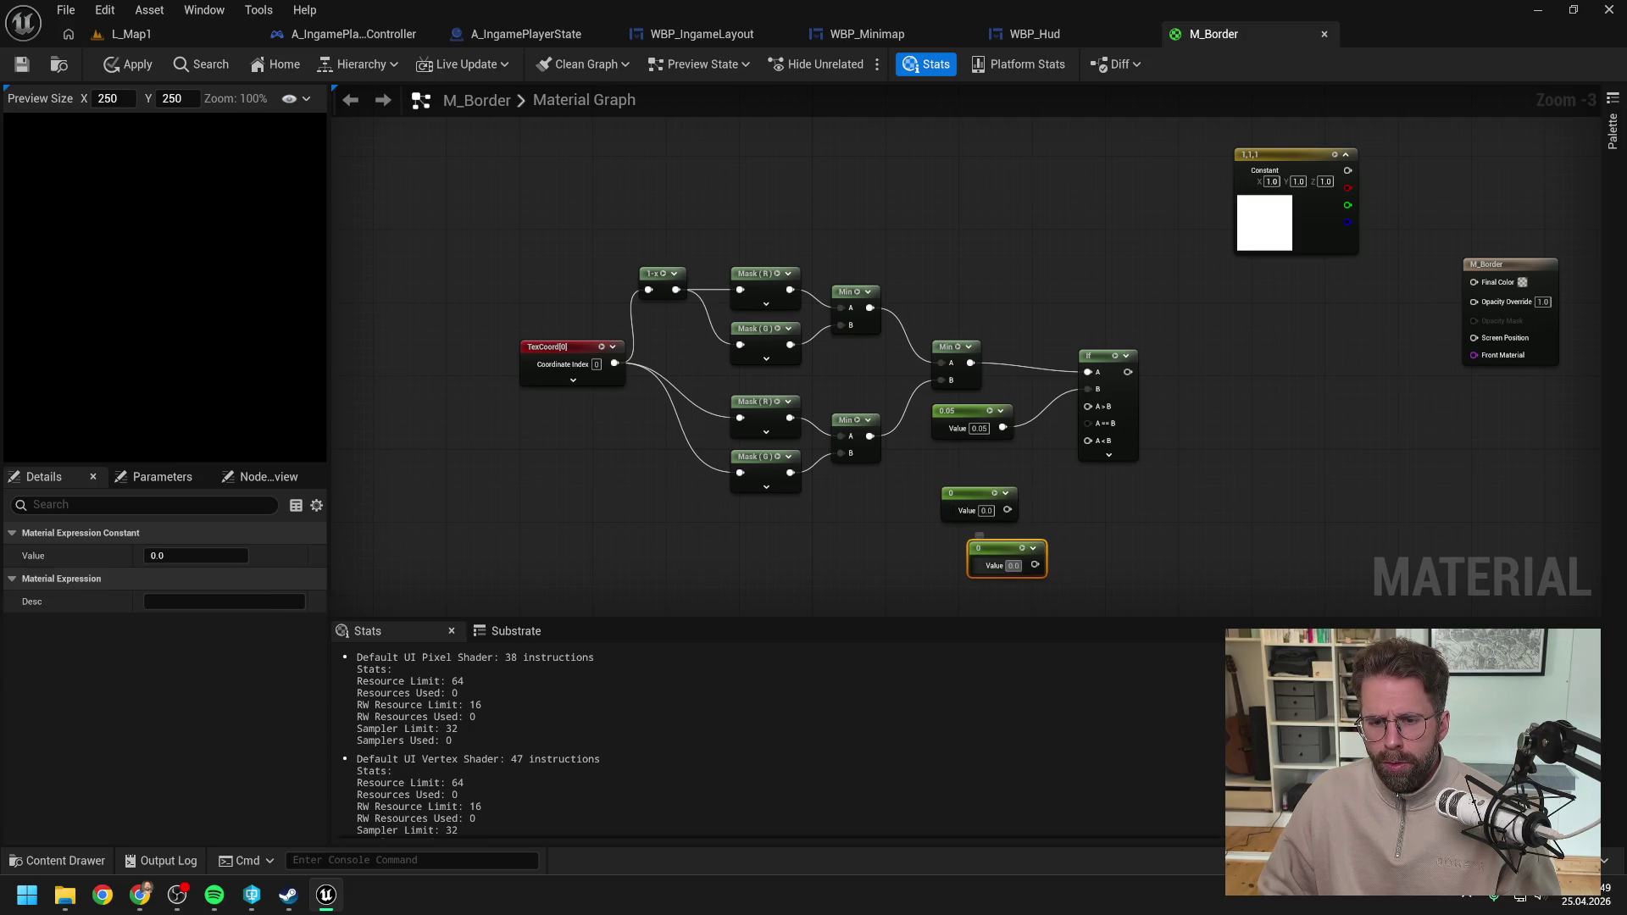
mouse_move(981, 495)
left_mouse_down()
mouse_move(1017, 563)
mouse_move(1053, 585)
mouse_move(953, 474)
left_mouse_up()
type("1")
left_click_drag(1073, 587, 959, 517)
left_click(1080, 498)
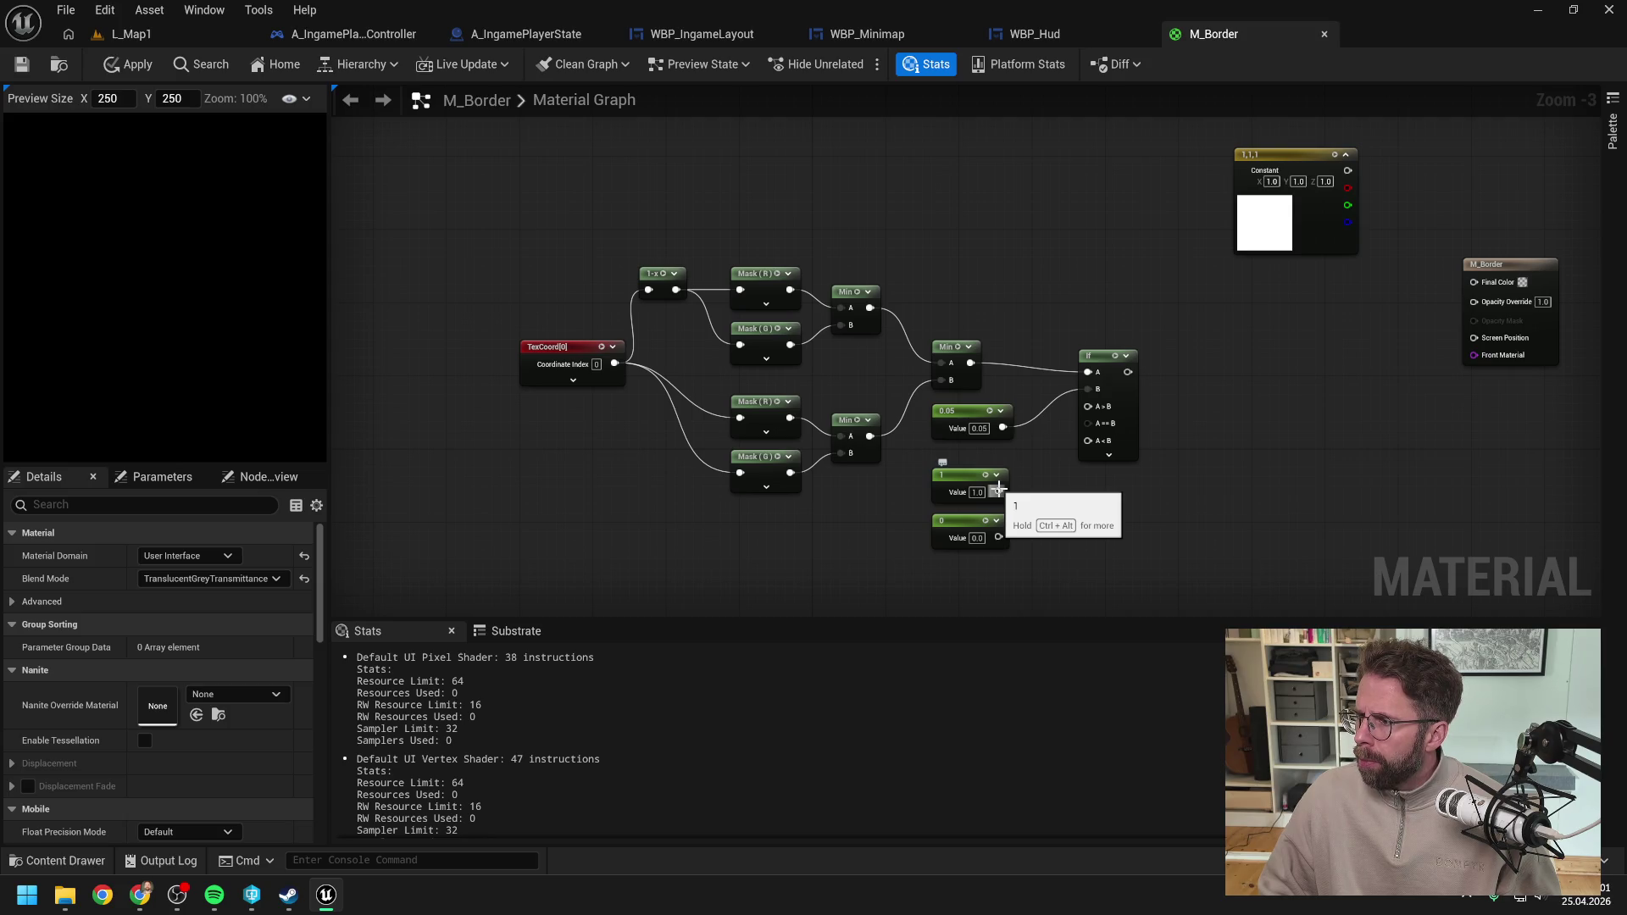
mouse_move(966, 476)
left_mouse_down()
mouse_move(974, 549)
mouse_move(972, 470)
mouse_move(1088, 407)
left_mouse_up()
left_click(1054, 504)
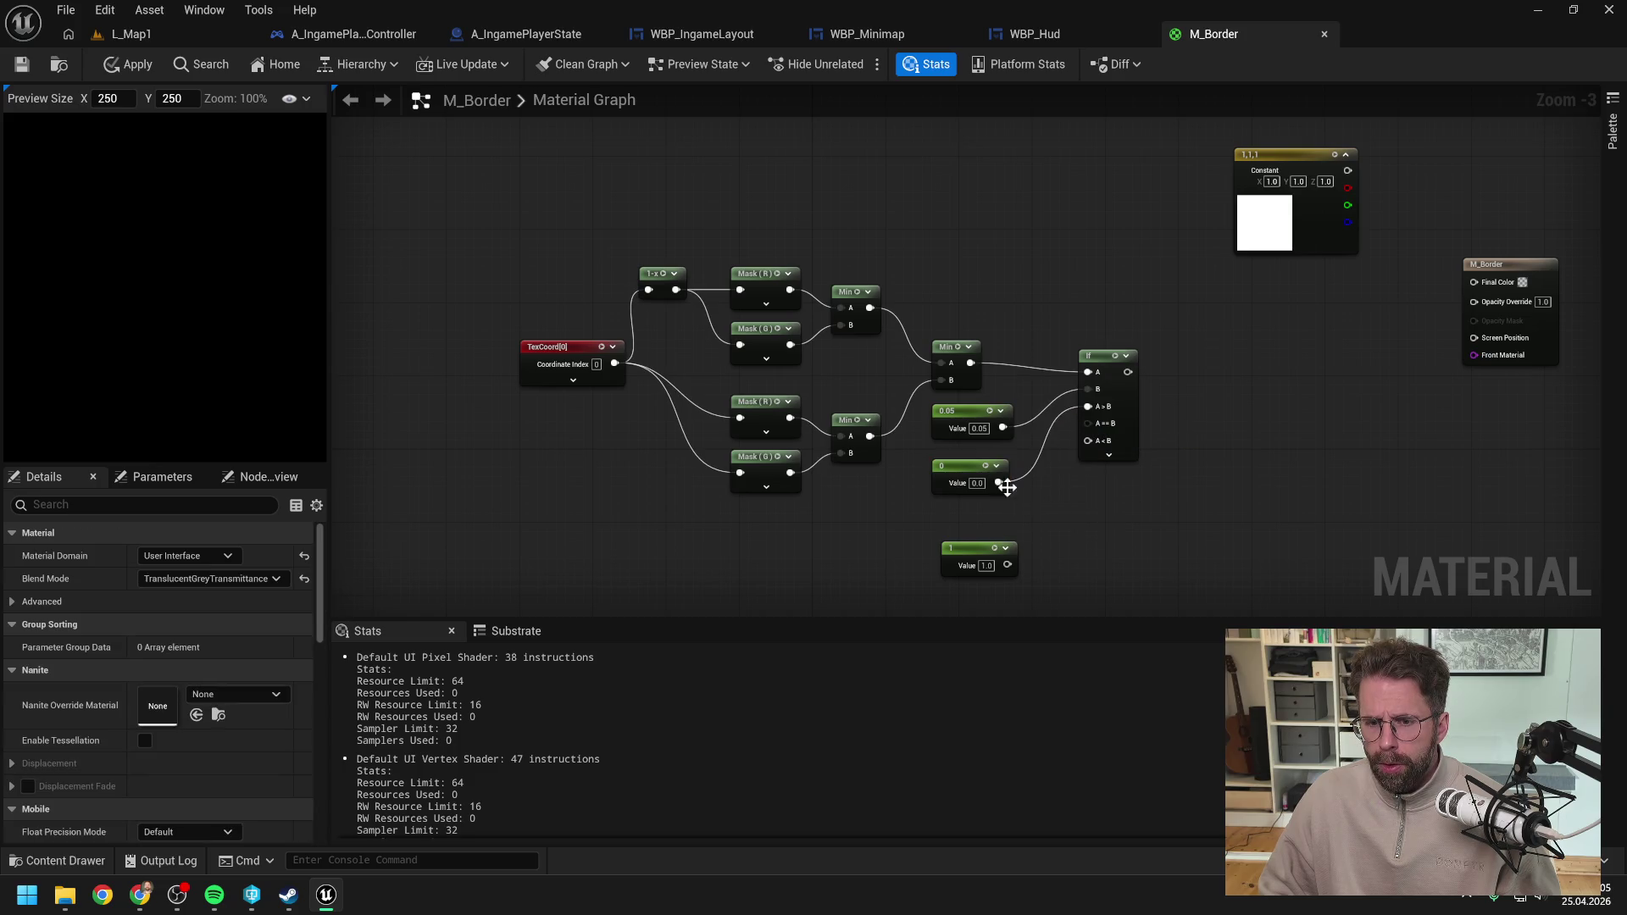
left_click_drag(1003, 484, 1088, 422)
mouse_move(1007, 565)
left_mouse_down()
mouse_move(1088, 440)
mouse_move(968, 510)
left_mouse_up()
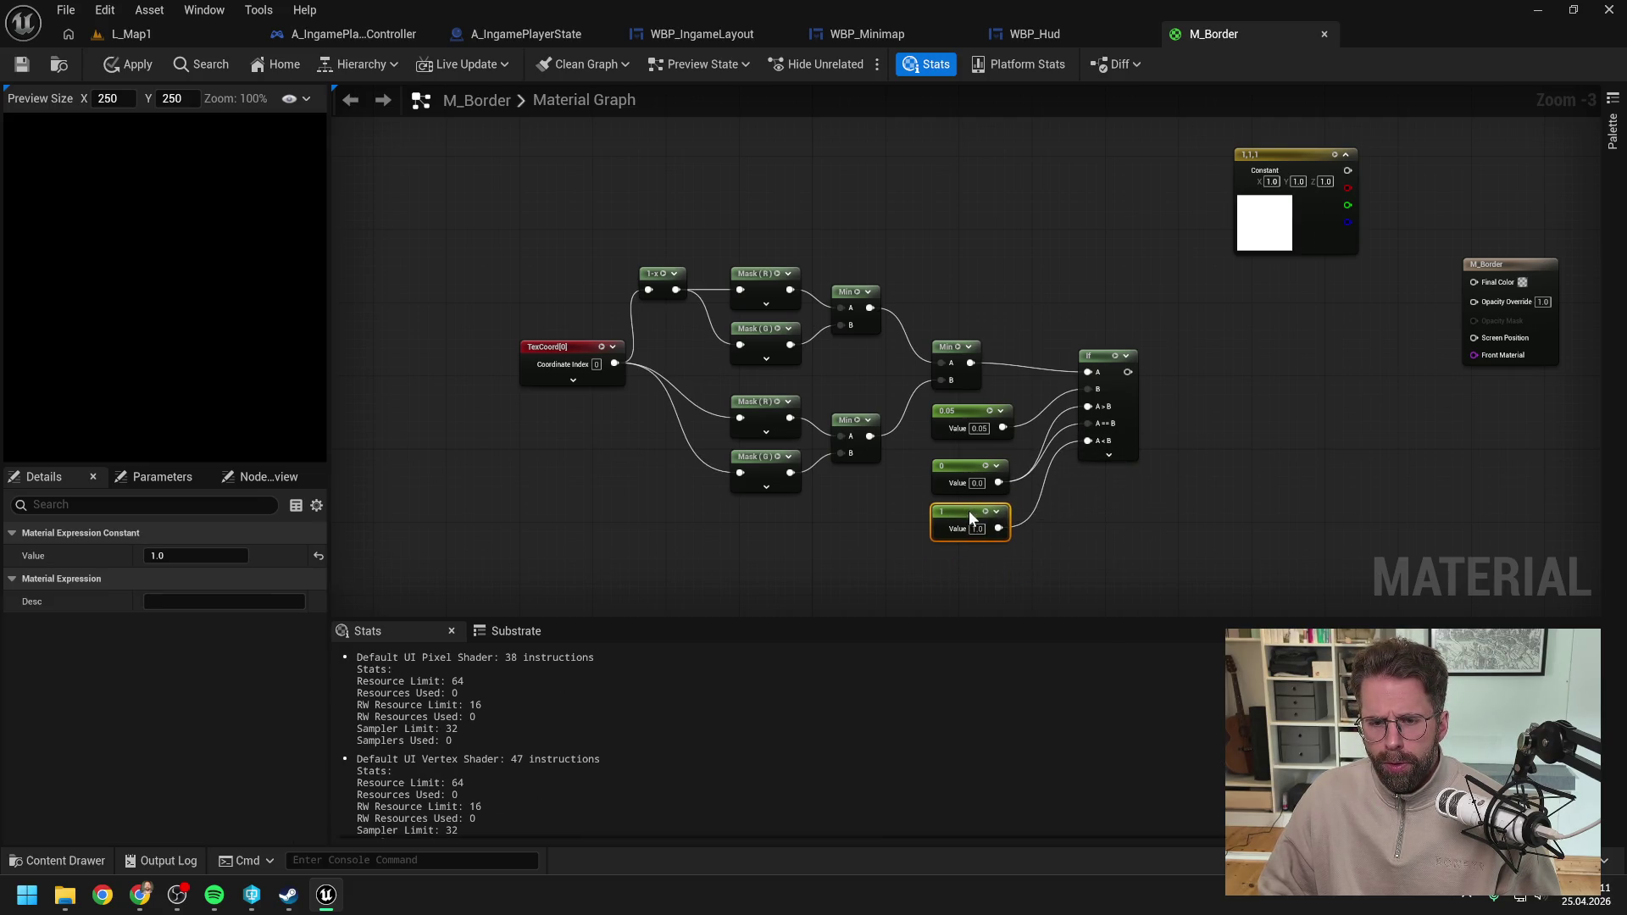
left_click_drag(1112, 519, 1060, 541)
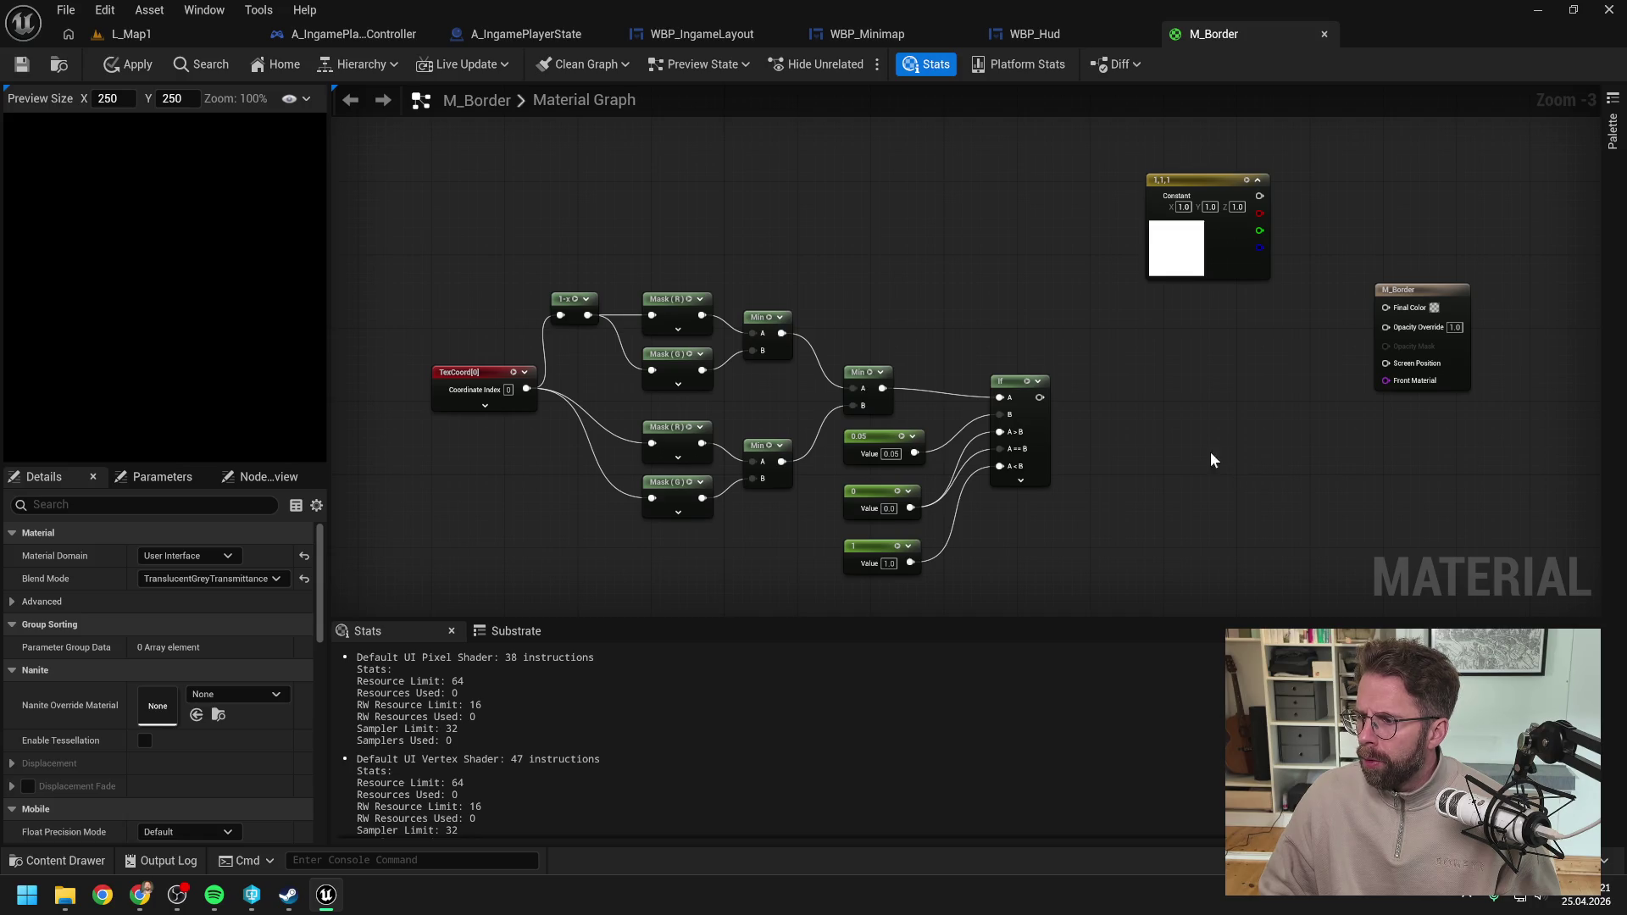
Step: Drive Opacity Override with the If result and Final Color with white, then apply and save
mouse_move(1044, 424)
left_mouse_down()
mouse_move(1355, 383)
mouse_move(1392, 350)
left_mouse_up()
left_click_drag(1265, 220, 1391, 332)
left_click_drag(1203, 204, 1157, 240)
left_click(127, 64)
key("ctrl+s")
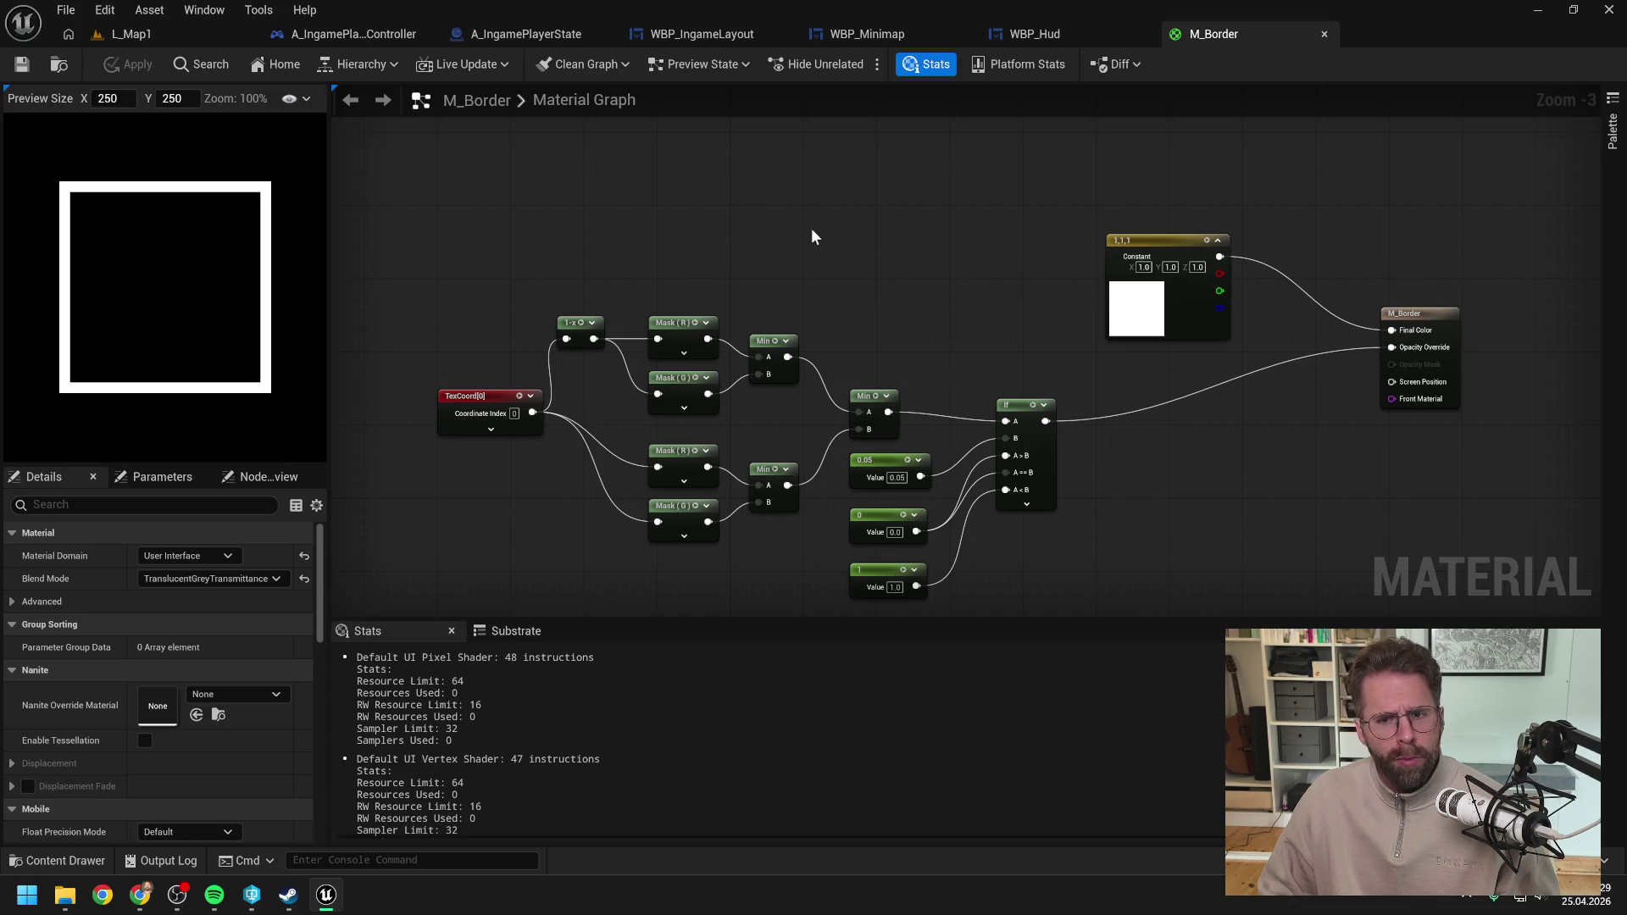
scroll(837, 250, "down", 1)
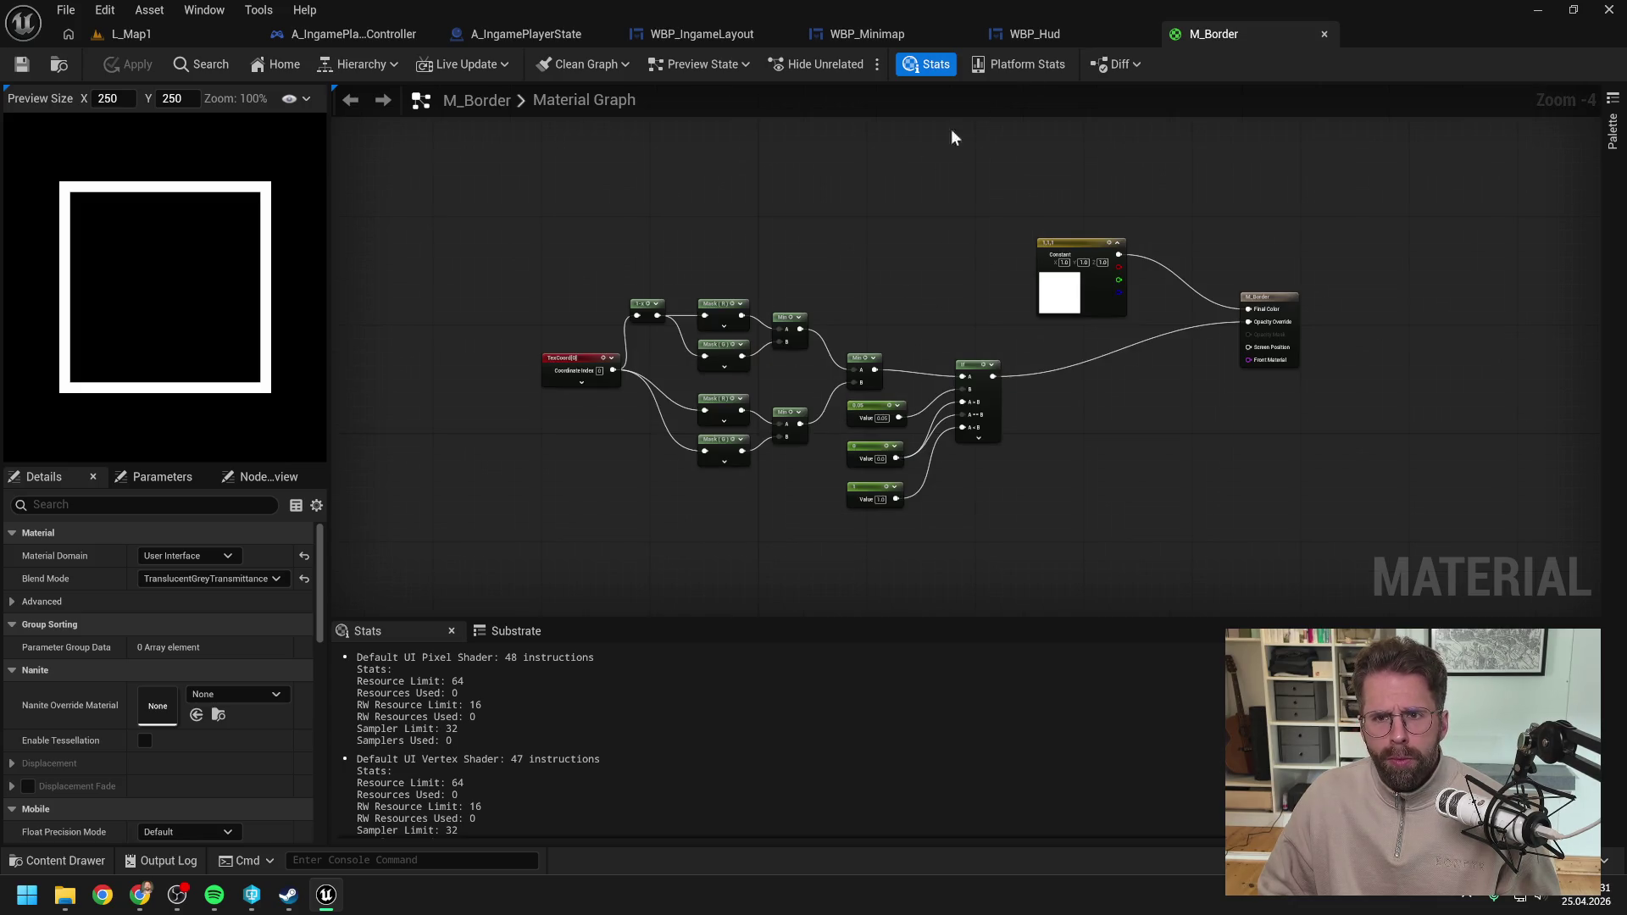
left_click(1058, 36)
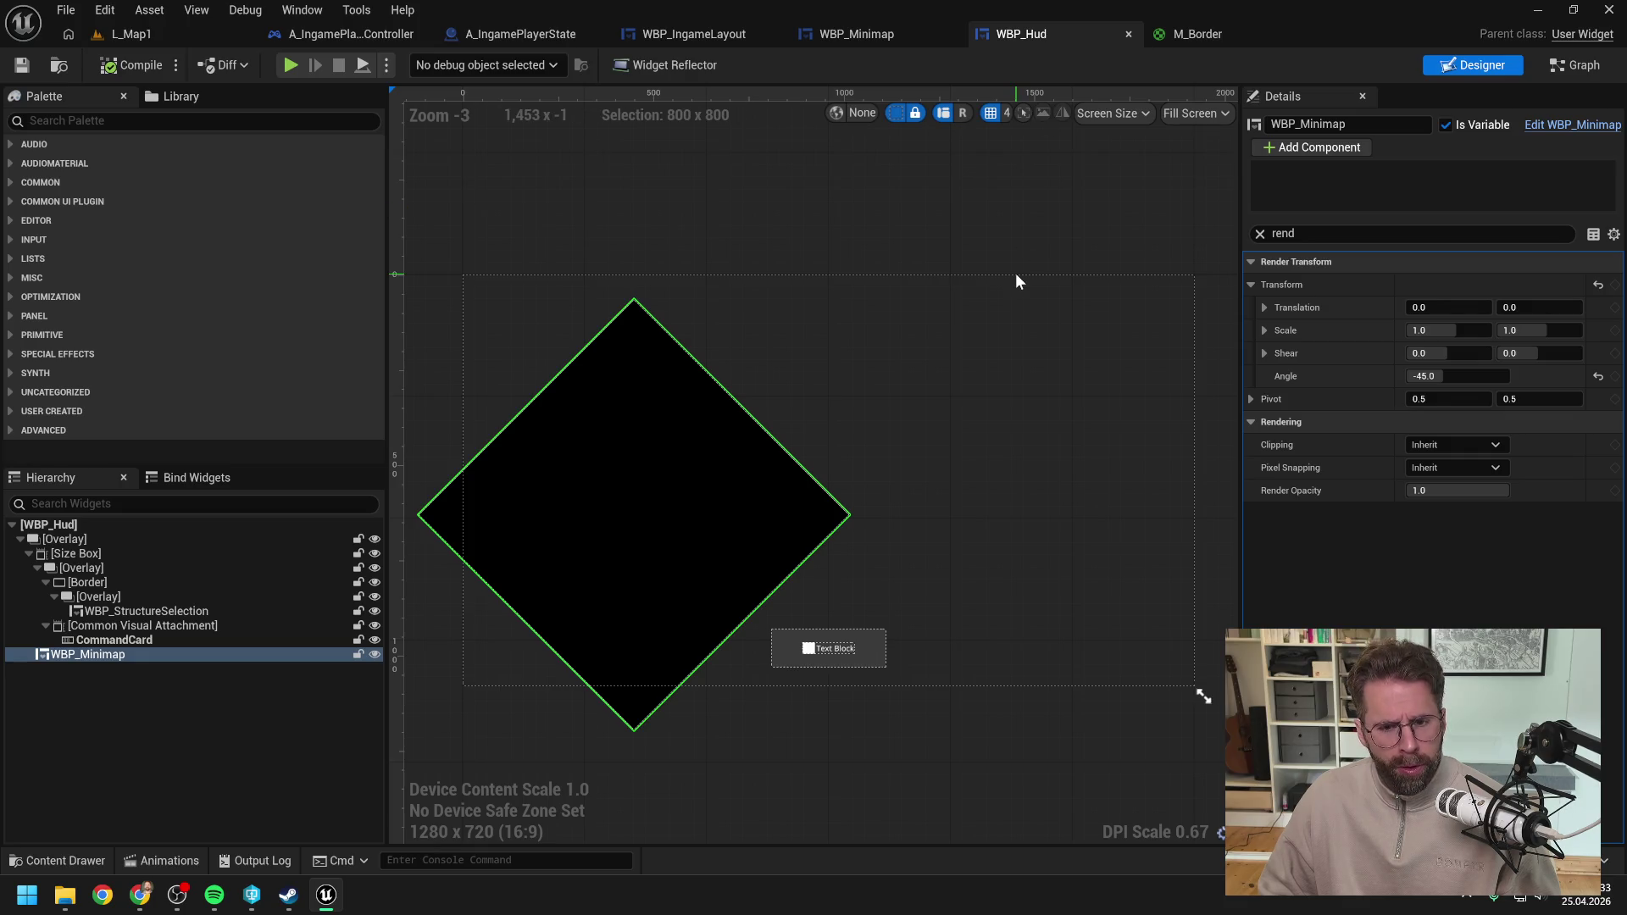
Step: Assign M_Border as the minimap Border's brush image and compile WBP_Minimap
left_click(877, 34)
left_click(188, 625)
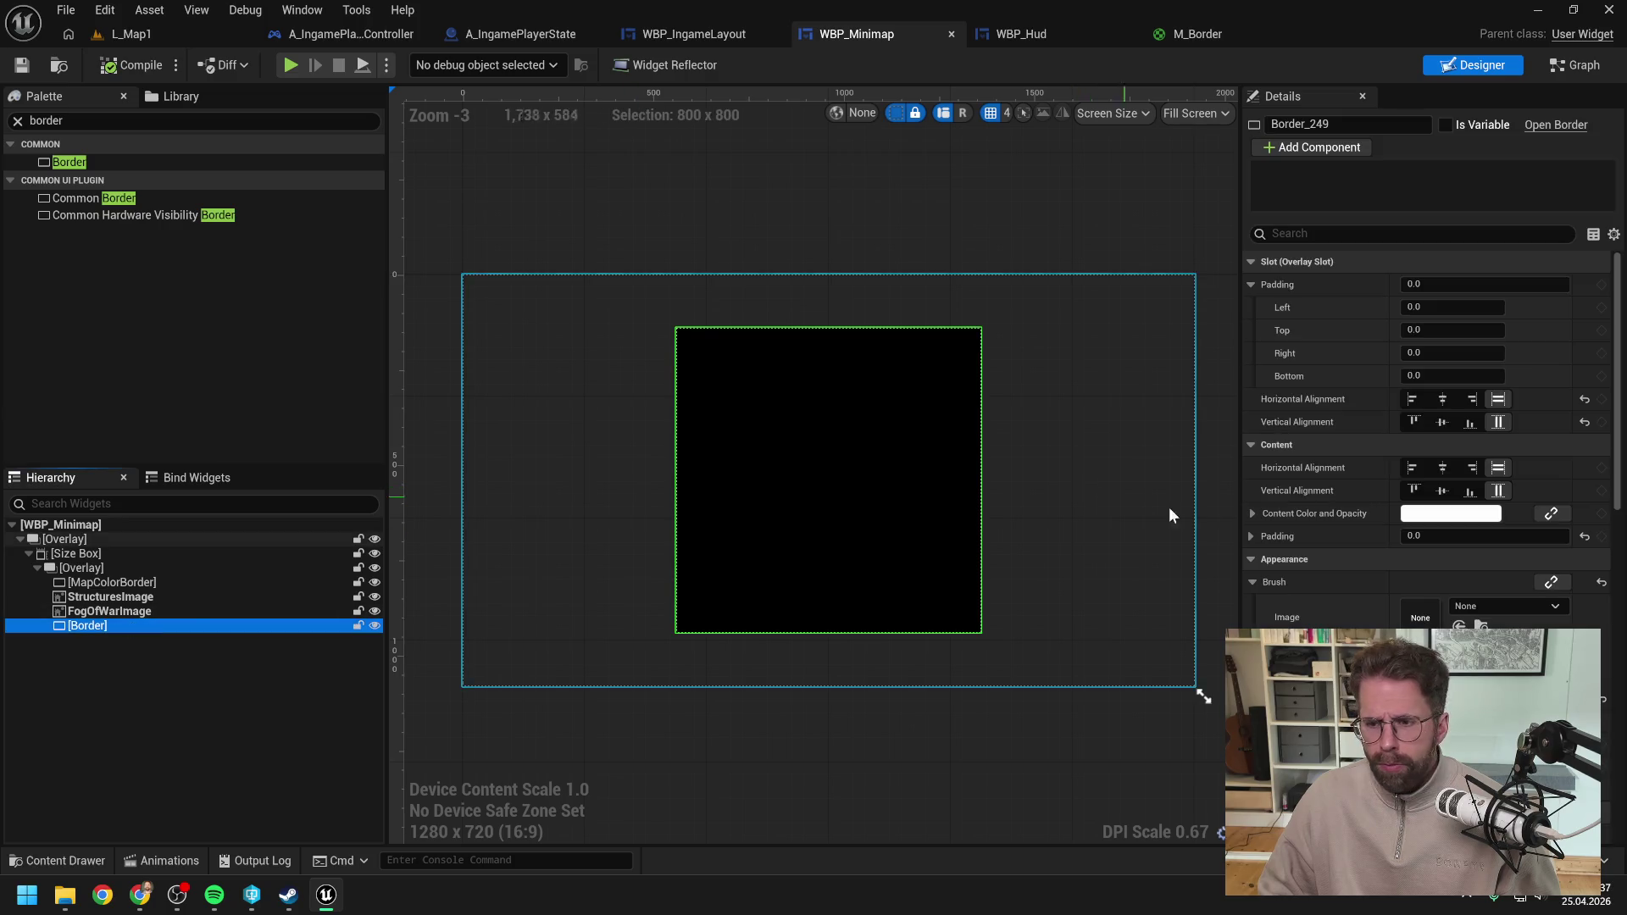
left_click(1493, 608)
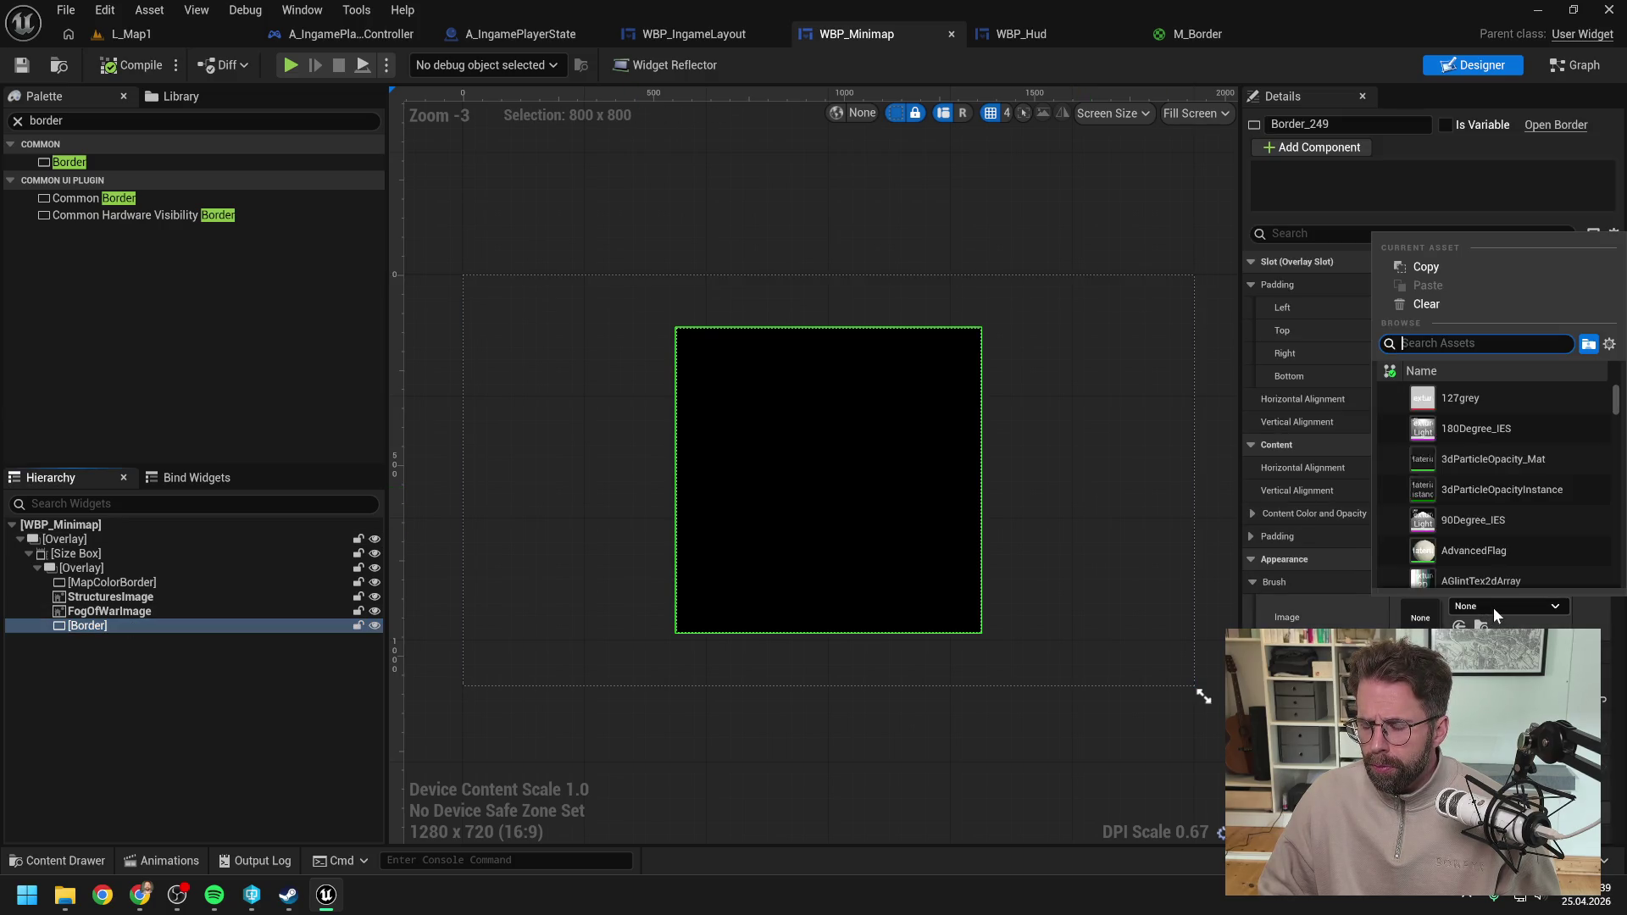
type("M_")
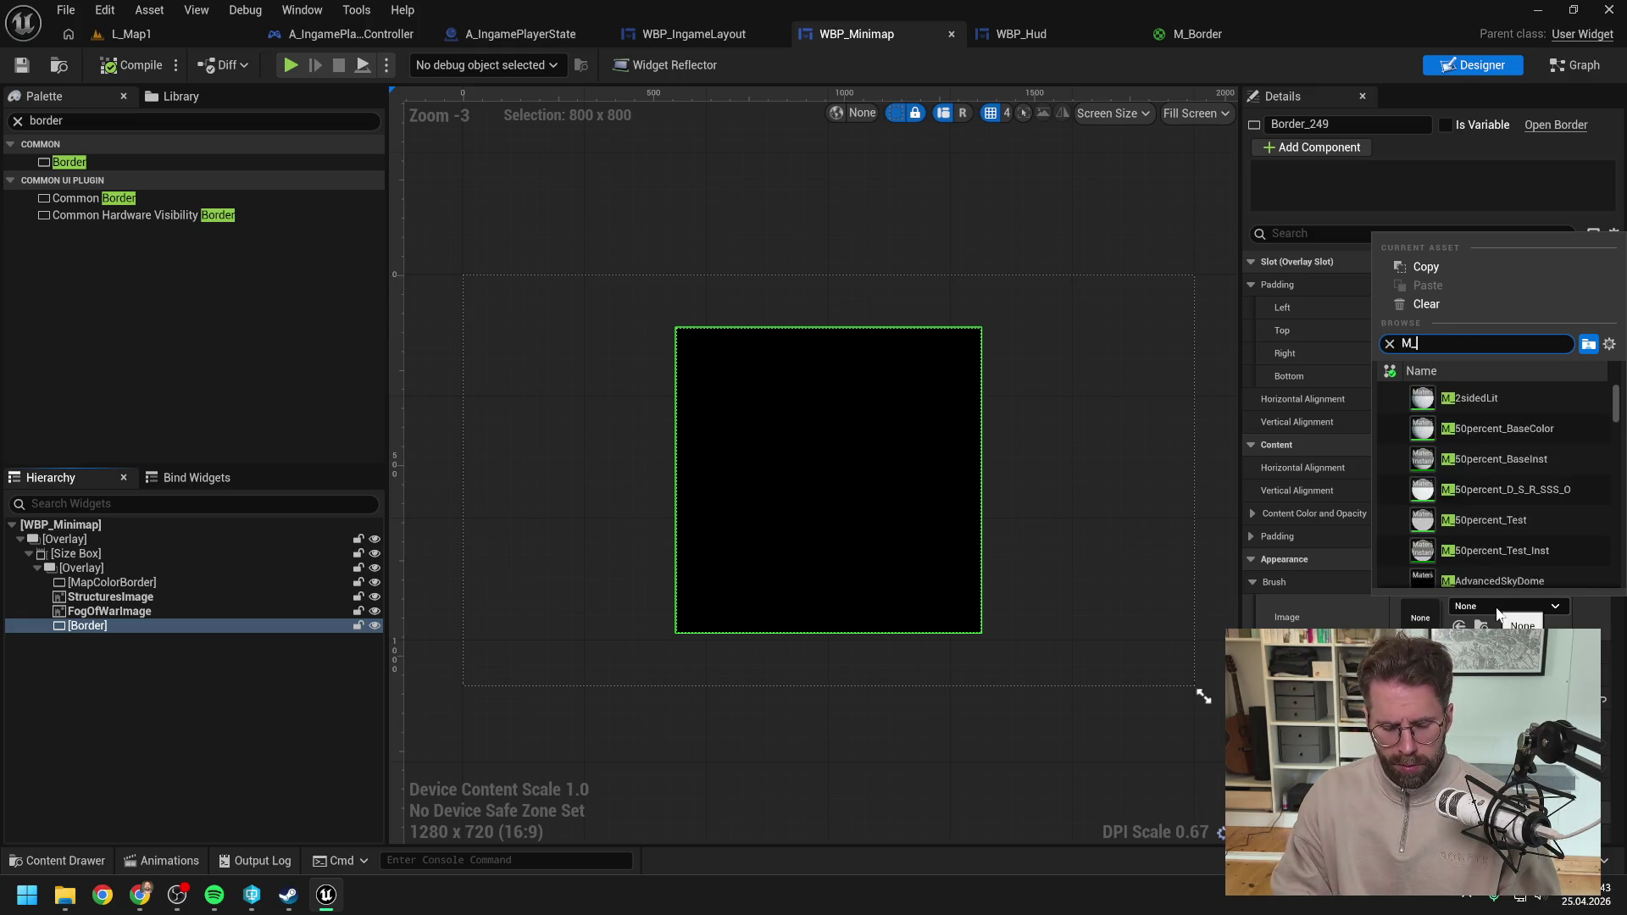
type("Border")
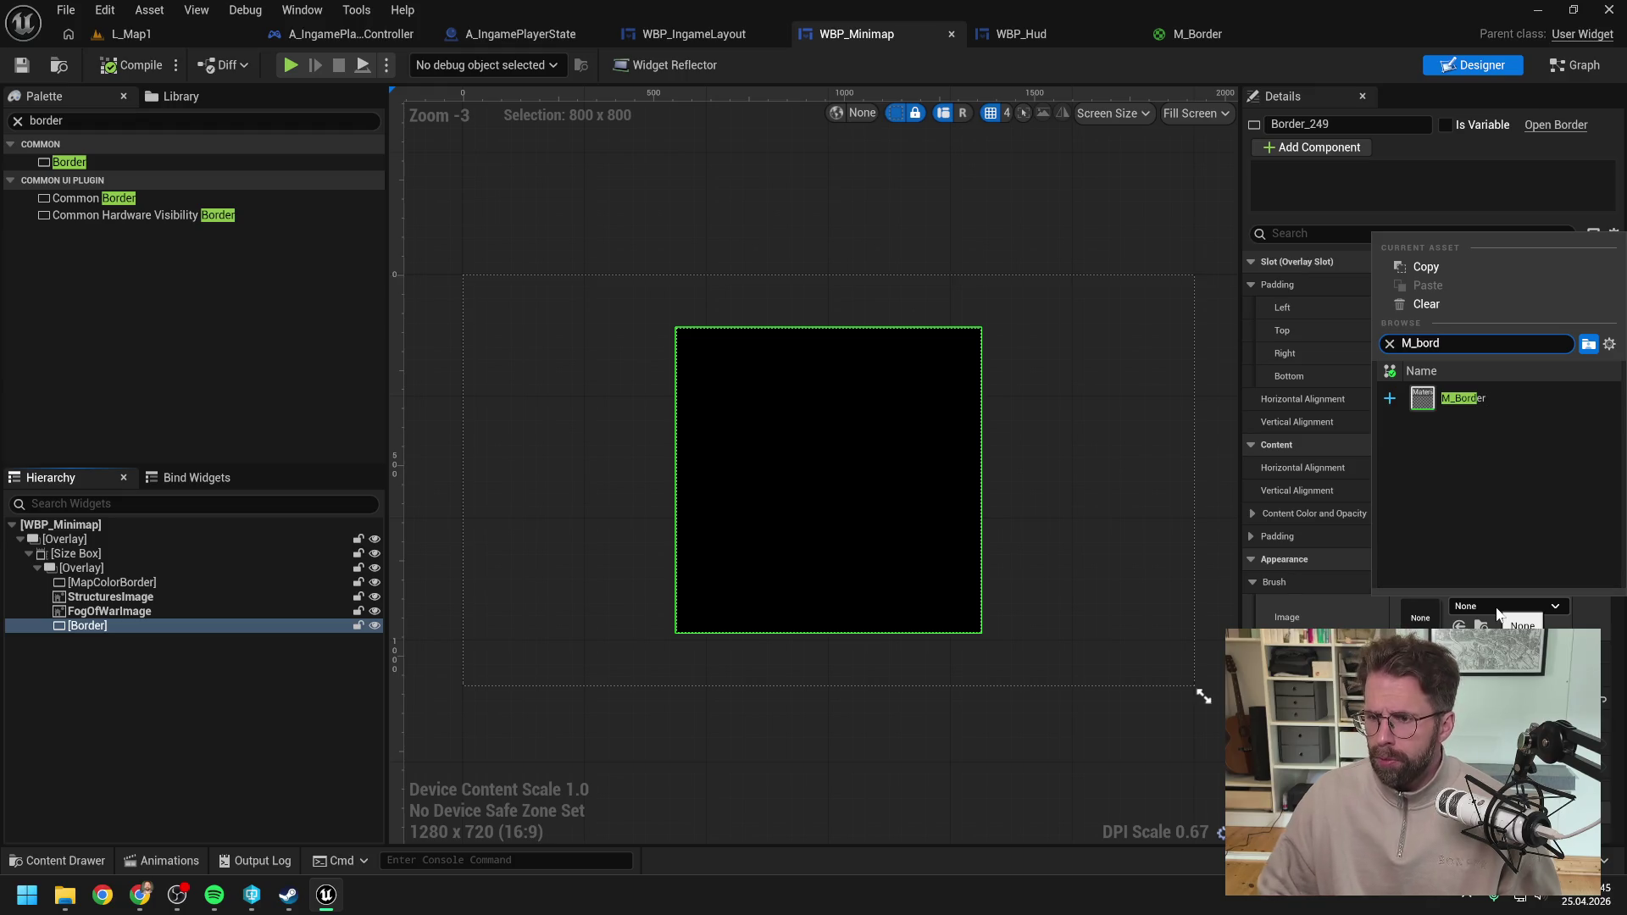
left_click(1472, 399)
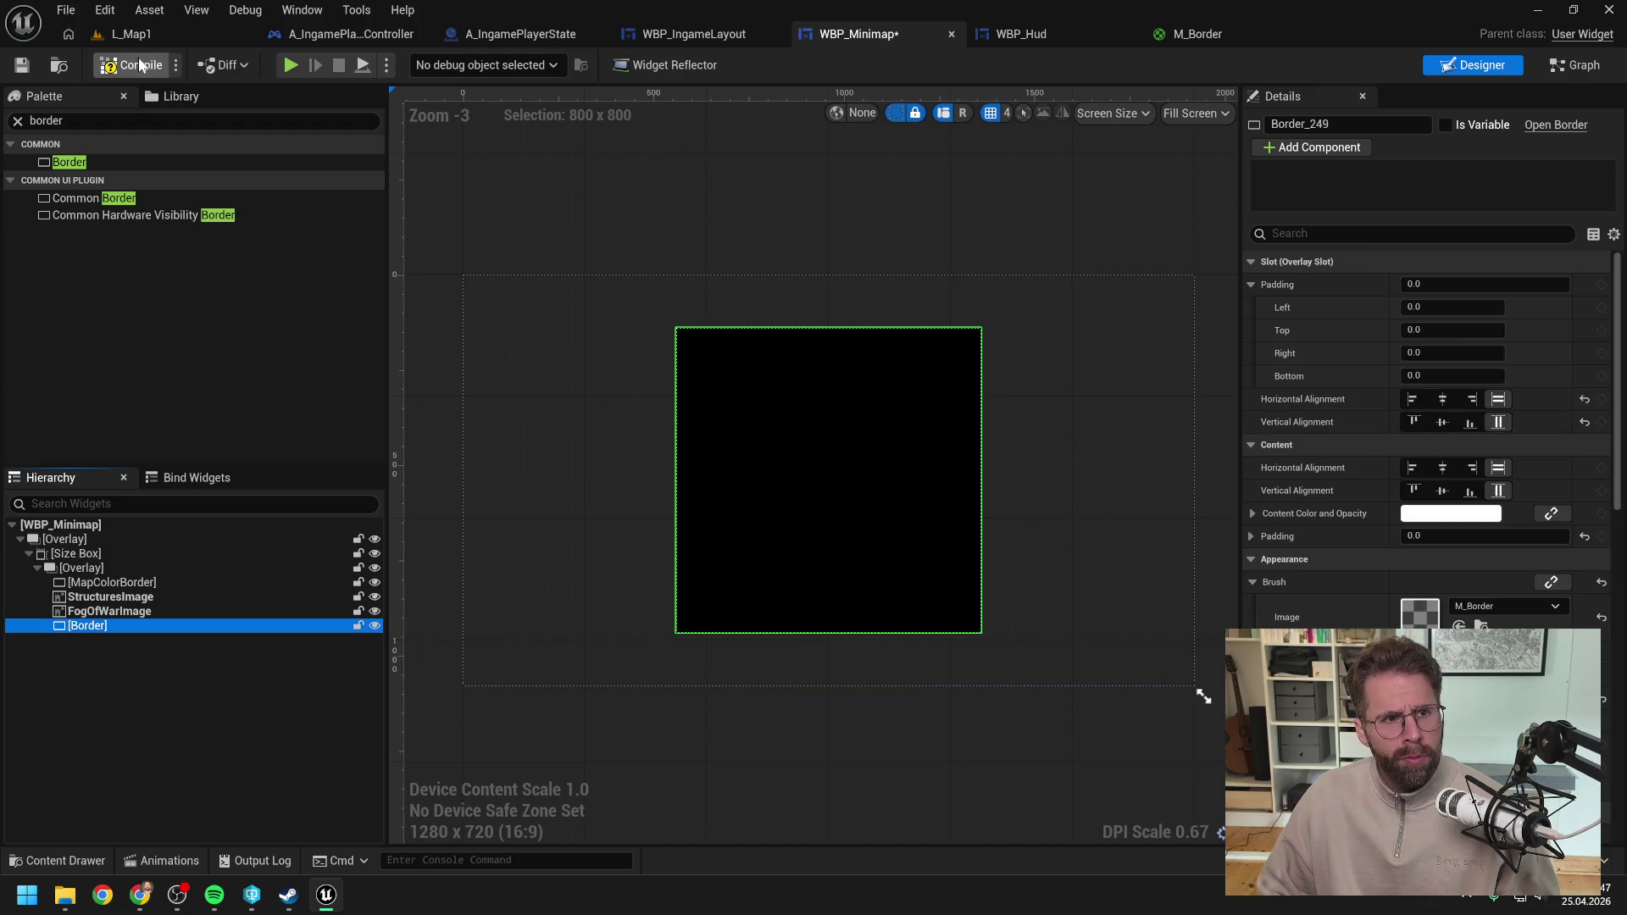
left_click(22, 65)
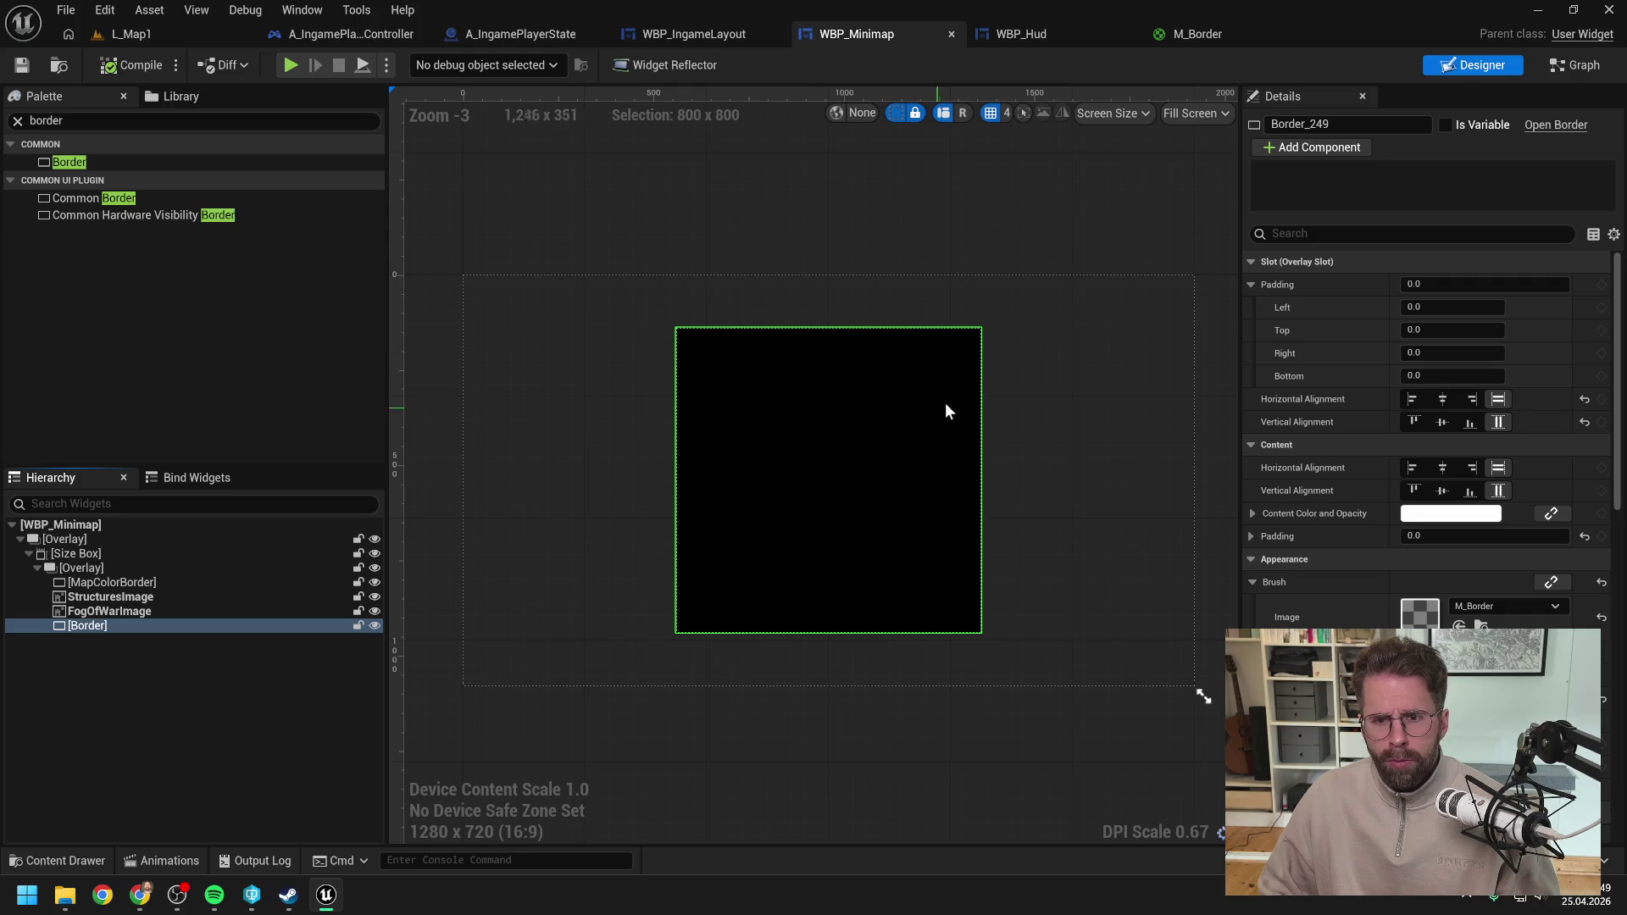
scroll(938, 405, "up", 6)
left_click(1050, 342)
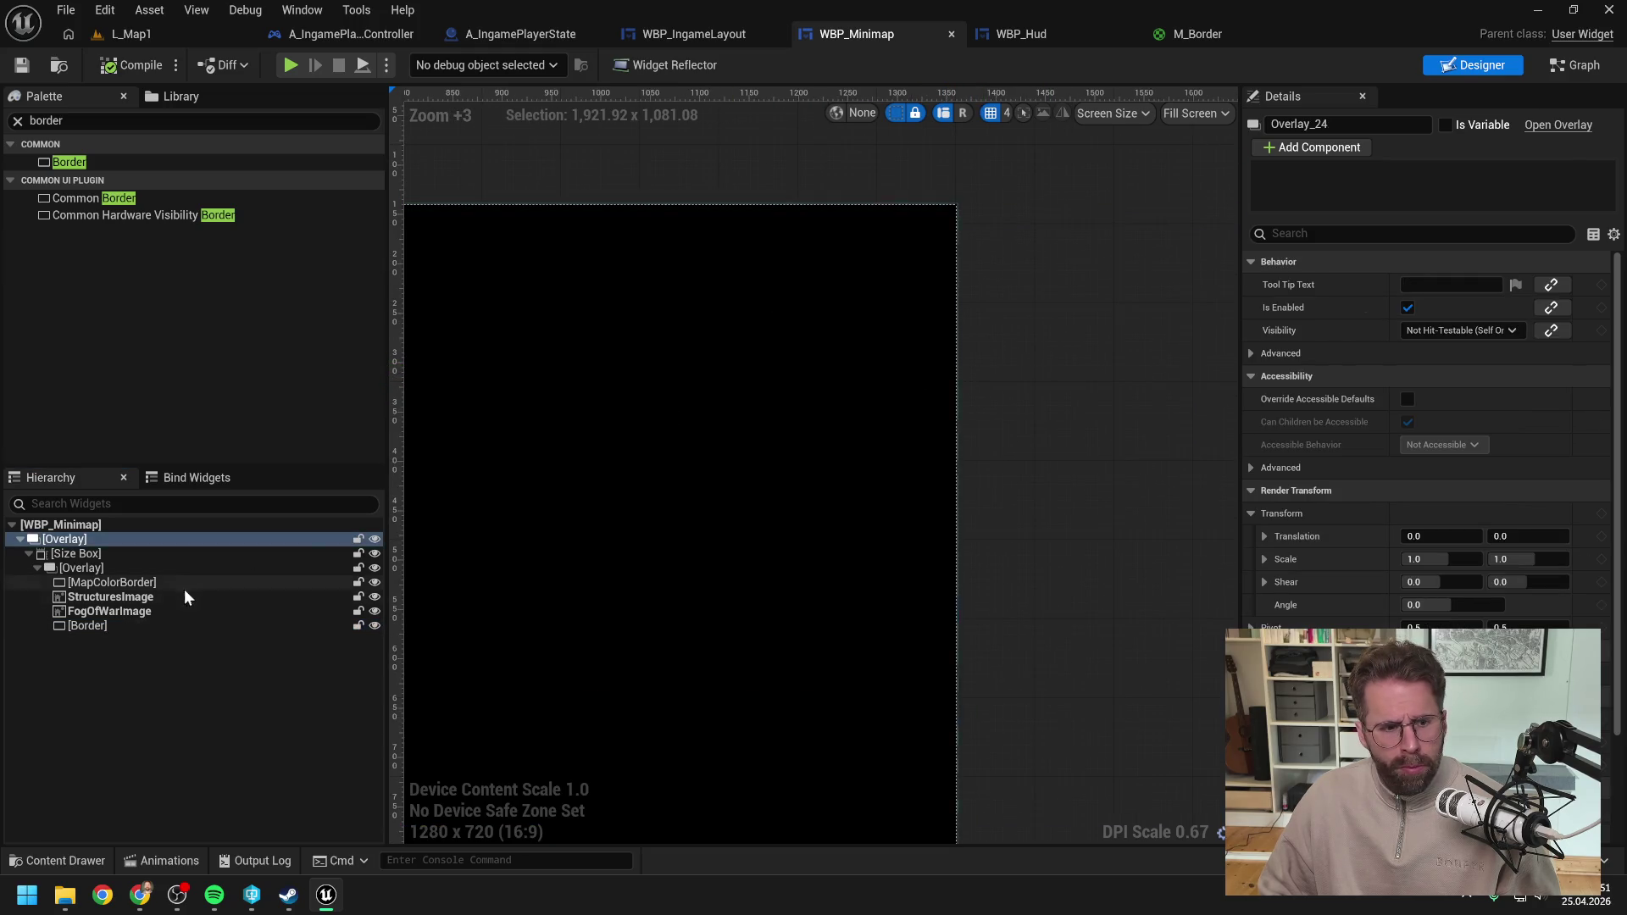
left_click(127, 626)
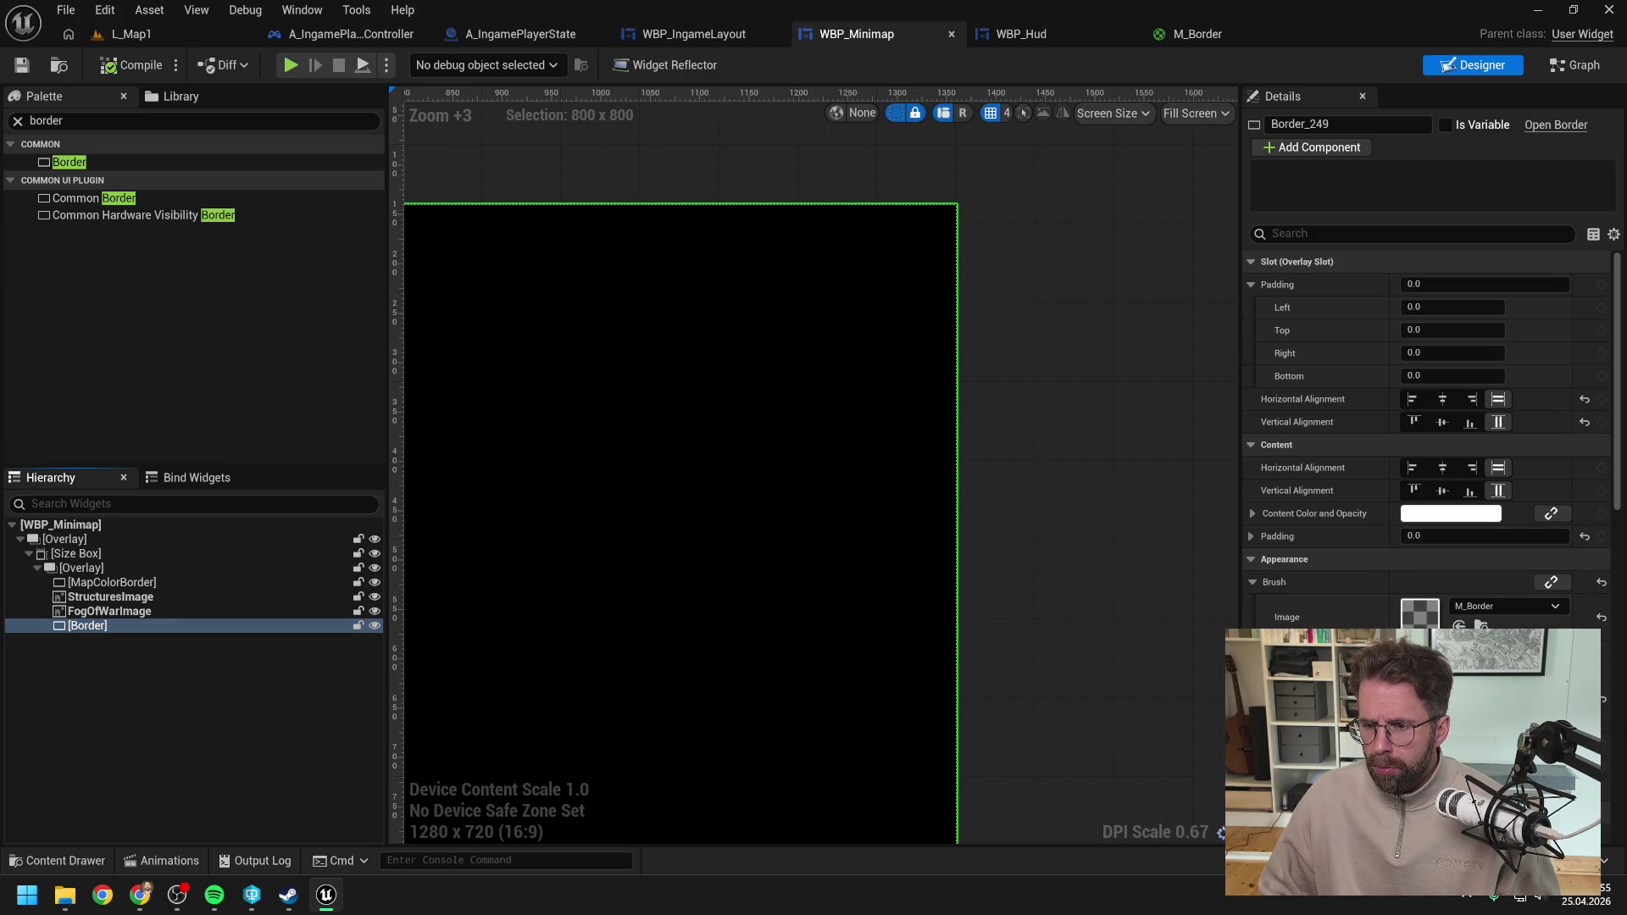
key("Return")
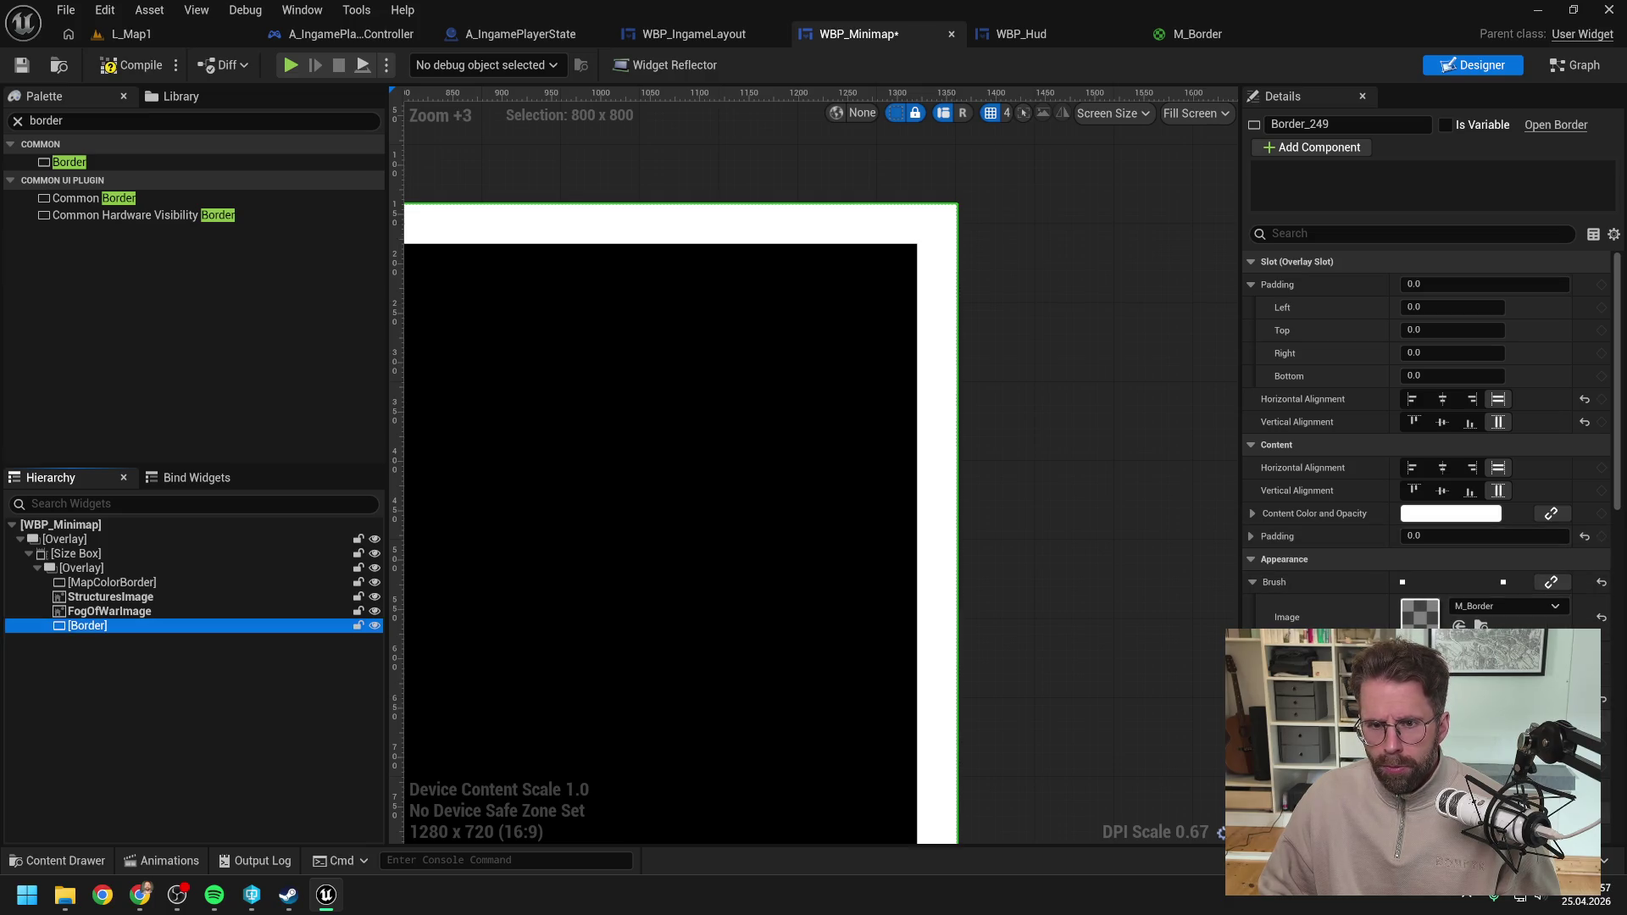
scroll(1118, 533, "down", 5)
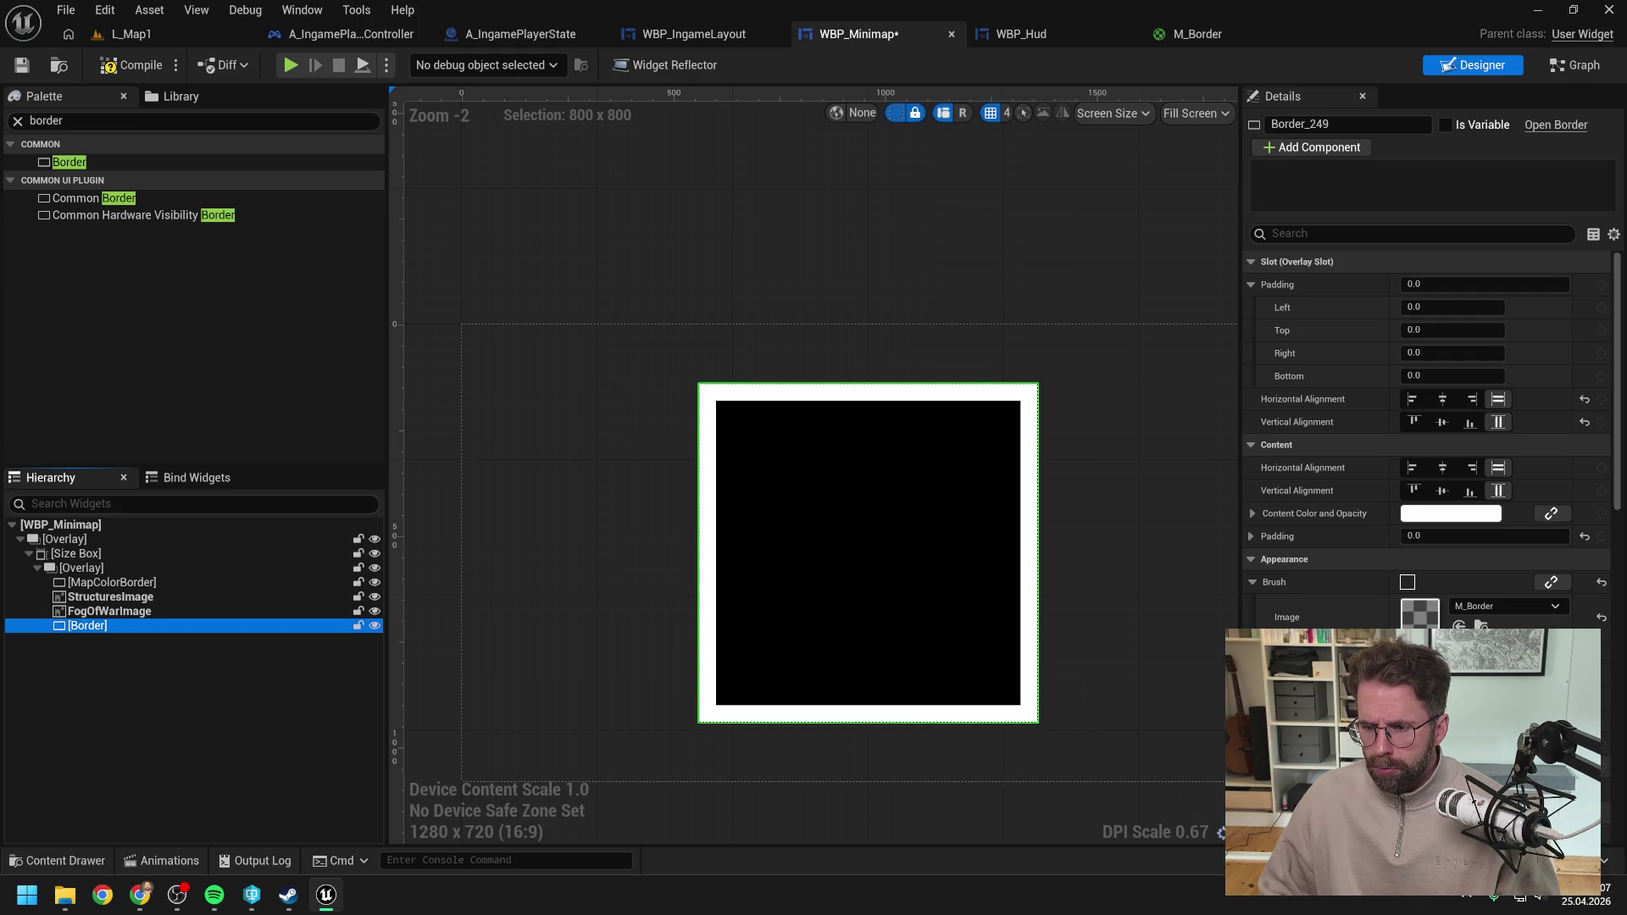
Step: Wrap the minimap Border in a Size Box
right_click(135, 627)
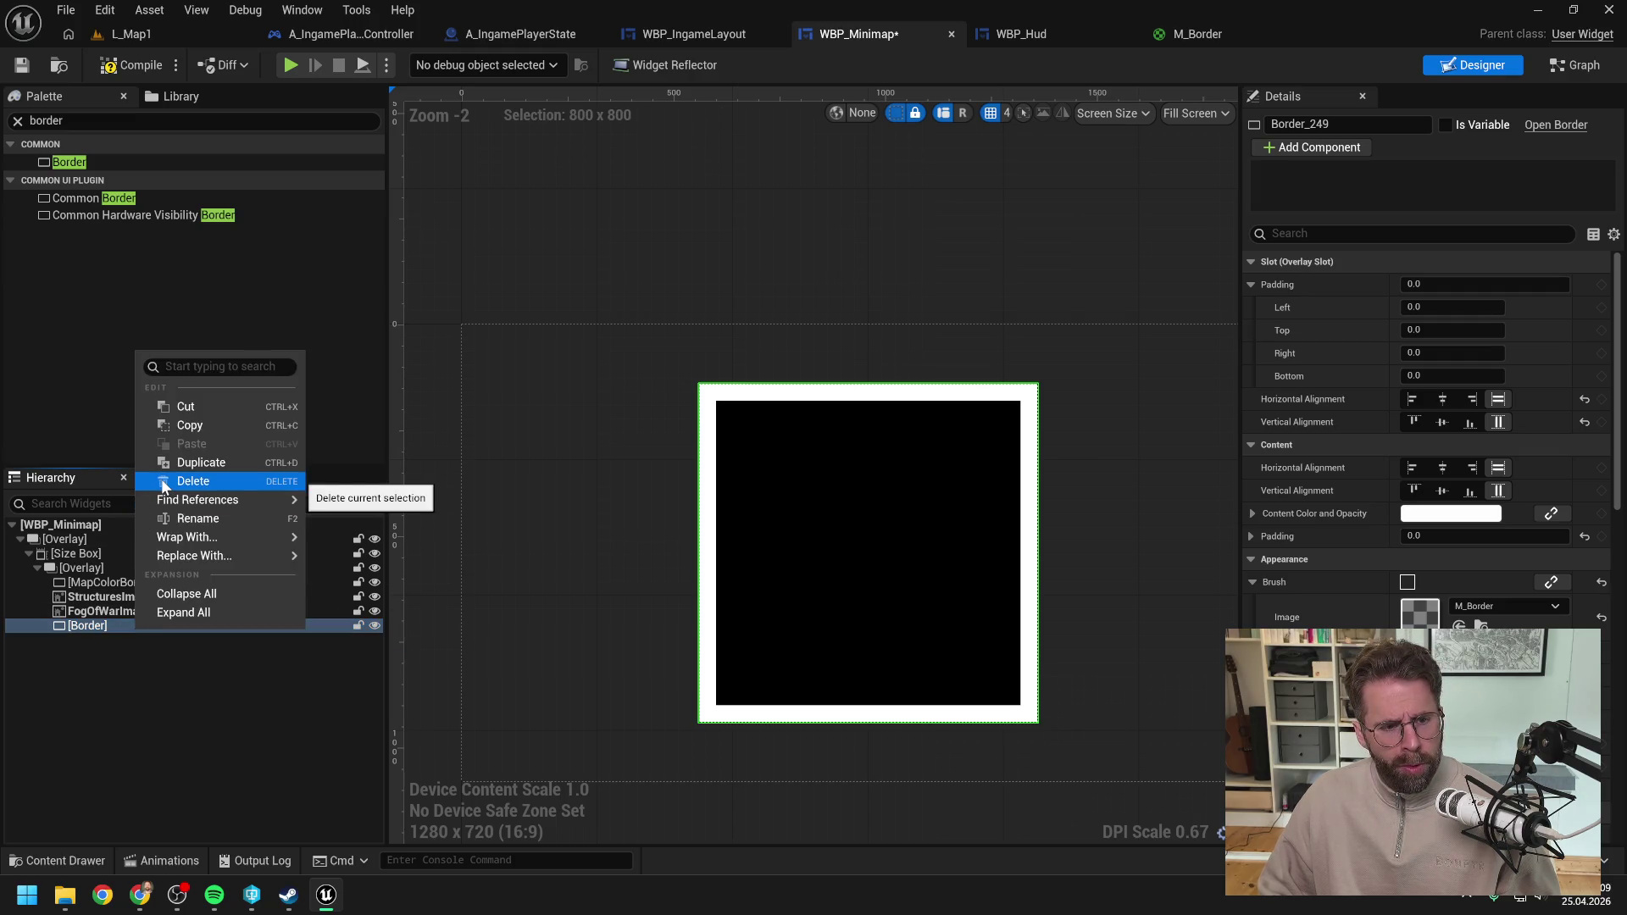
mouse_move(257, 541)
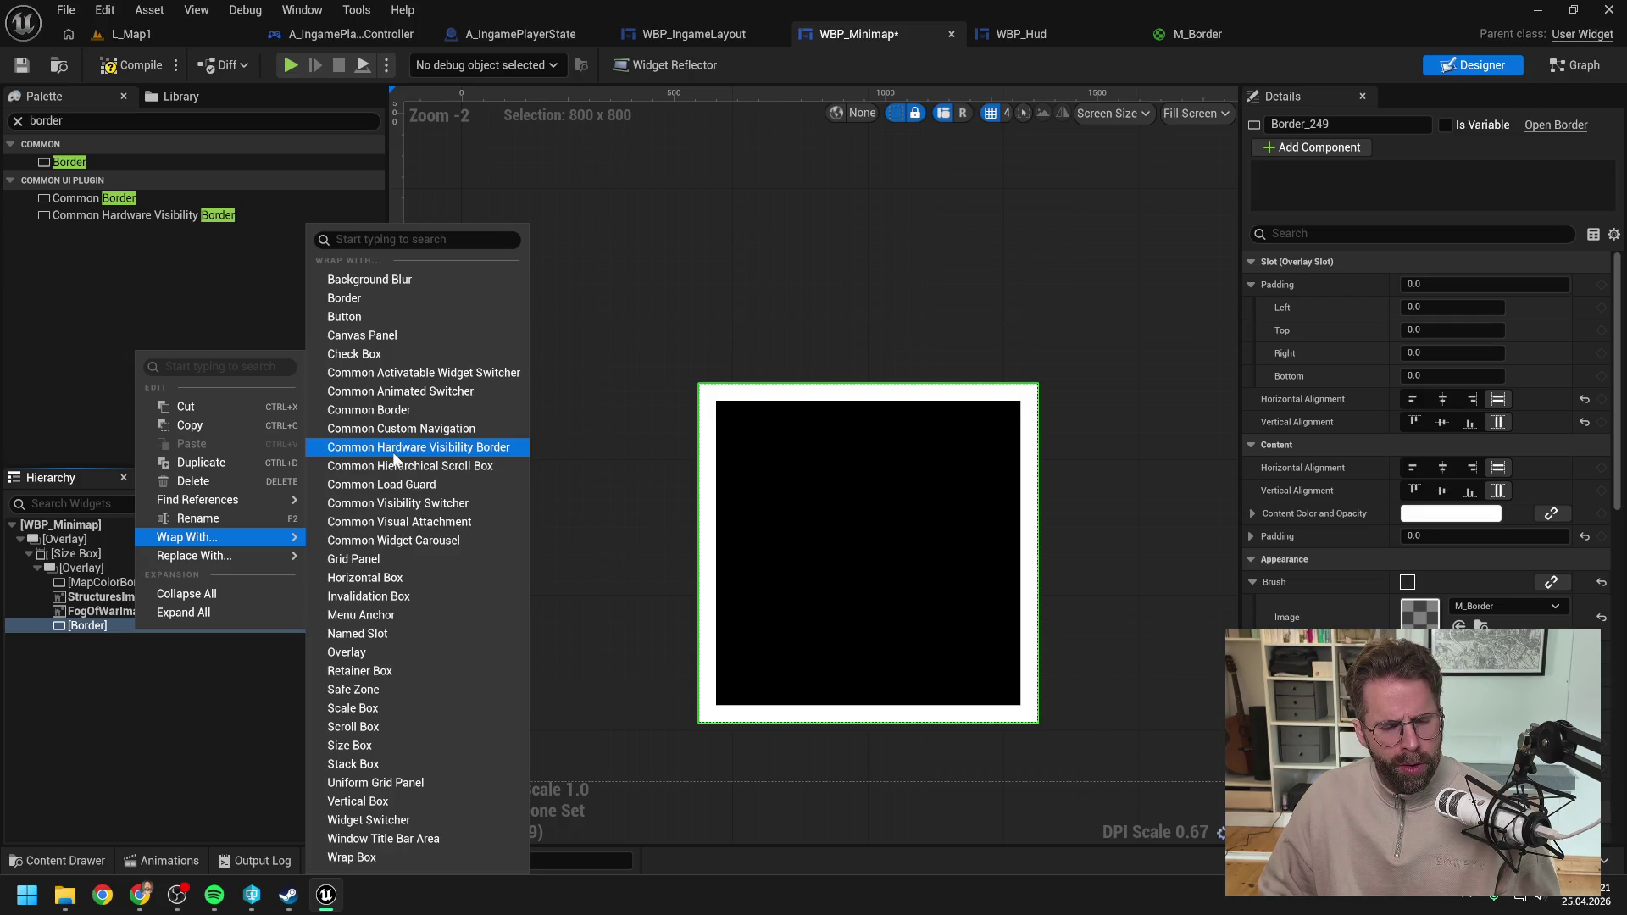
left_click(354, 244)
type("size")
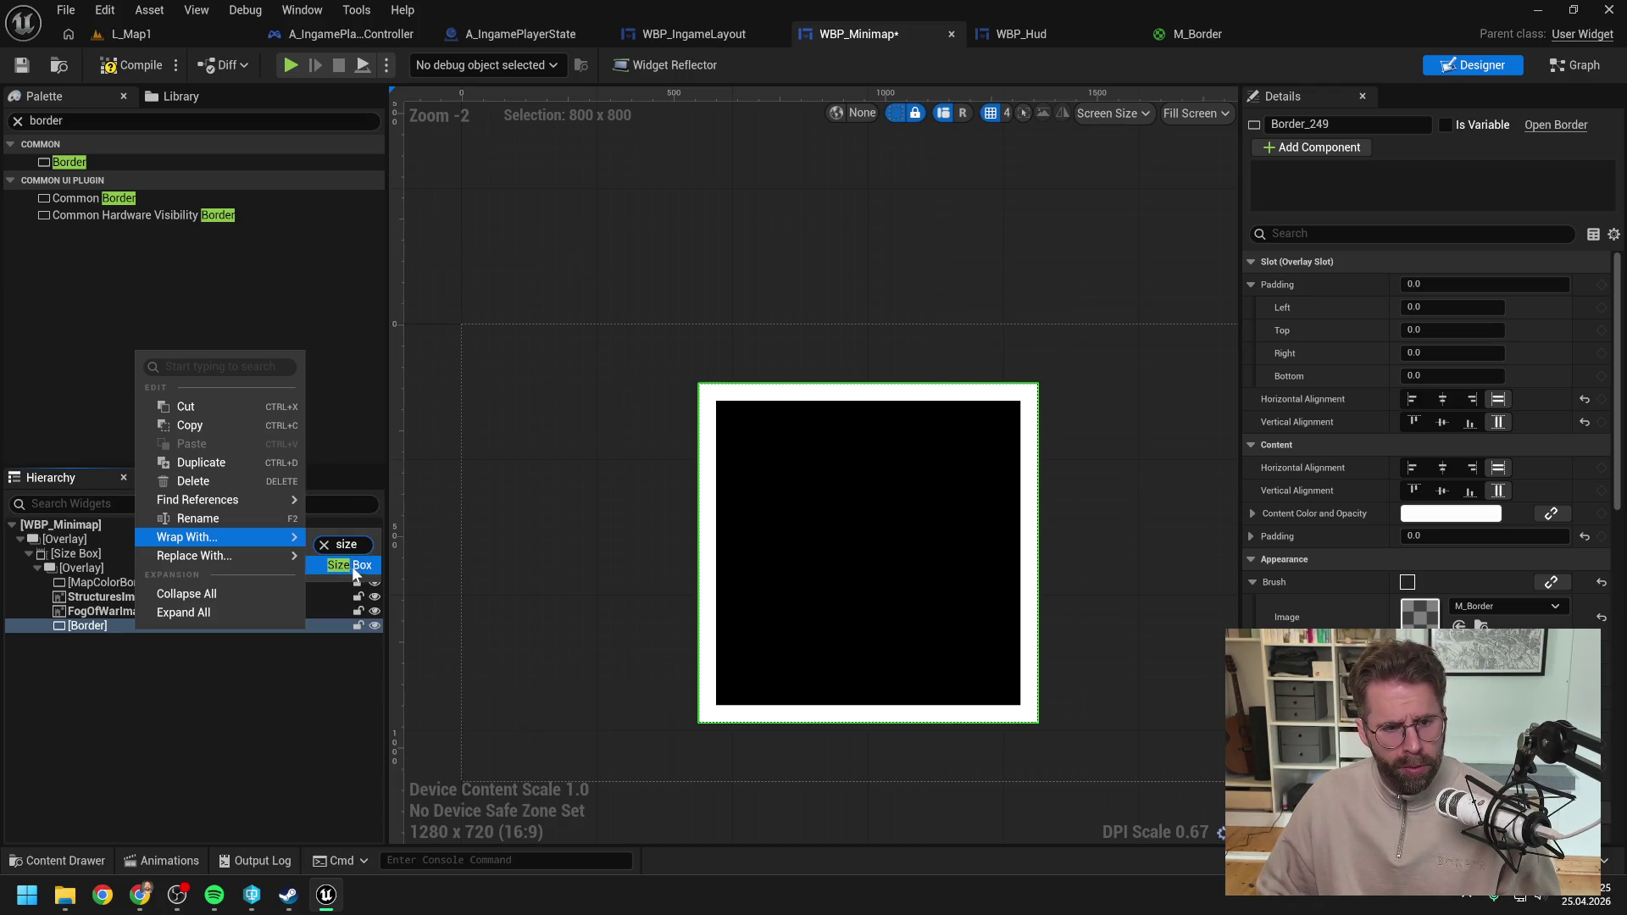
left_click(354, 566)
Step: Enable the Size Box width and height overrides and set them to 120 and 60
left_click(155, 627)
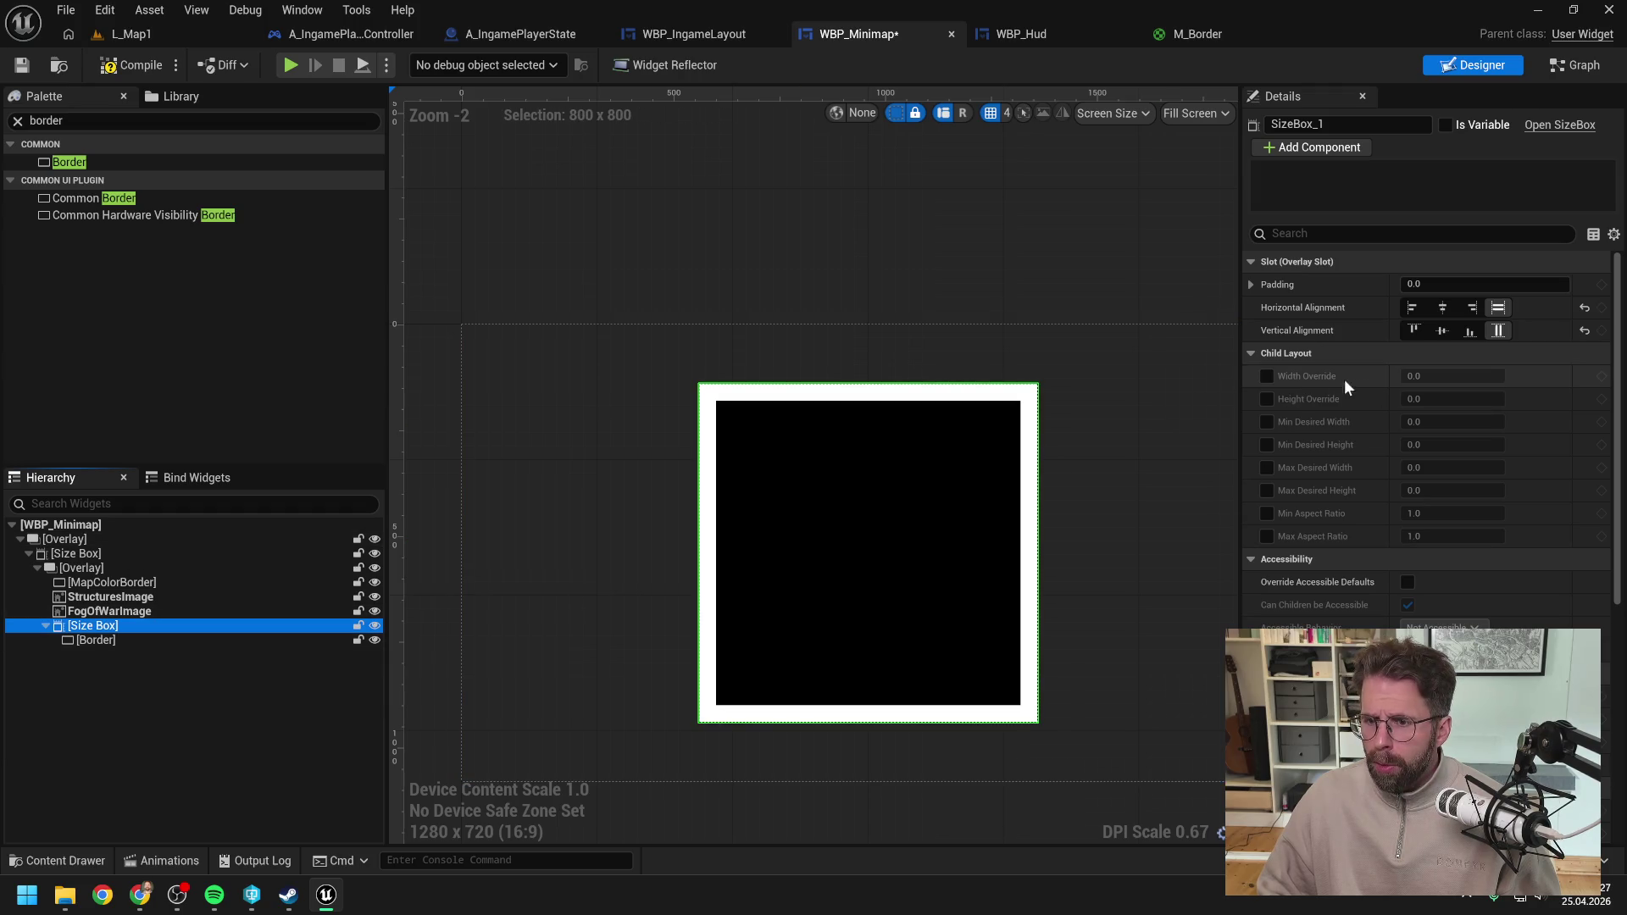
left_click(1267, 398)
left_click(1267, 375)
left_click(1440, 377)
type("20")
left_click(1444, 399)
type("60")
key("Return")
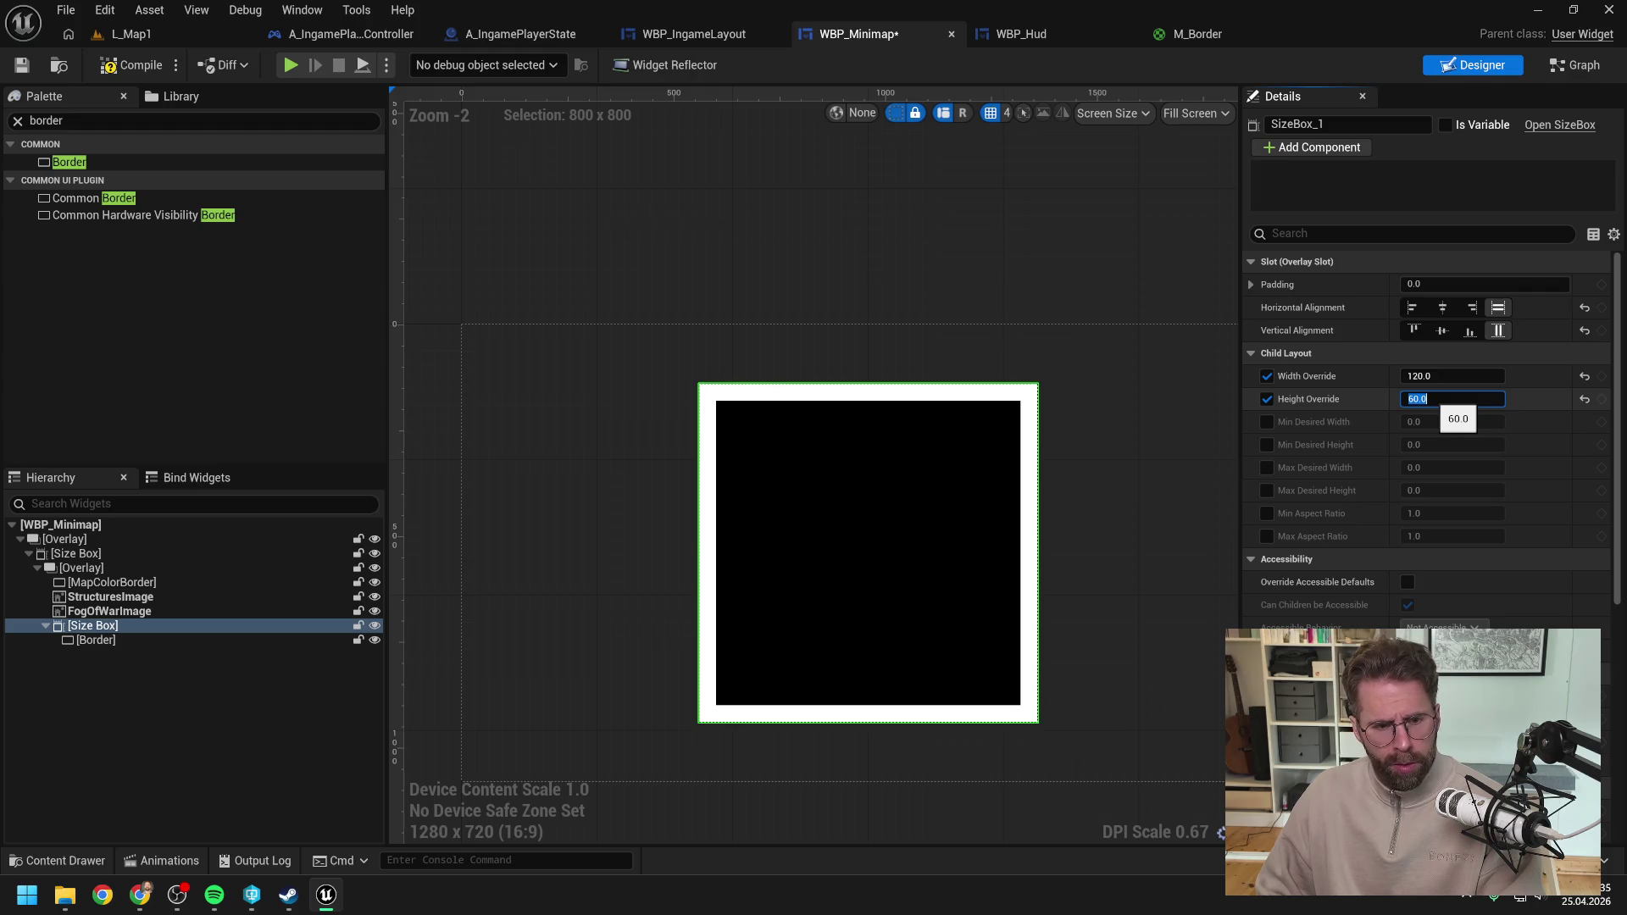
Step: Check the outer Size Box's 800 by 800 size and reselect the inner test Size Box
left_click(170, 641)
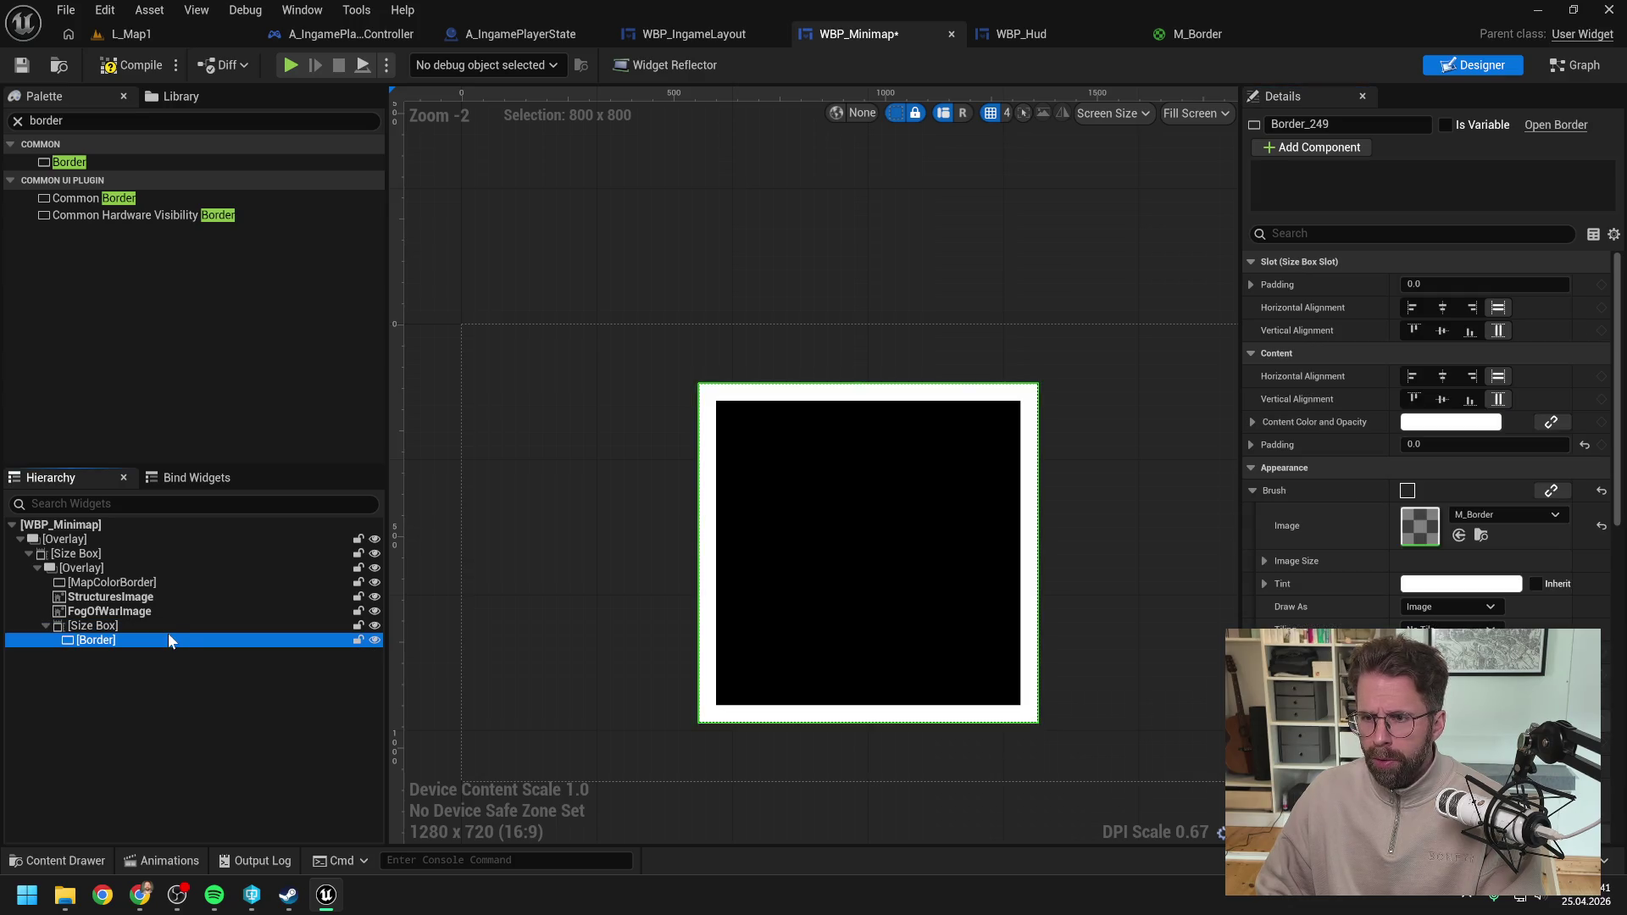
left_click(105, 627)
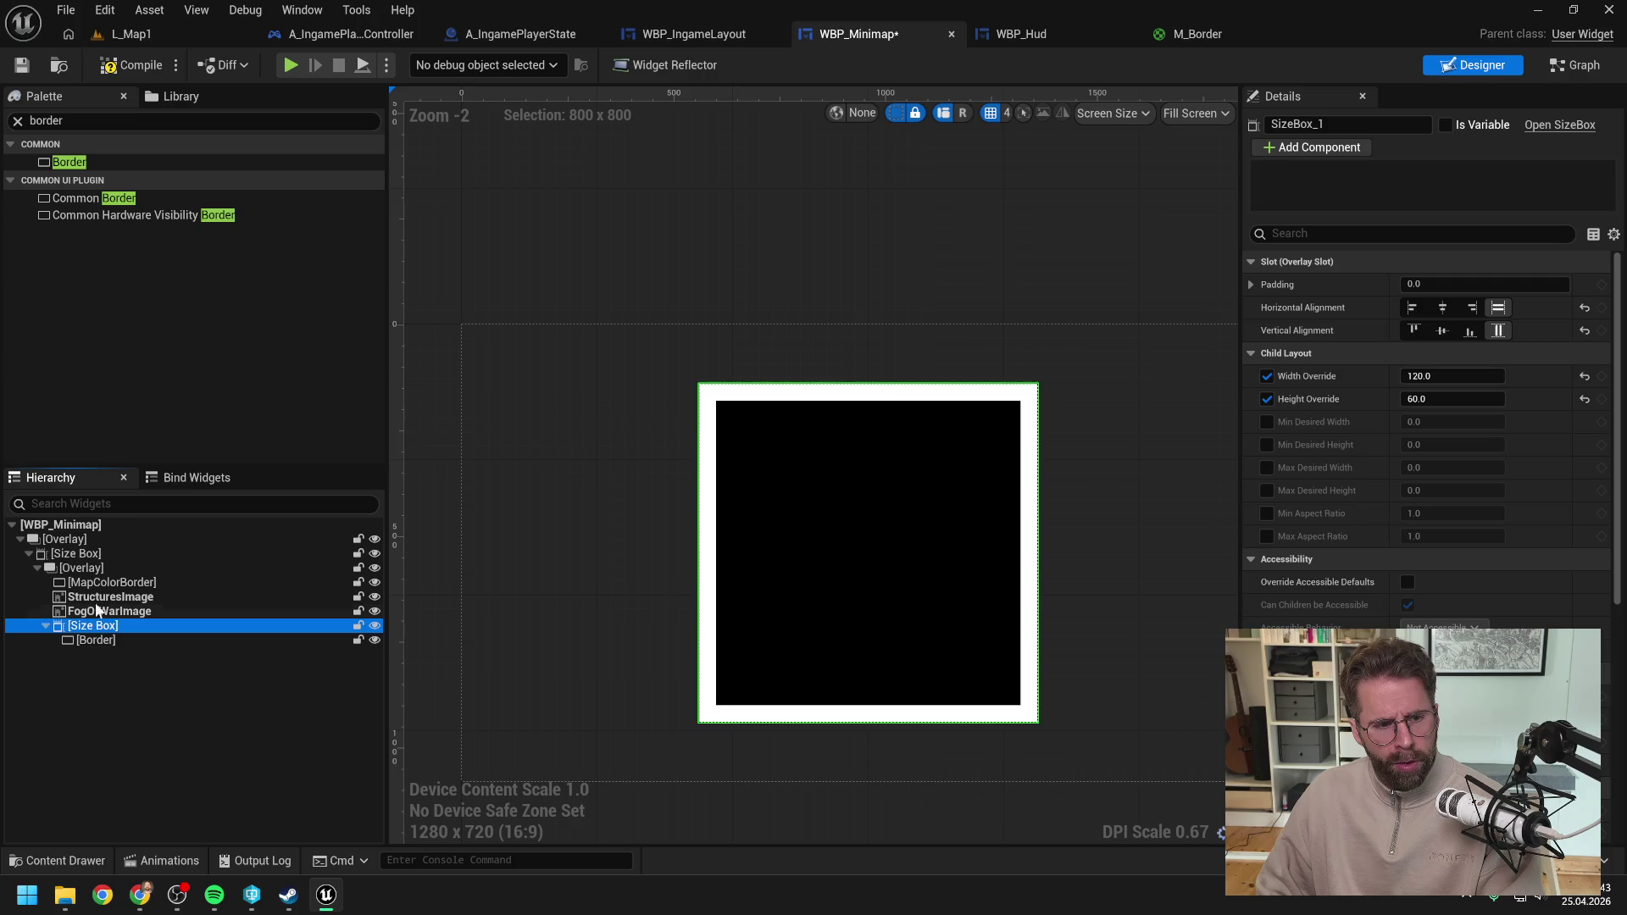
left_click(73, 554)
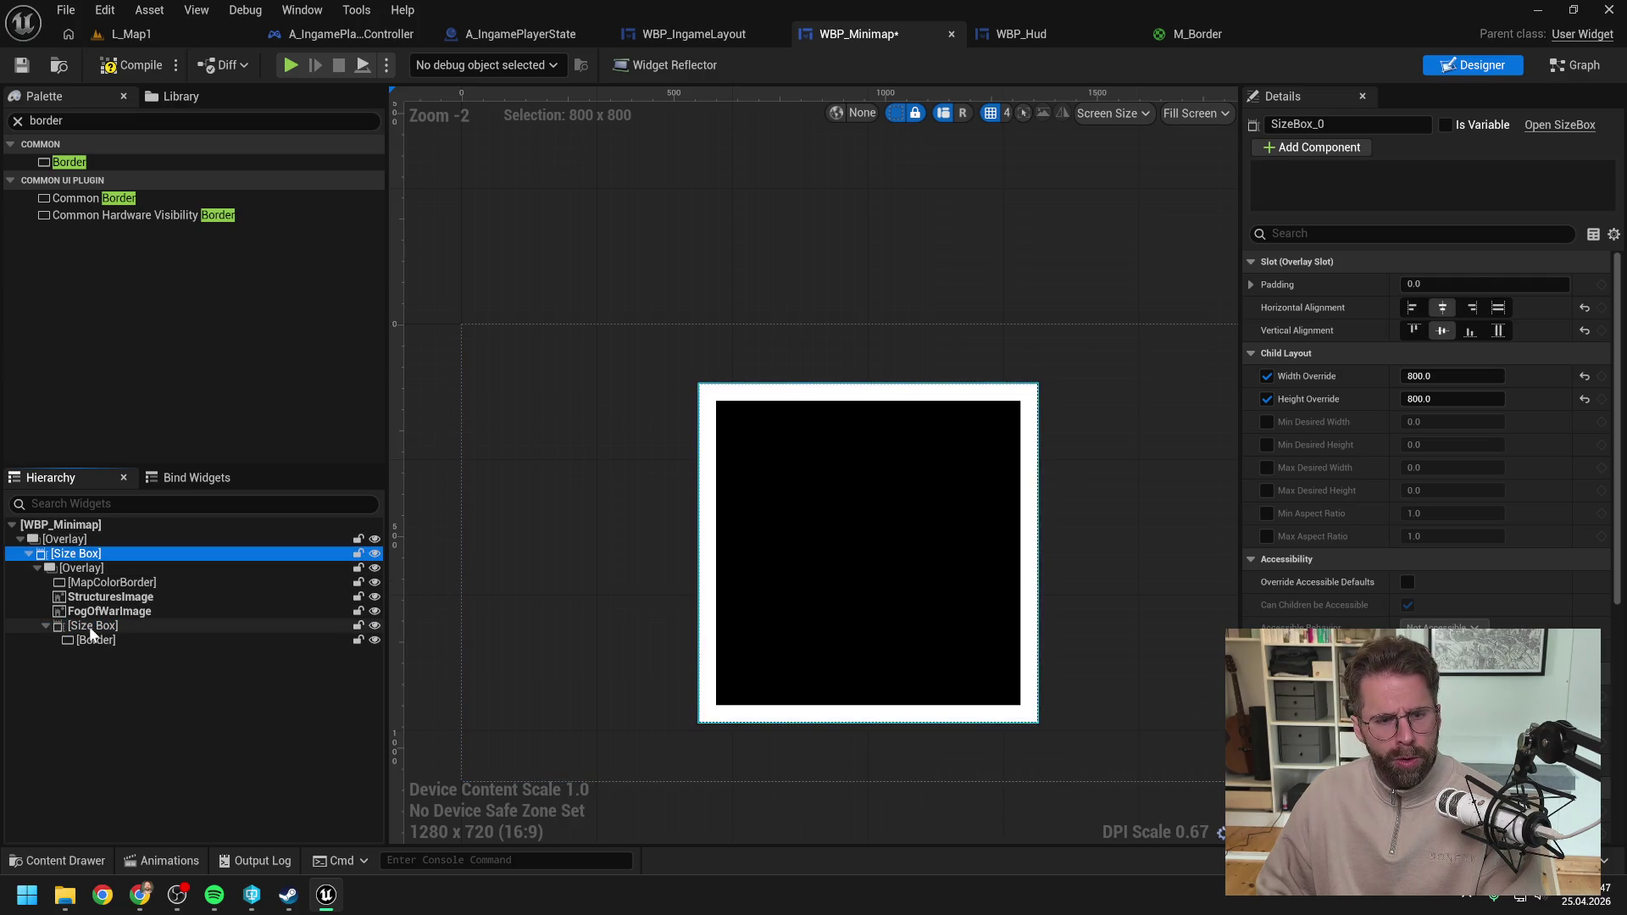
left_click(93, 627)
left_click(1195, 113)
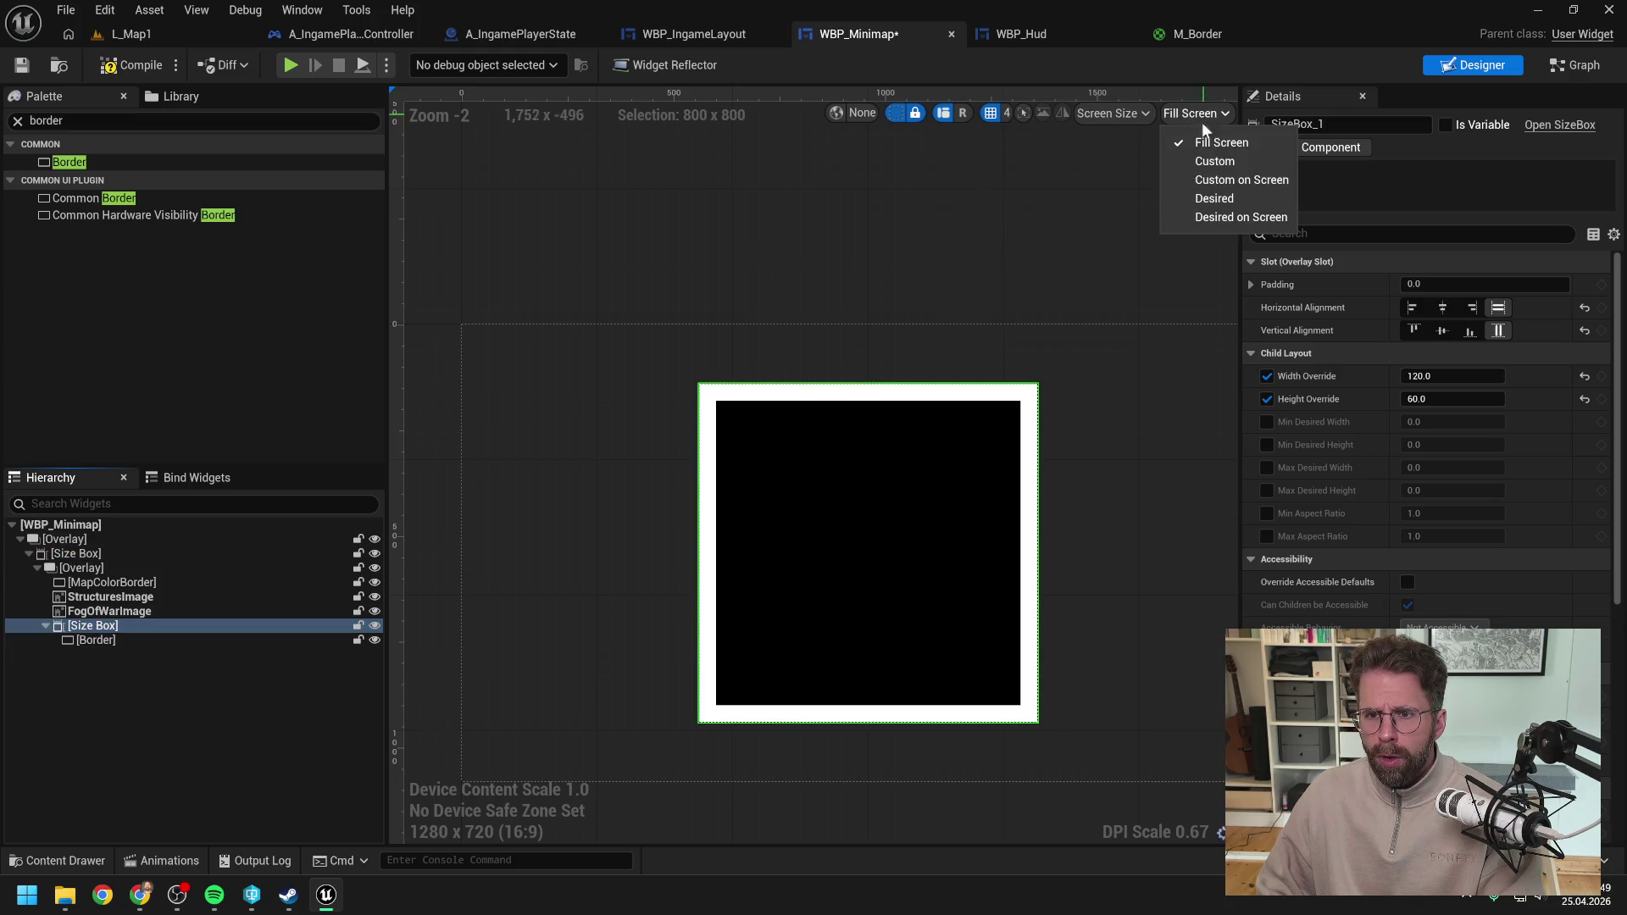
Step: Preview at Desired on Screen, center the Size Box both ways, and compile WBP_Minimap
left_click(1220, 214)
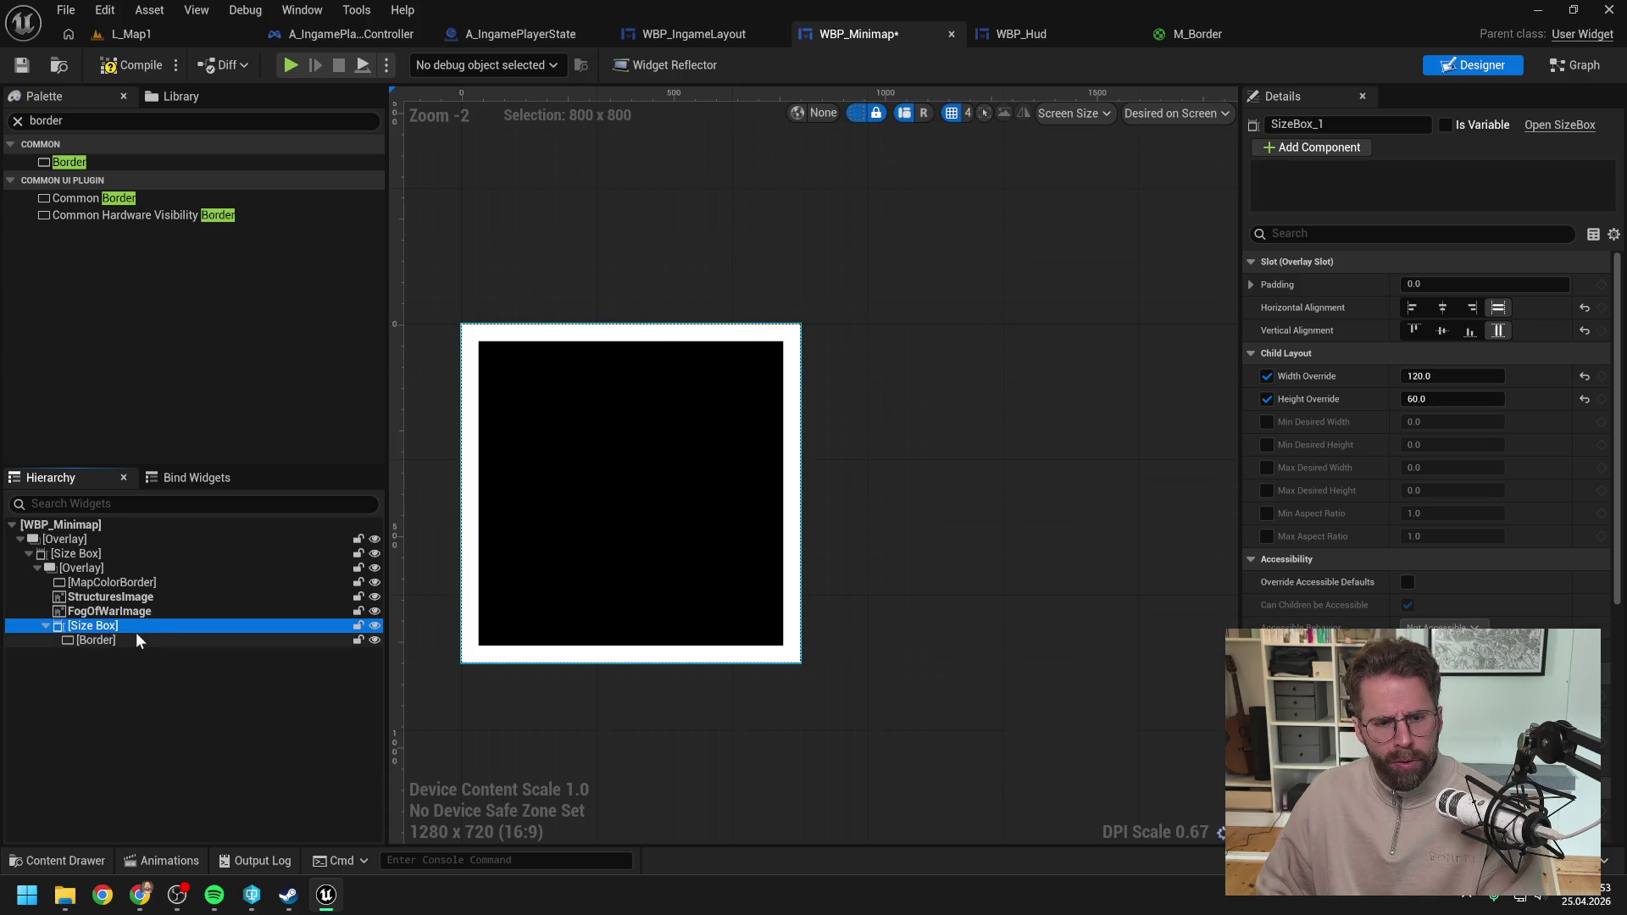
left_click(1441, 330)
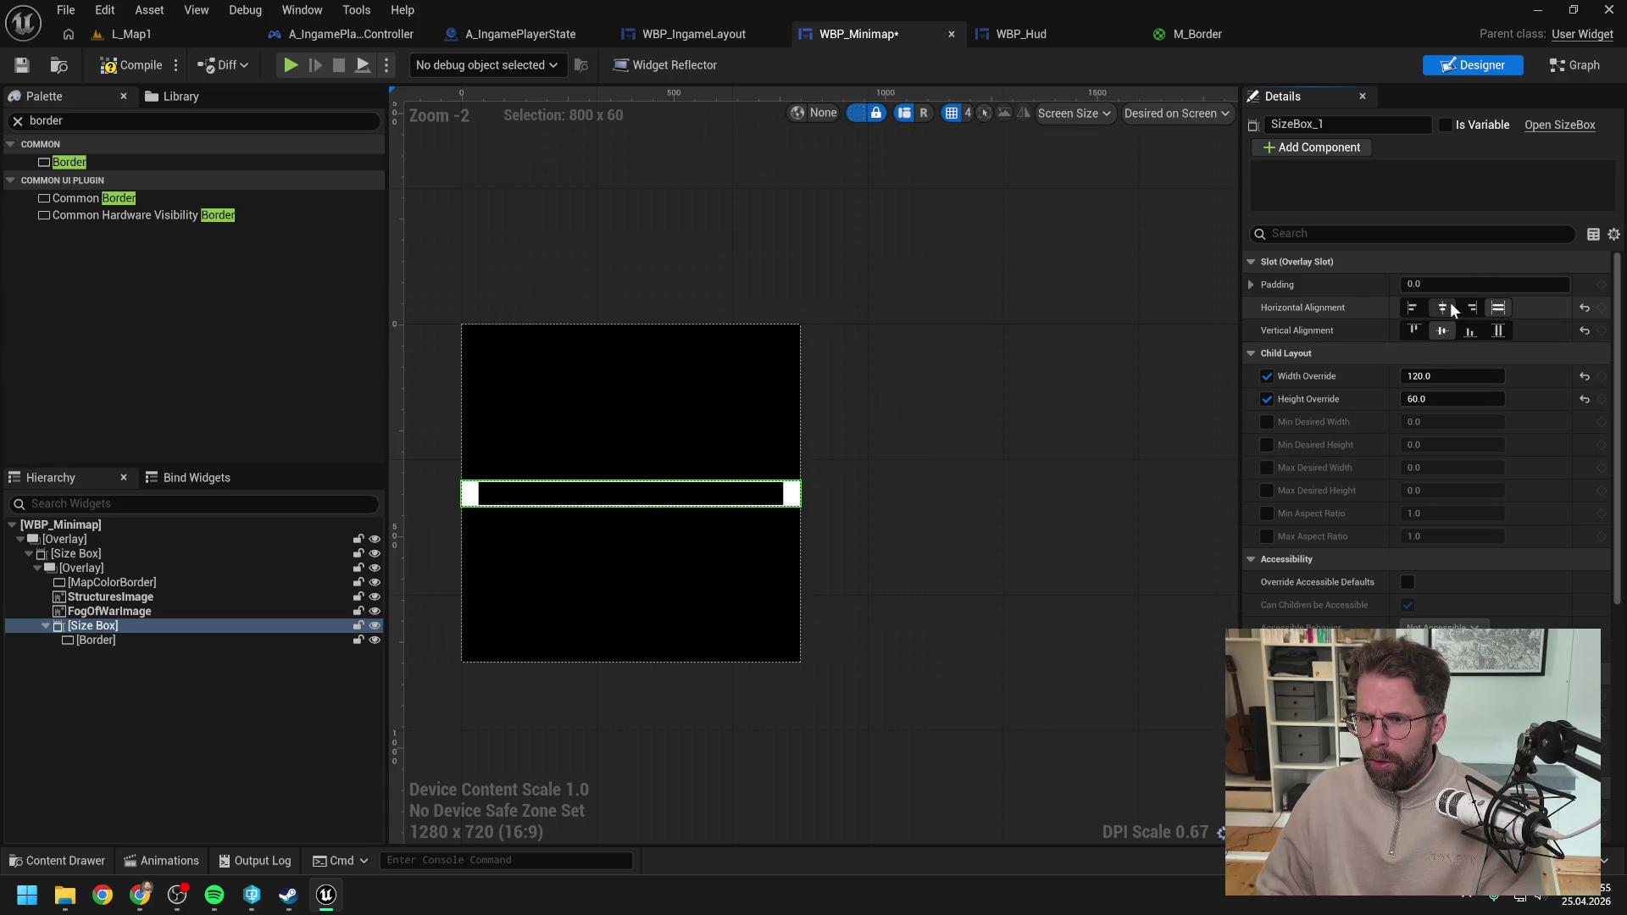
left_click(1442, 308)
scroll(644, 474, "up", 2)
left_click(129, 68)
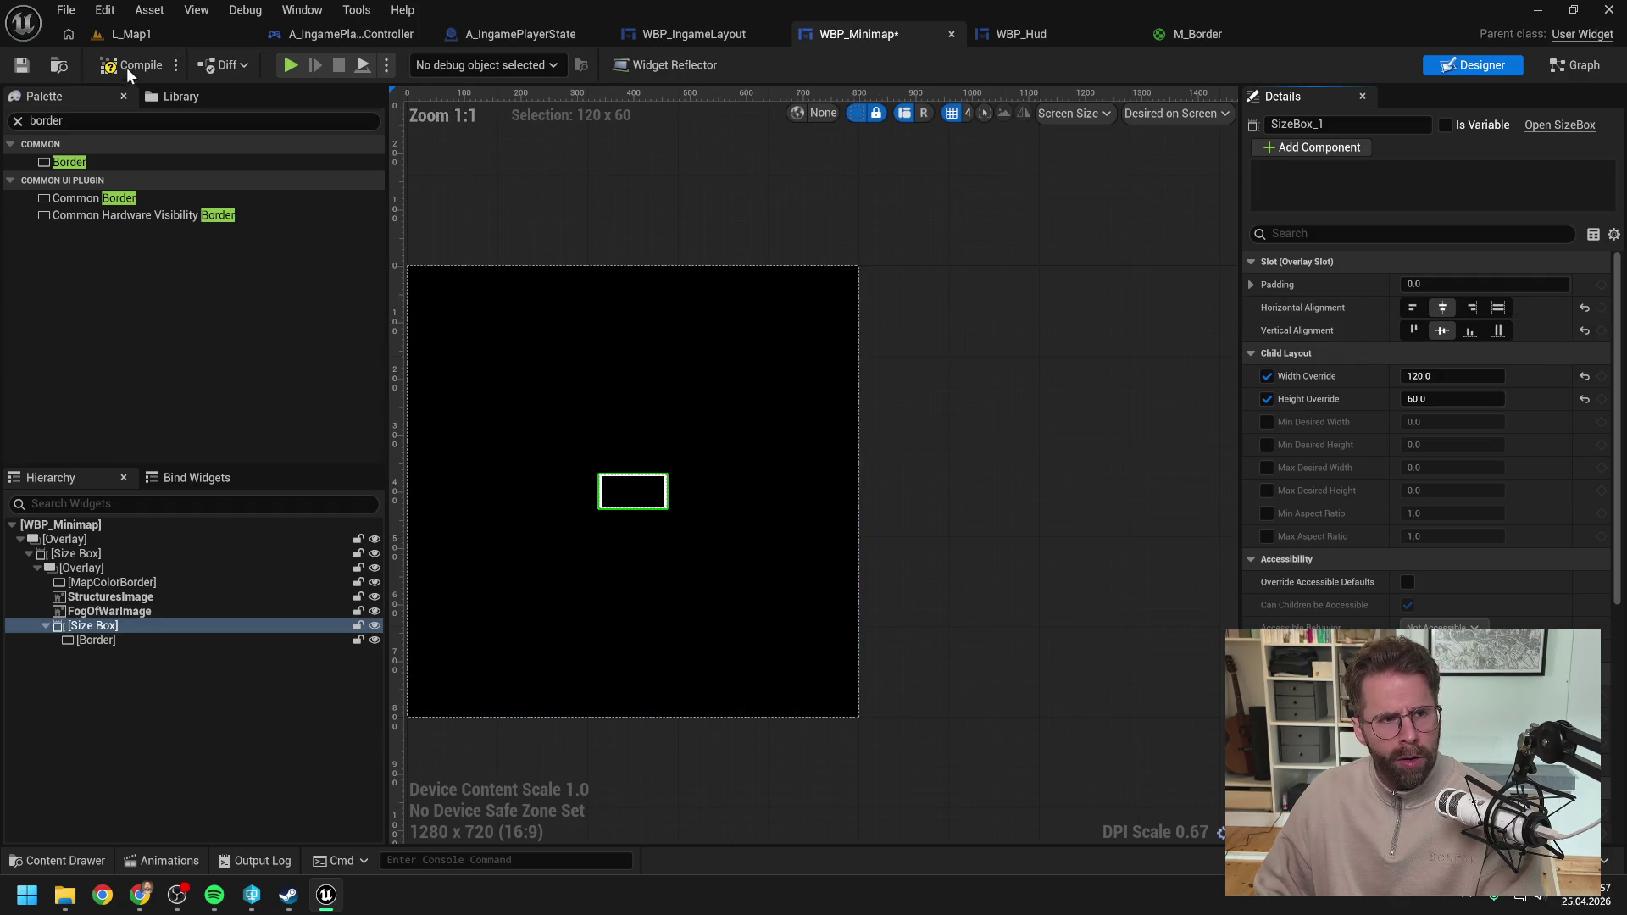
scroll(569, 500, "up", 4)
scroll(636, 483, "up", 10)
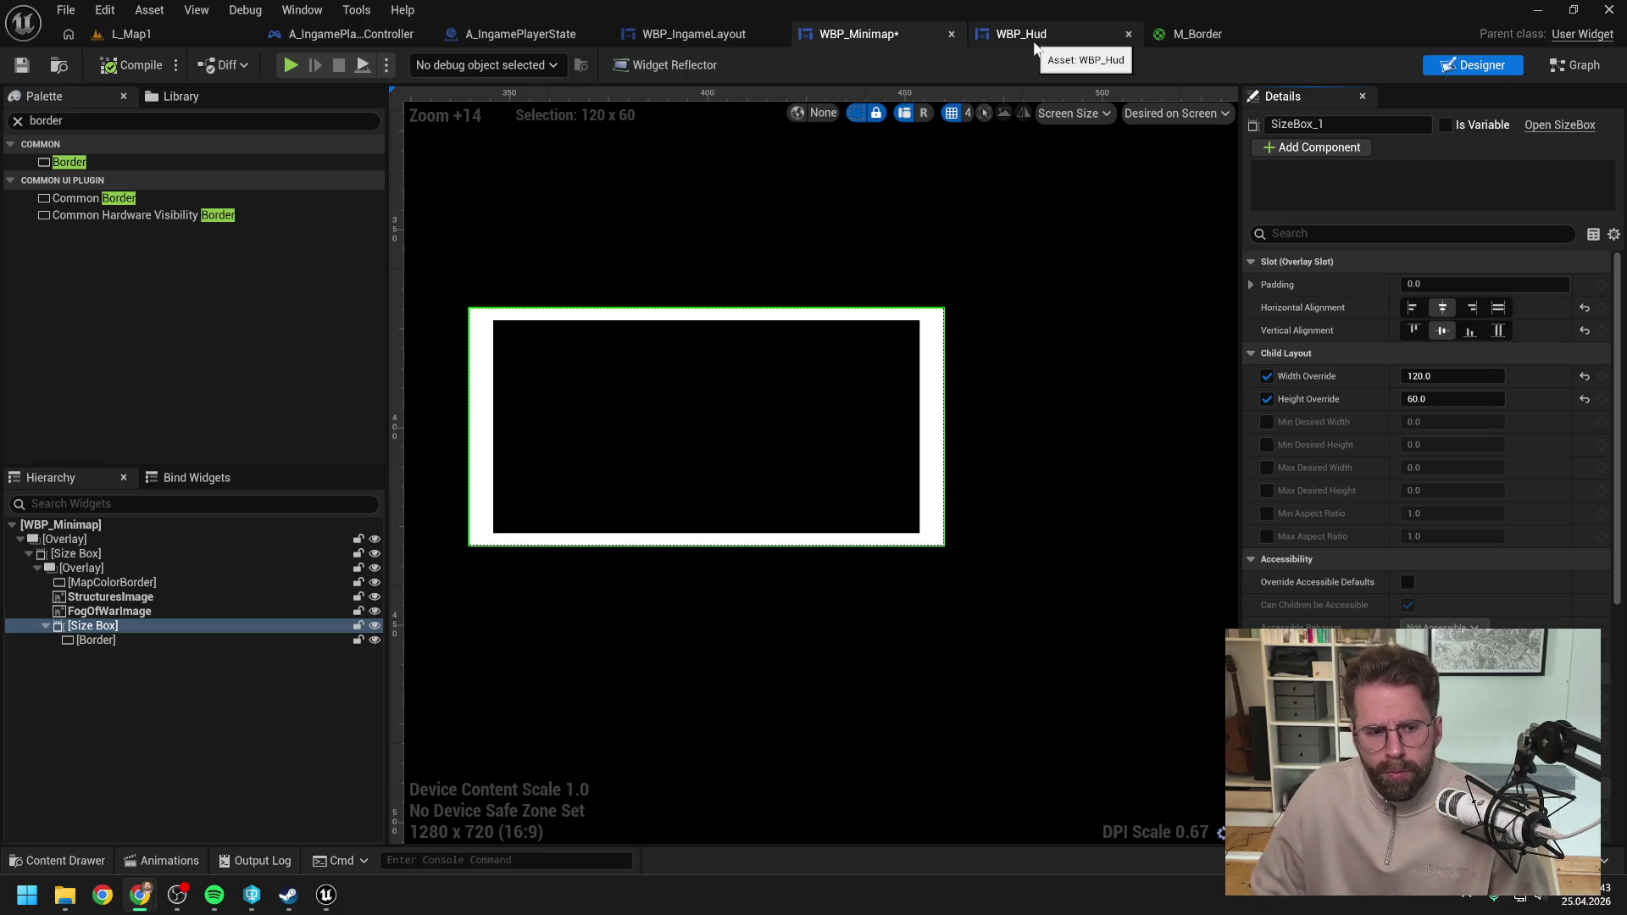
left_click(1211, 34)
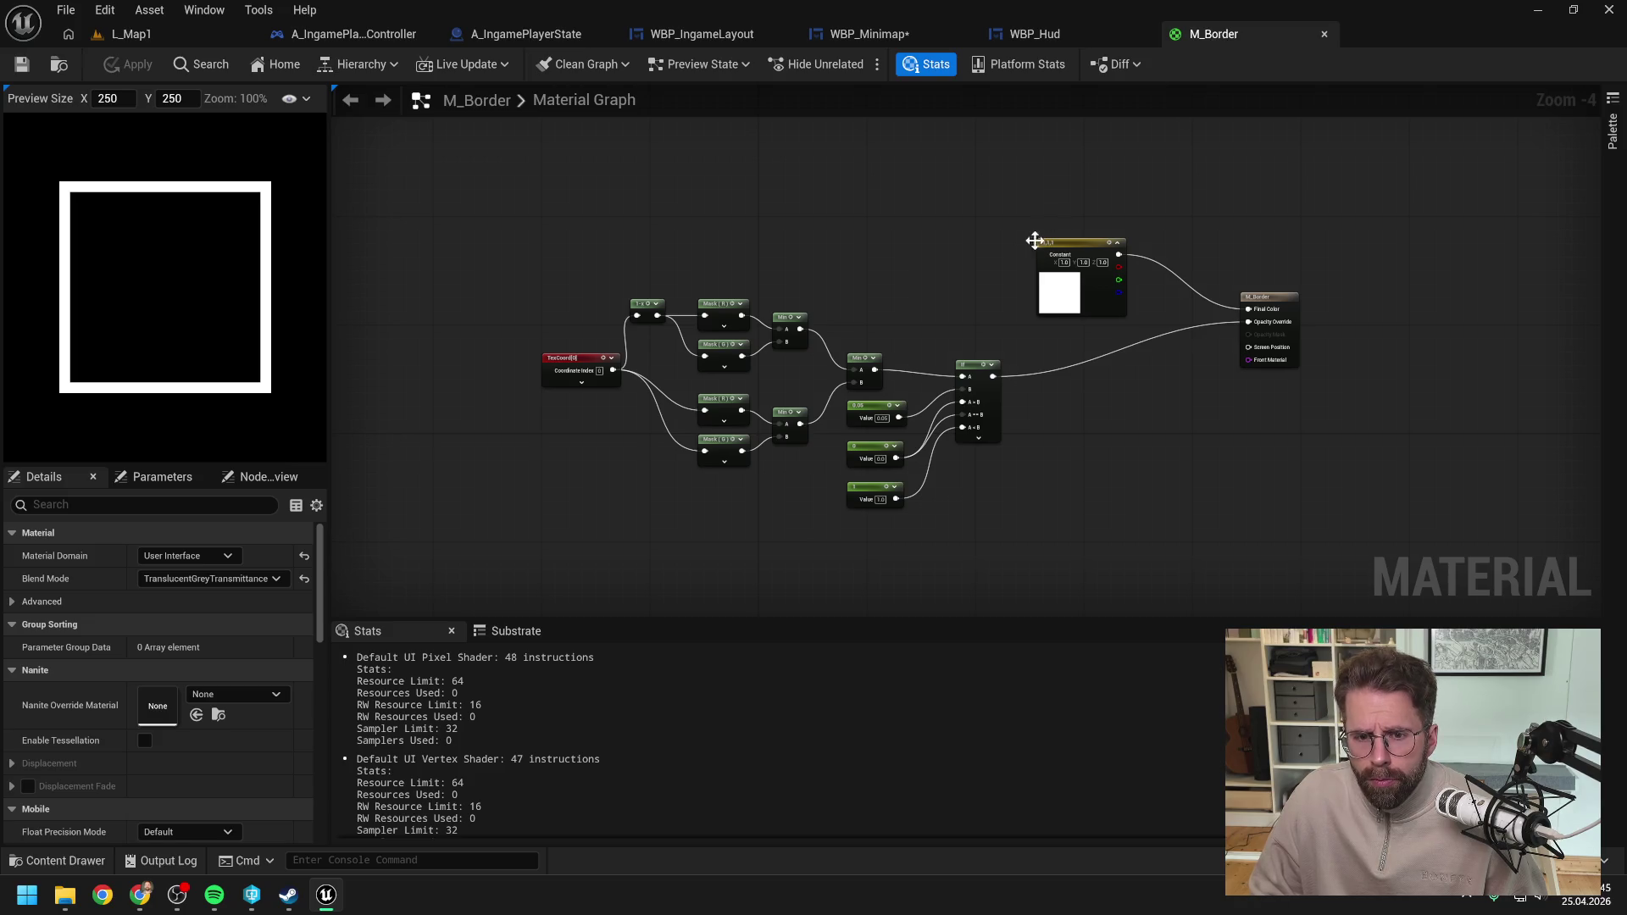
Step: Add a vector parameter node in free space below the existing nodes
scroll(862, 306, "up", 2)
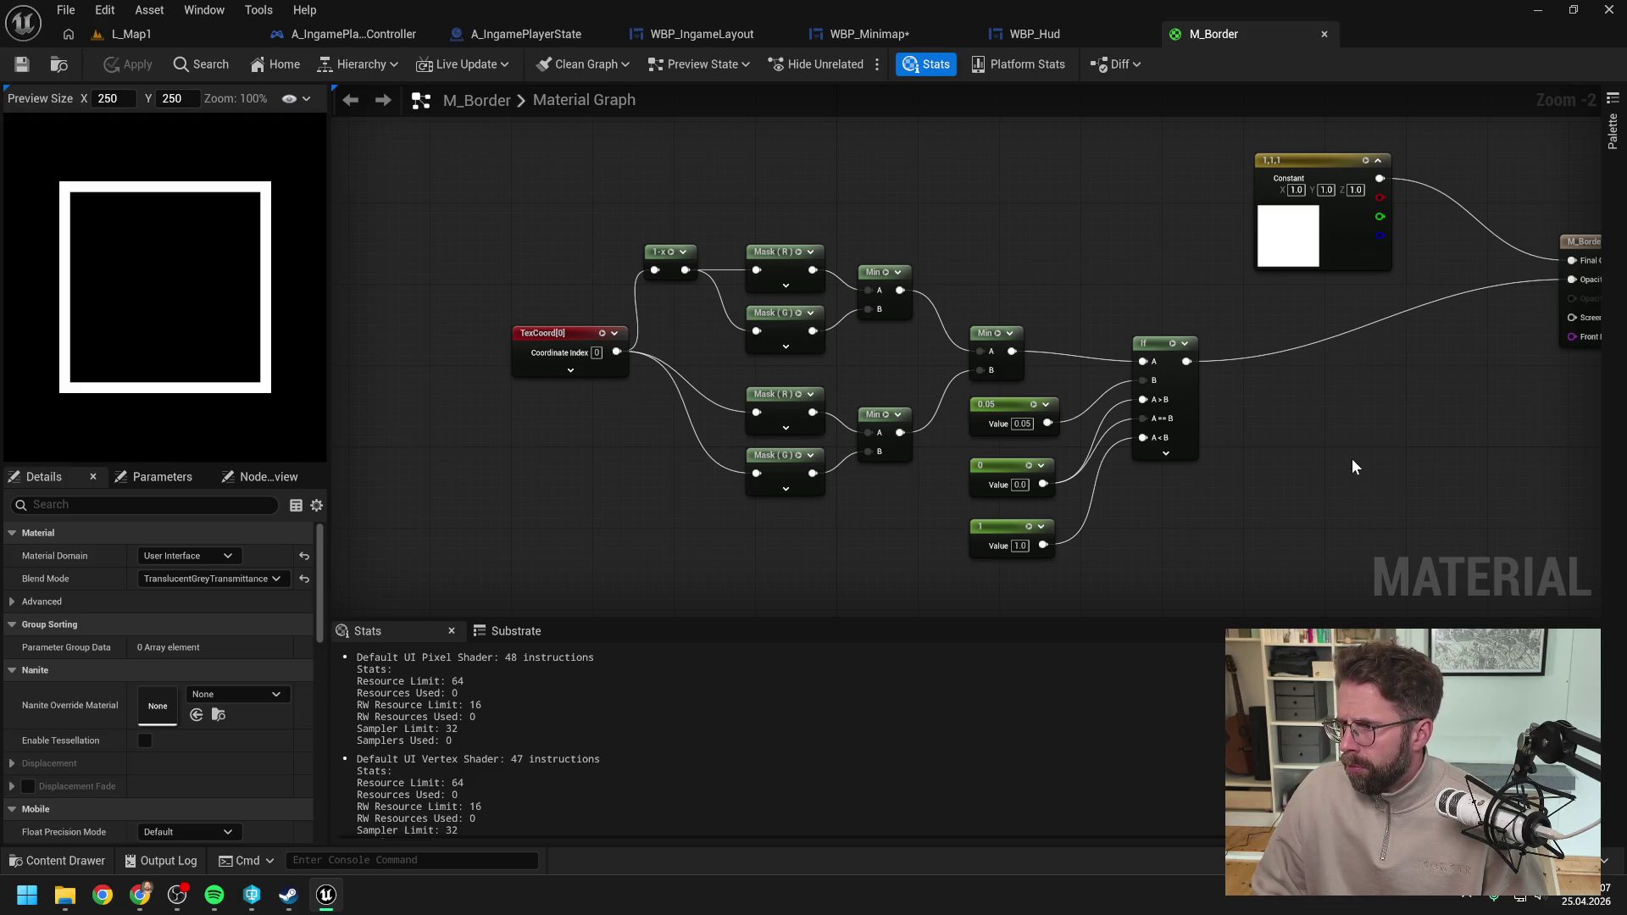
left_click_drag(1360, 464, 1418, 406)
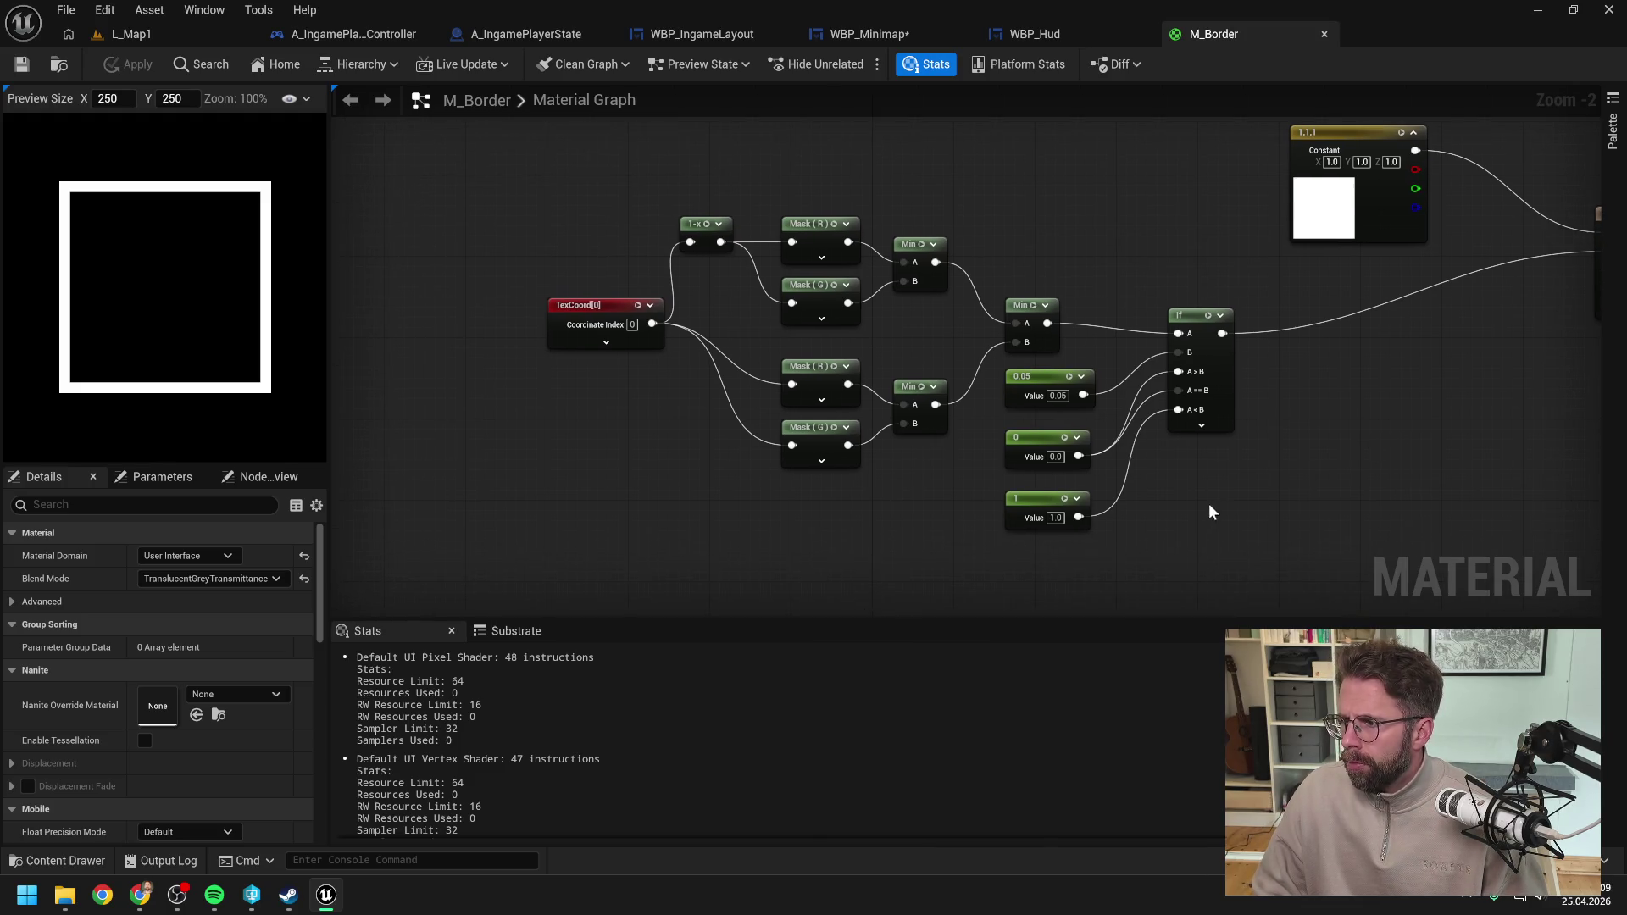
right_click(1000, 543)
type("vec")
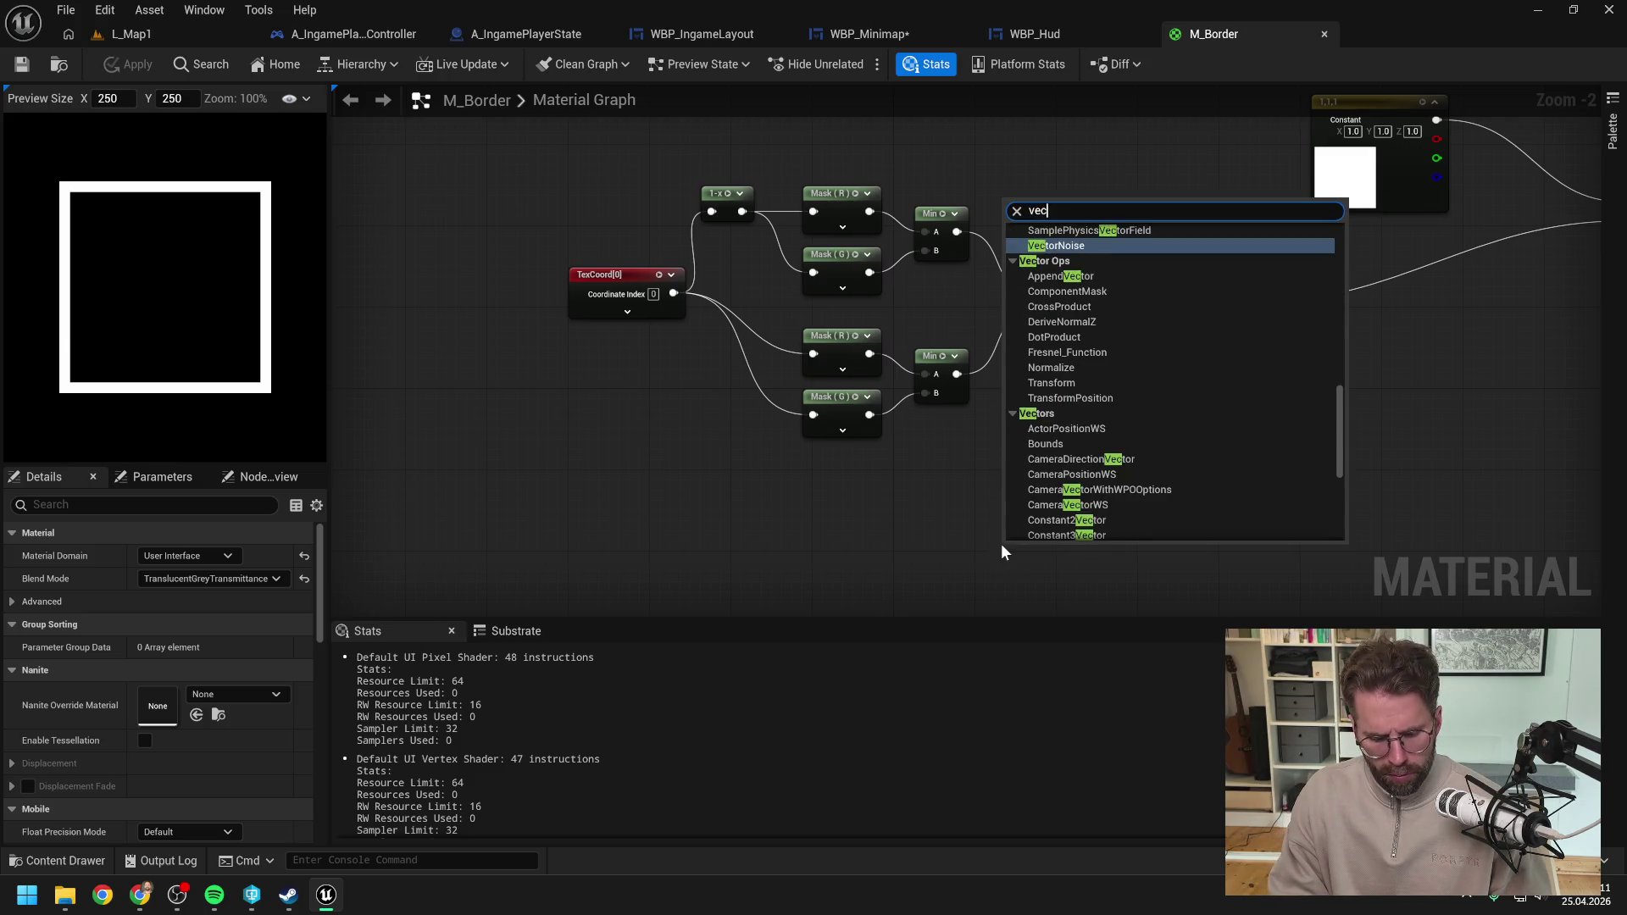
type("torpa")
left_click(1111, 273)
left_click_drag(1166, 524, 1157, 421)
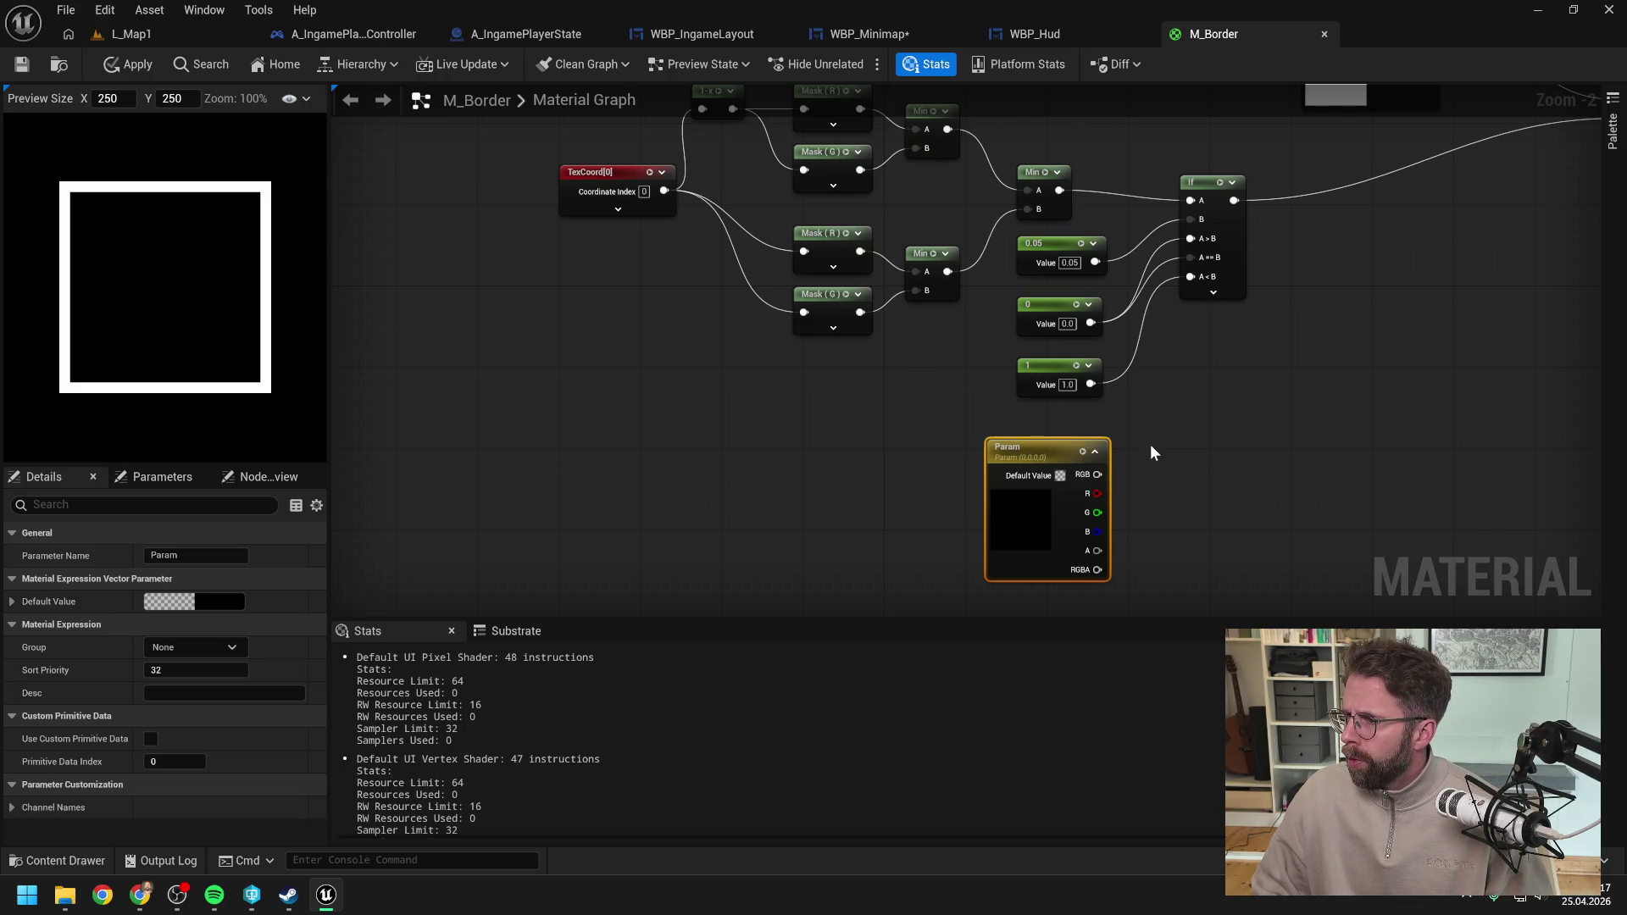
double_click(1010, 447)
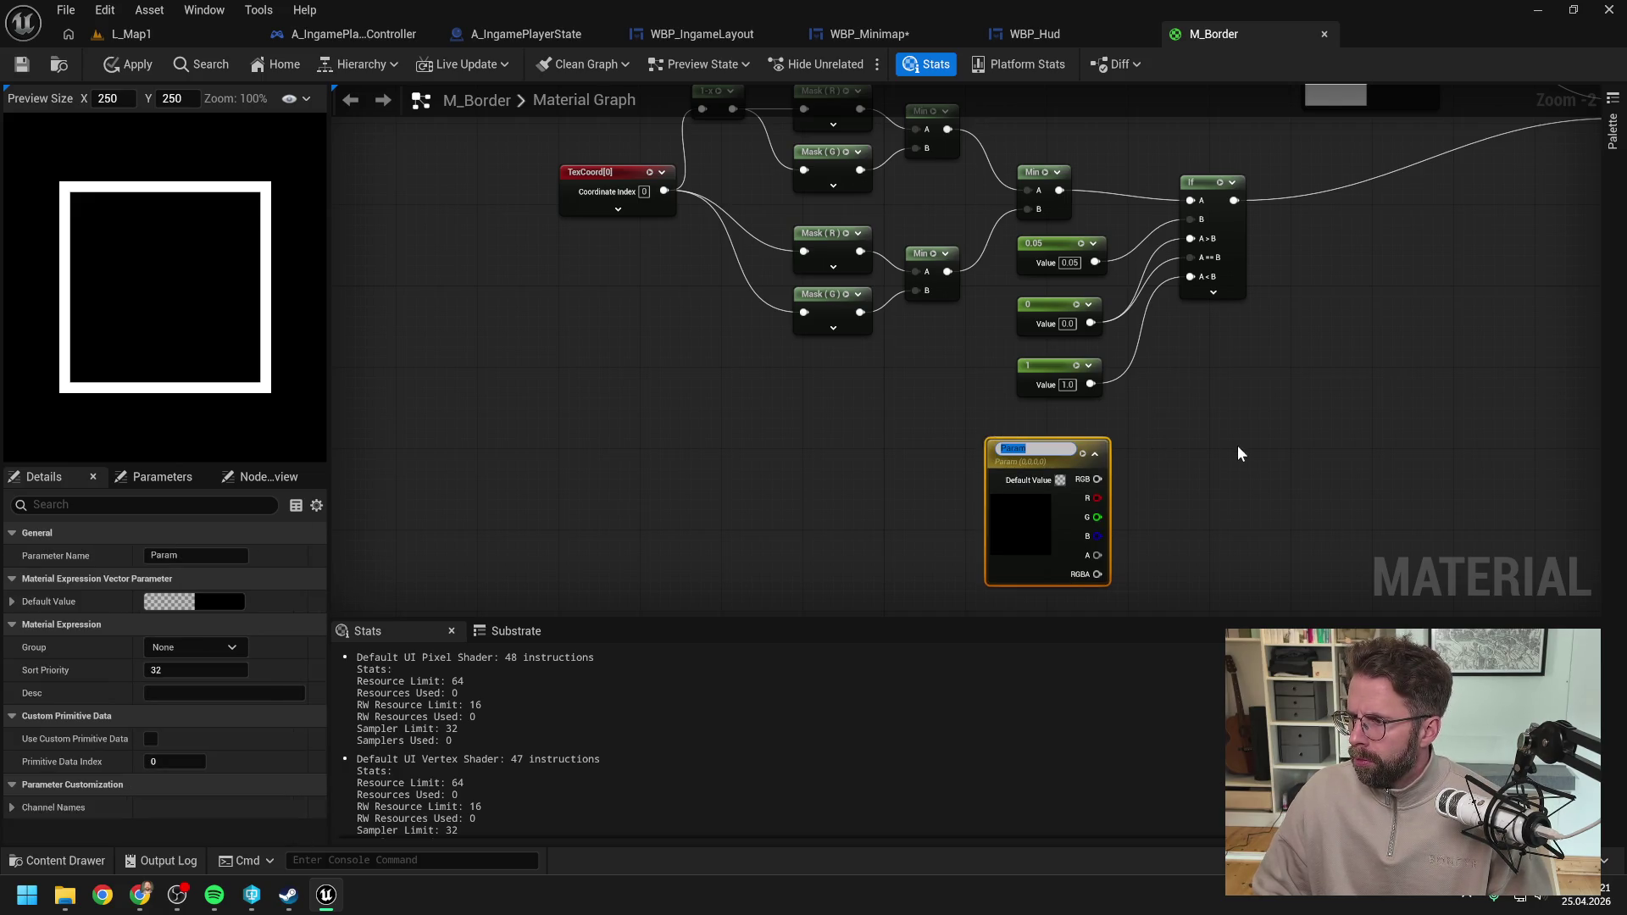
left_click(1237, 446)
Step: Name the vector parameter node Size
right_click(1237, 480)
type("ve")
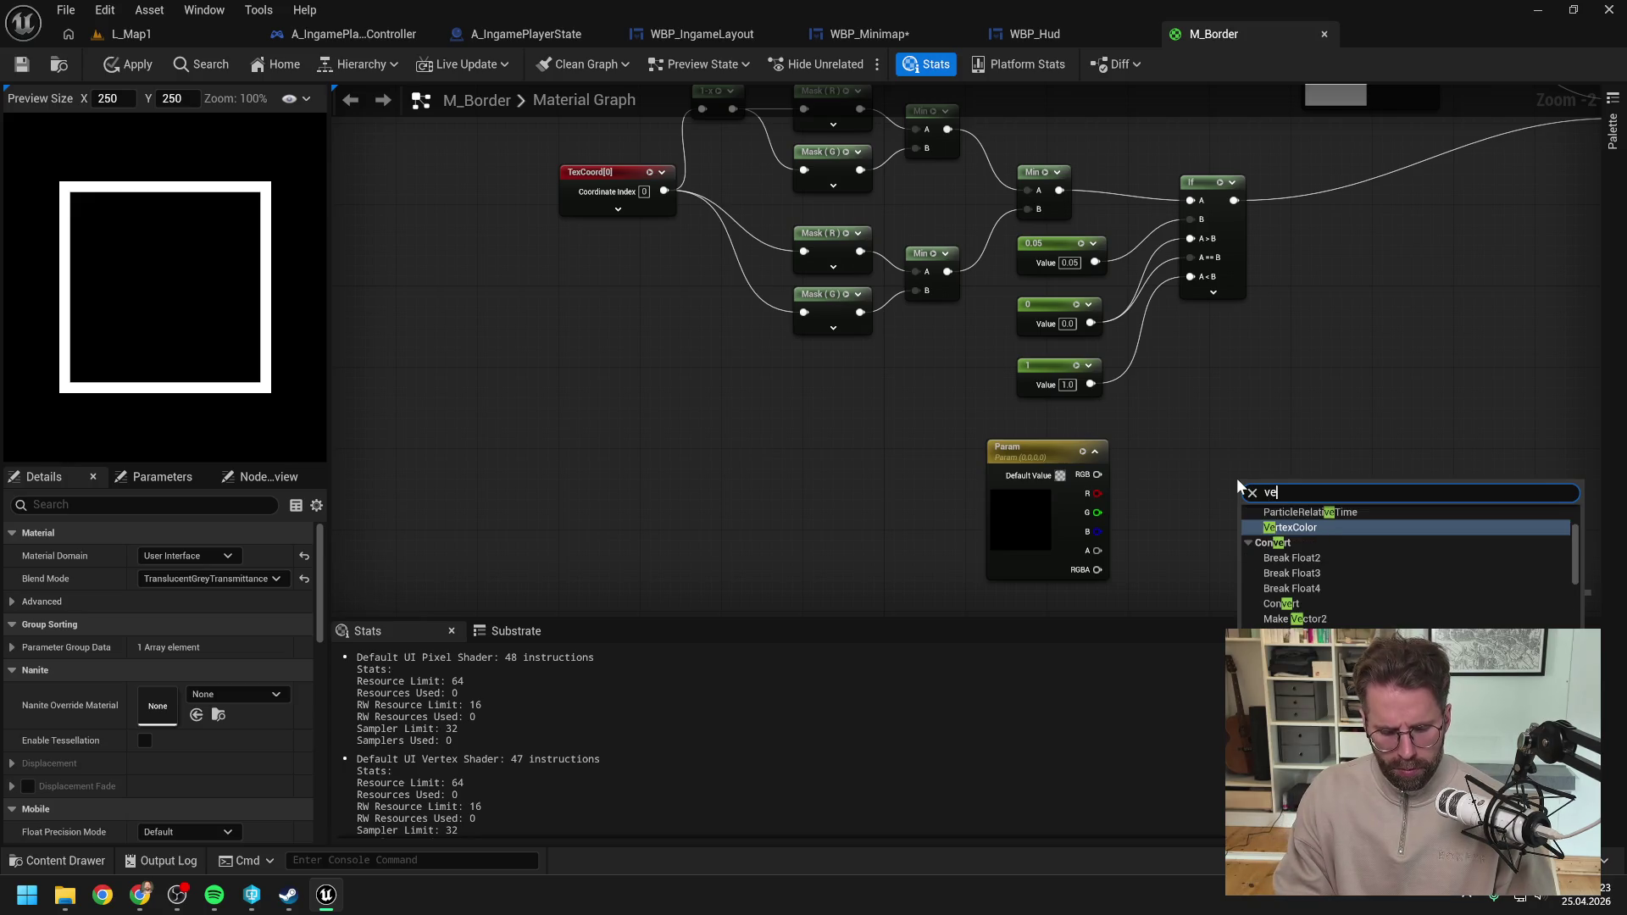
type("ctor 2")
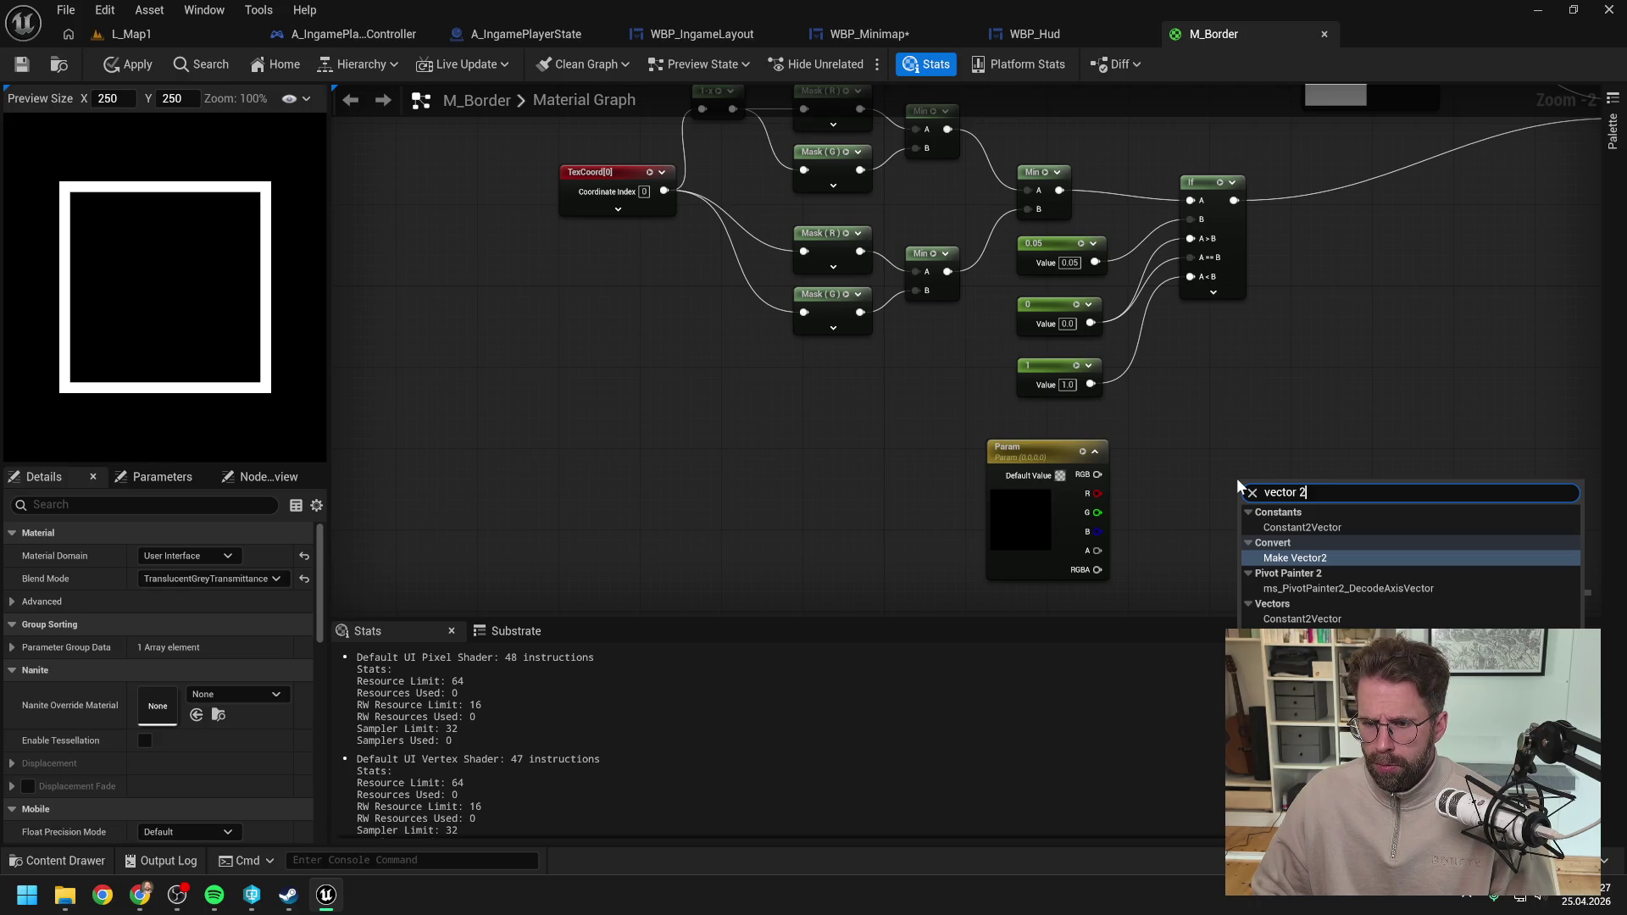
left_click(1027, 457)
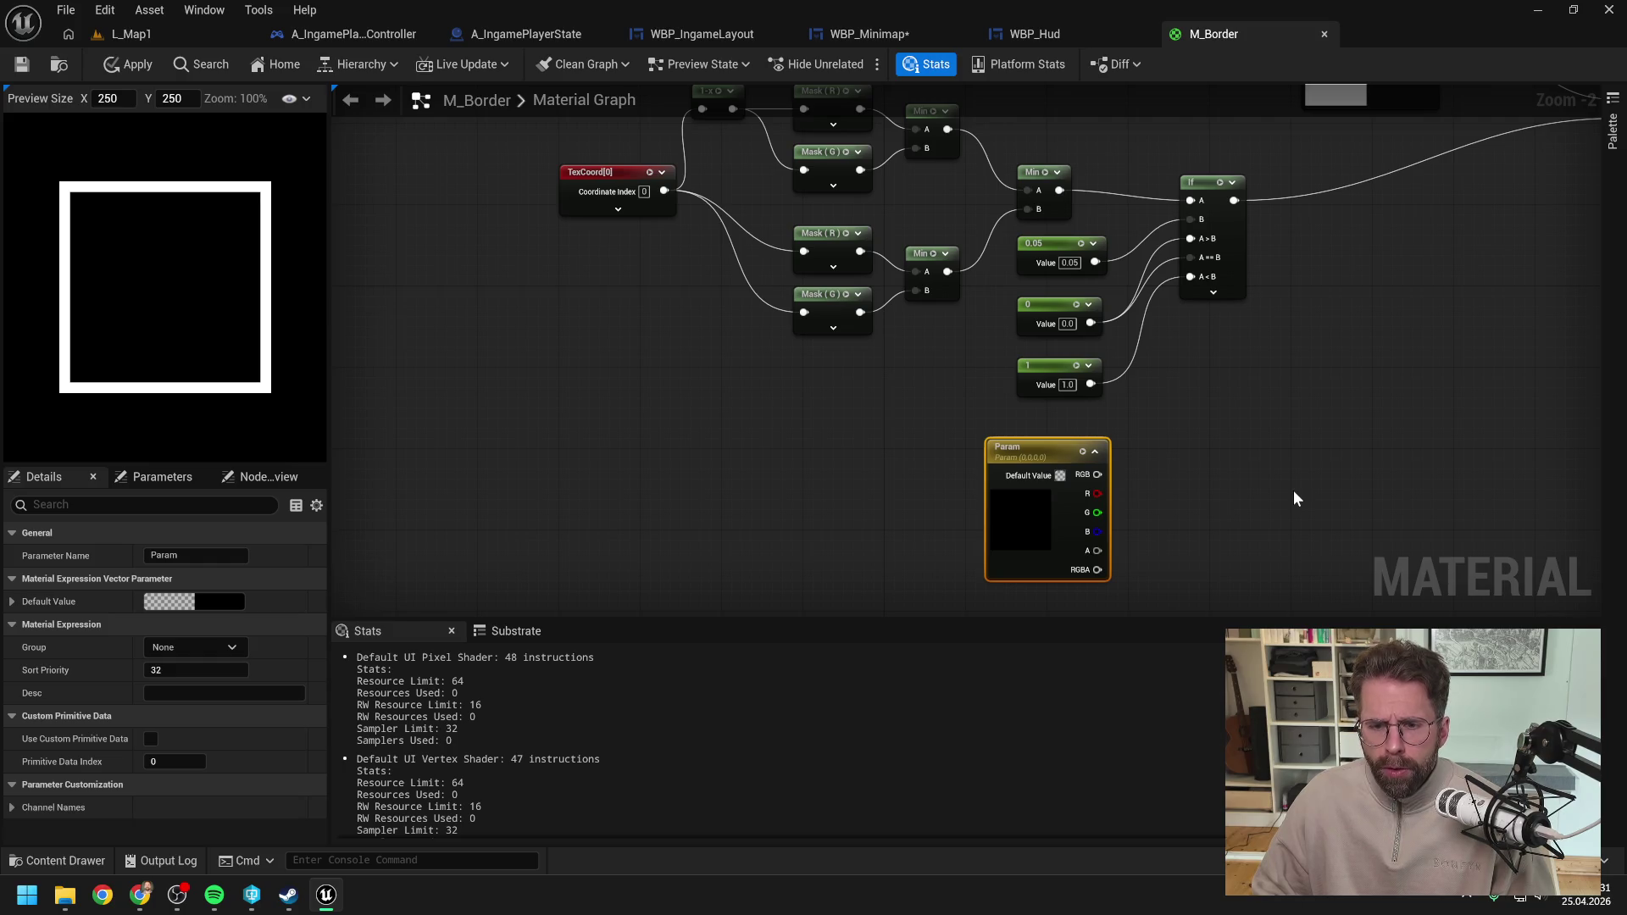
key("F2")
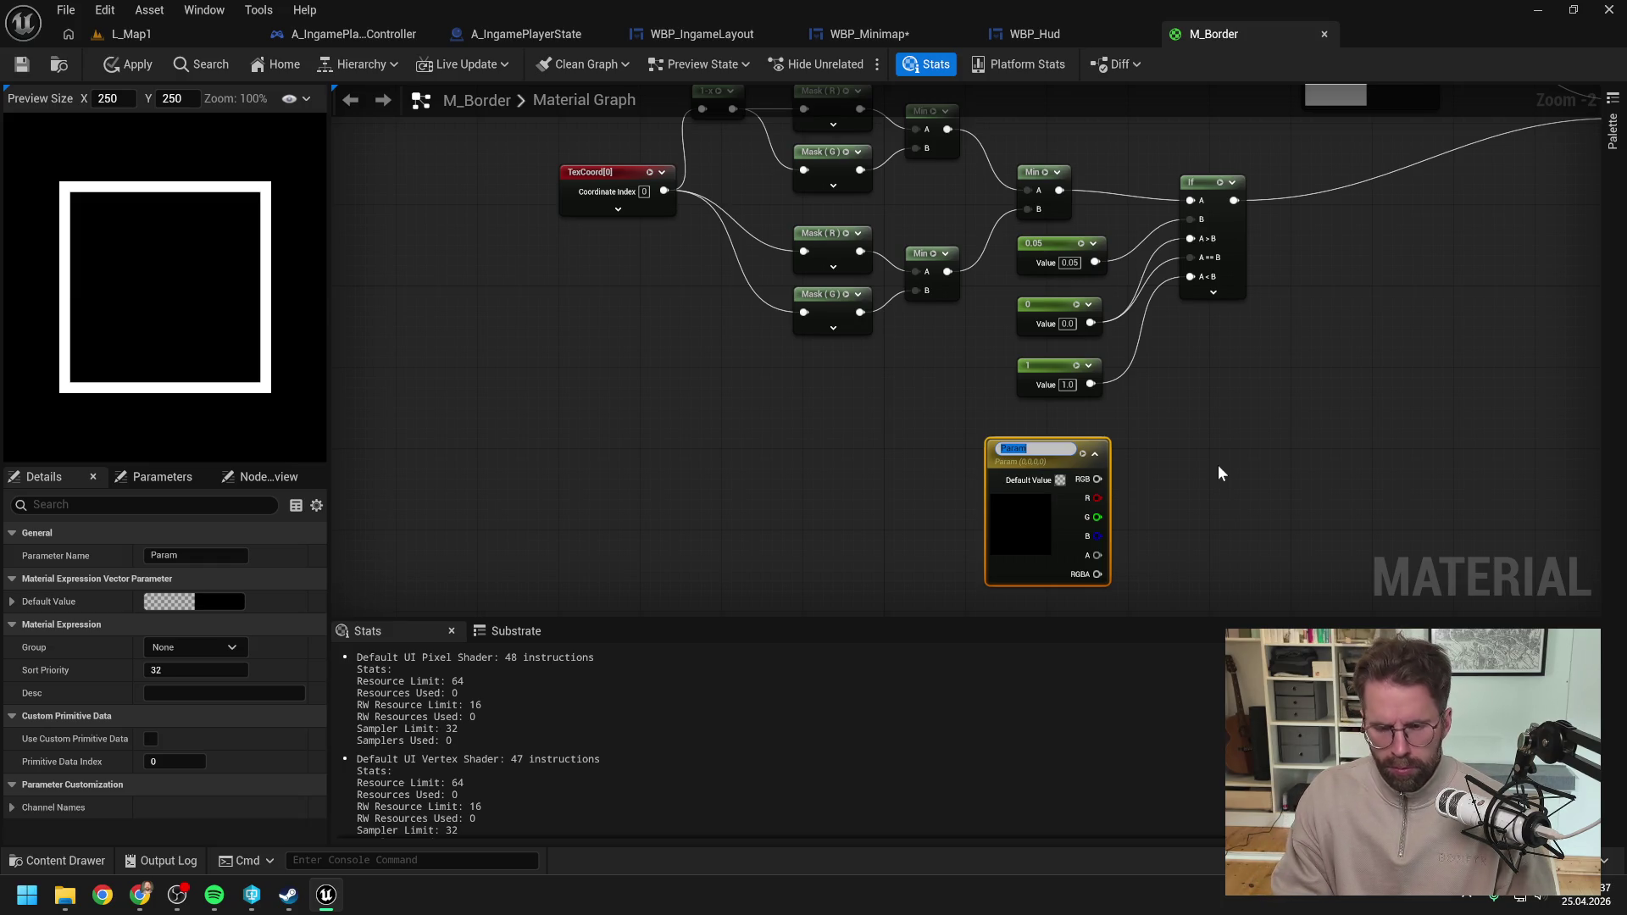
type("Dimensions")
key("BackSpace")
key("BackSpace")
key("BackSpace")
type("Size")
key("Return")
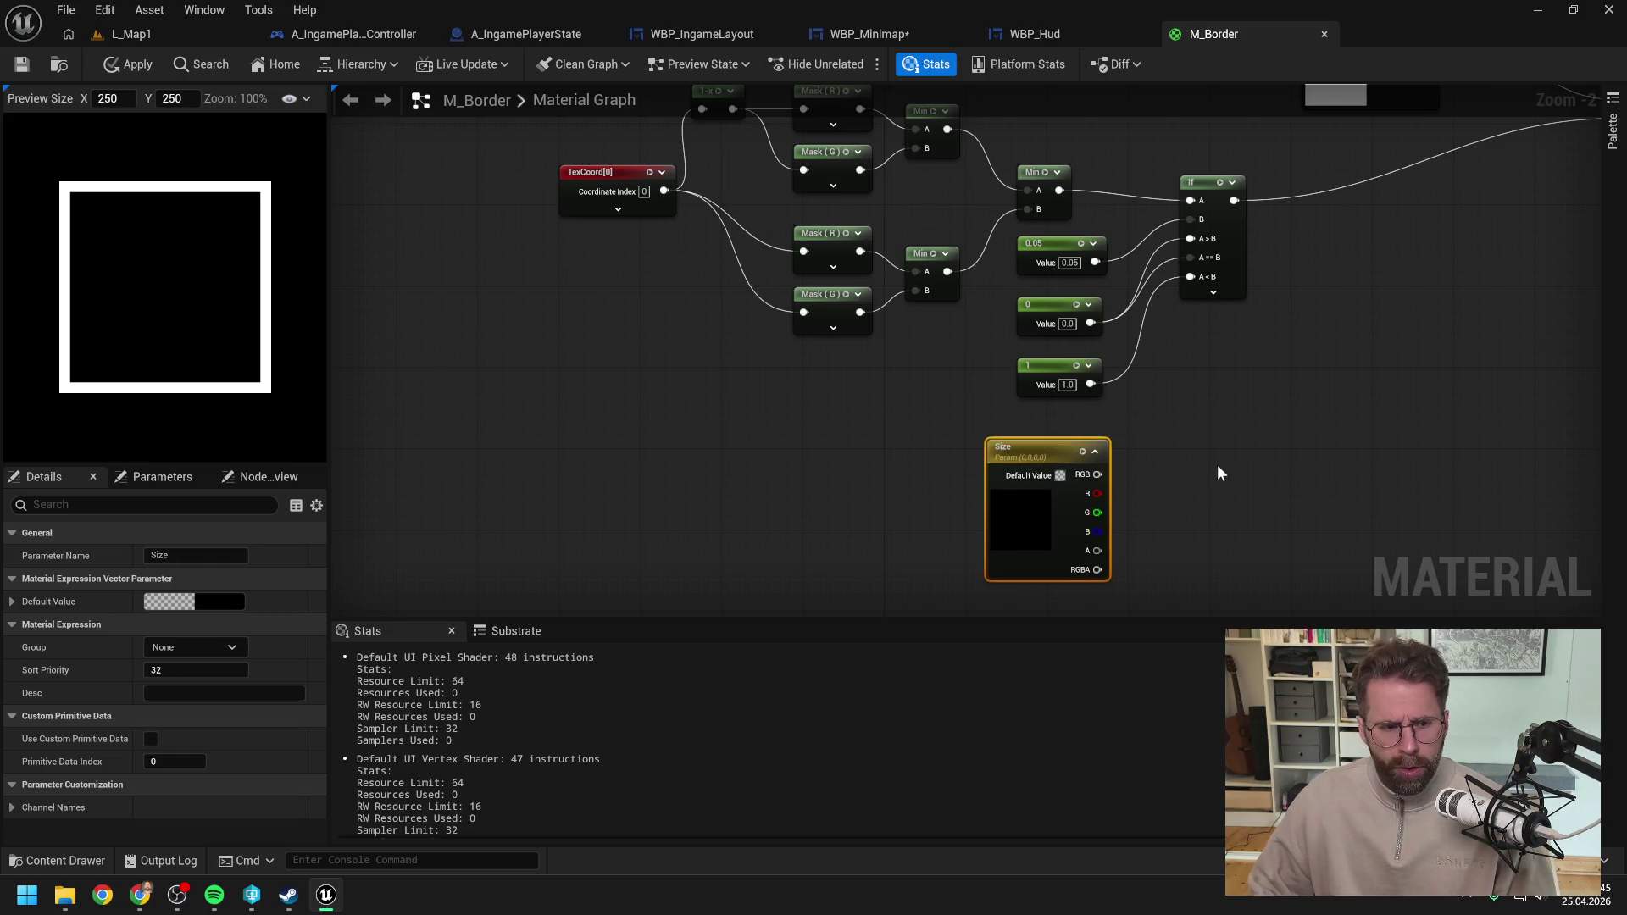
Step: Browse the material parameters list, then select the Size node and move it further left
left_click(154, 479)
left_click(53, 480)
left_click(887, 471)
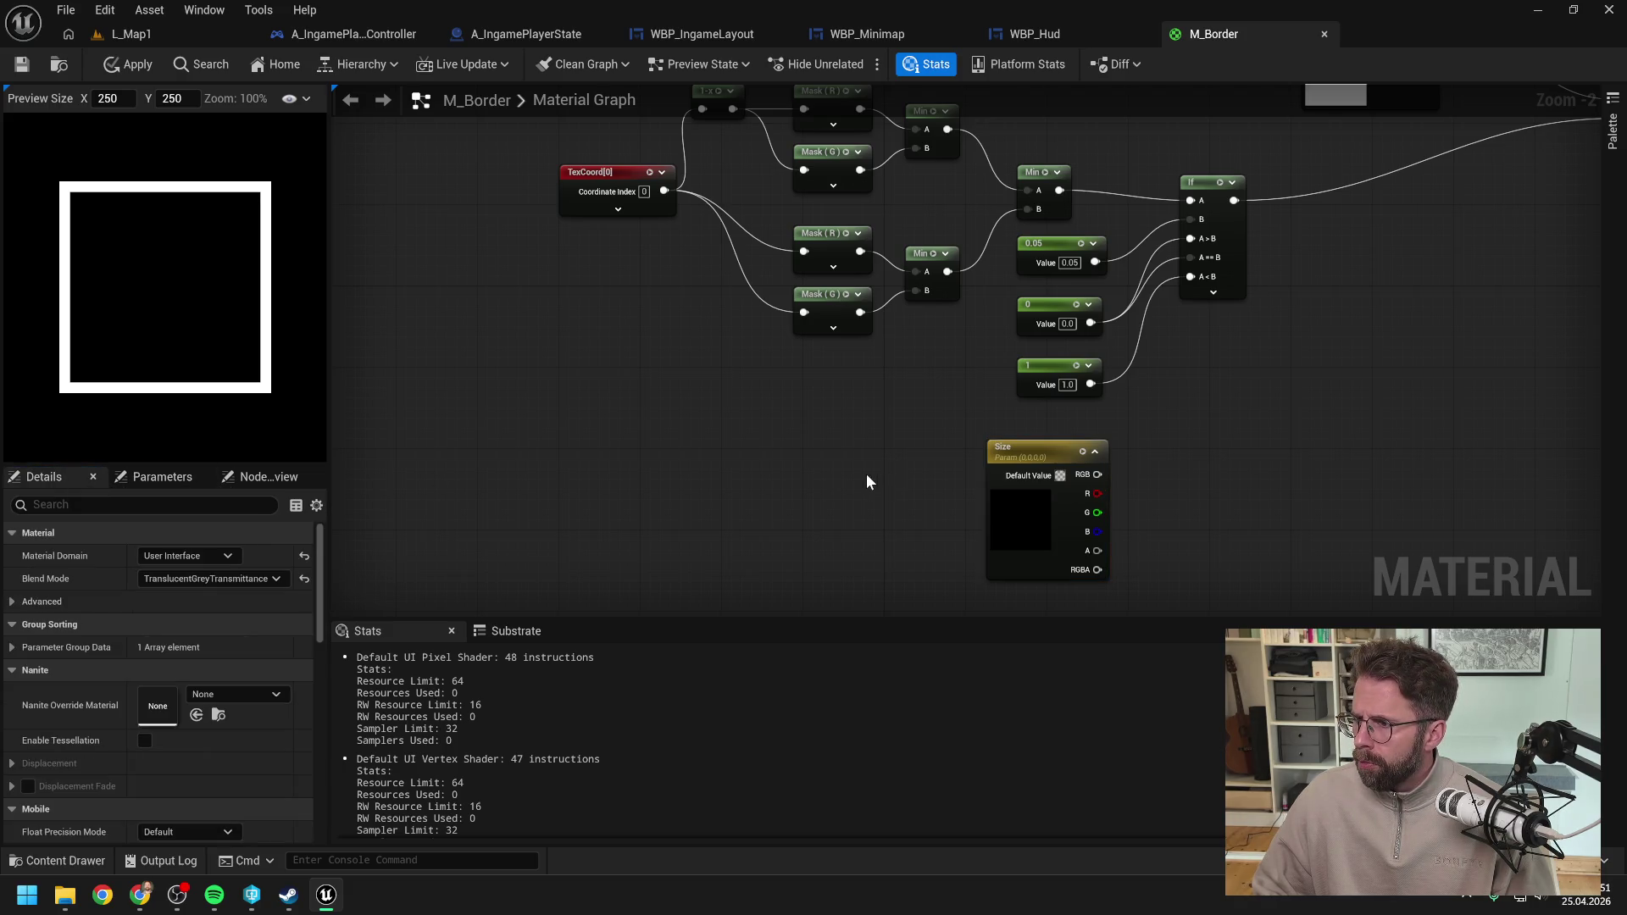
left_click(1004, 462)
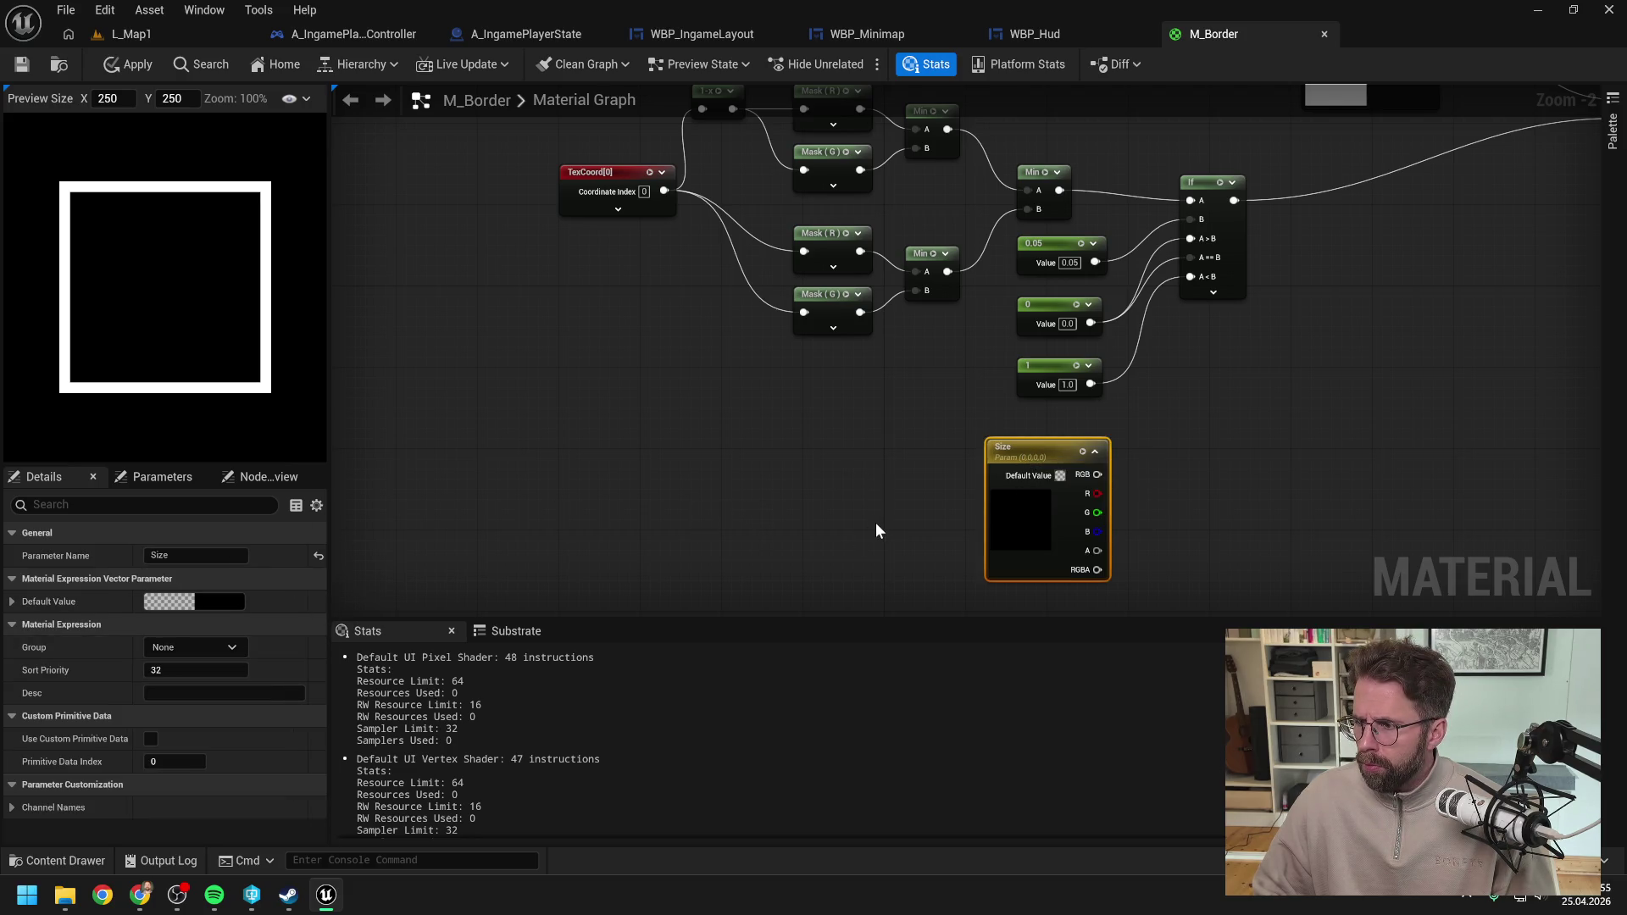
scroll(704, 531, "down", 1)
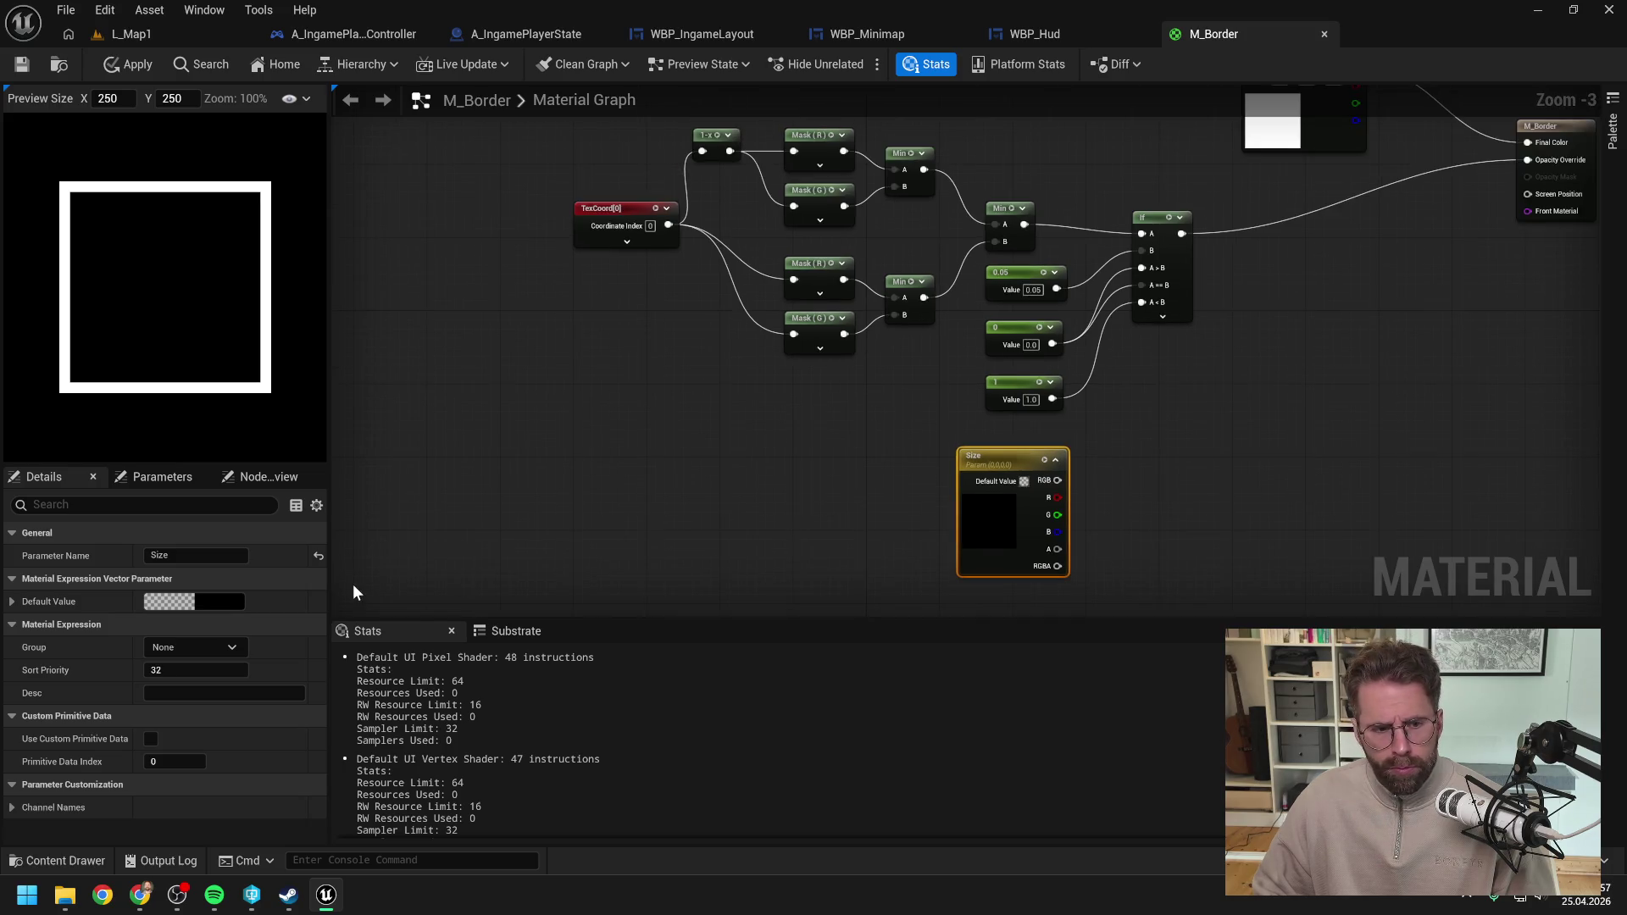
left_click_drag(950, 461, 868, 461)
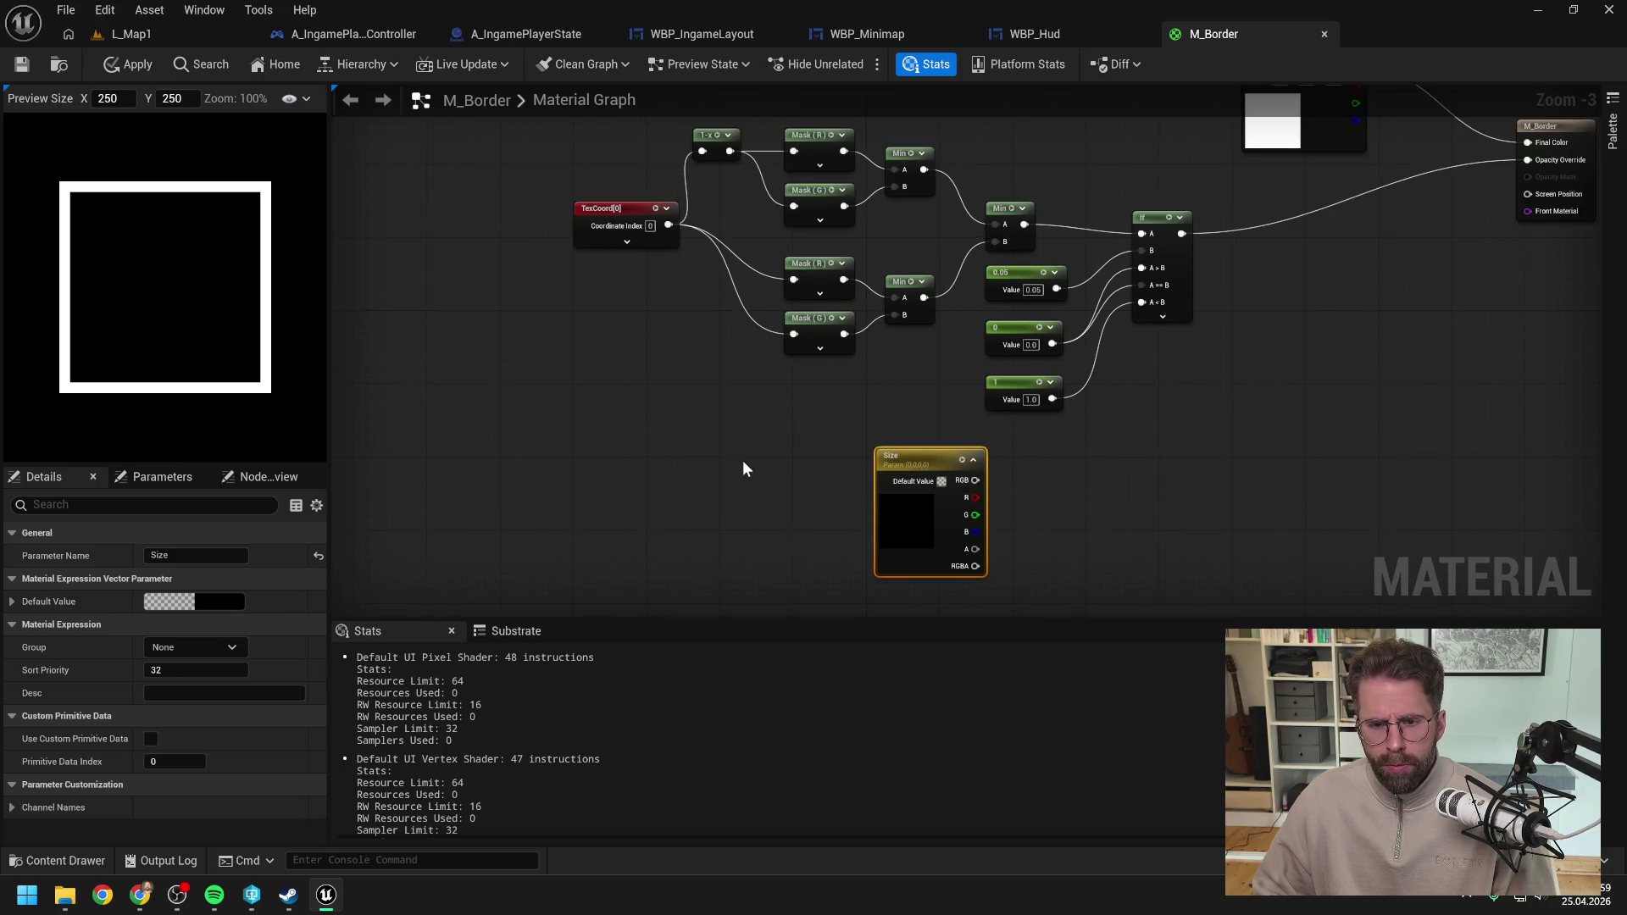
Step: Set the Size parameter defaults to R 120 and G 60, then apply and save M_Border
left_click(146, 482)
left_click(24, 547)
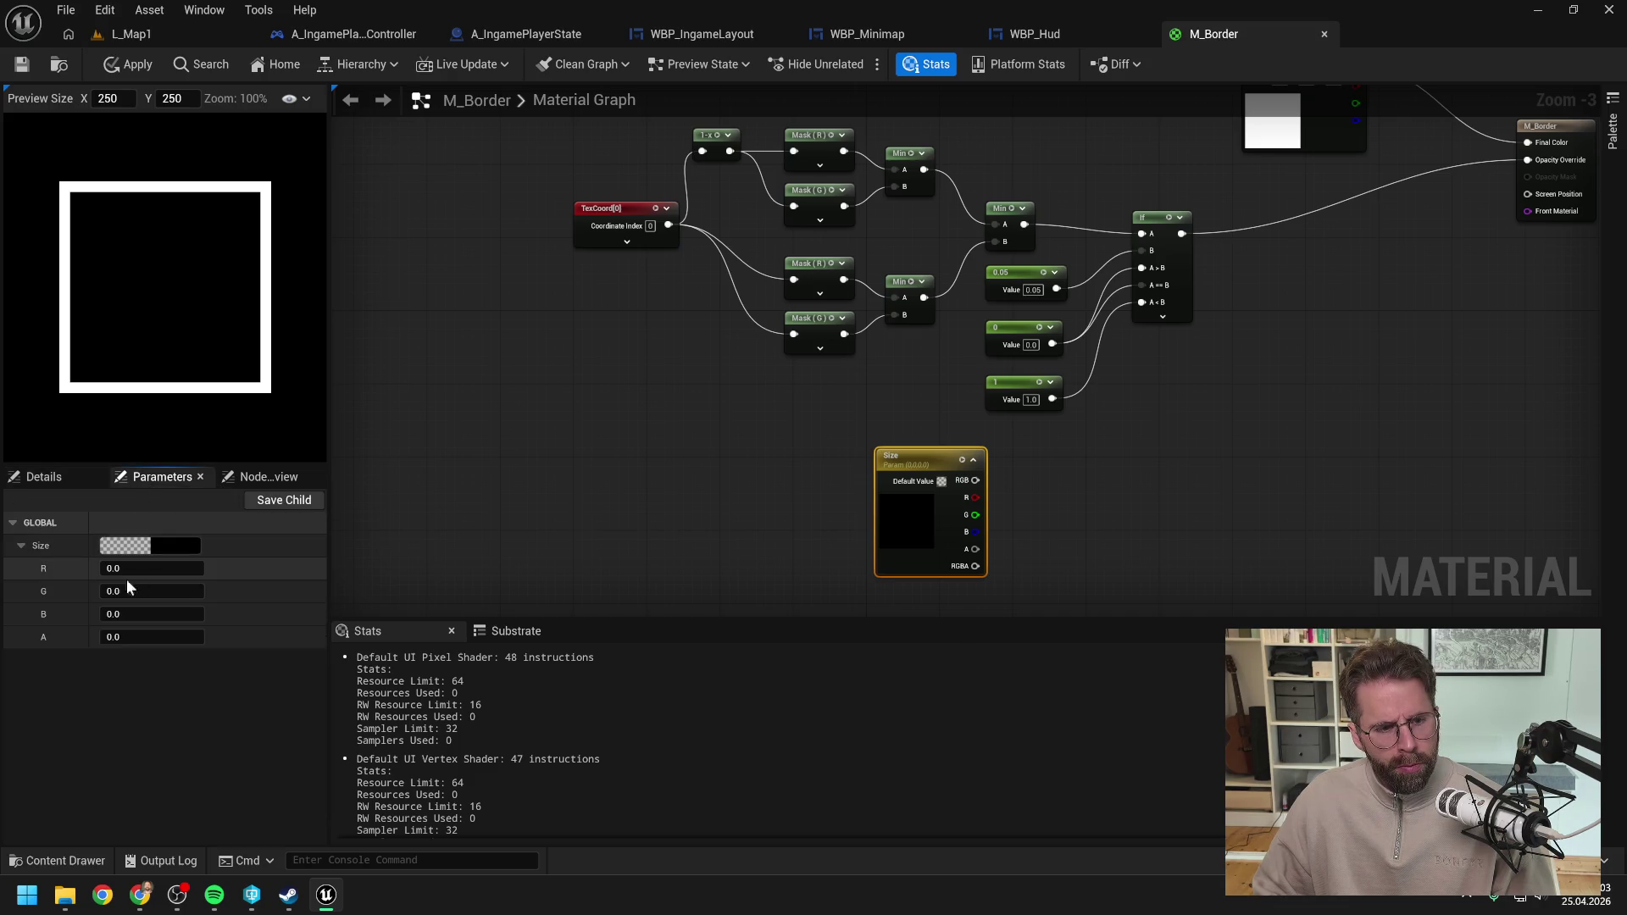
left_click(114, 568)
type("120")
key("Return")
left_click(144, 591)
type("60")
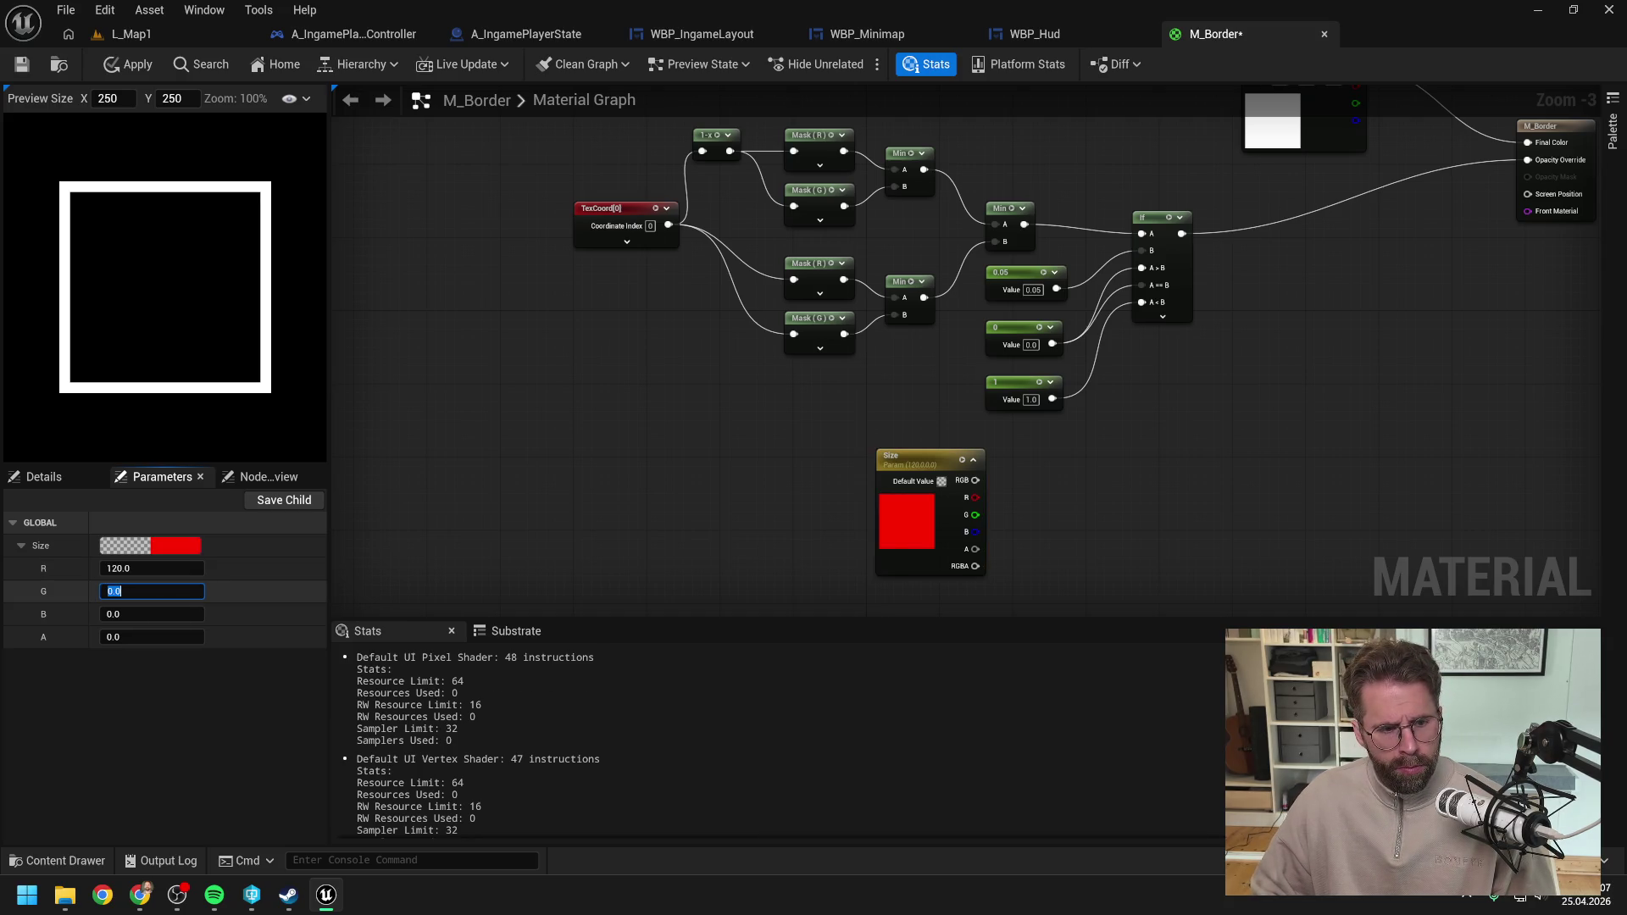
key("Return")
left_click(567, 472)
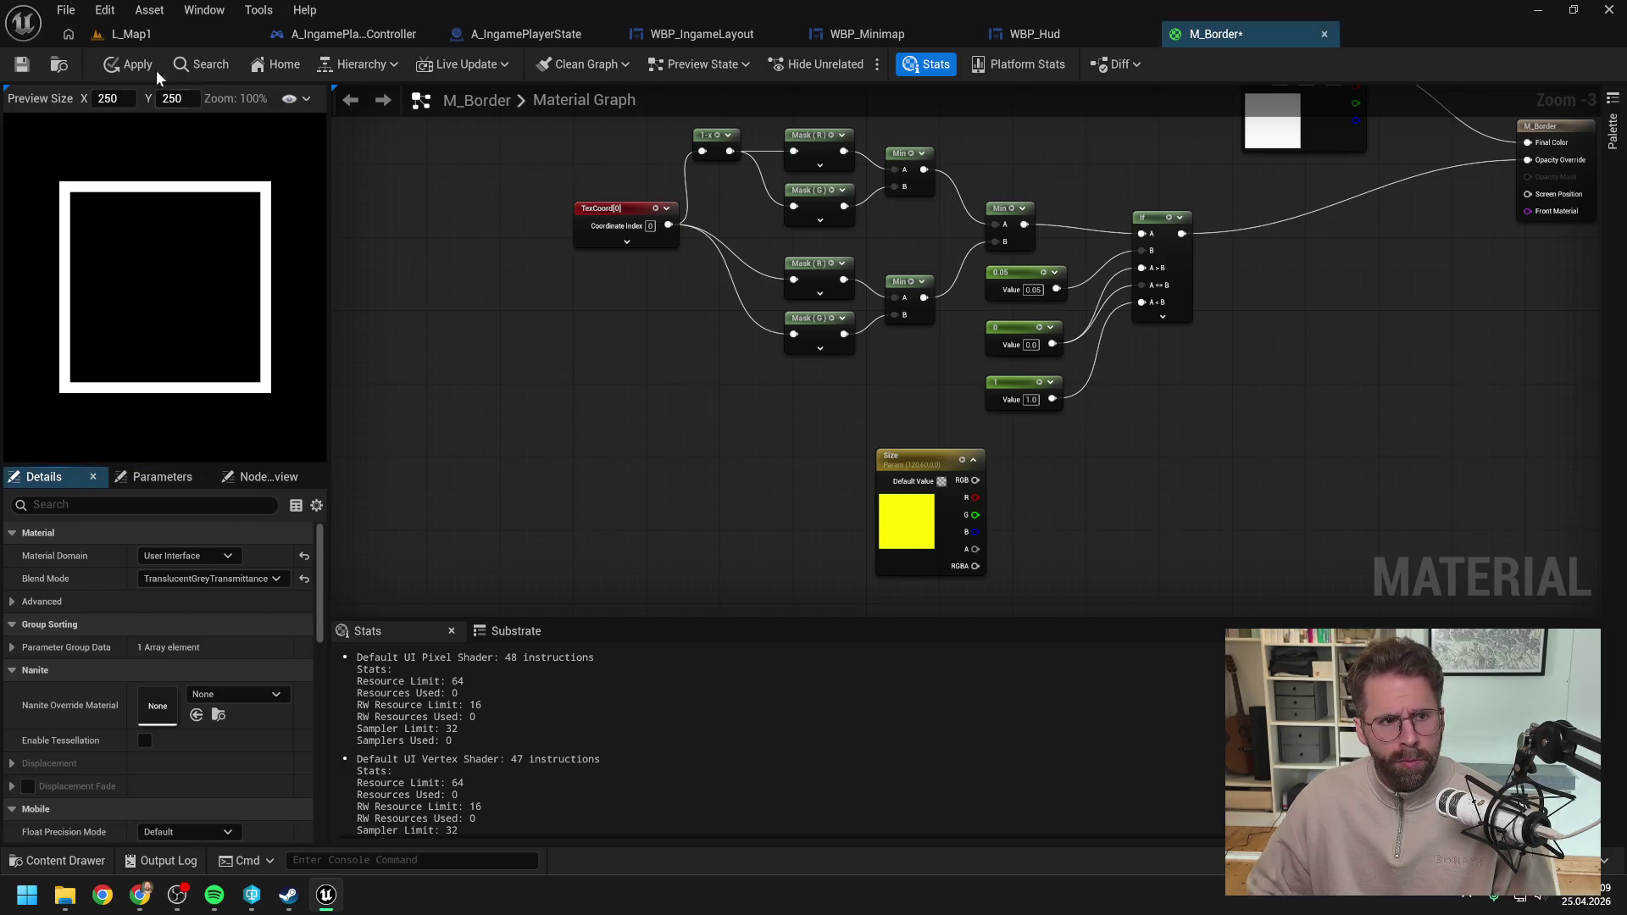
left_click(127, 65)
left_click(23, 68)
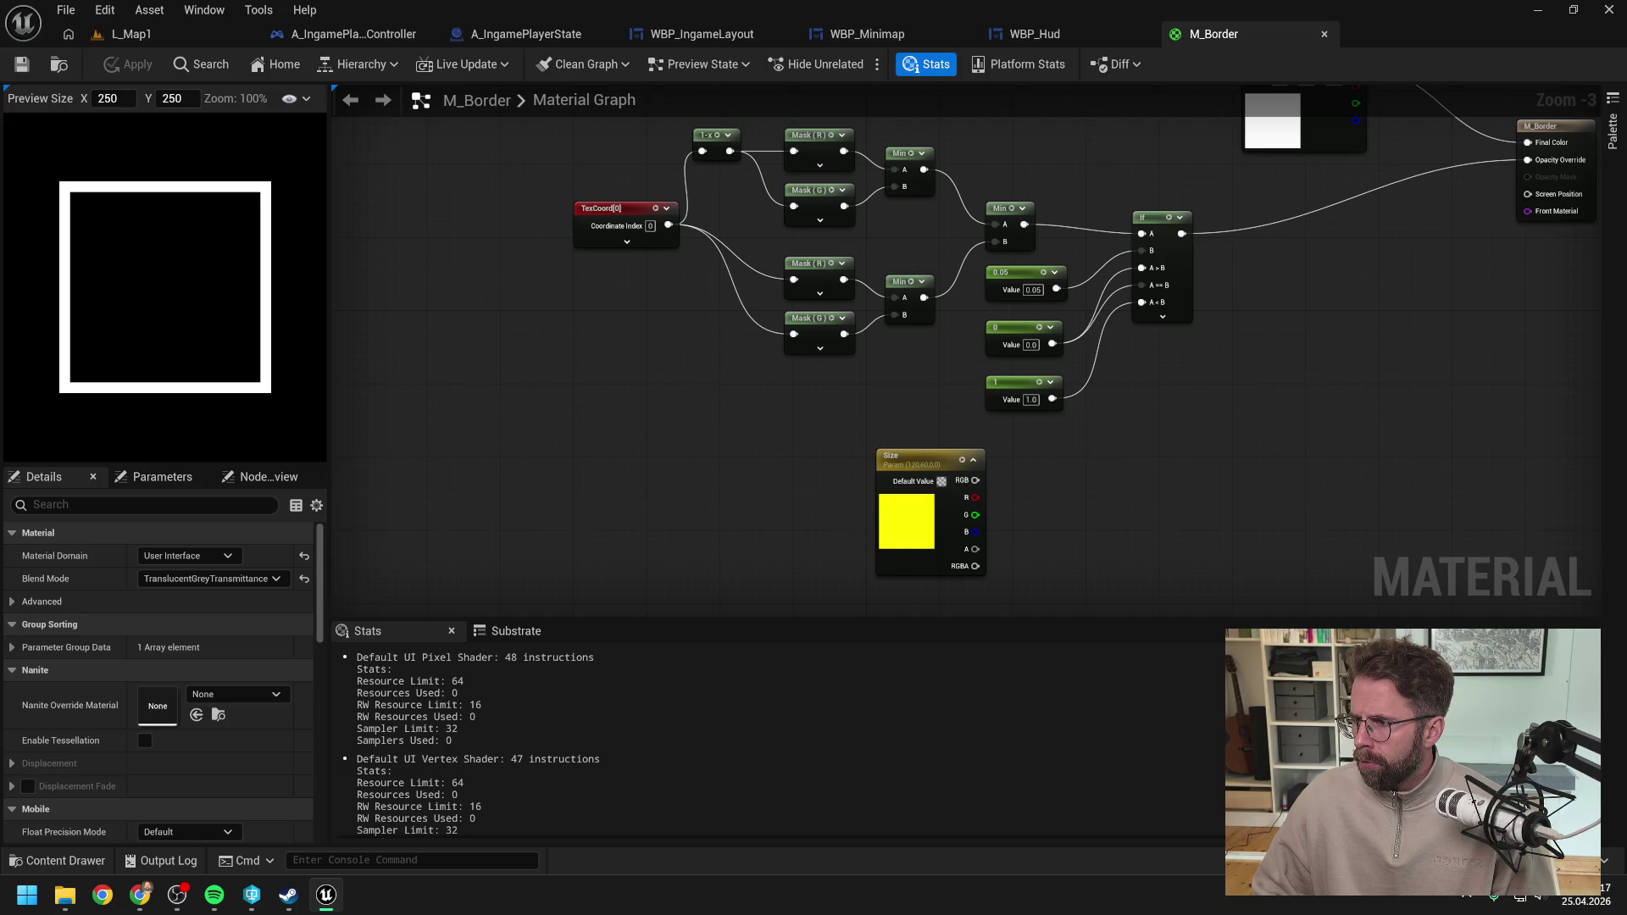
Step: Place the Size node at the top of the graph above the mask nodes
left_click_drag(1276, 423, 1222, 426)
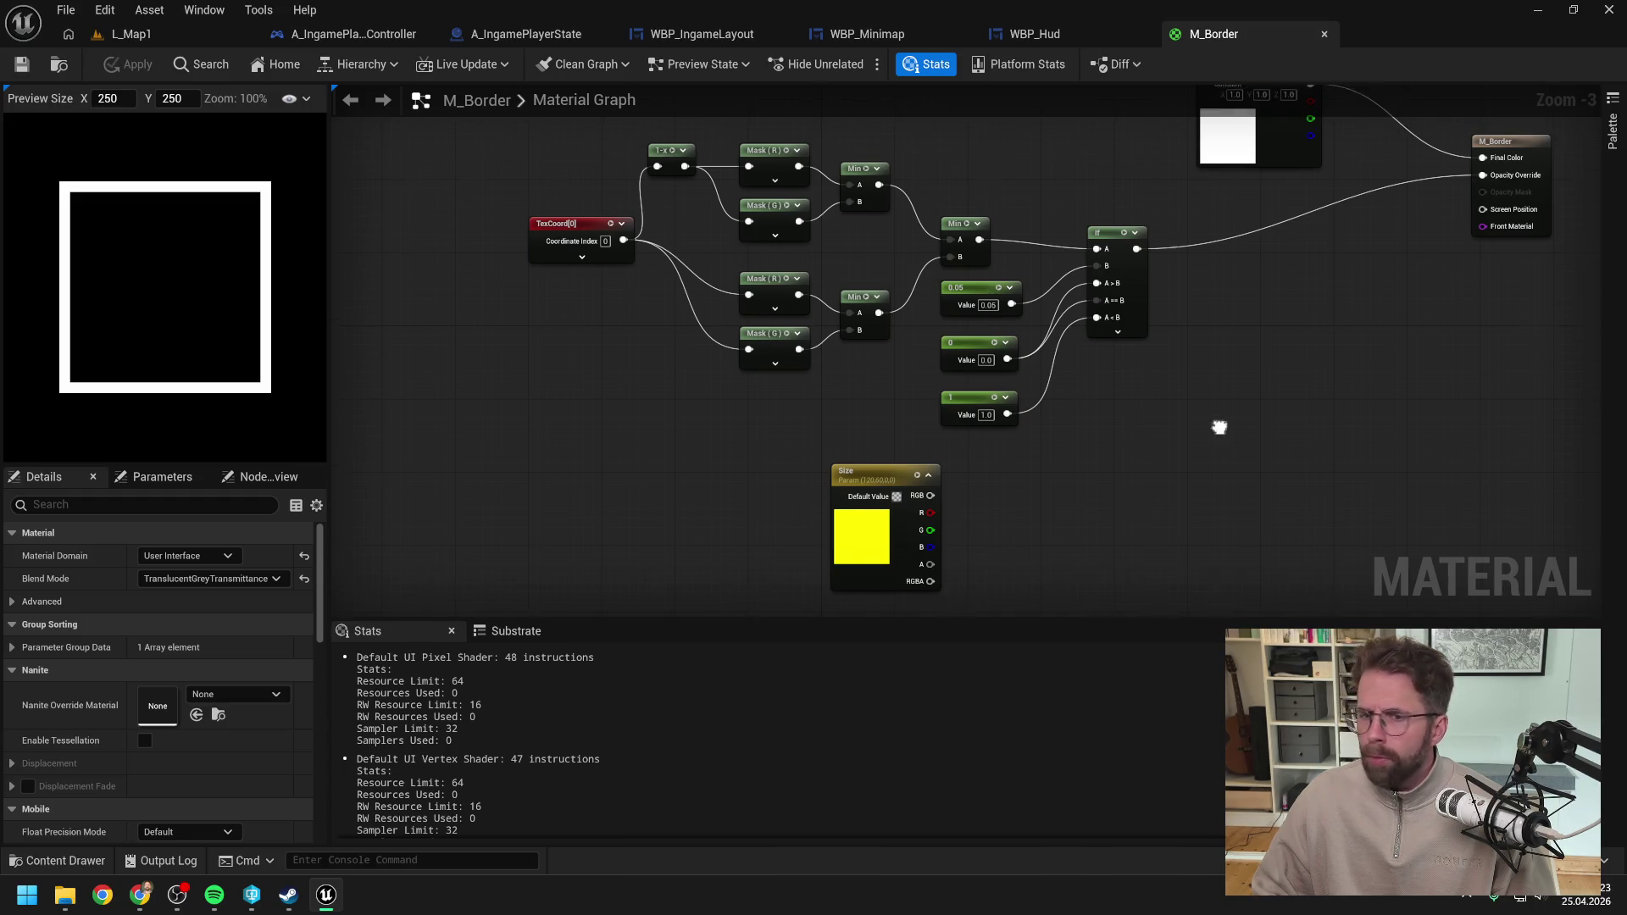
mouse_move(895, 510)
left_mouse_down()
mouse_move(962, 176)
mouse_move(1079, 248)
mouse_move(1083, 337)
left_mouse_up()
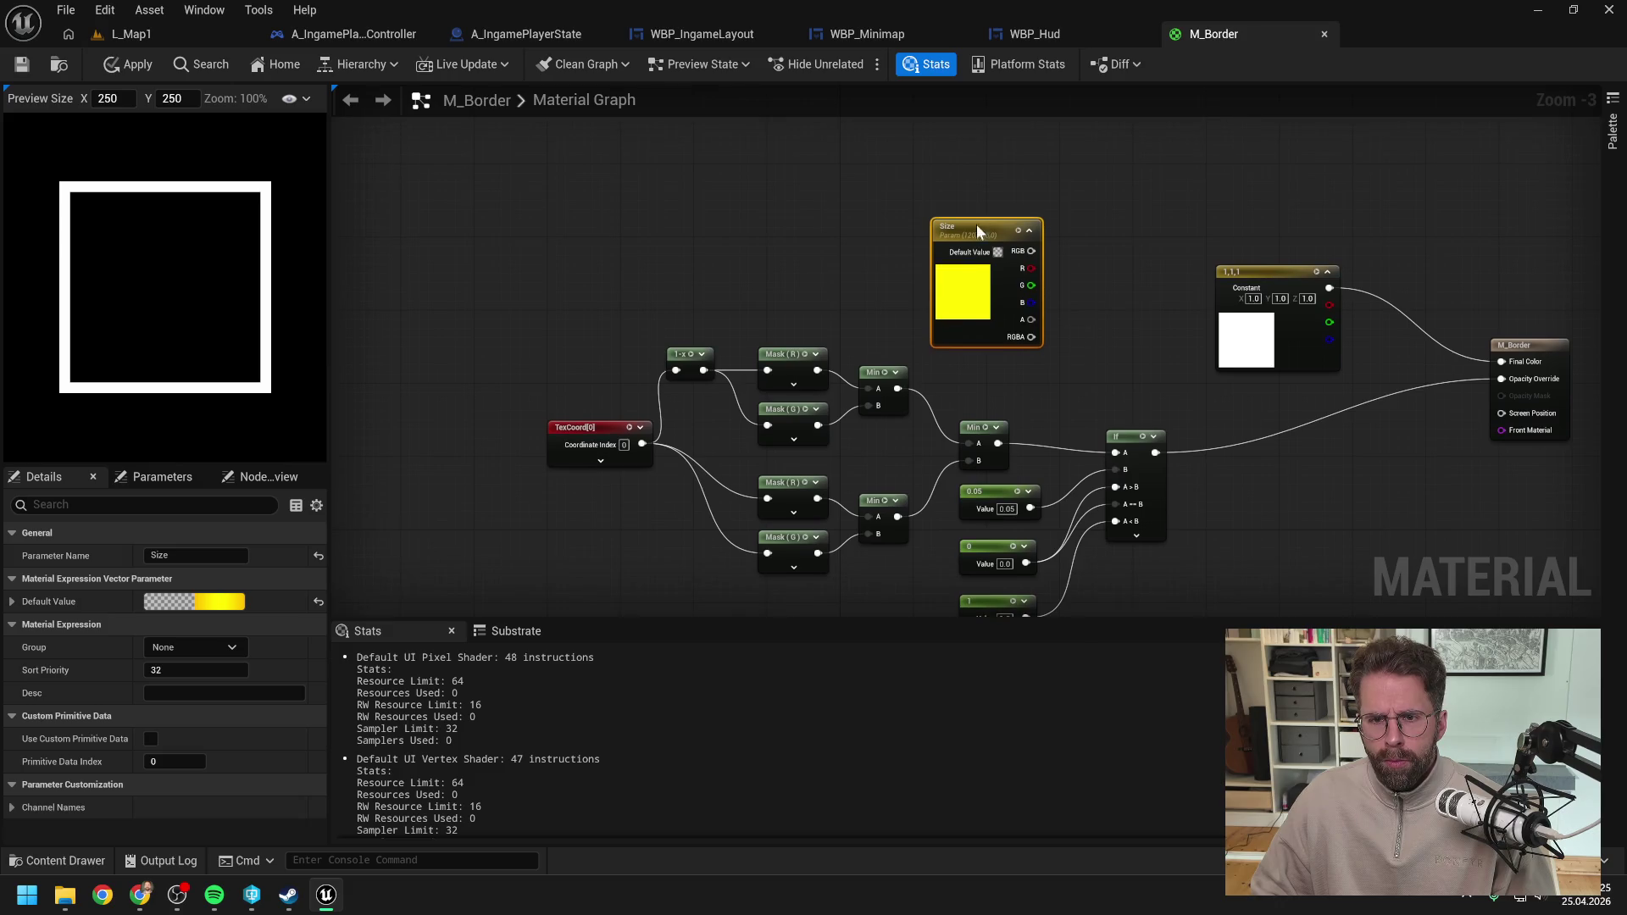
left_click_drag(977, 225, 804, 191)
left_click(975, 311)
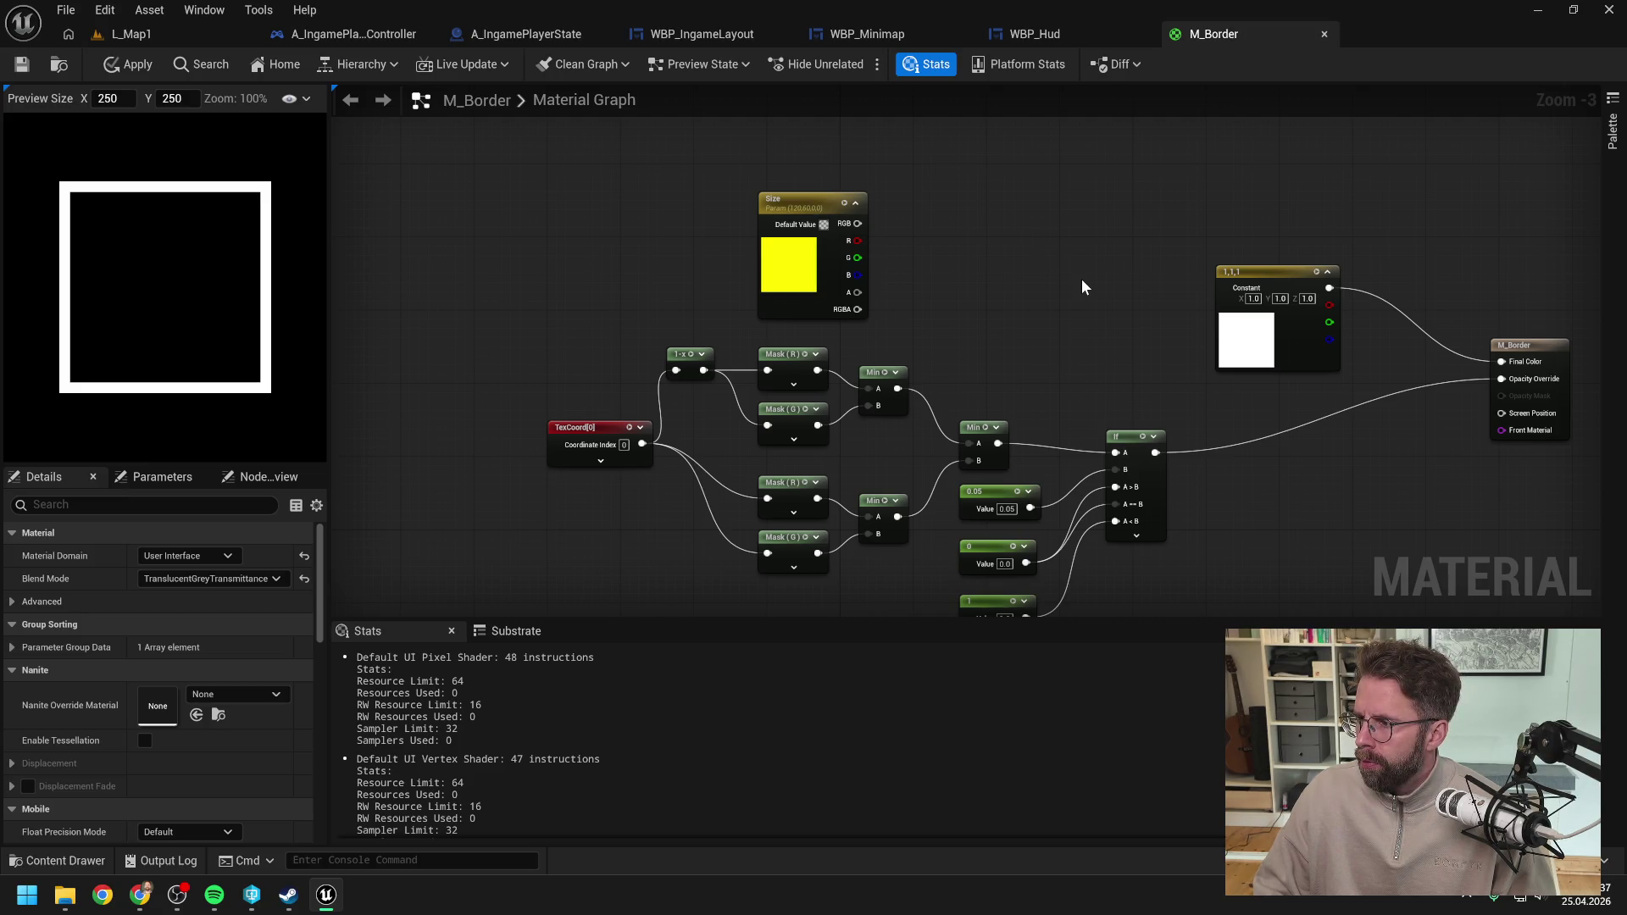
left_click_drag(1086, 282, 1074, 261)
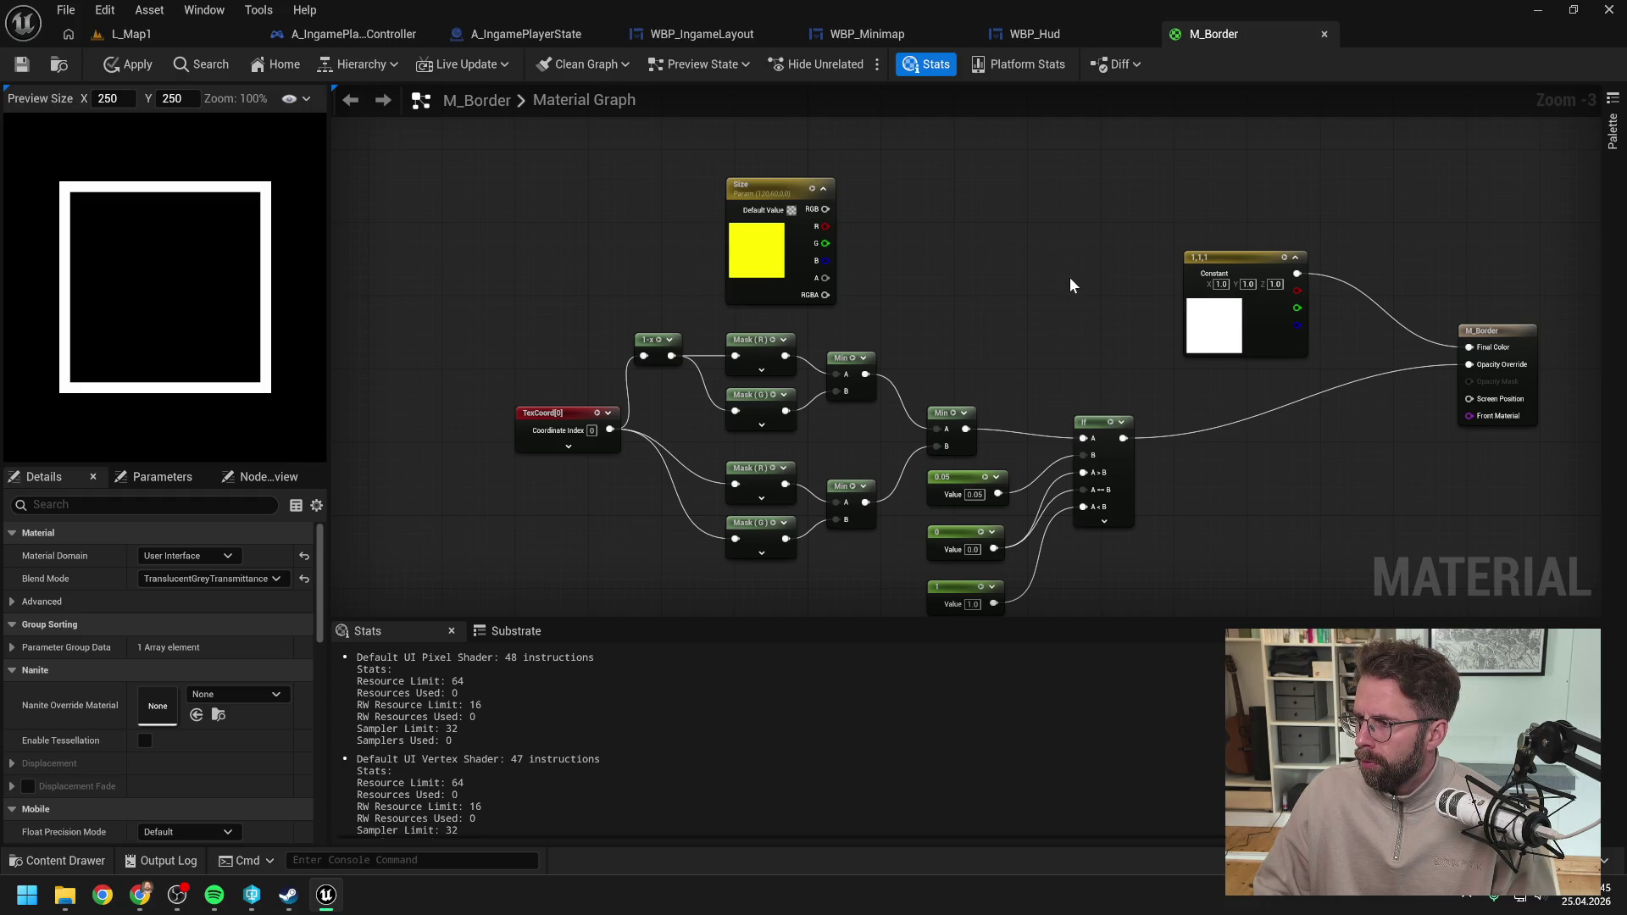
left_click_drag(996, 280, 1218, 247)
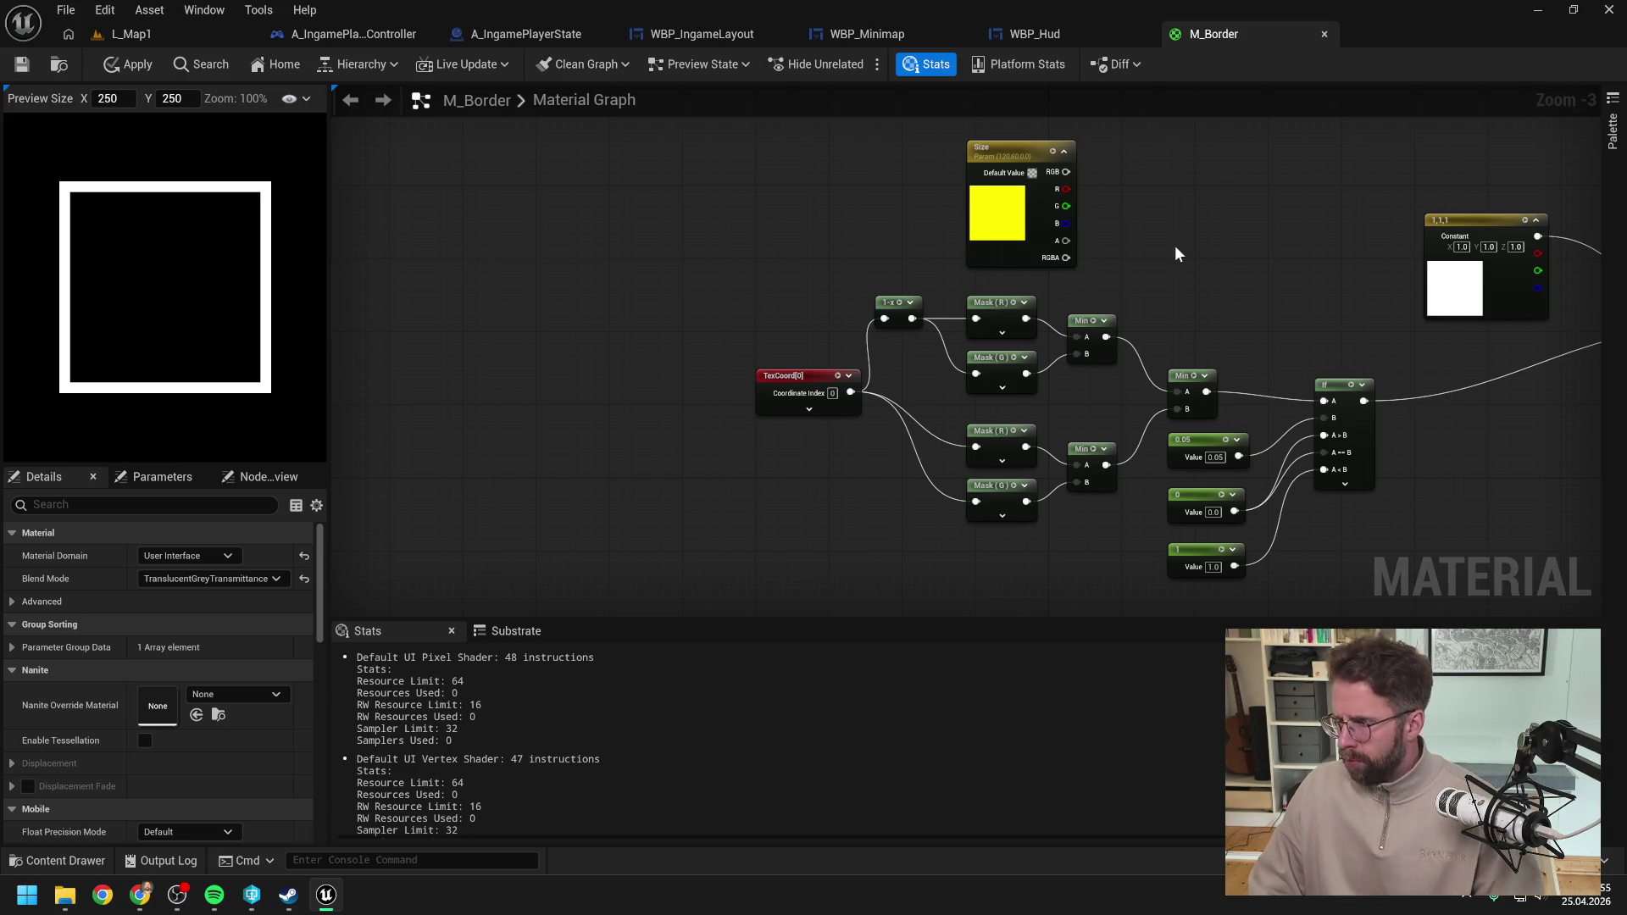
Step: Reposition the upper Min node and push the right-side nodes further right for room
left_click_drag(1086, 328, 1142, 320)
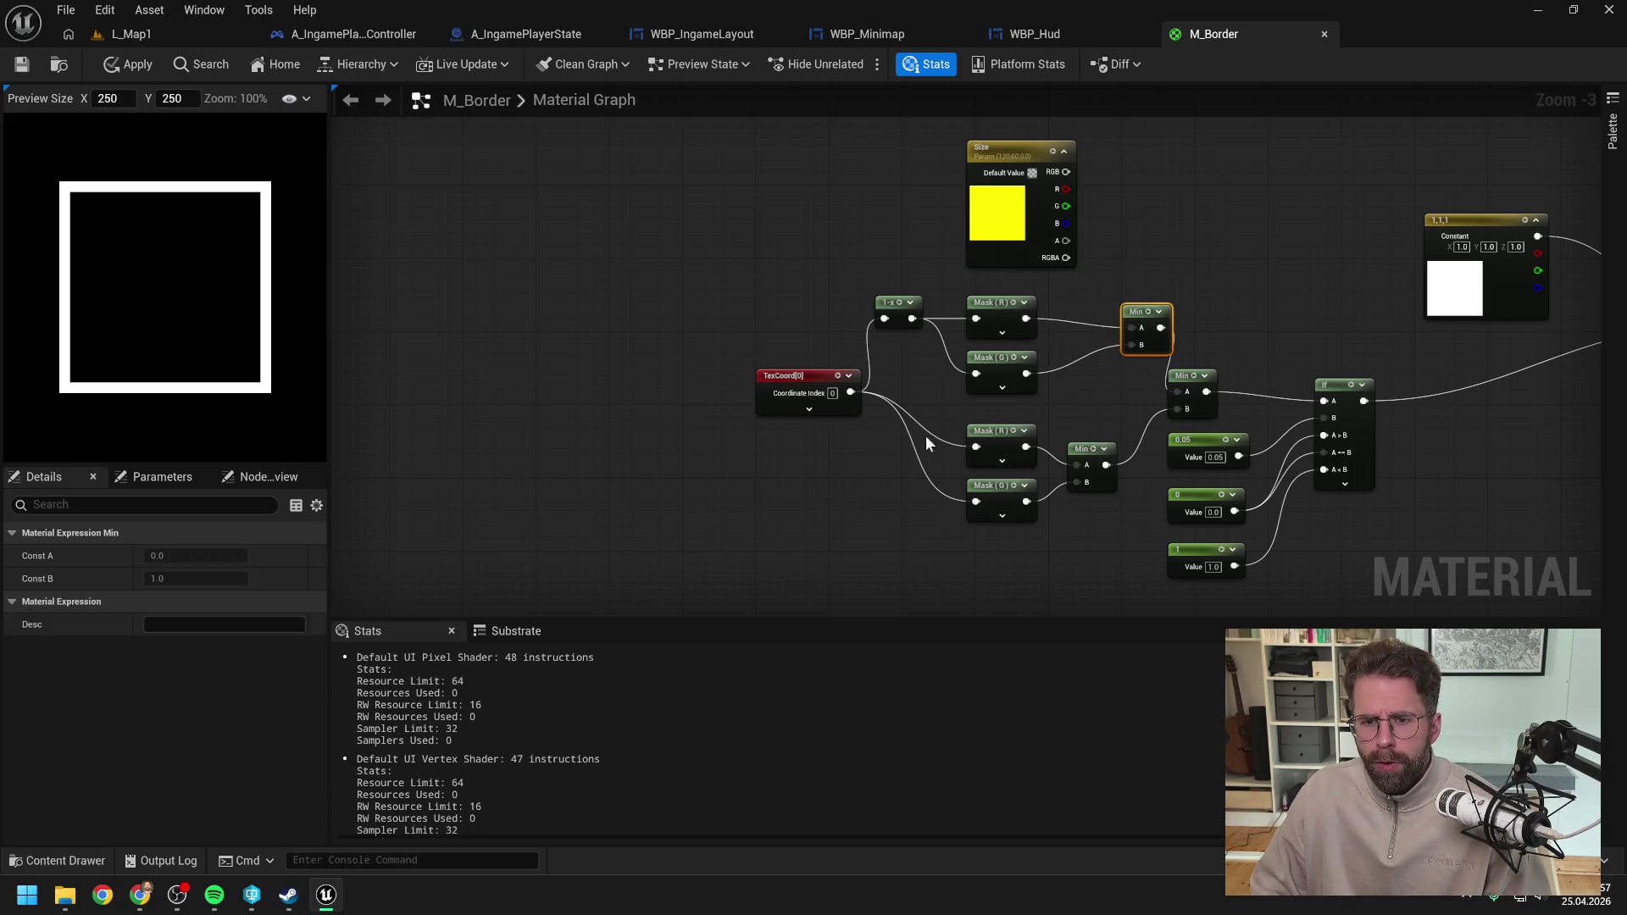
left_click_drag(1093, 432, 980, 439)
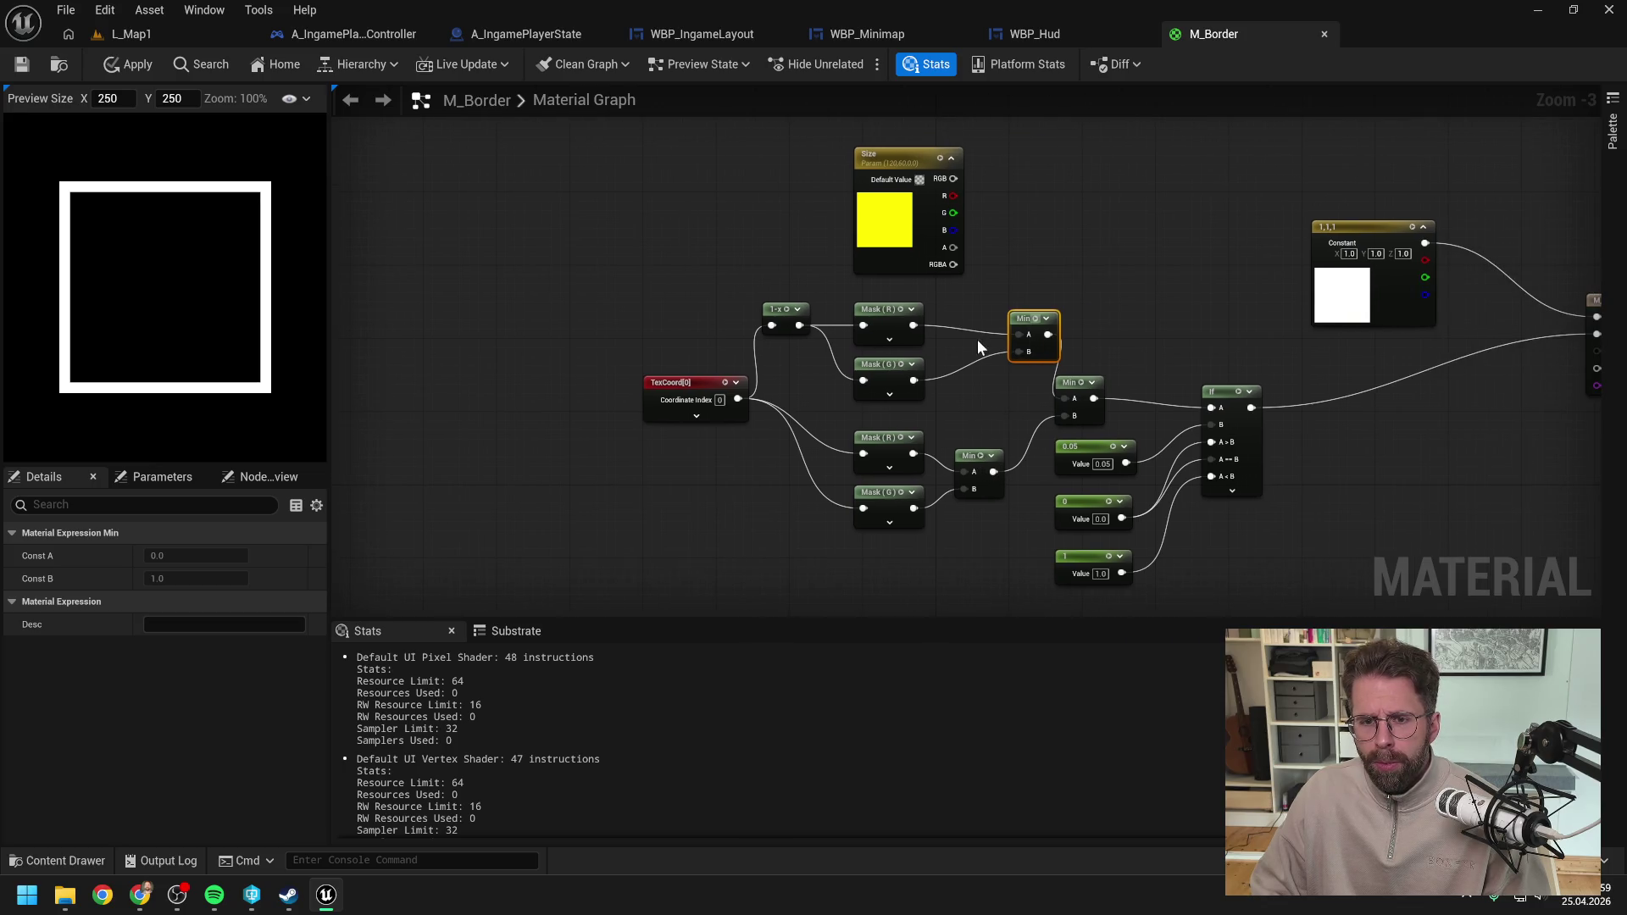
mouse_move(1030, 319)
left_mouse_down()
mouse_move(975, 325)
mouse_move(1024, 435)
mouse_move(1045, 230)
mouse_move(1239, 434)
left_mouse_up()
scroll(966, 310, "down", 2)
left_click_drag(1075, 382, 1203, 381)
scroll(936, 302, "up", 3)
left_click(949, 302)
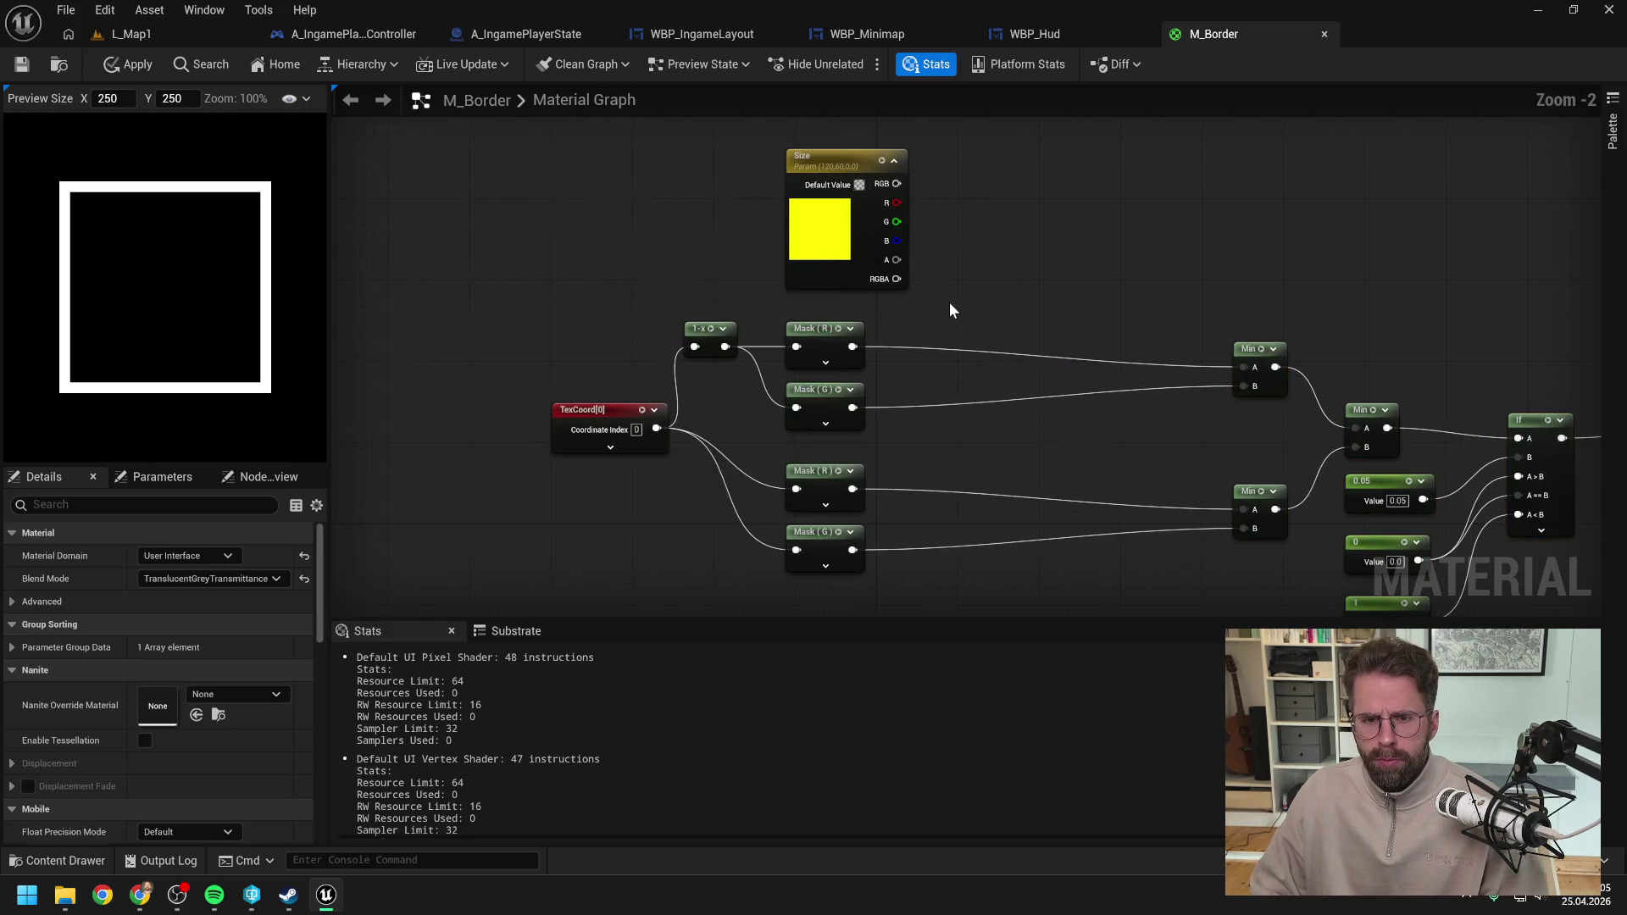
left_click_drag(948, 314, 1031, 318)
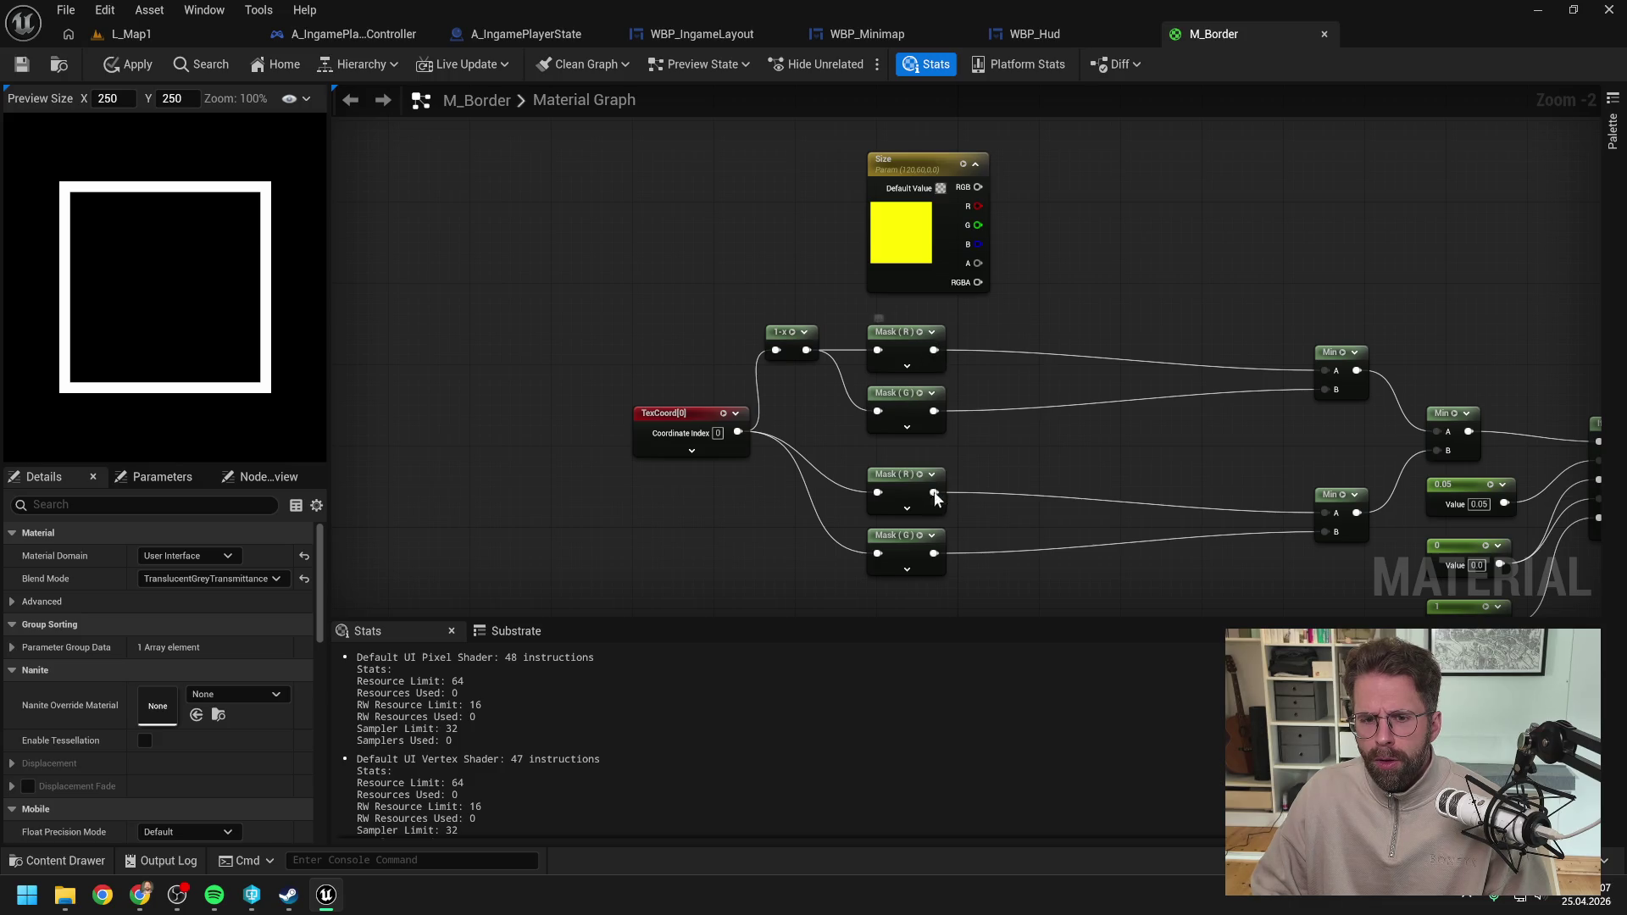
Step: Multiply the upper and lower Mask (R) outputs by Size R, feeding the Min nodes
left_click_drag(933, 350, 984, 349)
type("multiply")
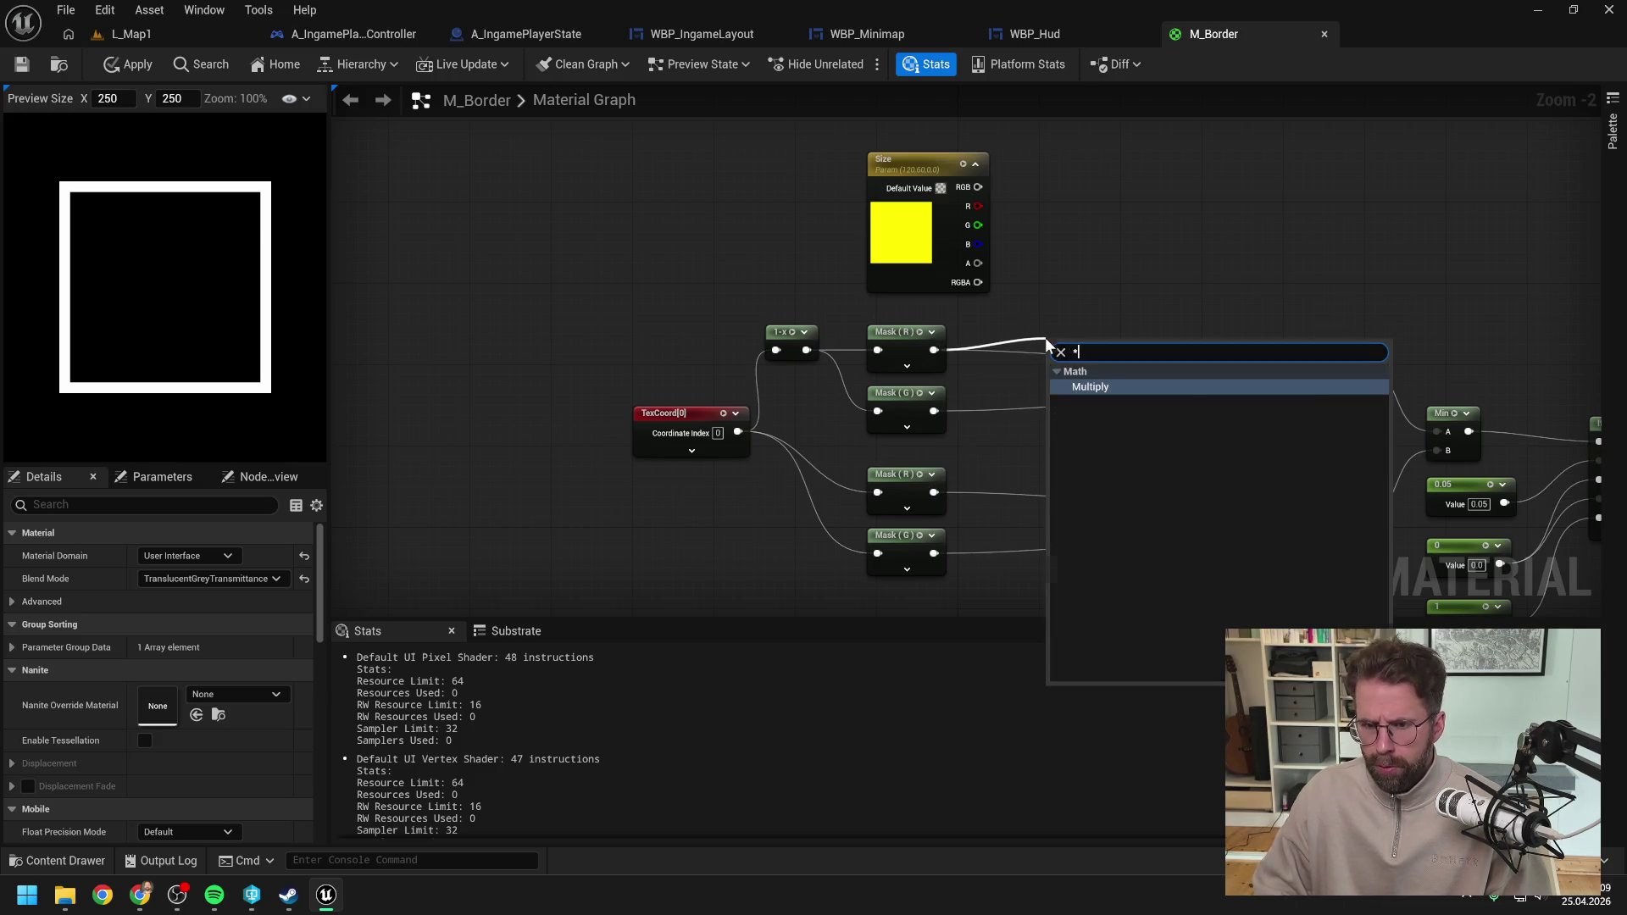
key("Return")
mouse_move(973, 205)
left_mouse_down()
mouse_move(1055, 373)
mouse_move(1049, 361)
left_mouse_up()
mouse_move(935, 353)
left_mouse_down()
mouse_move(1051, 388)
mouse_move(1063, 298)
mouse_move(1091, 295)
mouse_move(1325, 371)
left_mouse_up()
mouse_move(1259, 303)
left_mouse_down()
mouse_move(1225, 266)
mouse_move(1237, 289)
left_mouse_up()
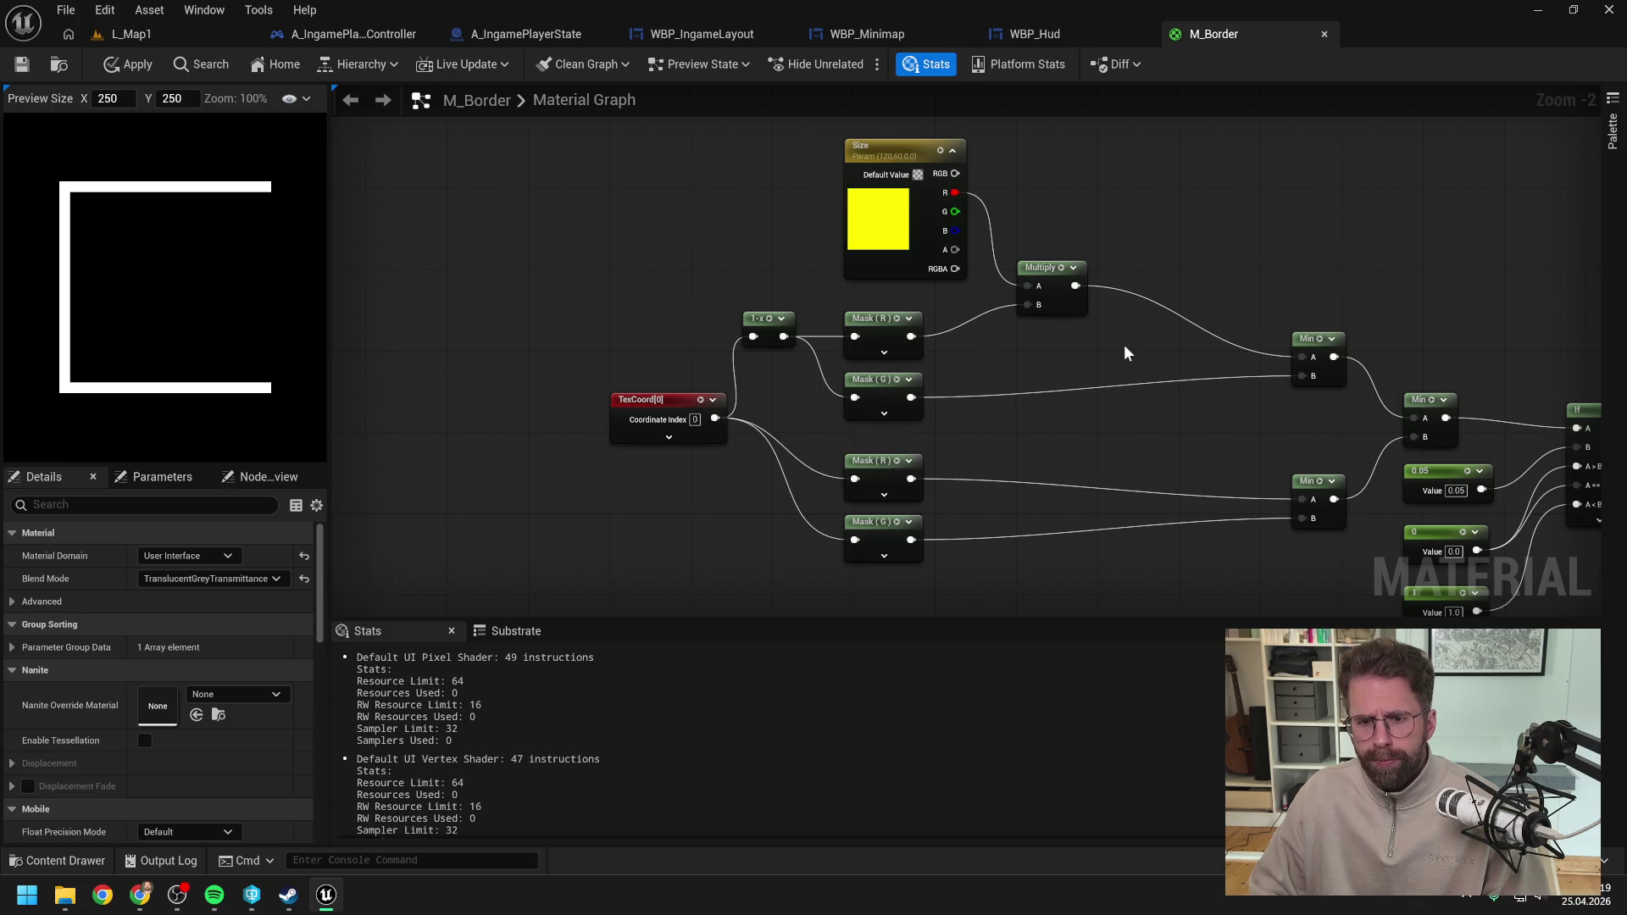
left_click(1051, 288)
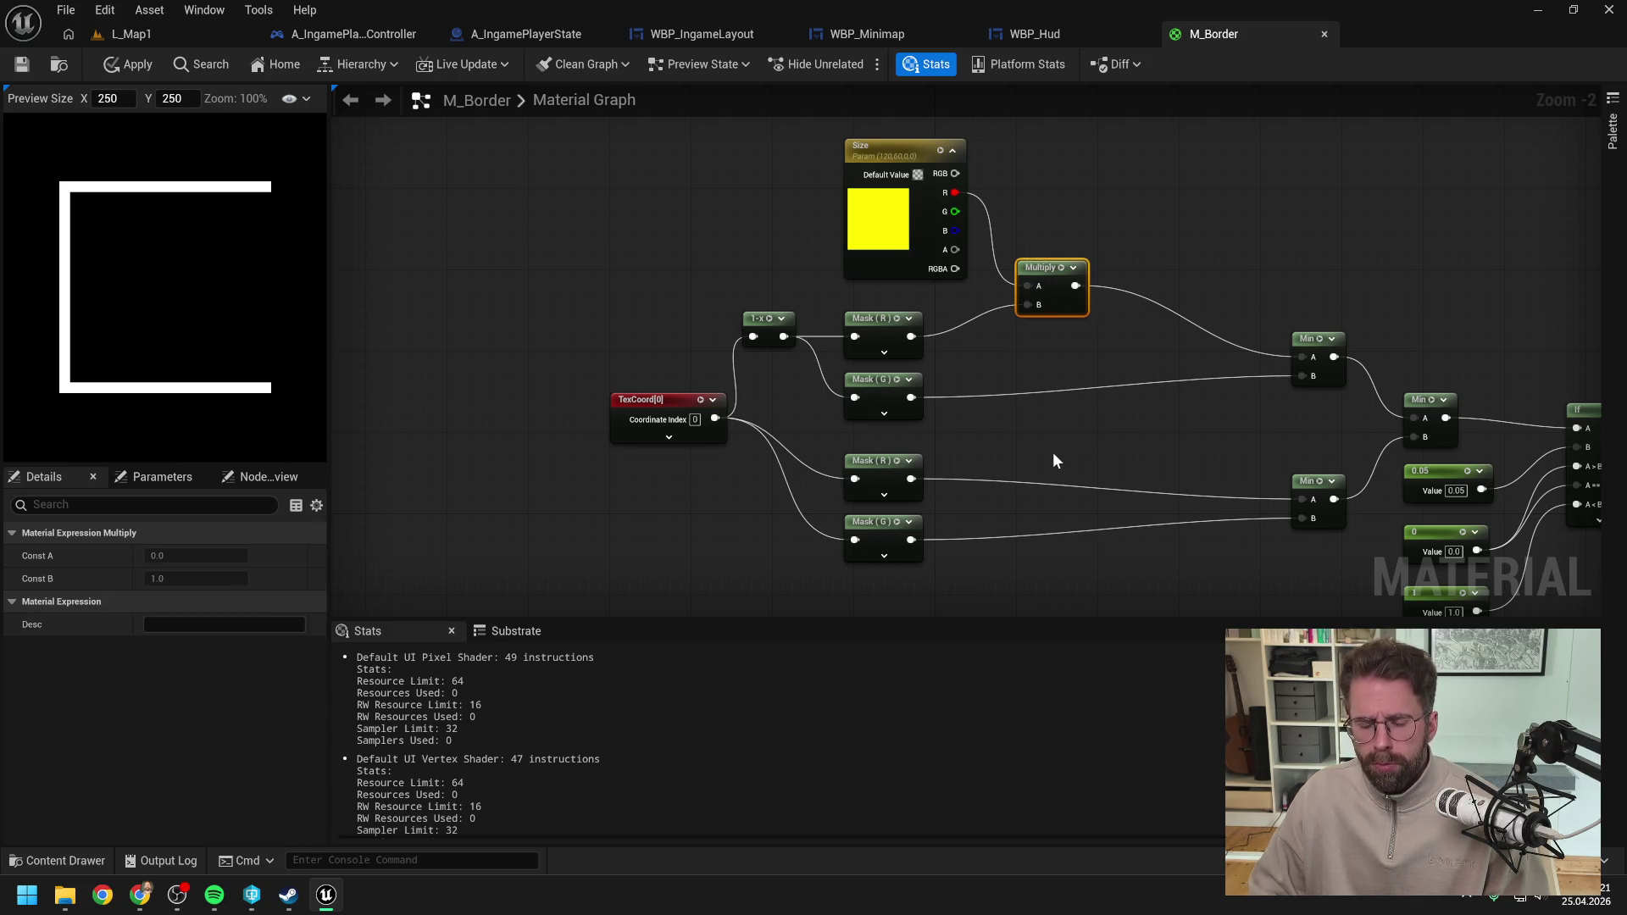
key("ctrl+d")
left_click_drag(911, 479, 1028, 491)
mouse_move(954, 194)
left_mouse_down()
mouse_move(1030, 469)
mouse_move(1303, 496)
left_mouse_up()
left_click_drag(1044, 451, 1040, 449)
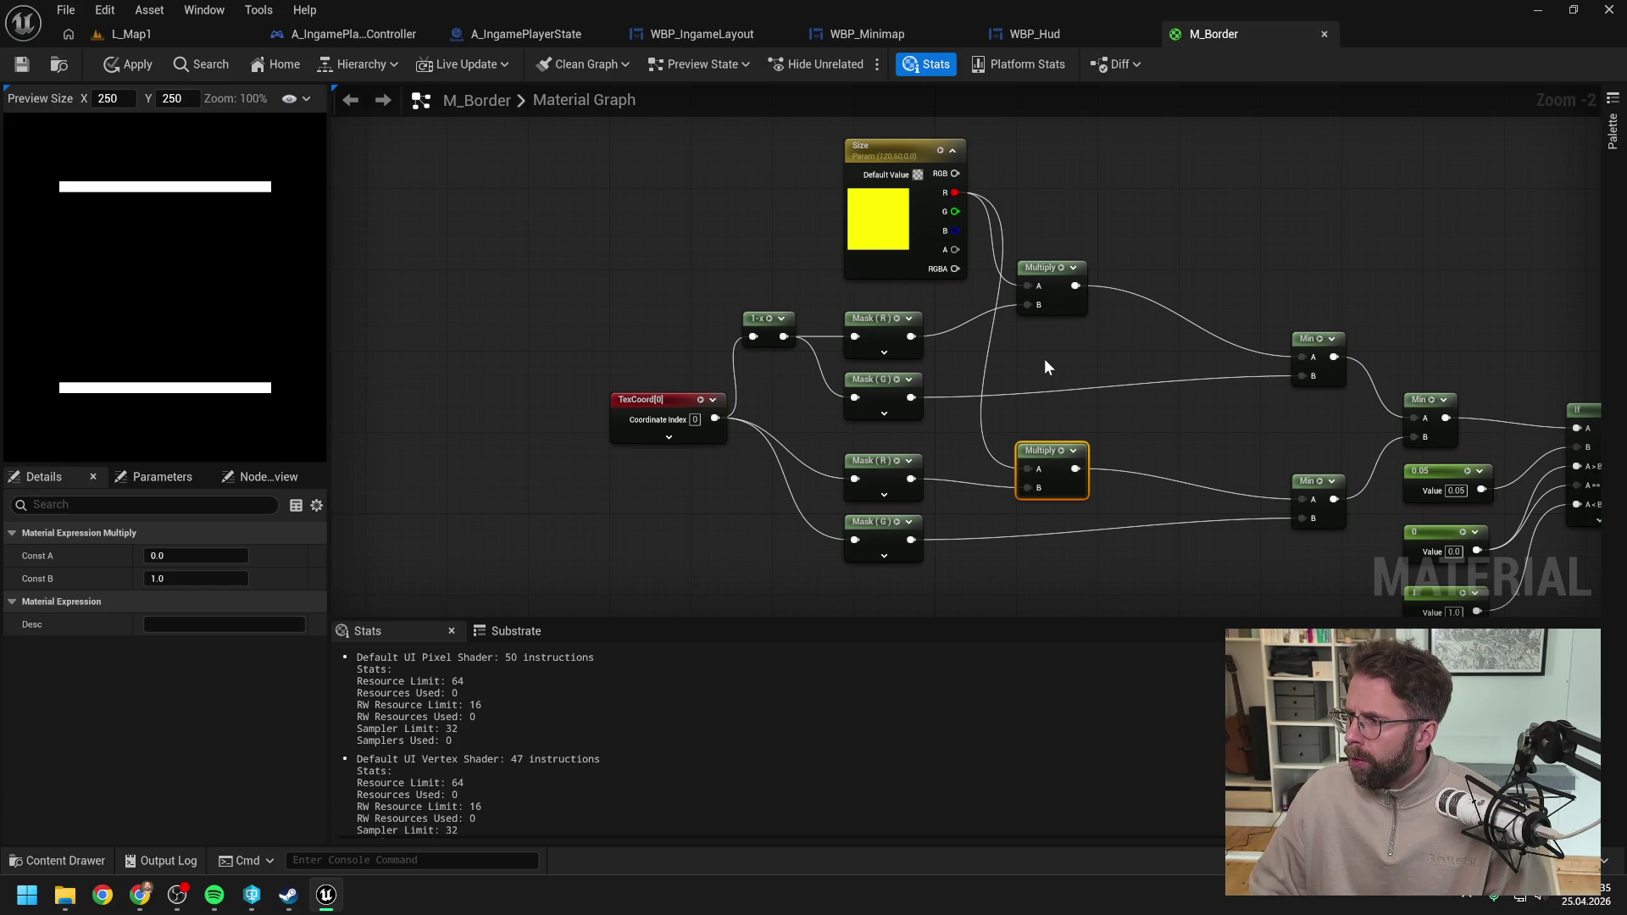
Step: Add two more Multiply nodes scaling the upper and lower Mask (G) outputs by Size G
key("ctrl+c")
key("ctrl+v")
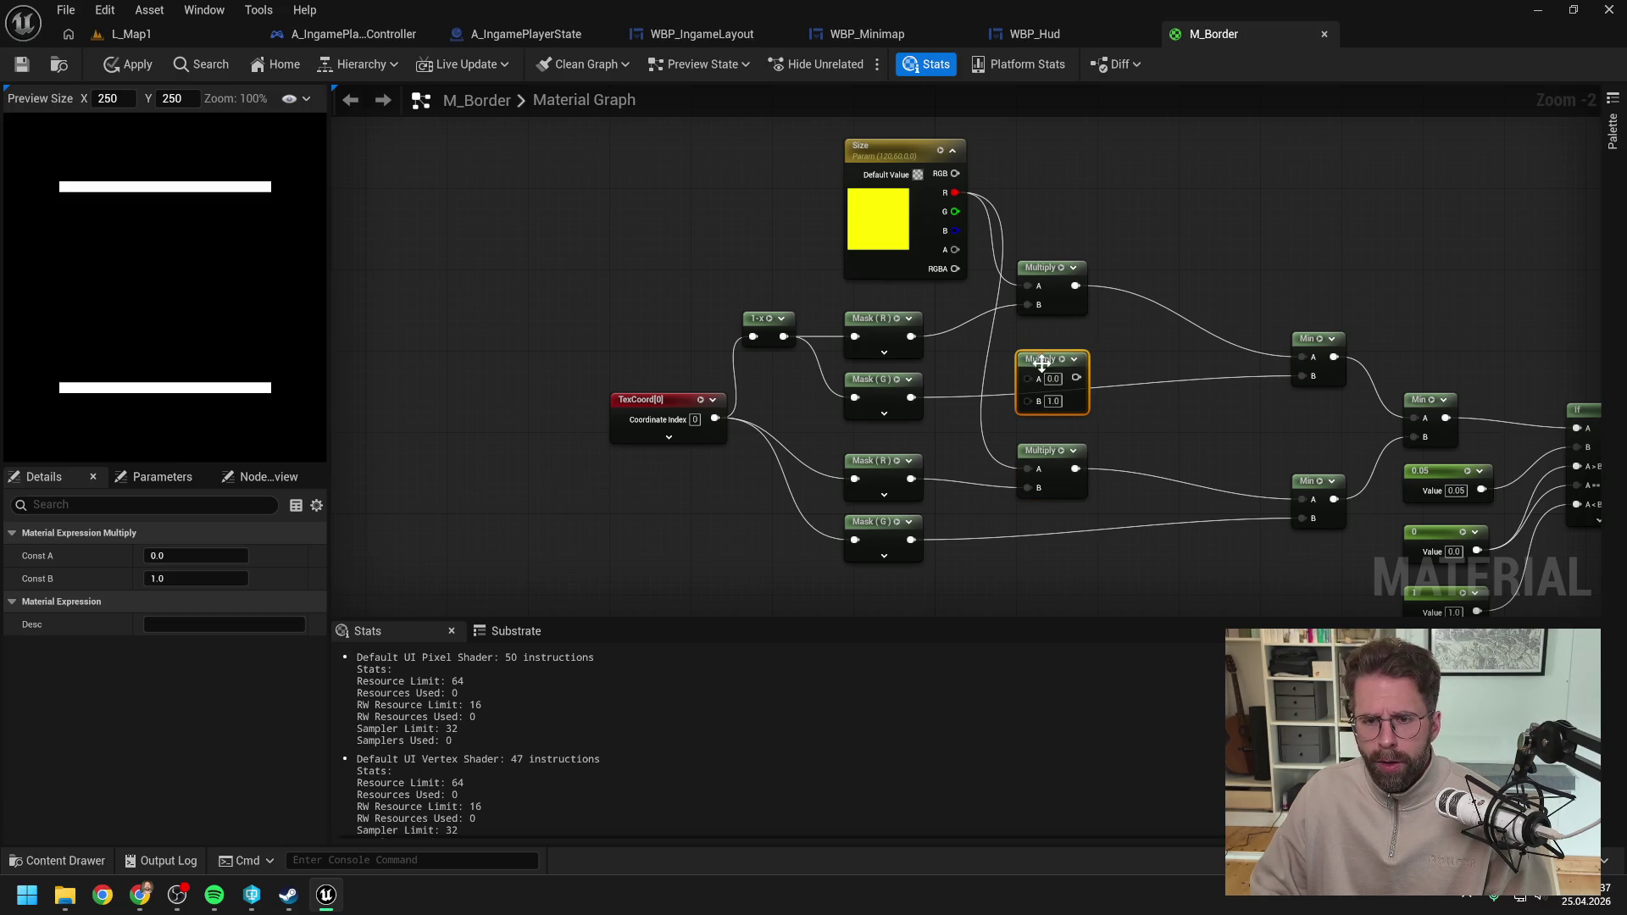
left_click_drag(910, 397, 1028, 399)
mouse_move(953, 212)
left_mouse_down()
mouse_move(1025, 375)
mouse_move(1298, 375)
left_mouse_up()
key("ctrl+c")
key("ctrl+v")
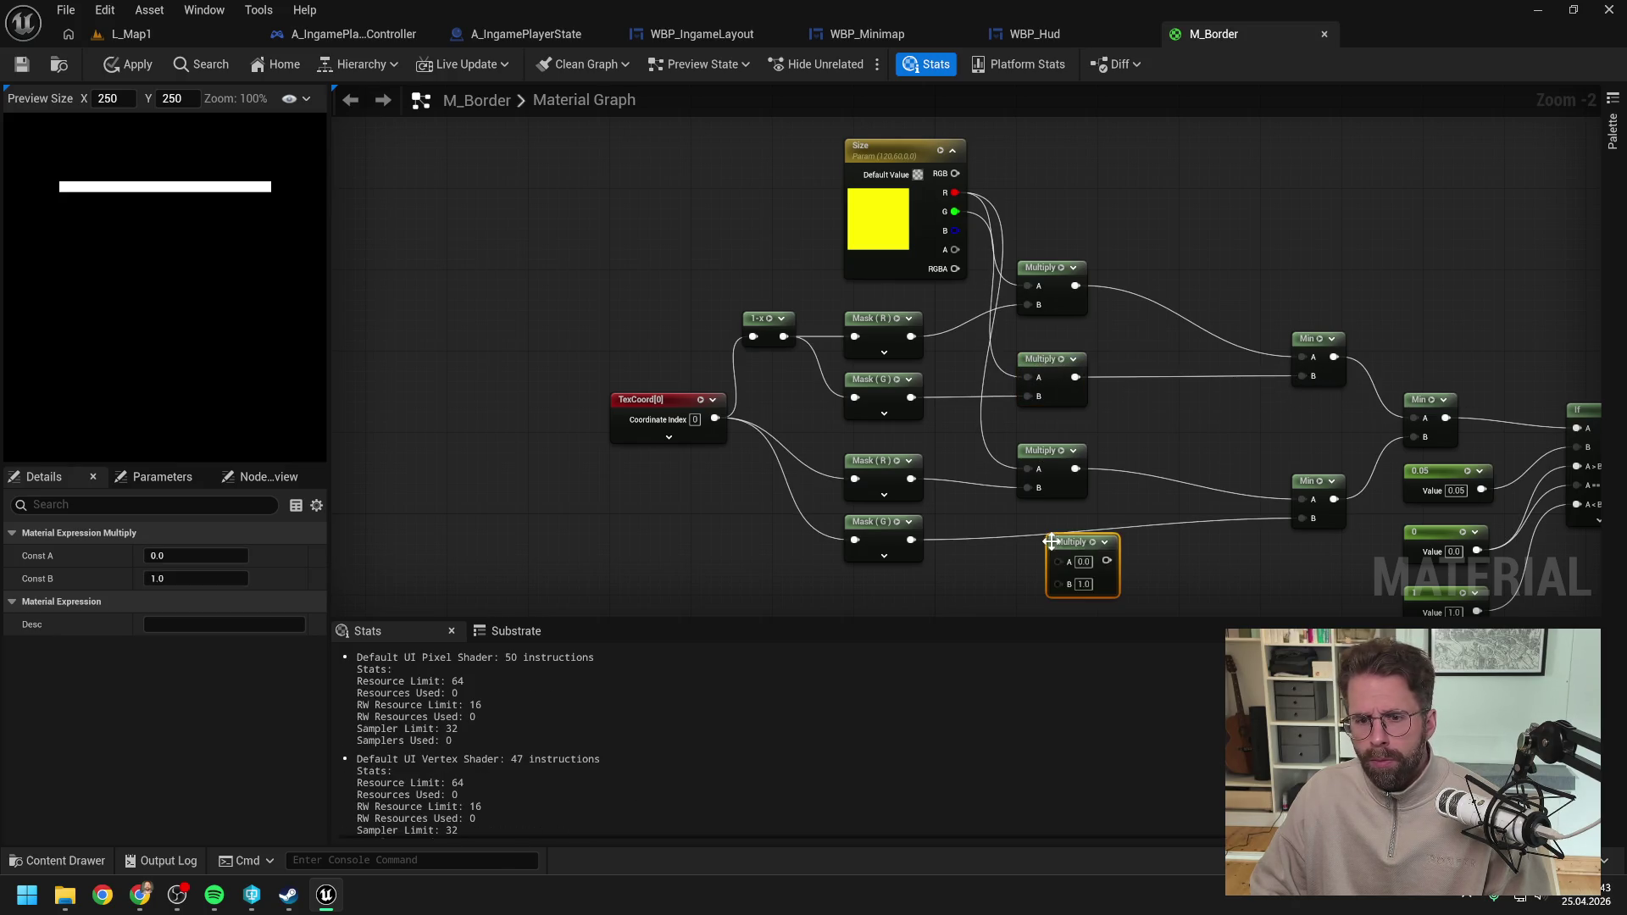
left_click_drag(1065, 544, 1034, 524)
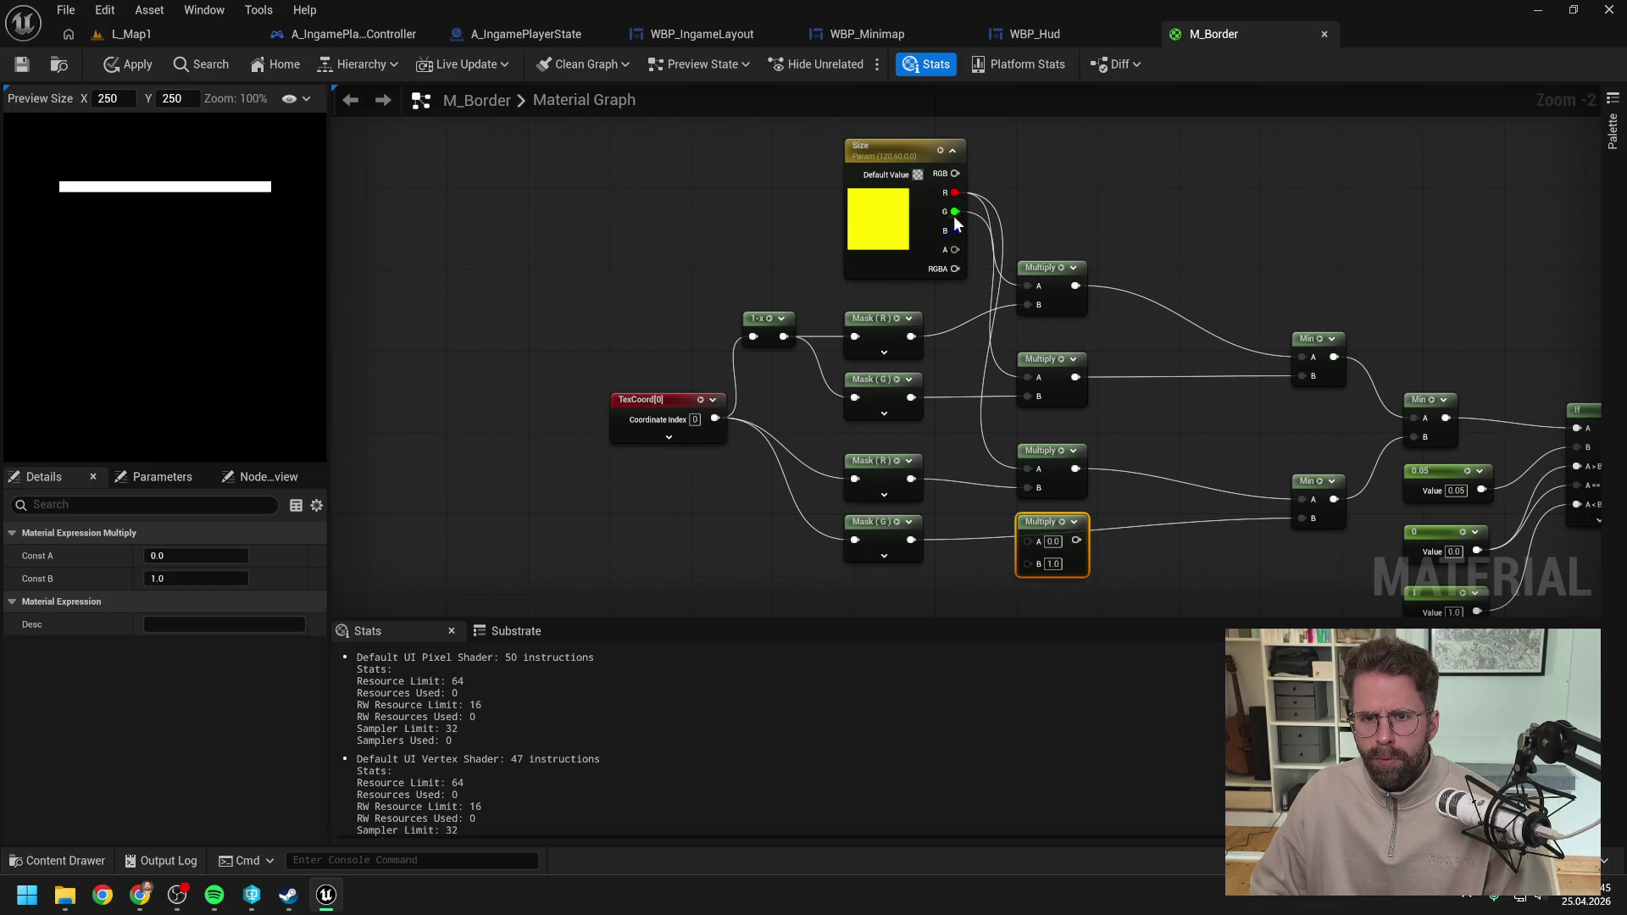
left_click_drag(954, 217, 1029, 541)
mouse_move(911, 539)
left_mouse_down()
mouse_move(1029, 559)
mouse_move(1303, 518)
left_mouse_up()
left_click(1259, 439)
scroll(1260, 439, "down", 1)
left_click_drag(1259, 439, 1035, 424)
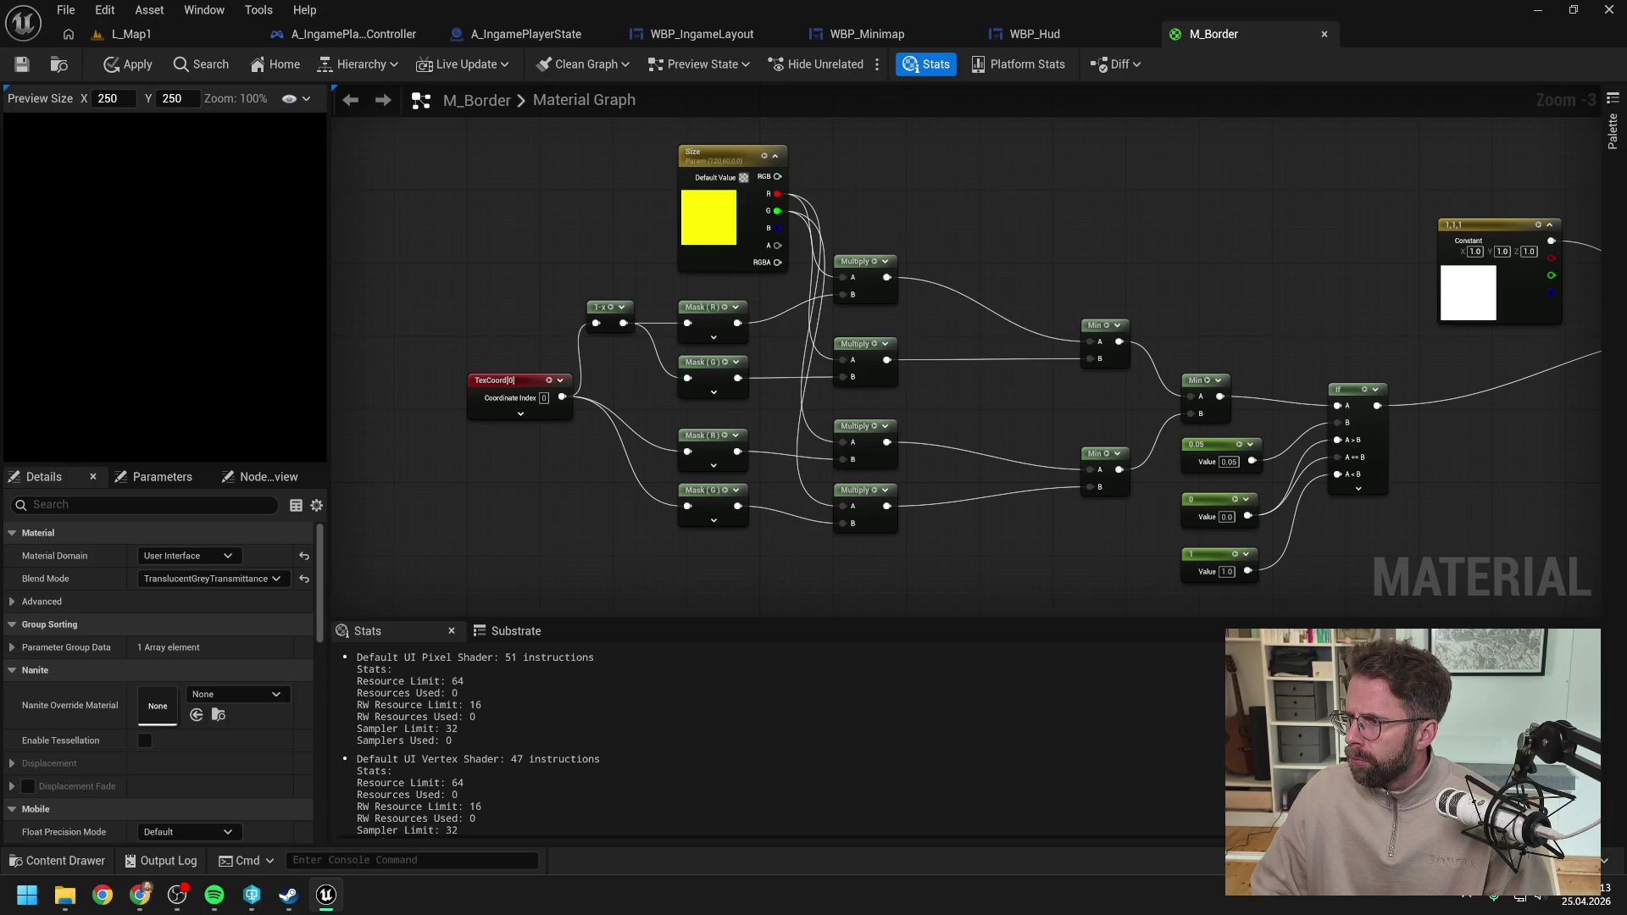
Step: Change the 0.05 thickness constant to 5, then apply and save M_Border
left_click_drag(1349, 549, 1243, 491)
left_click(1067, 393)
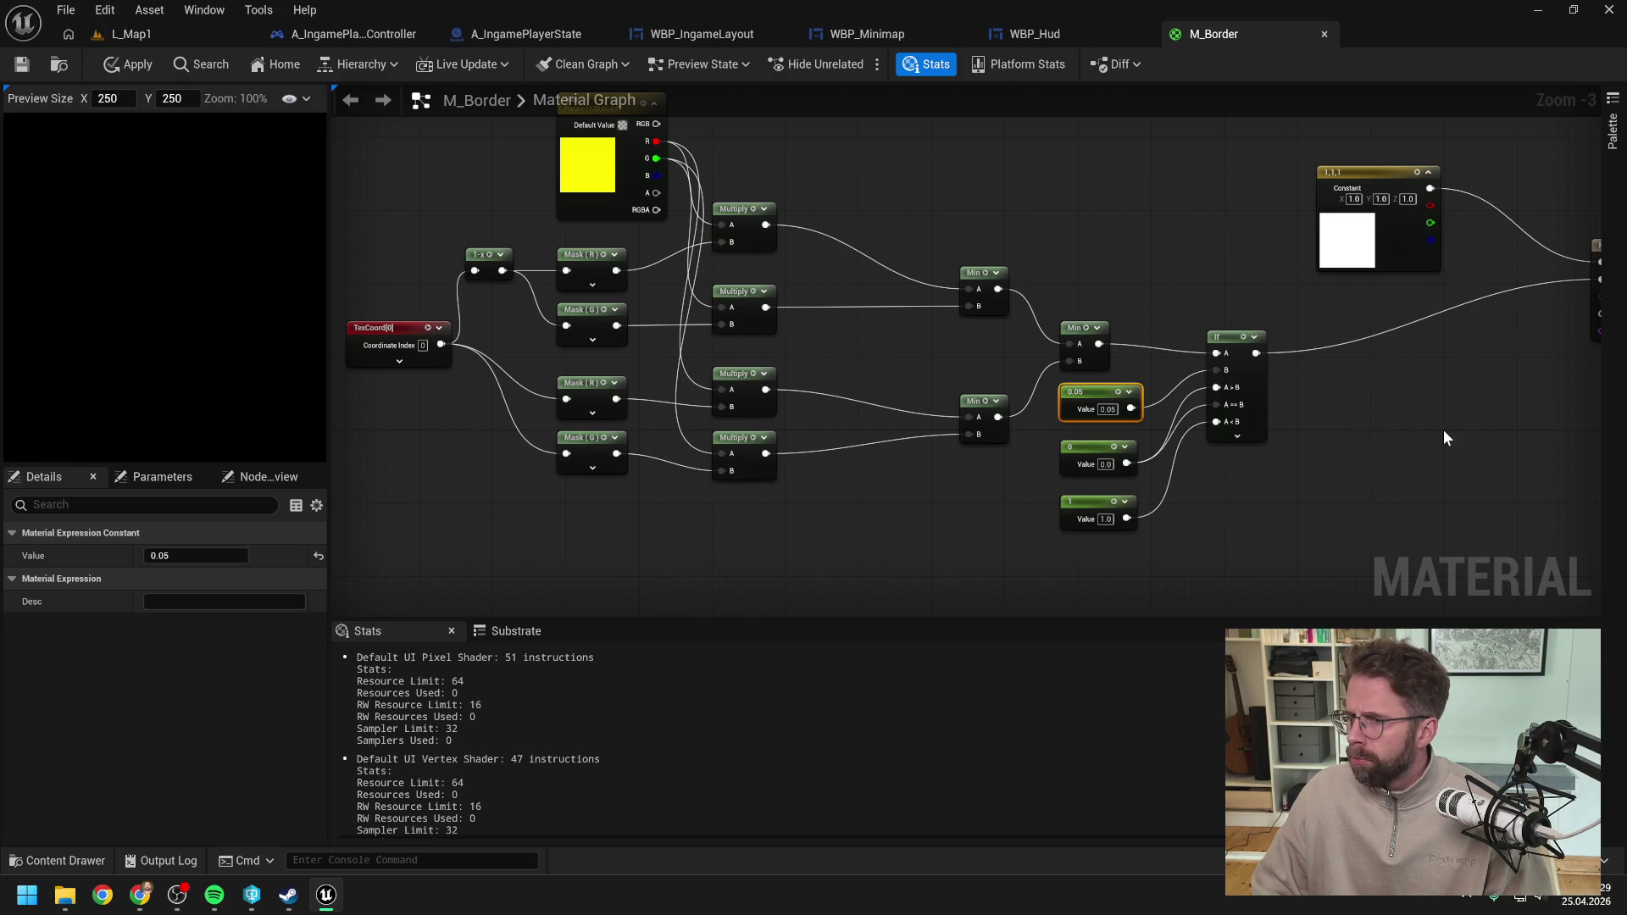
left_click(1108, 409)
type("10")
key("Return")
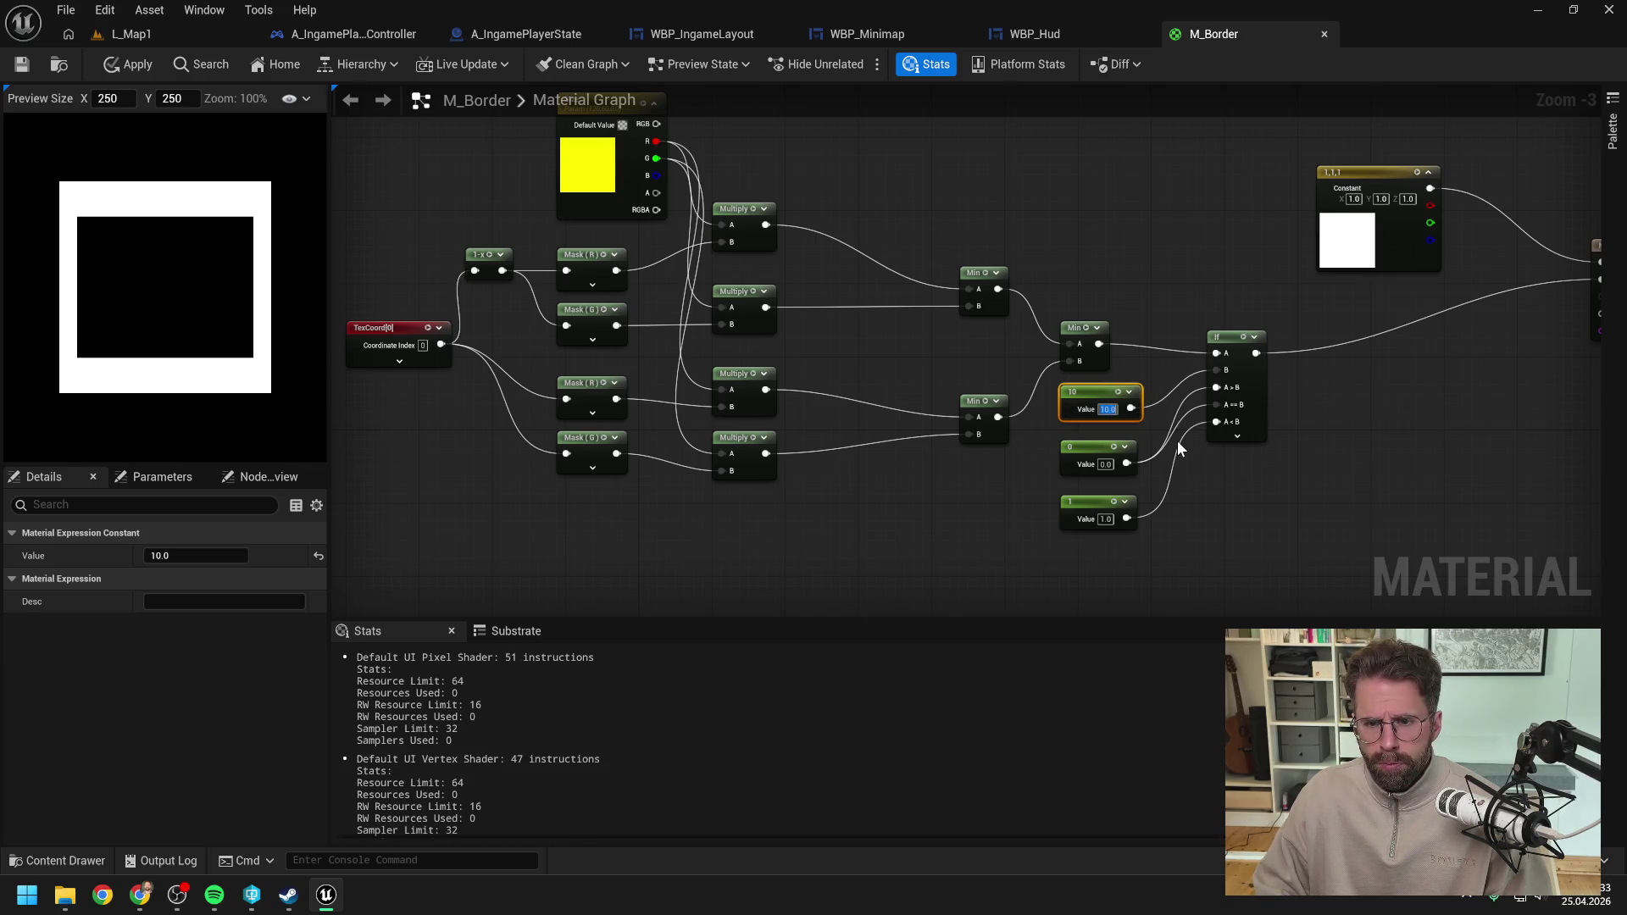
type("5")
key("Return")
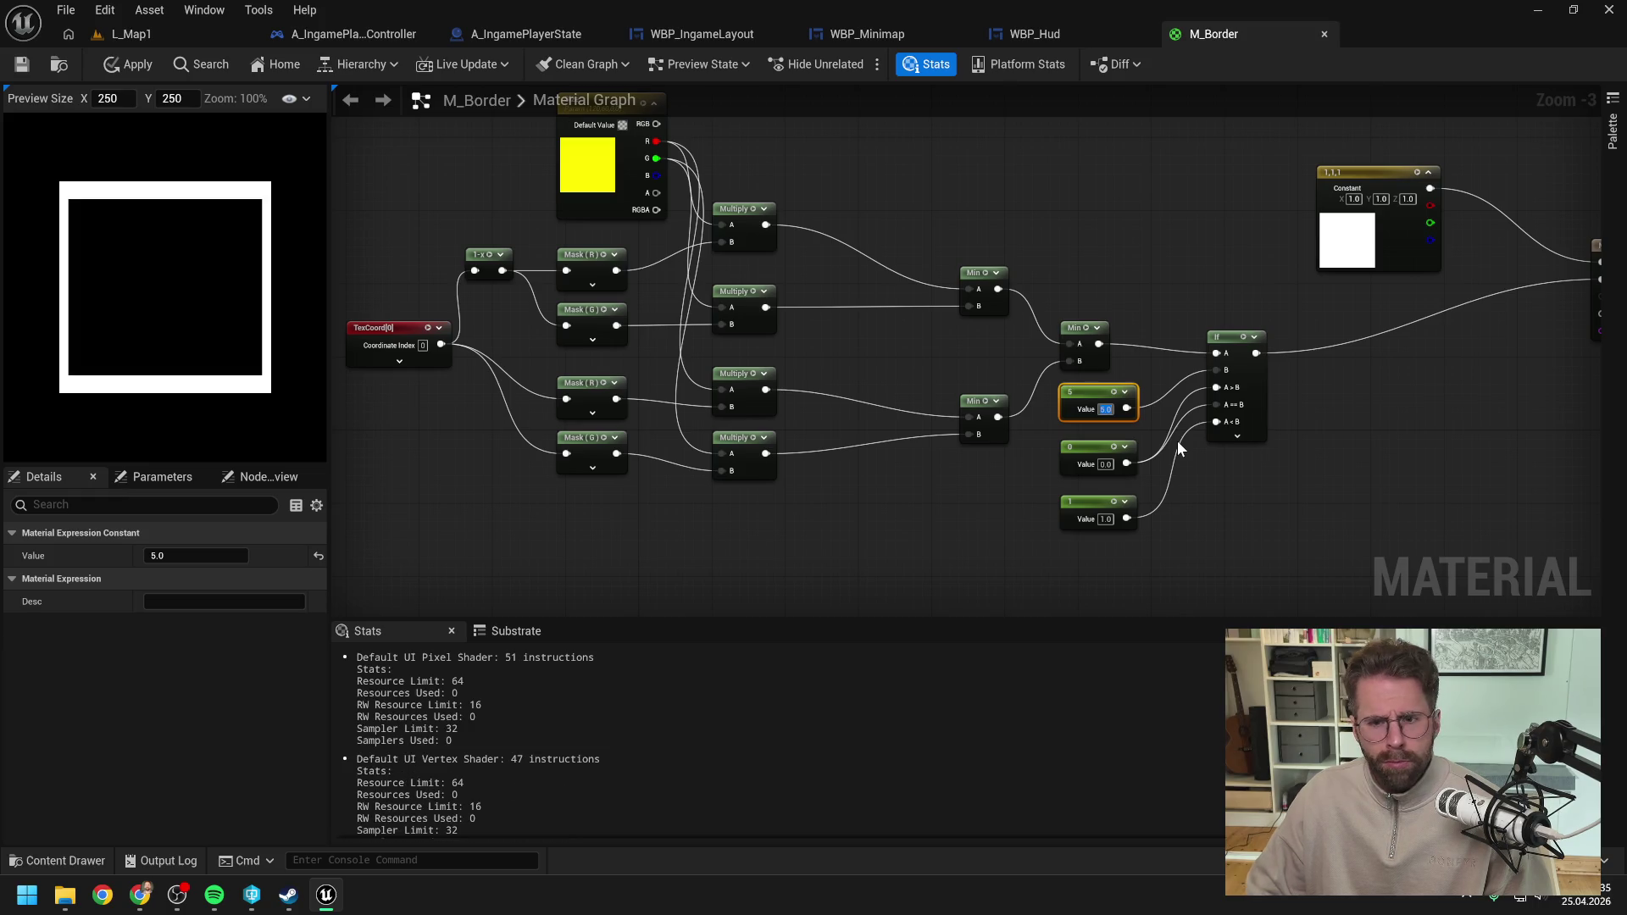
left_click(1218, 508)
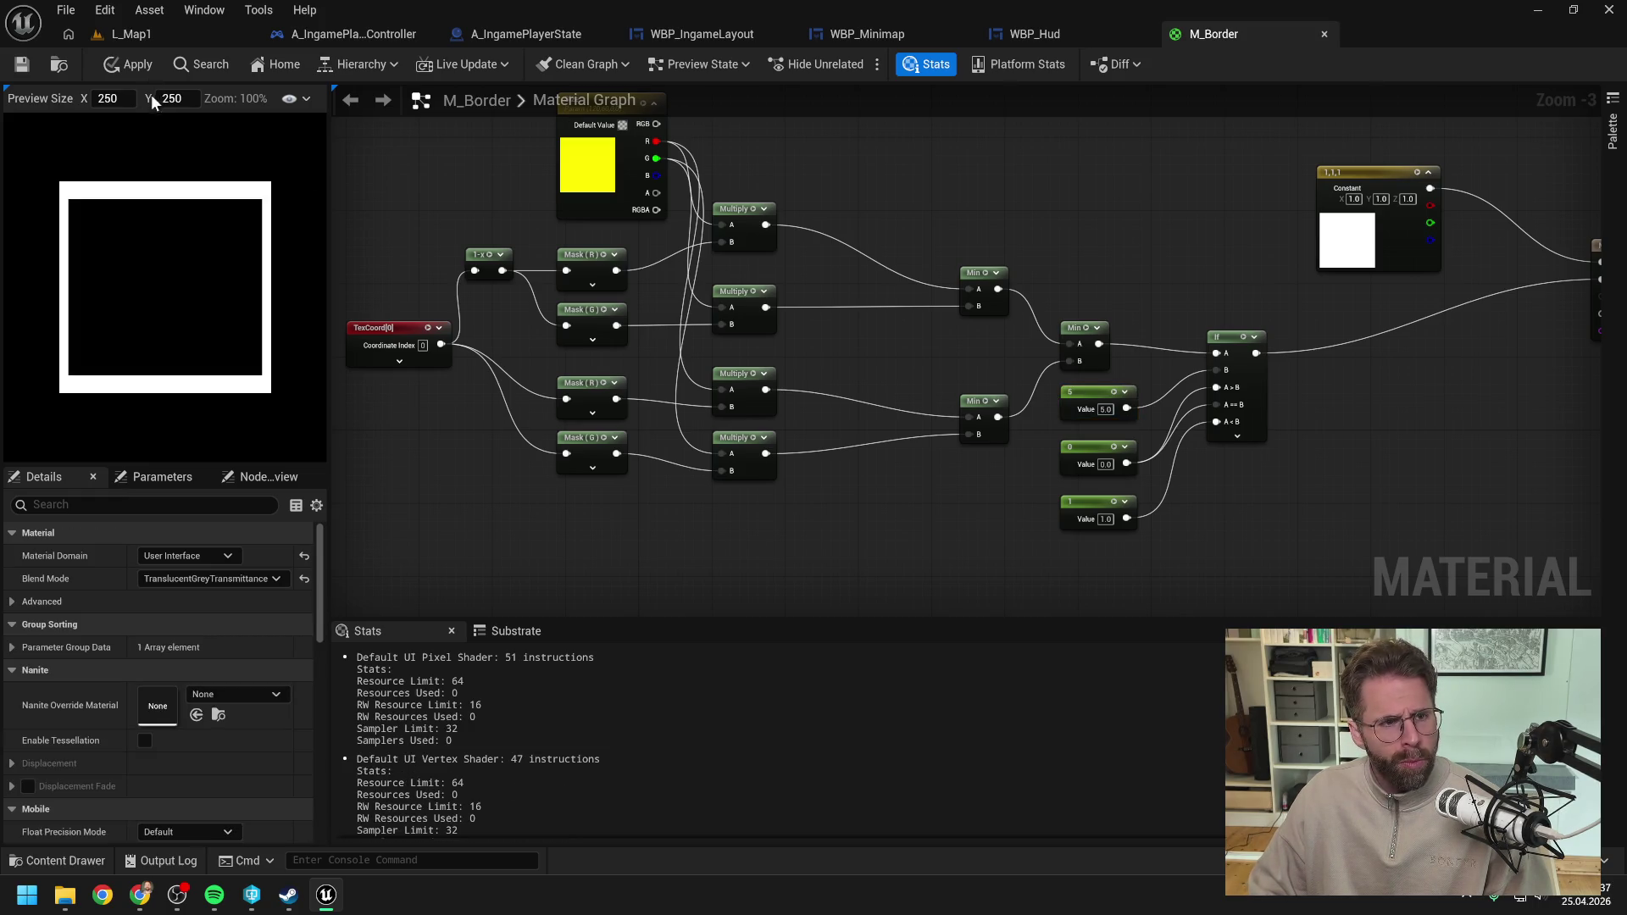
left_click(22, 64)
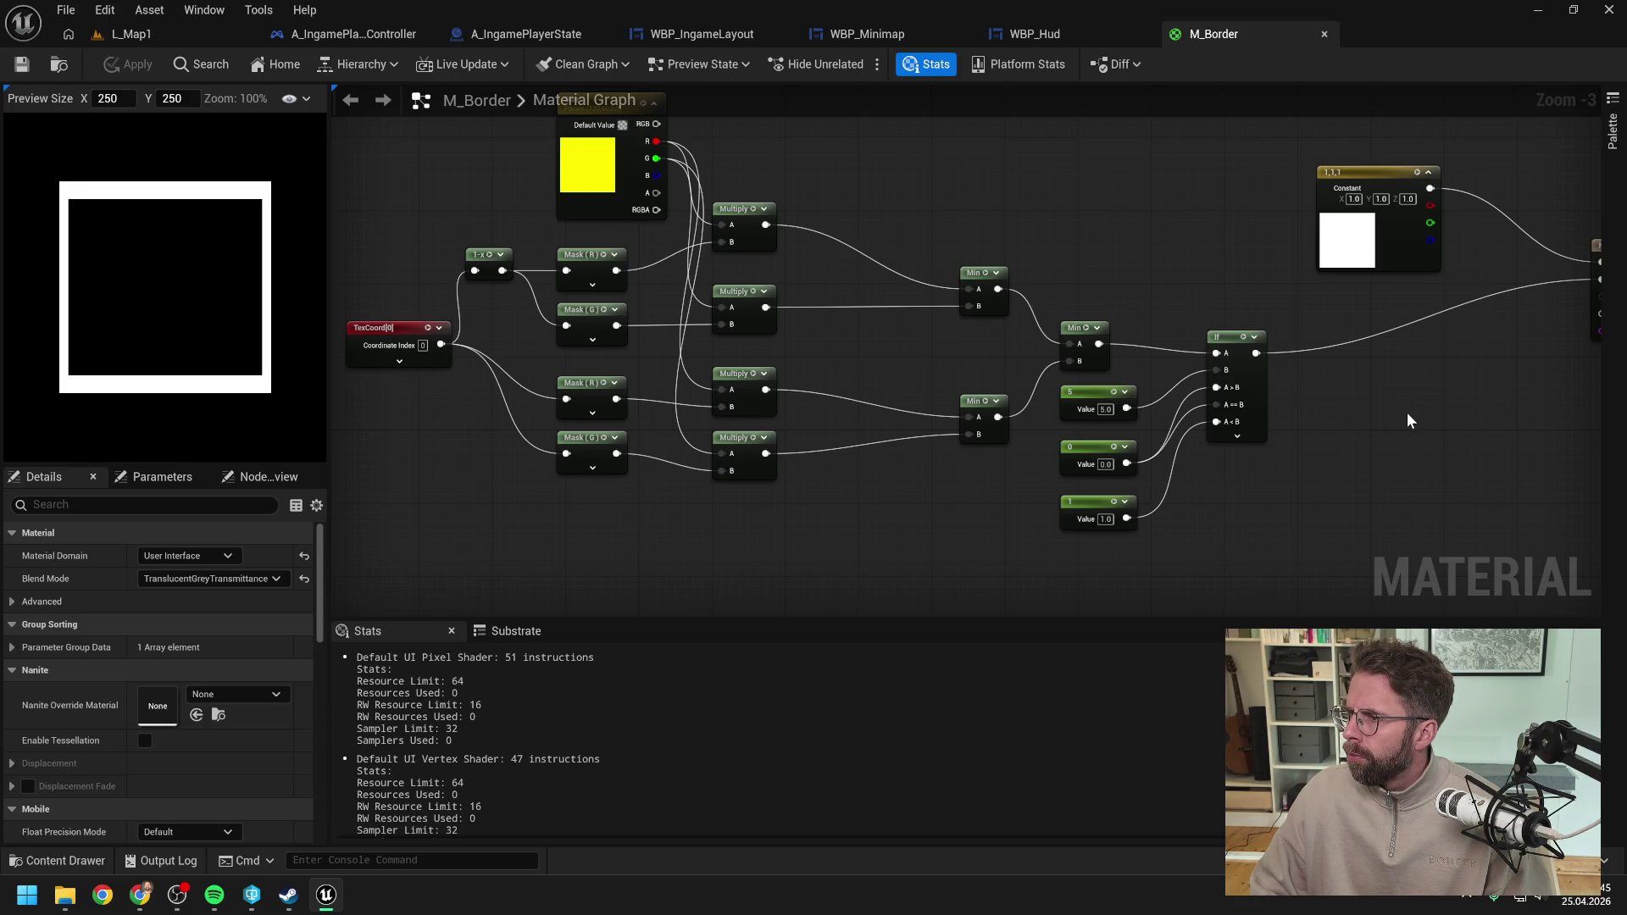
left_click_drag(1404, 391, 1268, 409)
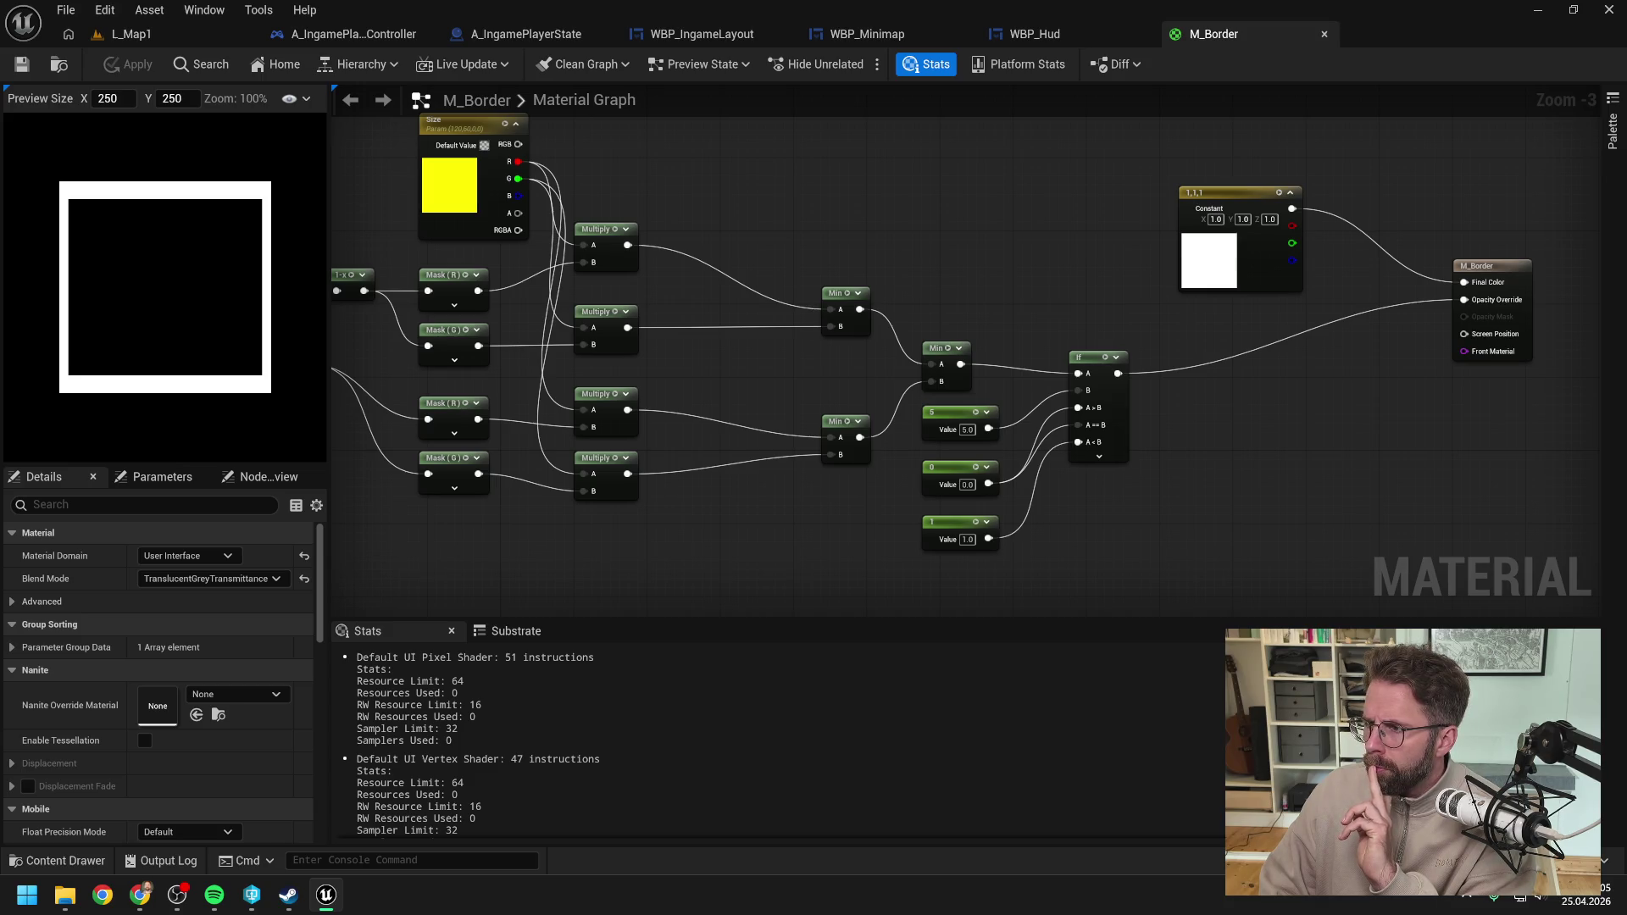
left_click_drag(740, 376, 987, 353)
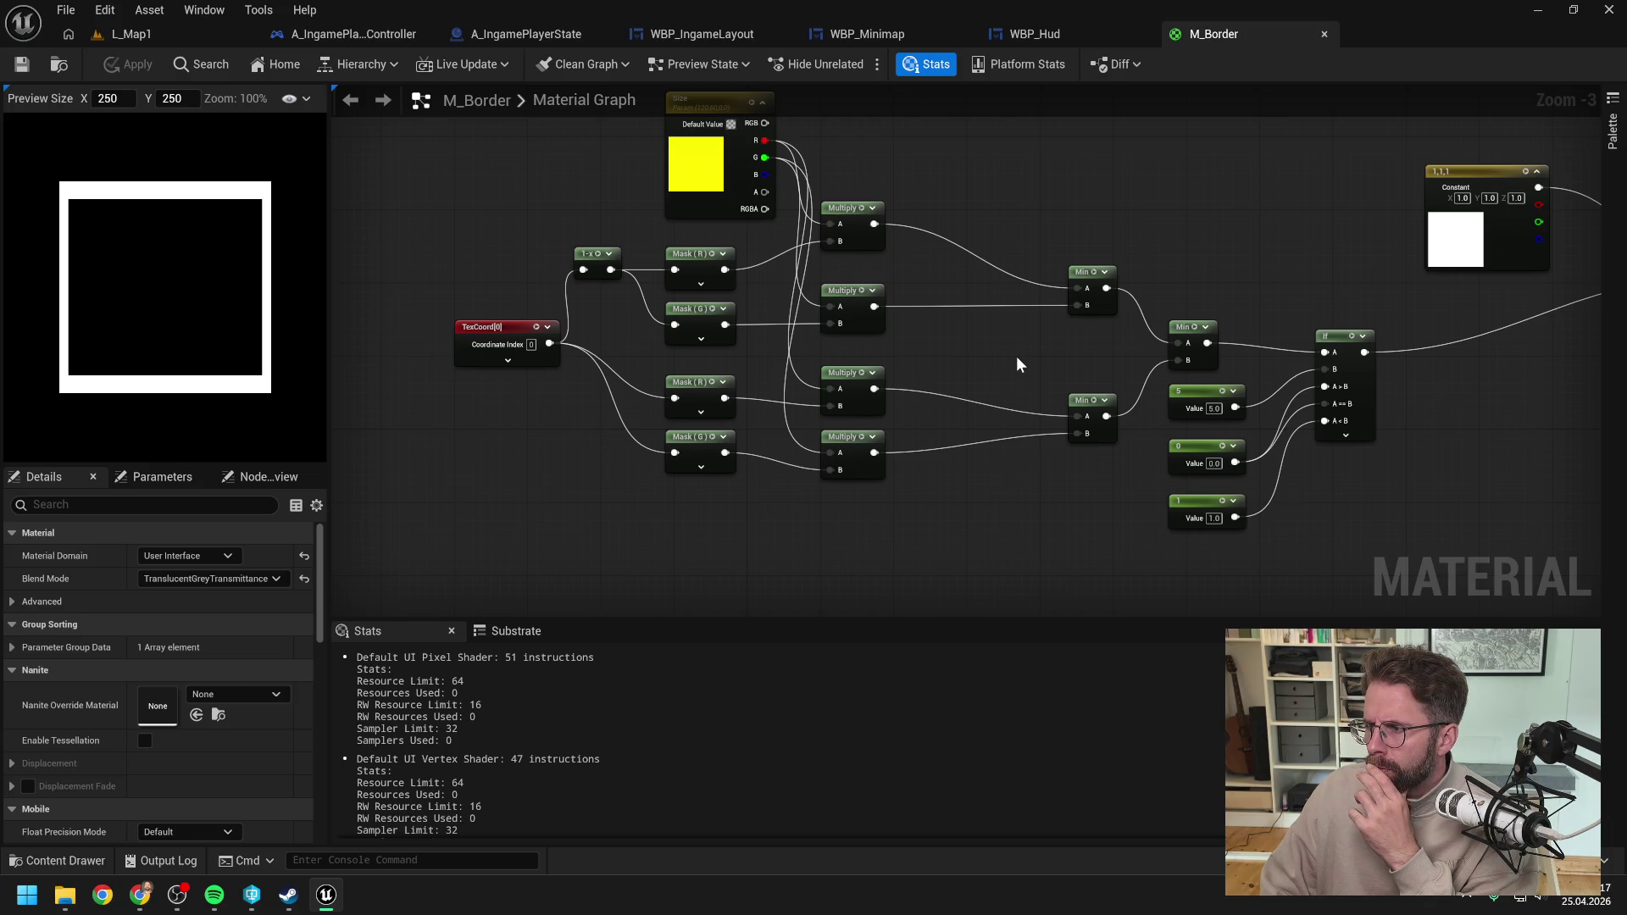
left_click_drag(1042, 362, 970, 338)
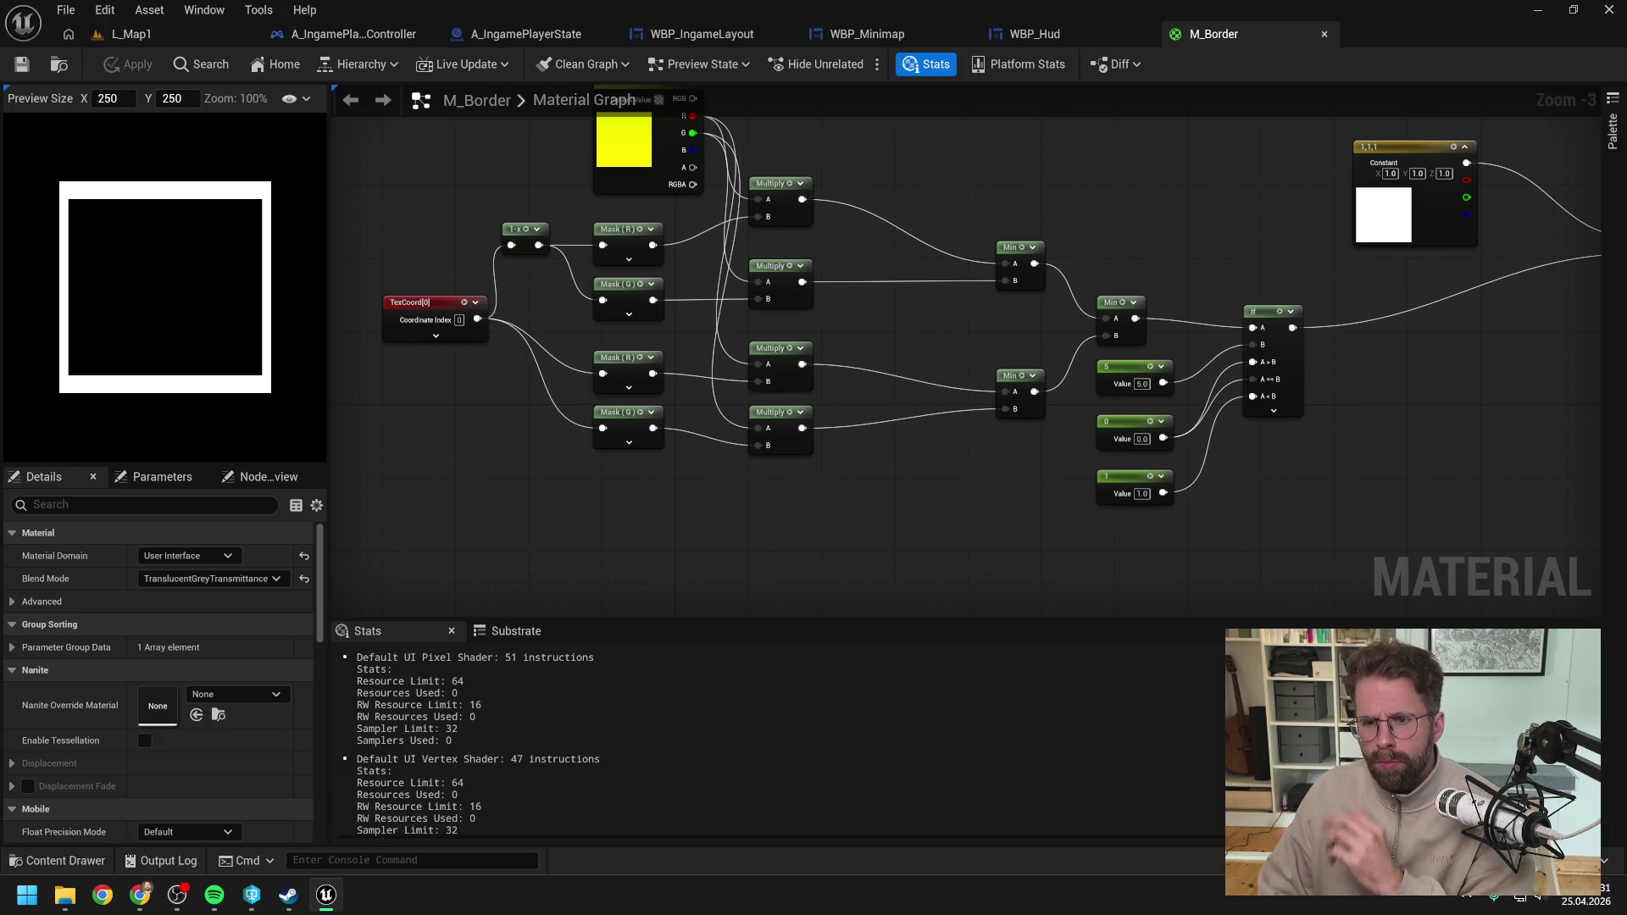
left_click_drag(1015, 332, 957, 368)
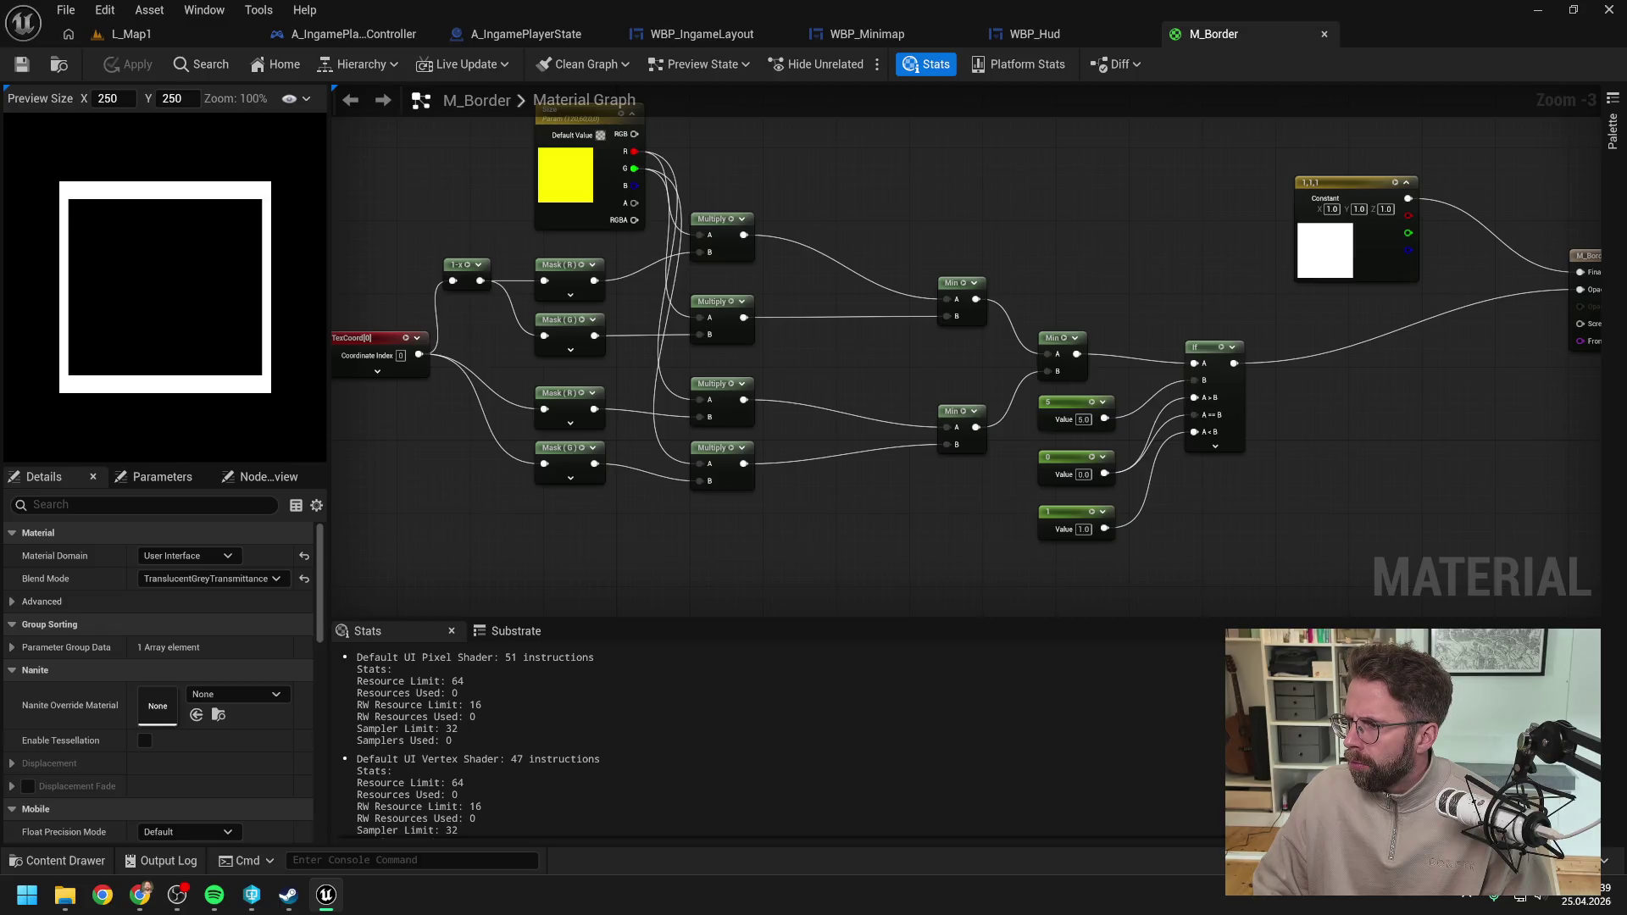
key("alt+Tab")
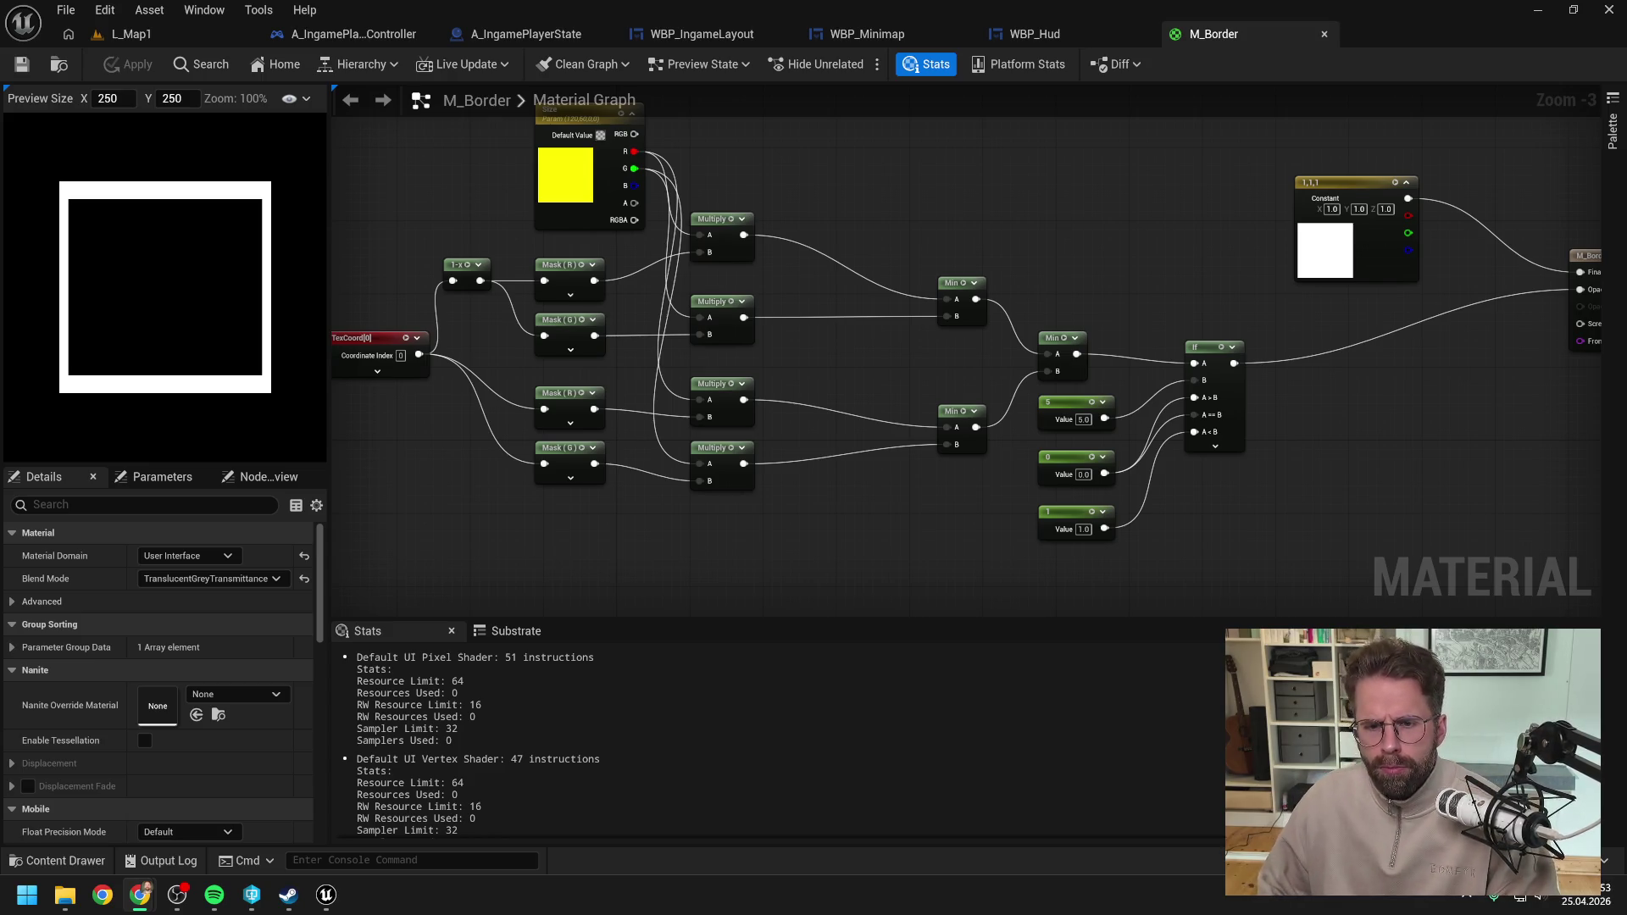
left_click(910, 367)
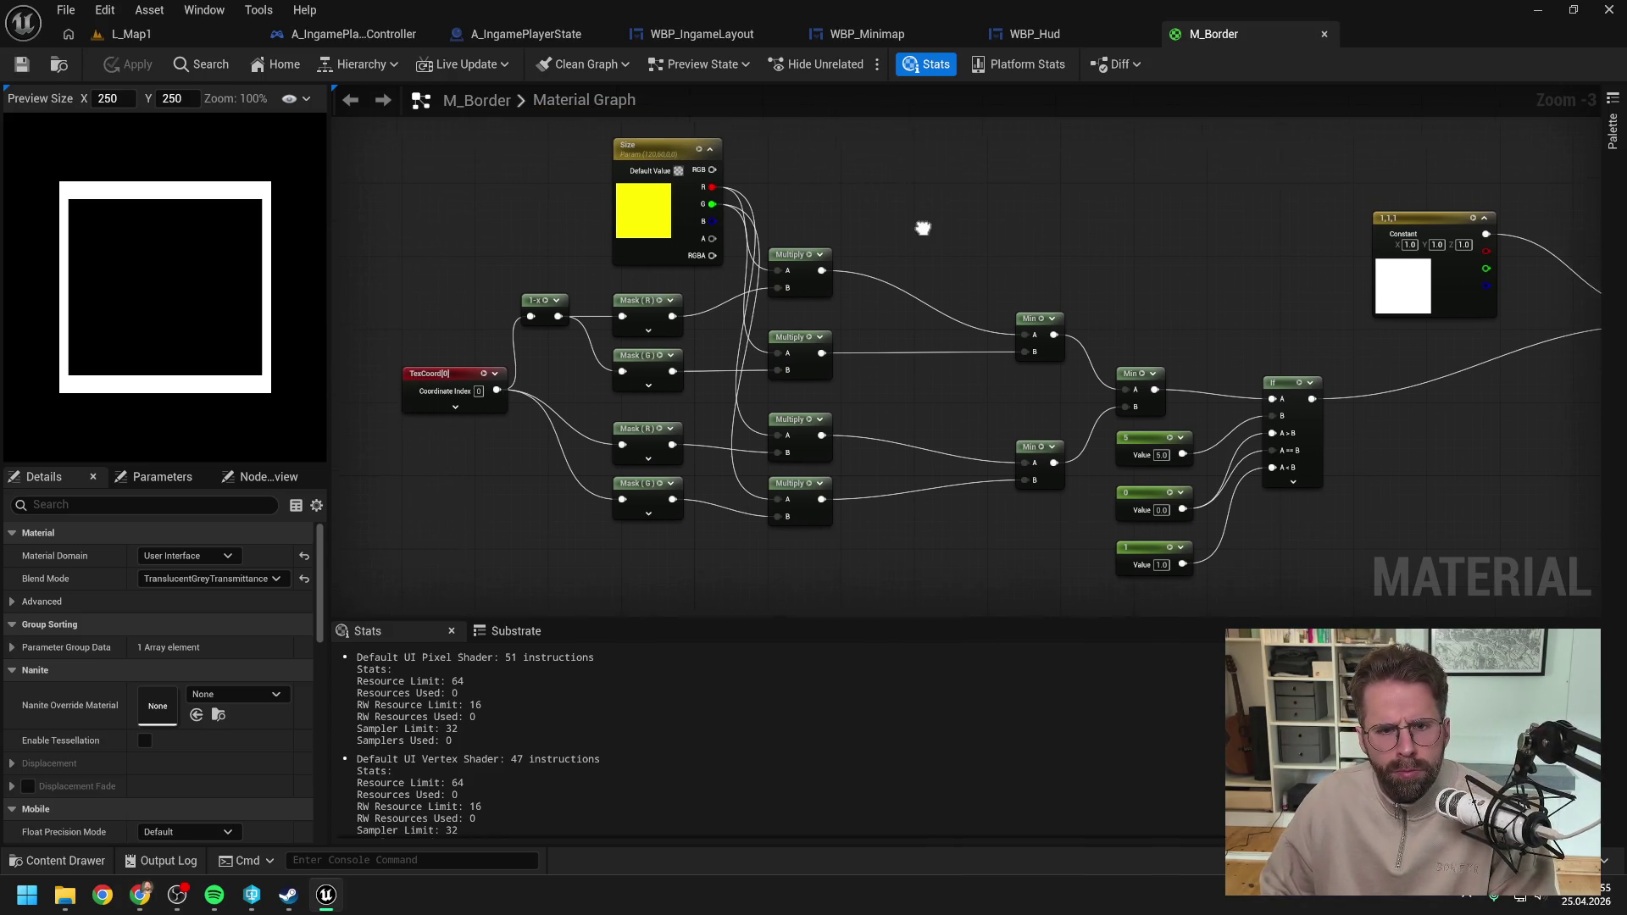
Step: Show the Size parameter components and set the preview size to 120 by 60
left_click(690, 201)
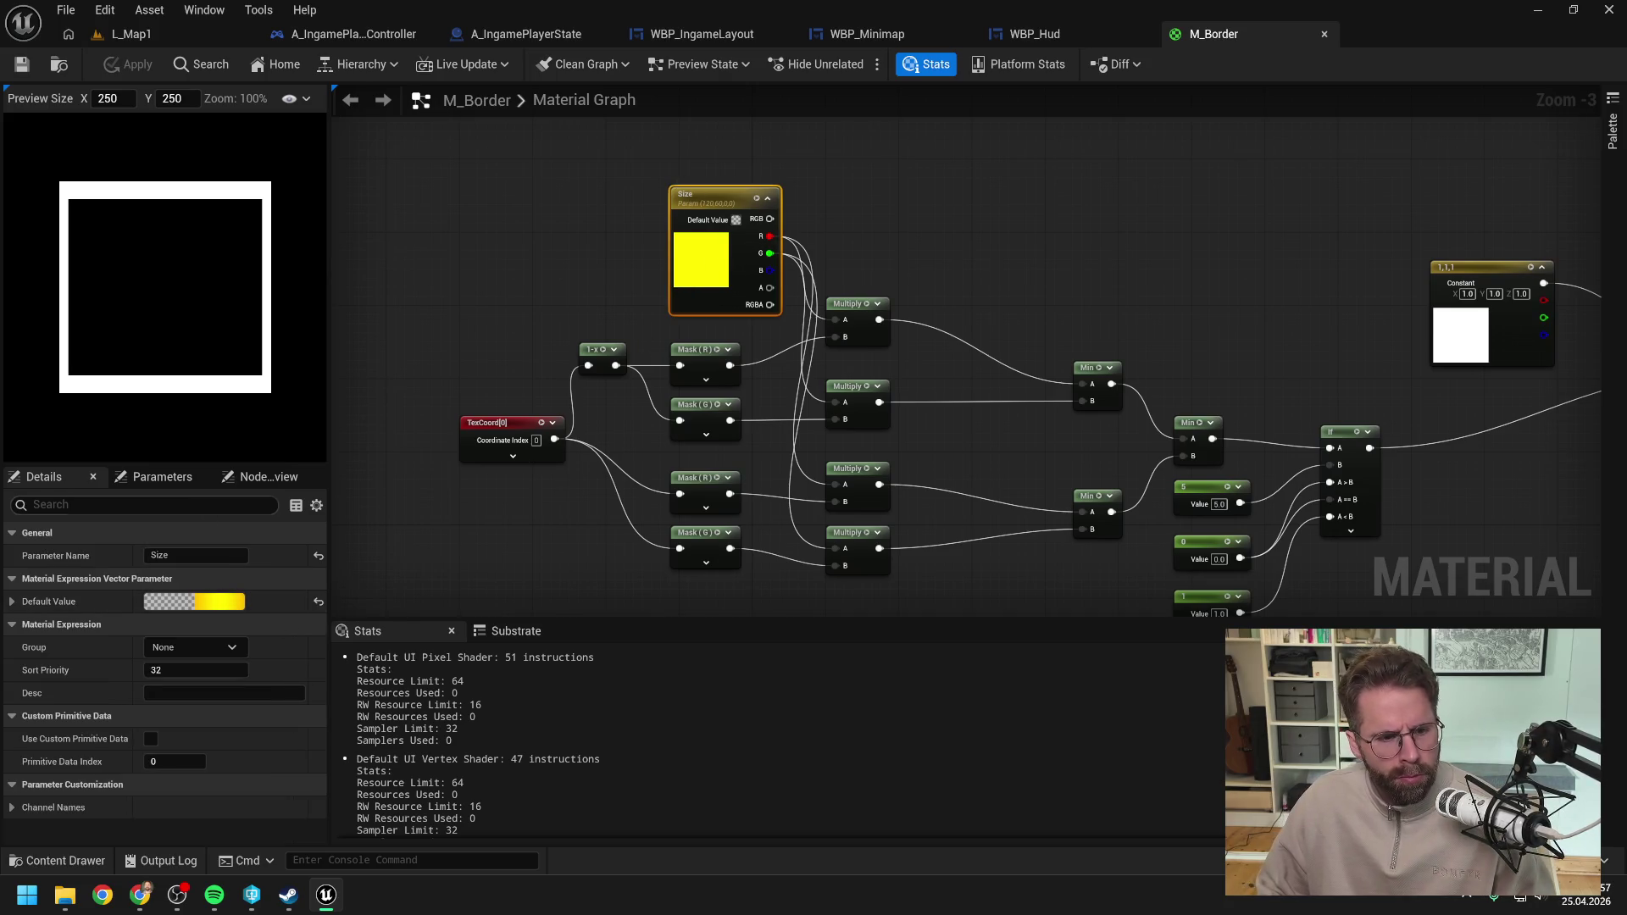
left_click(163, 477)
left_click(21, 545)
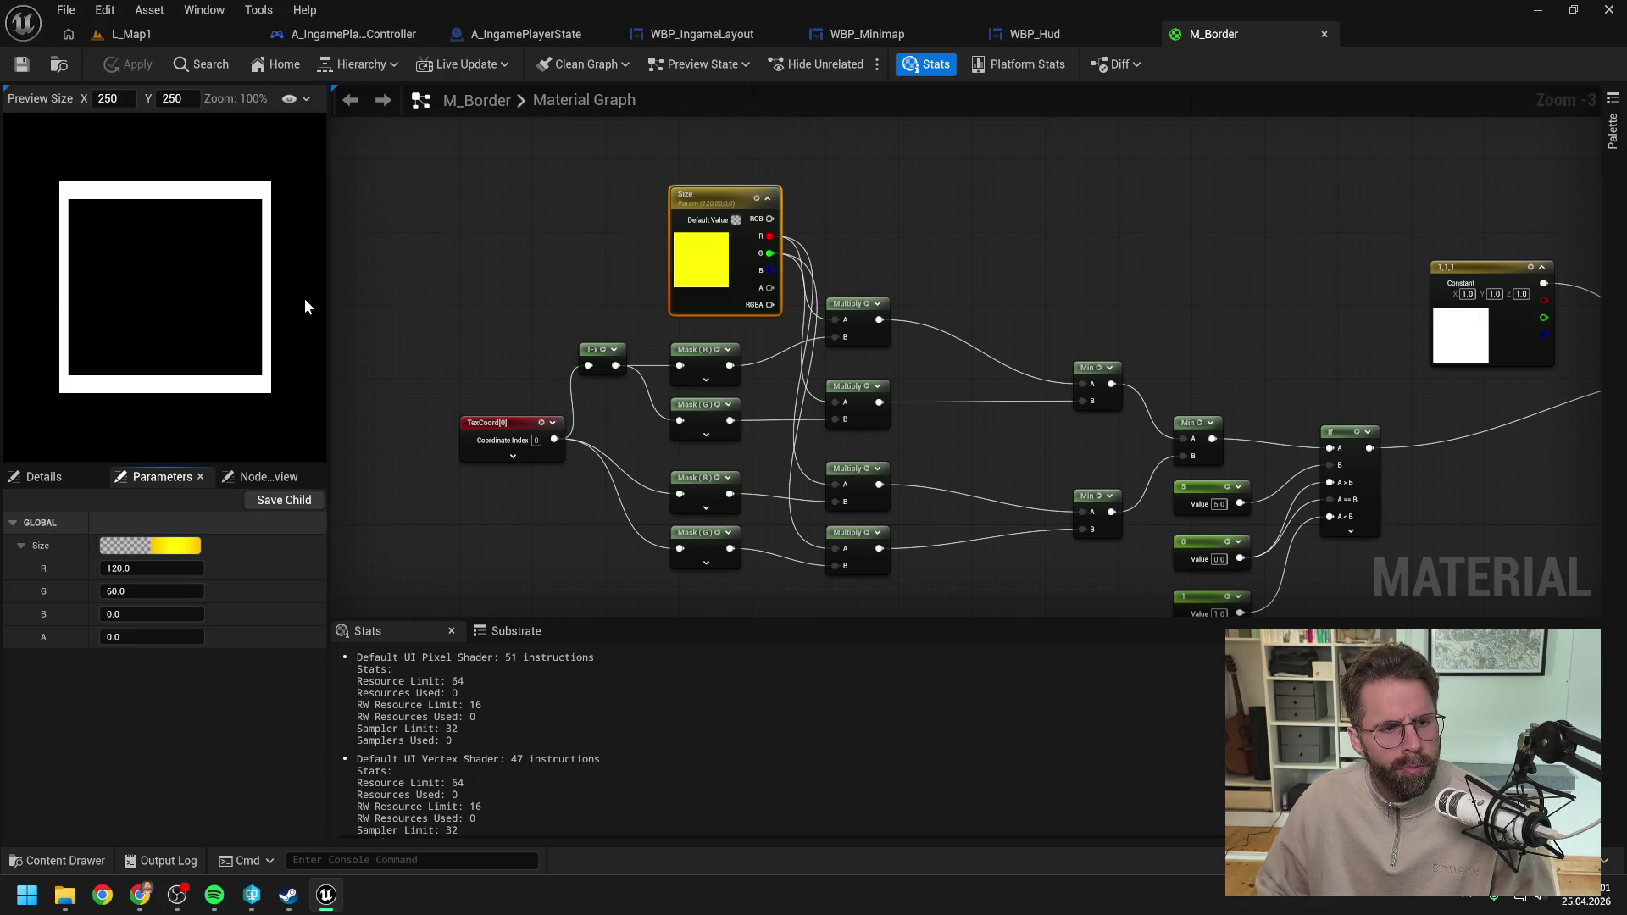
type("120")
key("Return")
left_click(176, 99)
type("60")
key("Return")
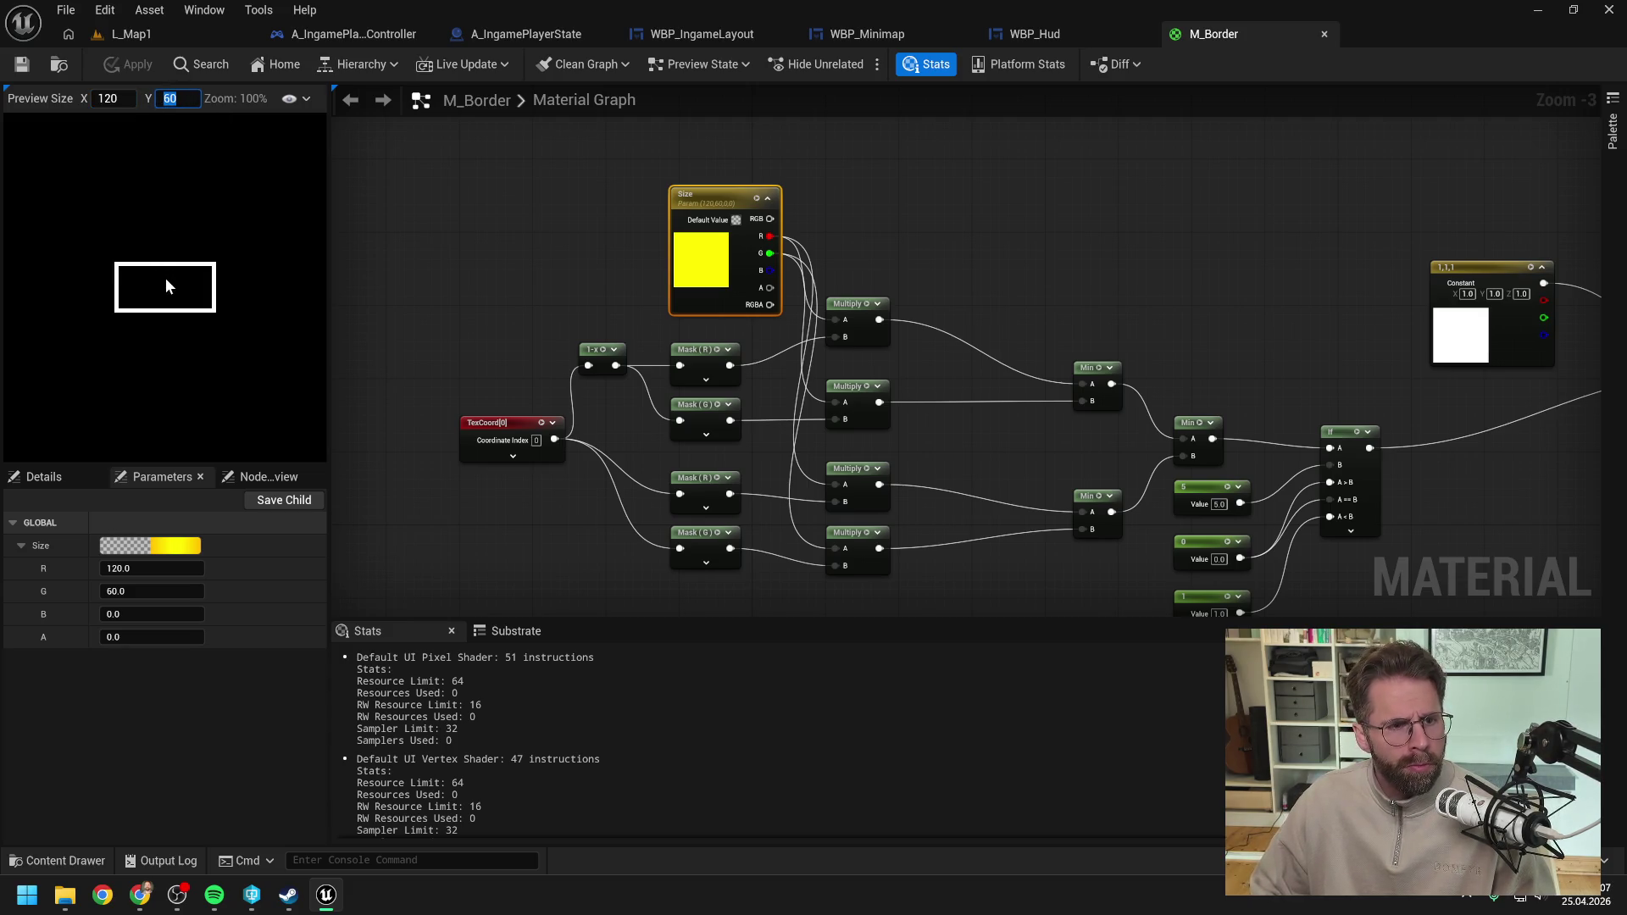
Step: Test Size R and G at 80 with an 80 by 80 preview
left_click(151, 569)
type("80")
key("Return")
left_click(151, 592)
type("80")
key("Return")
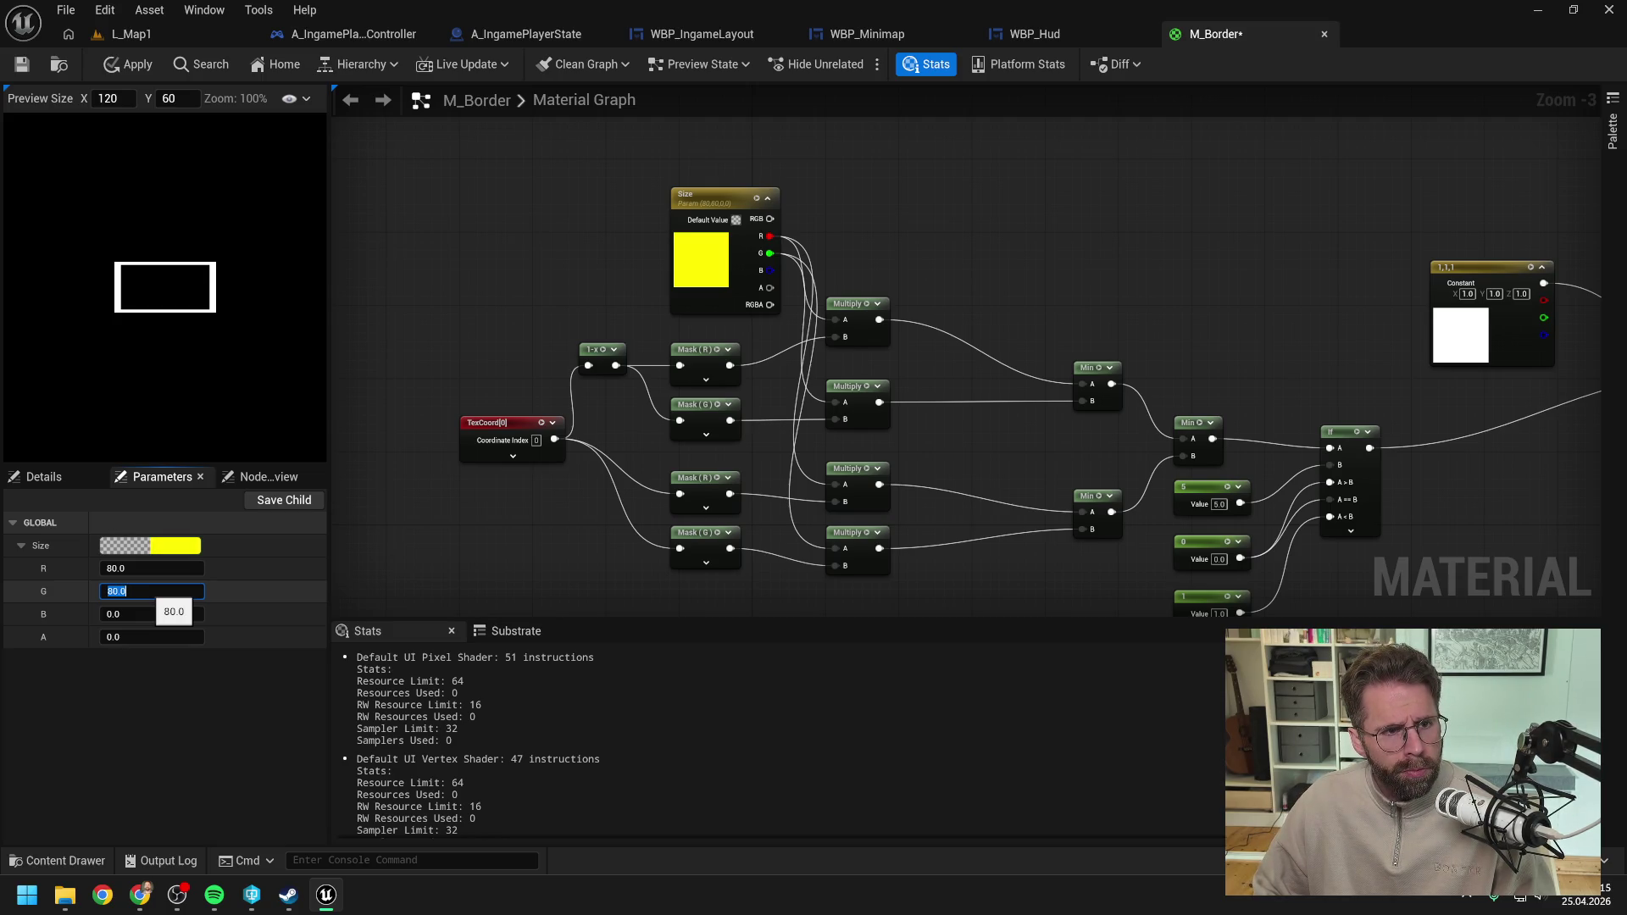
left_click(109, 98)
type("80")
key("Return")
left_click(170, 99)
type("80")
key("Return")
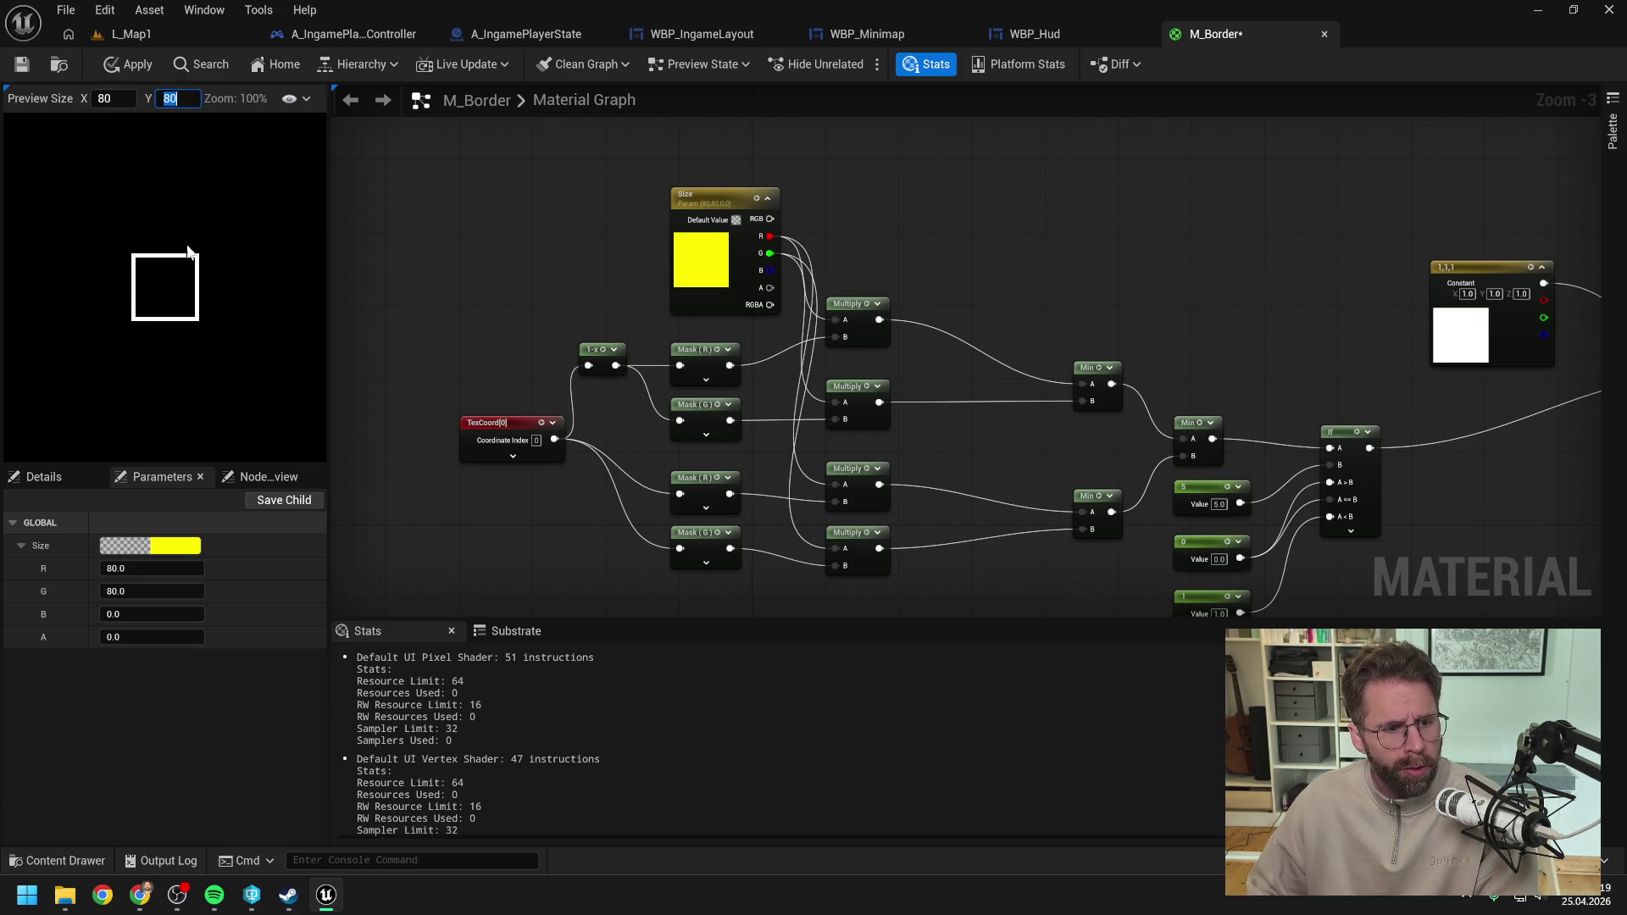
Step: Restore Size to 120, 60, apply it, and reset the preview to 120 by 60
left_click(161, 568)
type("120")
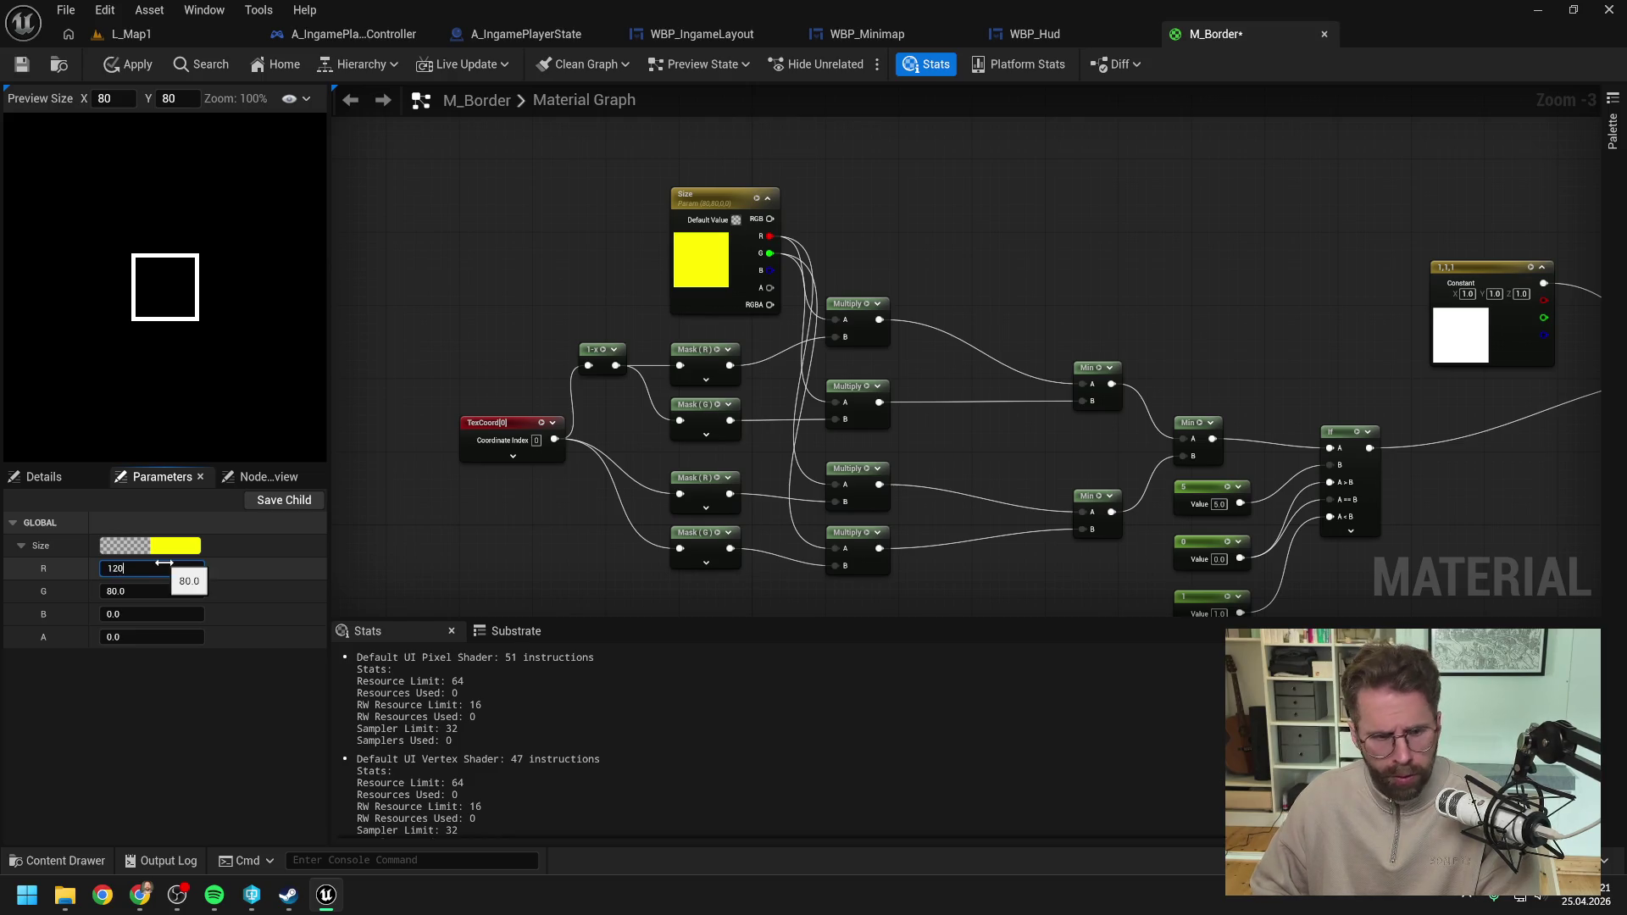
left_click(161, 591)
type("60")
key("Return")
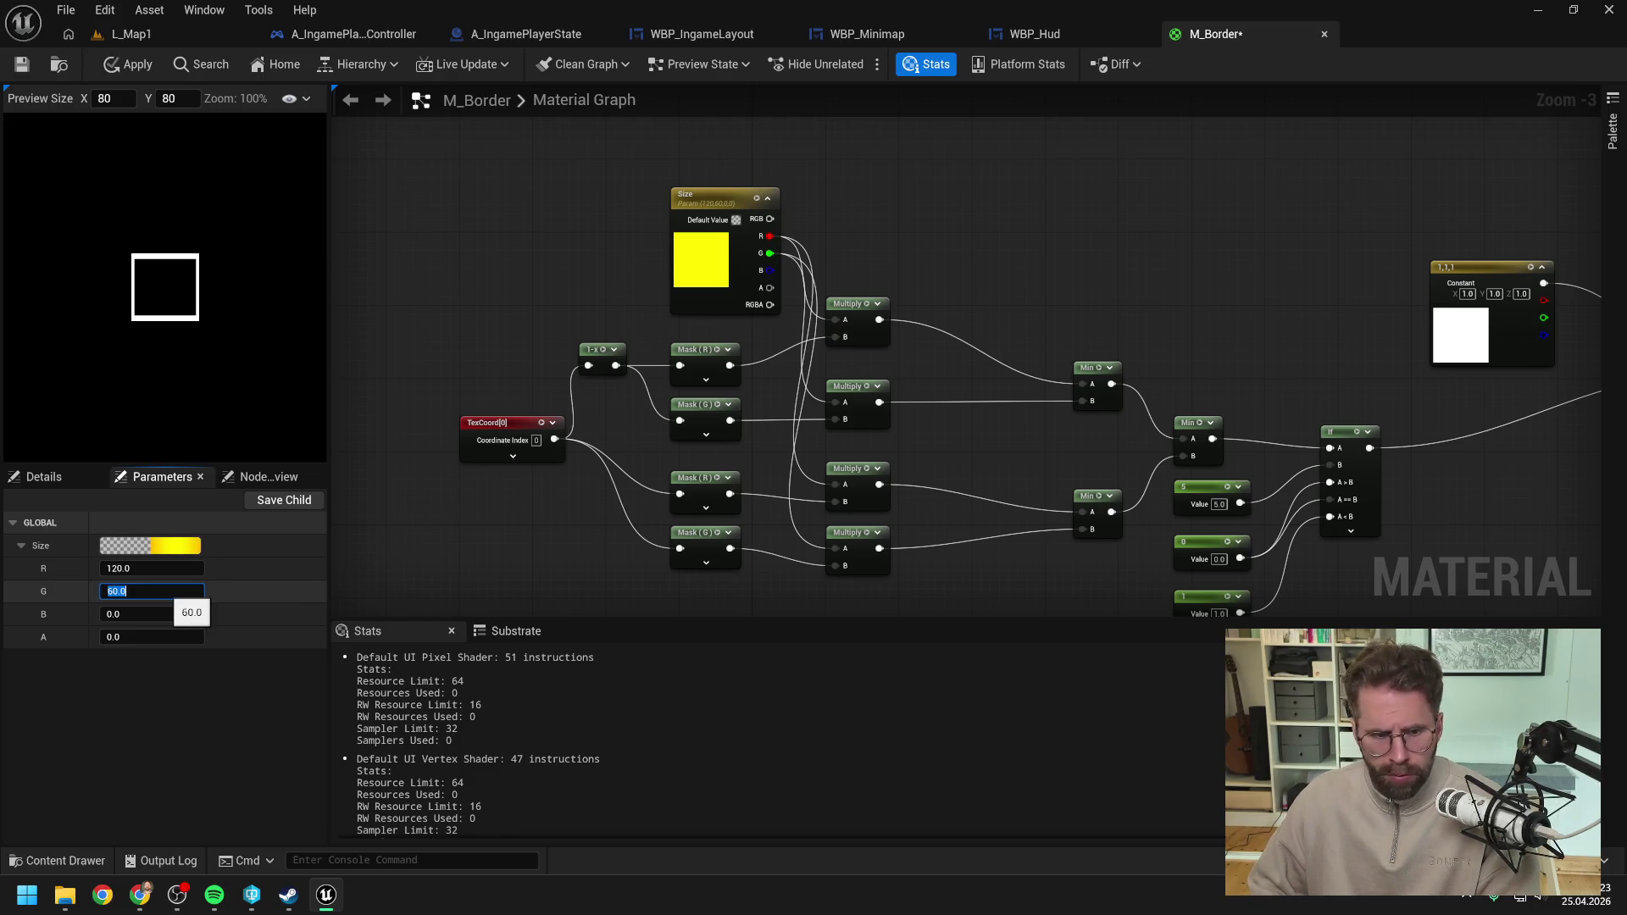
left_click(458, 222)
left_click(111, 68)
left_click(105, 99)
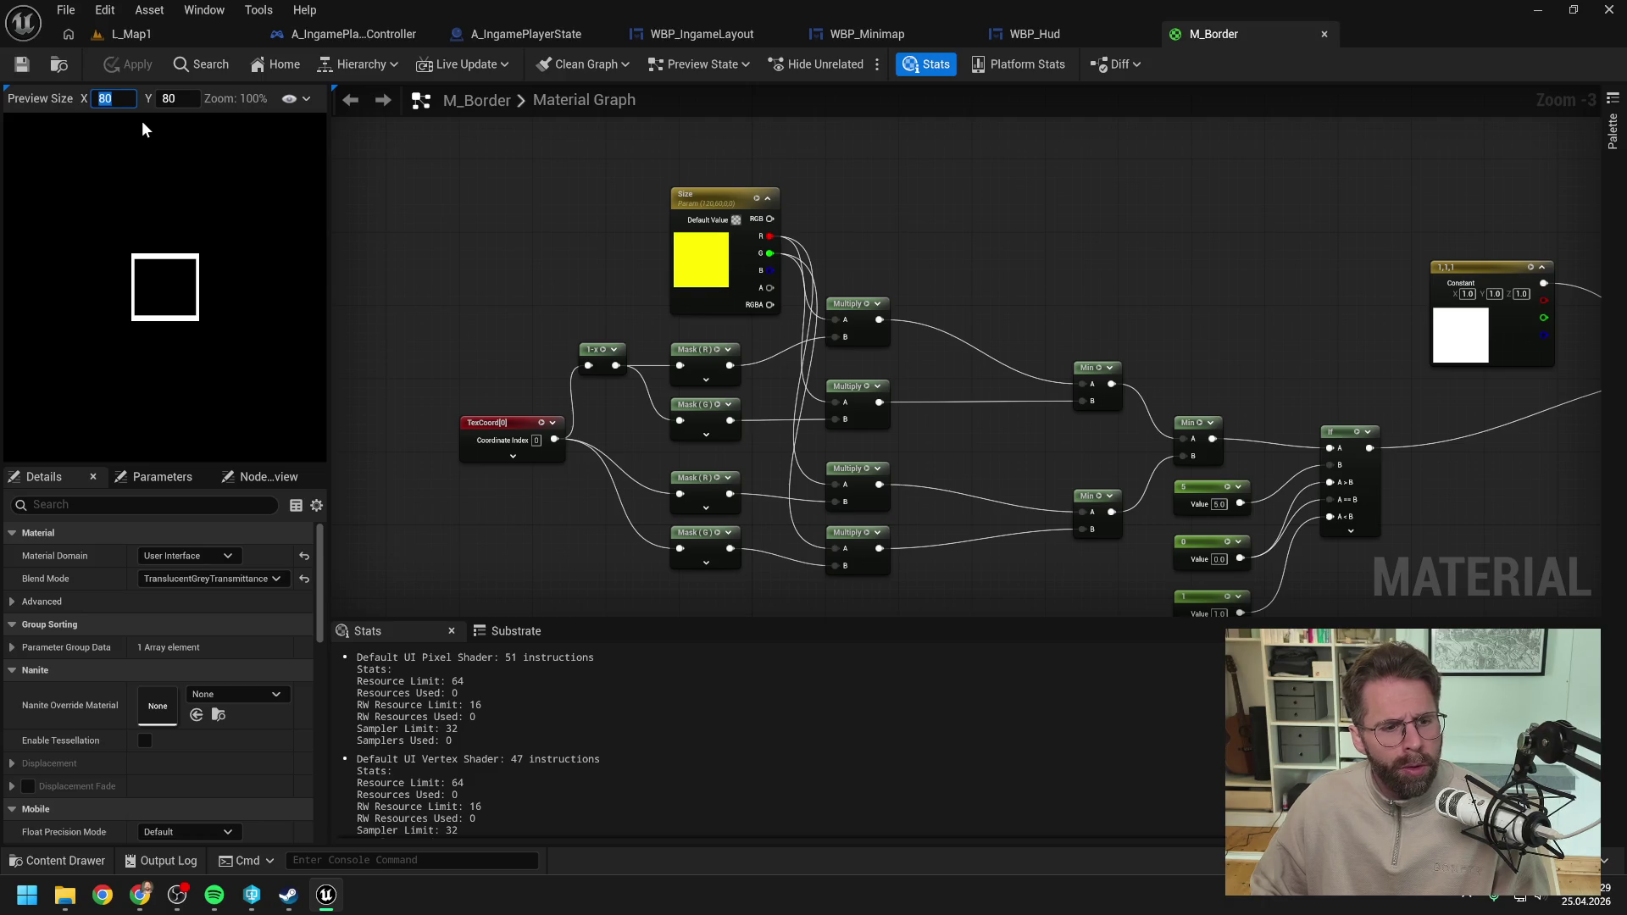
type("120")
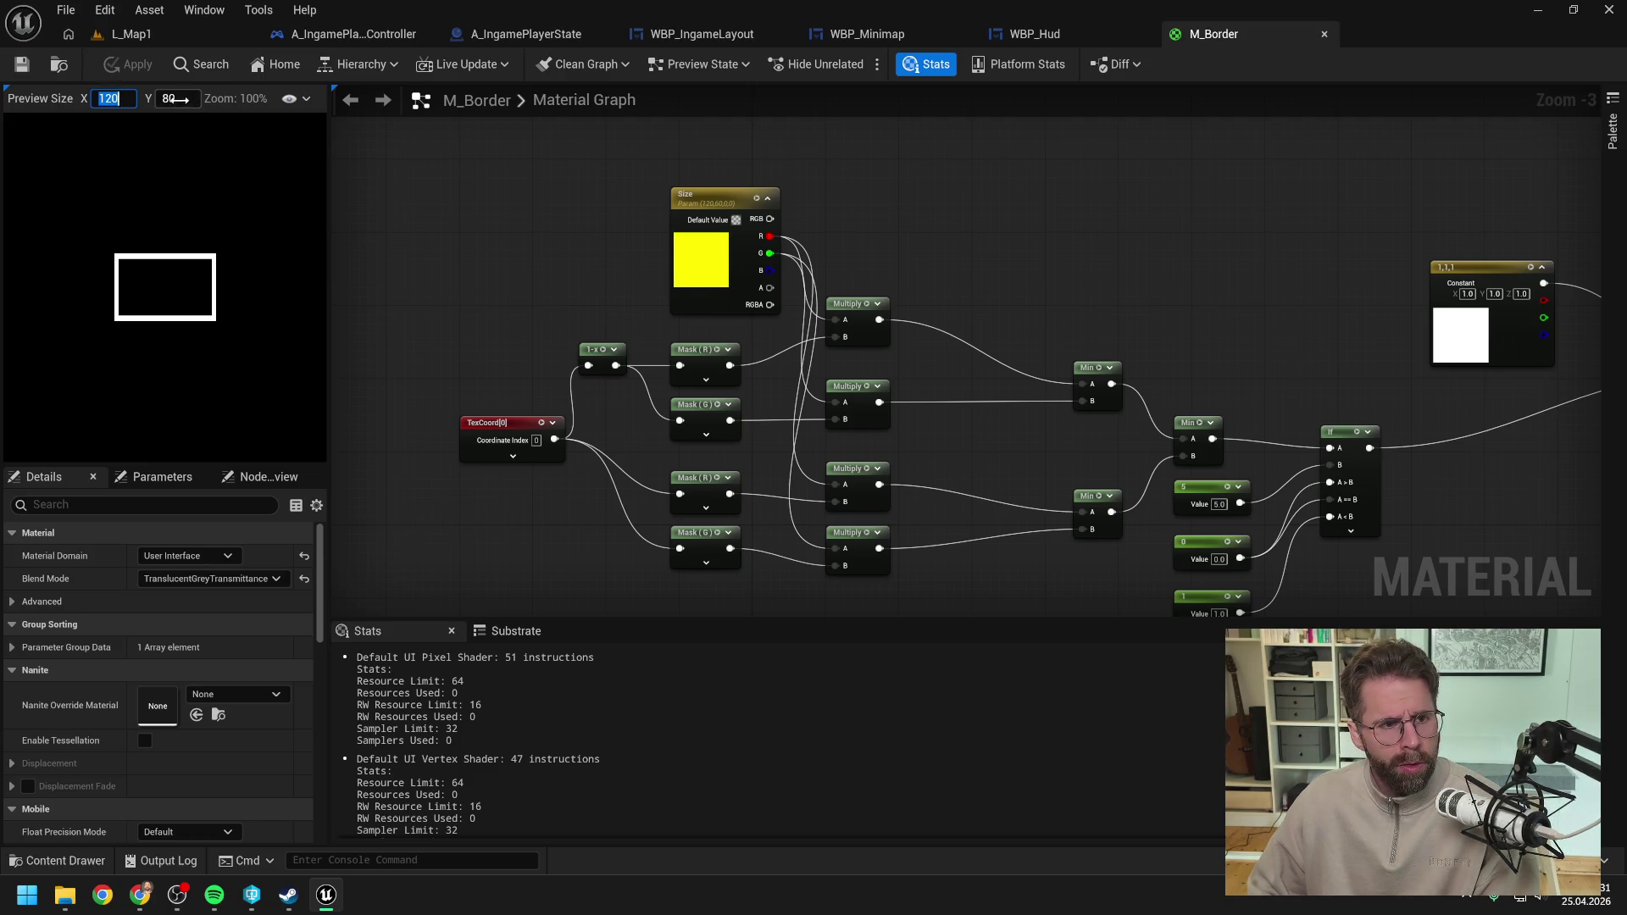
key("Tab")
type("60")
key("Return")
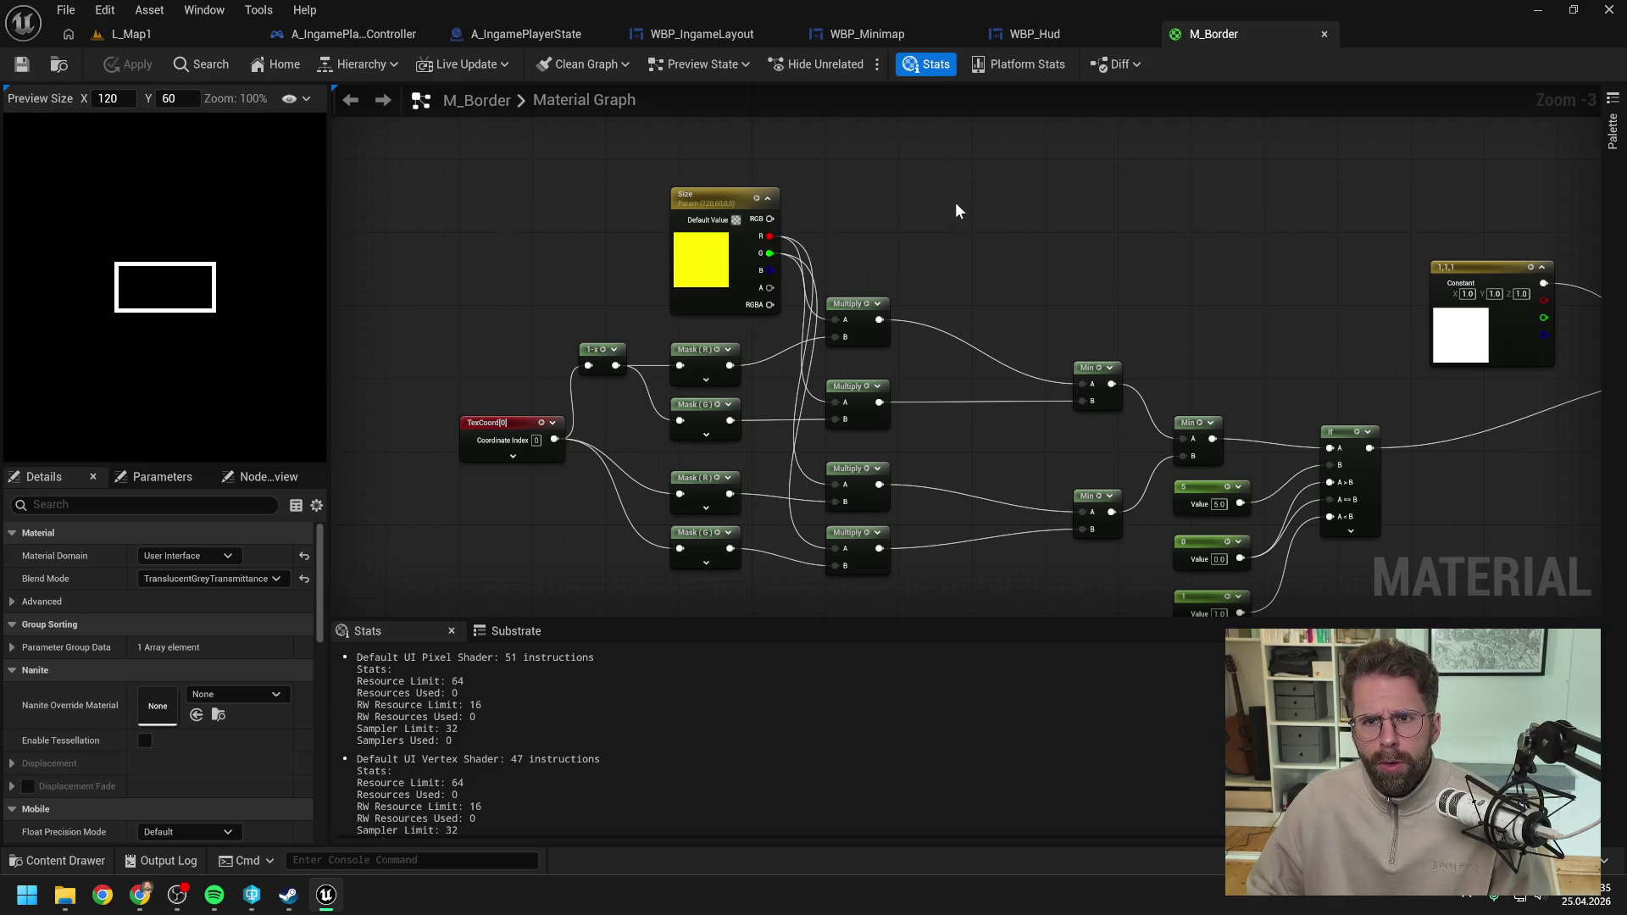
Step: Go via WBP_Hud to WBP_Minimap and select the Size Box's 120 Width Override
left_click(1030, 33)
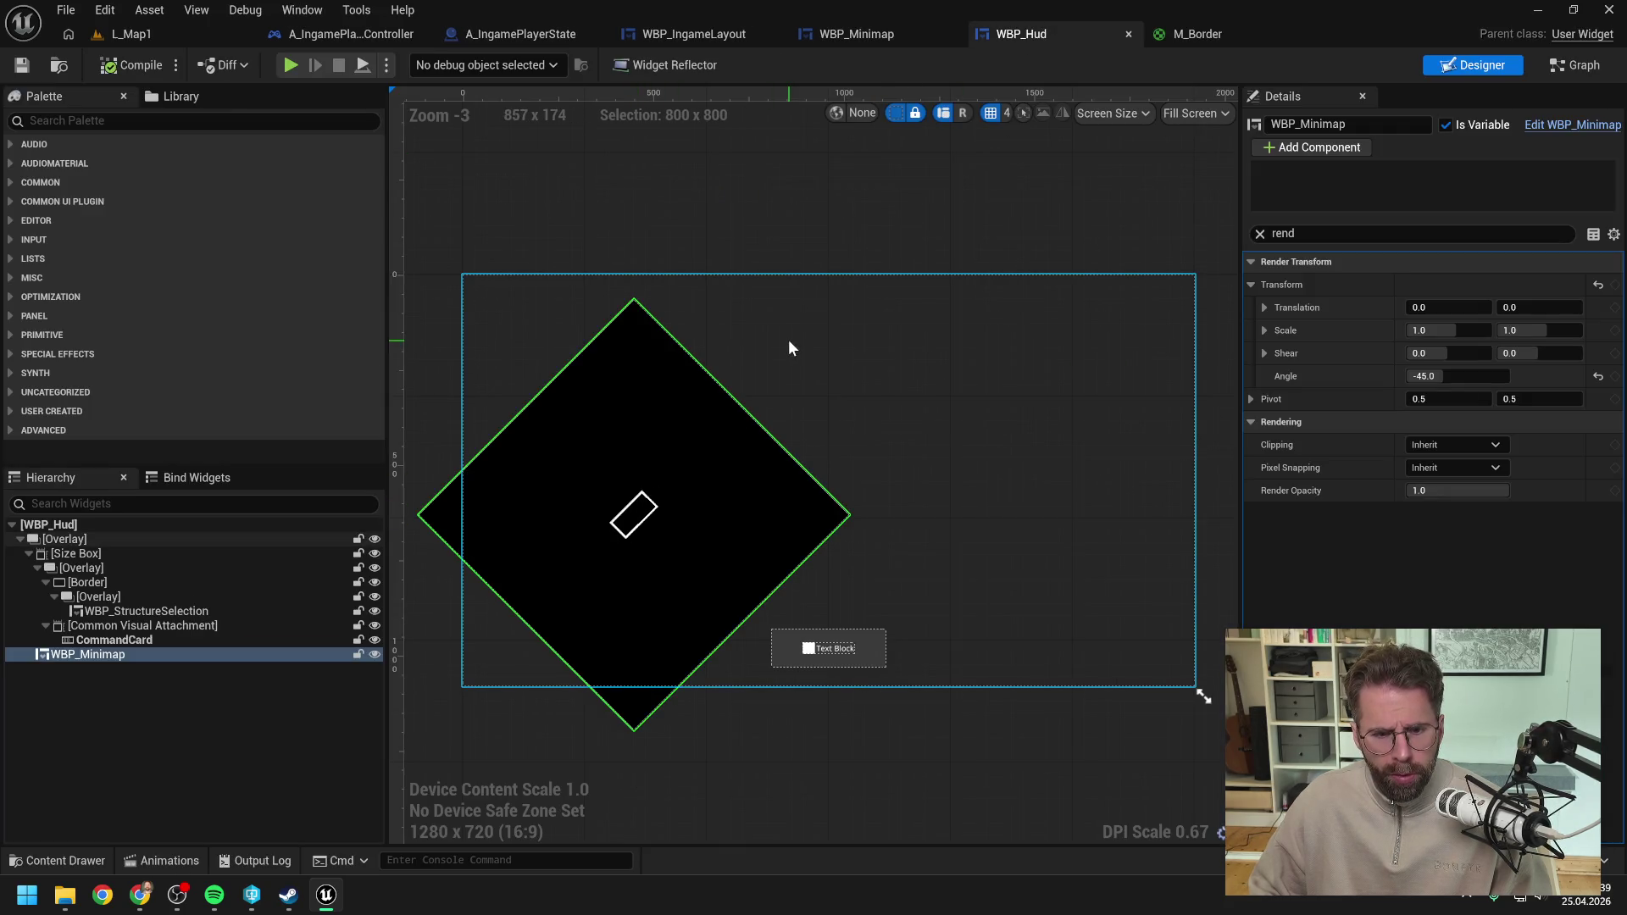
left_click(868, 36)
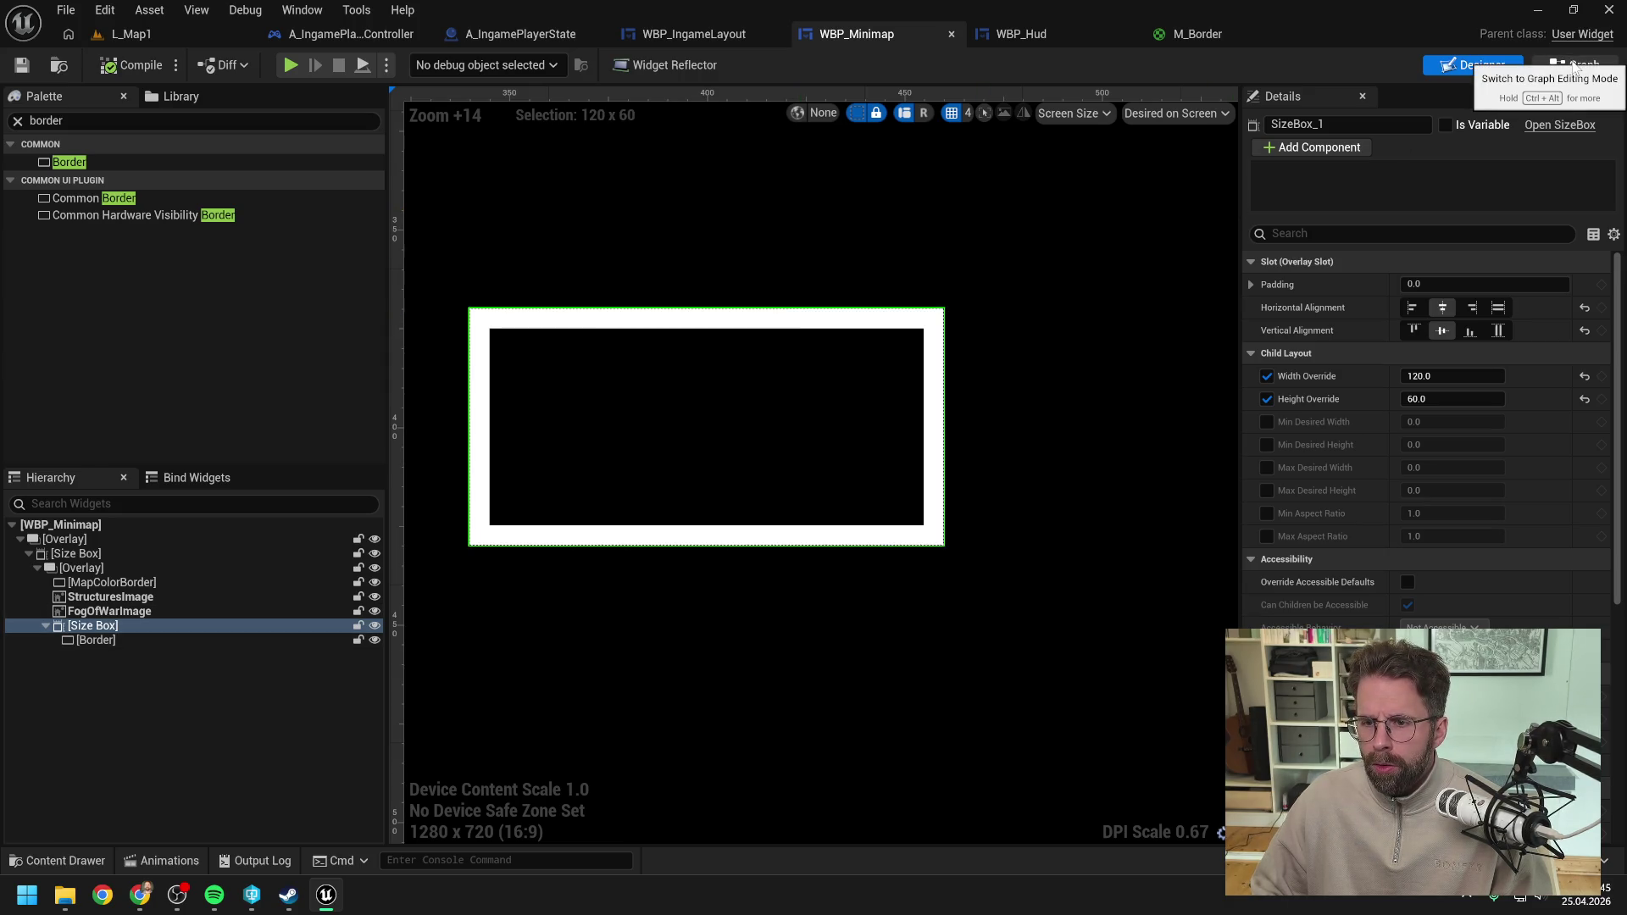
left_click(1444, 376)
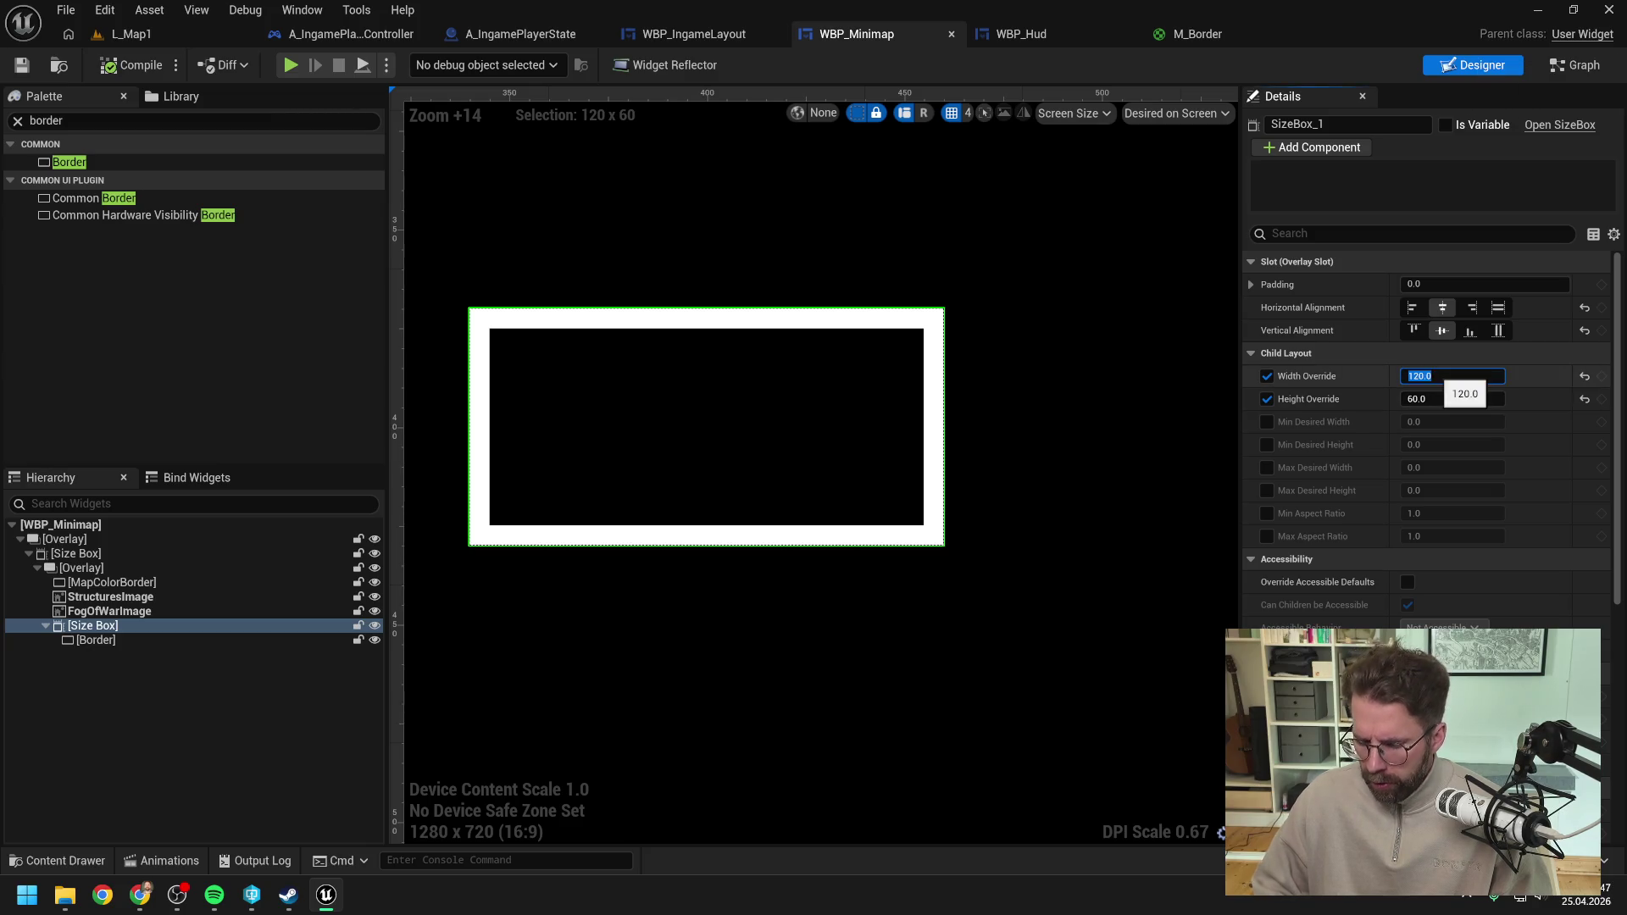
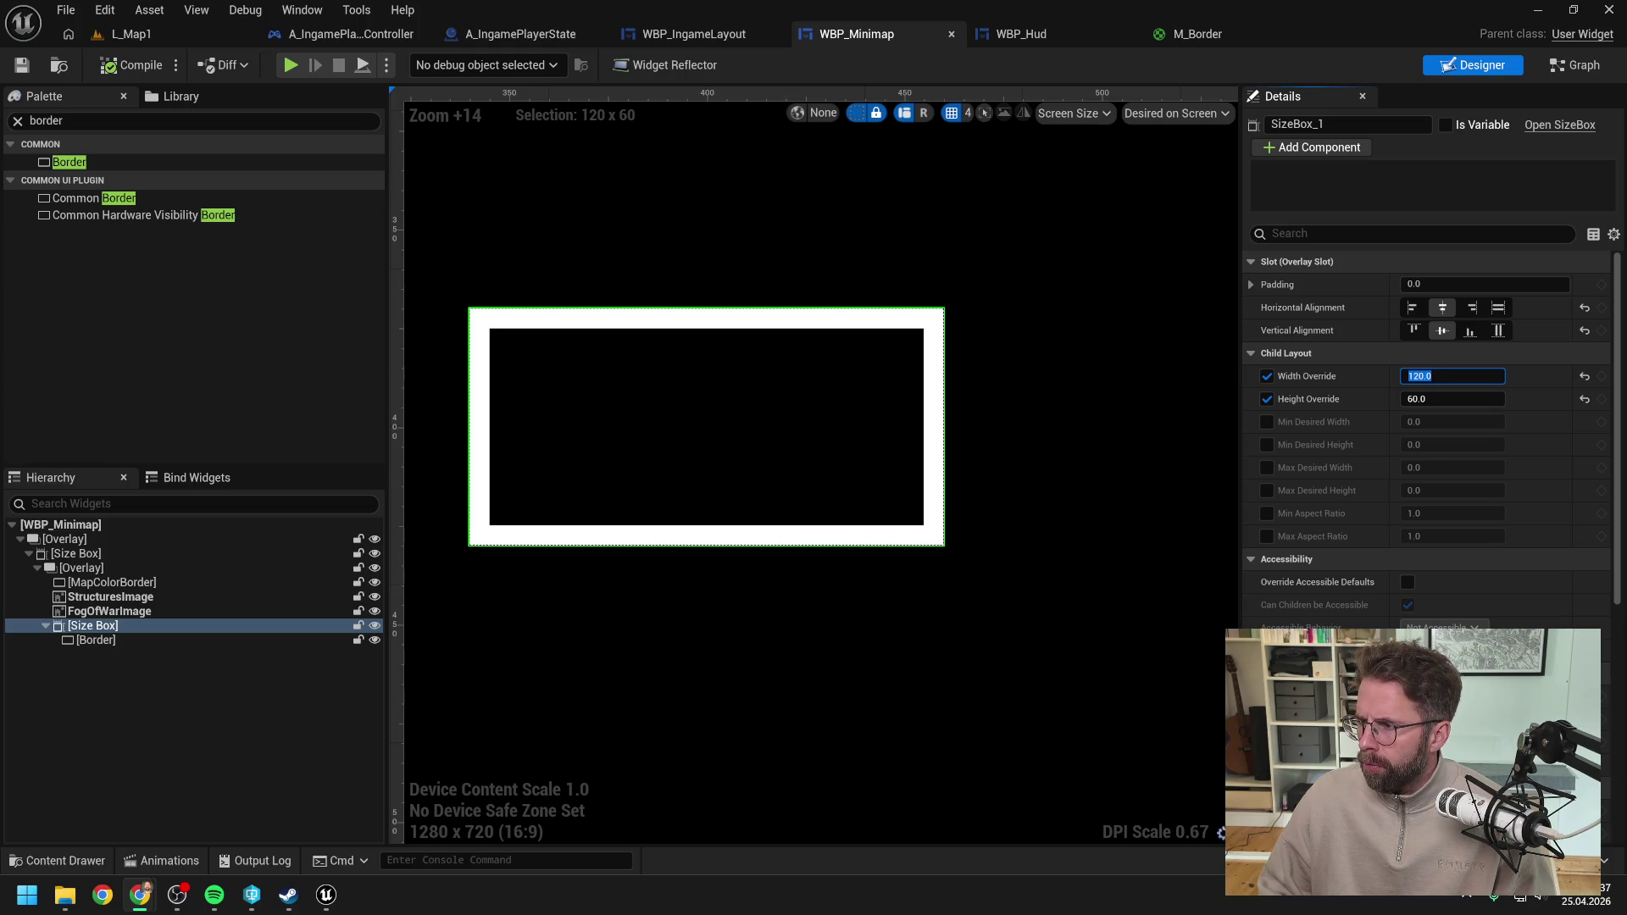
Step: Show WBP_Minimap's node graph, then bring the Claude chat in Chrome to the front
left_click(1585, 66)
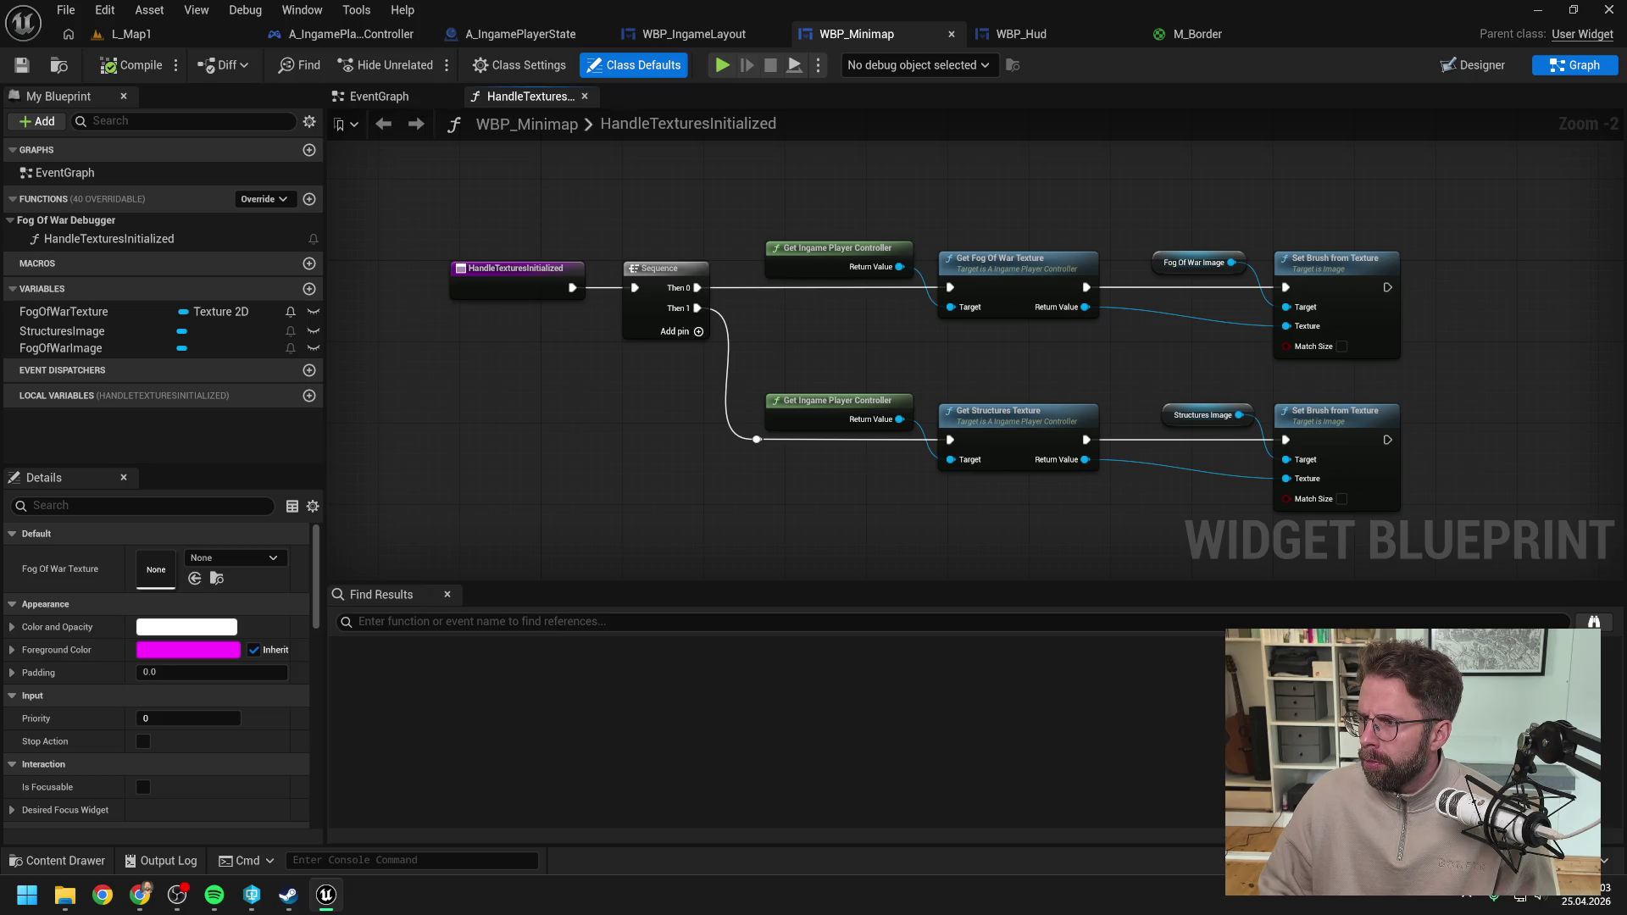
key("alt+Tab")
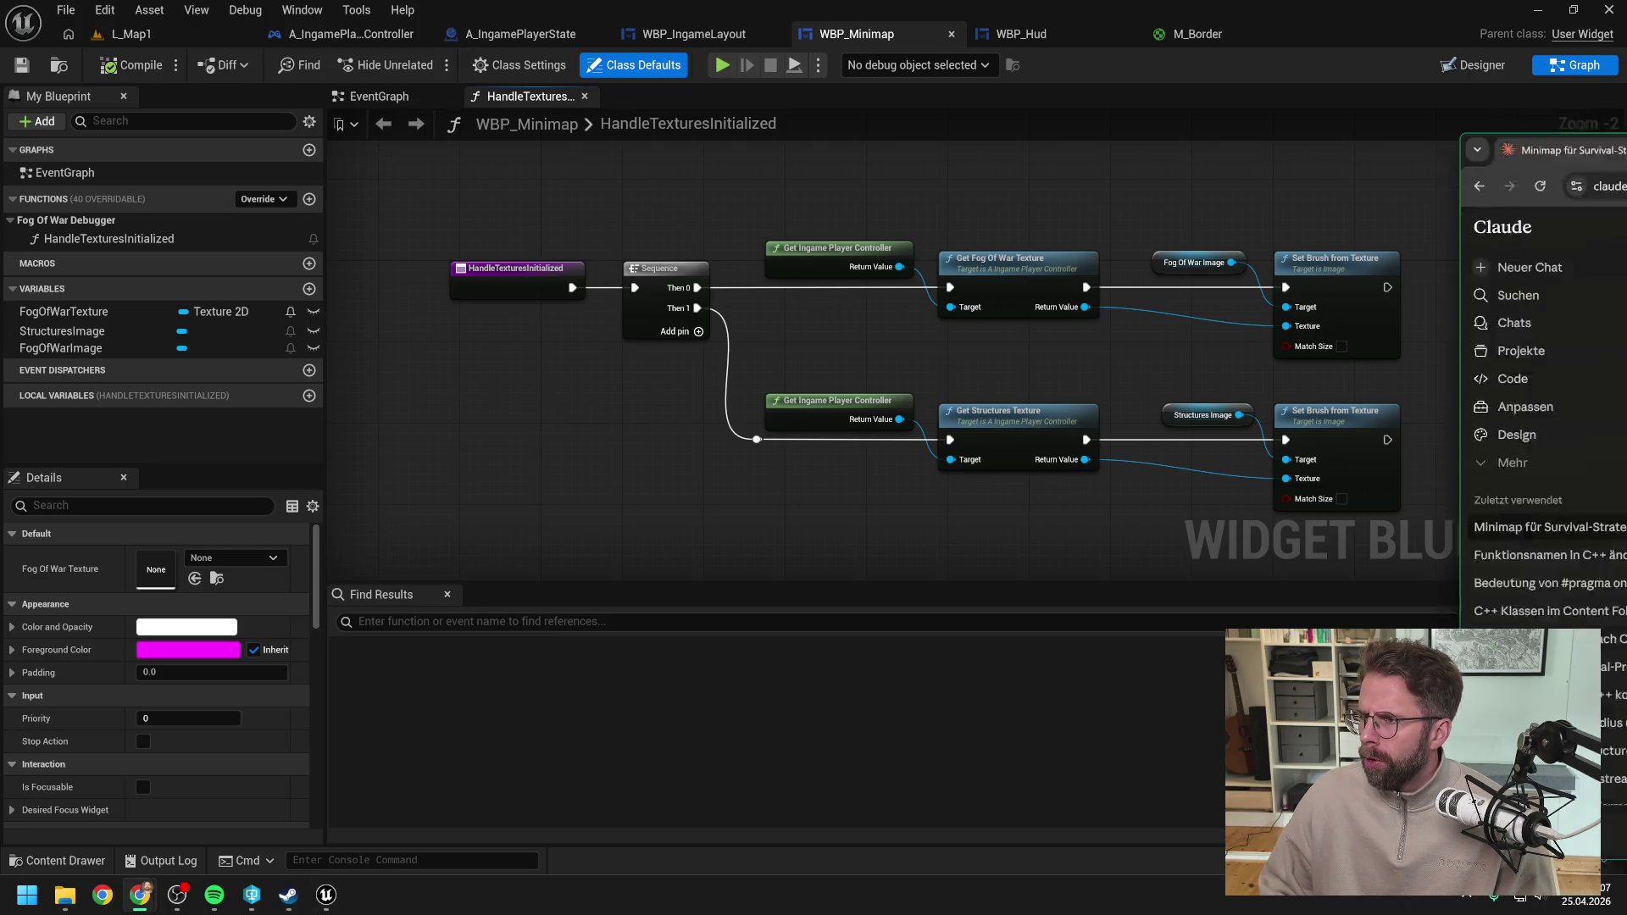
Step: Quote the parameter steps and ask Claude whether material dimensions follow the minimap or camera view
left_click(1198, 347)
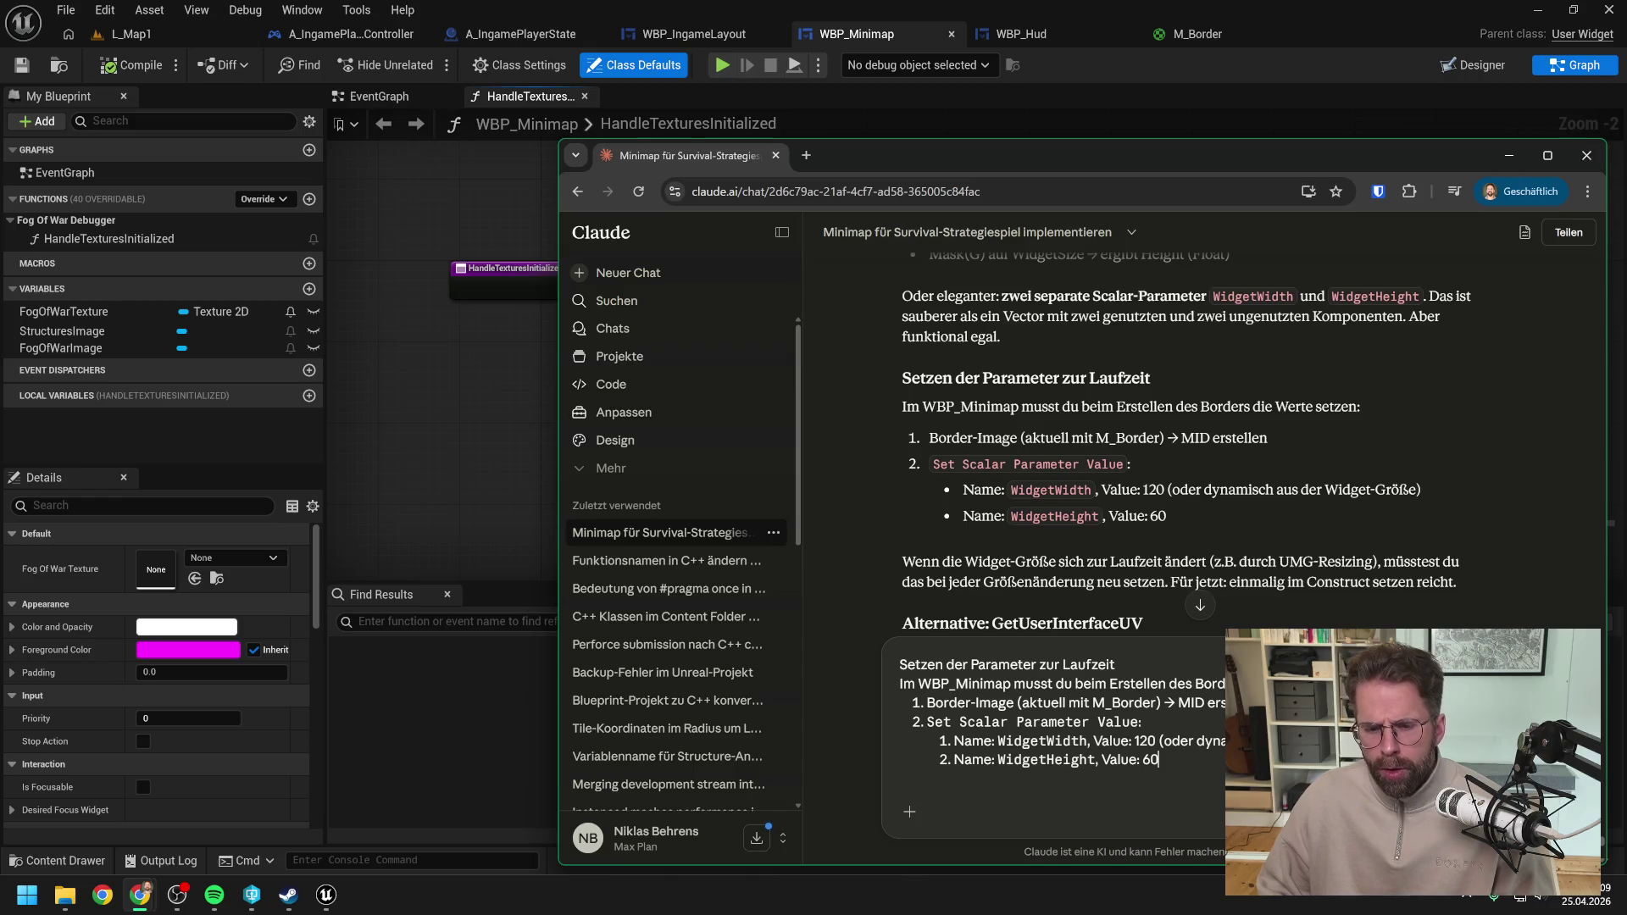
key("shift+Return")
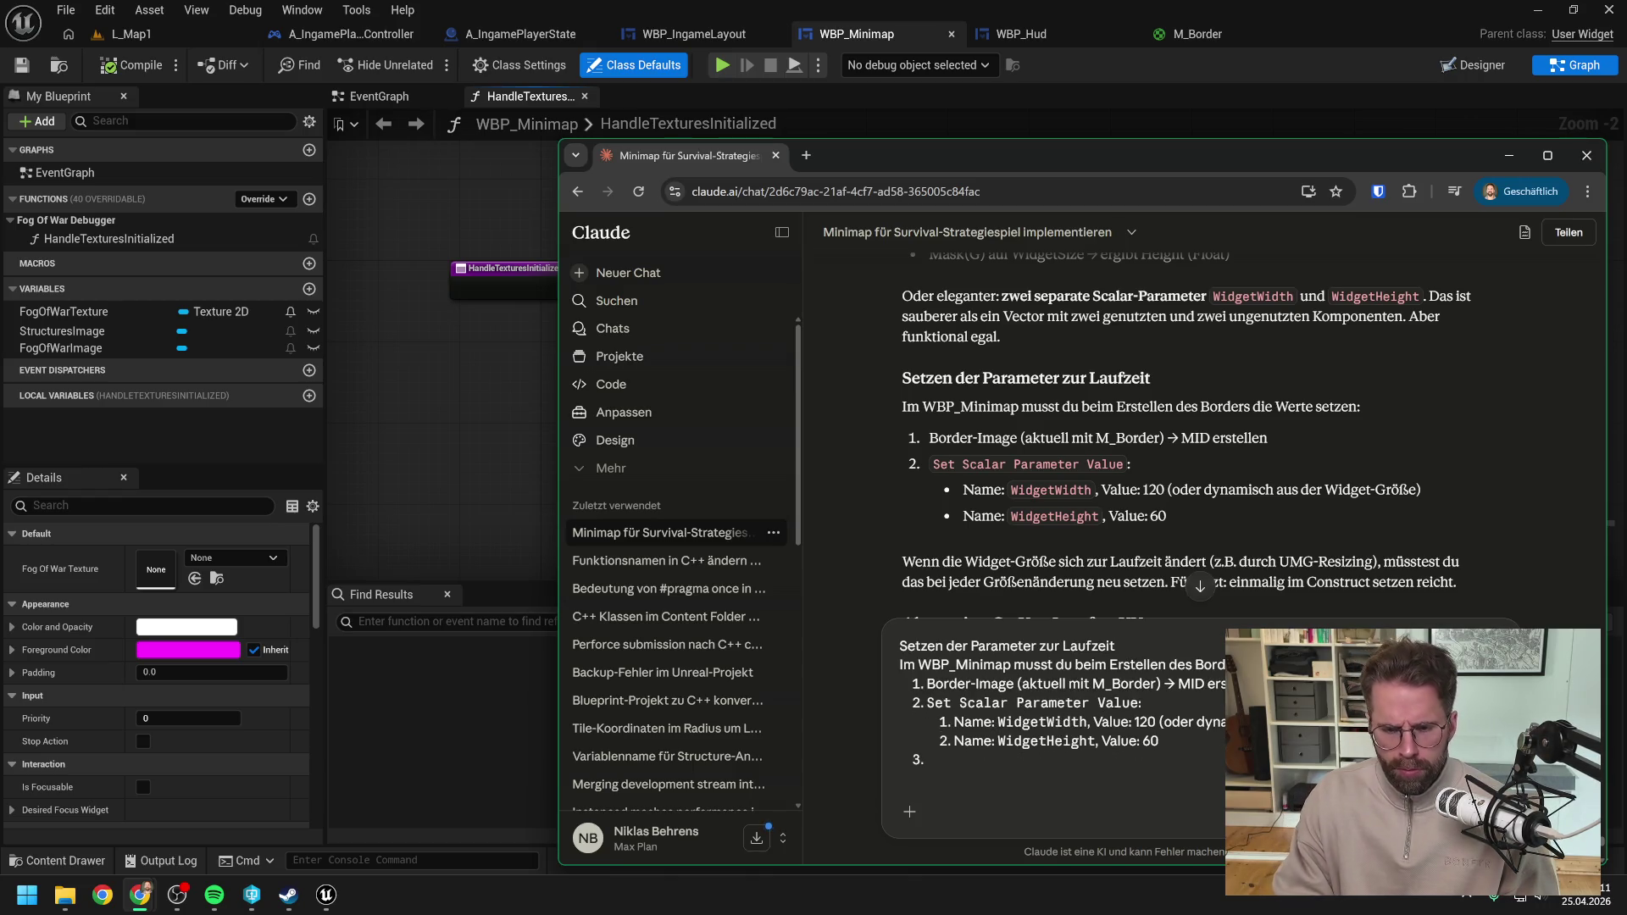
key("BackSpace")
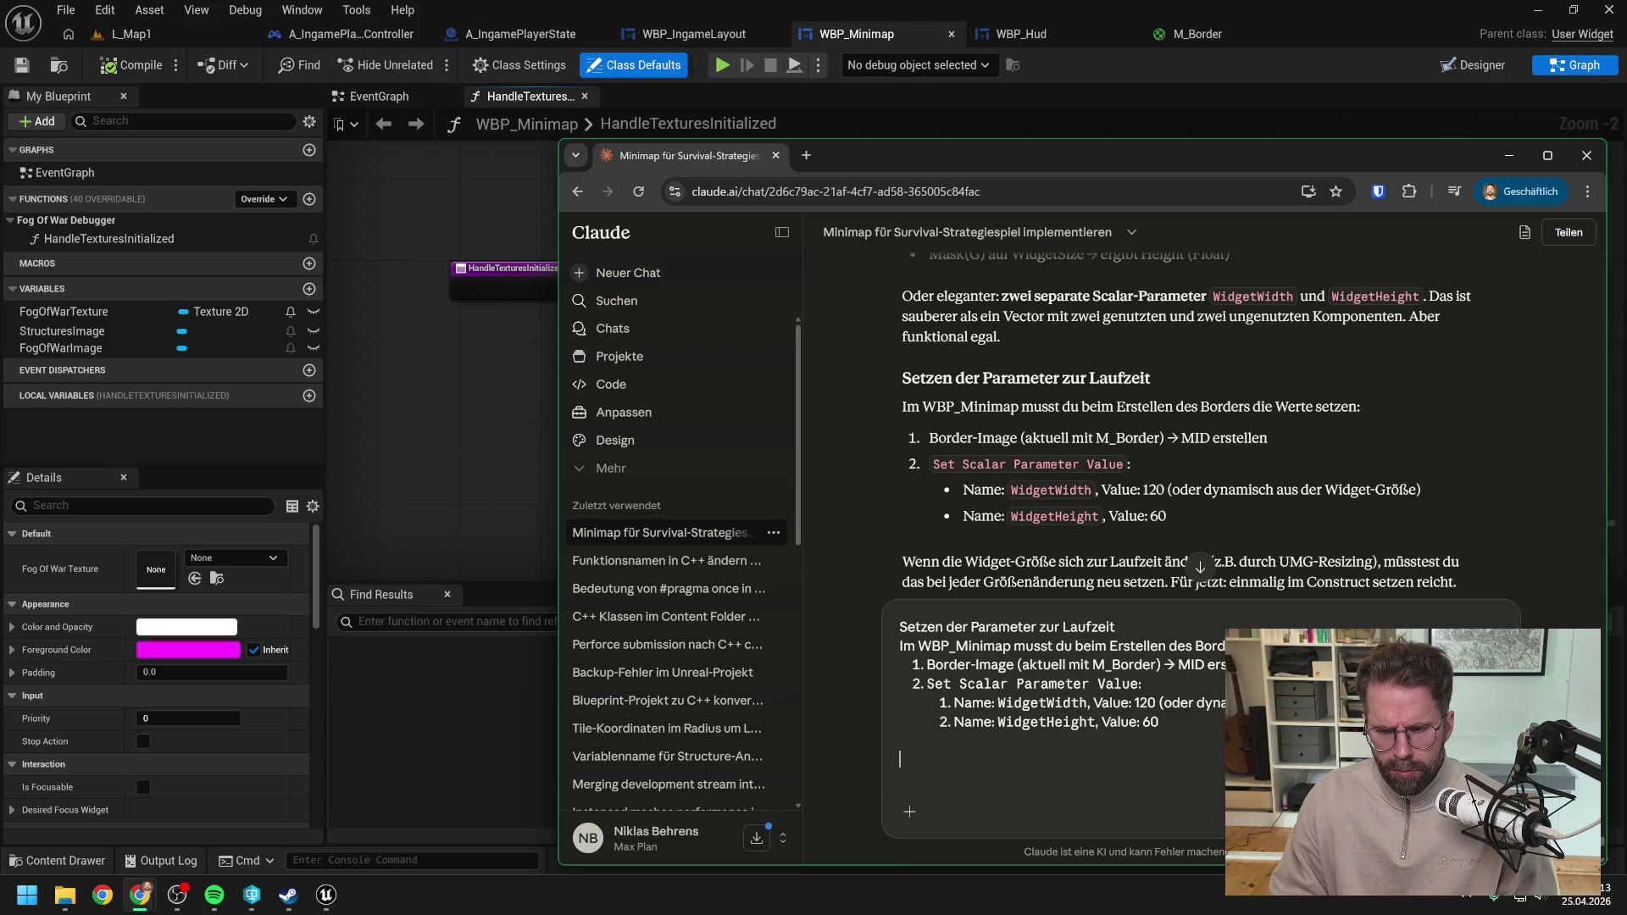
type("Welche Widget ")
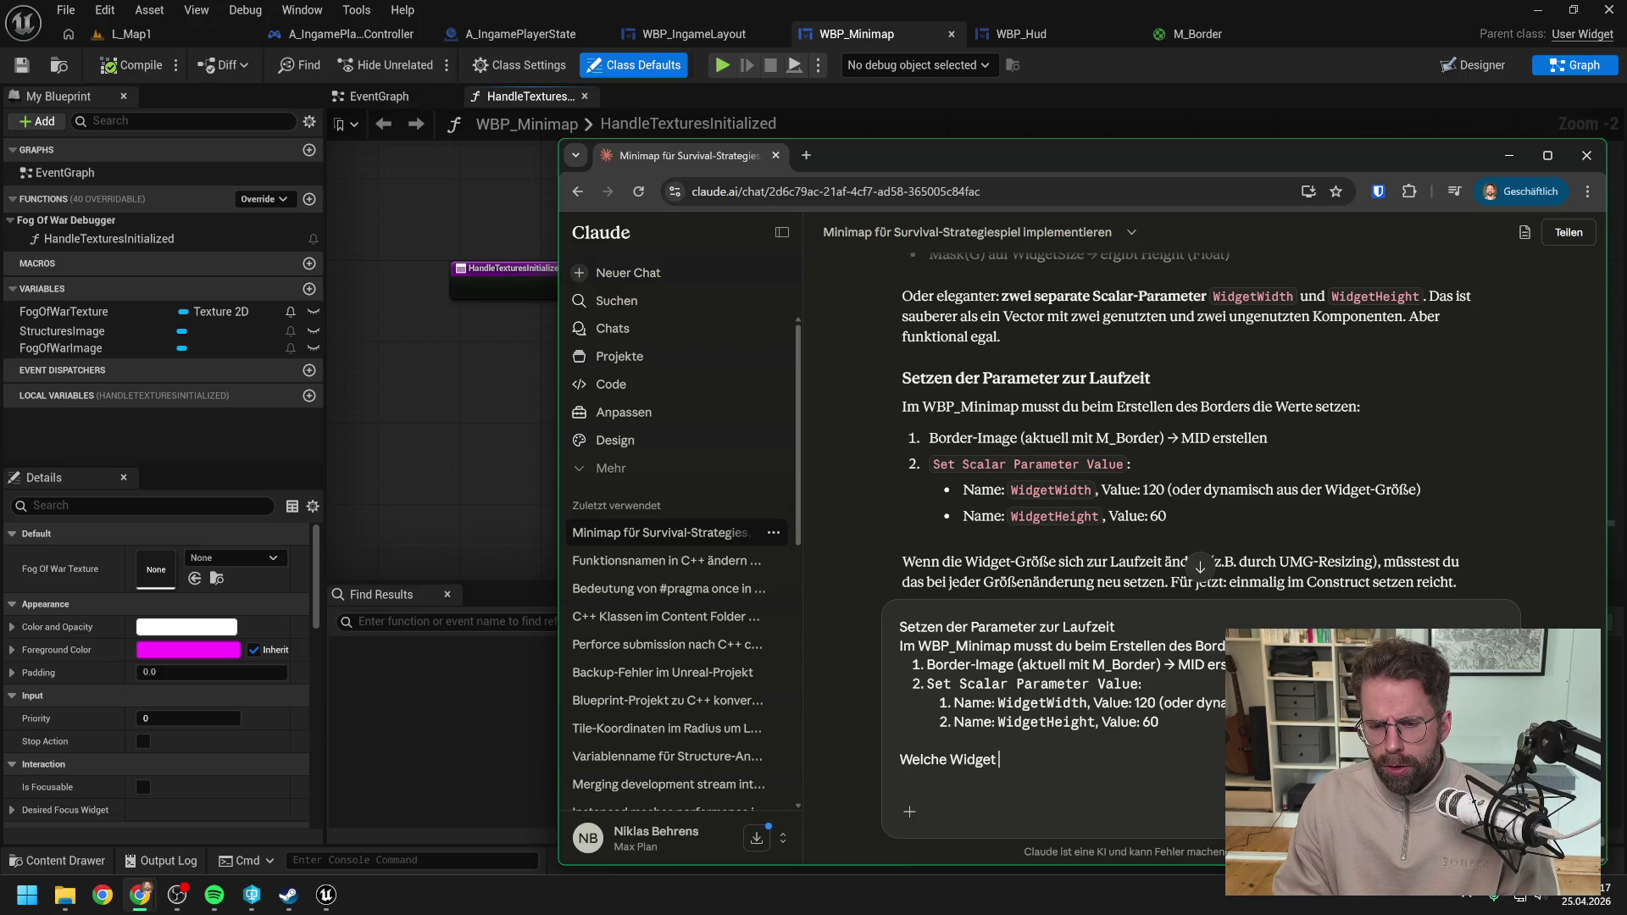
type("Größe ist für ")
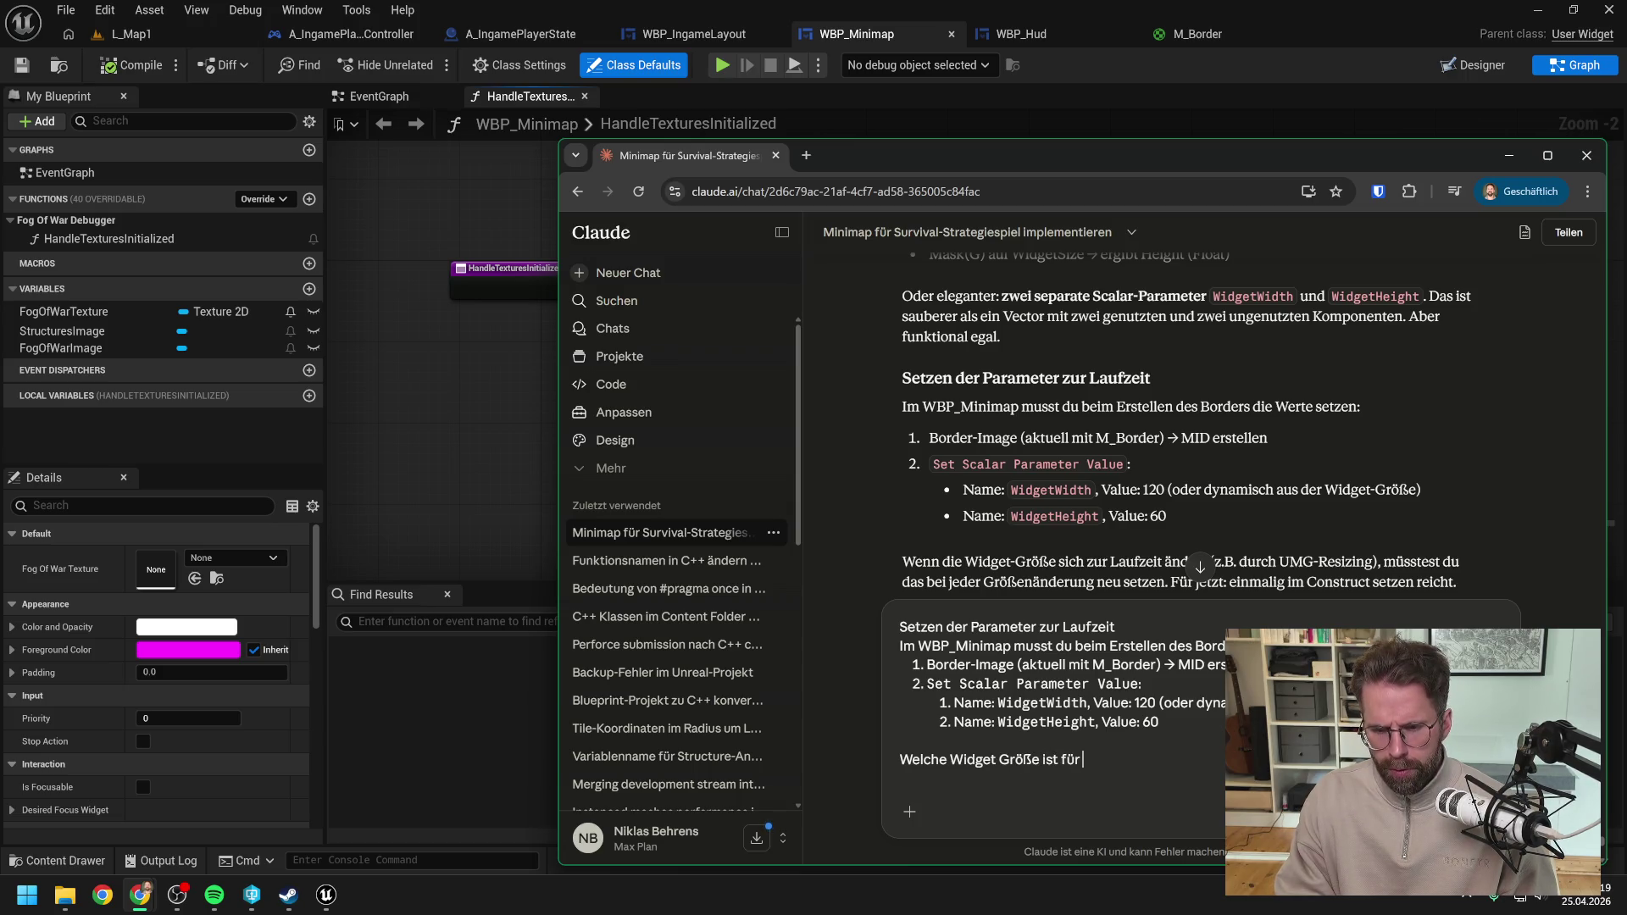
type("die Dim")
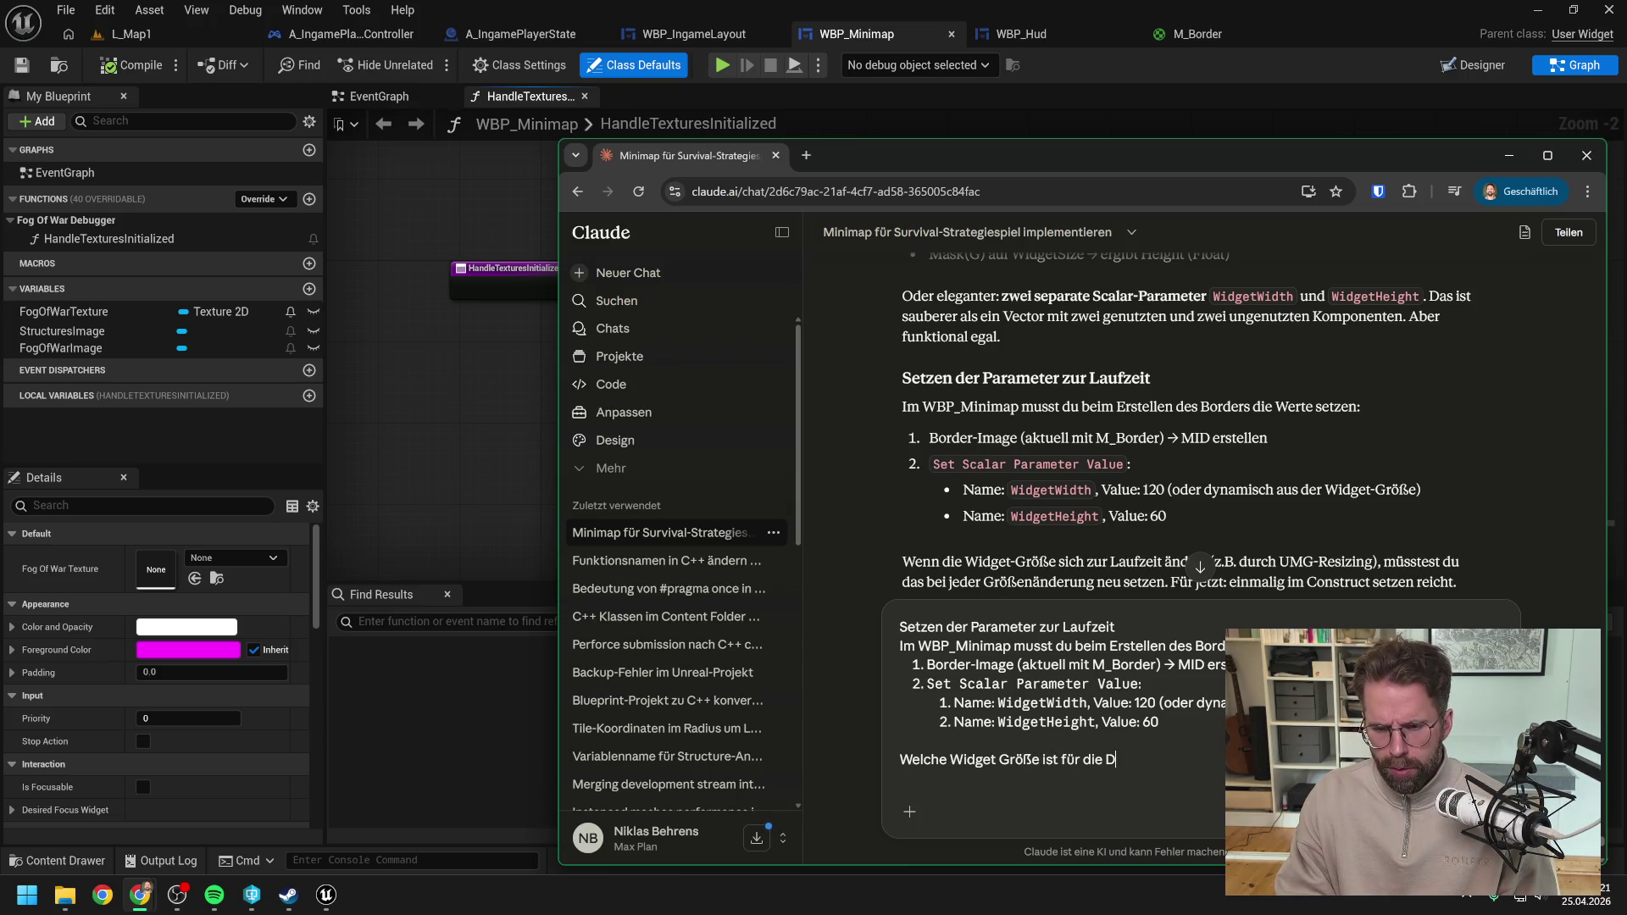
type("ensions")
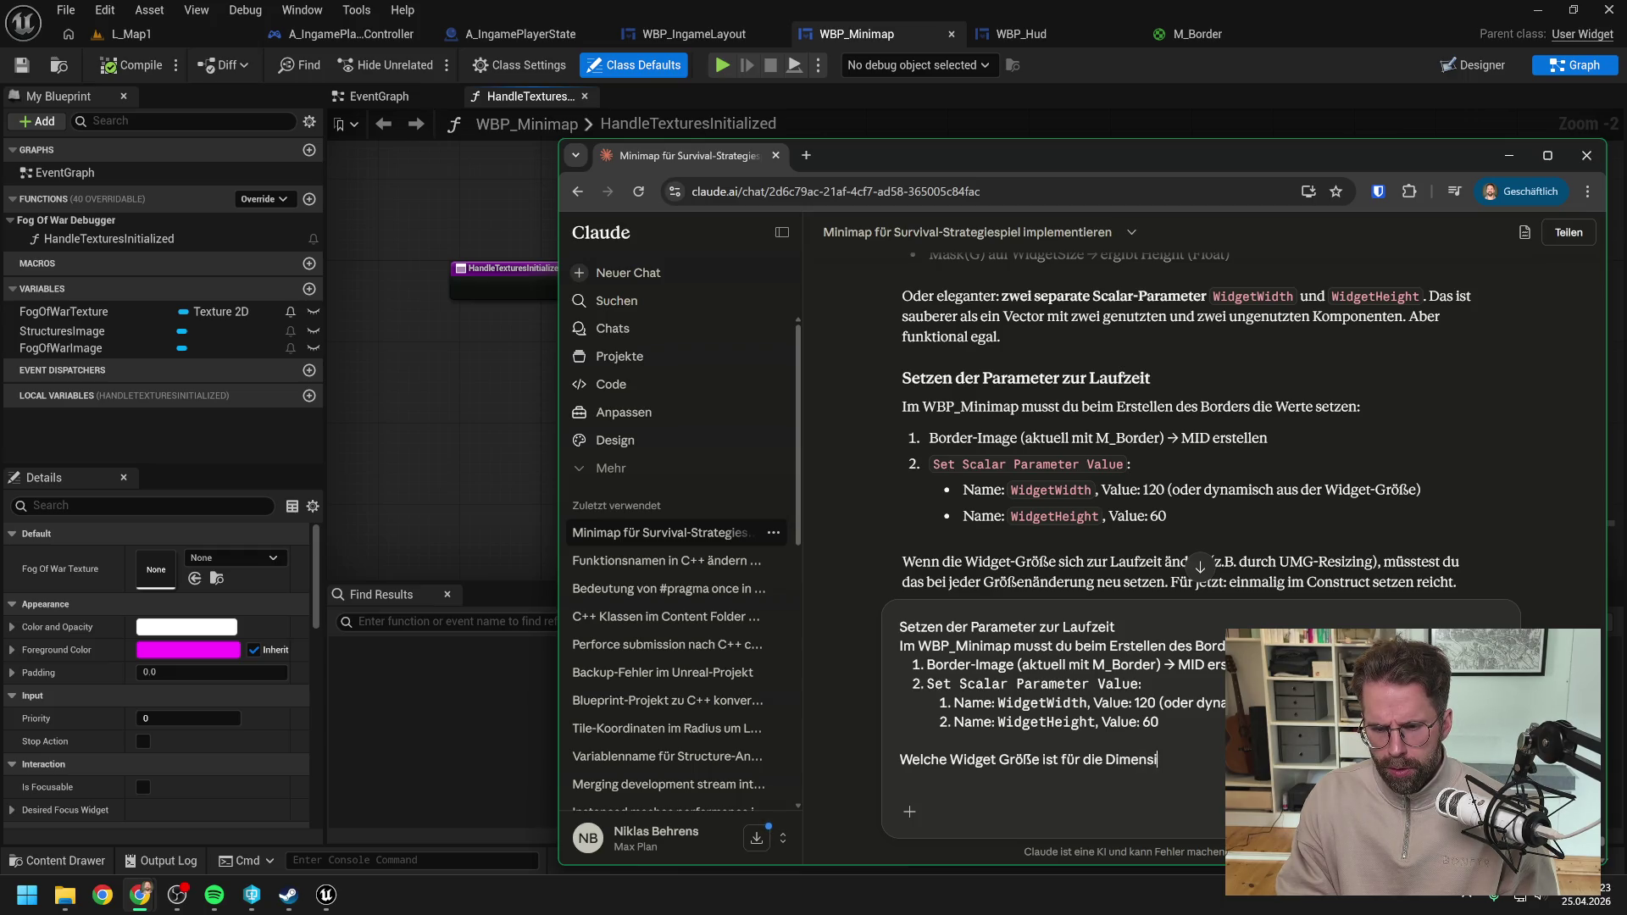
key("BackSpace")
key("BackSpace")
key("BackSpace")
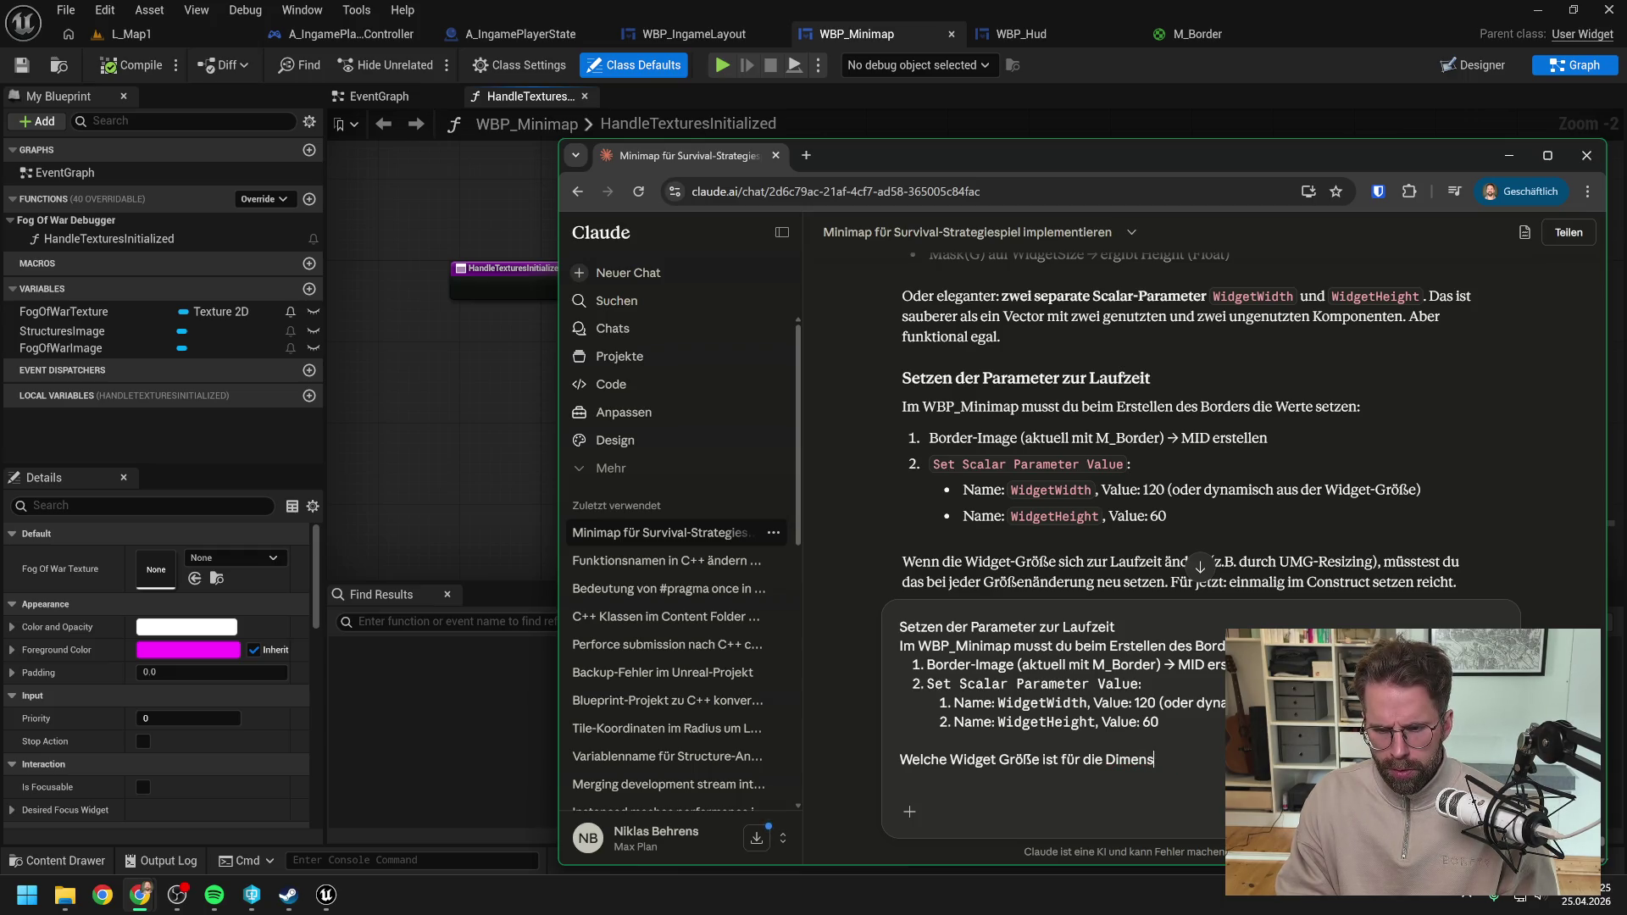
type("ons im Mat")
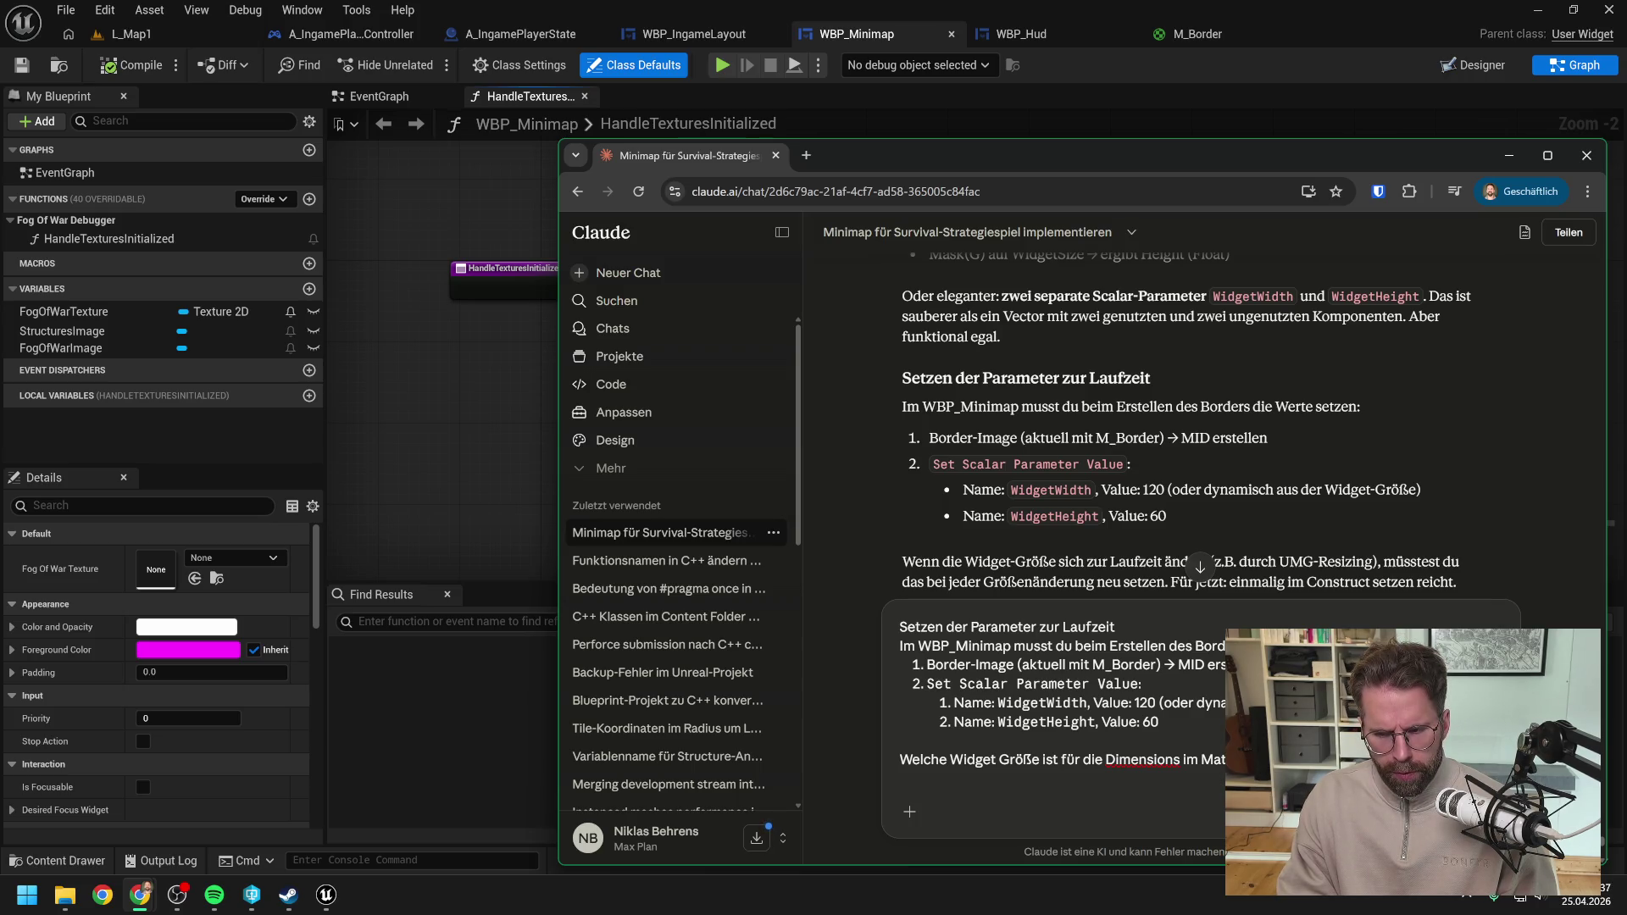
type("Mi")
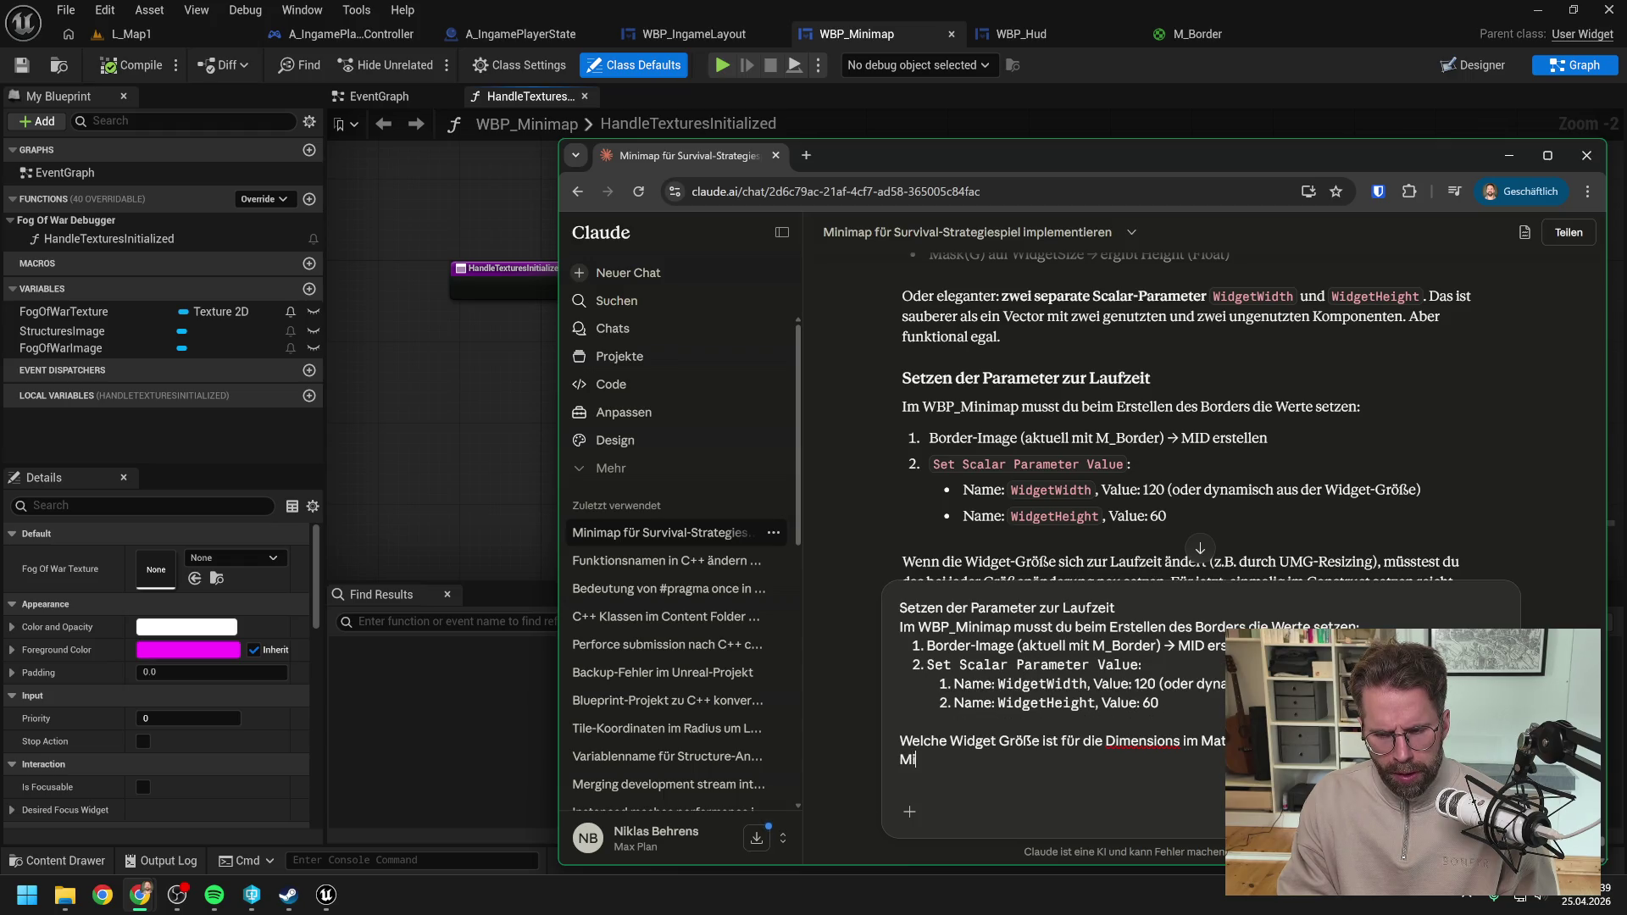
type("nimap? Oder von unserem Kameraausschnitt?")
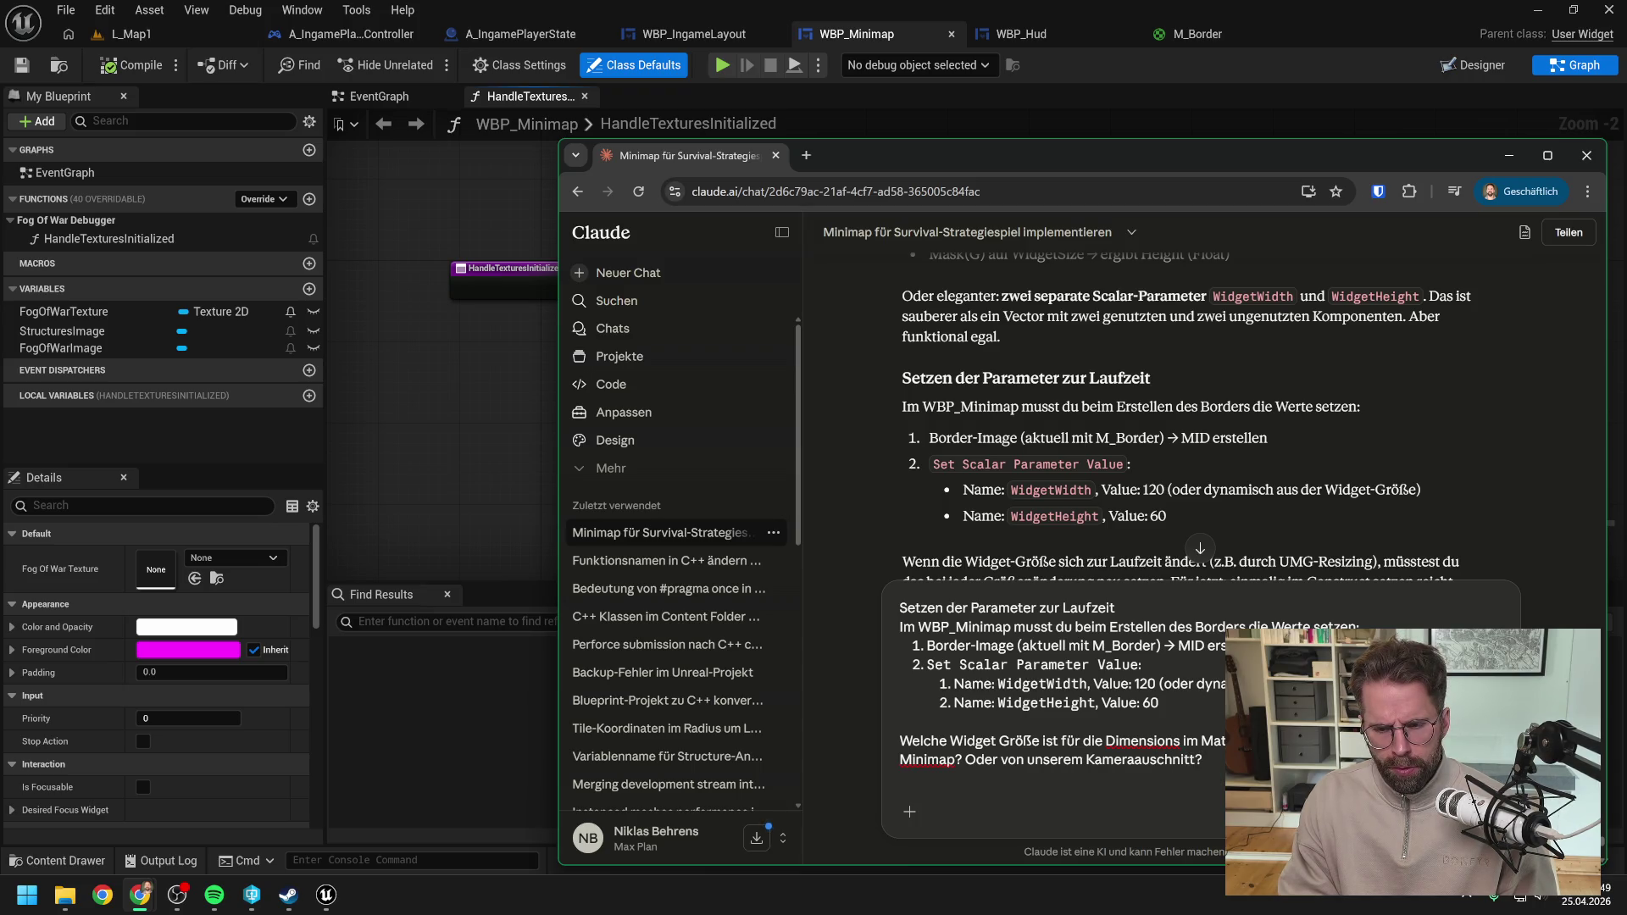
key("Return")
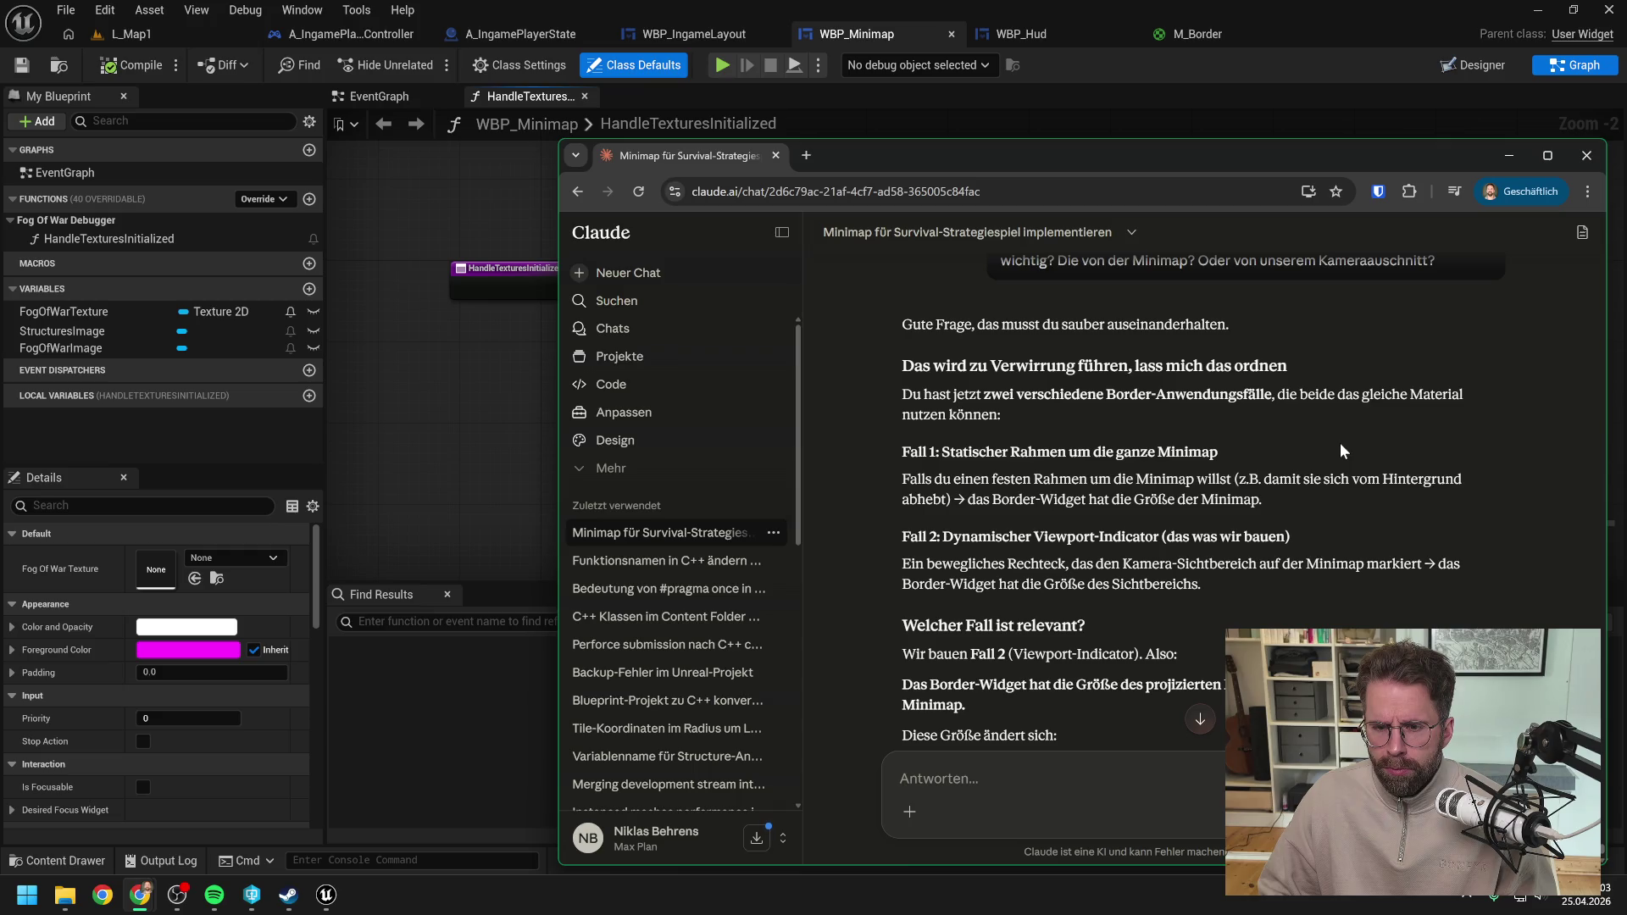
Step: Read Claude's answer that the inner Size Box feeds WidgetWidth/WidgetHeight, then return to Unreal
scroll(1341, 451, "down", 2)
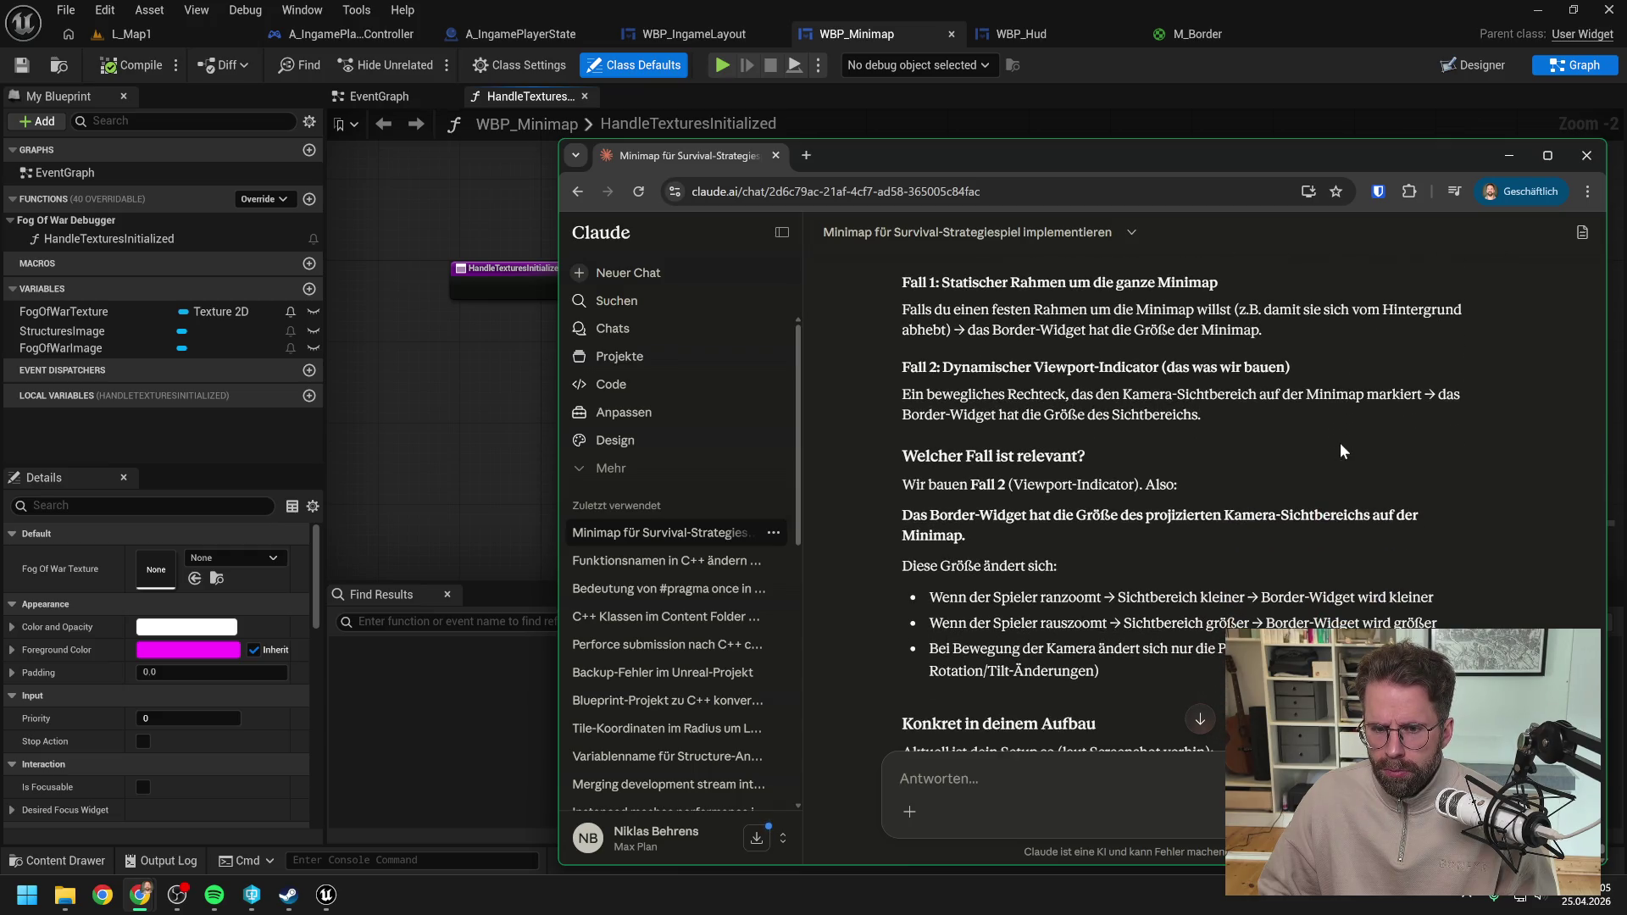
scroll(1342, 451, "down", 1)
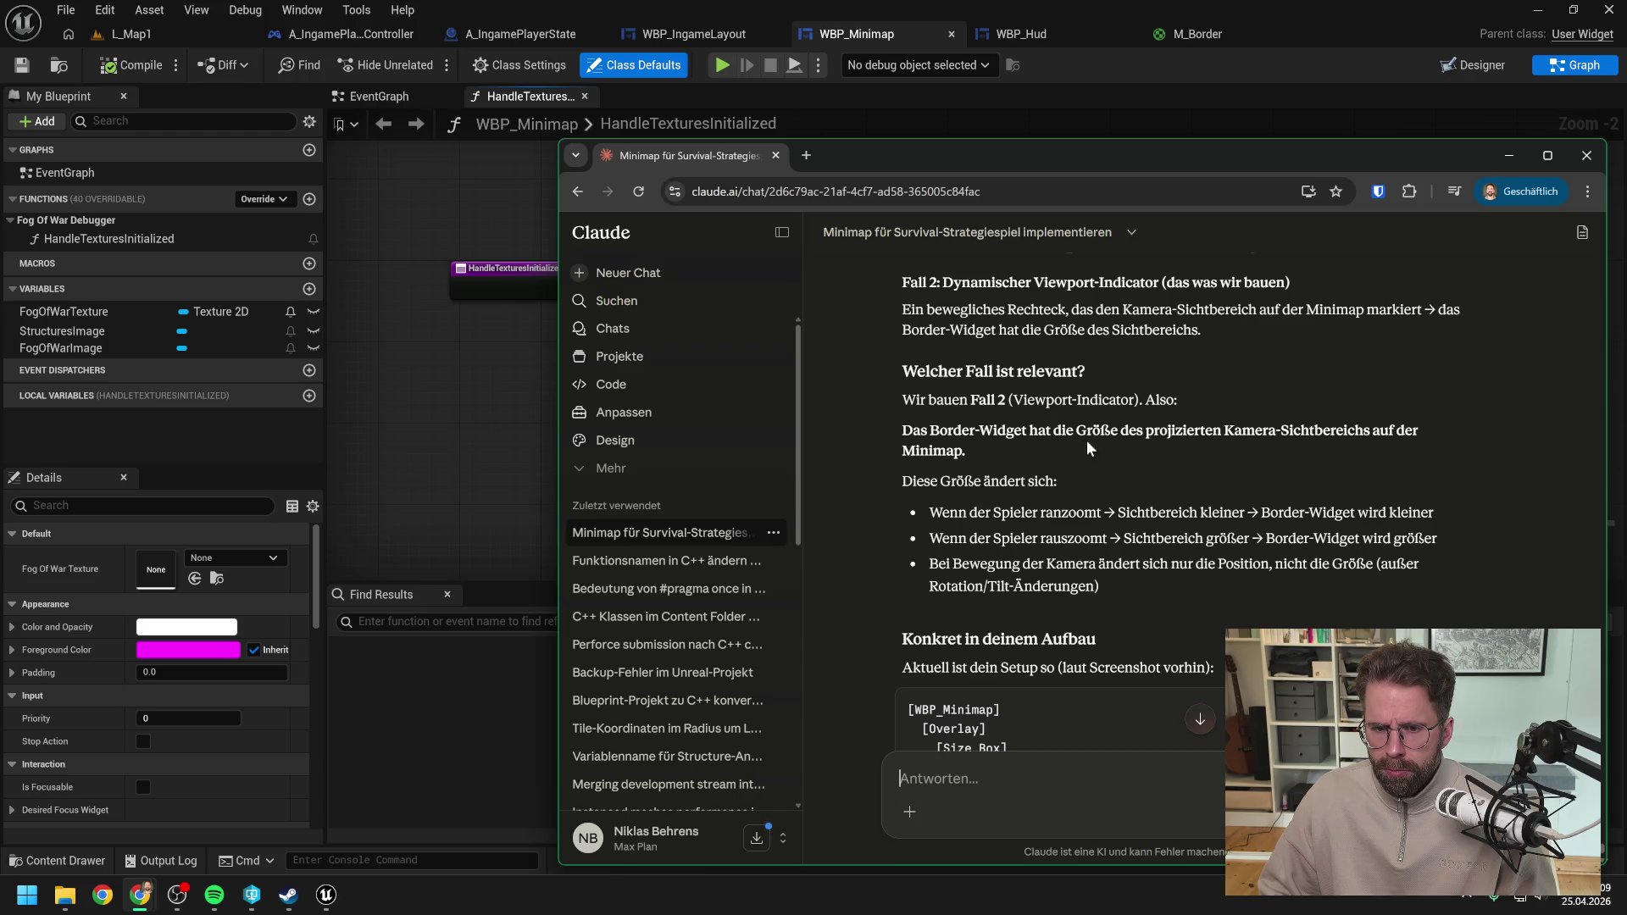
left_click_drag(968, 457, 900, 438)
left_click(900, 442)
scroll(1138, 466, "down", 2)
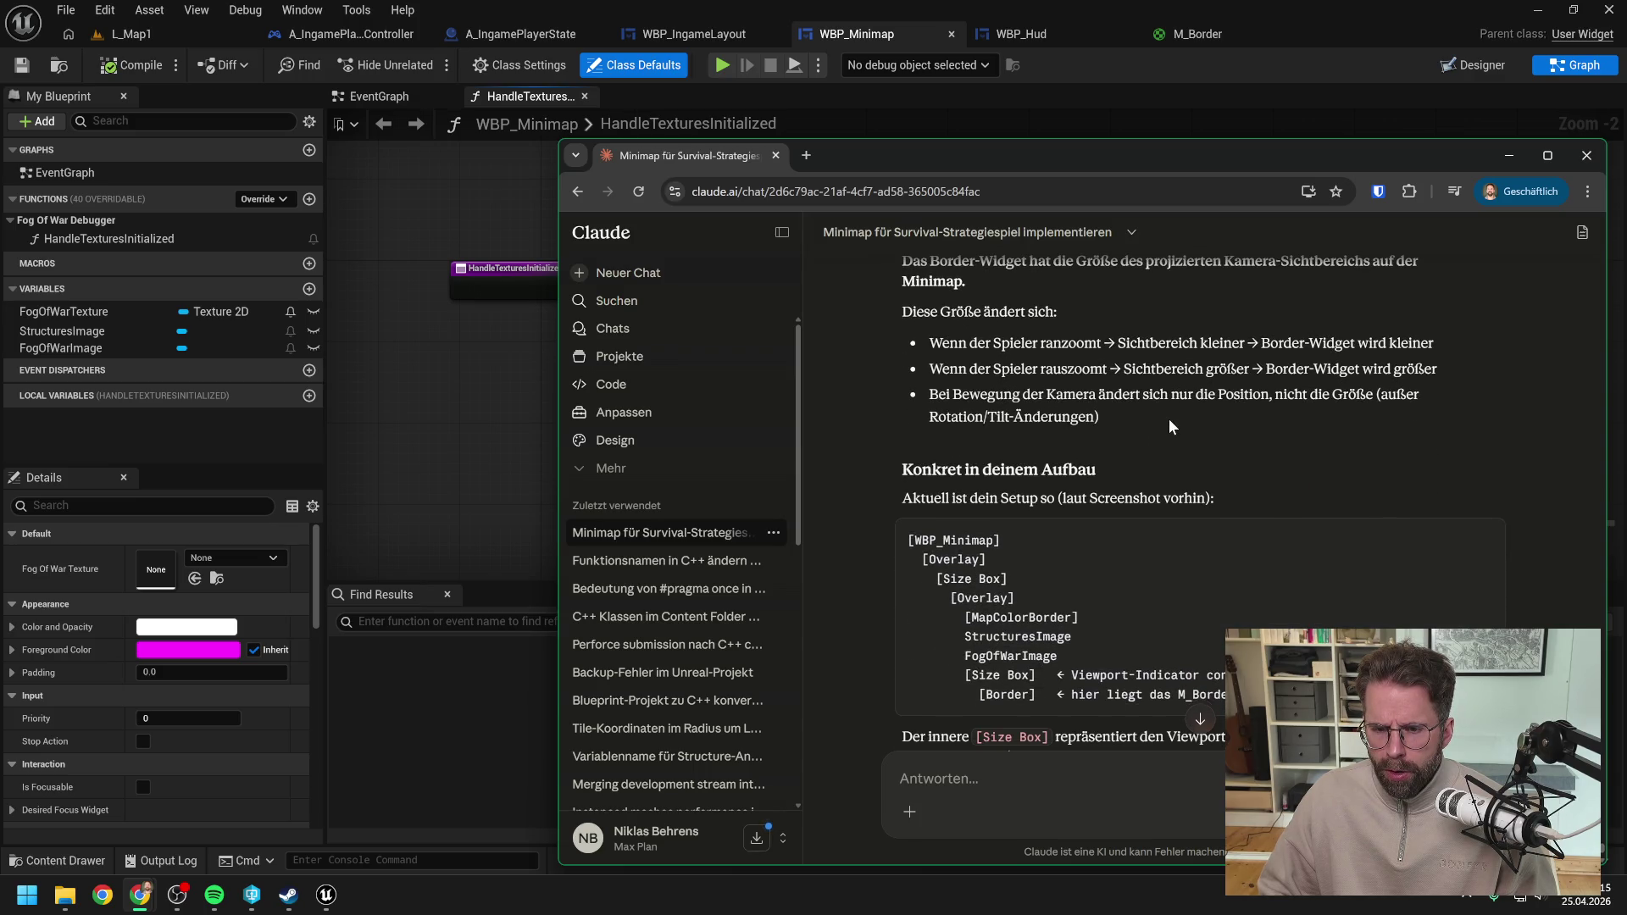
scroll(1170, 426, "down", 2)
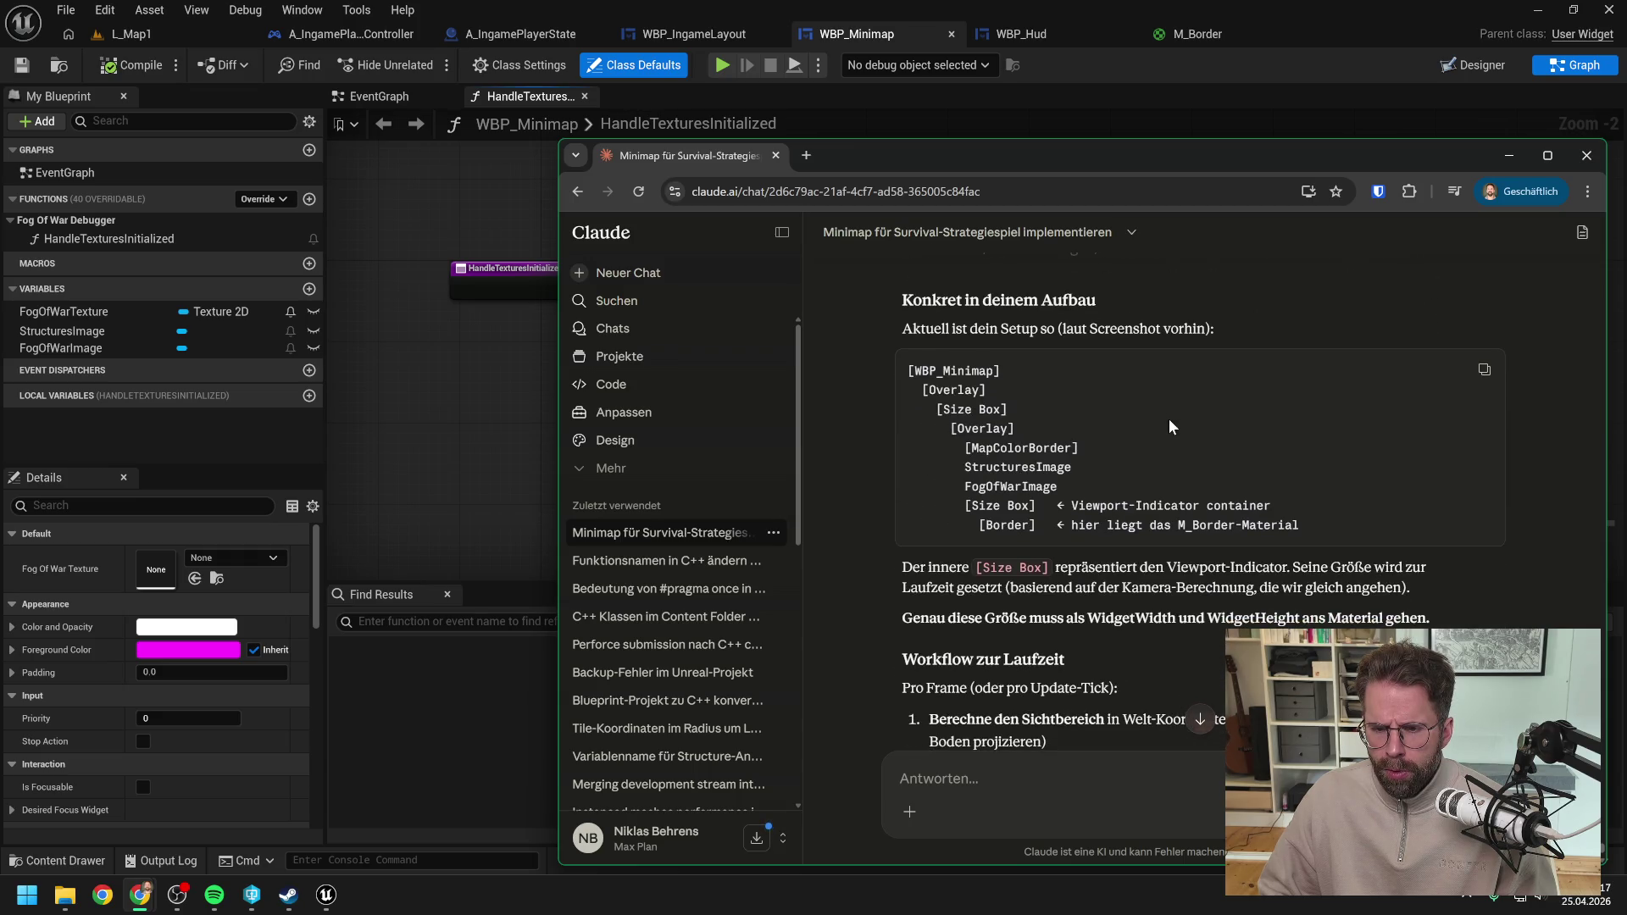
scroll(1172, 500, "down", 1)
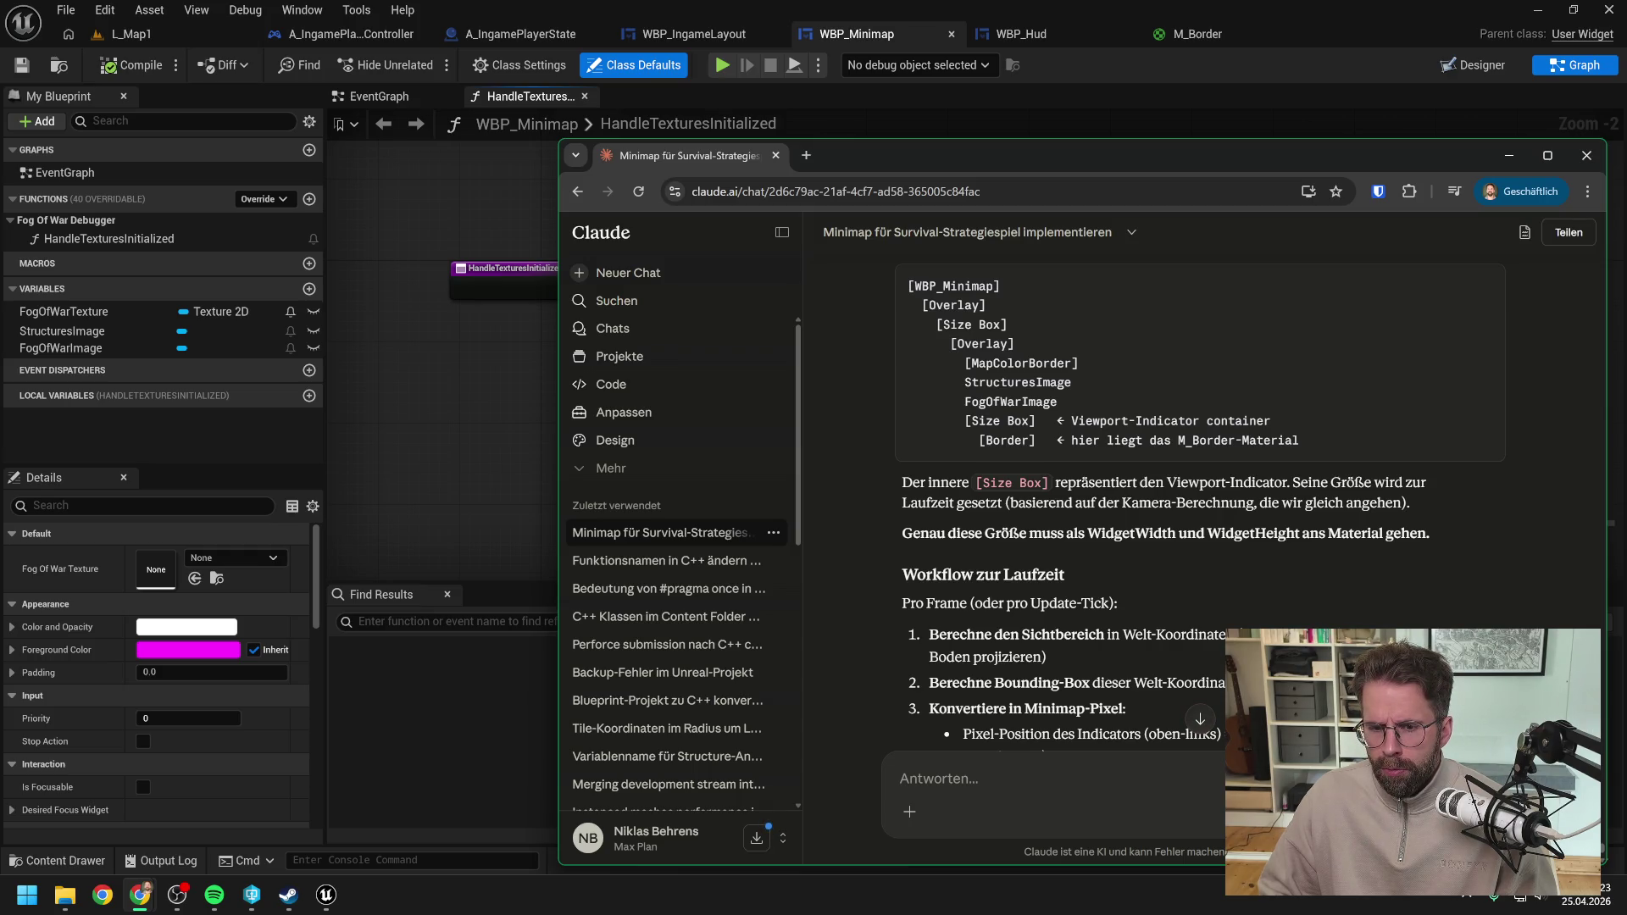
scroll(1155, 492, "down", 2)
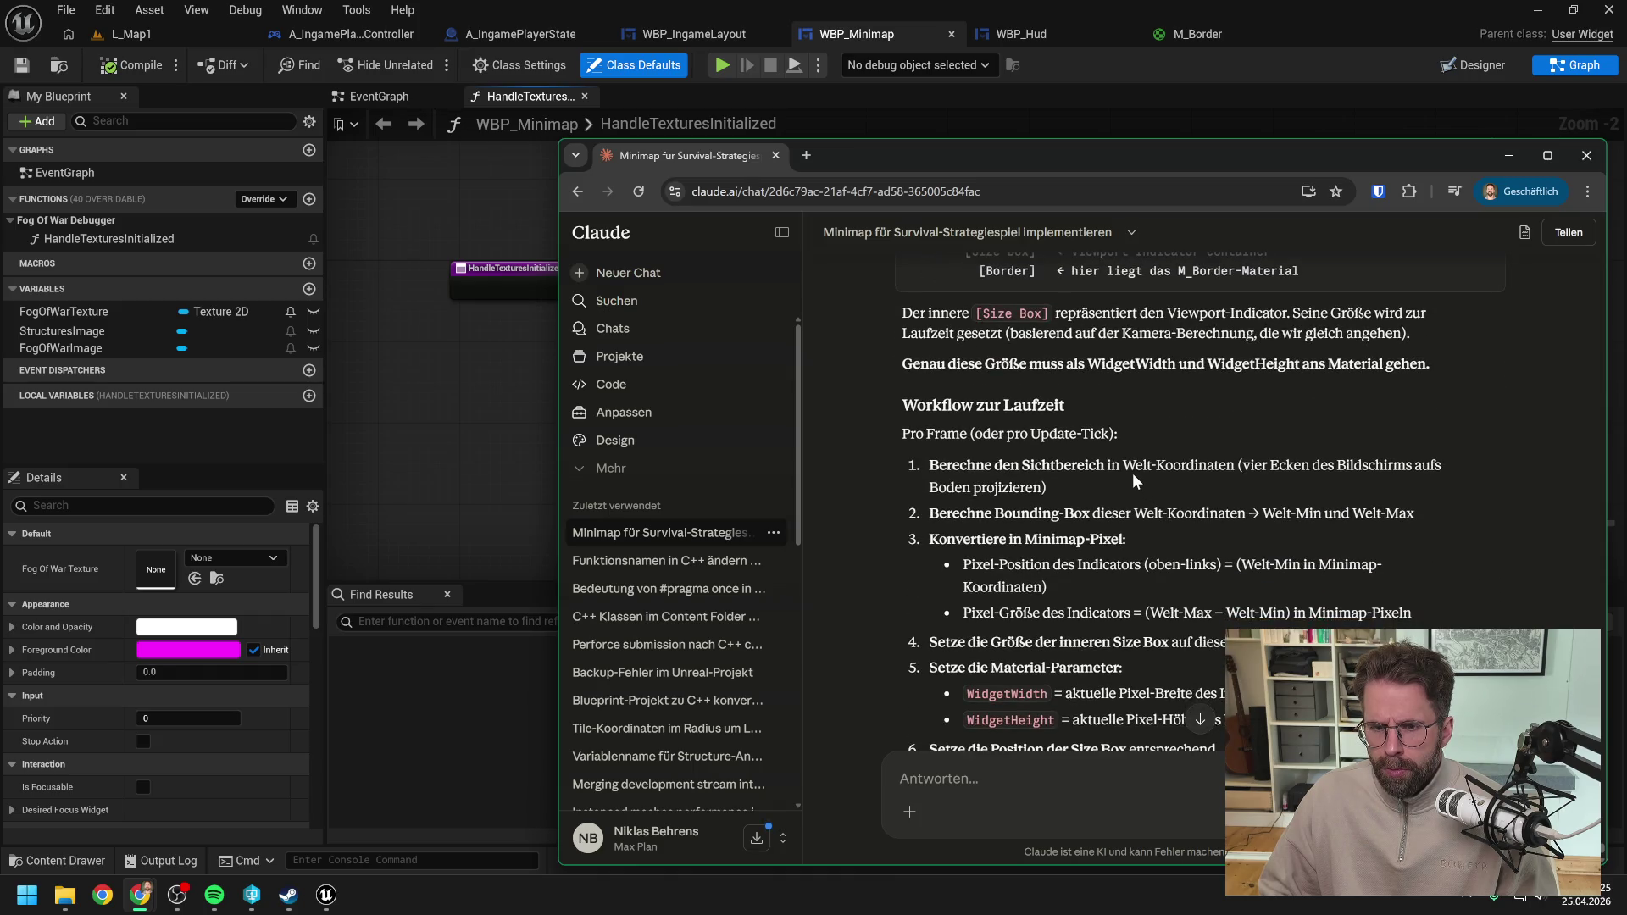
left_click(399, 733)
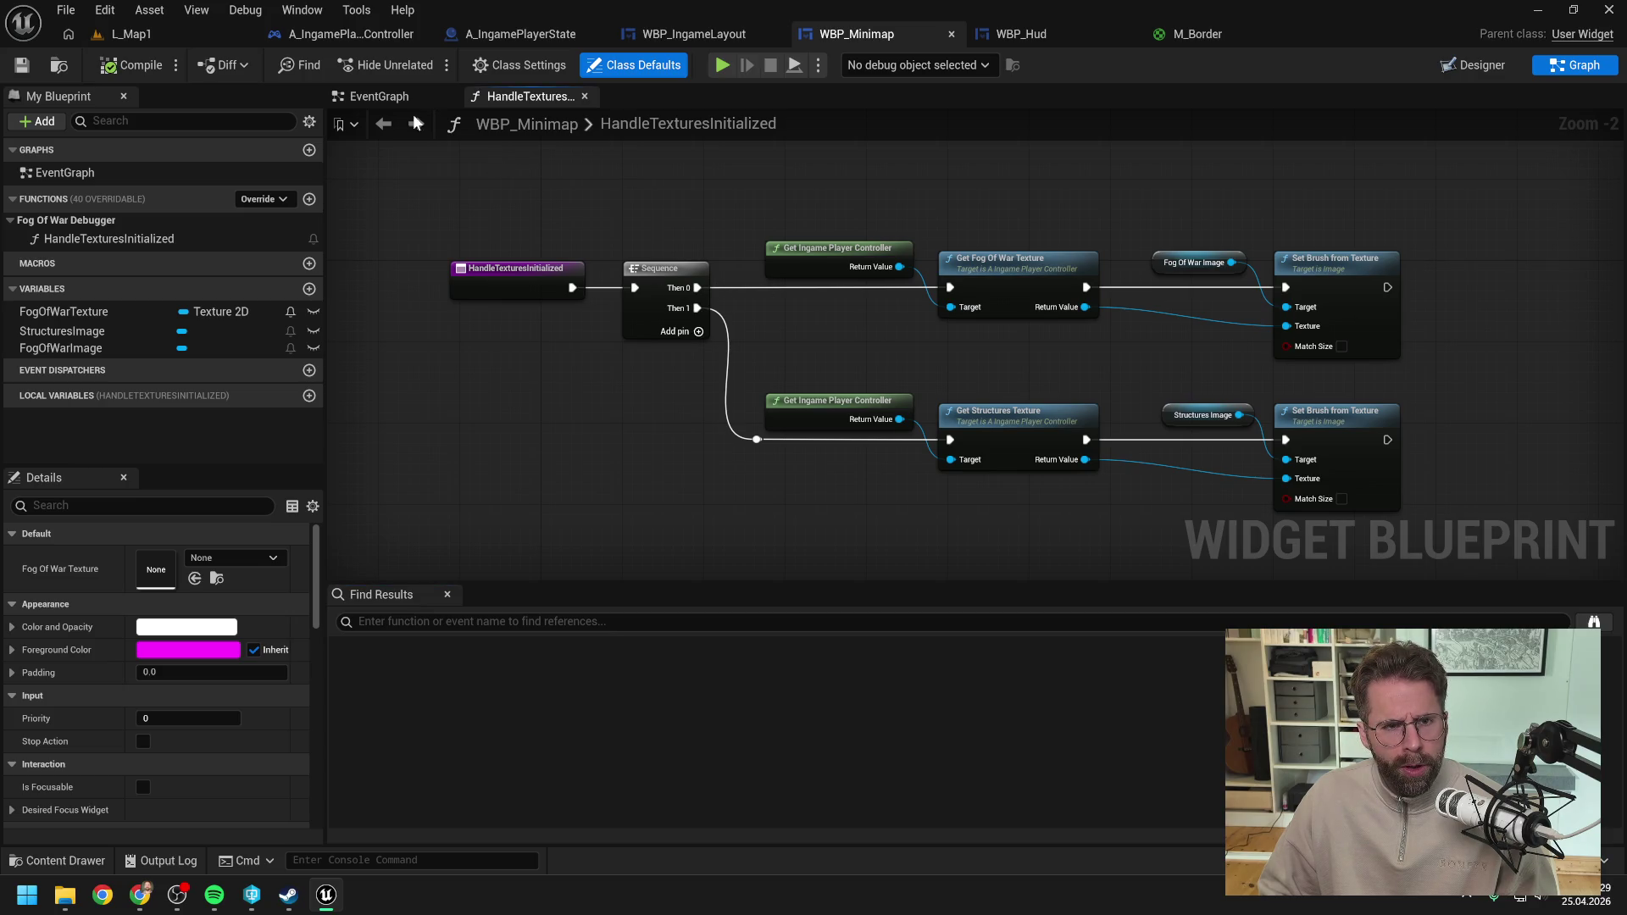
Step: Add an Event Construct node to the empty EventGraph and save WBP_Minimap
left_click(379, 97)
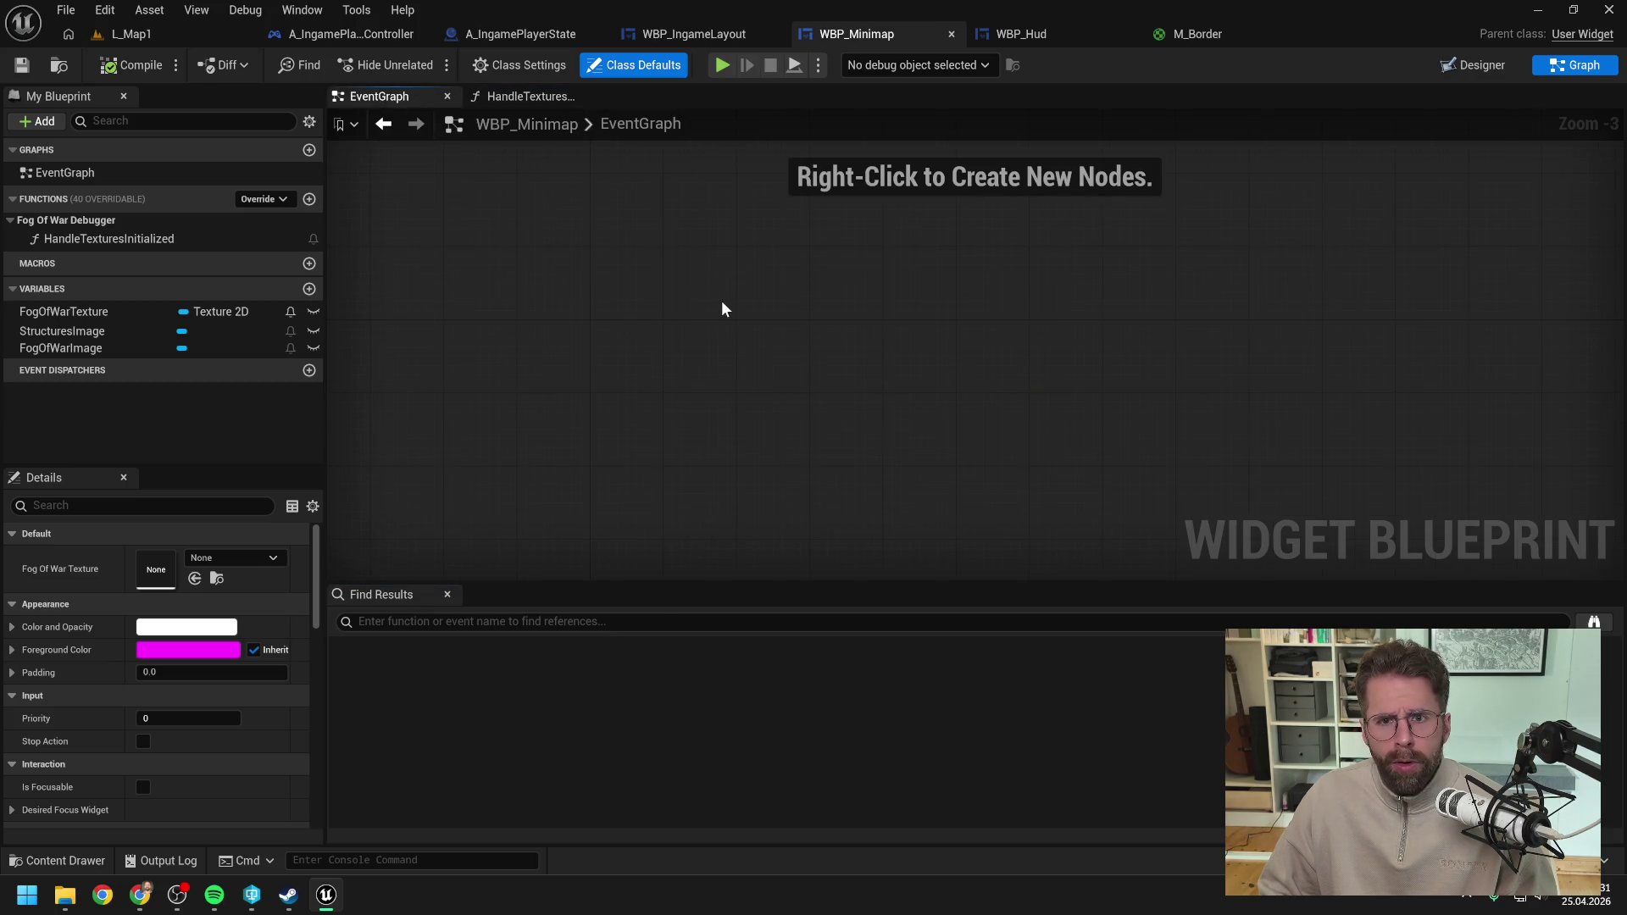
right_click(722, 309)
type("construct")
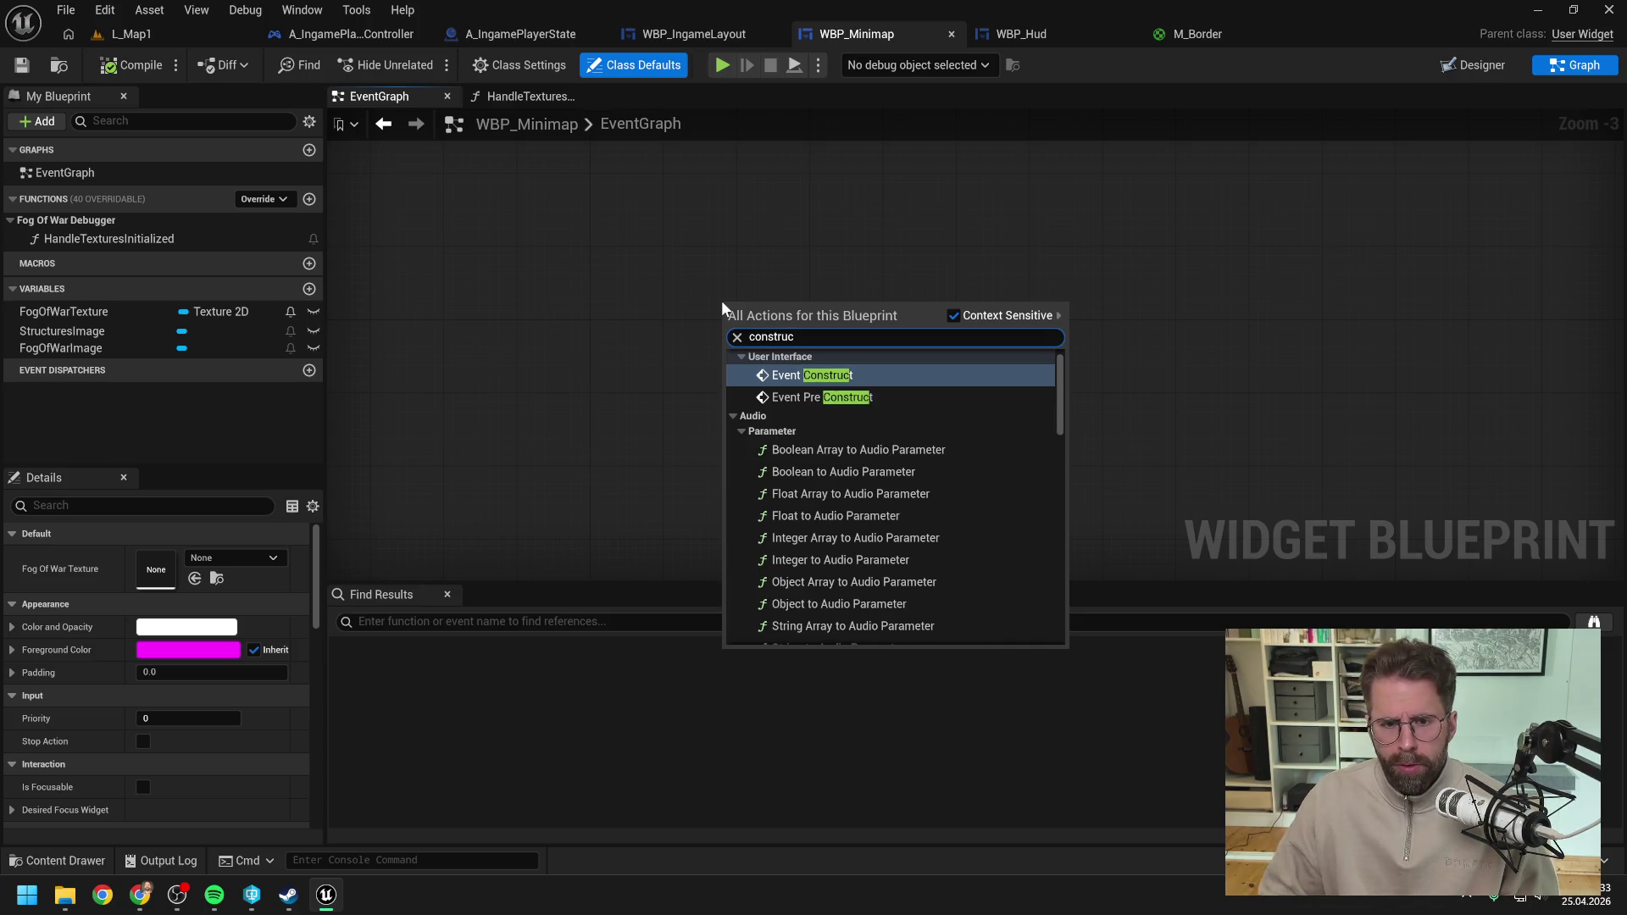
key("Return")
scroll(715, 349, "up", 2)
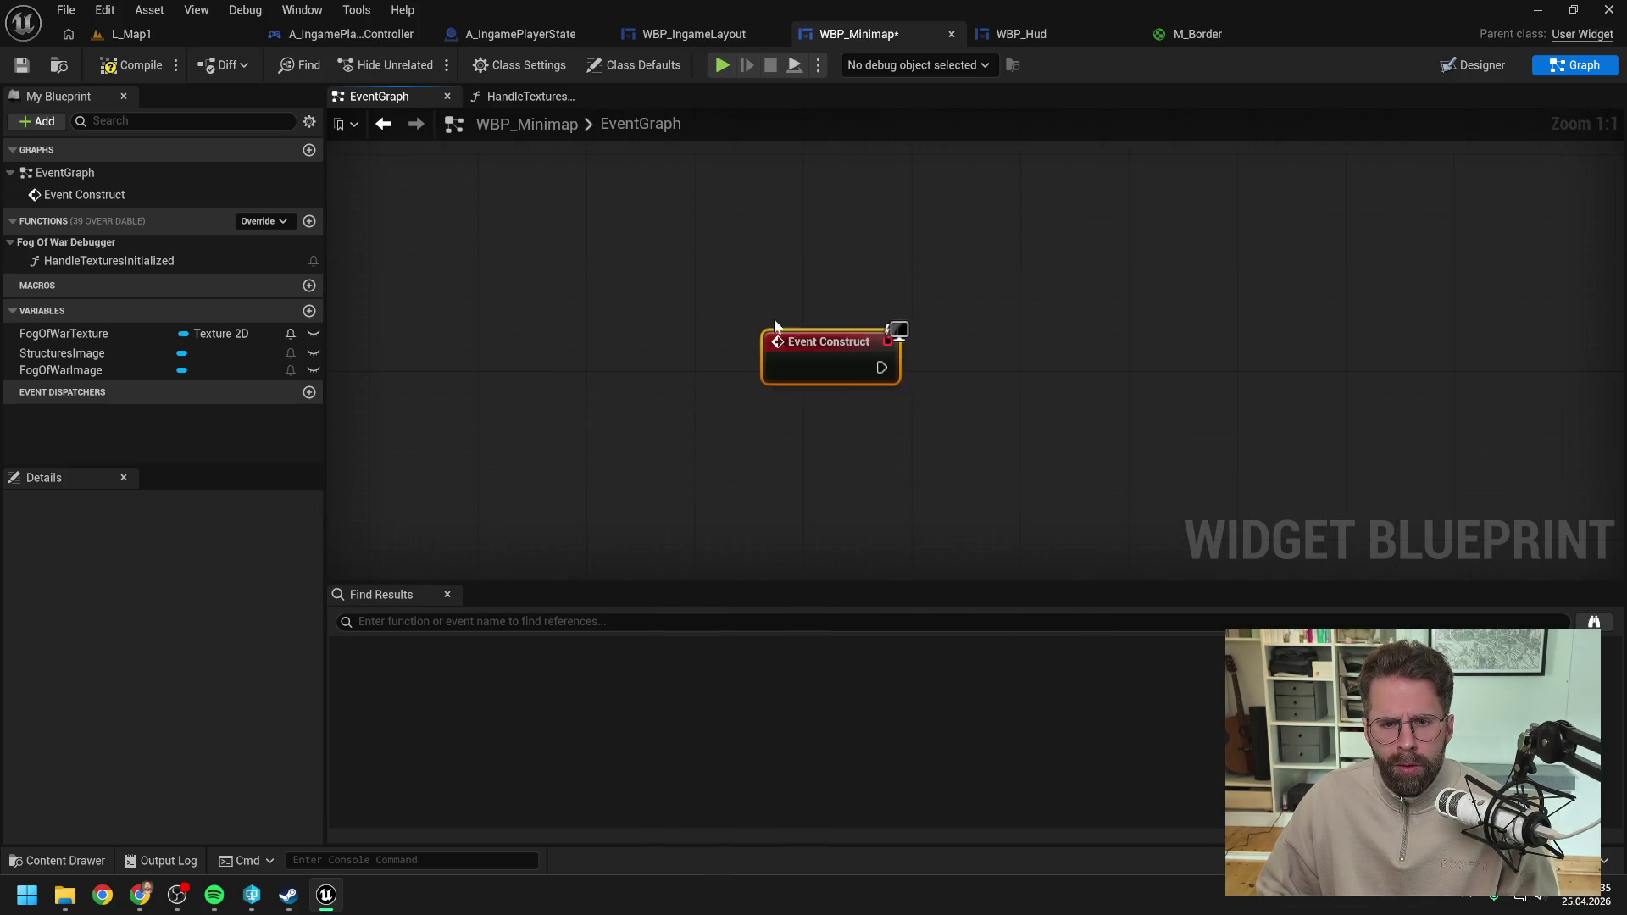
left_click(774, 217)
left_click_drag(781, 222, 775, 297)
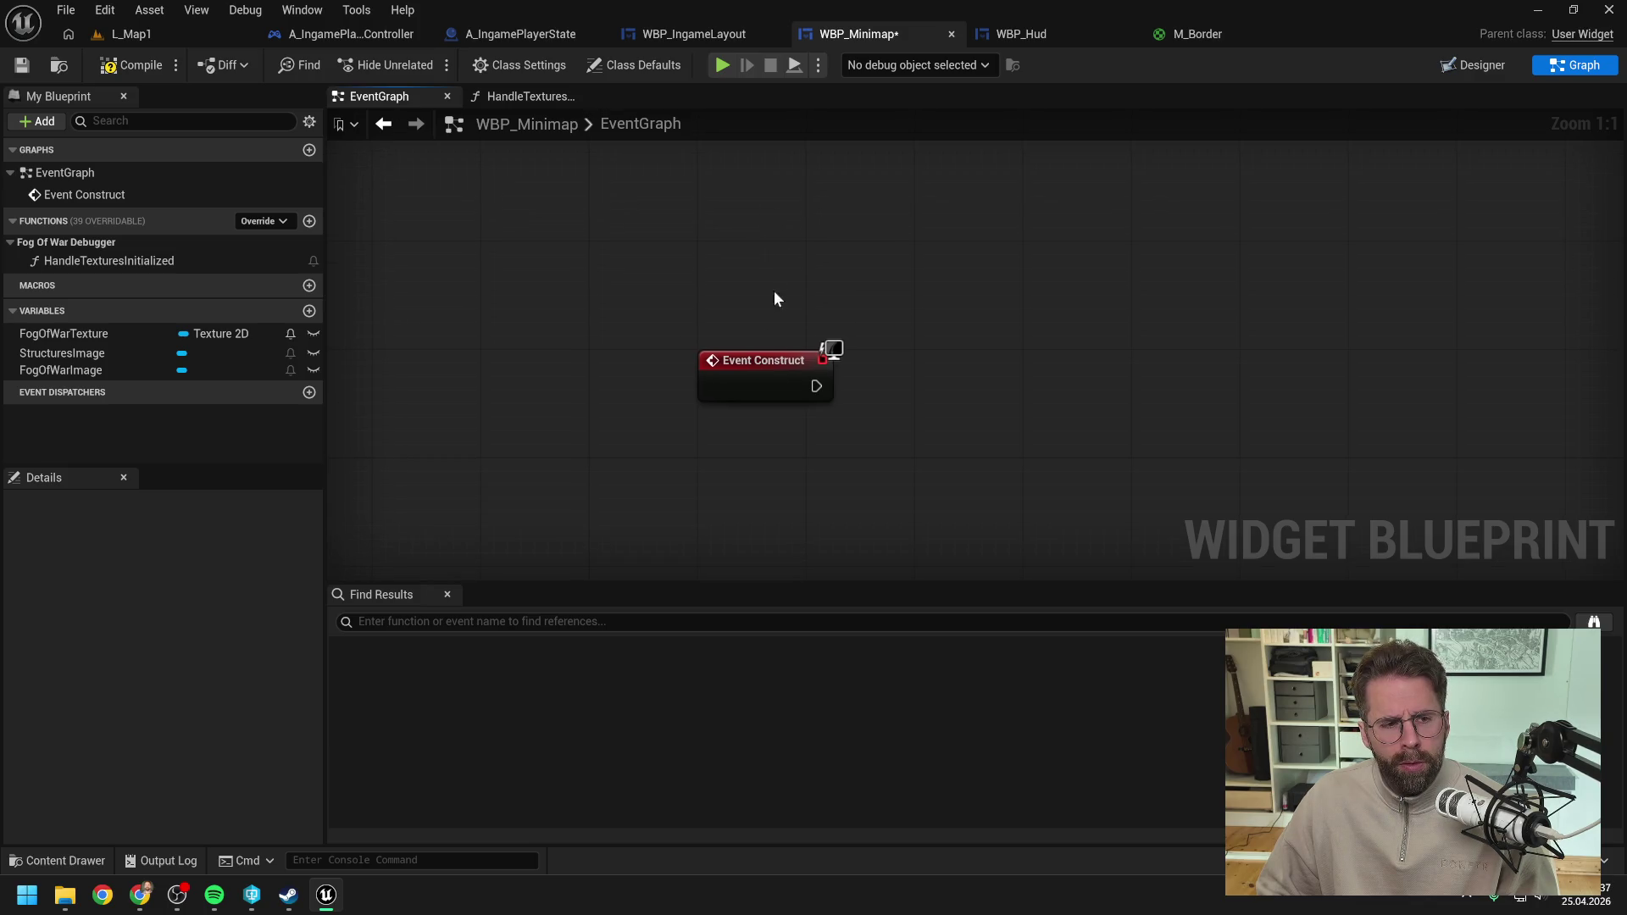
left_click(22, 66)
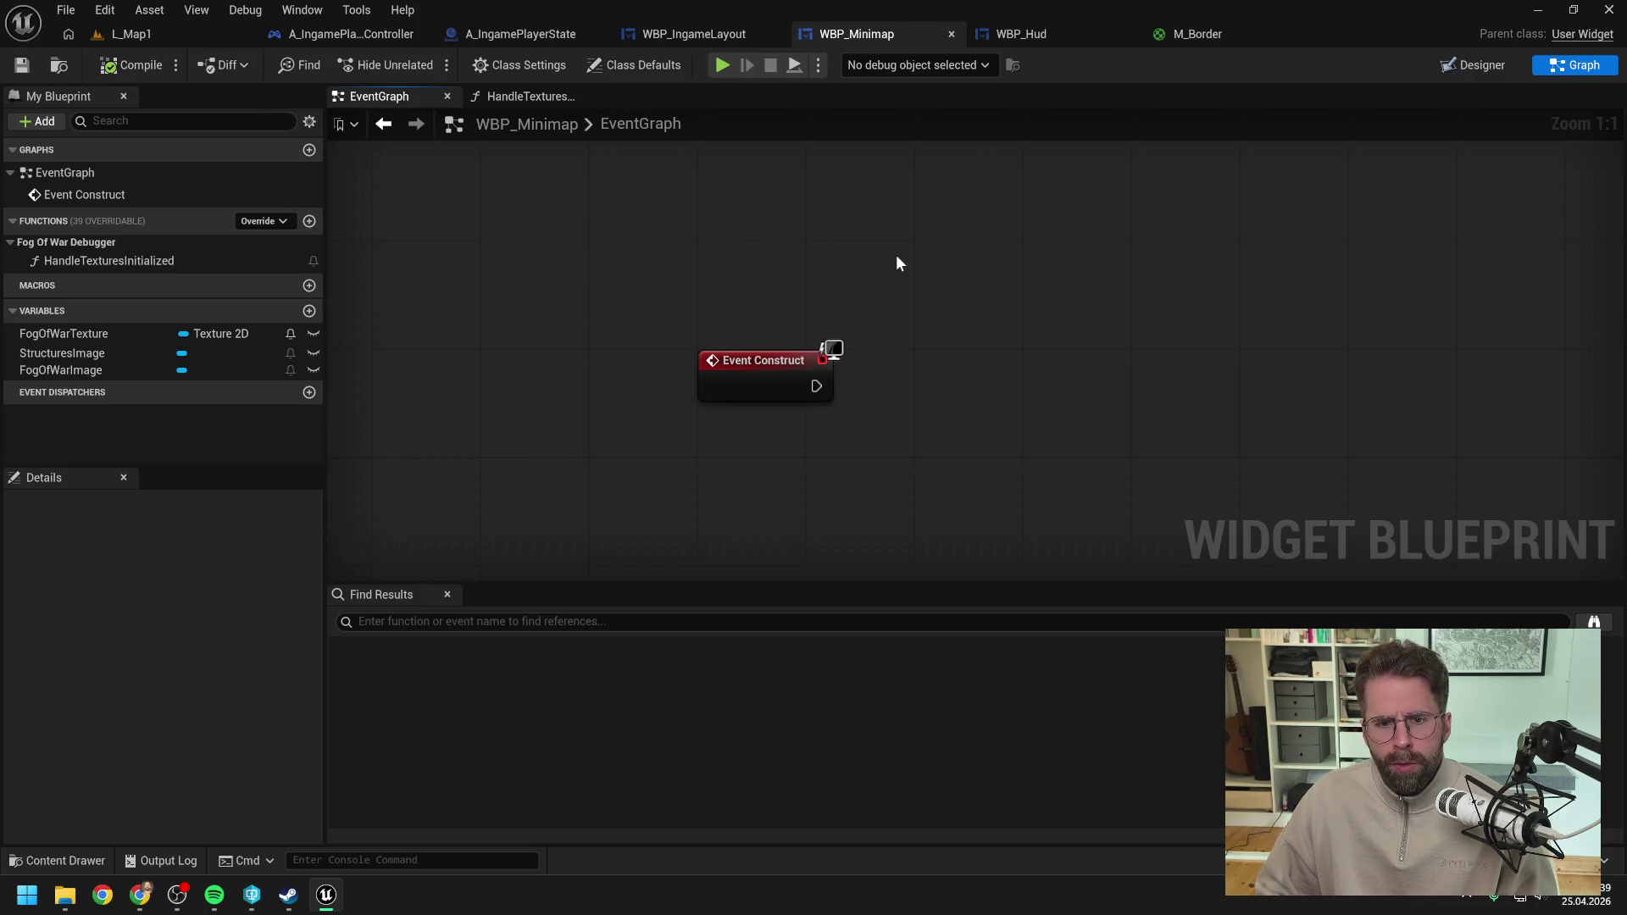
Step: Add Event On Initialized above Event Construct and compile the blueprint
right_click(848, 294)
type("on init")
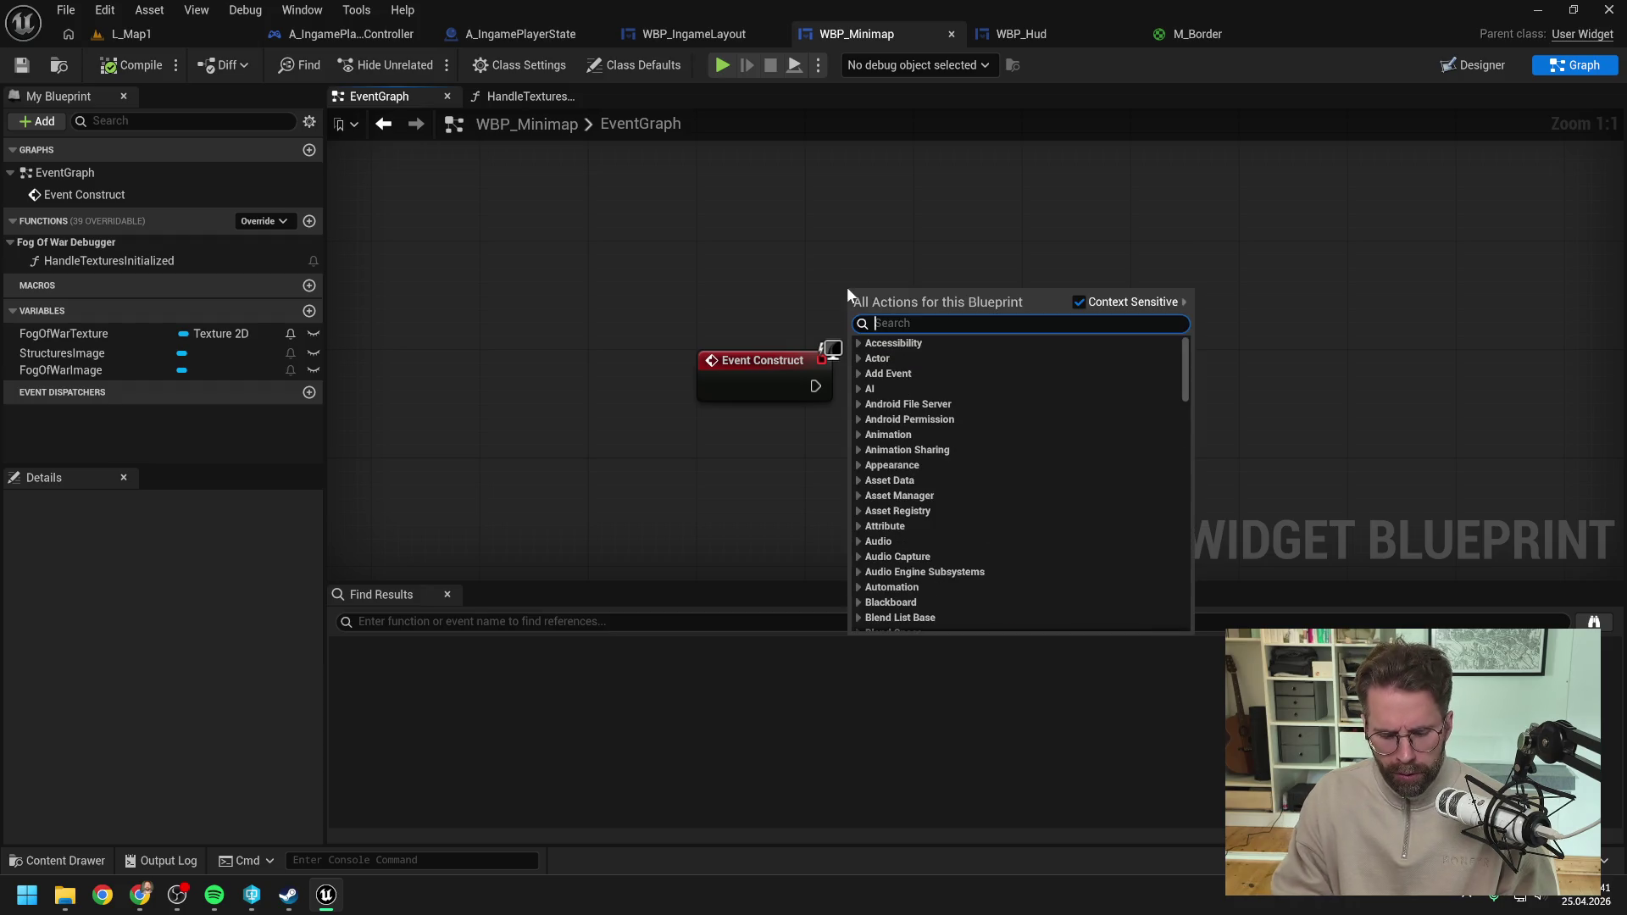
left_click(941, 362)
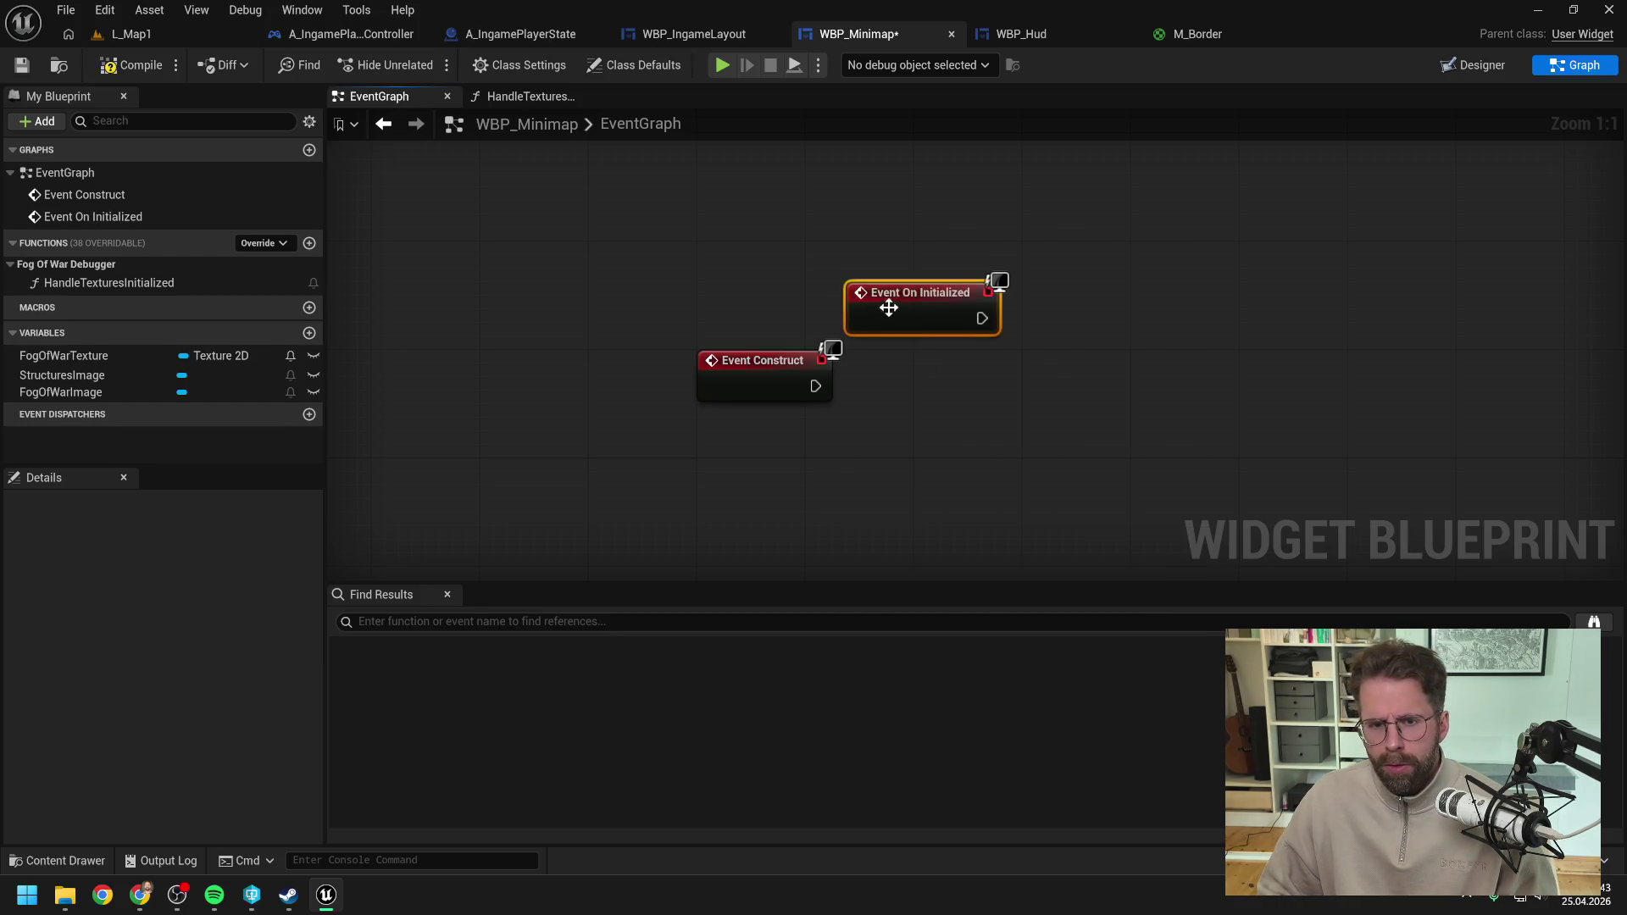
left_click_drag(879, 303, 741, 272)
left_click_drag(663, 325, 736, 377)
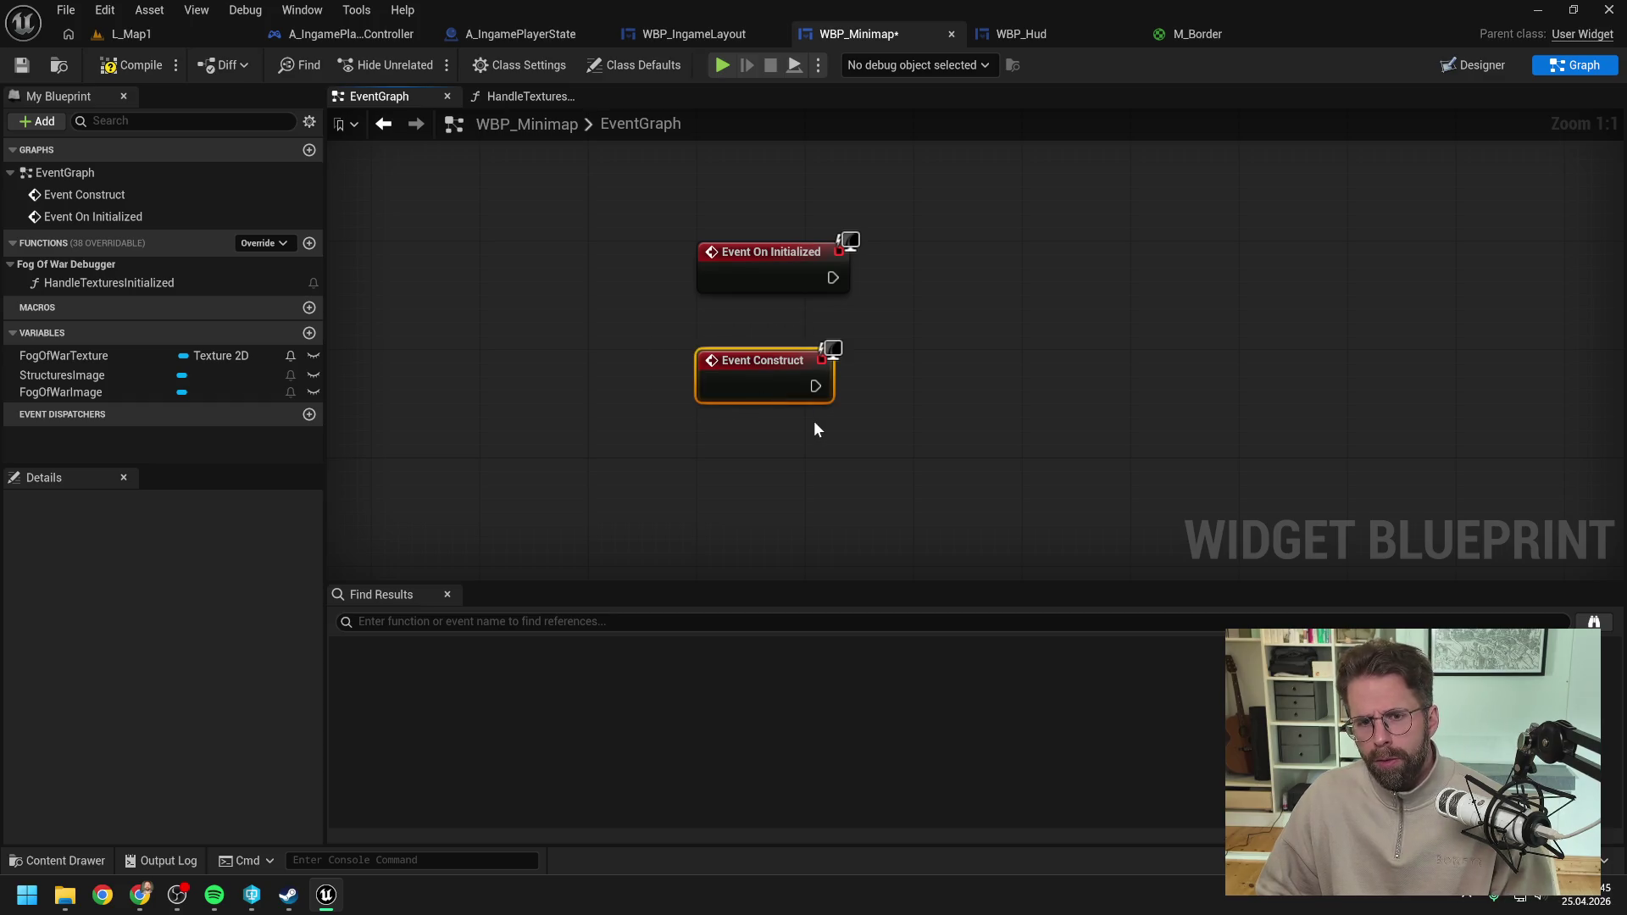
left_click_drag(888, 349, 847, 415)
left_click(127, 64)
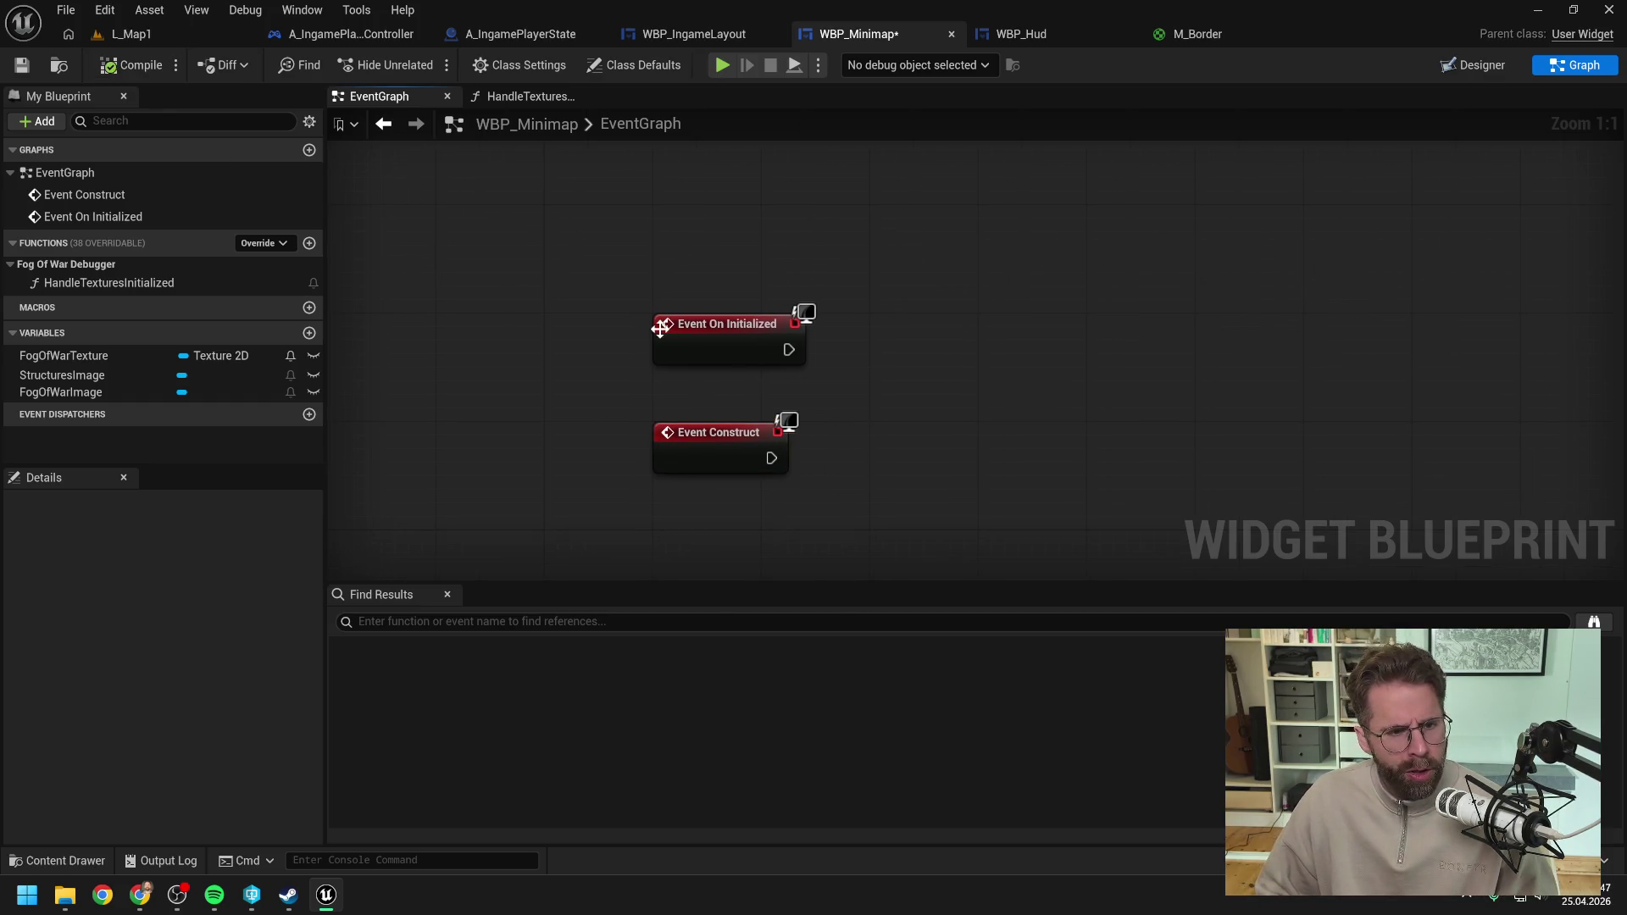
Step: Delete Event Construct, recompile, switch to the Designer, and bring Claude's chat forward
left_click(720, 447)
key("Delete")
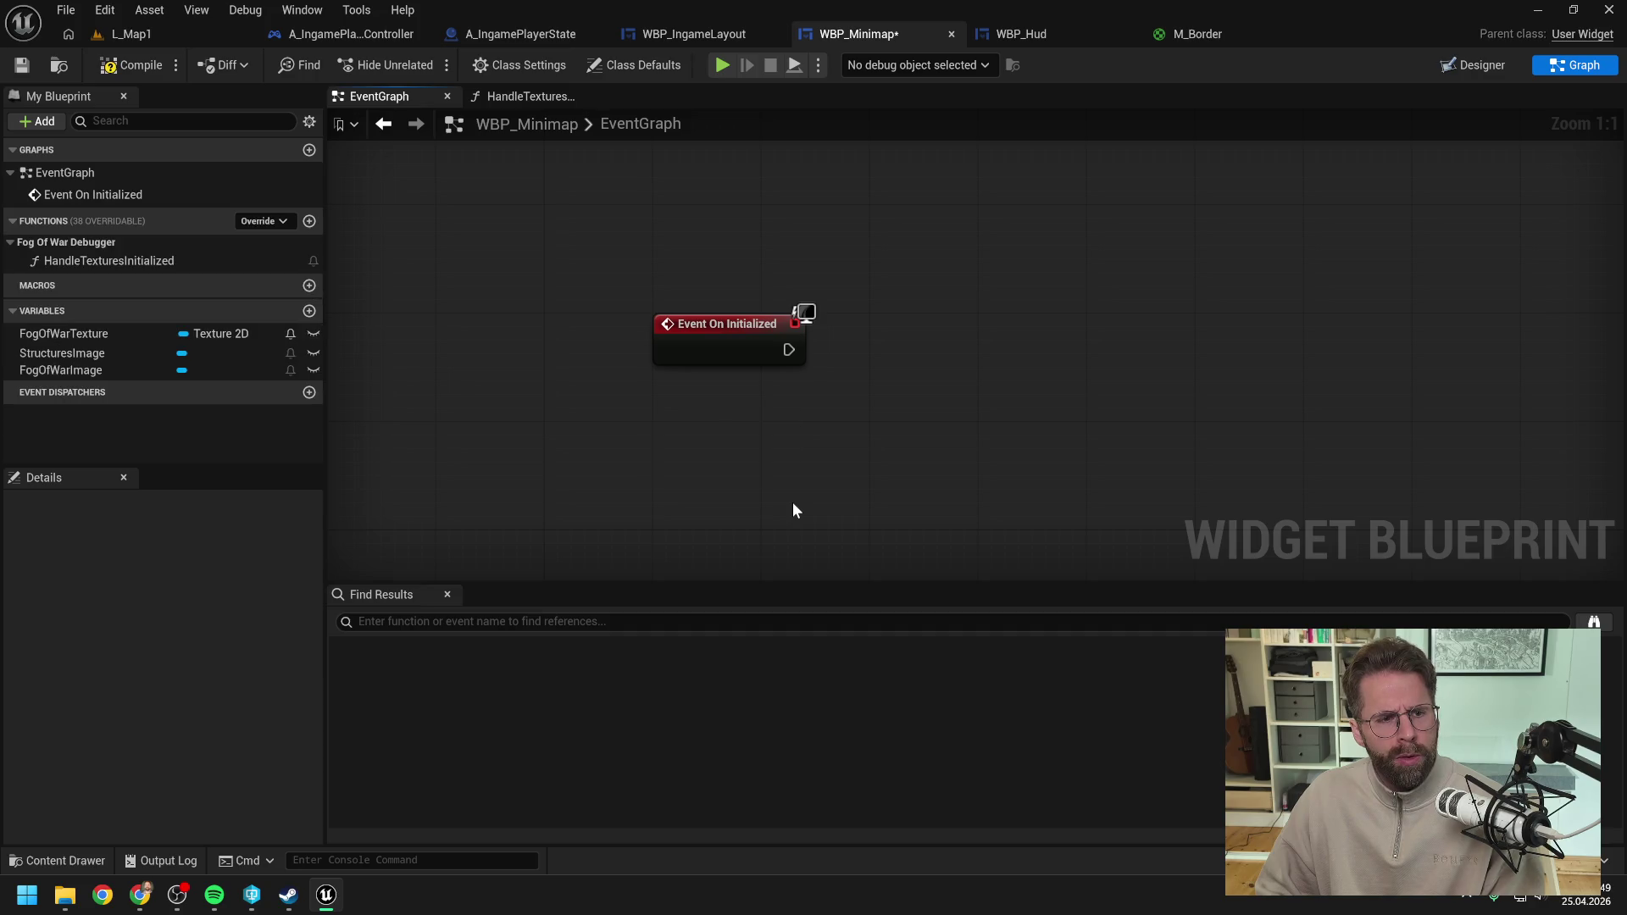
left_click(127, 65)
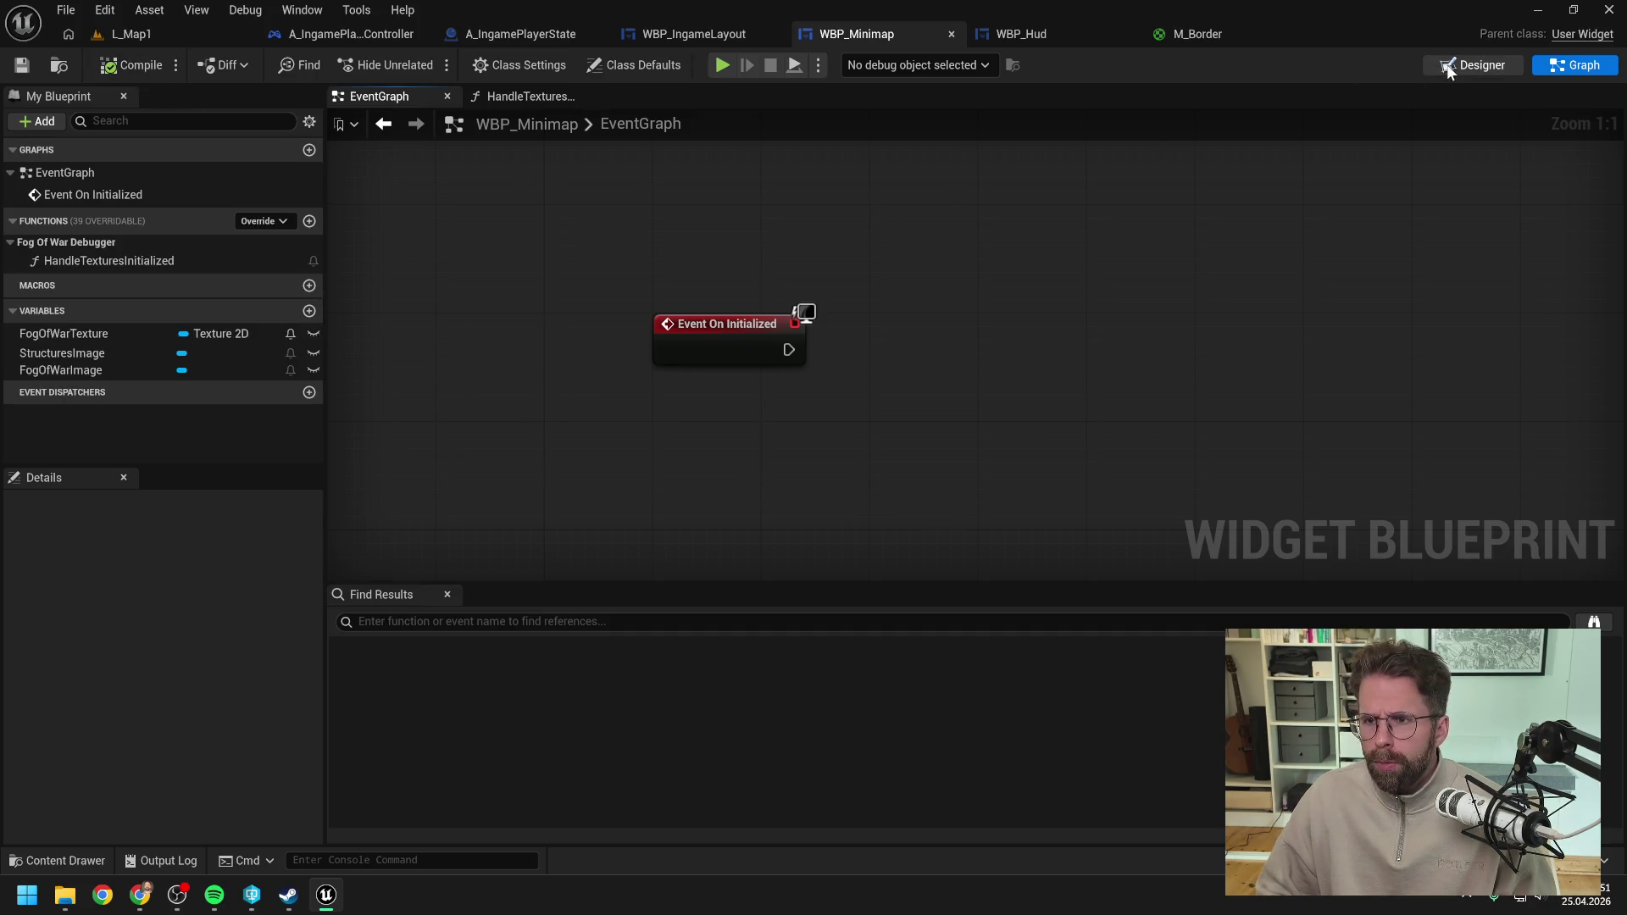
left_click(1472, 64)
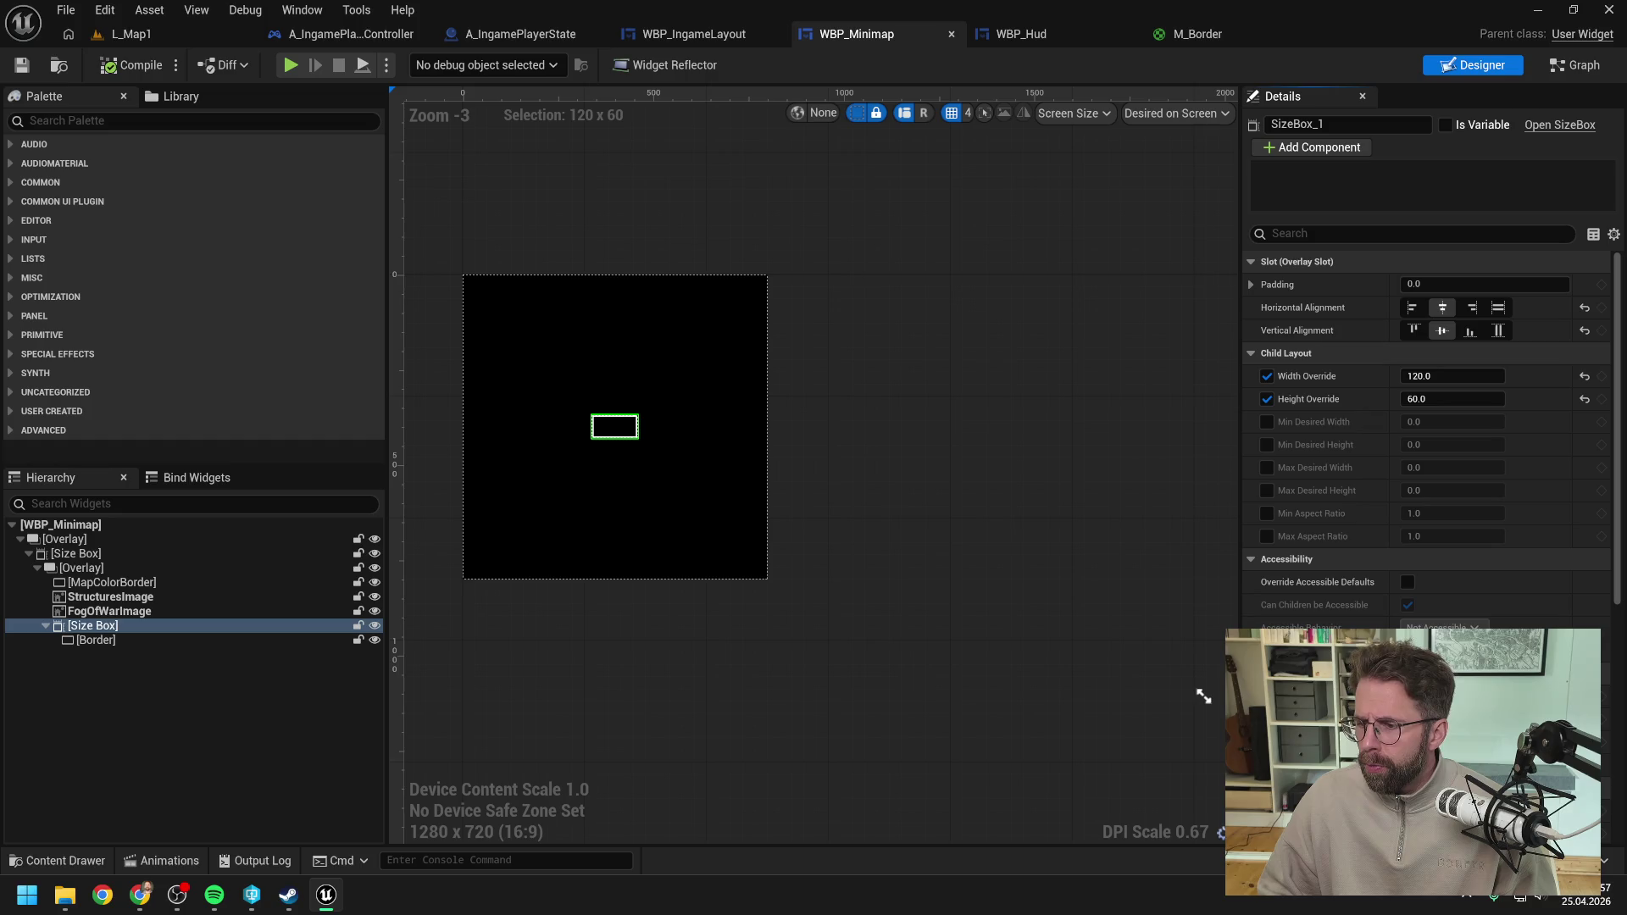
key("alt+Tab")
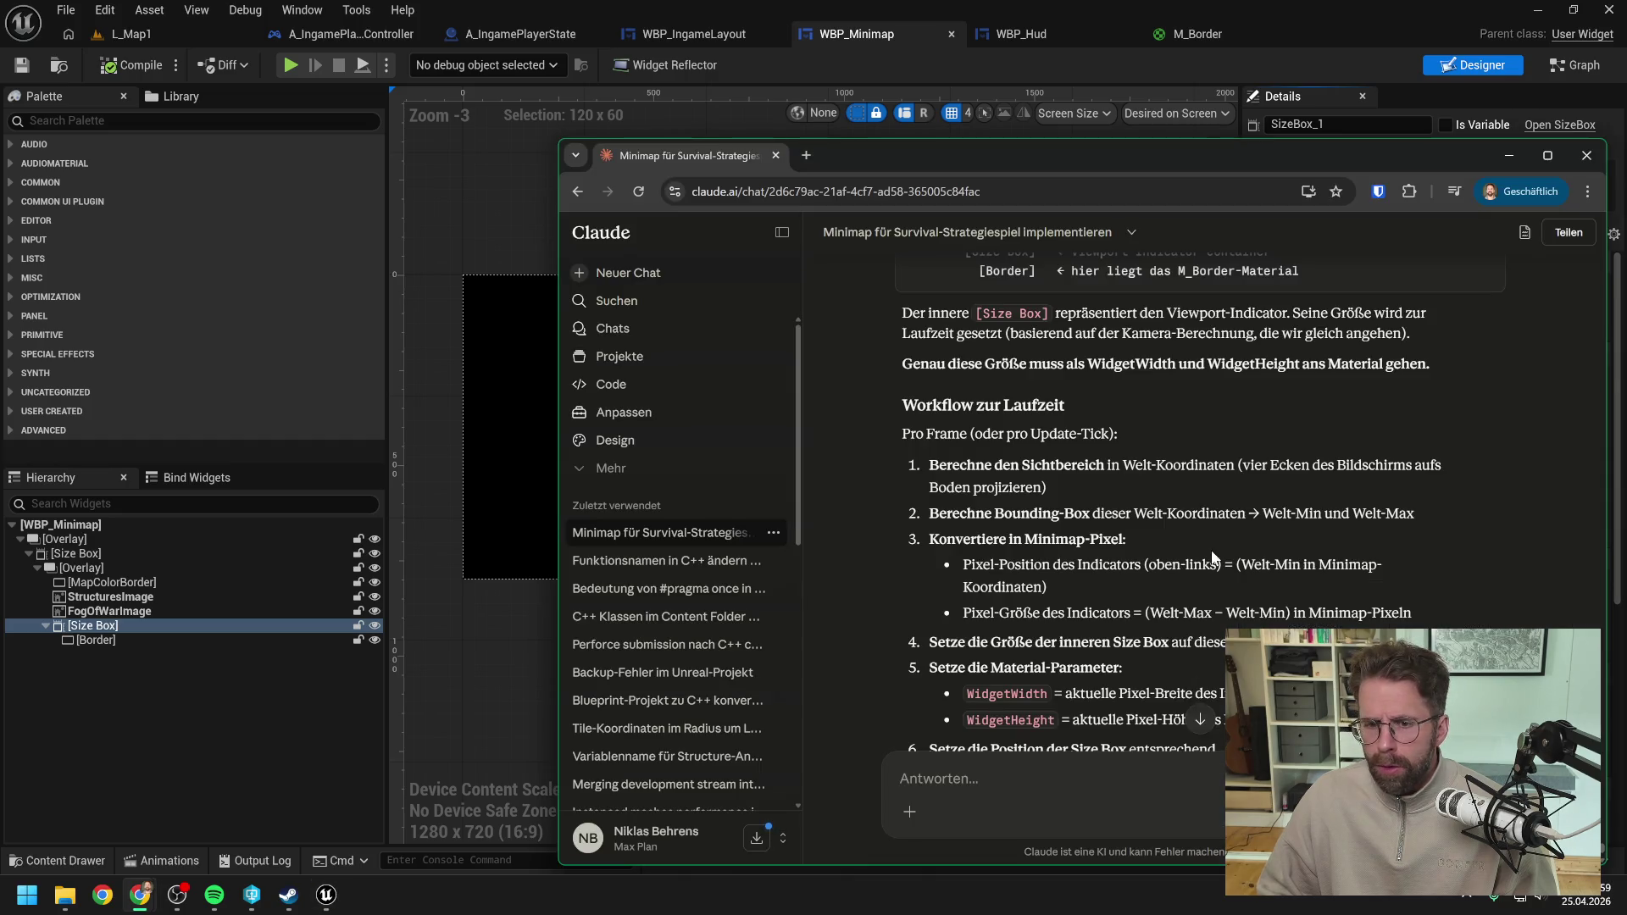
scroll(1150, 522, "up", 3)
scroll(1153, 532, "up", 4)
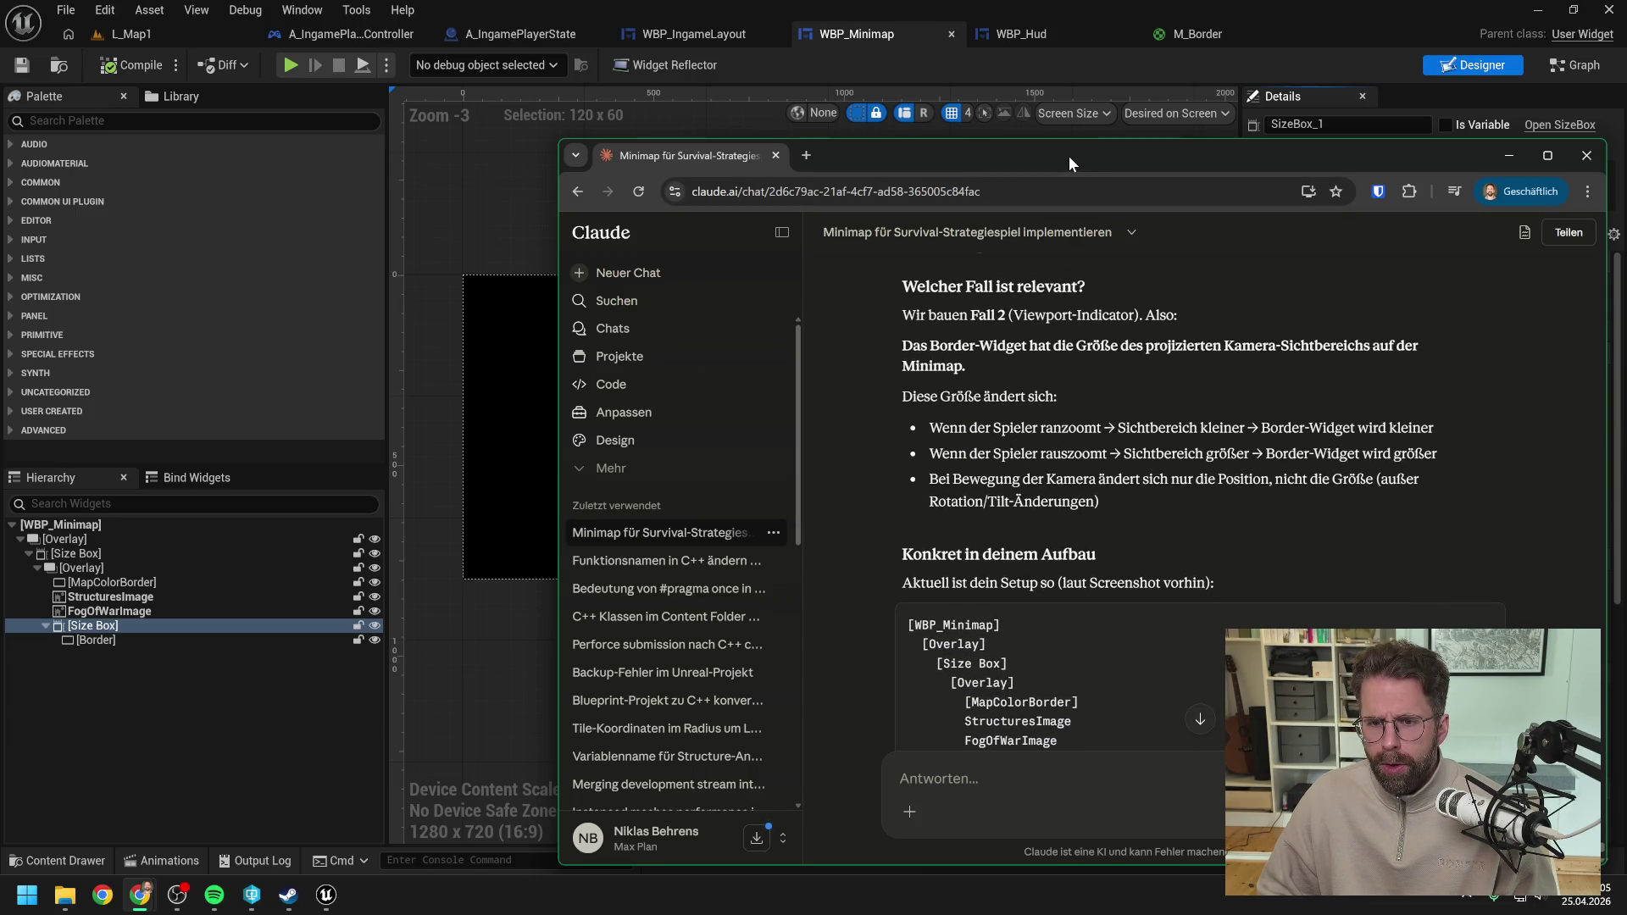
key("alt+Tab")
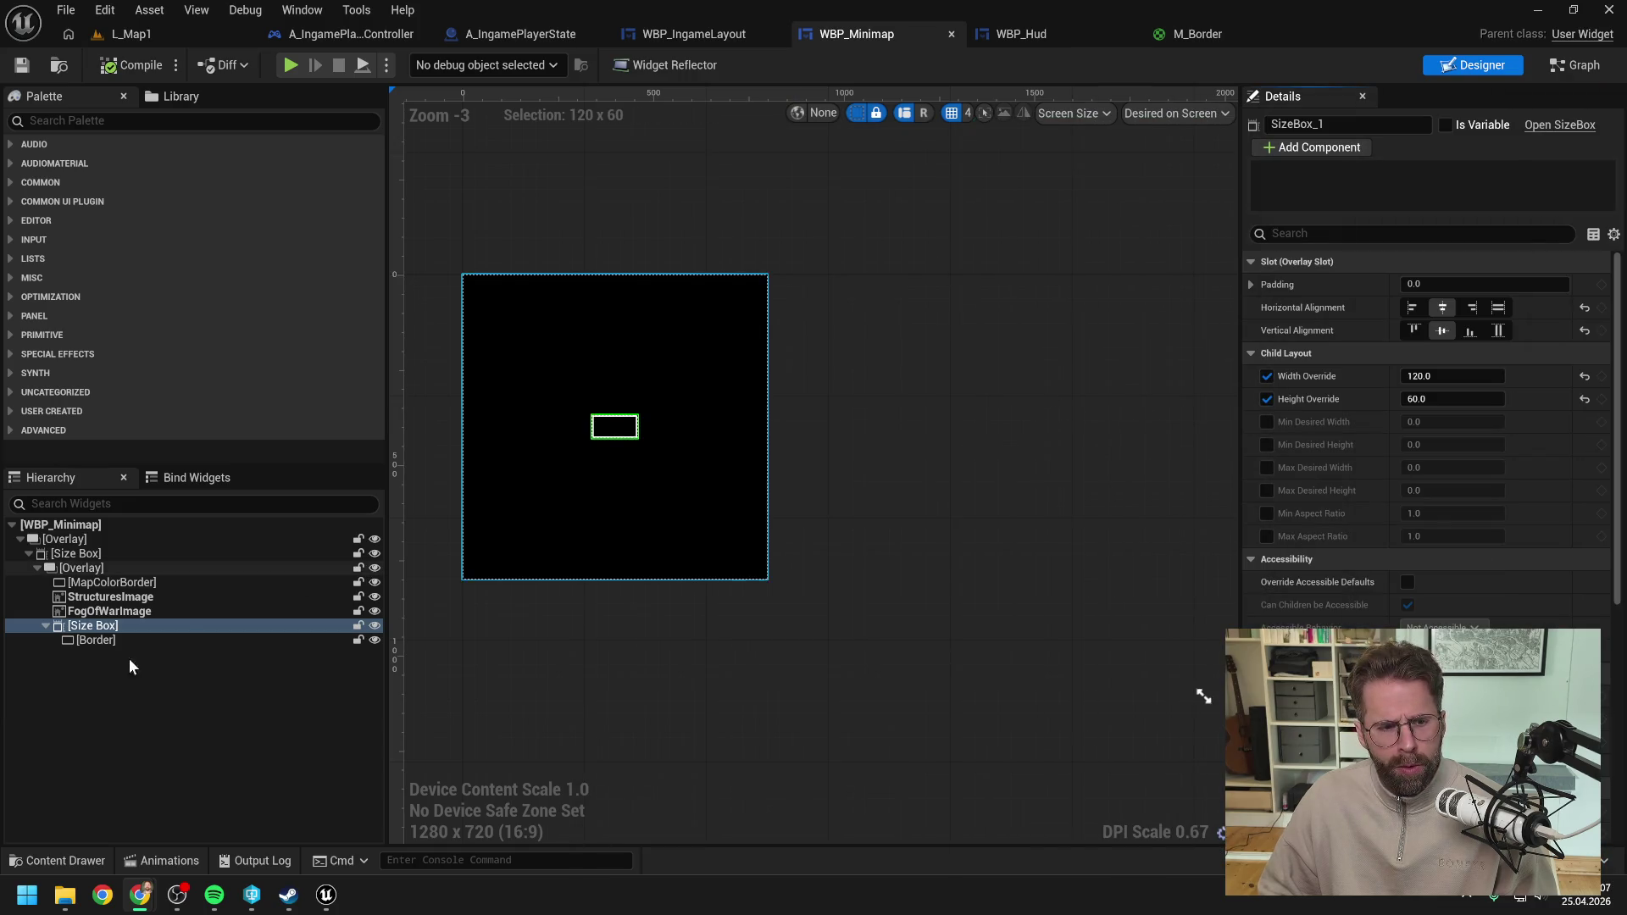
Step: Rename the Border widget in the Hierarchy to CameraRectangleBorder
left_click(106, 642)
left_click(100, 639)
key("F2")
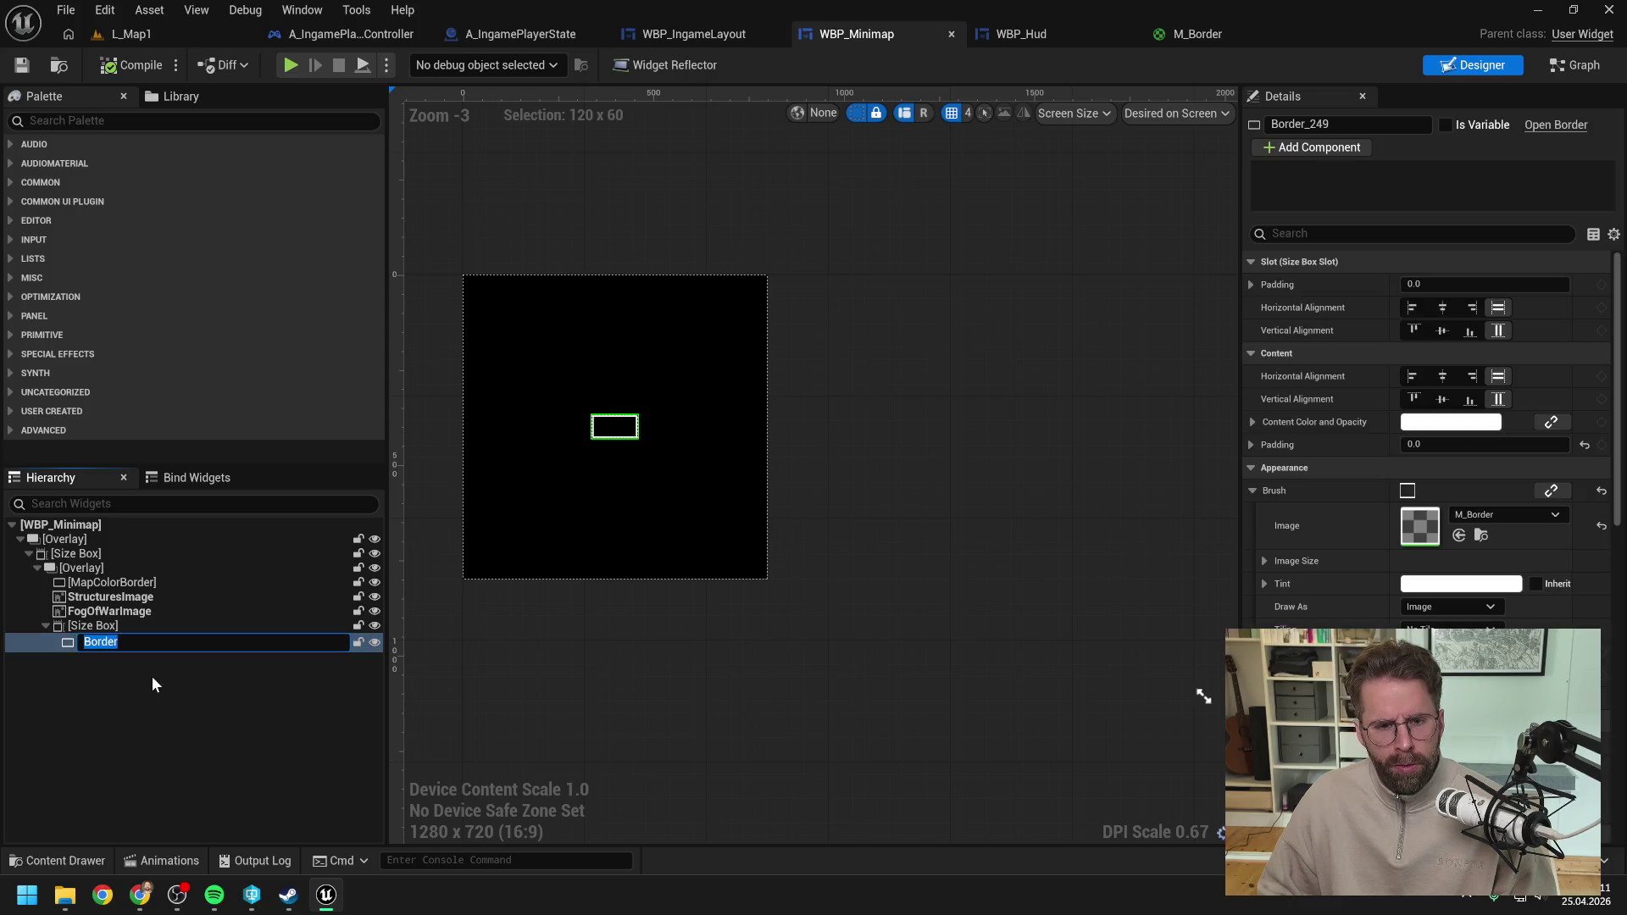
type("Cam")
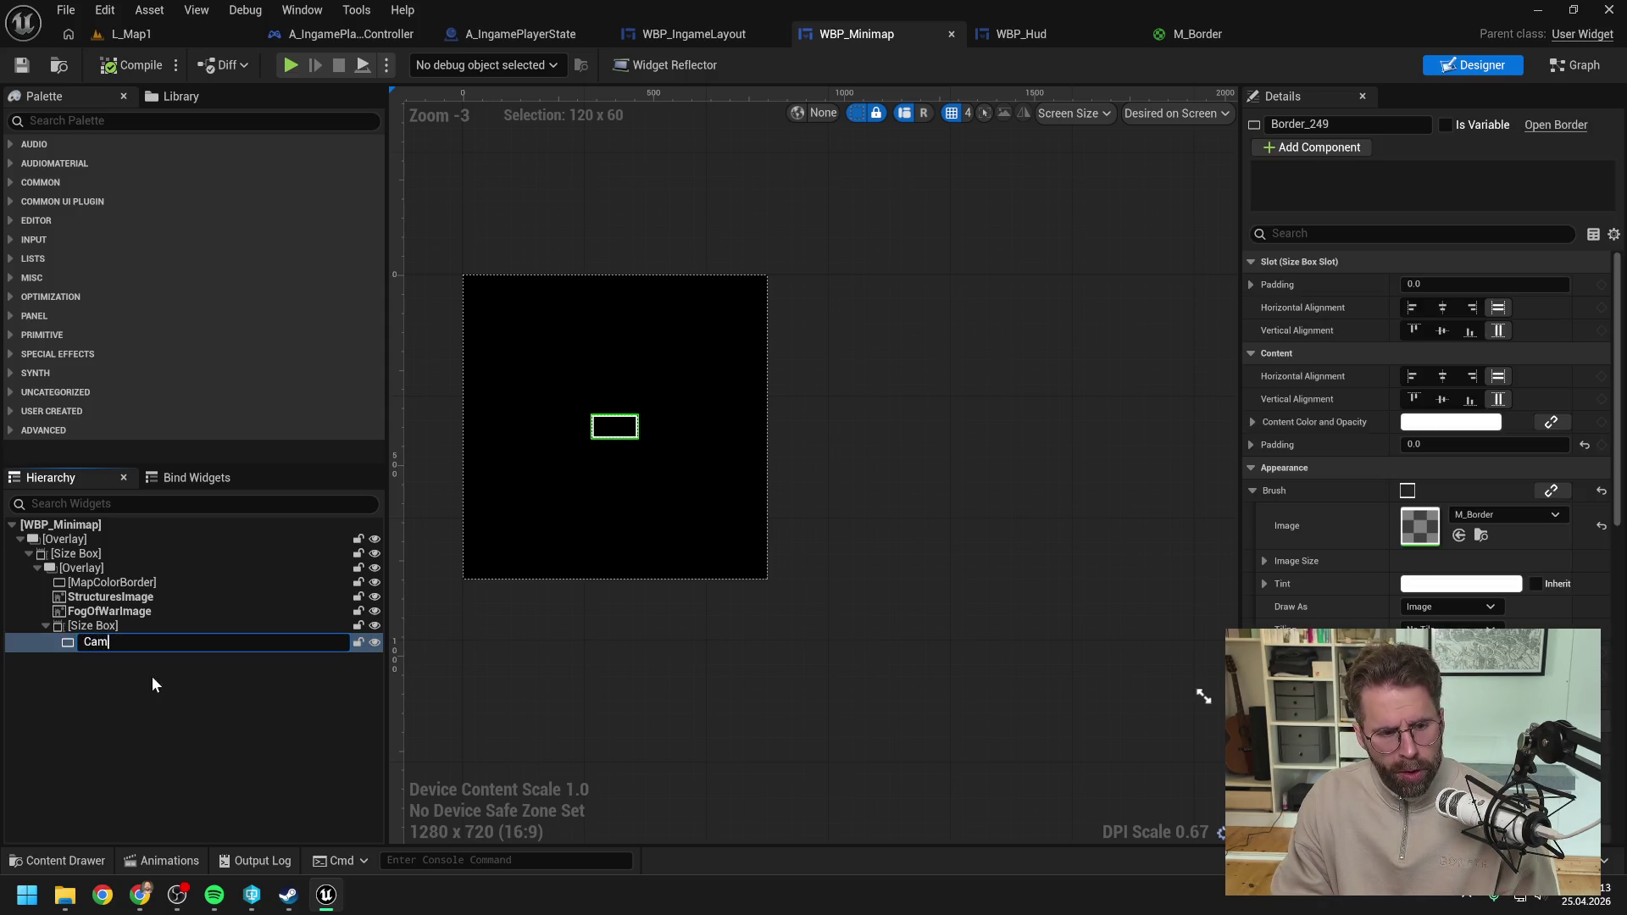
type("order")
key("Return")
Step: Rename the inner Size Box to CameraRectangleSizeBox and compile WBP_Minimap
left_click(101, 627)
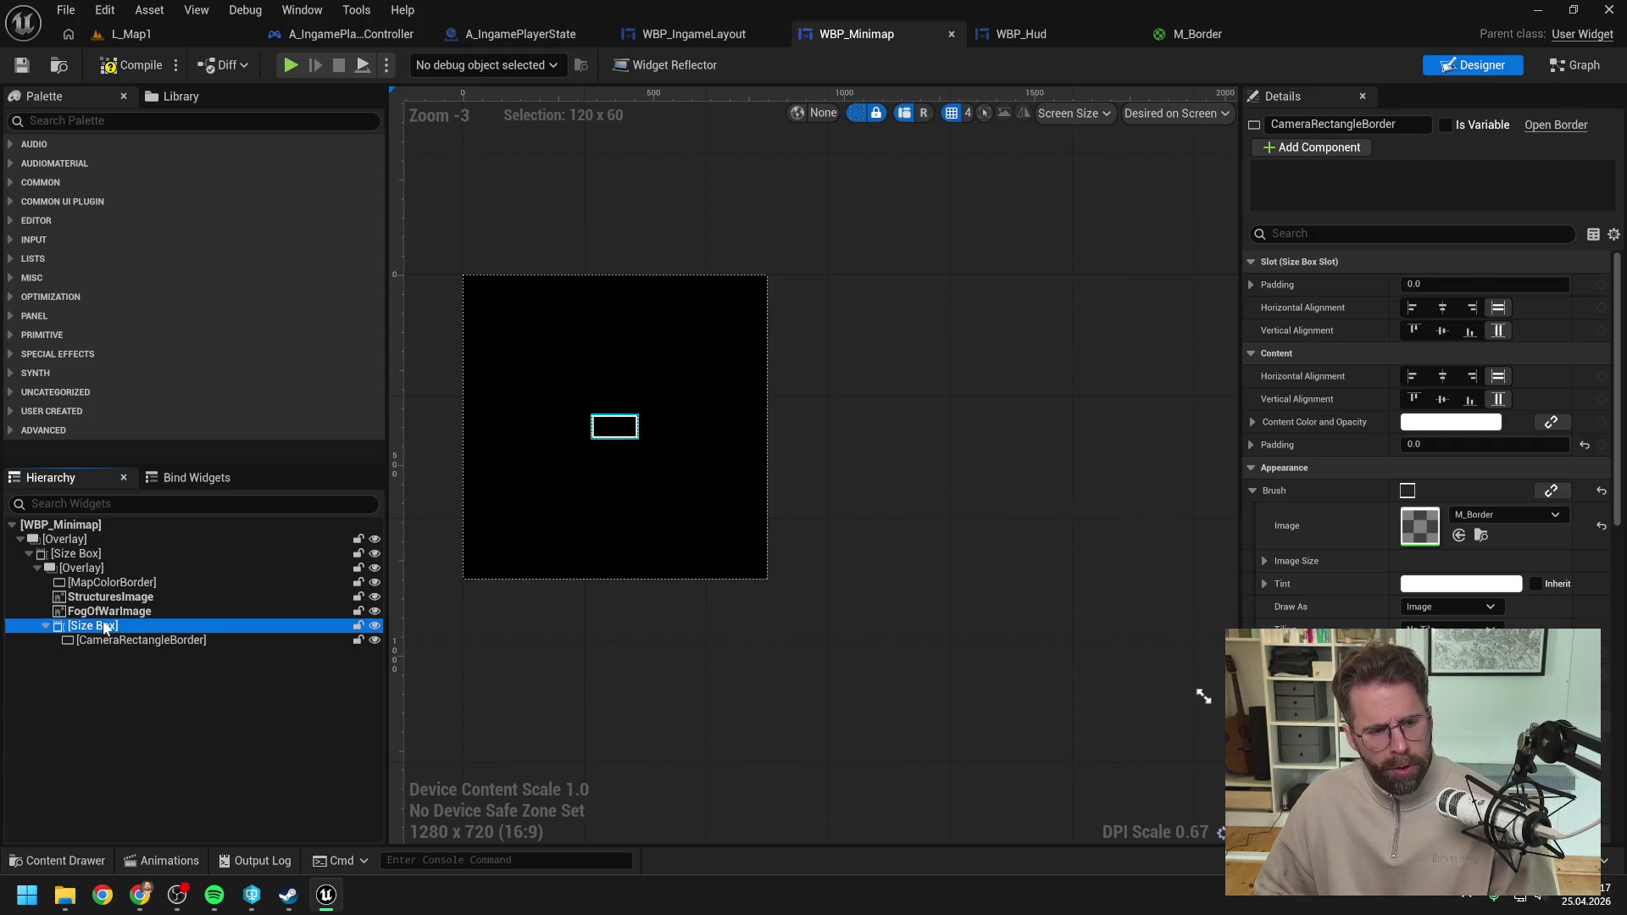
key("F2")
type("CameraRectangle")
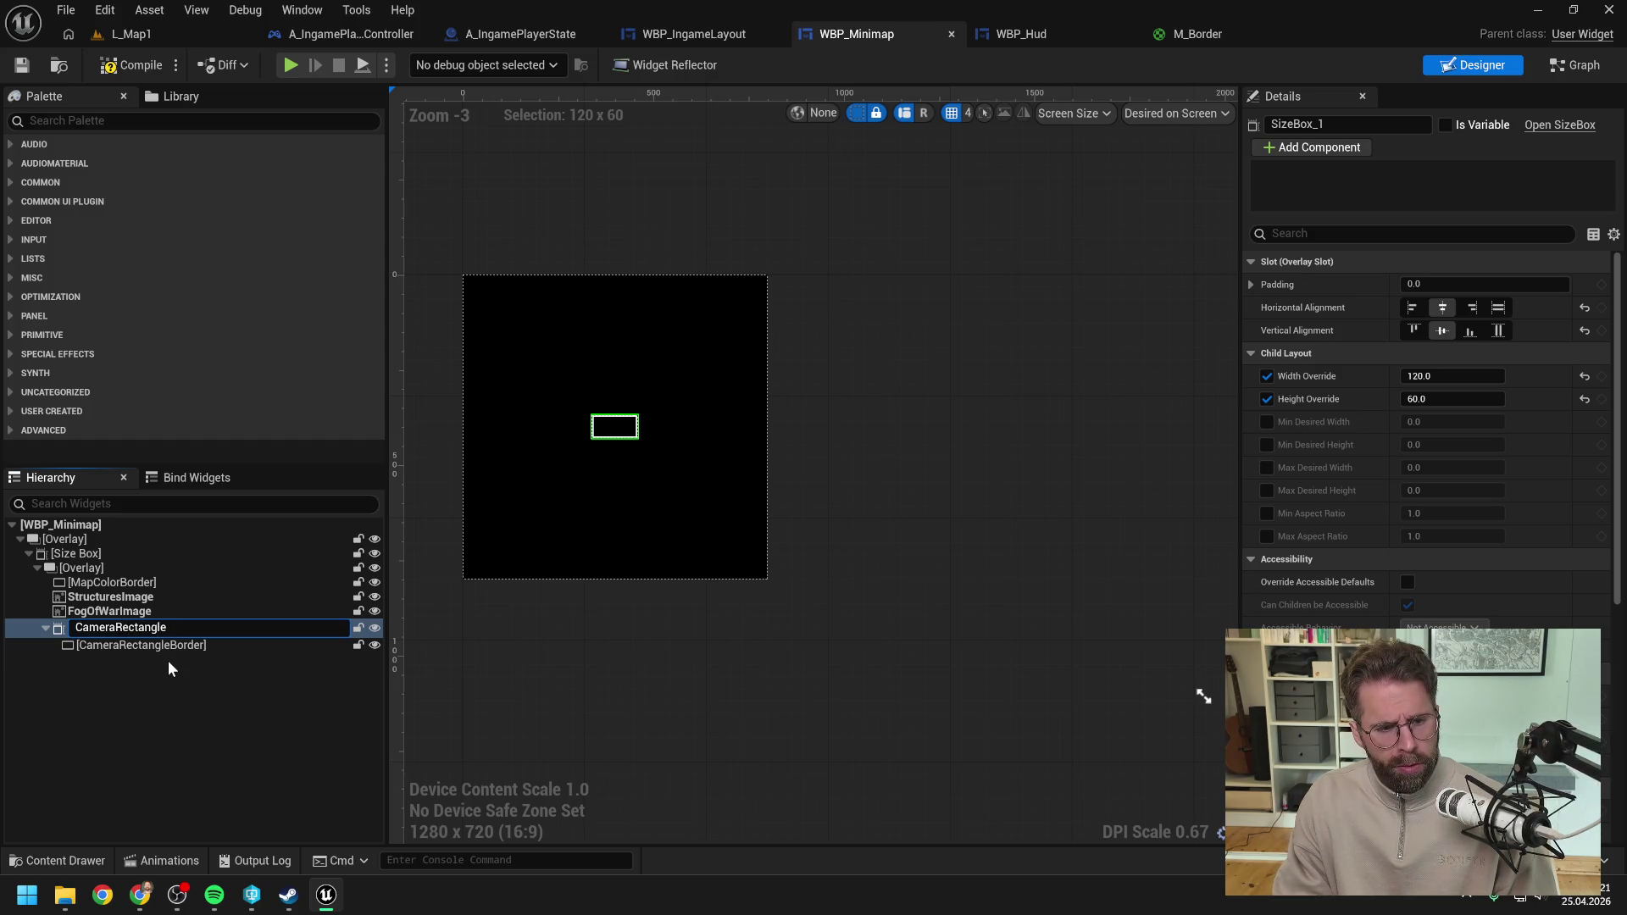
type("SizeBox")
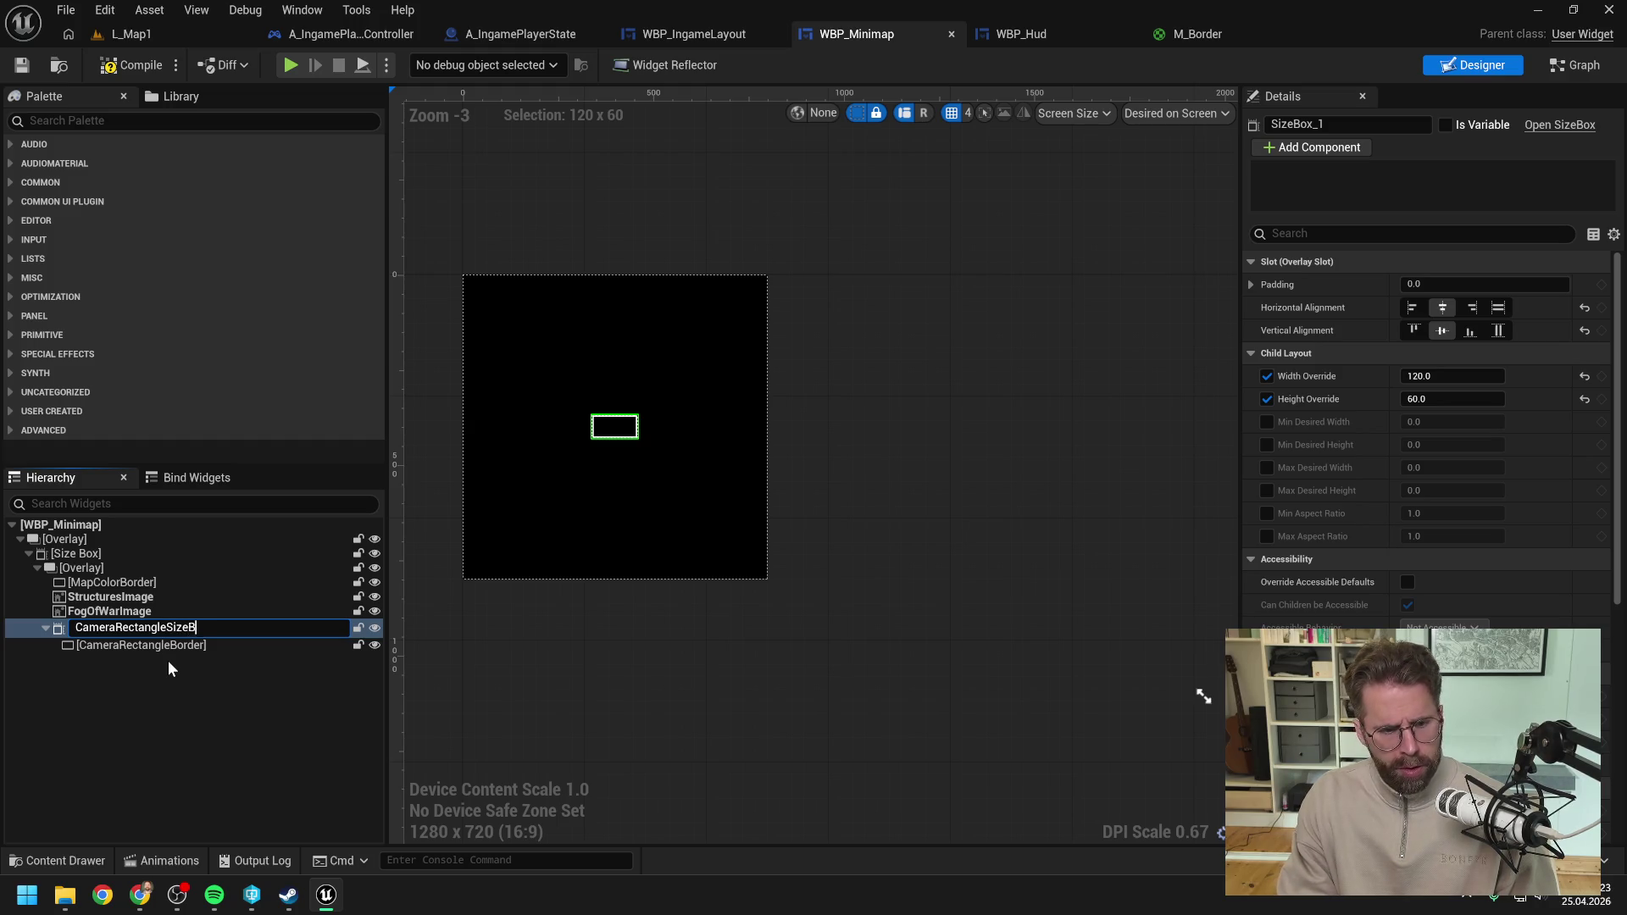
key("Return")
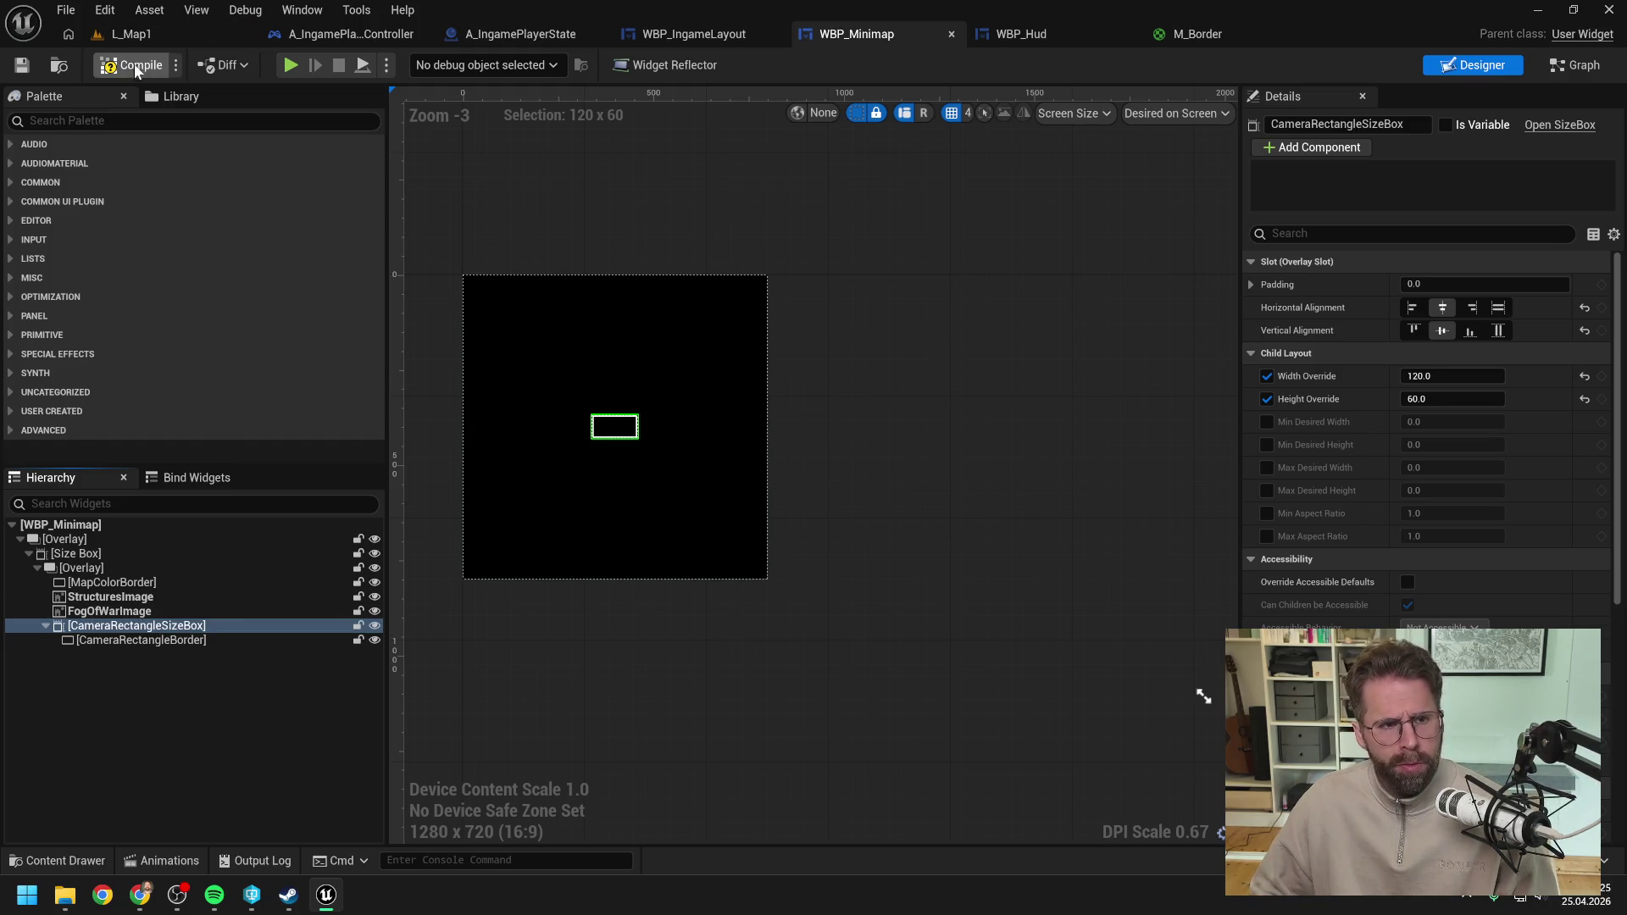
left_click(23, 65)
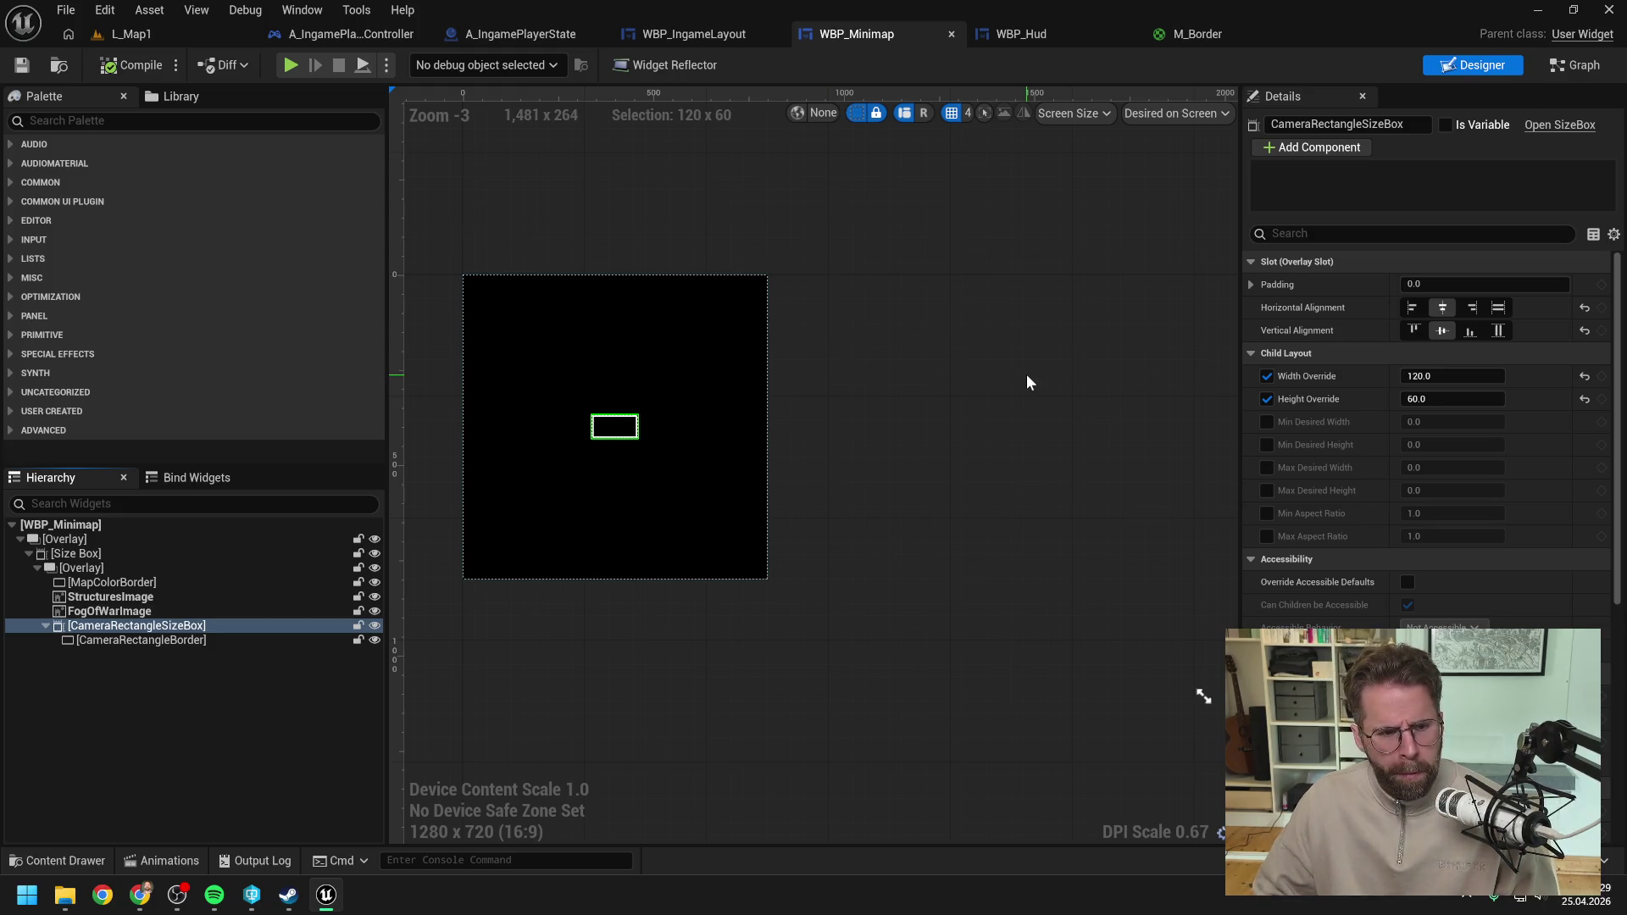
Step: Tick Is Variable on CameraRectangleSizeBox and CameraRectangleBorder, compile, and show the Event Graph
left_click(1576, 66)
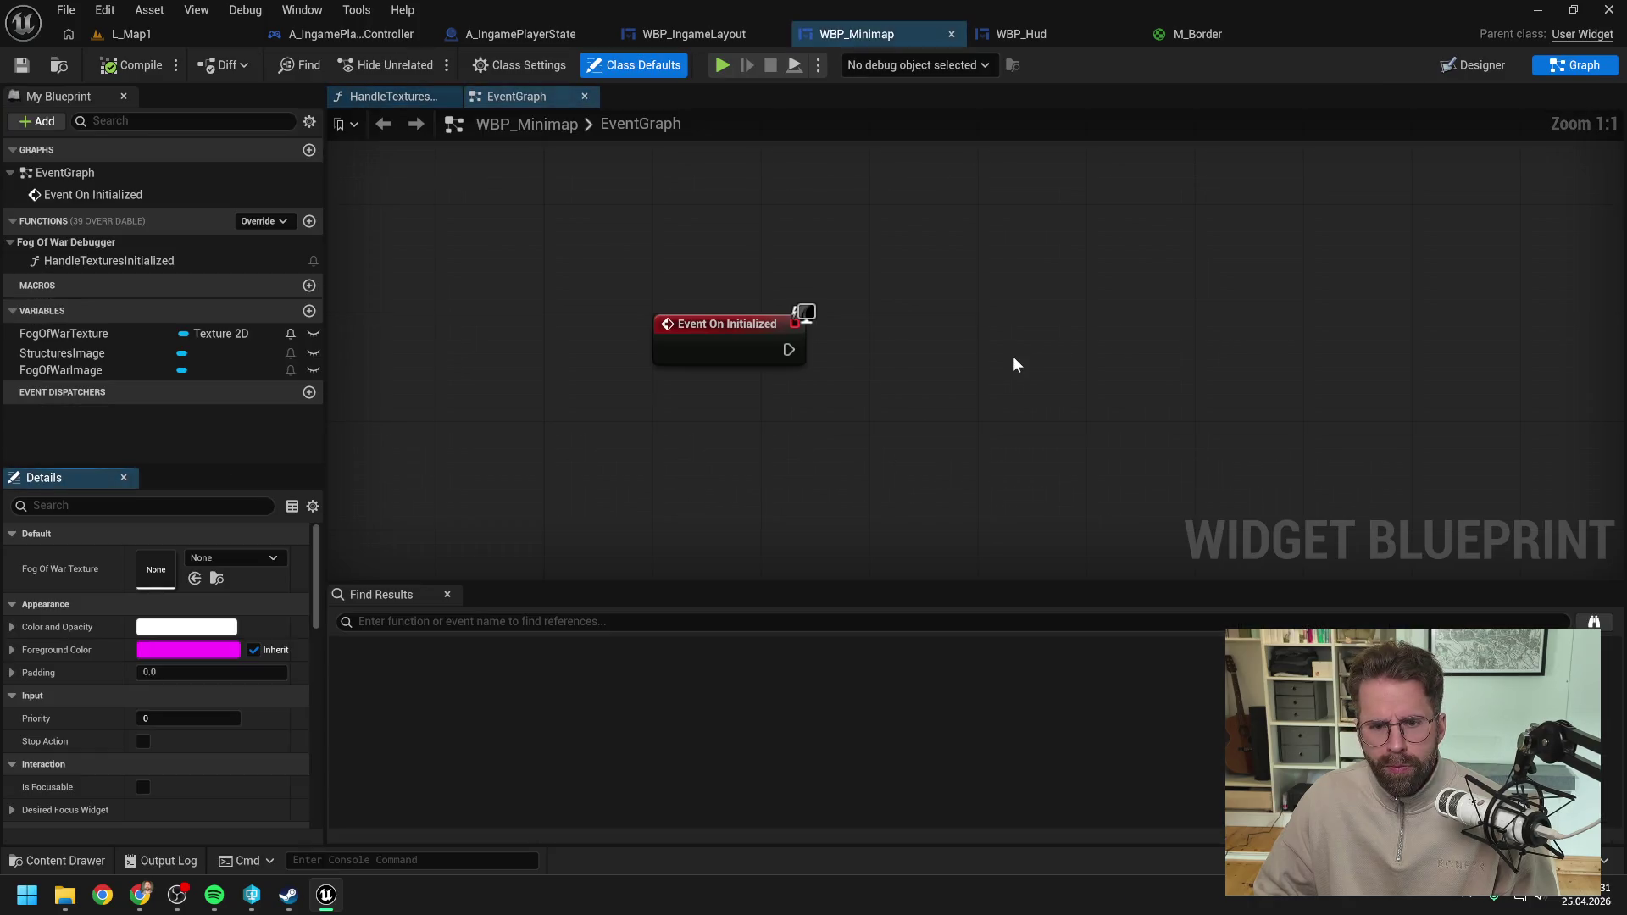
left_click(1474, 65)
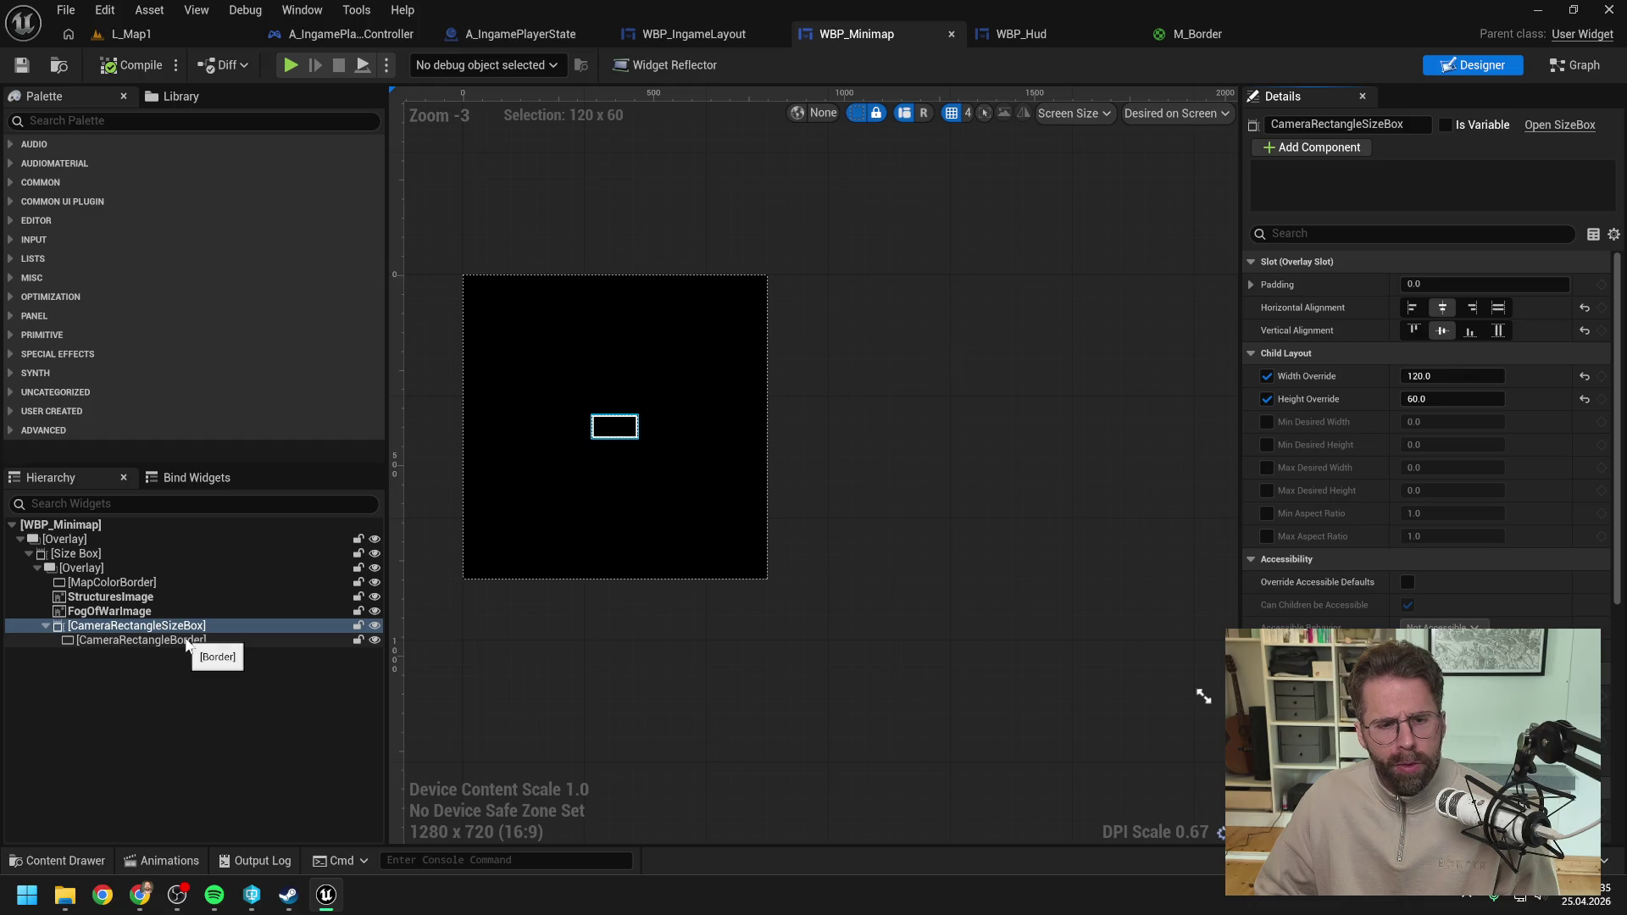
left_click(1576, 65)
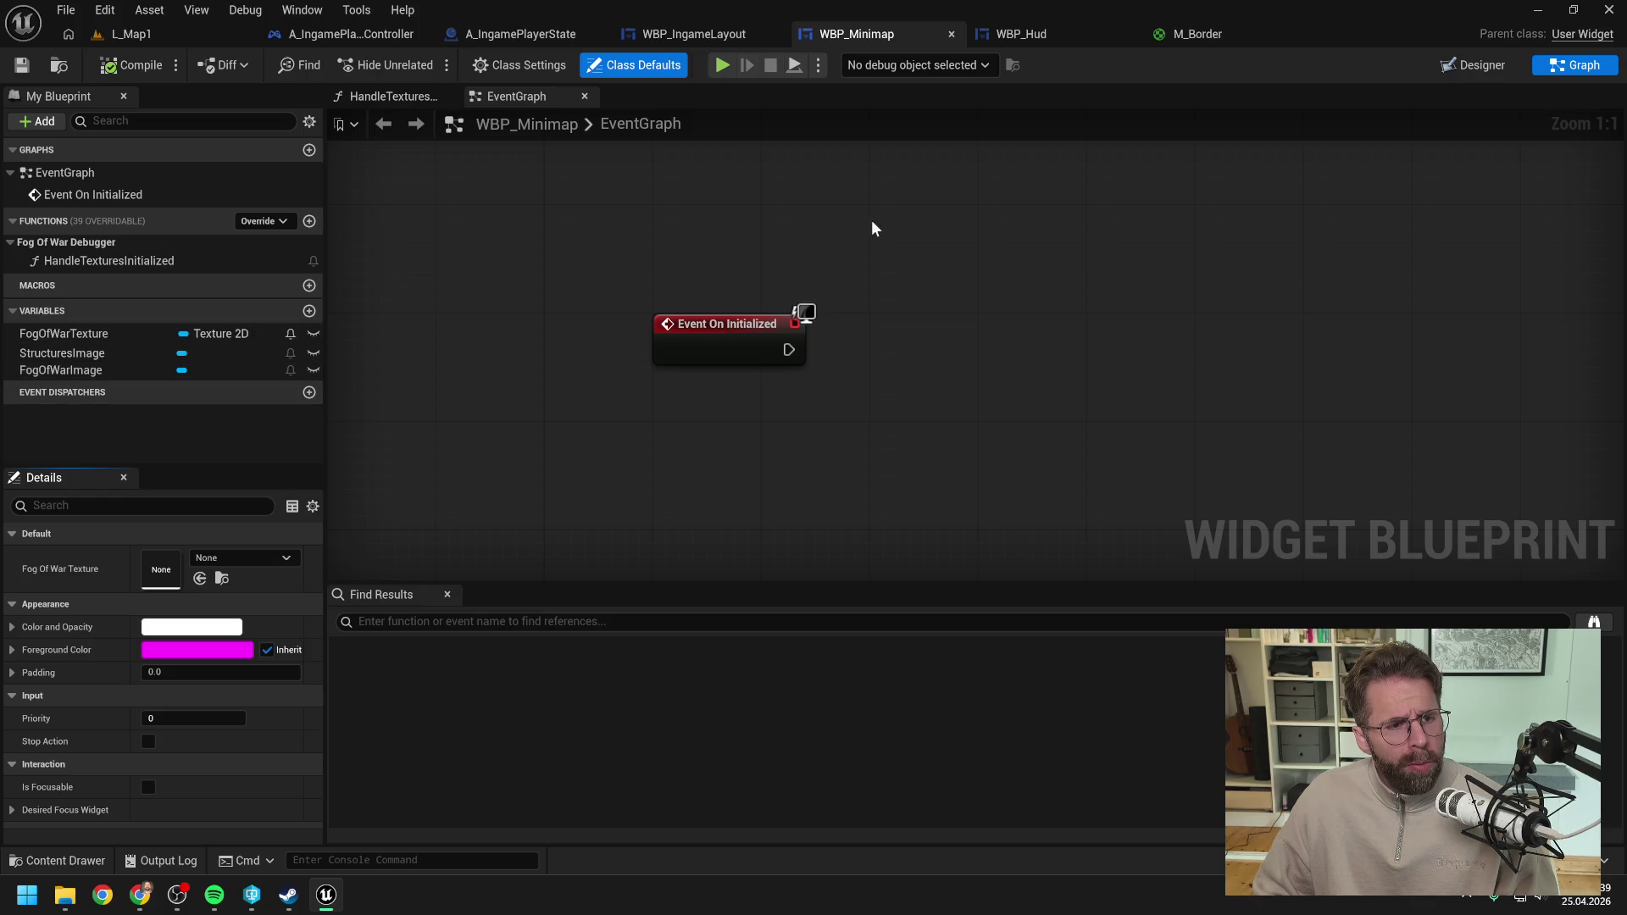
left_click(1473, 65)
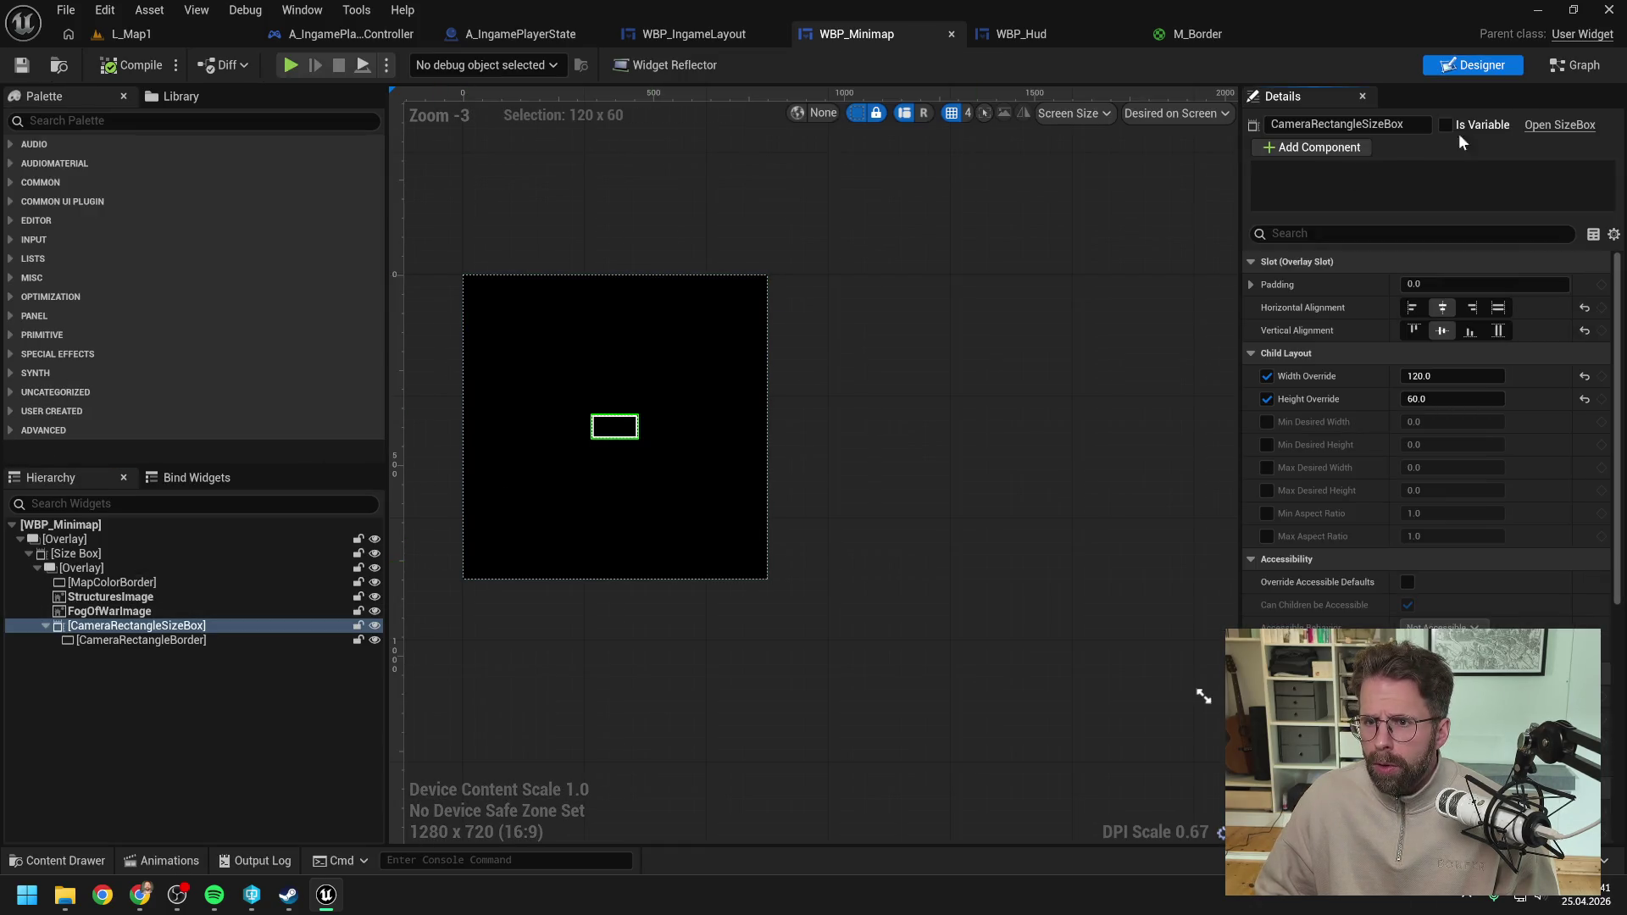
left_click(1446, 124)
left_click(202, 641)
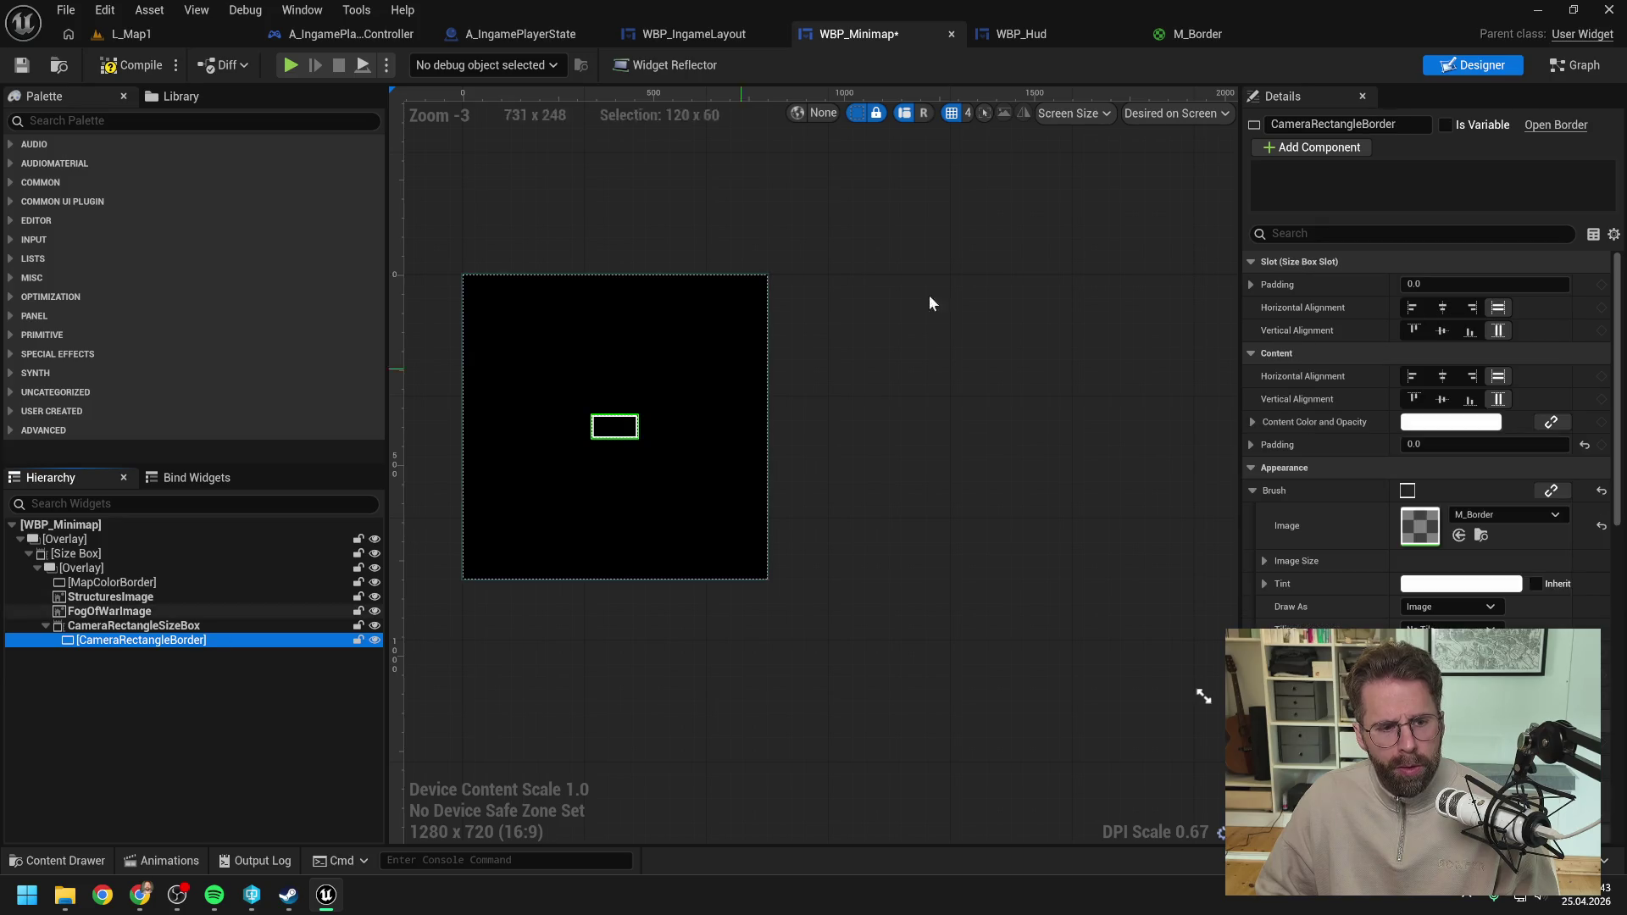
left_click(1447, 125)
left_click(162, 66)
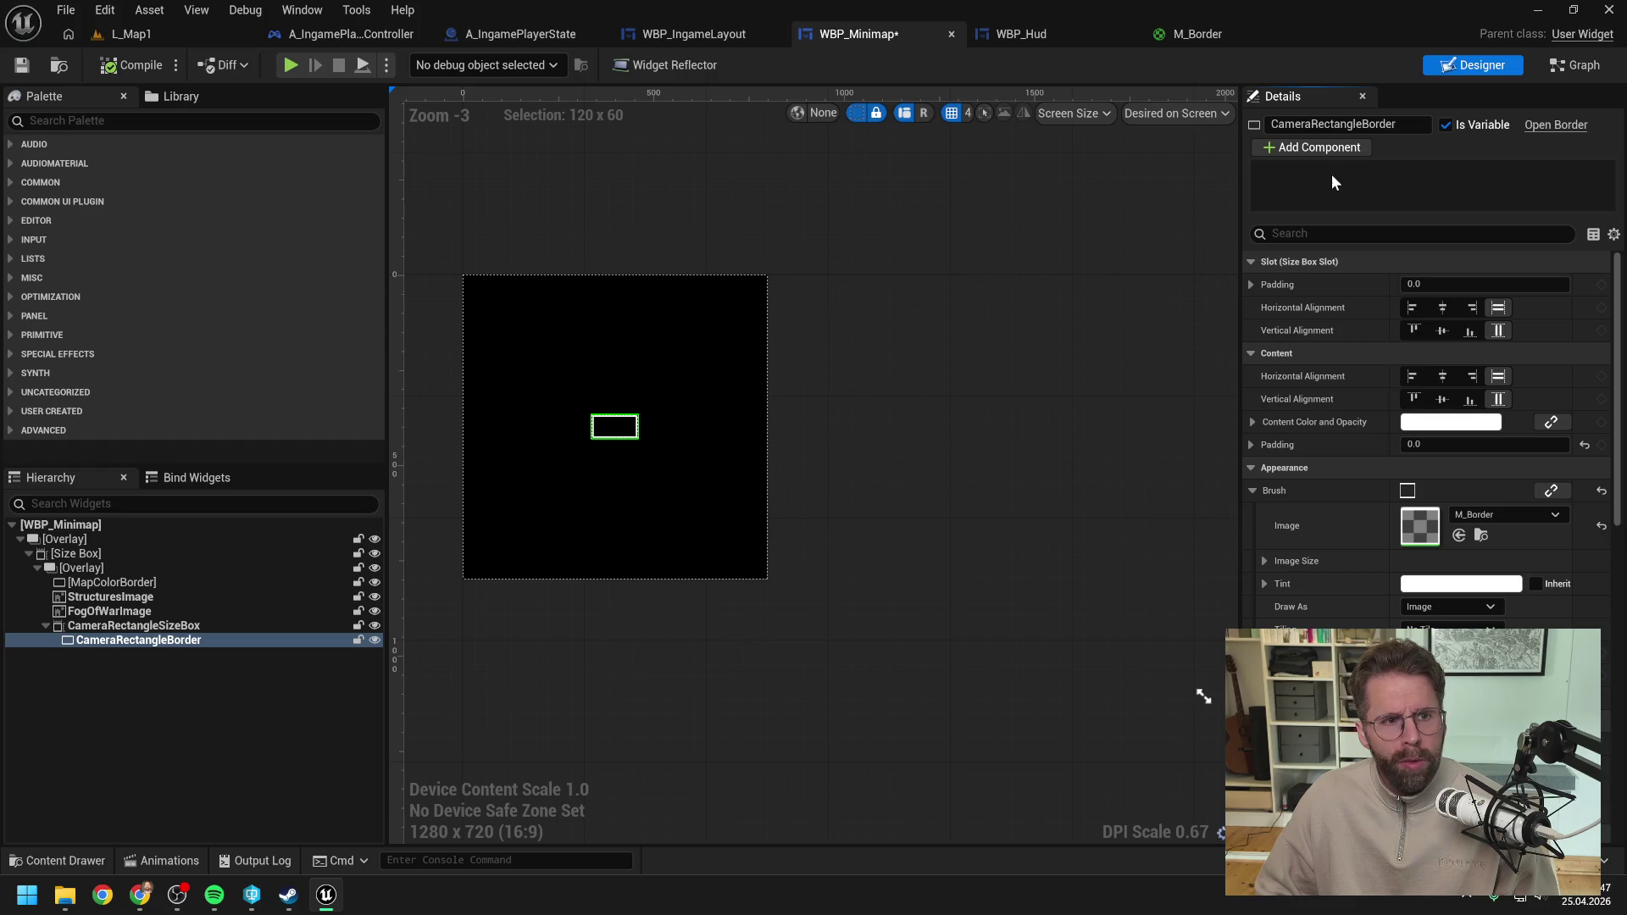
left_click(1584, 68)
scroll(943, 363, "down", 1)
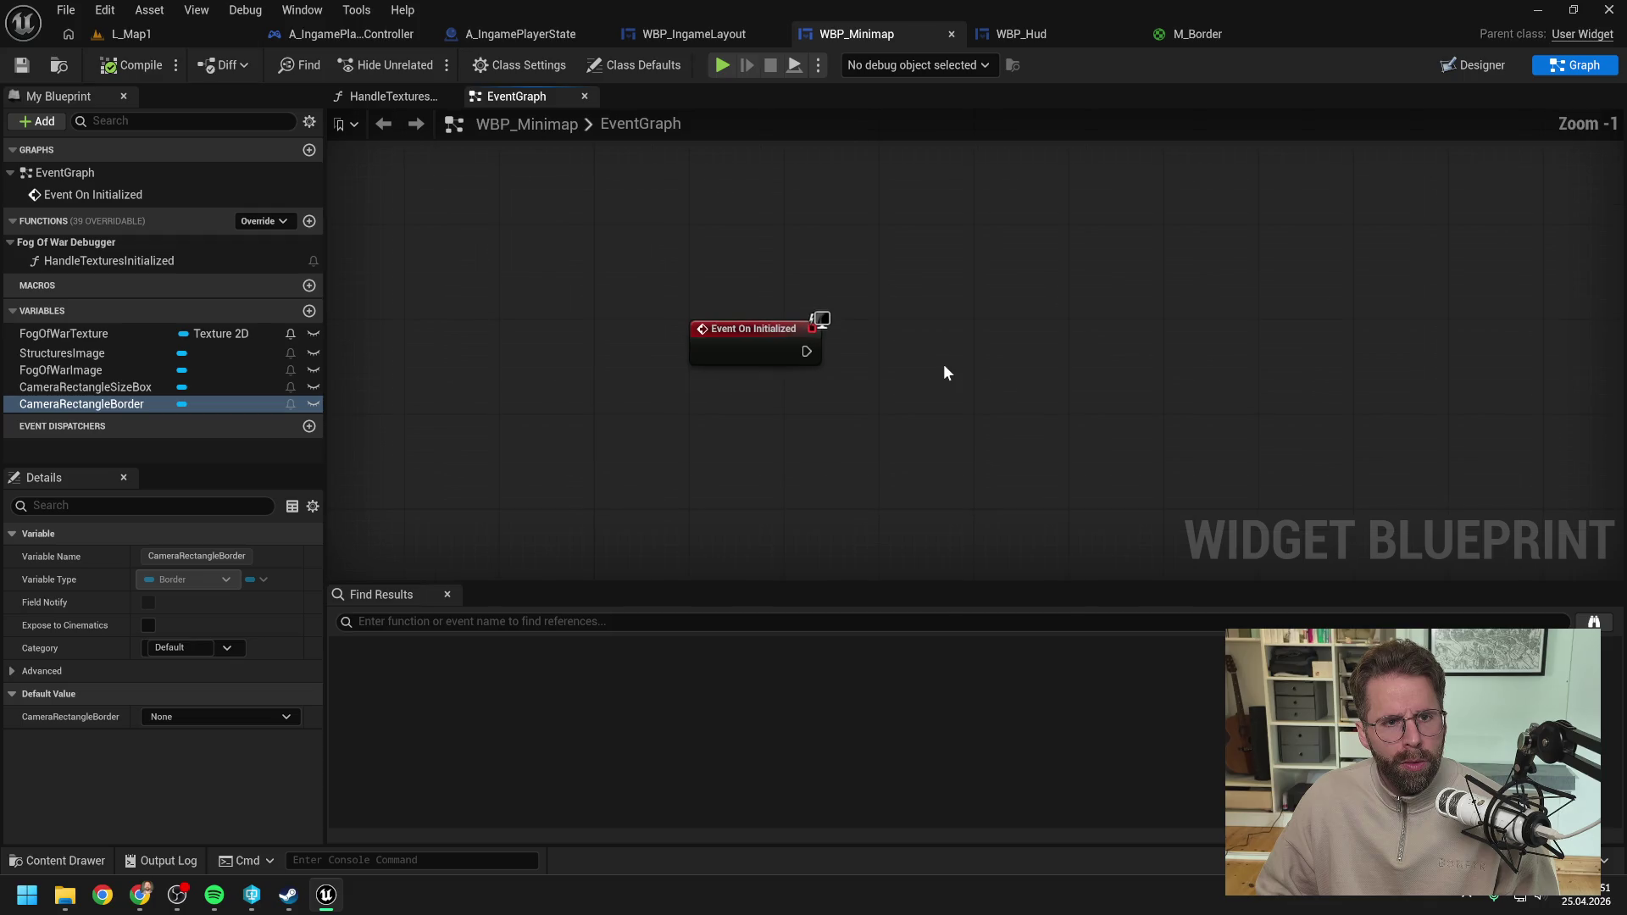
Step: Wire a Create Dynamic Material Instance node with parent M_Border after Event On Initialized
right_click(829, 387)
type("crea")
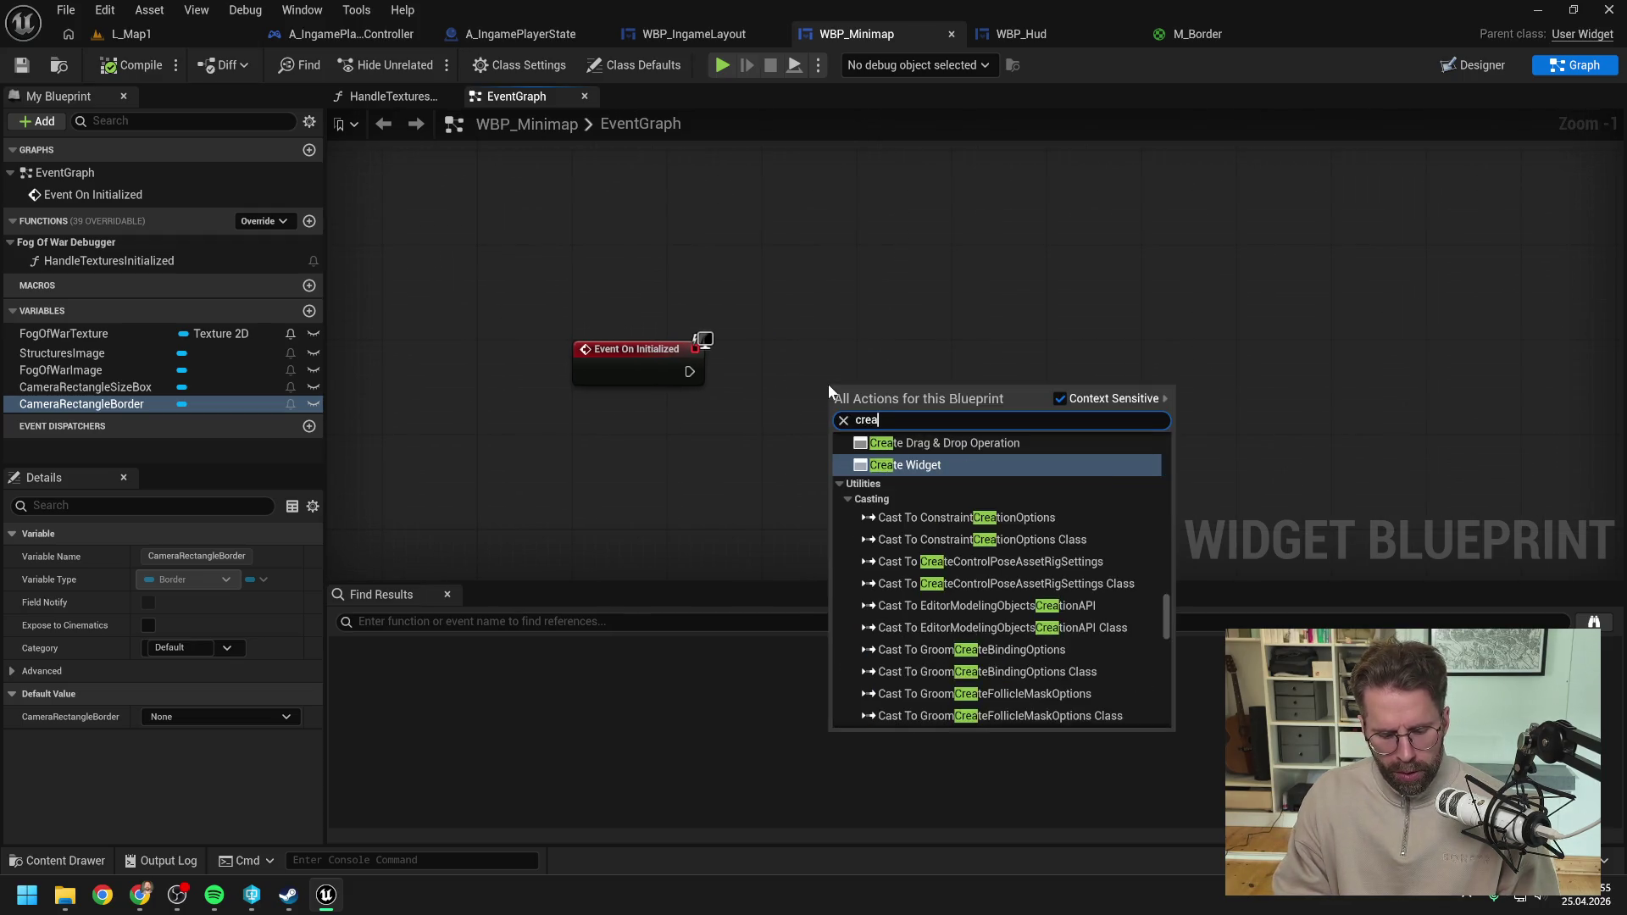
type("te dyn")
key("Return")
left_click_drag(892, 382, 946, 348)
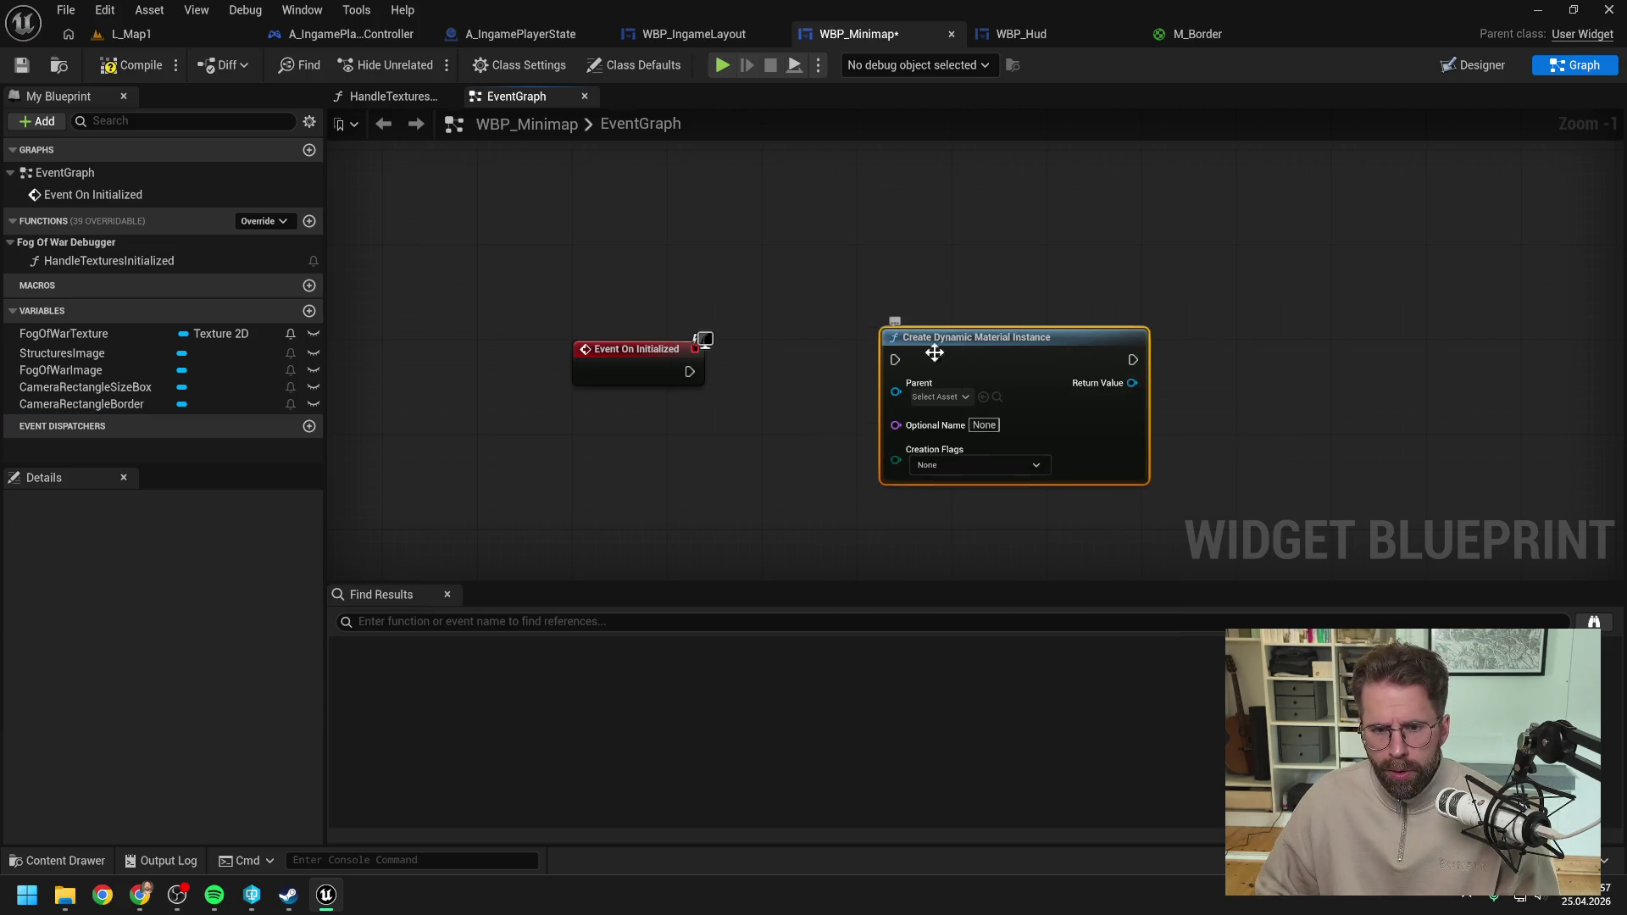
left_click_drag(690, 371, 894, 359)
left_click_drag(959, 342, 959, 353)
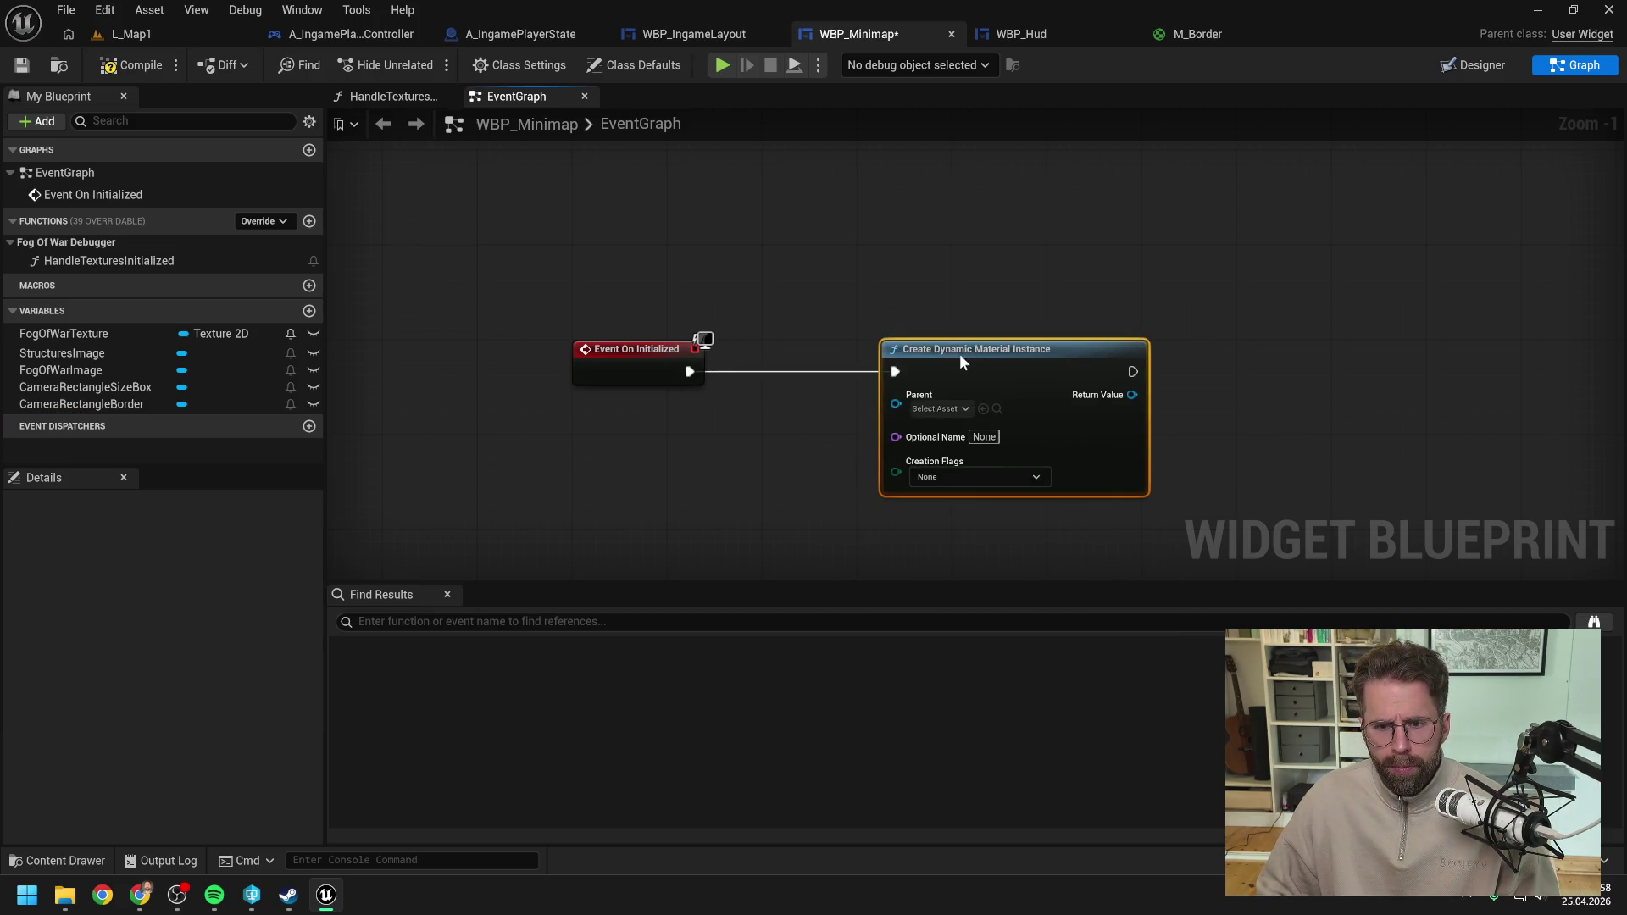
left_click(940, 410)
type("M_B")
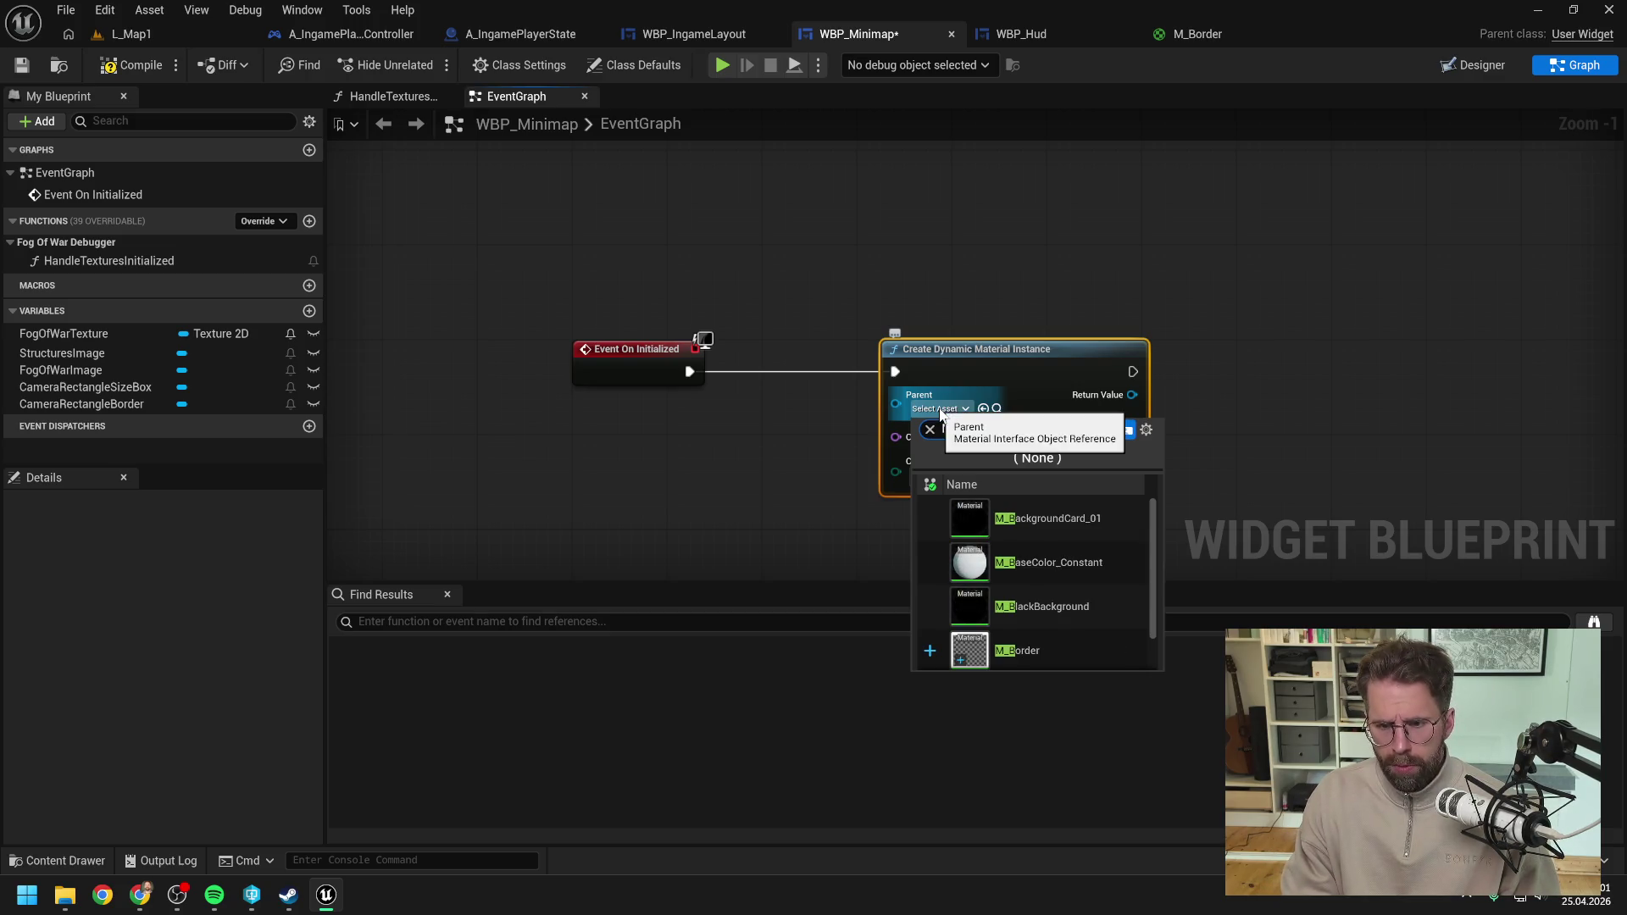
type("ord")
left_click(1027, 521)
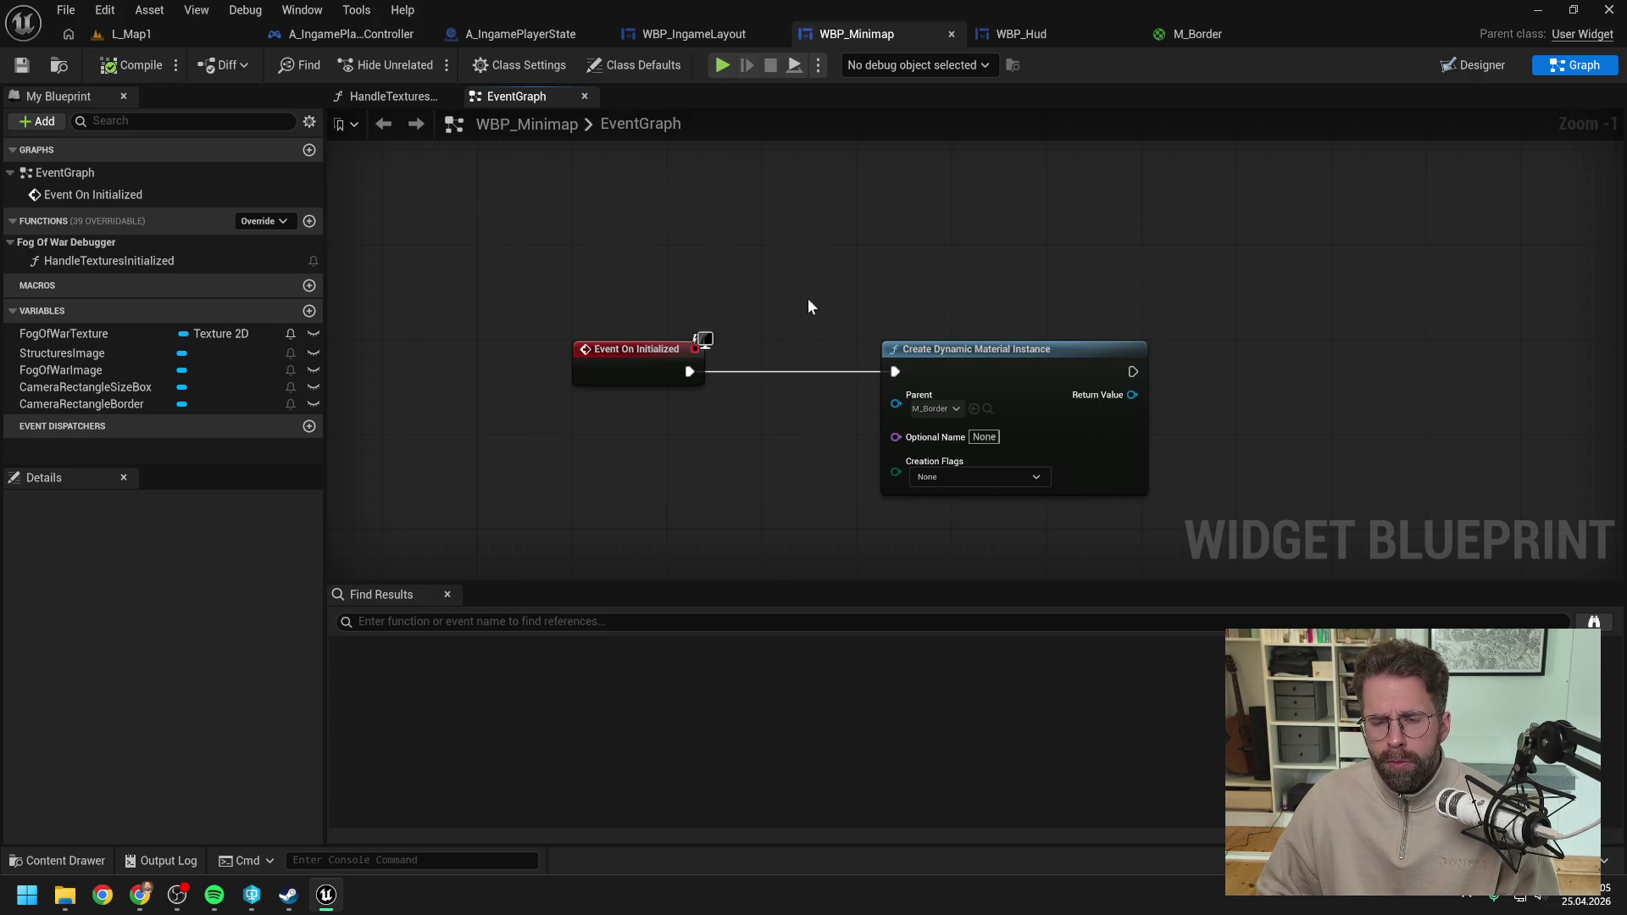
Step: Add a CameraRectangleBorder getter with a Set Brush from Material node
scroll(847, 301, "down", 1)
mouse_move(1044, 293)
left_mouse_down()
mouse_move(940, 306)
mouse_move(942, 283)
left_mouse_up()
left_click(922, 333)
left_click(1071, 320)
left_click_drag(1070, 319, 977, 324)
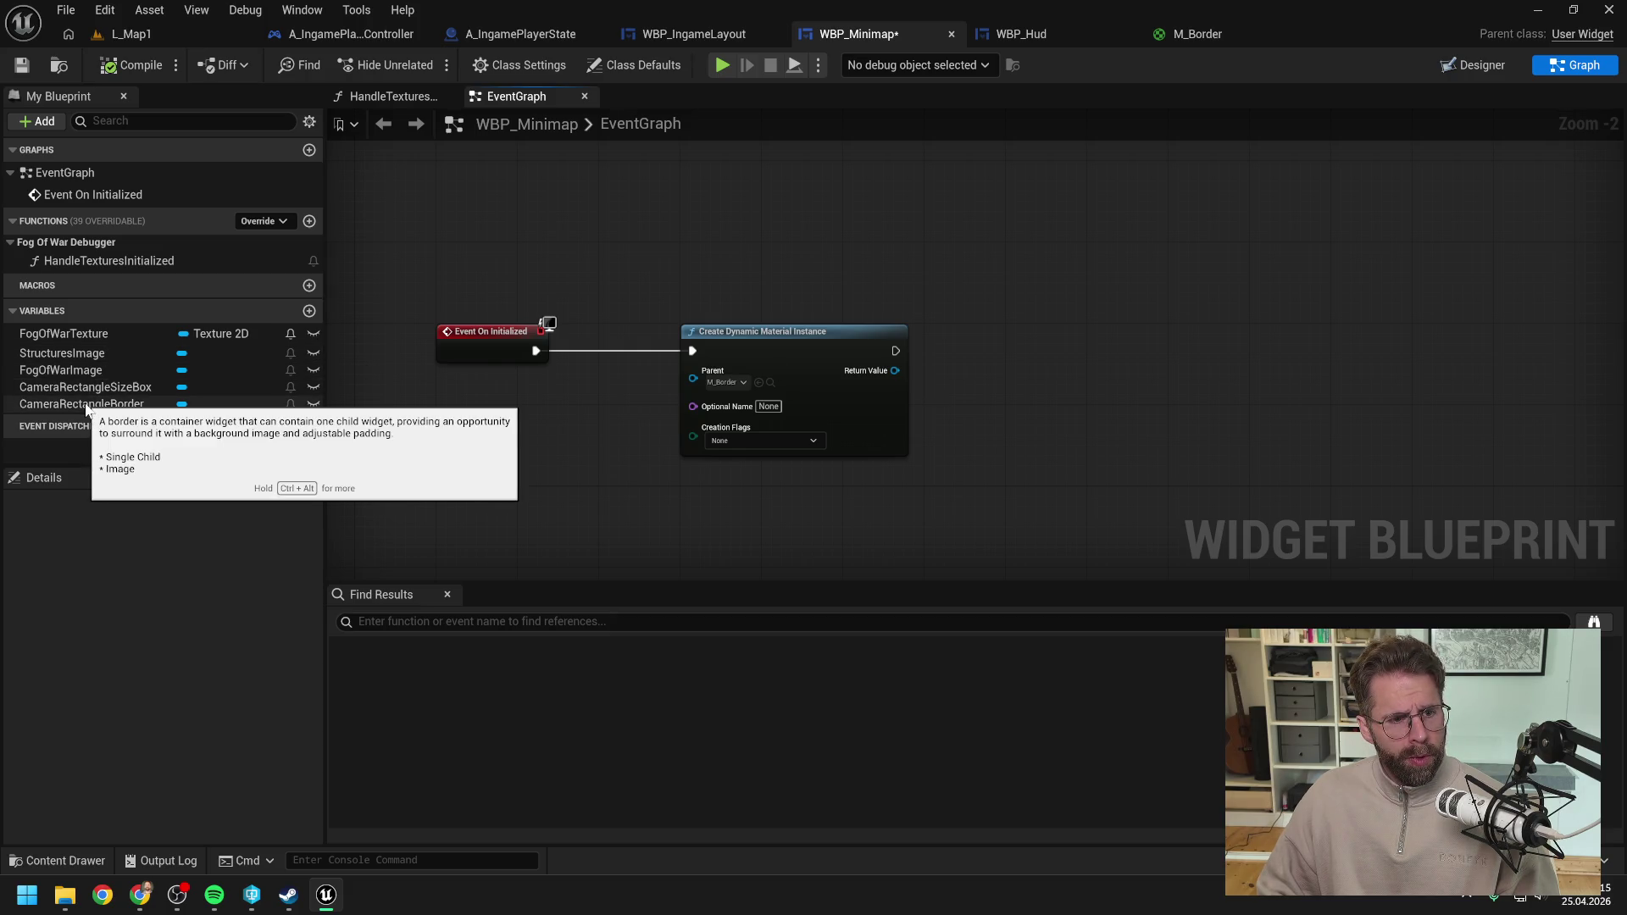
mouse_move(85, 405)
left_mouse_down()
mouse_move(1005, 365)
mouse_move(1115, 328)
mouse_move(1157, 357)
left_mouse_up()
type("set materi")
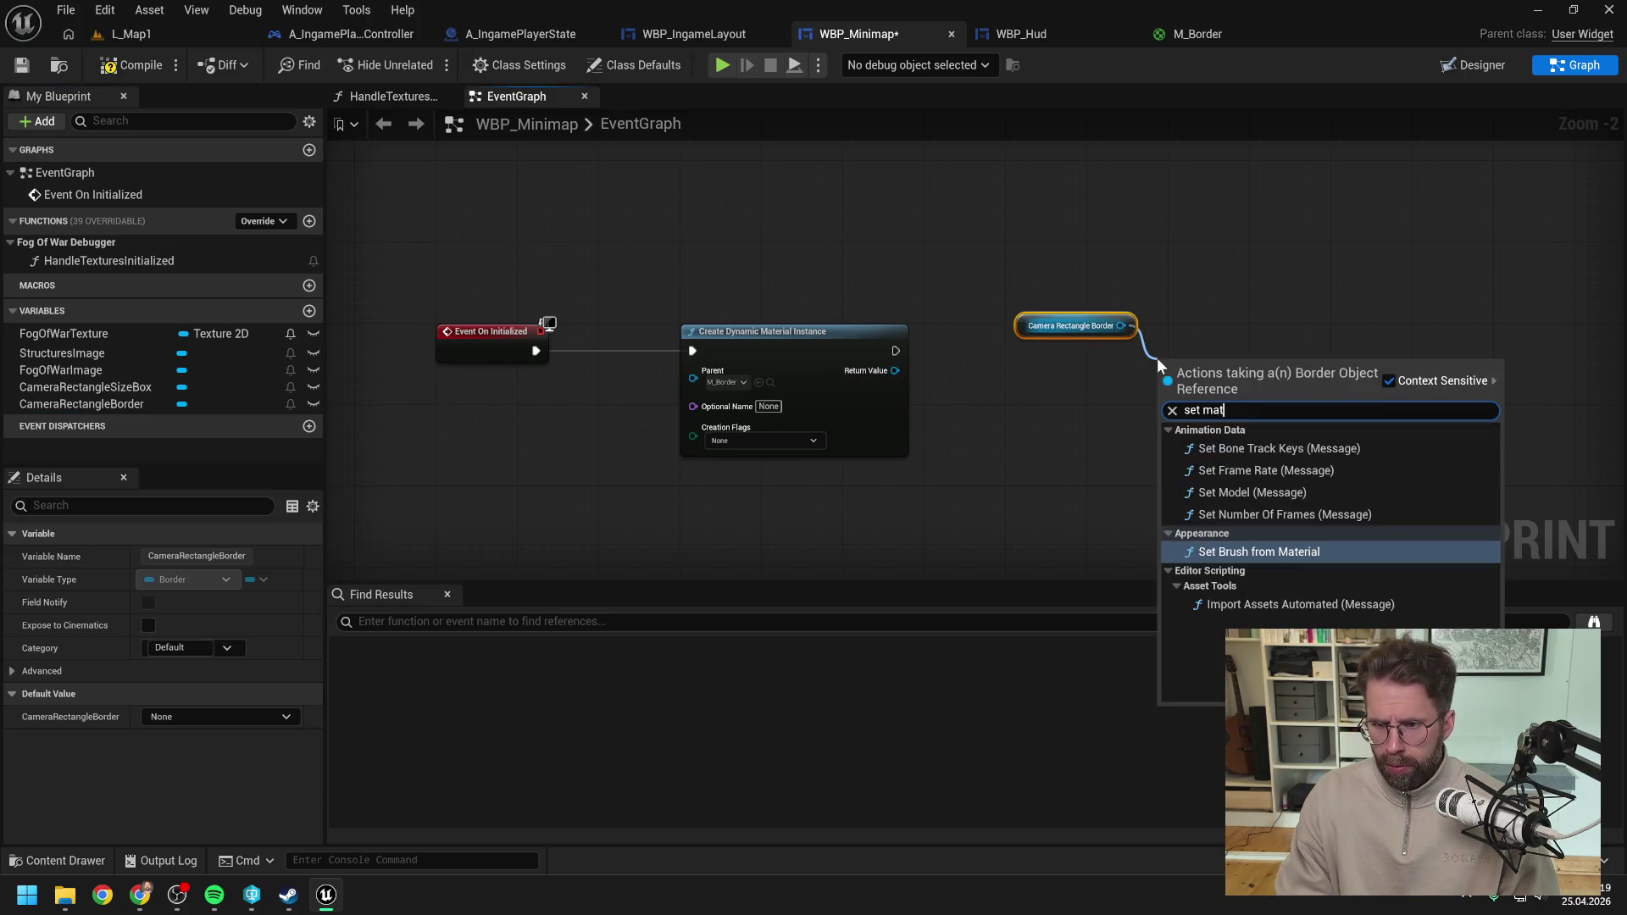
left_click(1270, 449)
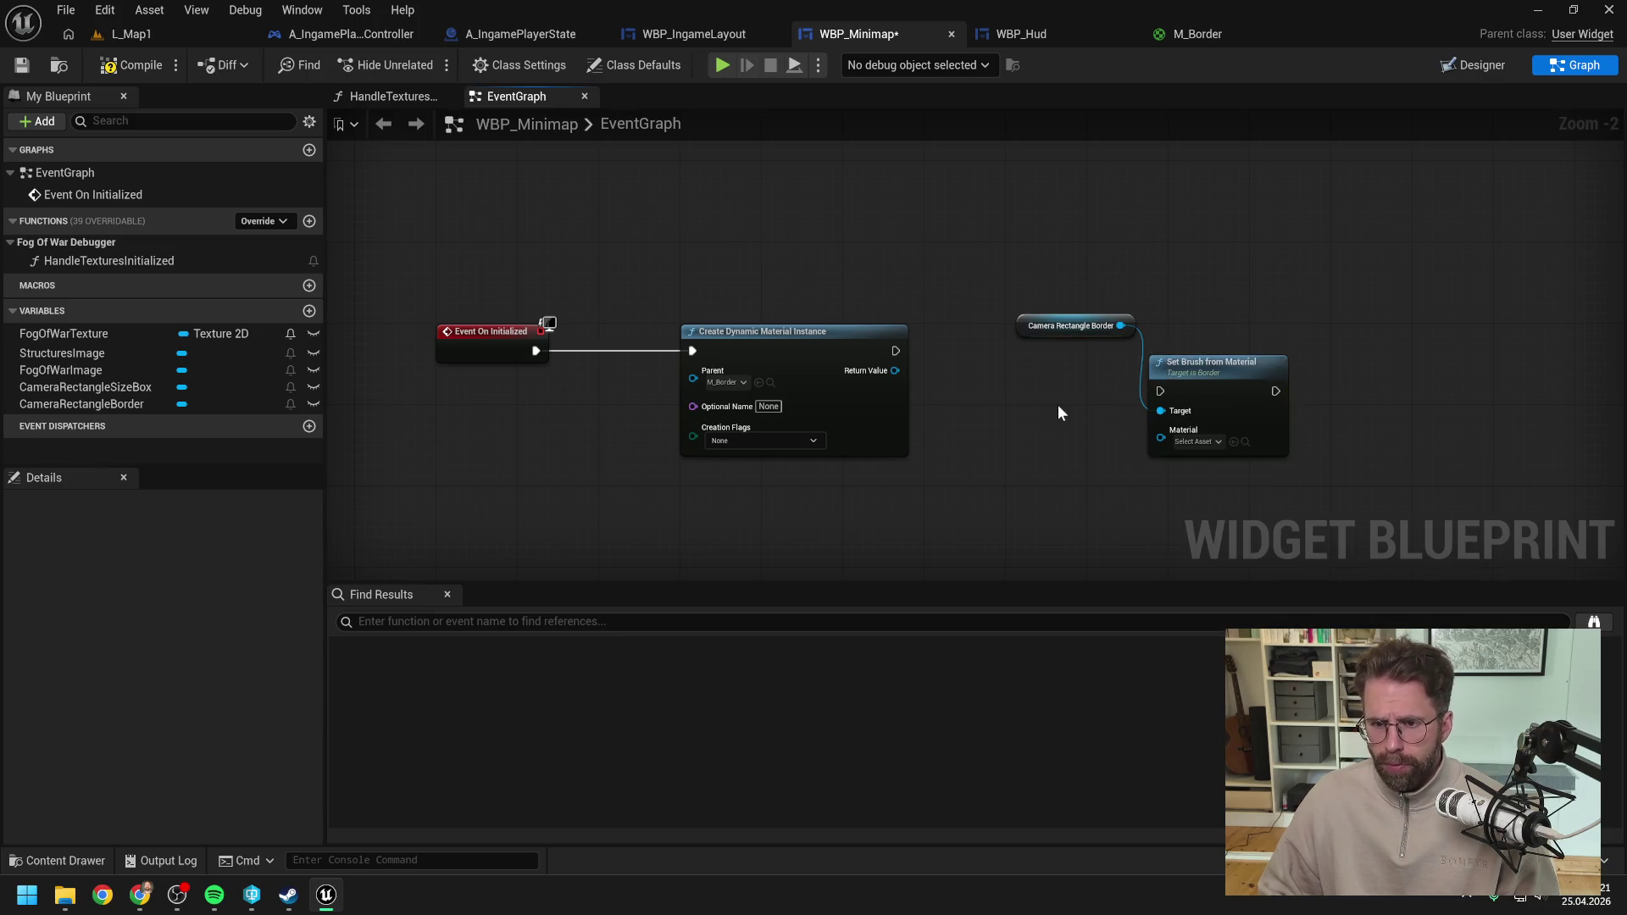
left_click(995, 389)
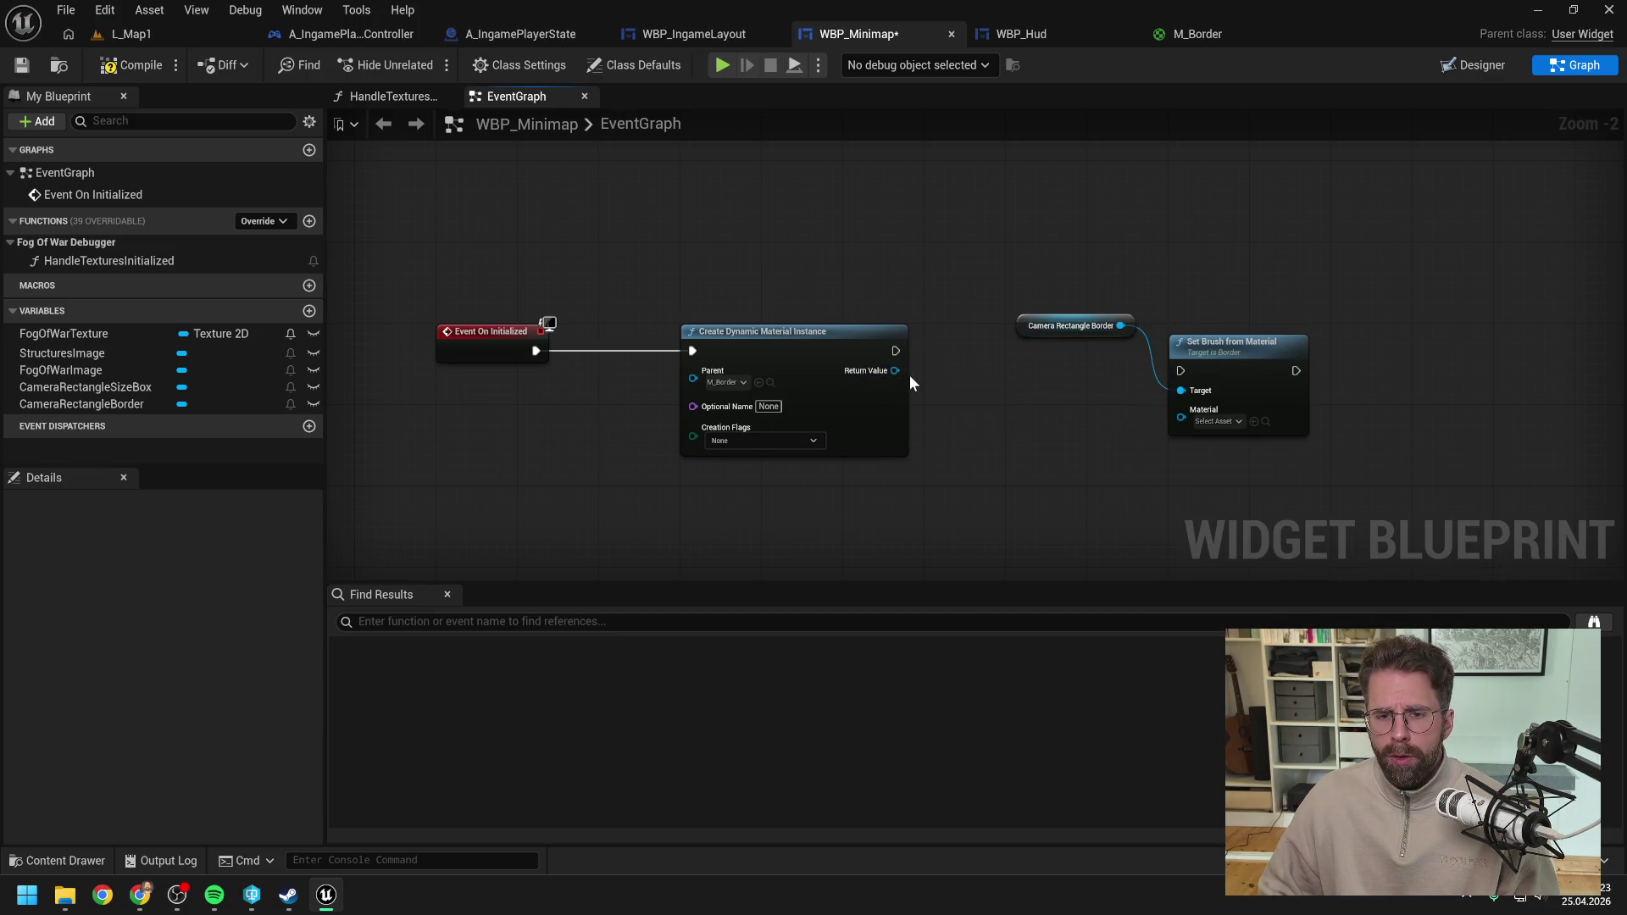
Step: Add Set Vector Parameter Value on the material's Return Value, fed by a Make Color node
left_click_drag(887, 373, 978, 410)
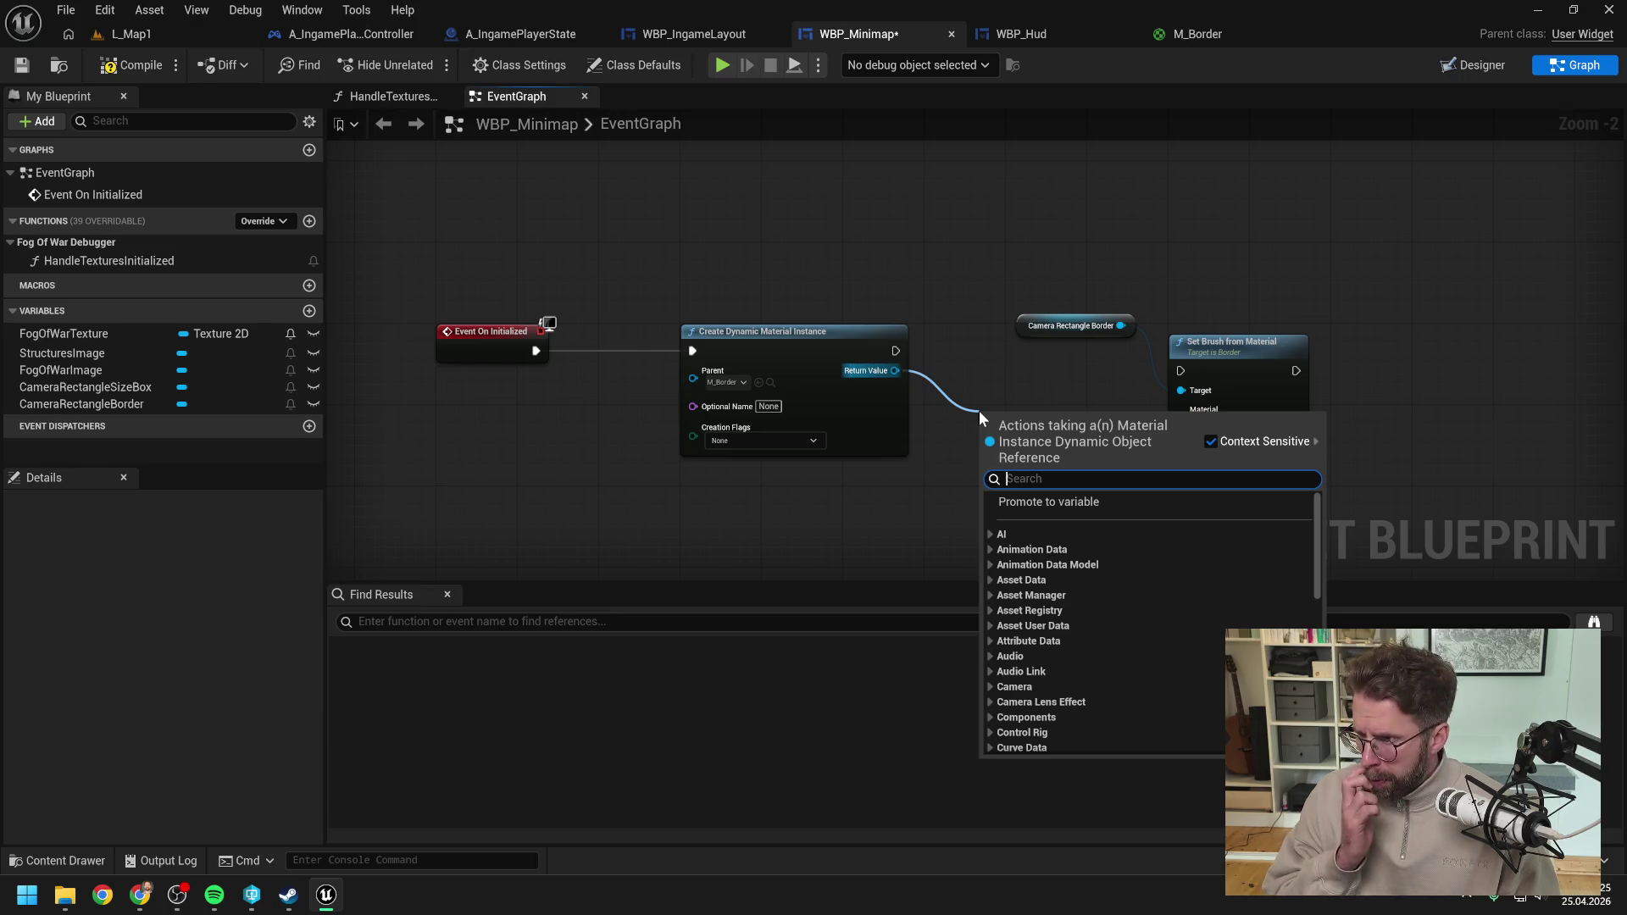
type("set ve")
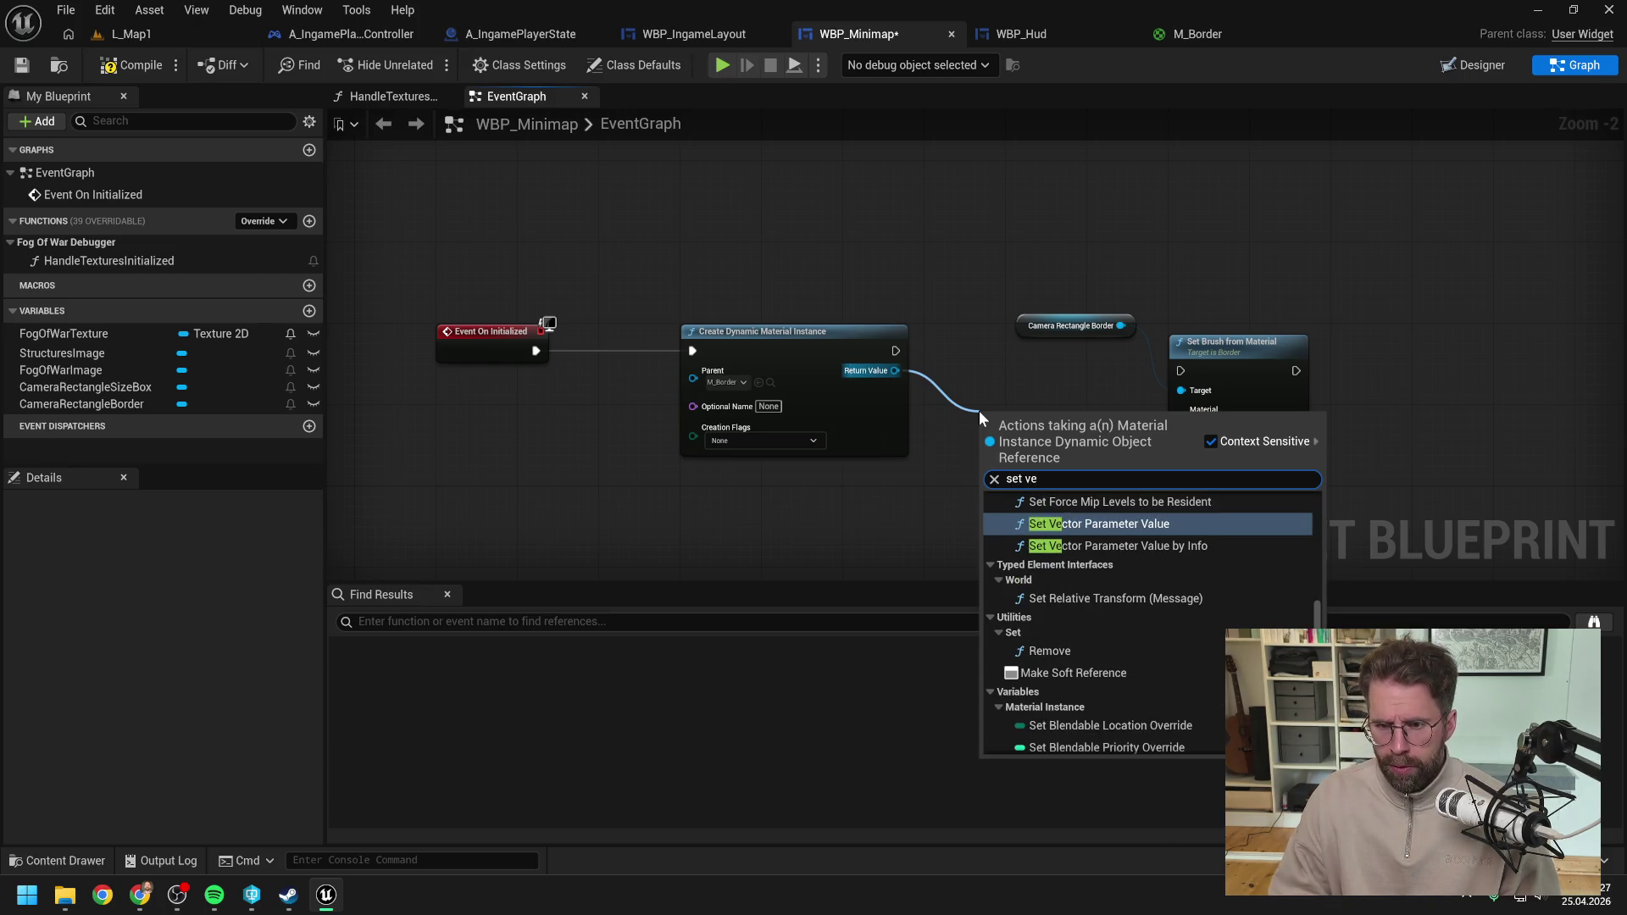
key("Return")
left_click(1248, 490)
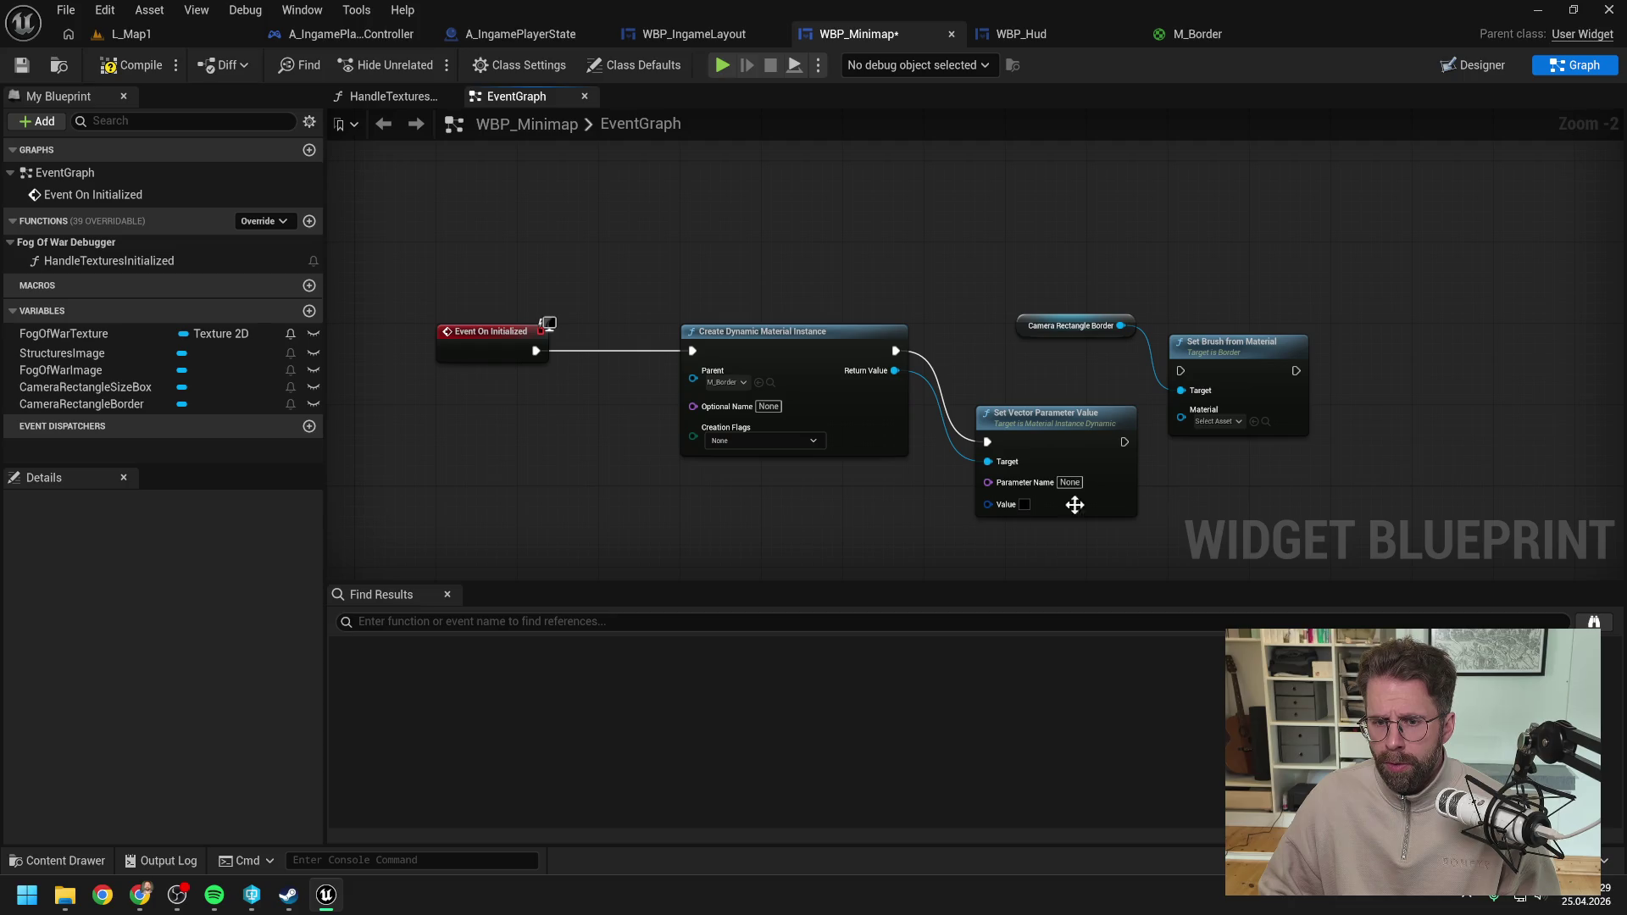
left_click_drag(985, 506, 907, 526)
type("make color")
key("Return")
mouse_move(1017, 423)
left_mouse_down()
mouse_move(885, 382)
mouse_move(900, 381)
left_mouse_up()
left_click(1290, 415)
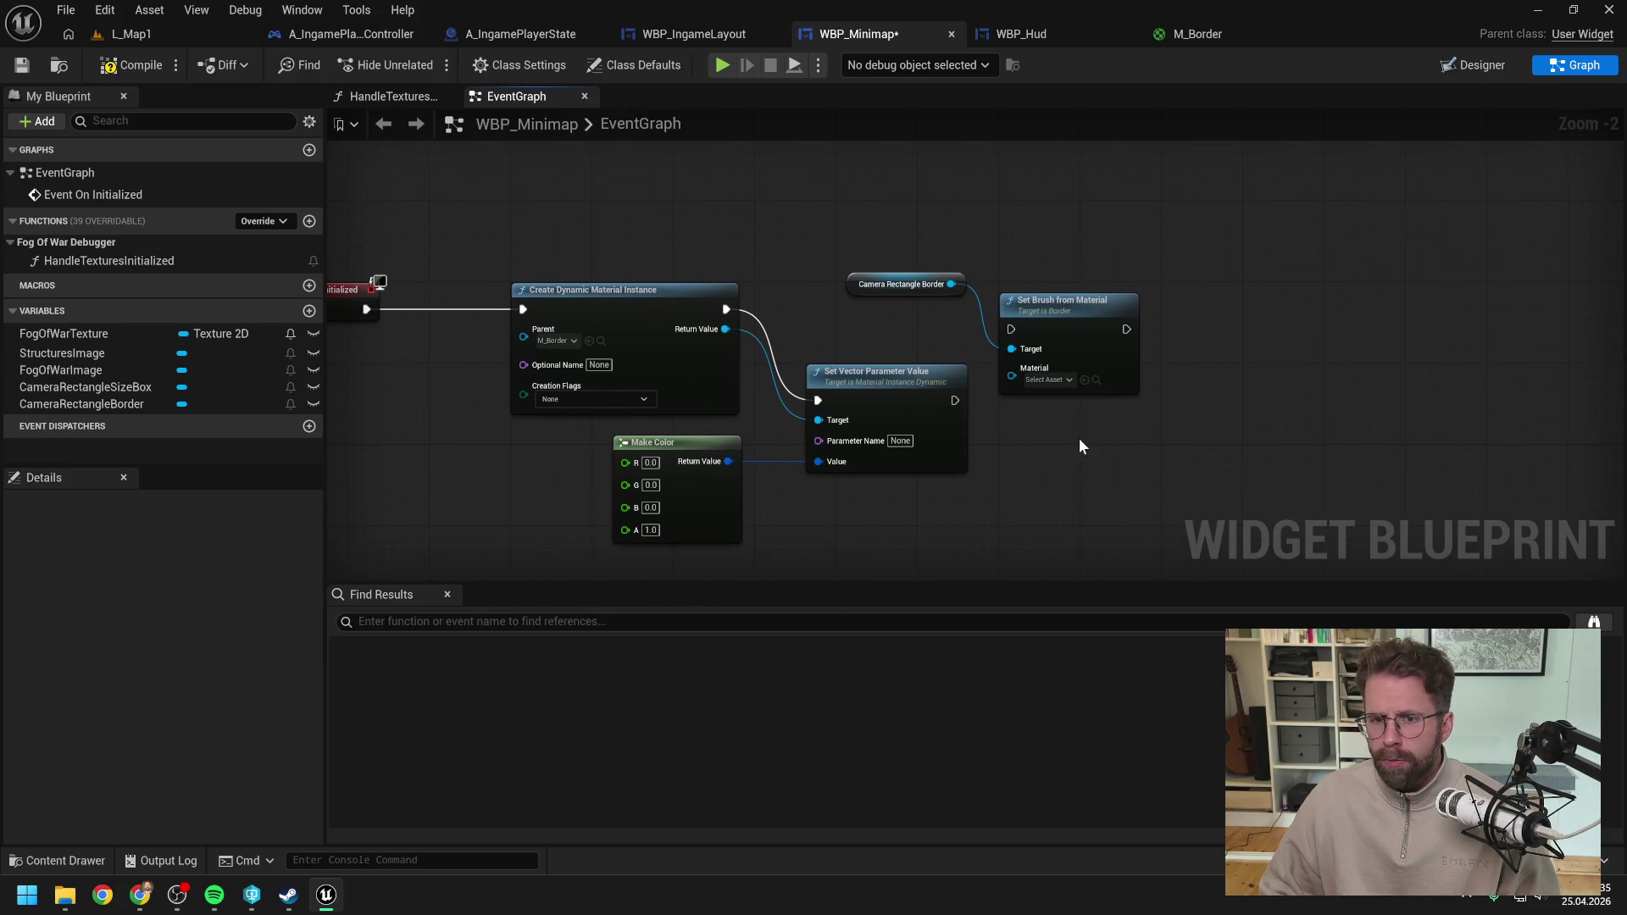
Step: Rearrange the border getter, Set Brush and Set Vector Parameter Value nodes into one chain
left_click_drag(887, 229, 1040, 307)
left_click_drag(1040, 306, 1254, 306)
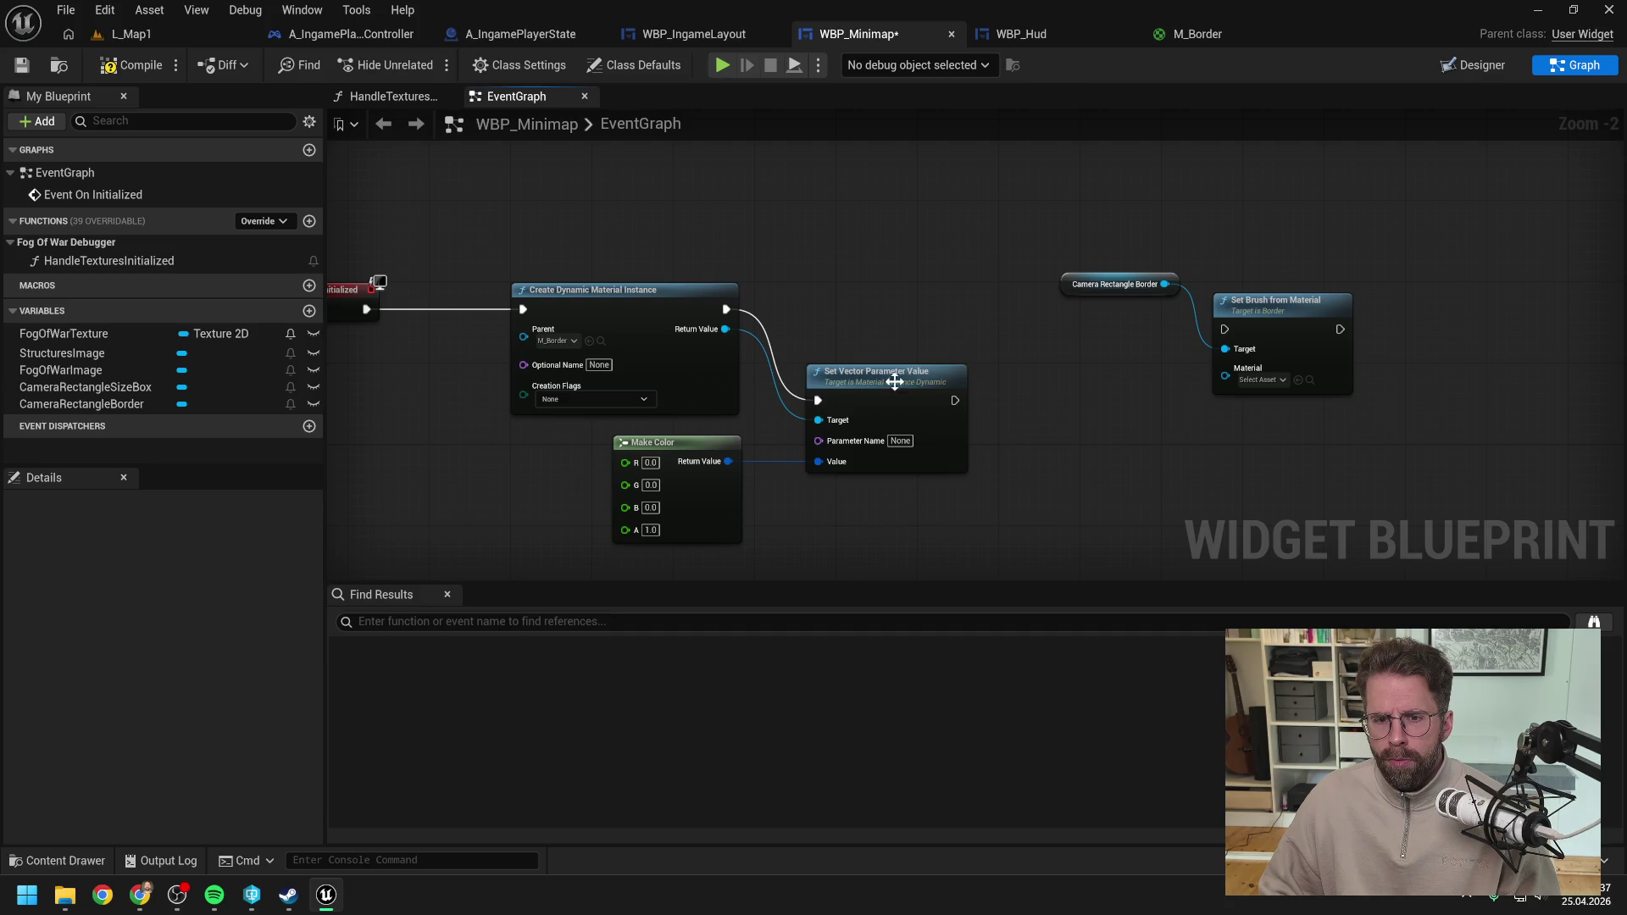
left_click_drag(897, 380, 925, 288)
left_click(1065, 378)
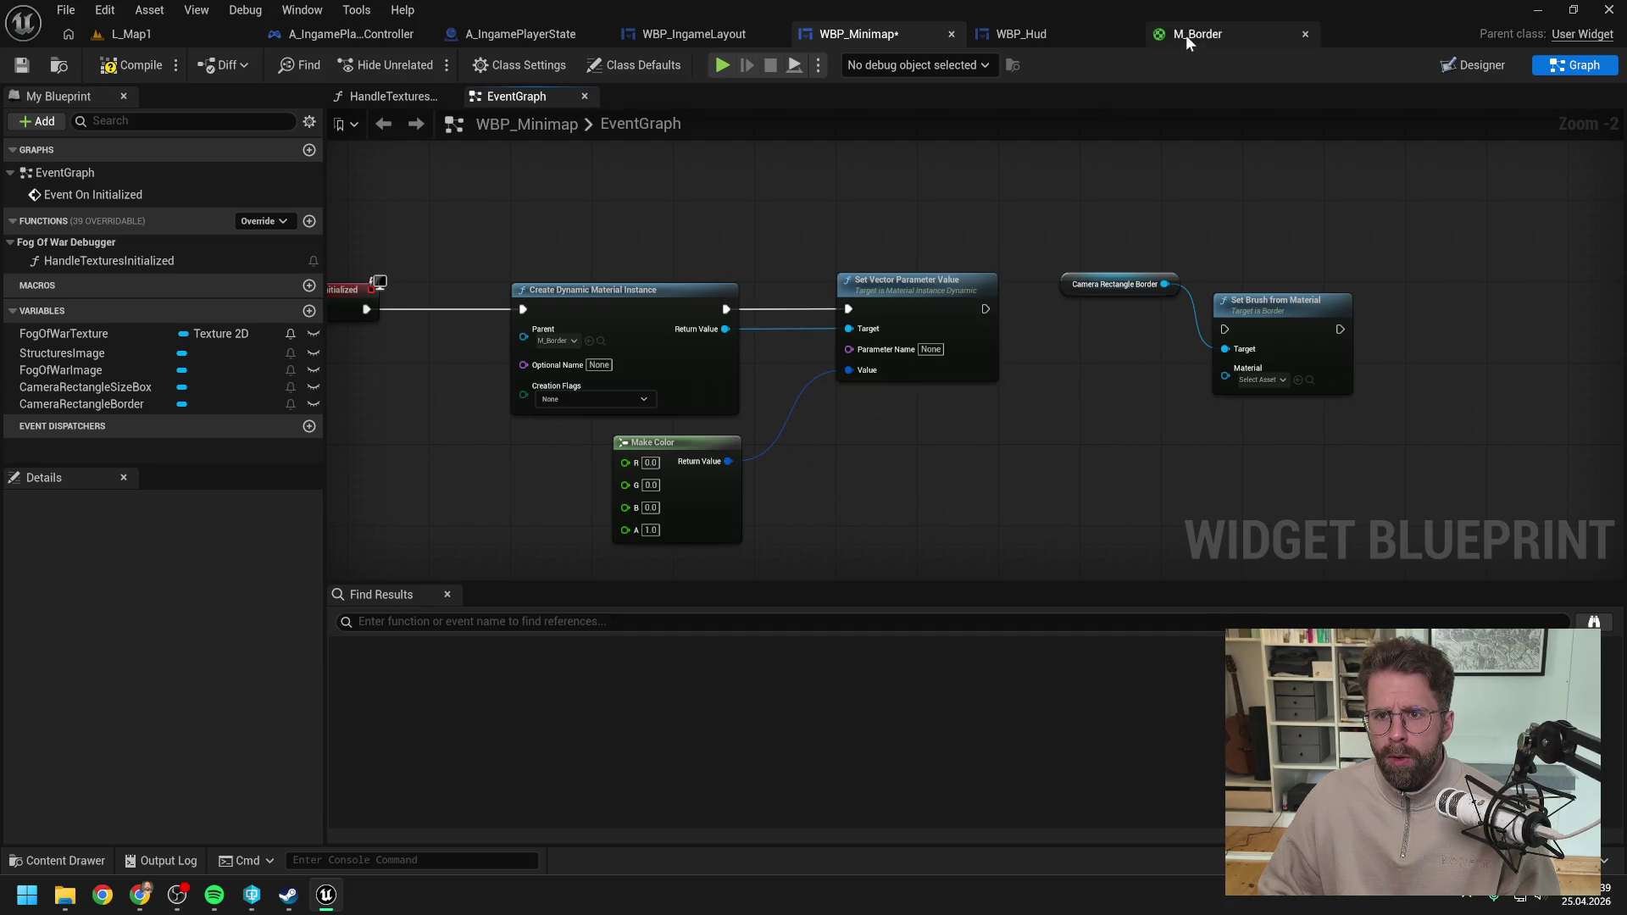
Step: Name the vector parameter 'Size' and save WBP_Minimap
left_click(1187, 34)
left_click(495, 34)
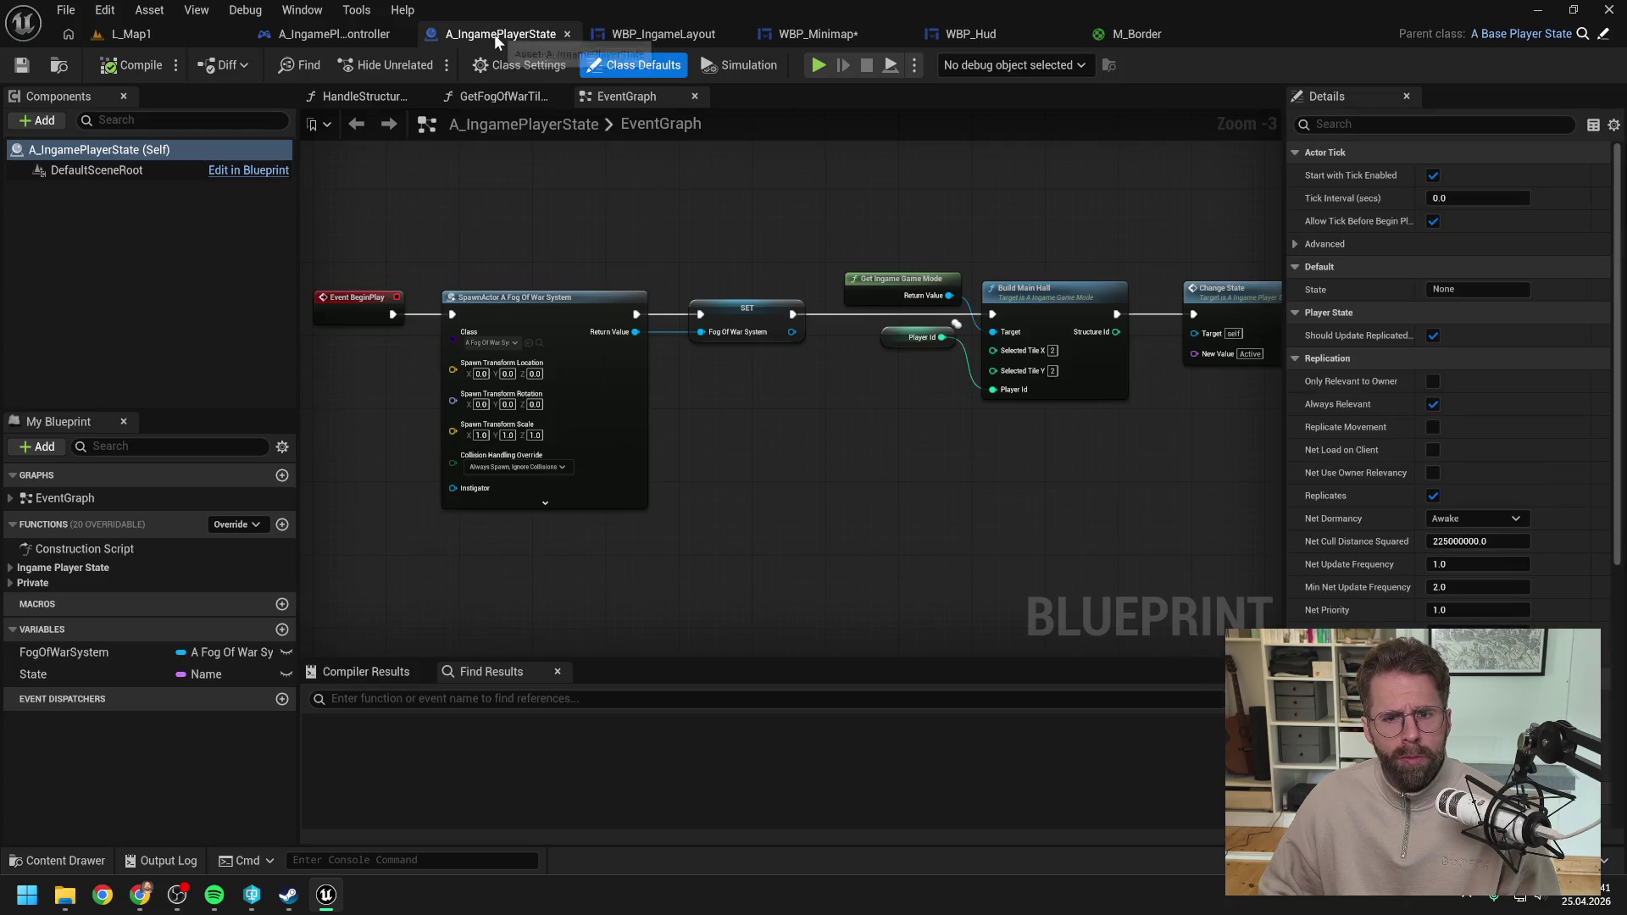
left_click(821, 34)
left_click(923, 301)
type("Size")
left_click(910, 495)
key("ctrl+s")
key("Home")
Step: Chain Set Vector Parameter Value into Set Brush from Material, route Target/Material wires via reroutes, save
left_click_drag(1104, 276, 1345, 296)
left_click_drag(1386, 283, 1385, 262)
left_click(1112, 330)
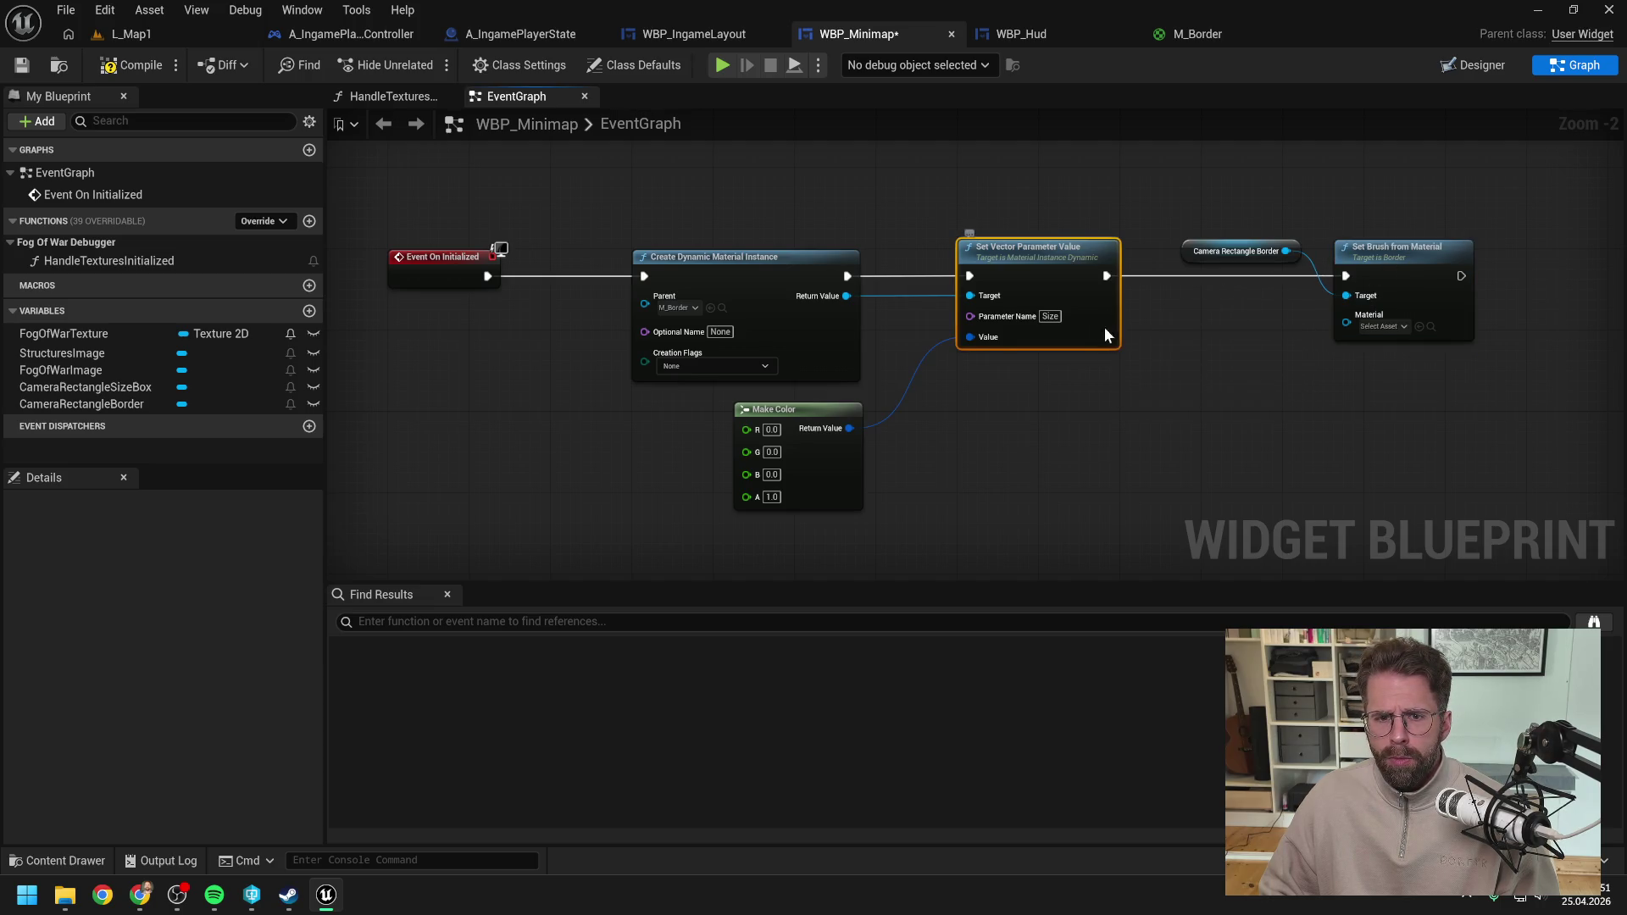
left_click_drag(1101, 327, 1111, 327)
left_click(1213, 368)
double_click(916, 296)
mouse_move(911, 292)
left_mouse_down()
mouse_move(913, 222)
mouse_move(1325, 328)
mouse_move(1346, 315)
mouse_move(1190, 239)
mouse_move(1297, 226)
left_mouse_up()
double_click(1275, 308)
left_click(1183, 369)
key("ctrl+s")
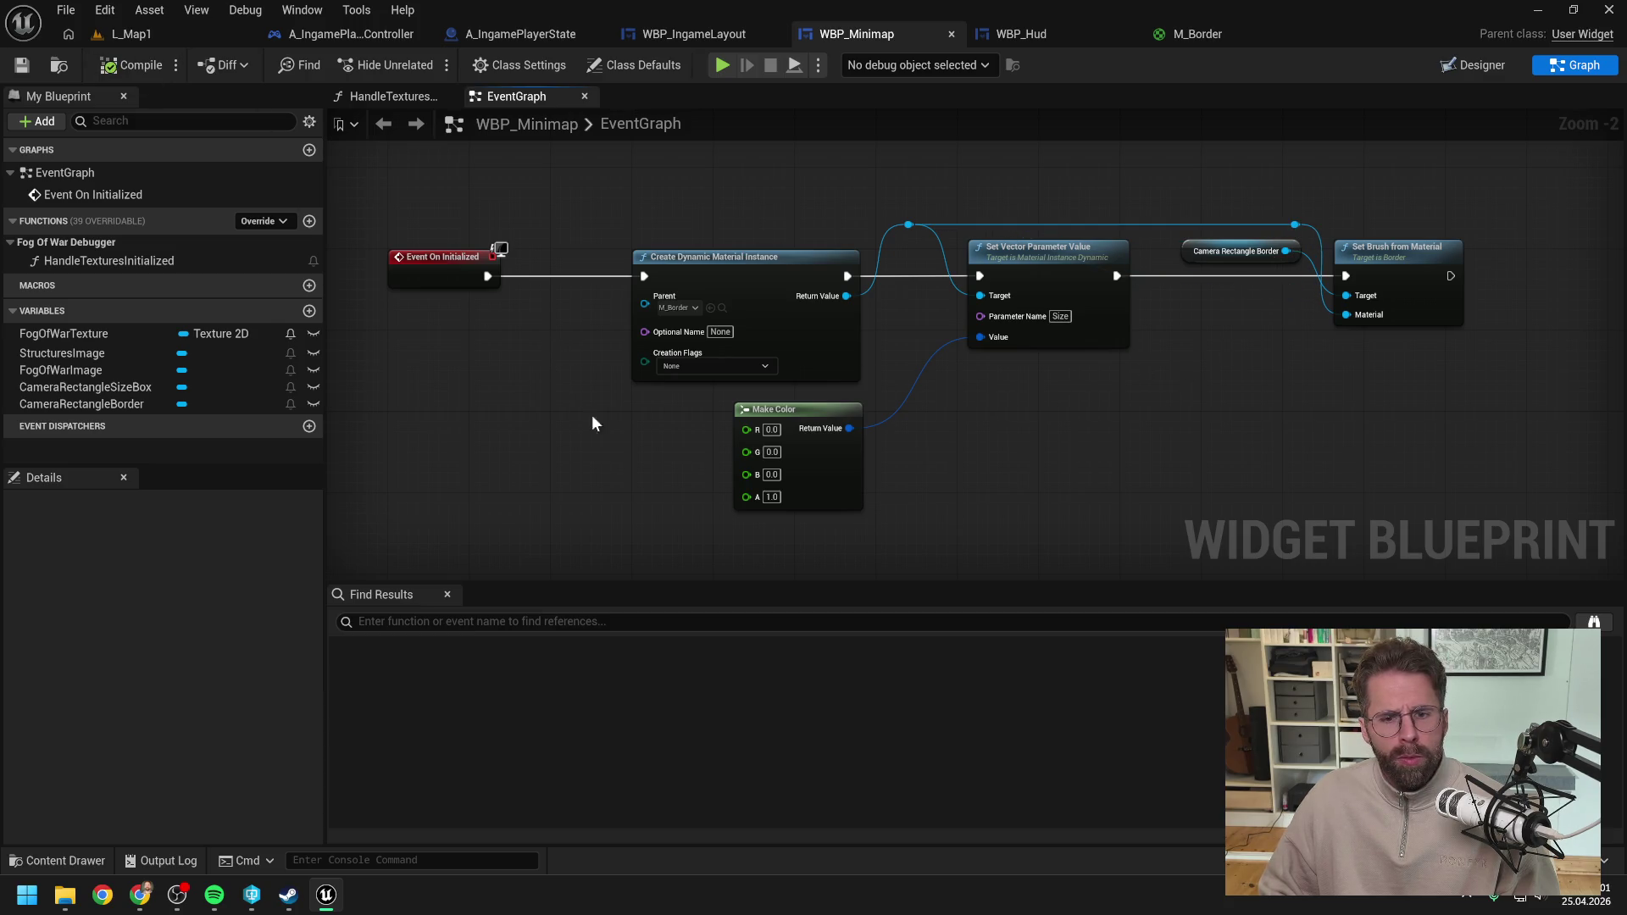
Step: Drop a CameraRectangleSizeBox getter into free graph space and start searching its actions
left_click_drag(622, 436, 760, 421)
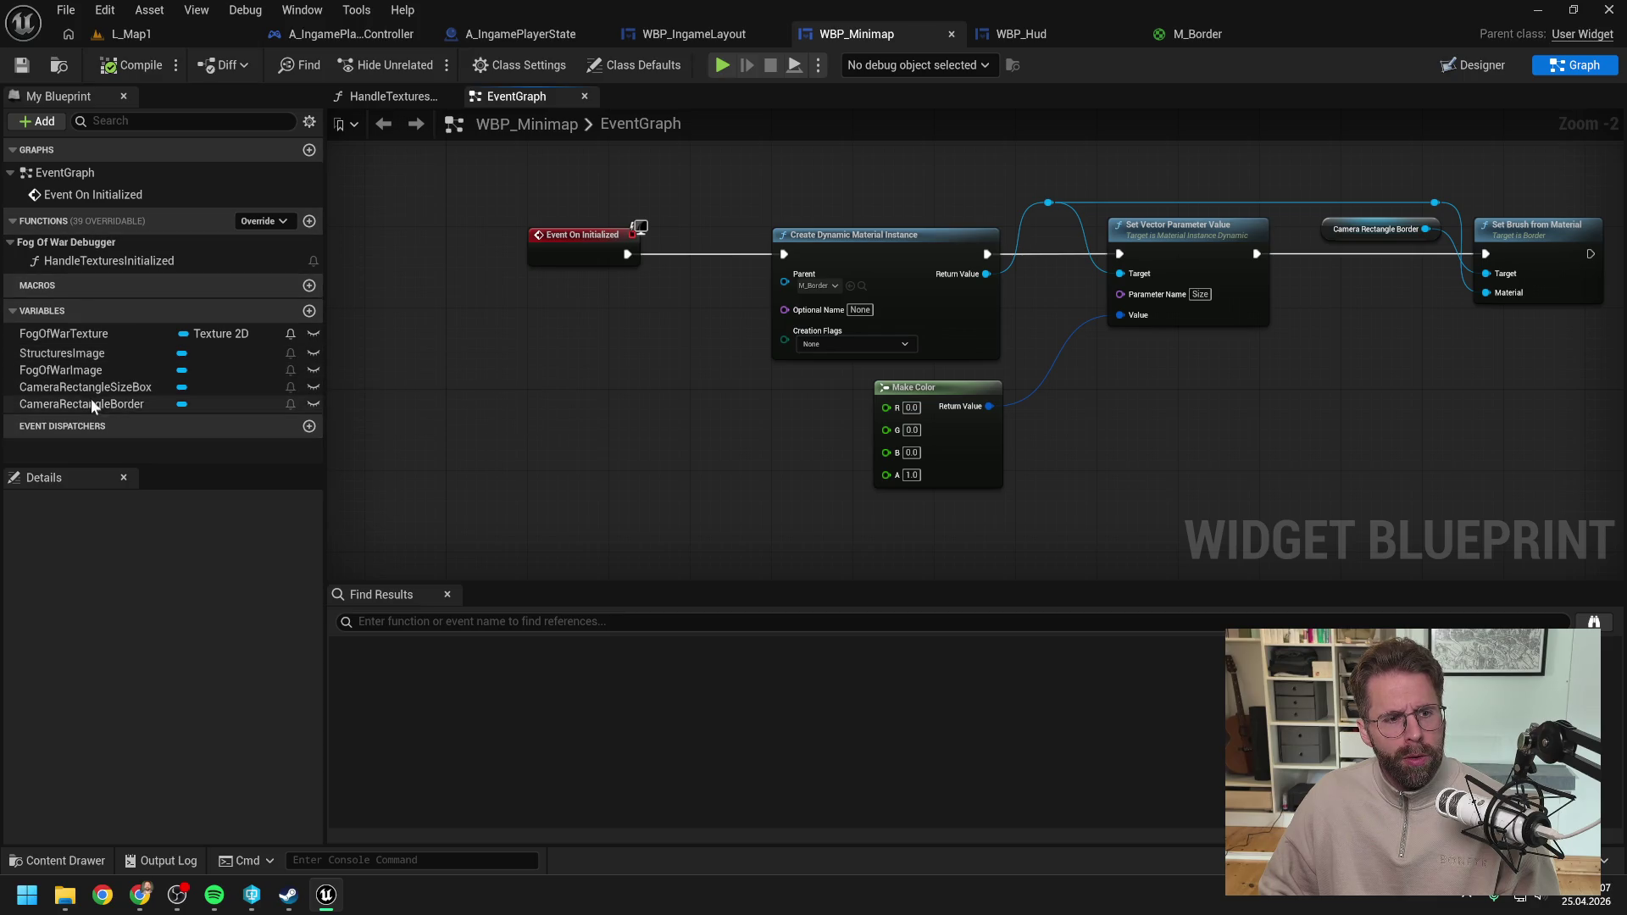
left_click_drag(105, 388, 774, 436)
left_click(688, 440)
type("get ")
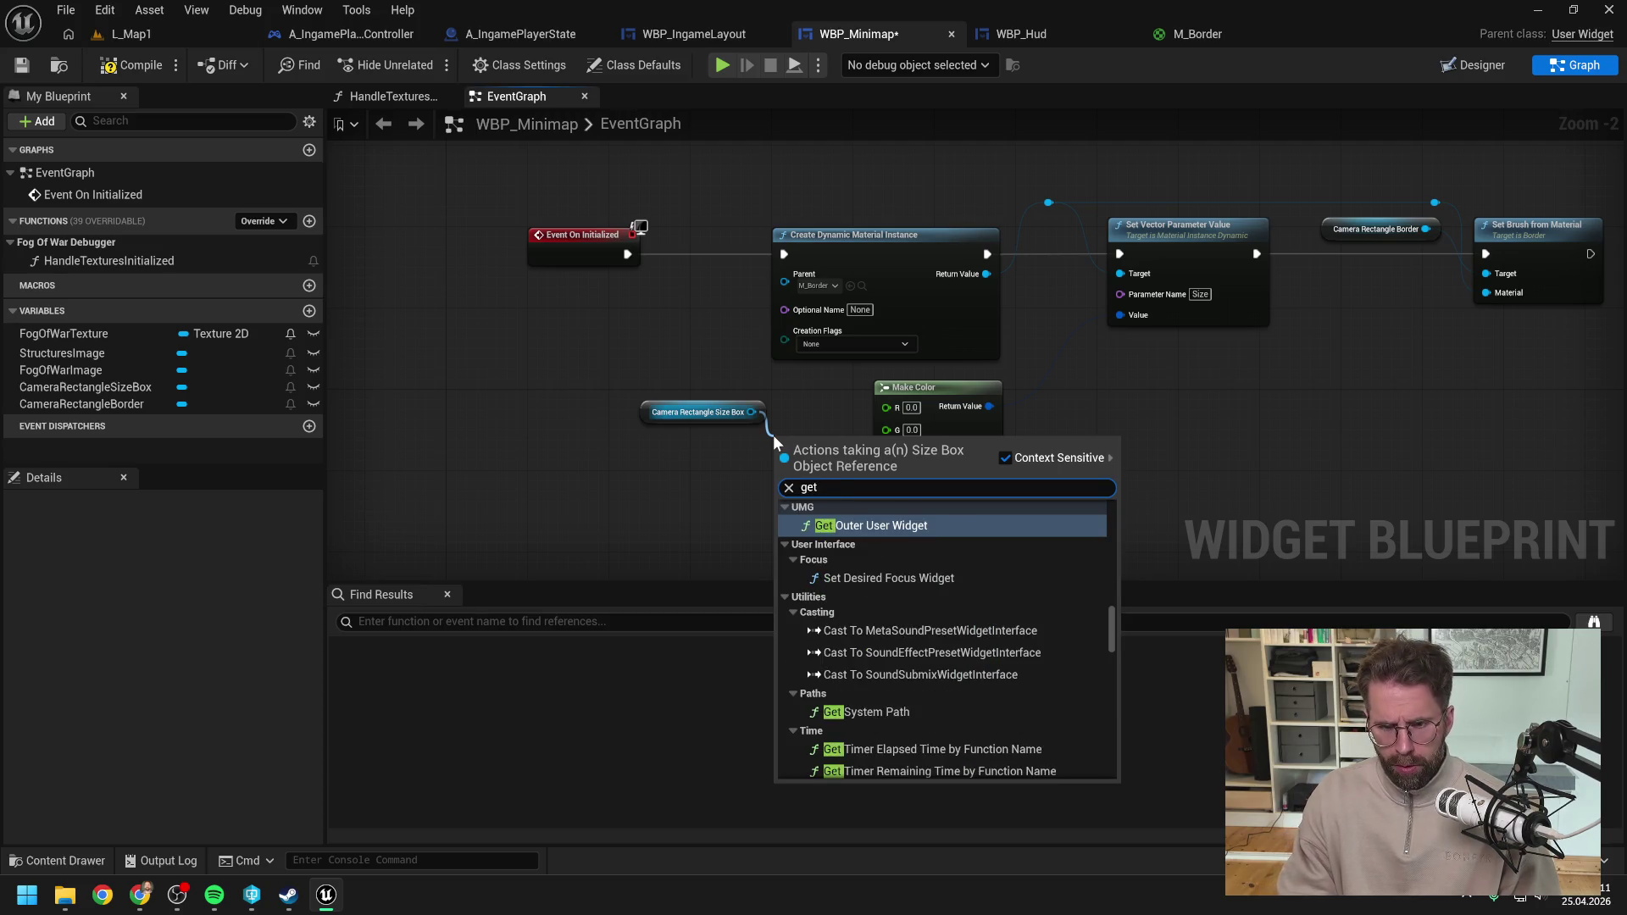
type("si")
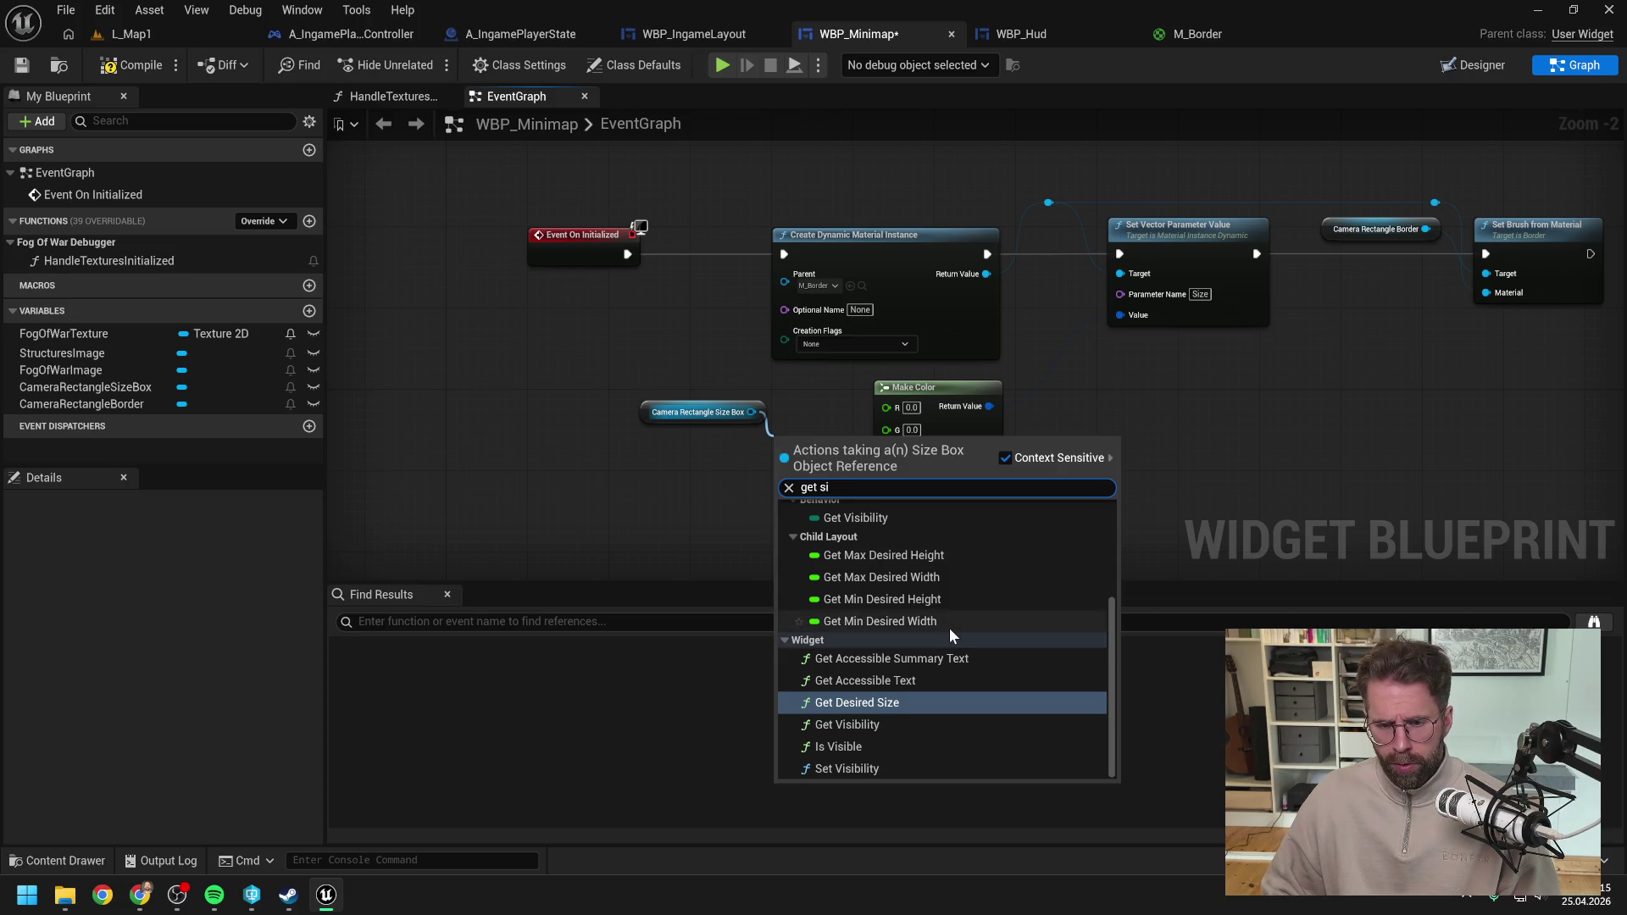
scroll(974, 646, "up", 3)
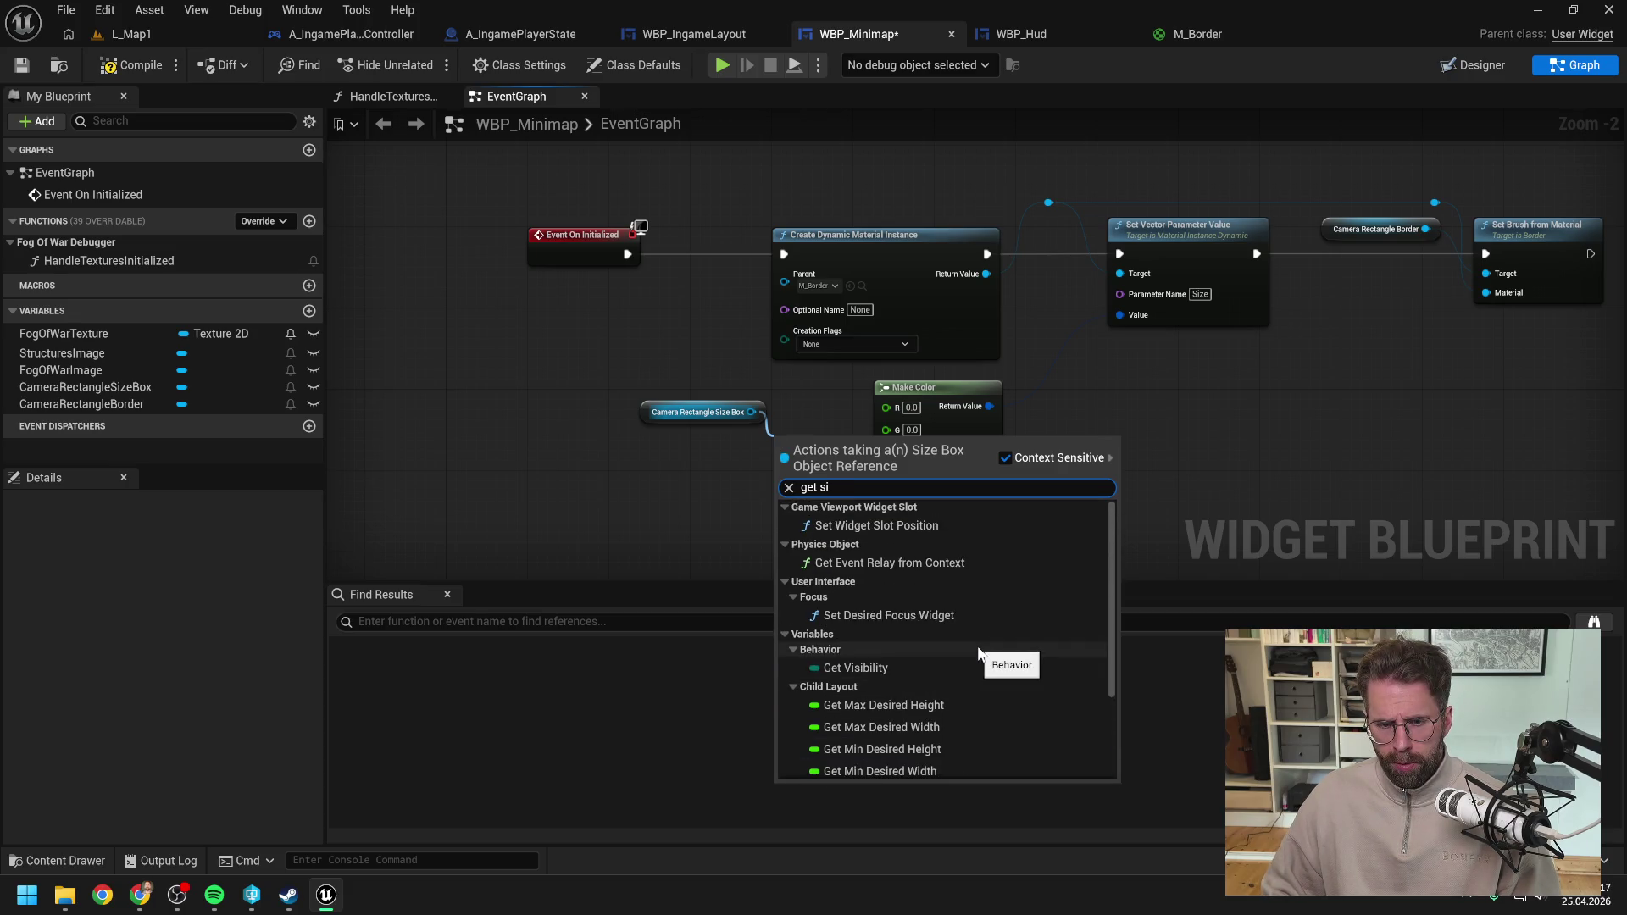
Step: Add a Get Desired Size node off the CameraRectangleSizeBox getter and place it beneath
key("BackSpace")
key("BackSpace")
key("BackSpace")
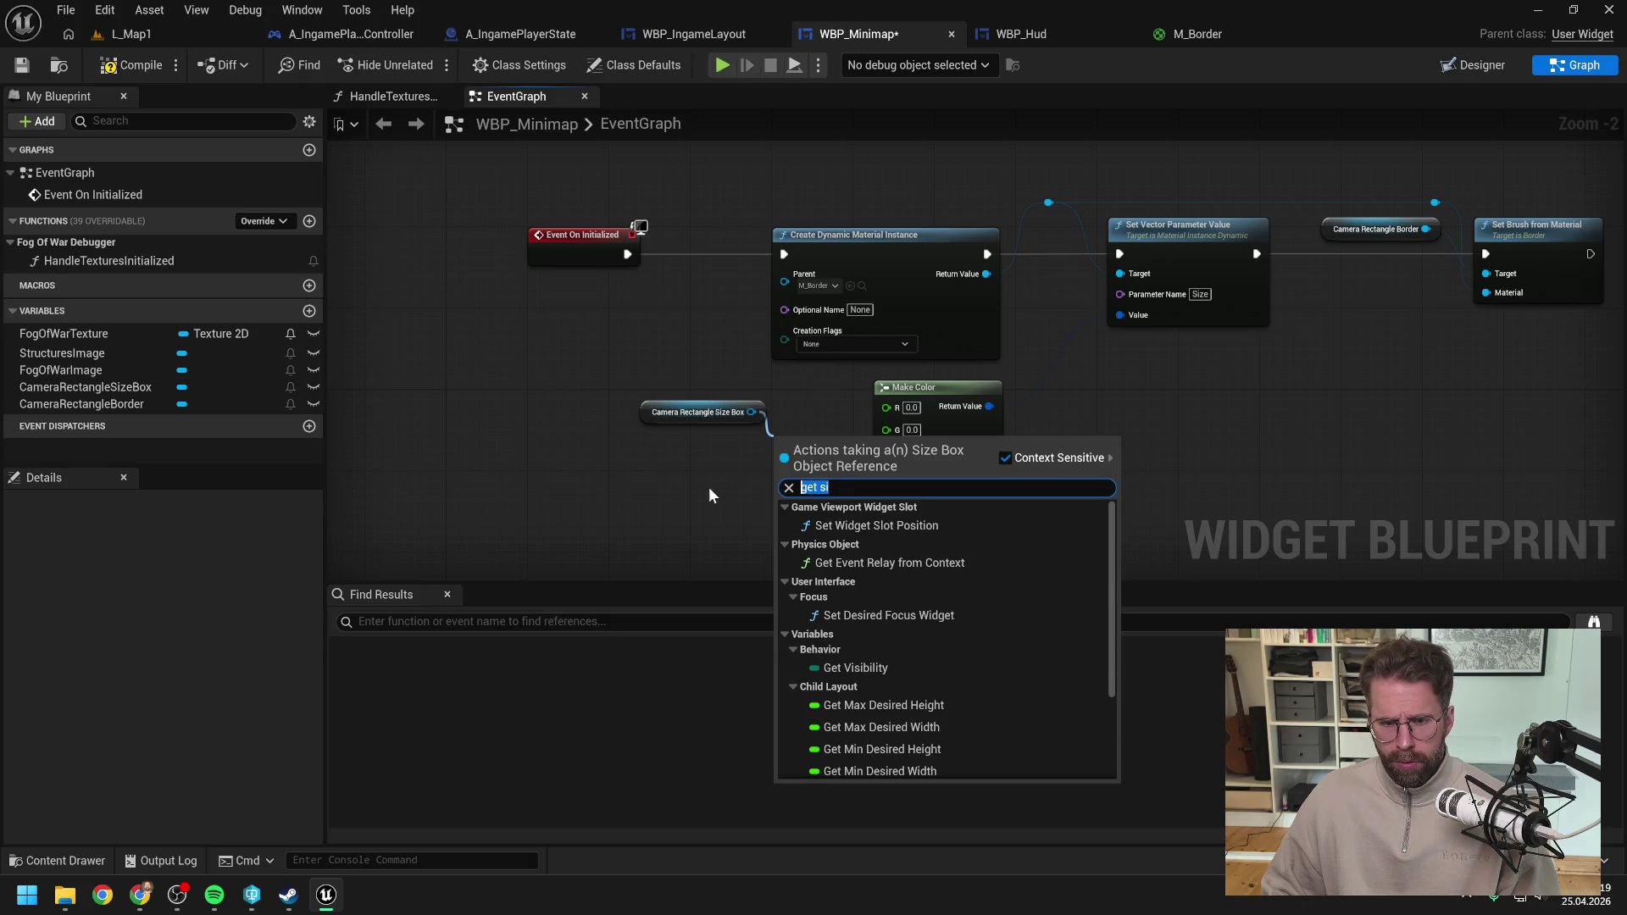
type("t heigh")
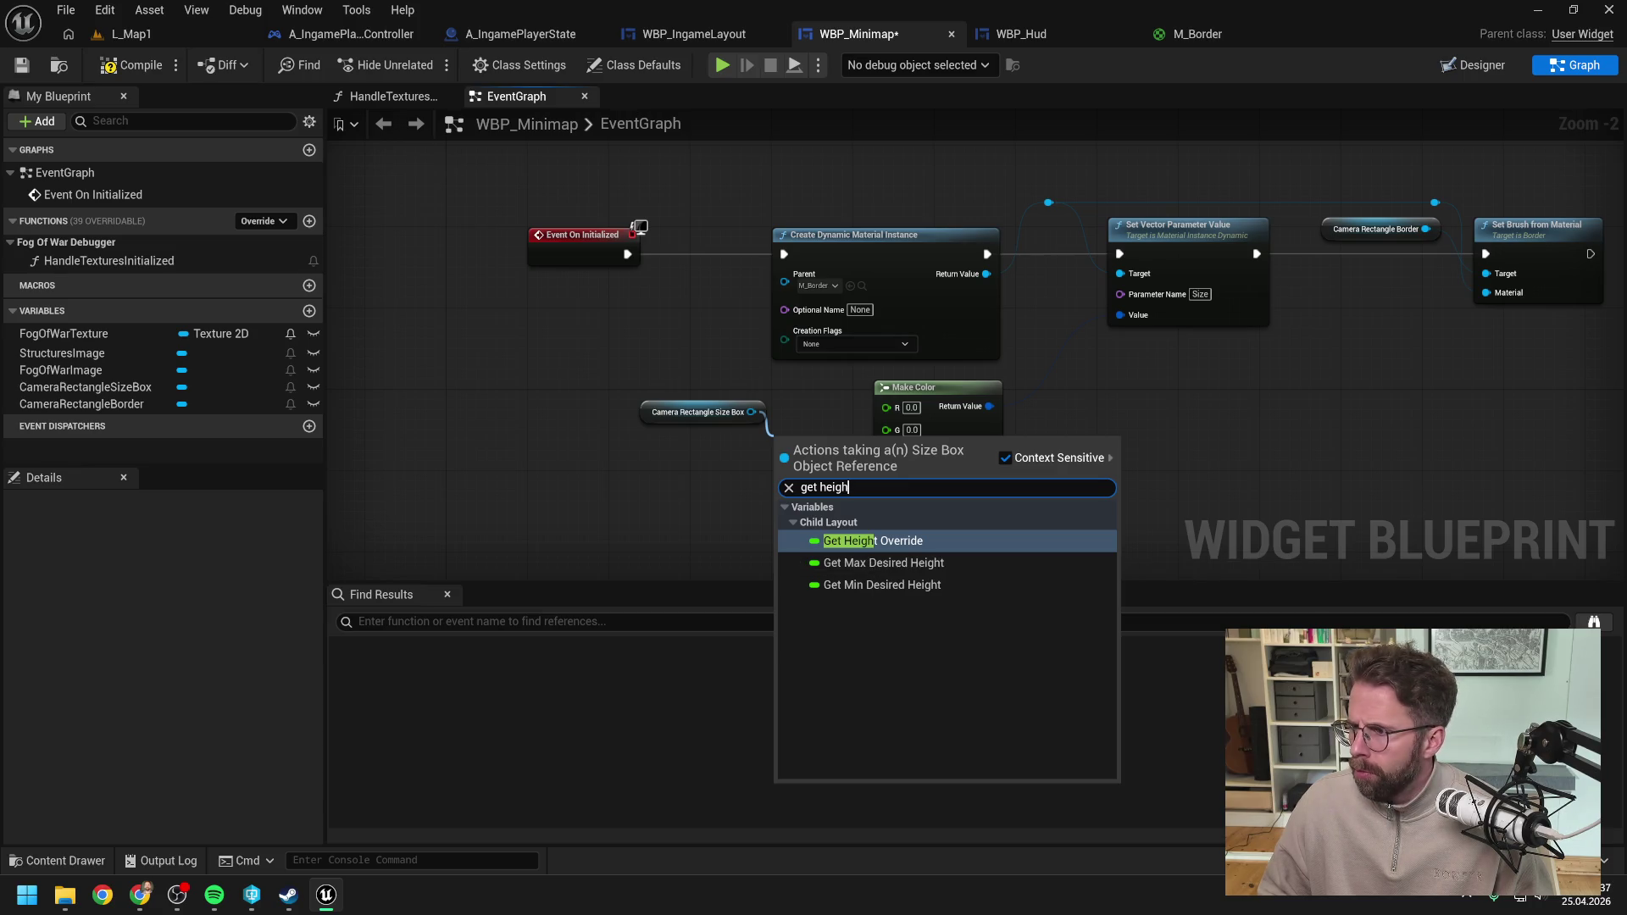
key("Escape")
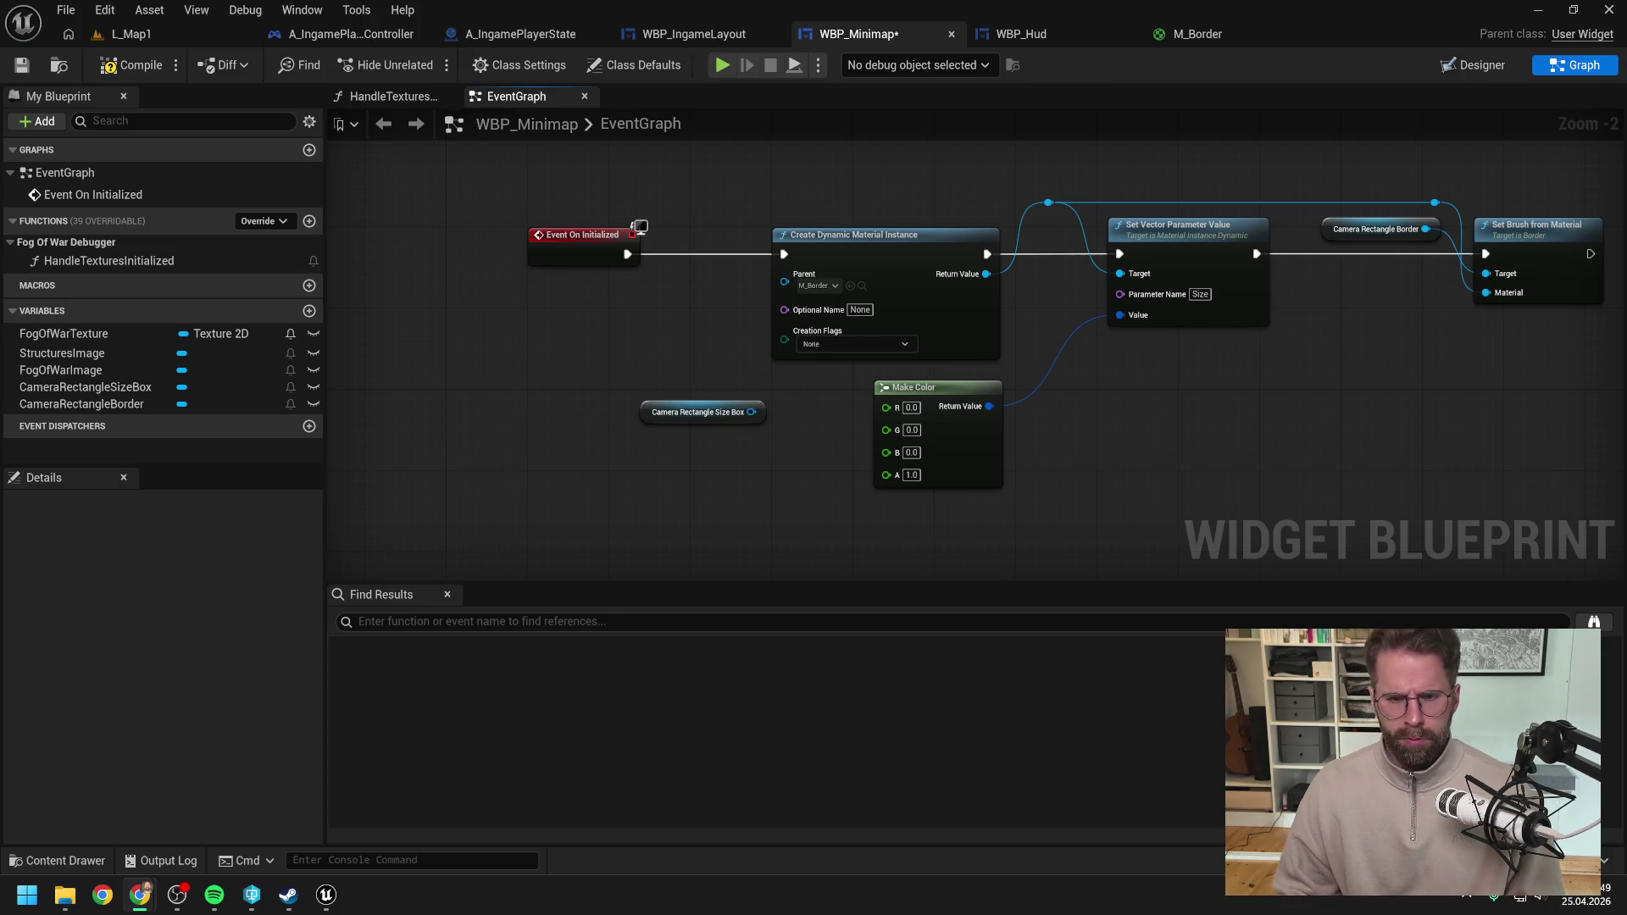
left_click_drag(750, 412, 797, 464)
type("g")
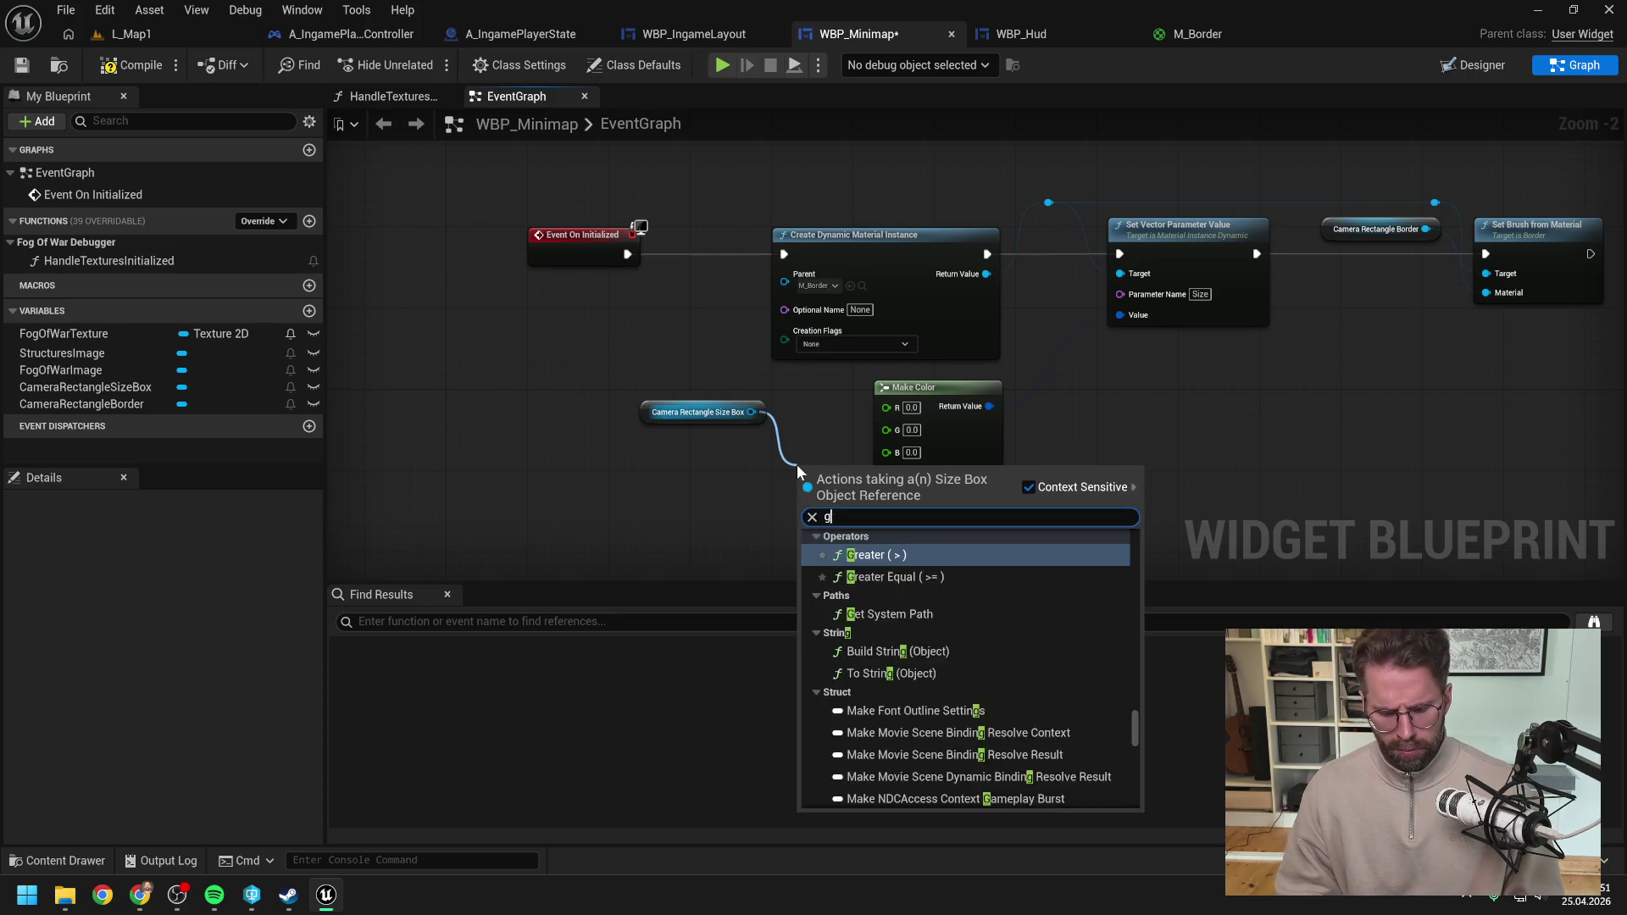
type("et widg")
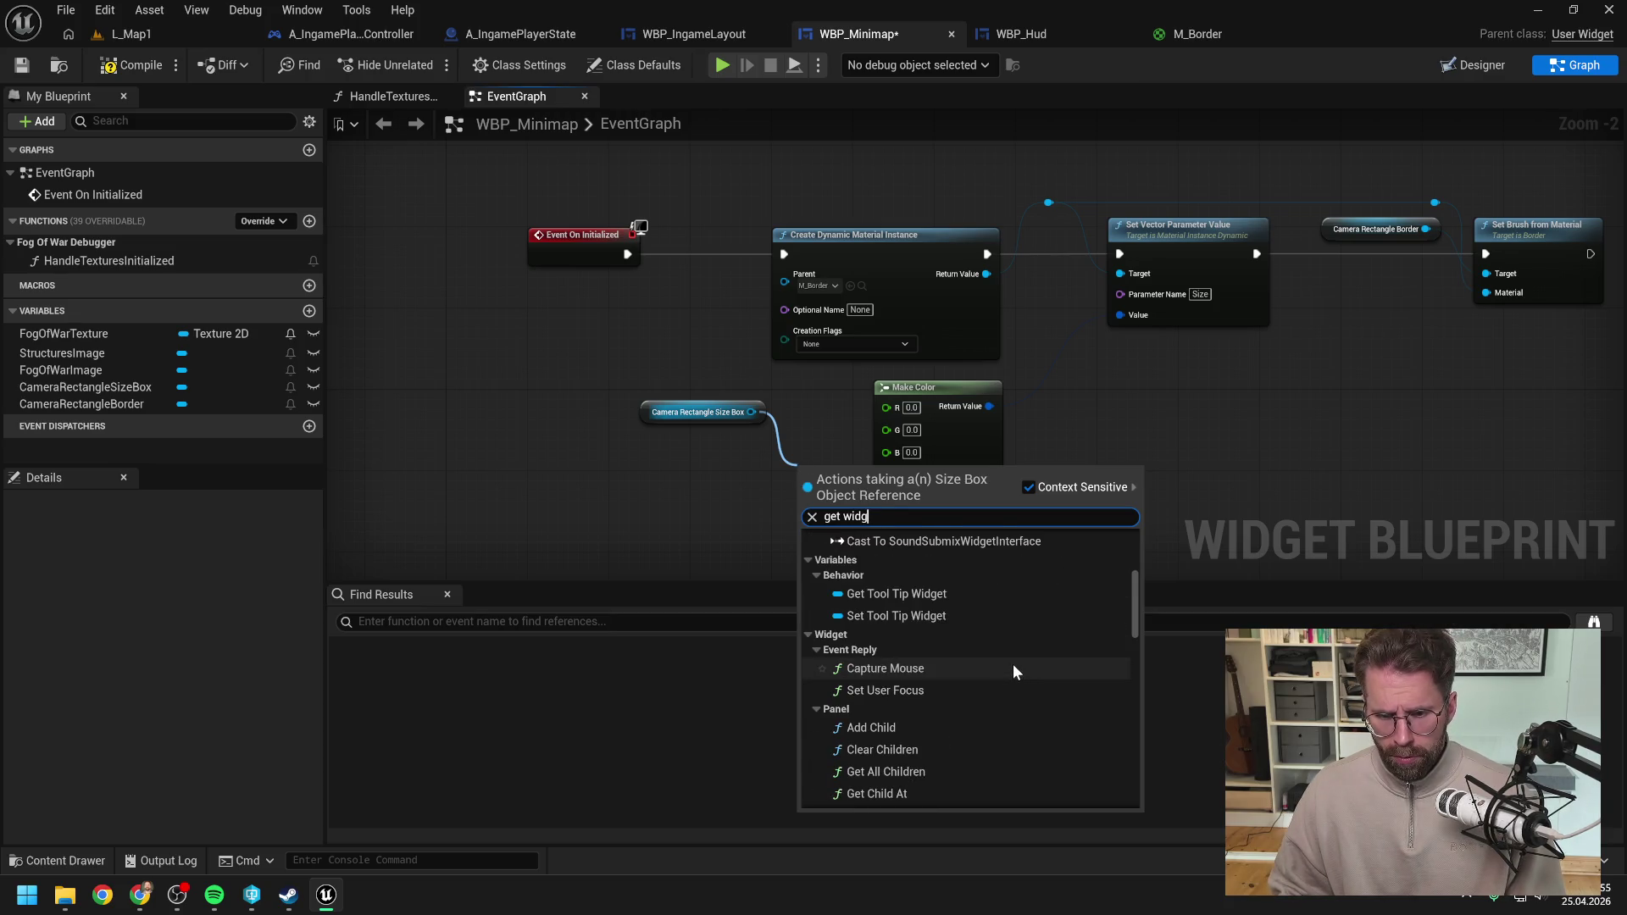
type(" size")
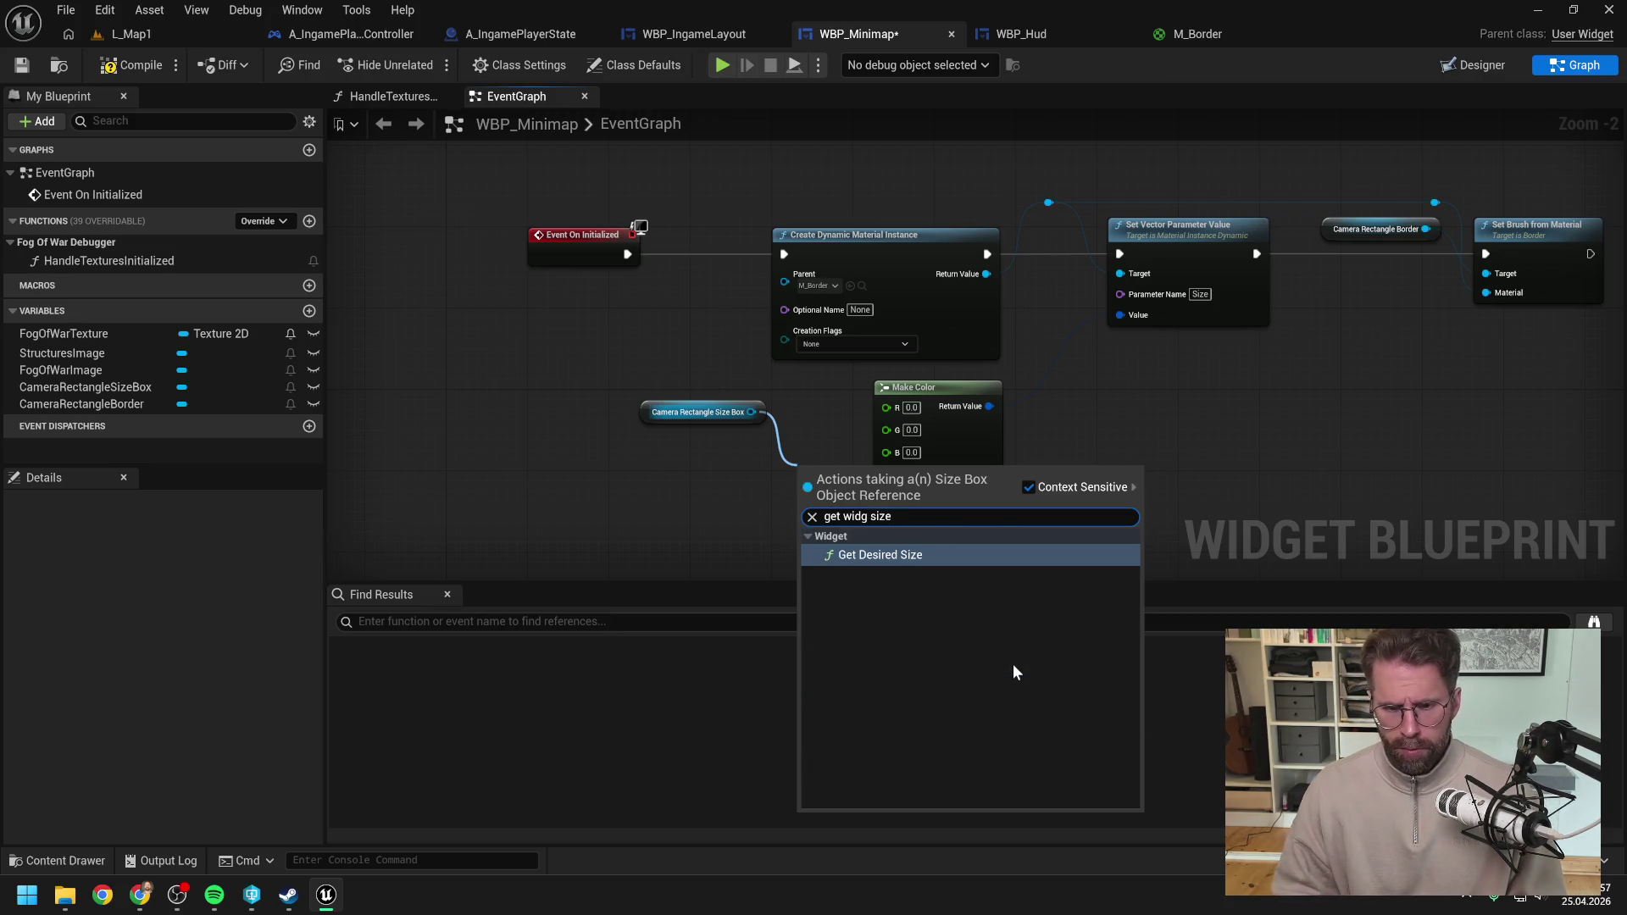
left_click(889, 555)
left_click_drag(842, 483, 750, 494)
Step: Briefly check the browser, then arrange the Size Box getter and Get Desired Size side by side
left_click(817, 444)
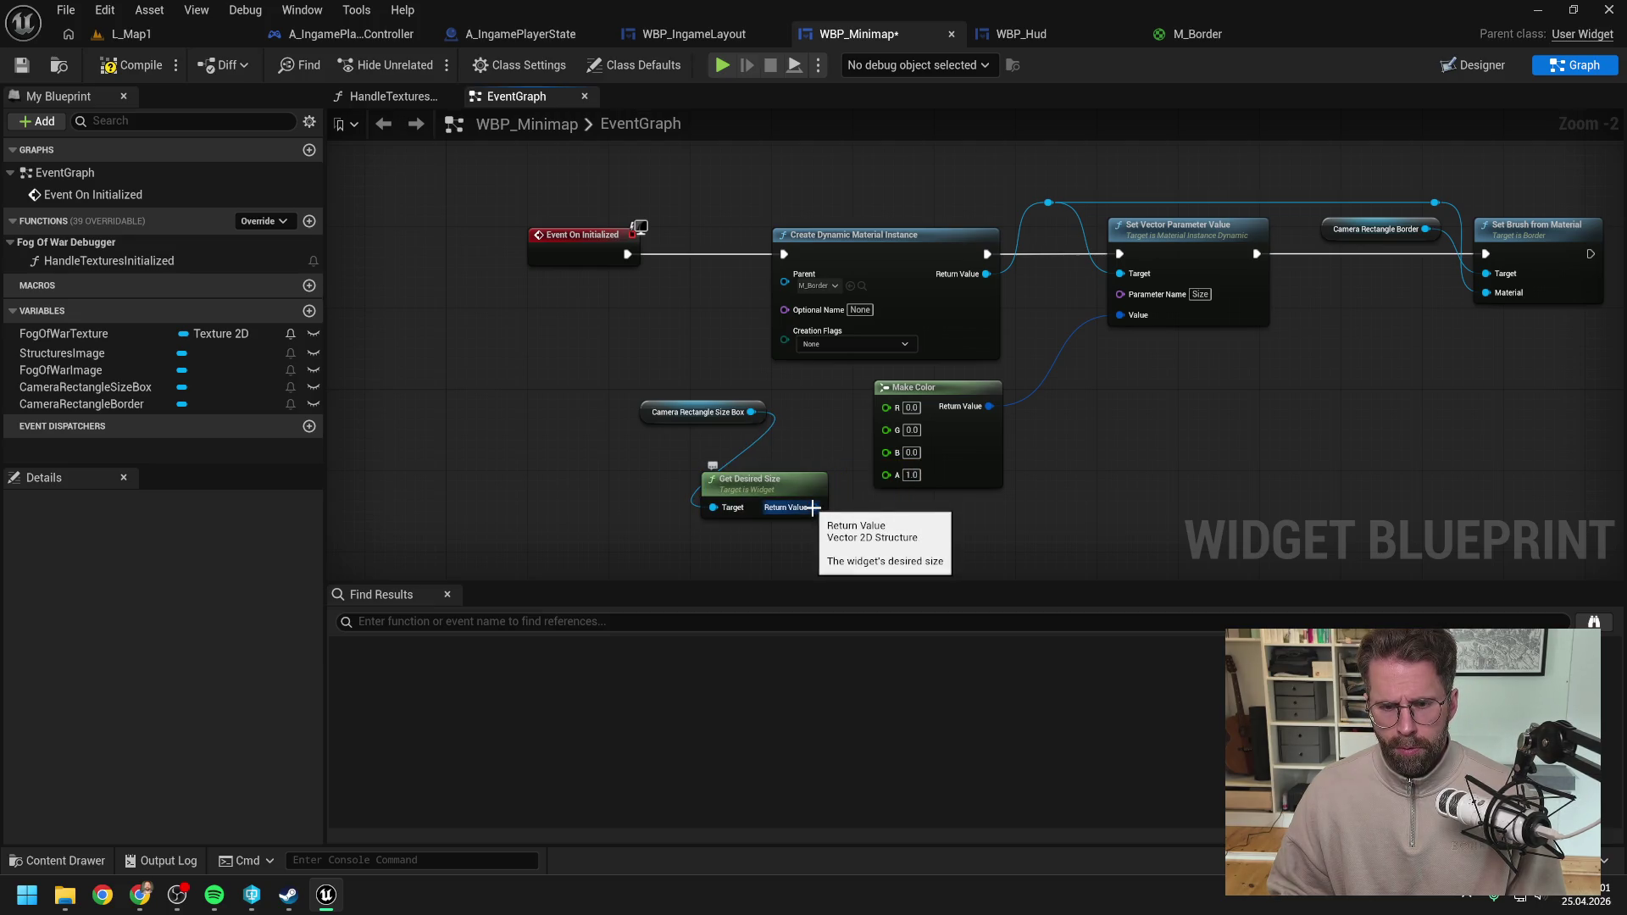
key("alt+Tab")
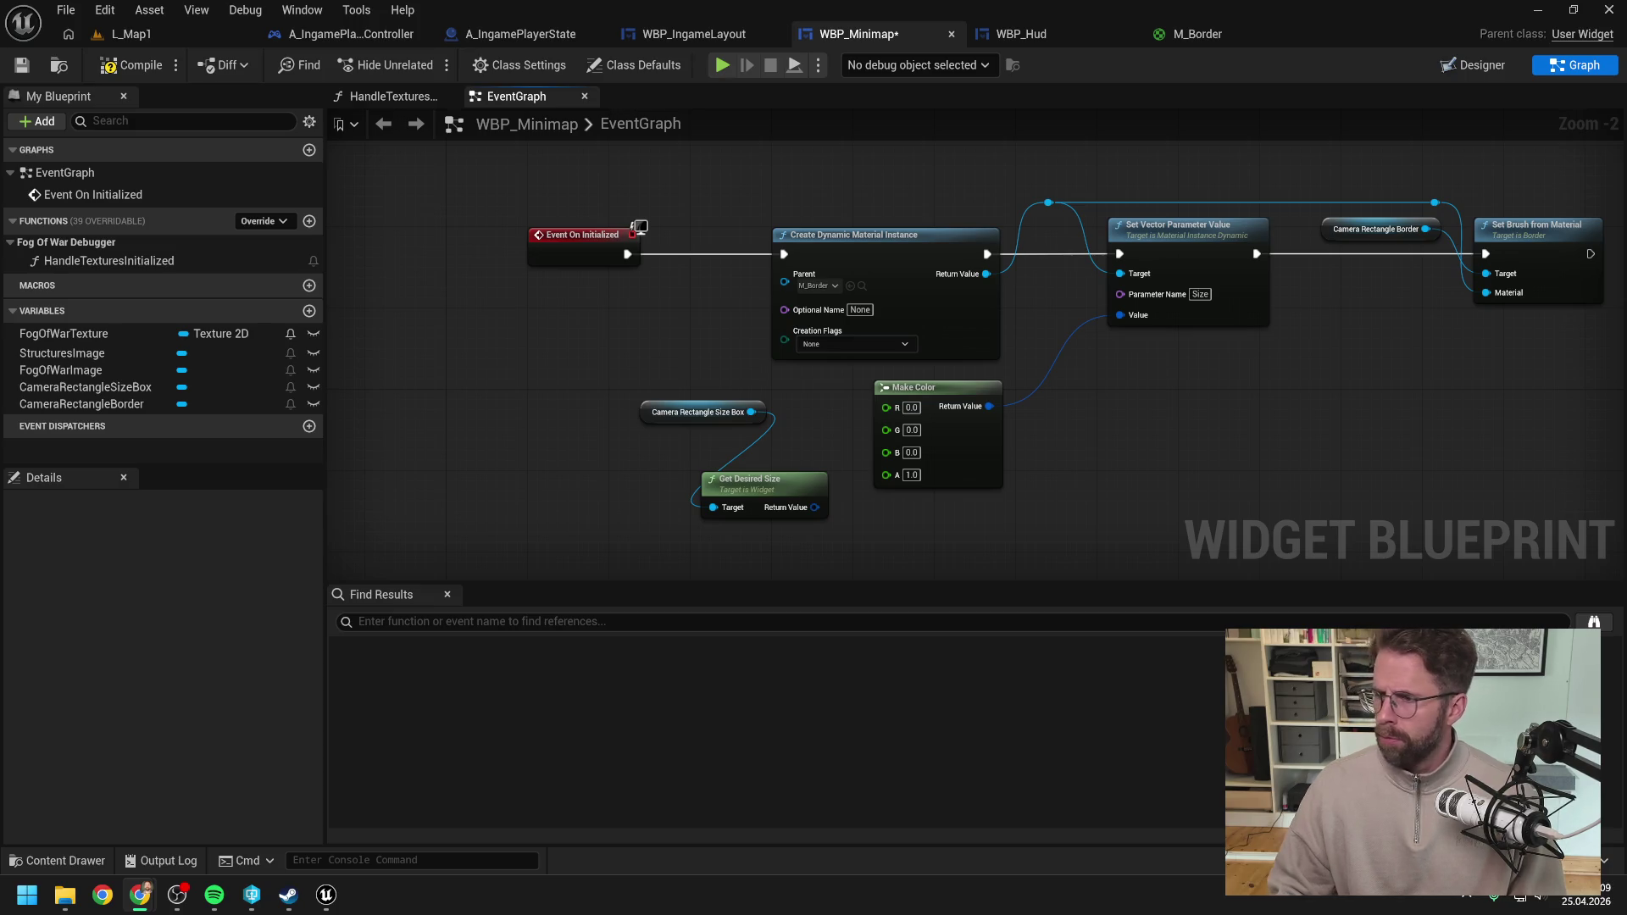
left_click(1042, 498)
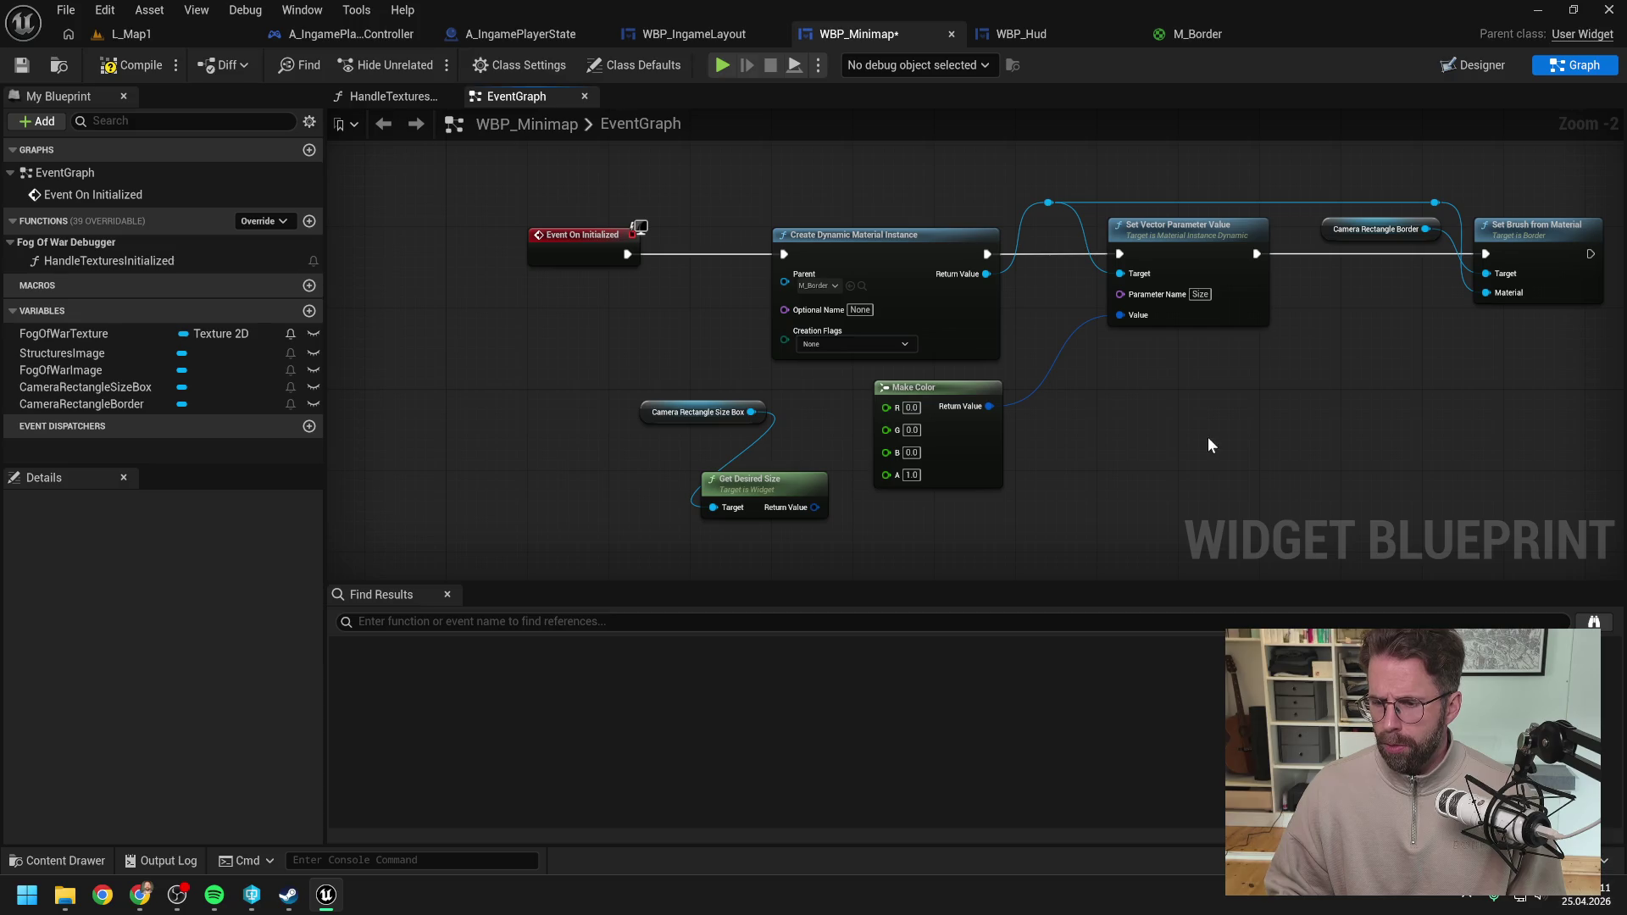
left_click_drag(668, 422, 537, 442)
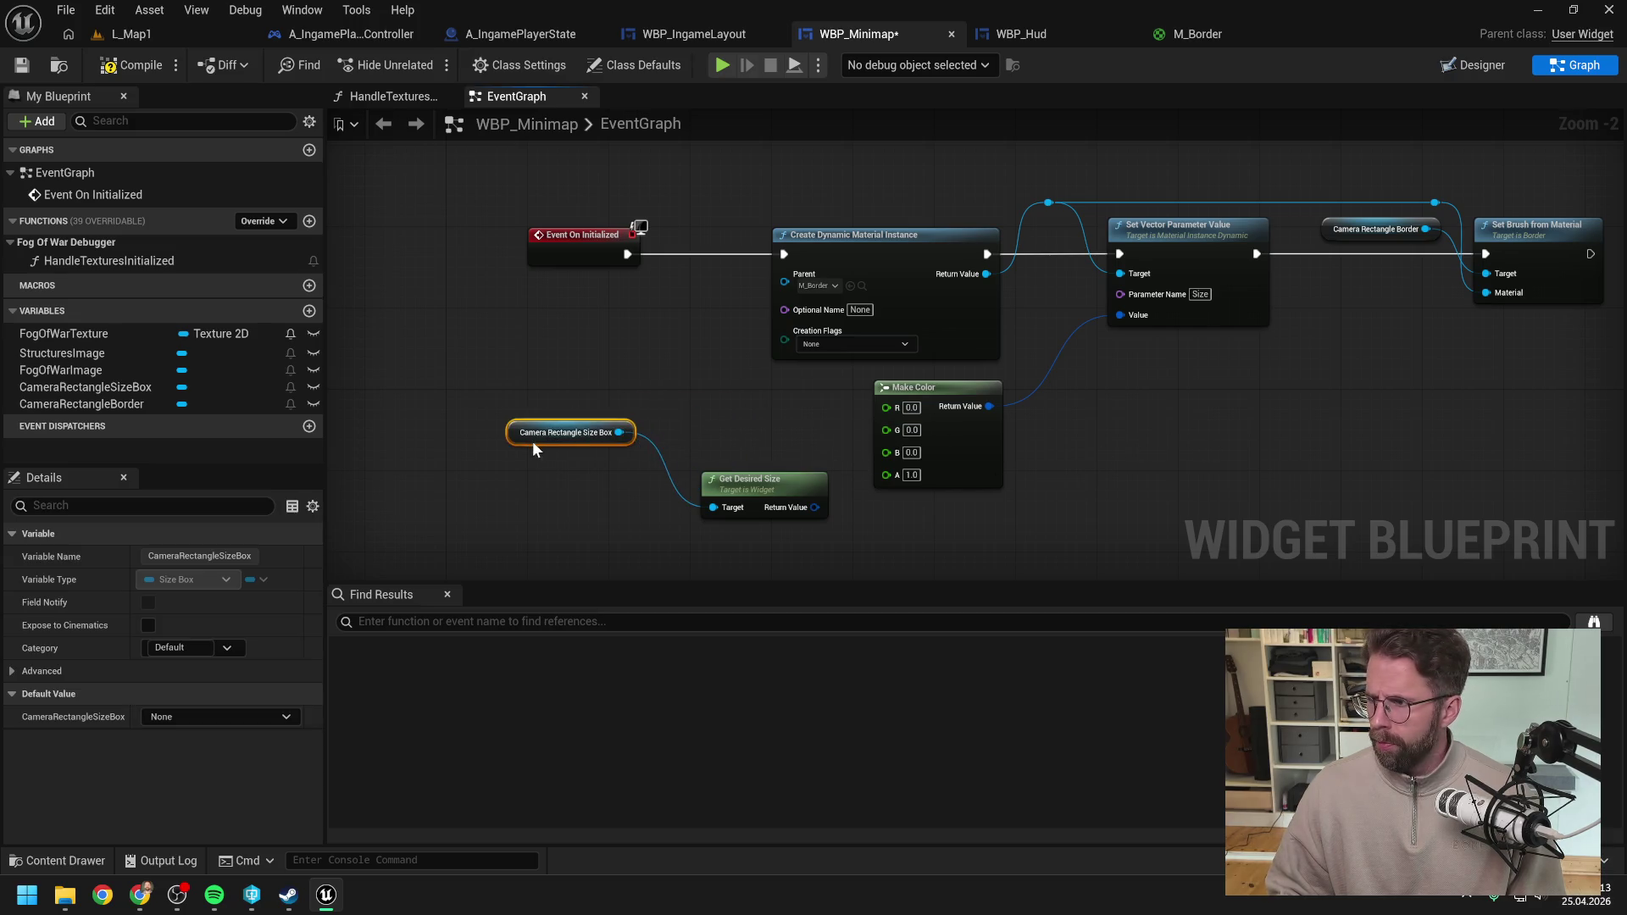
left_click_drag(758, 487, 717, 423)
left_click(762, 498)
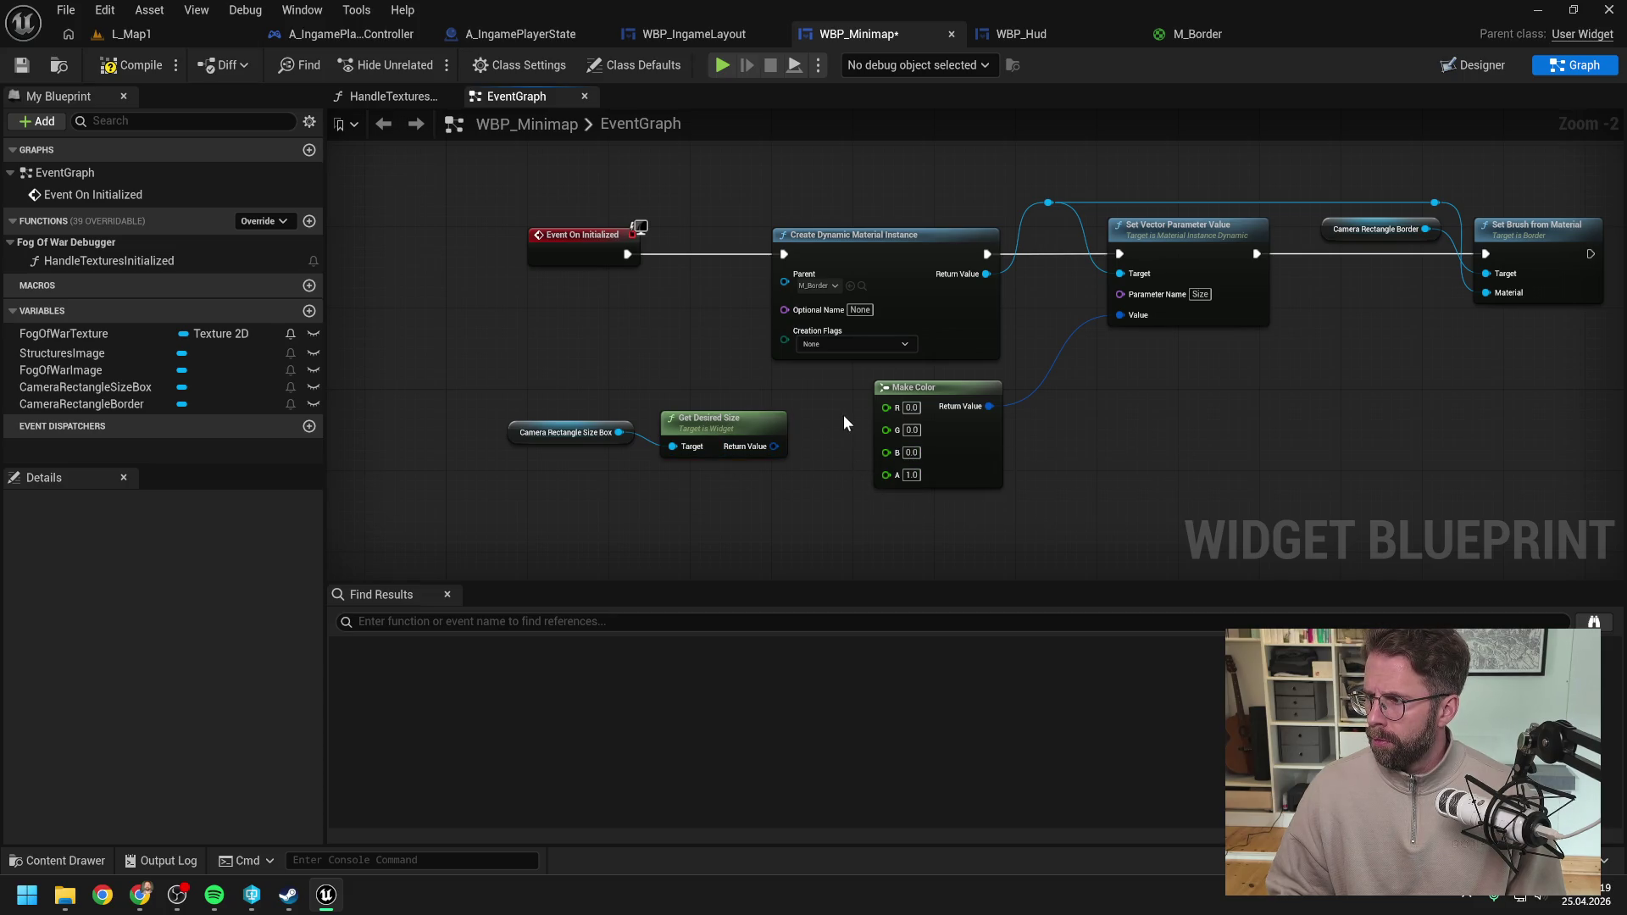
left_click_drag(844, 421, 854, 377)
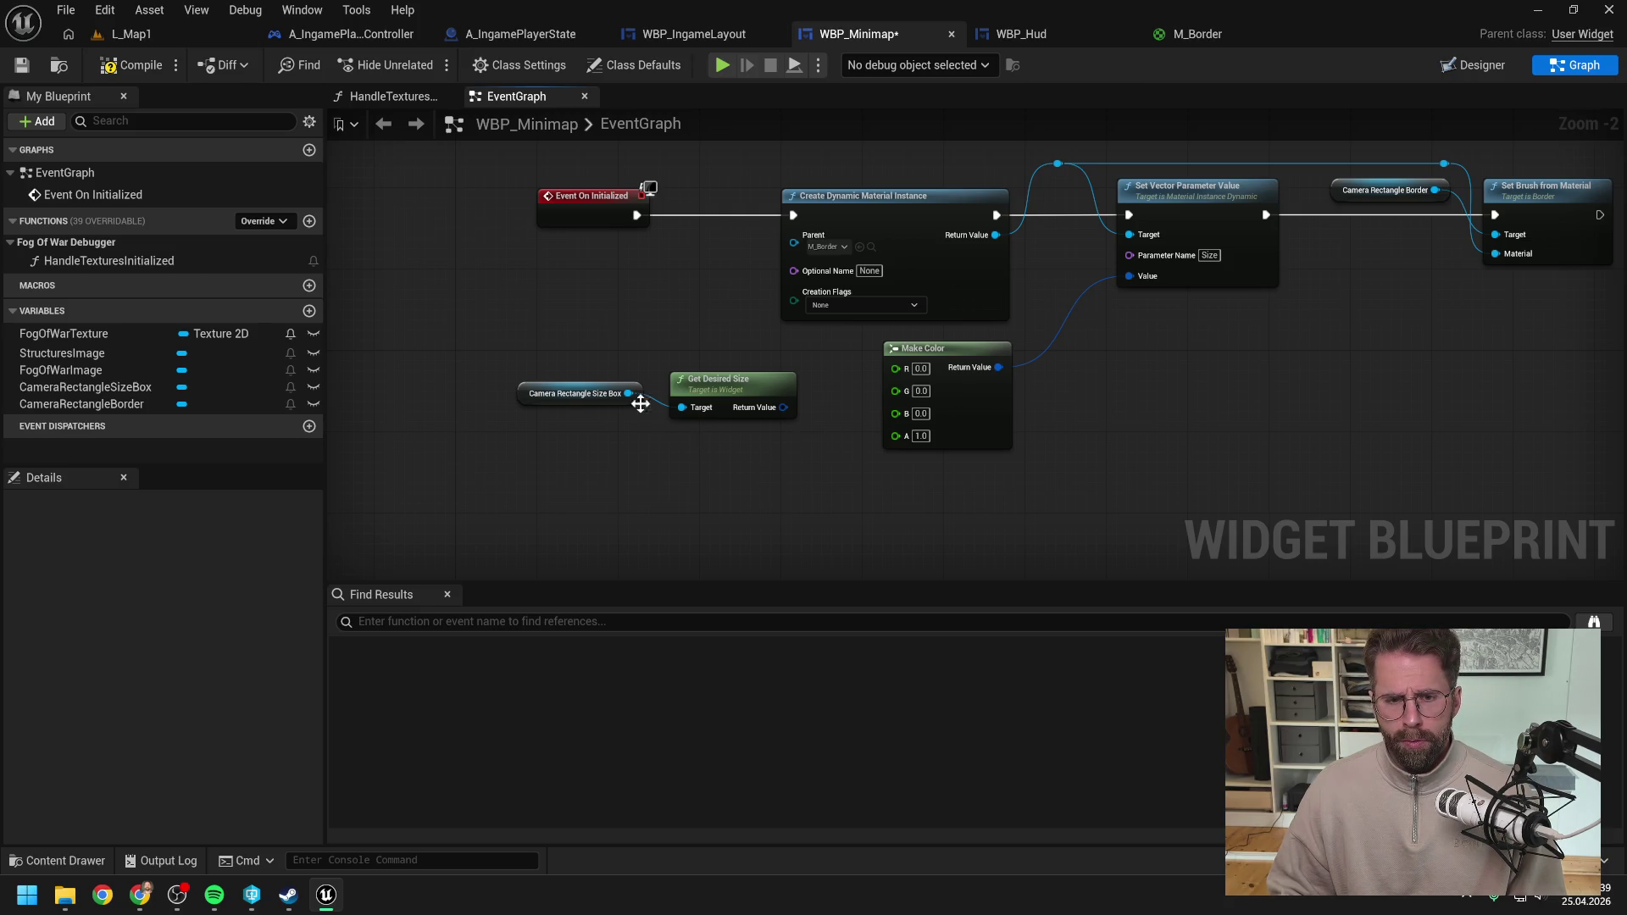
left_click_drag(628, 393, 669, 450)
Step: Add Get Height Override and Get Width Override nodes from the Size Box and delete Get Desired Size
type("ge")
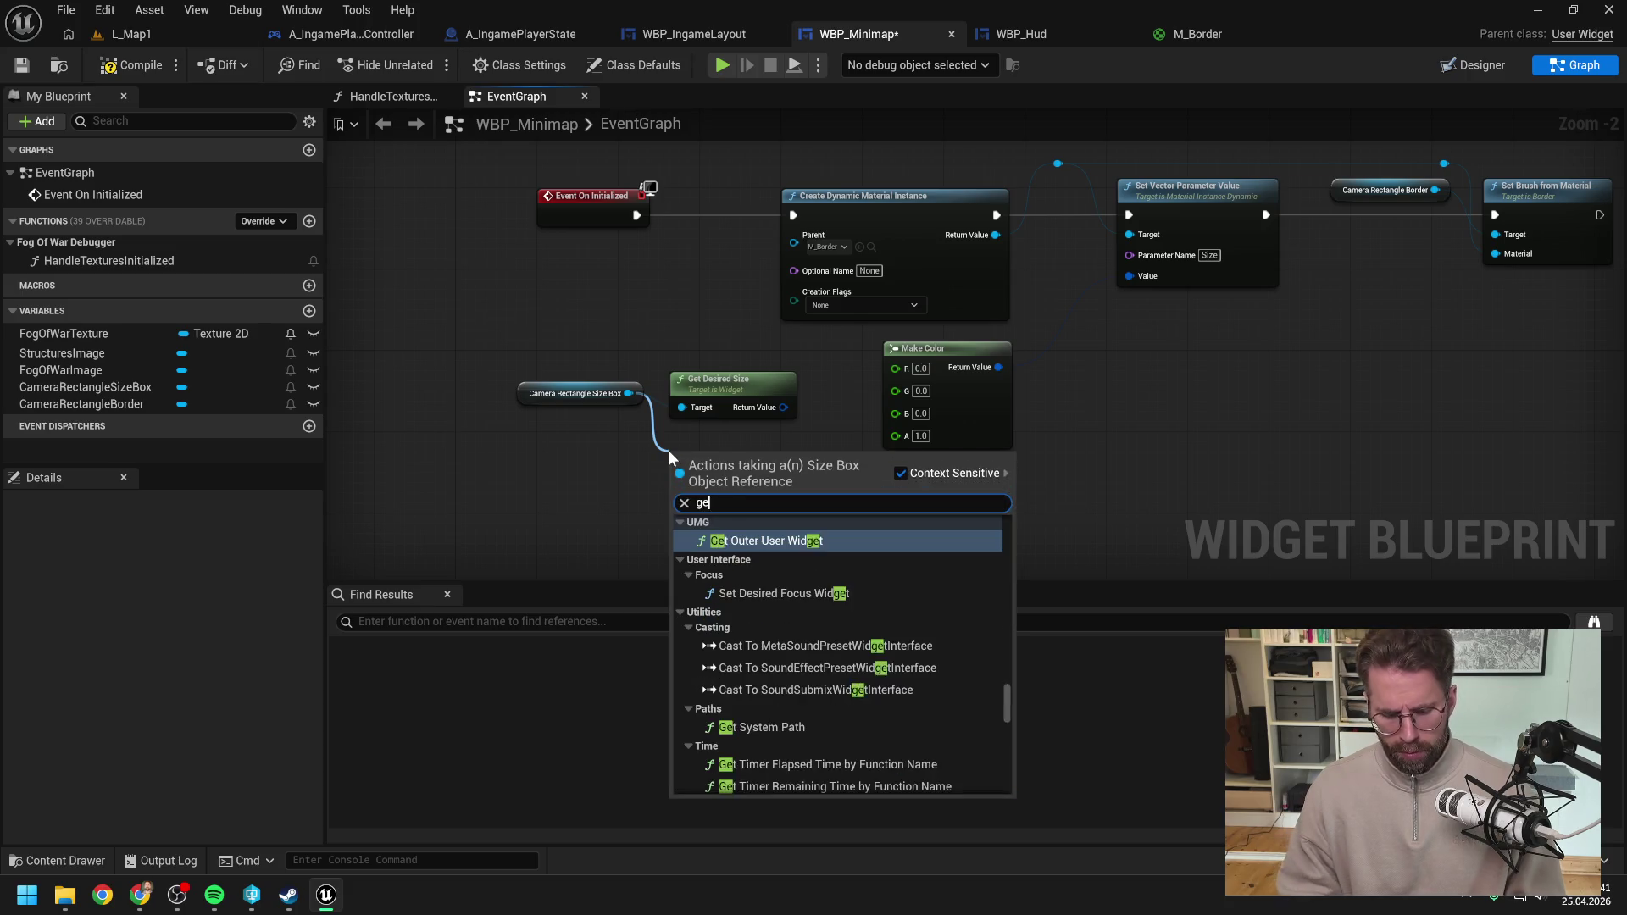
type("t over")
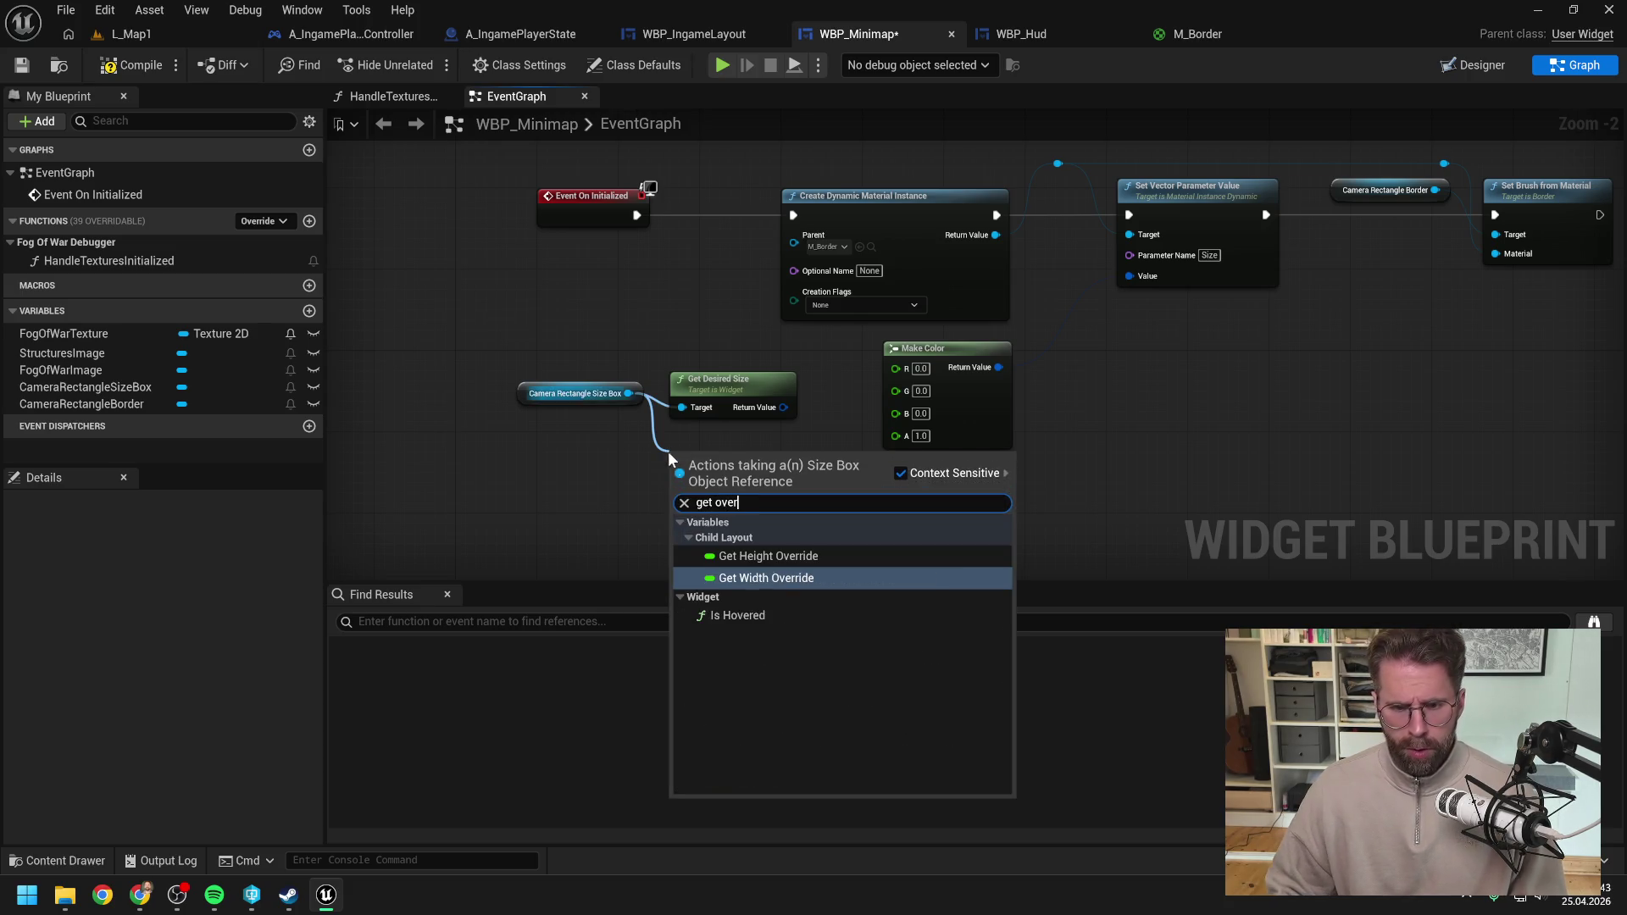
left_click(744, 556)
left_click_drag(628, 393, 684, 500)
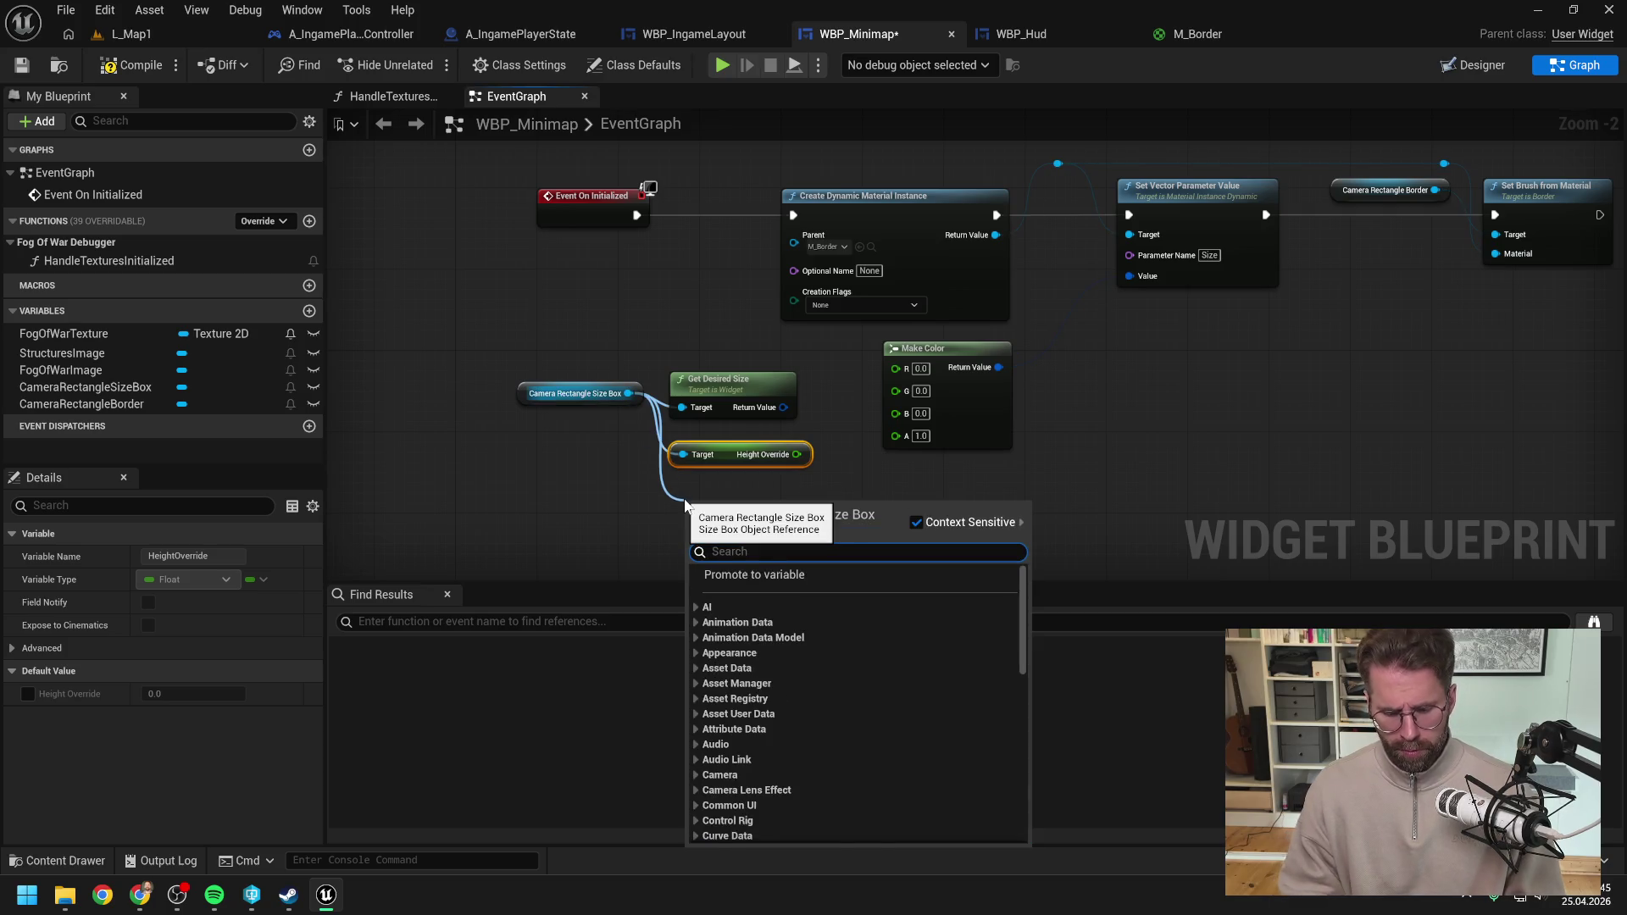
type("get wid ov")
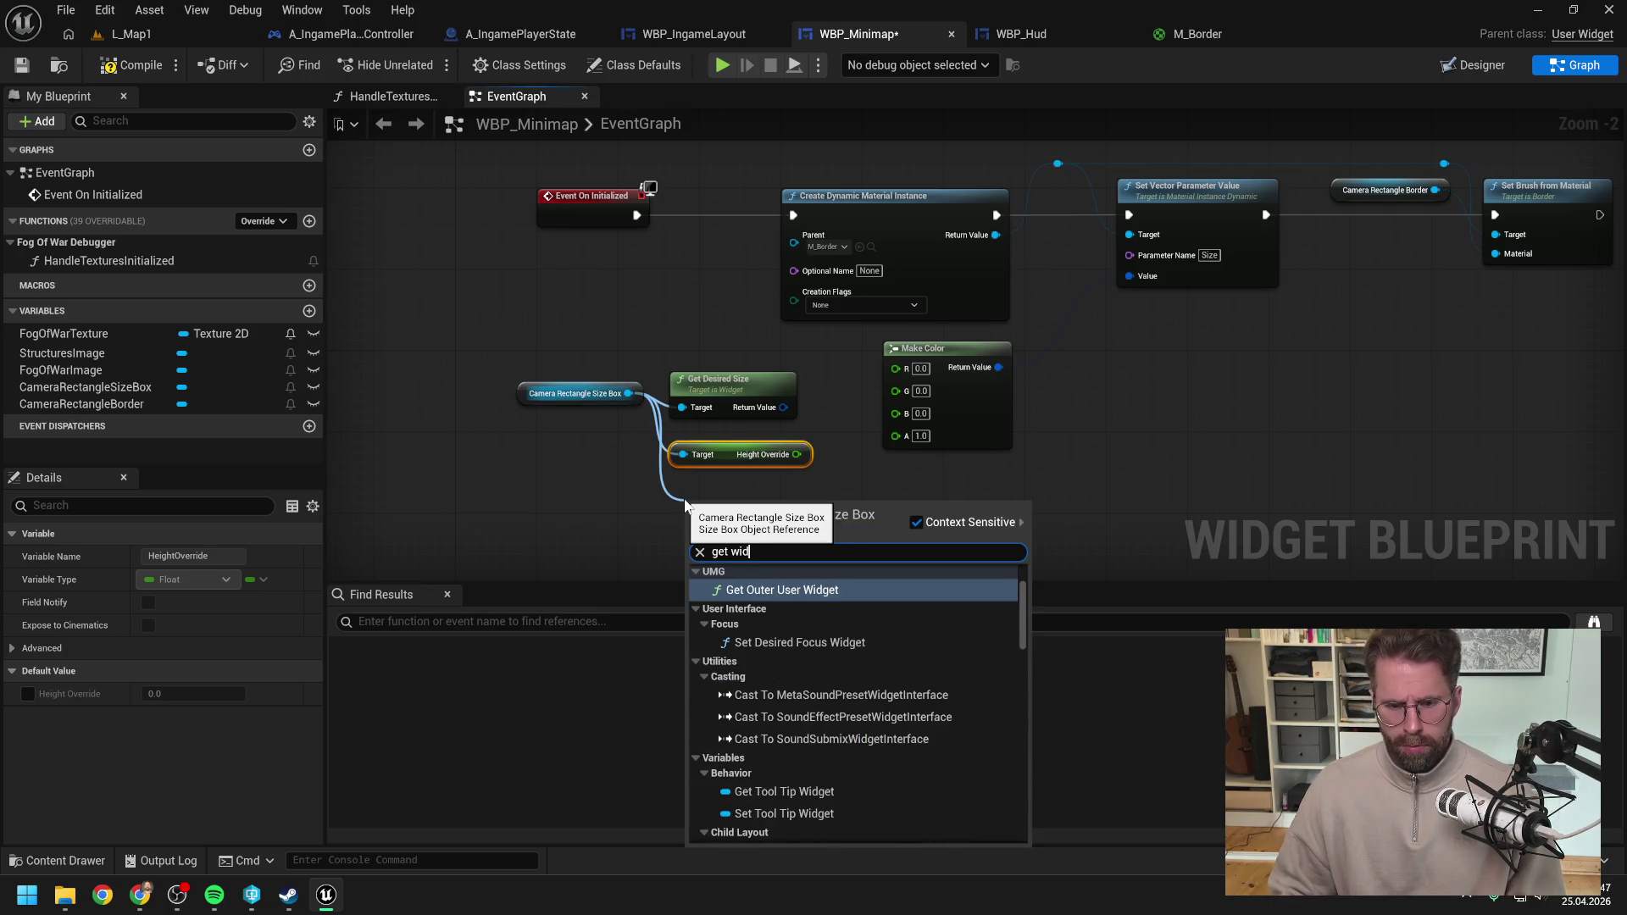
key("Return")
left_click(826, 468)
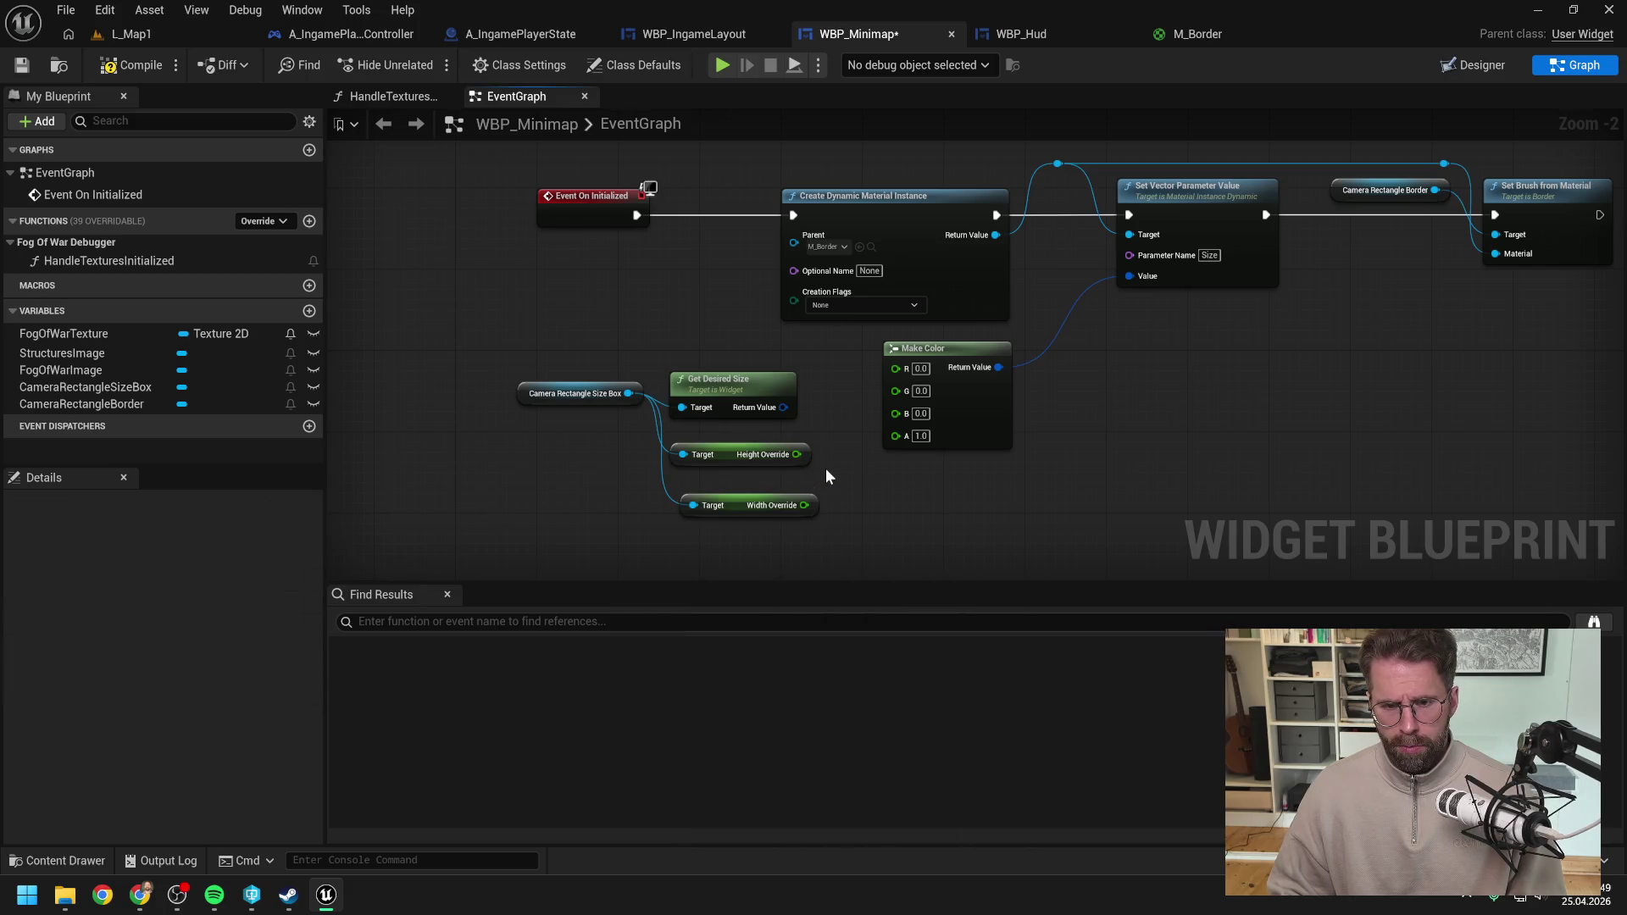
left_click(735, 387)
key("Delete")
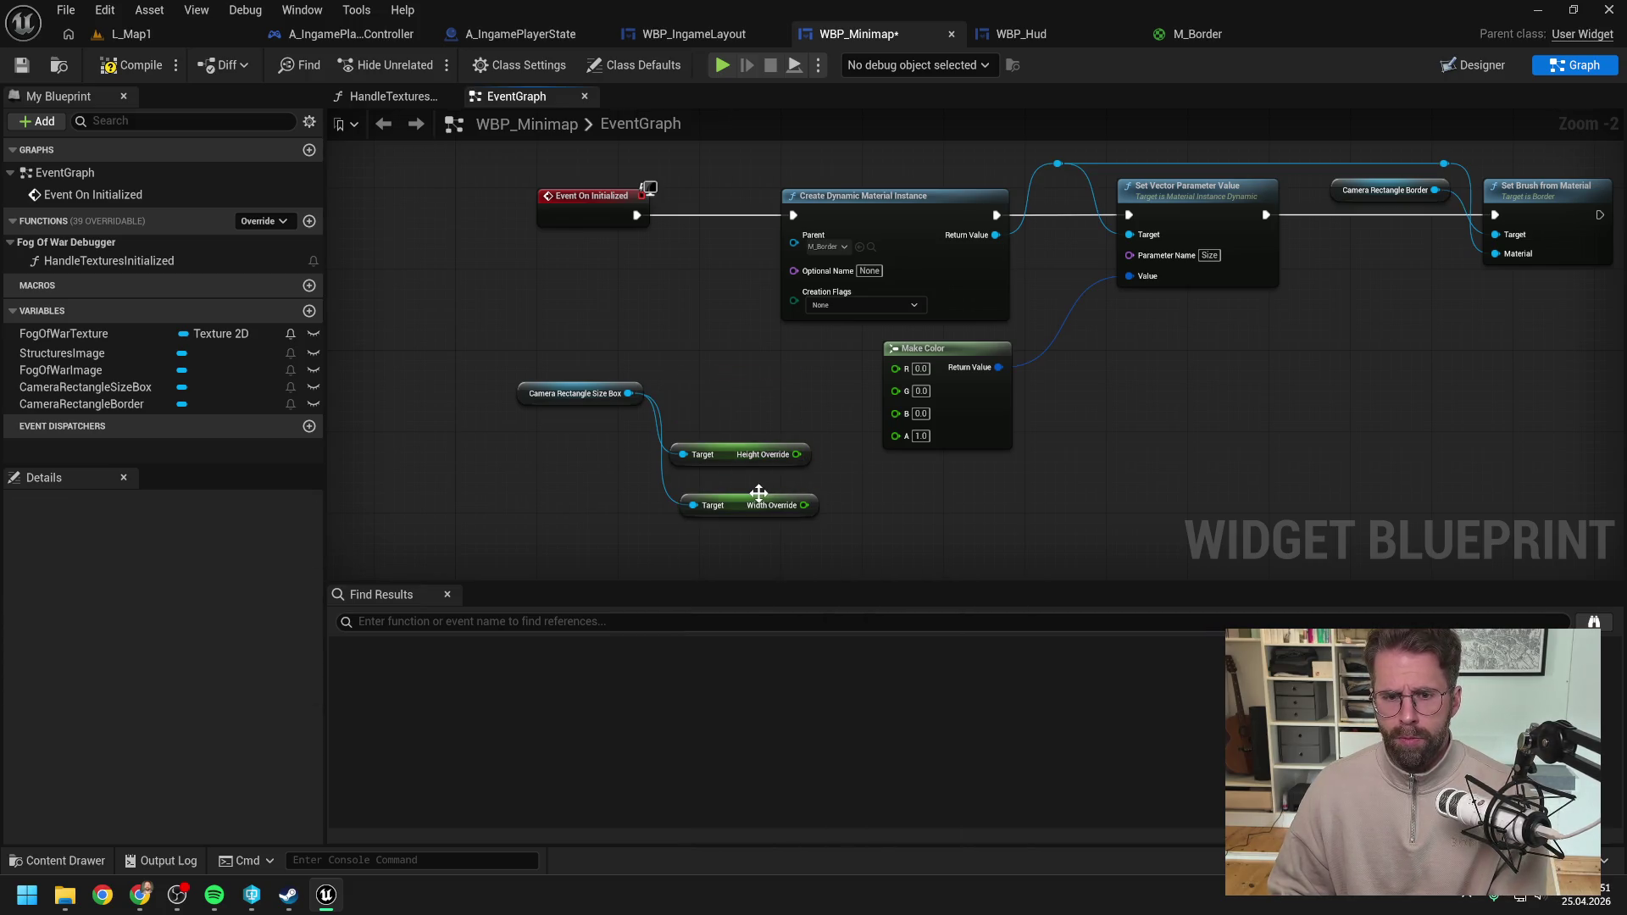
Step: Wire Width Override into Make Color R and compile the WBP_Minimap blueprint
mouse_move(740, 502)
left_mouse_down()
mouse_move(730, 400)
mouse_move(896, 367)
left_mouse_up()
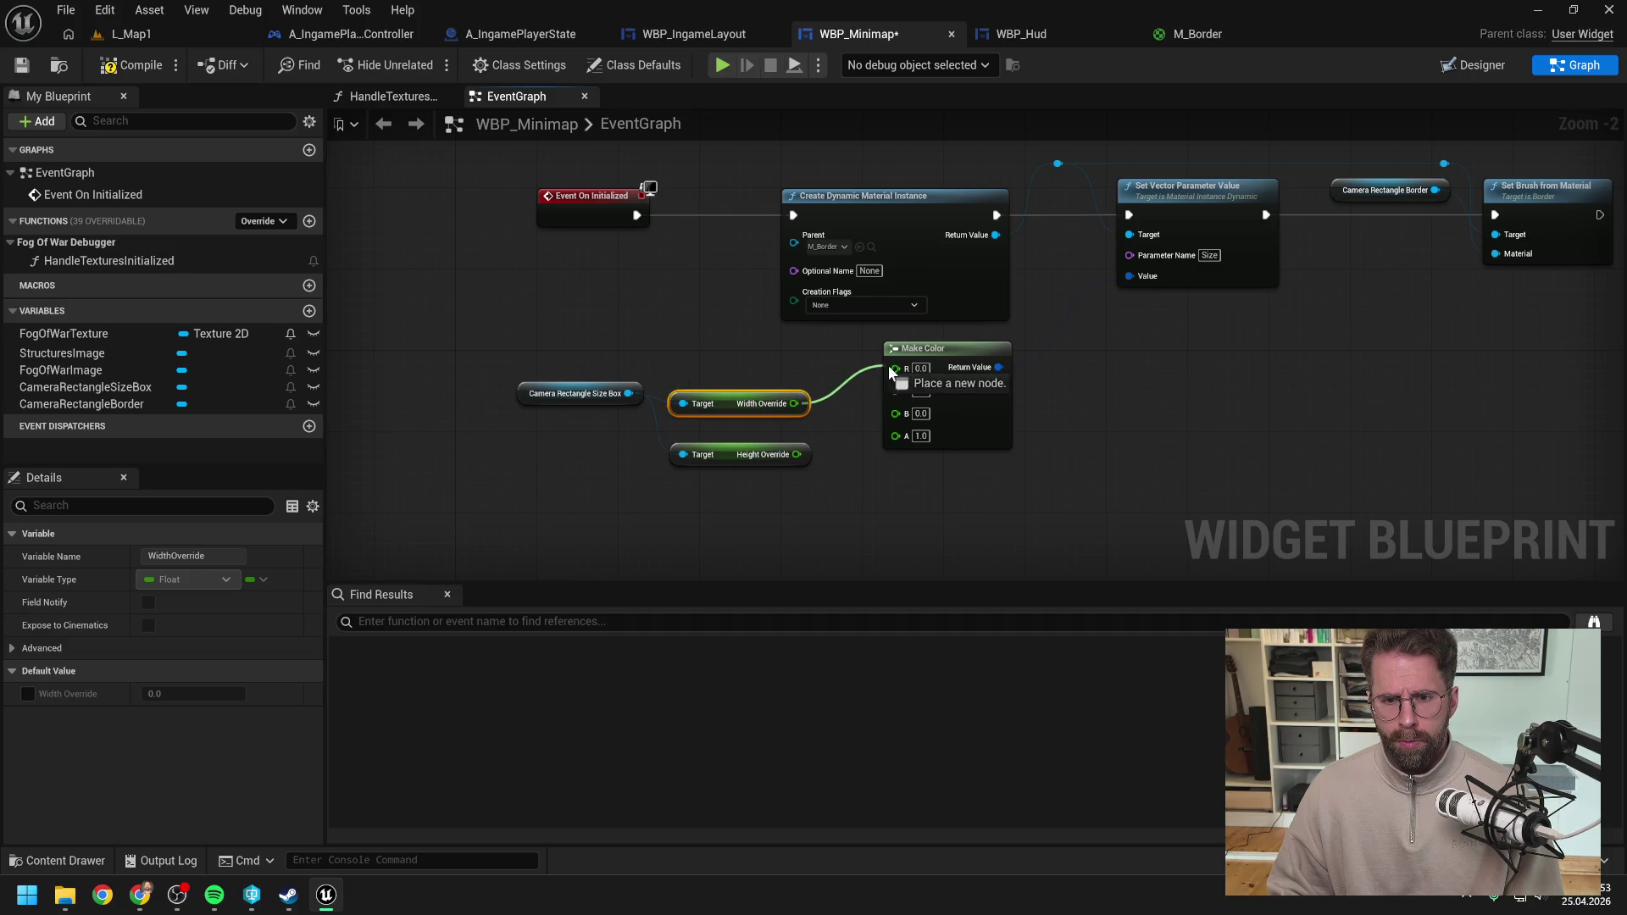
mouse_move(796, 454)
left_mouse_down()
mouse_move(898, 387)
mouse_move(890, 441)
mouse_move(895, 386)
left_mouse_up()
key("Escape")
left_click(131, 64)
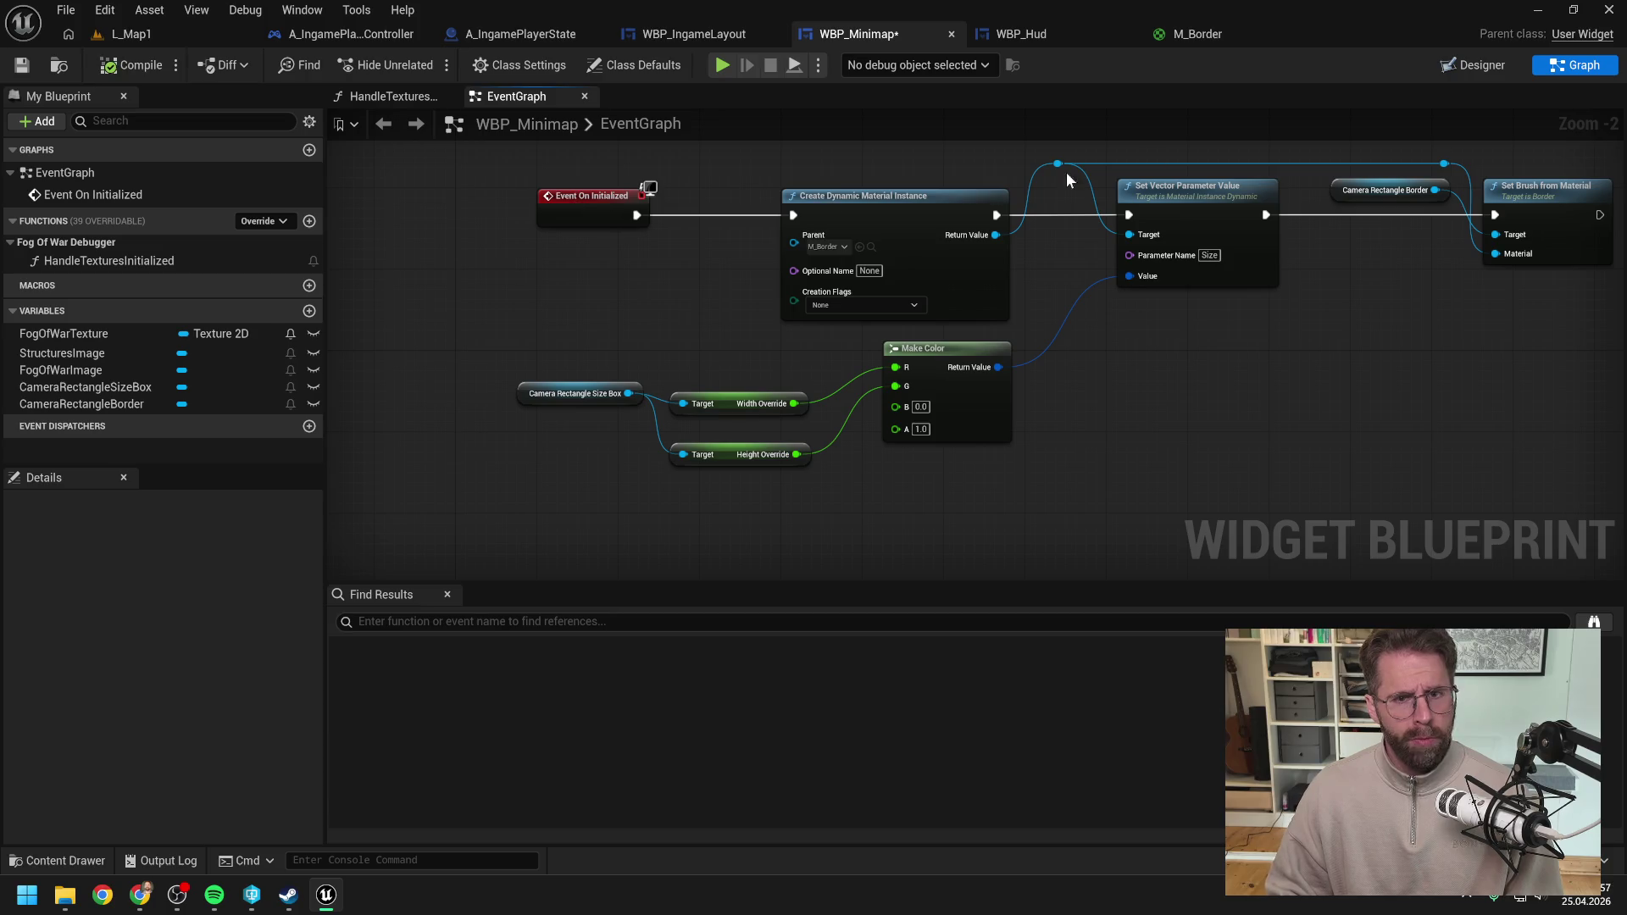
left_click(1472, 65)
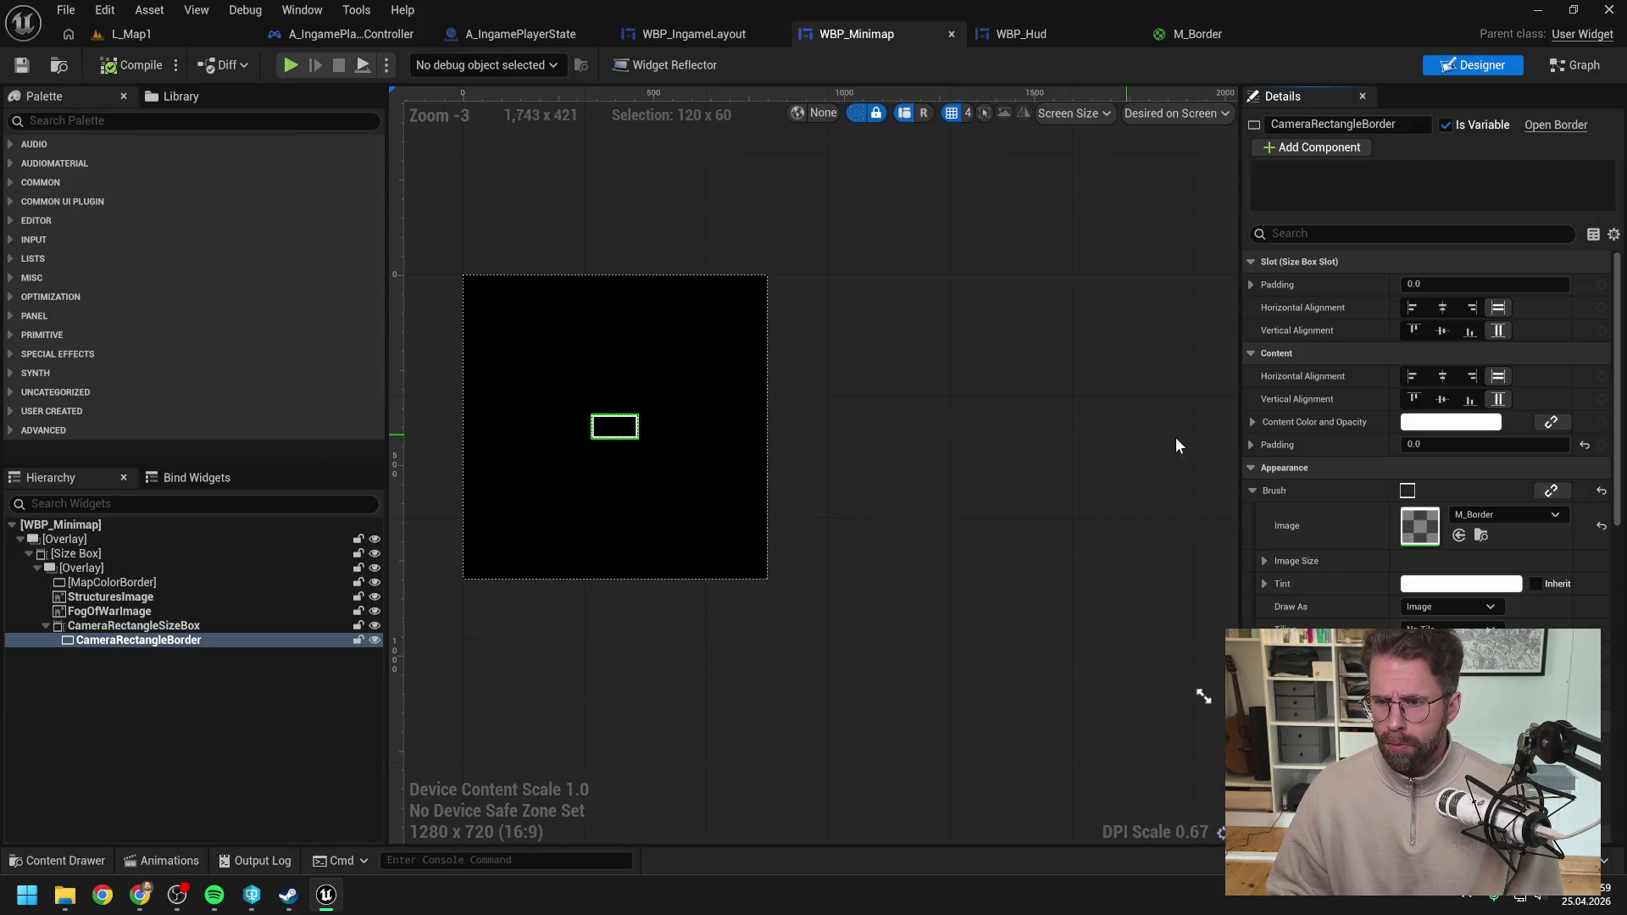
Step: Reset the border's Brush Image from M_Border to None, then play-test the minimap in L_Map1
left_click(1600, 526)
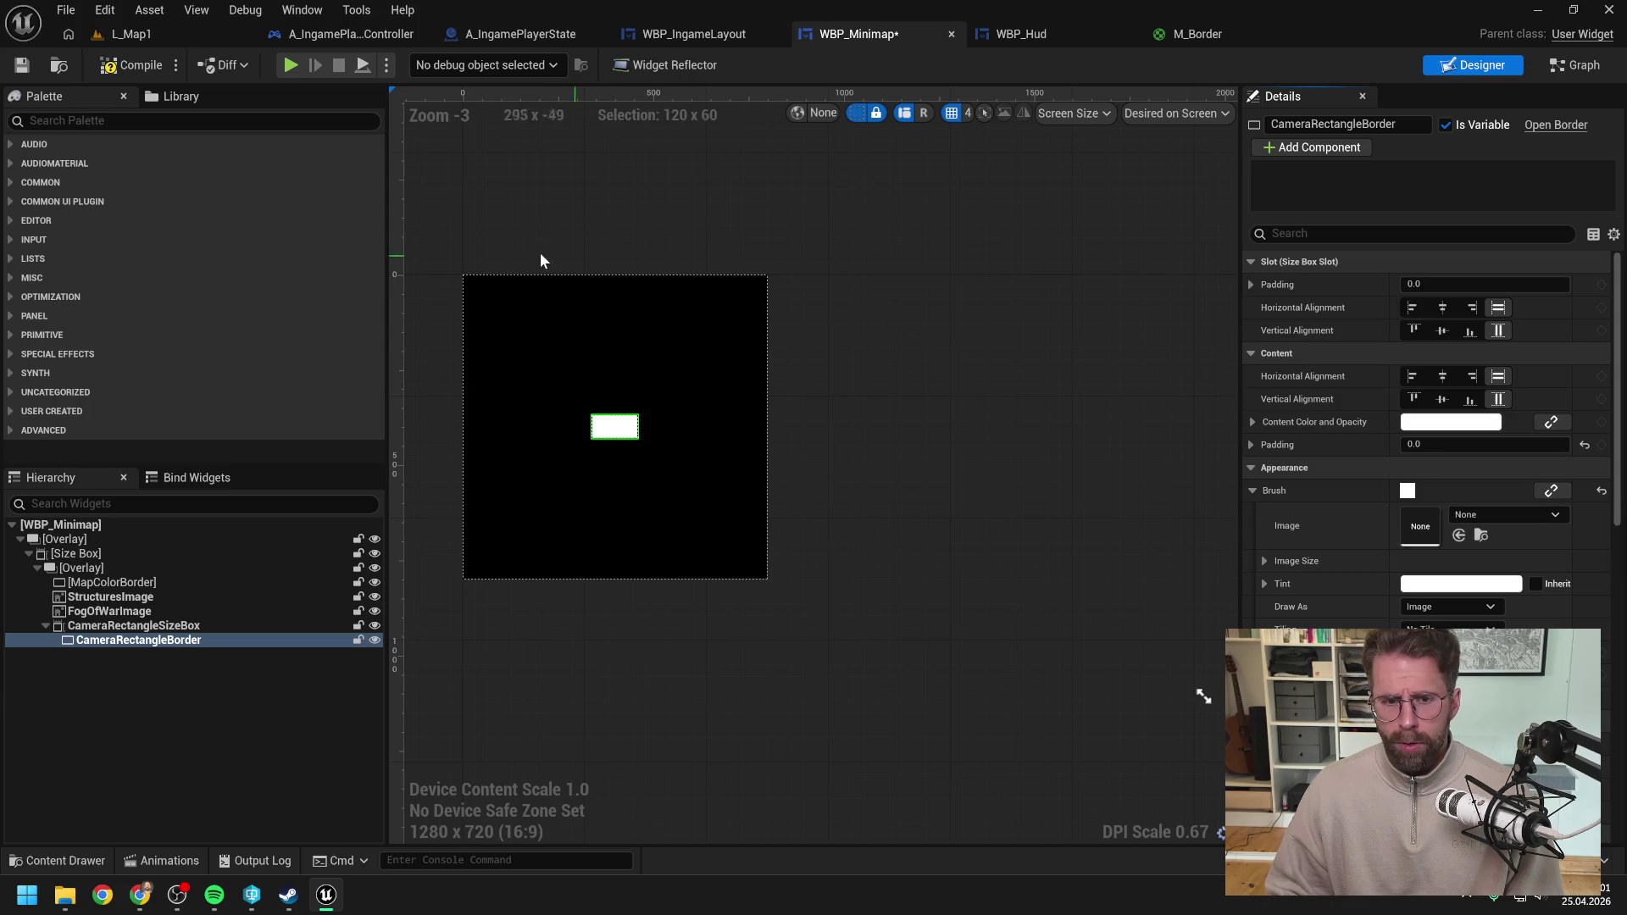
left_click(168, 36)
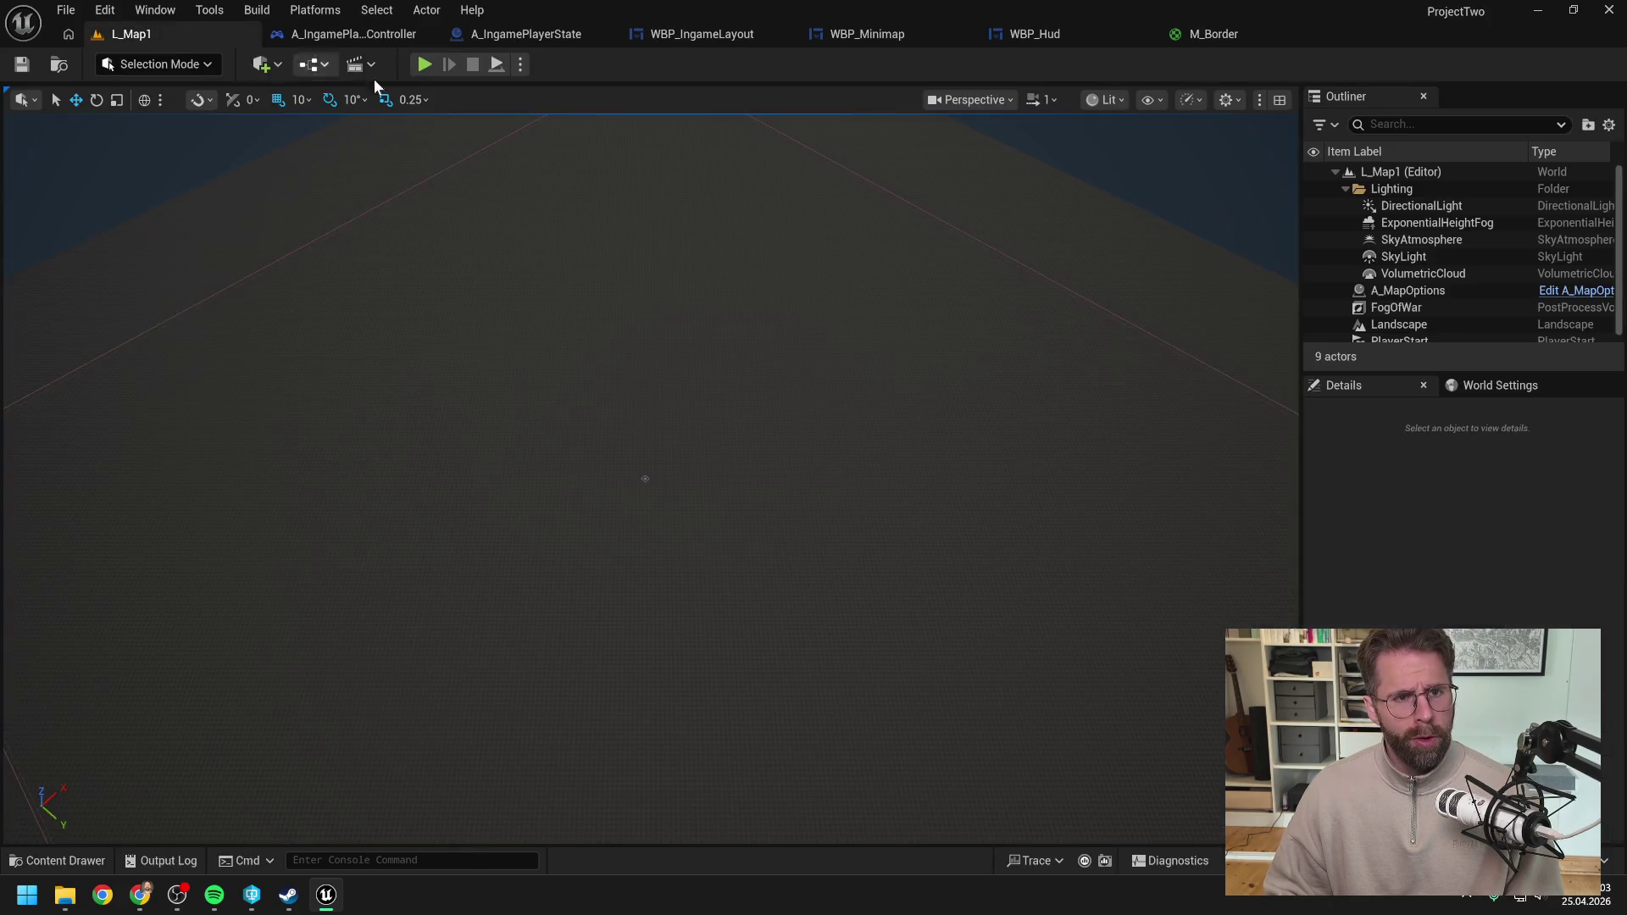
key("alt+p")
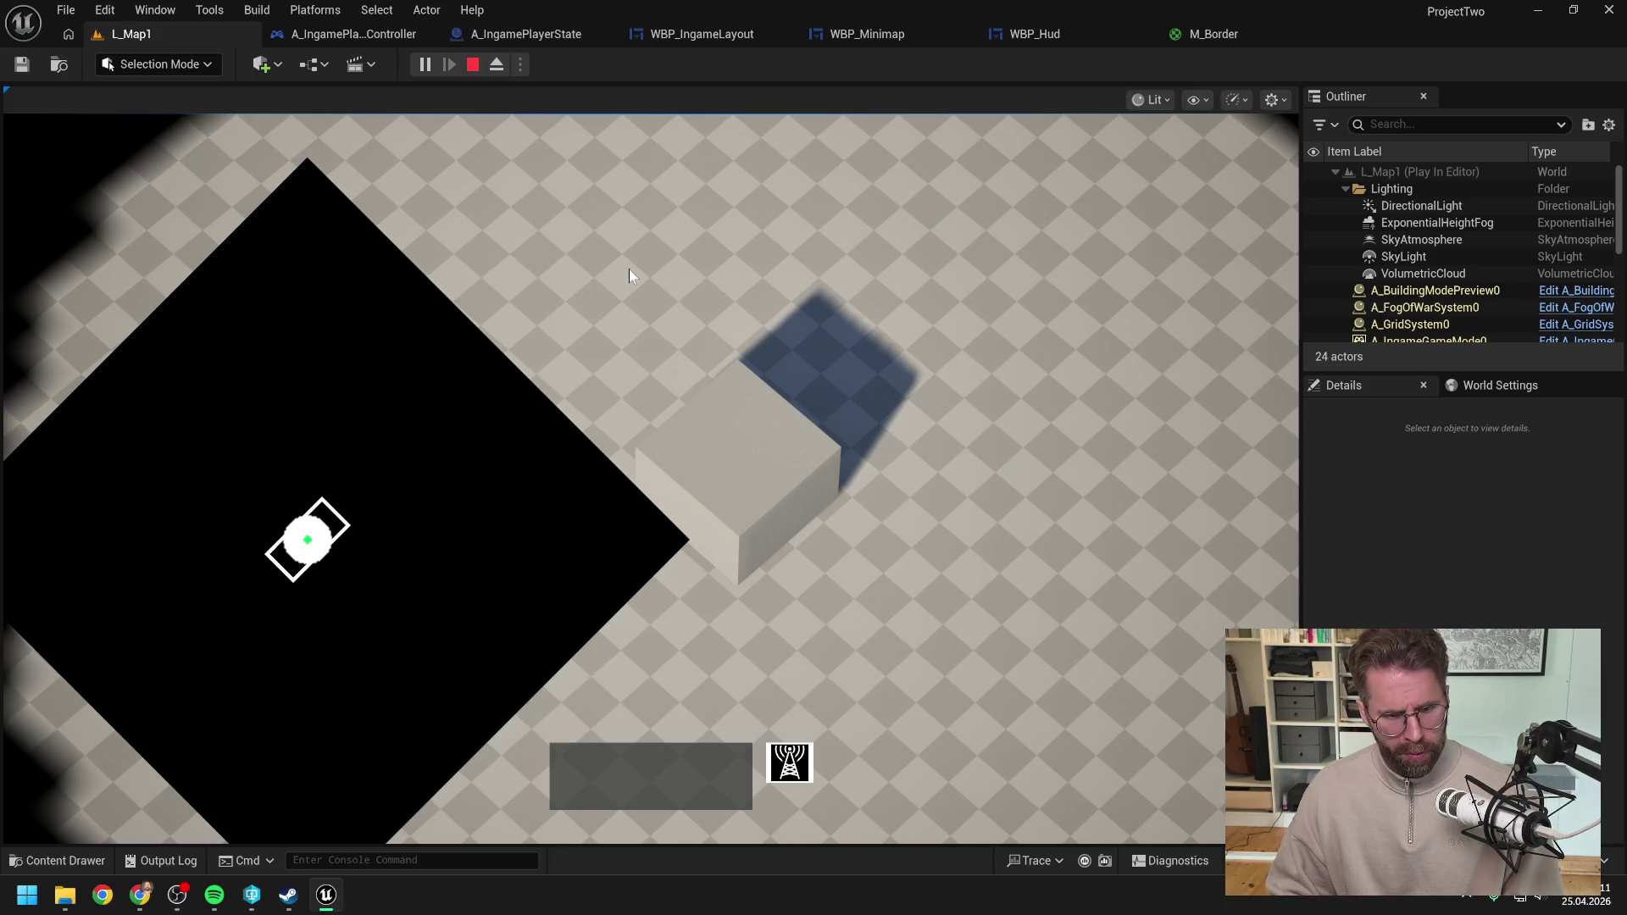
key("Escape")
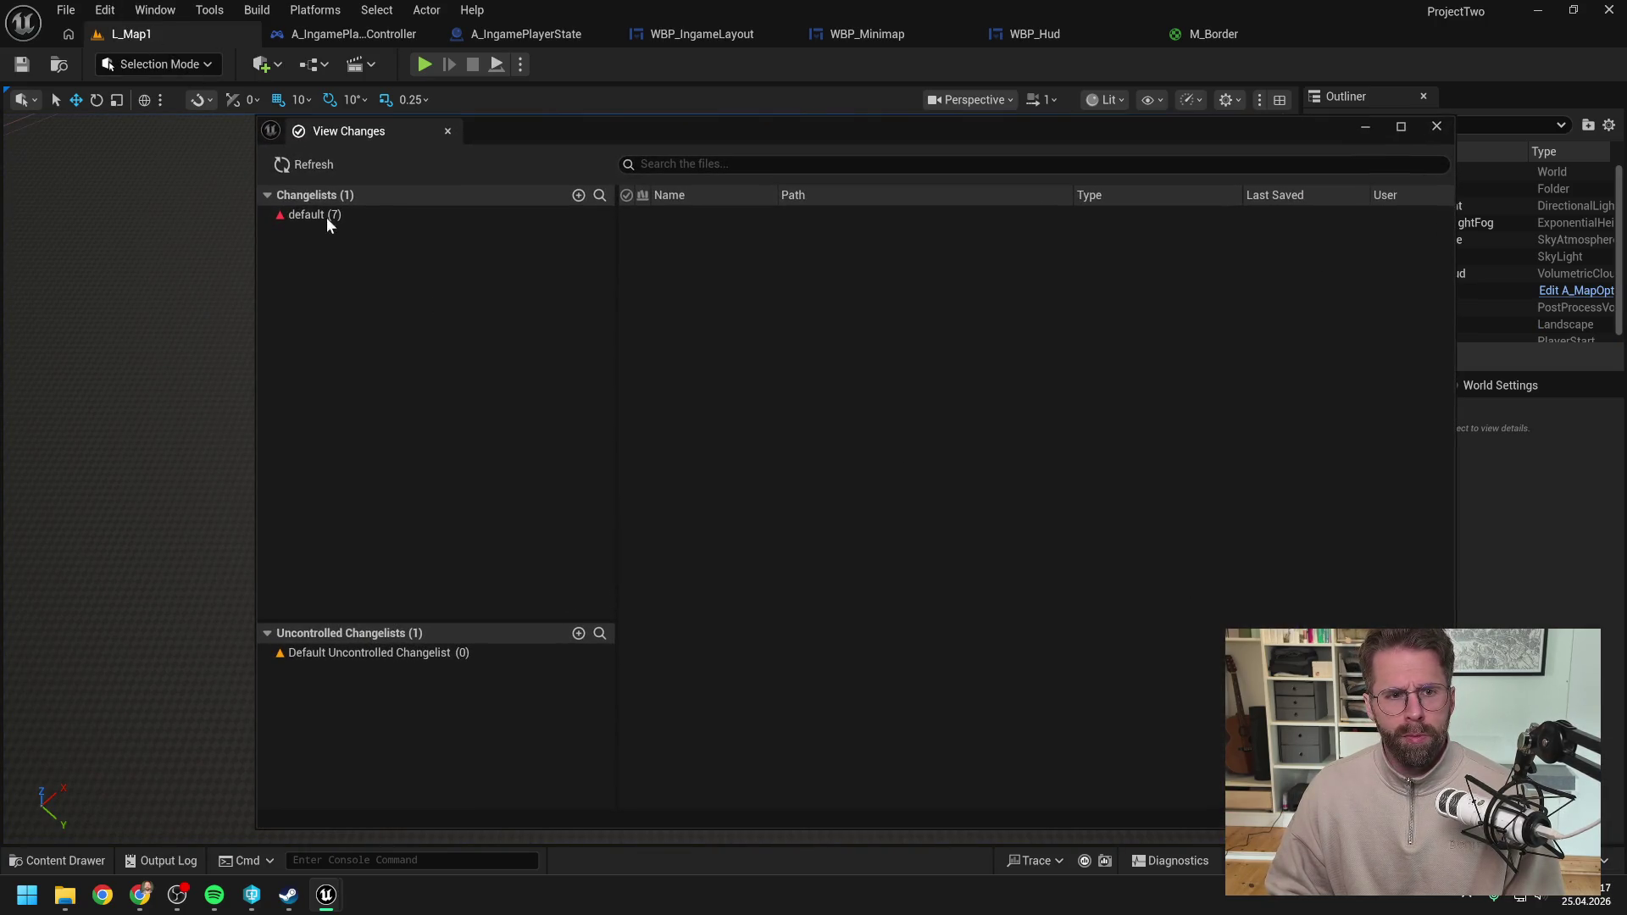
Step: Start submitting the default (7) changelist and begin its description with 'Created M_Border'
right_click(322, 212)
left_click(382, 225)
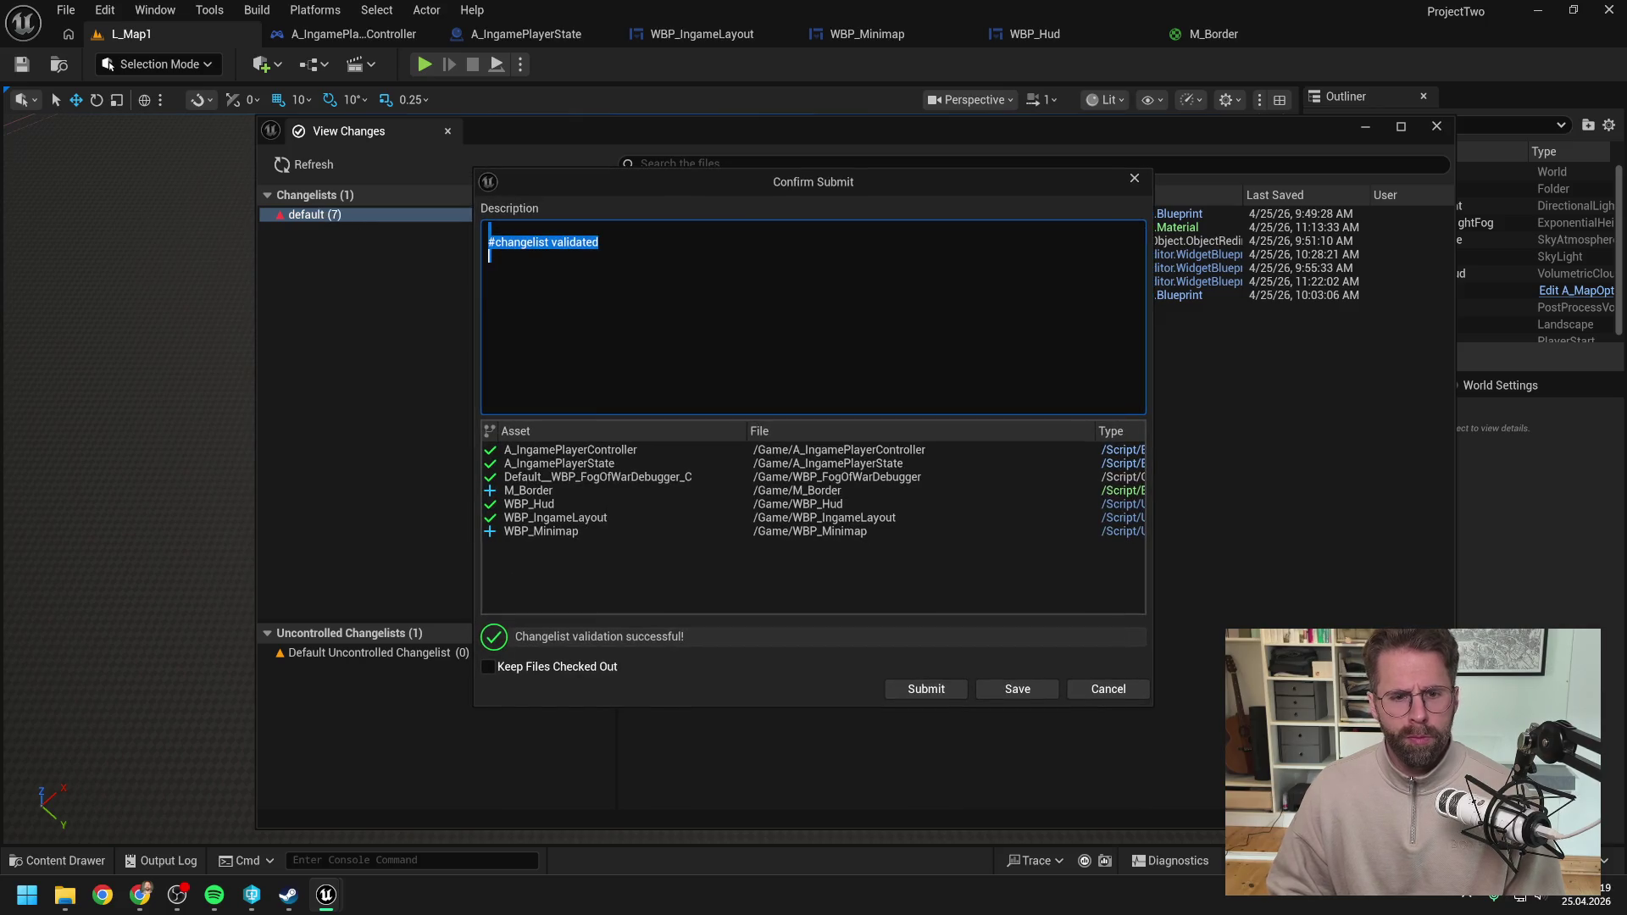
type("Re")
key("BackSpace")
key("BackSpace")
type("Created")
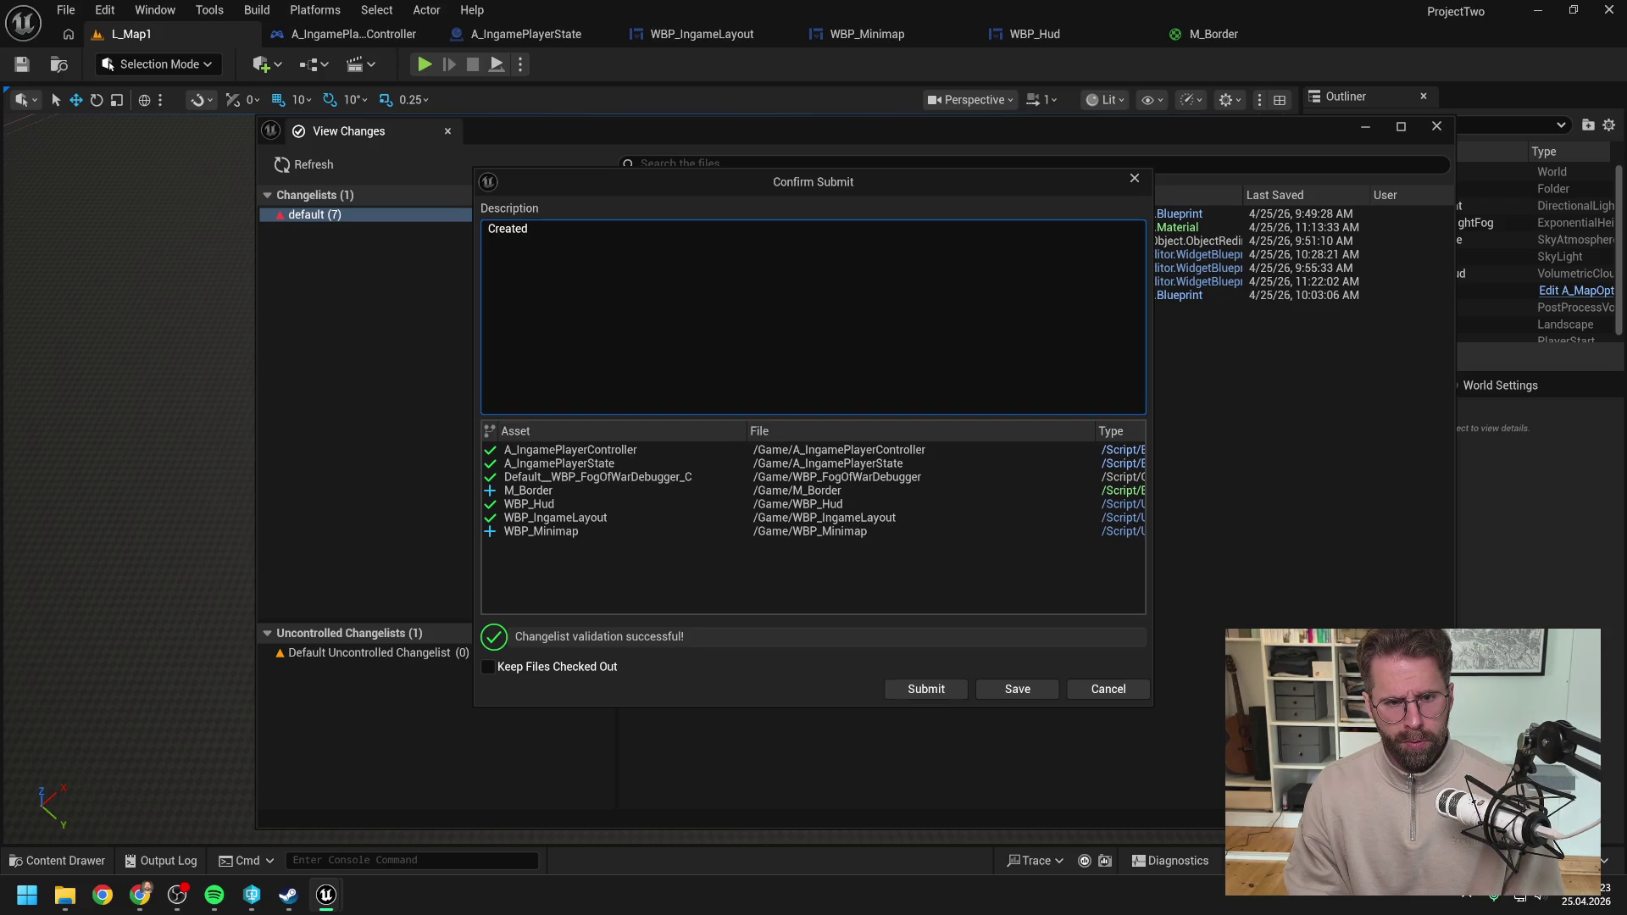
type(" Gam")
key("BackSpace")
key("BackSpace")
key("BackSpace")
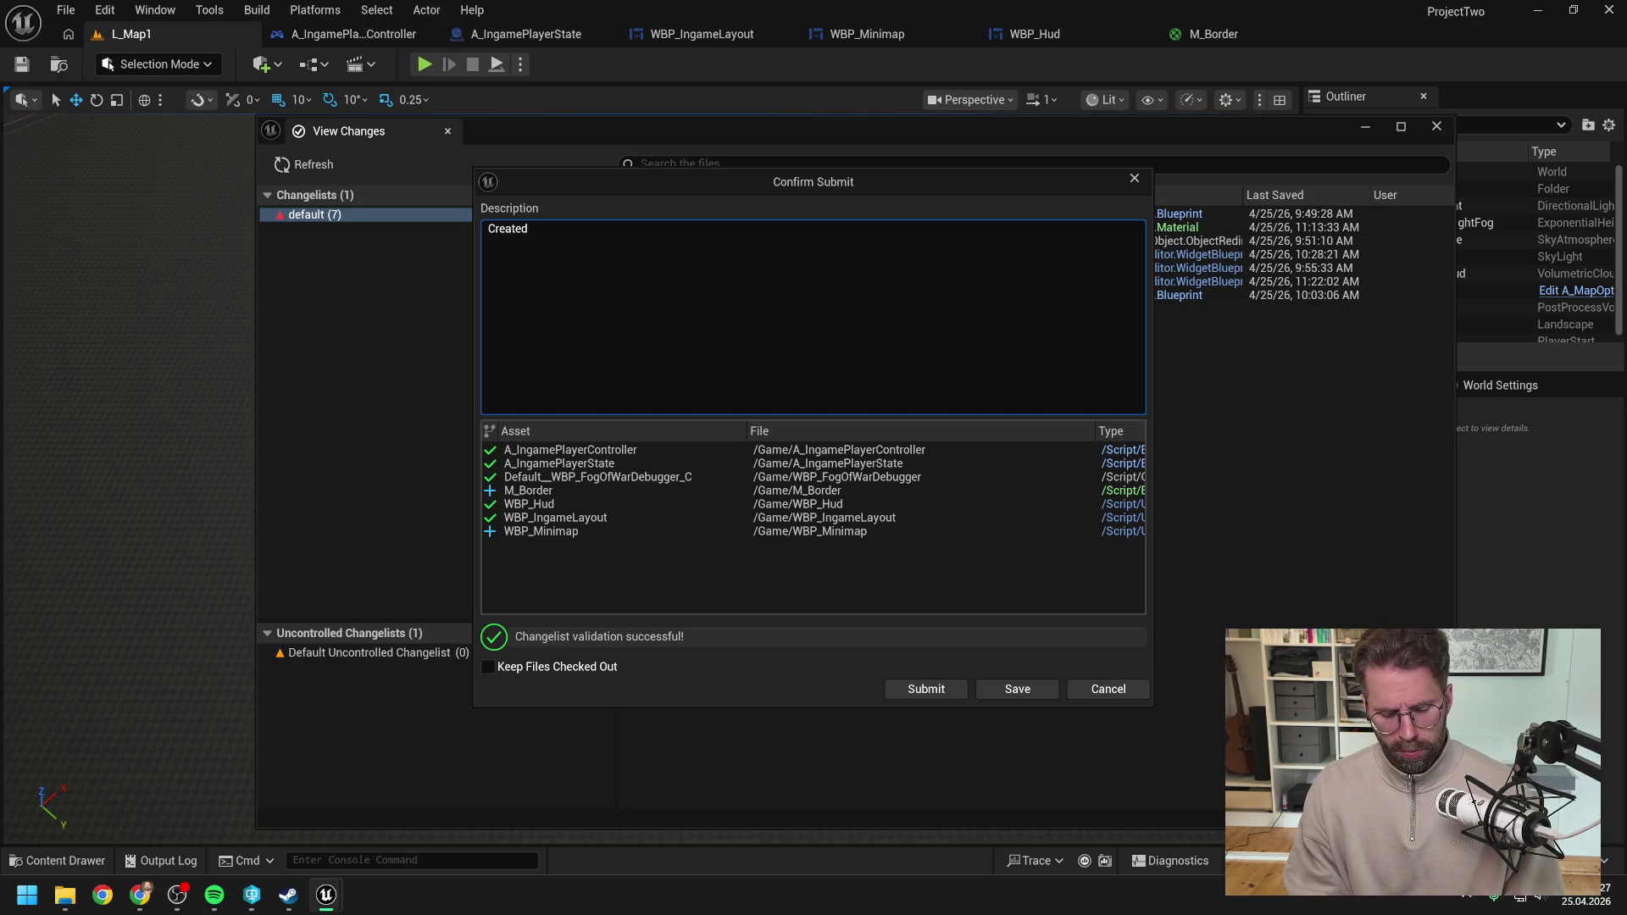
type("B")
key("BackSpace")
type("M_Border vor use")
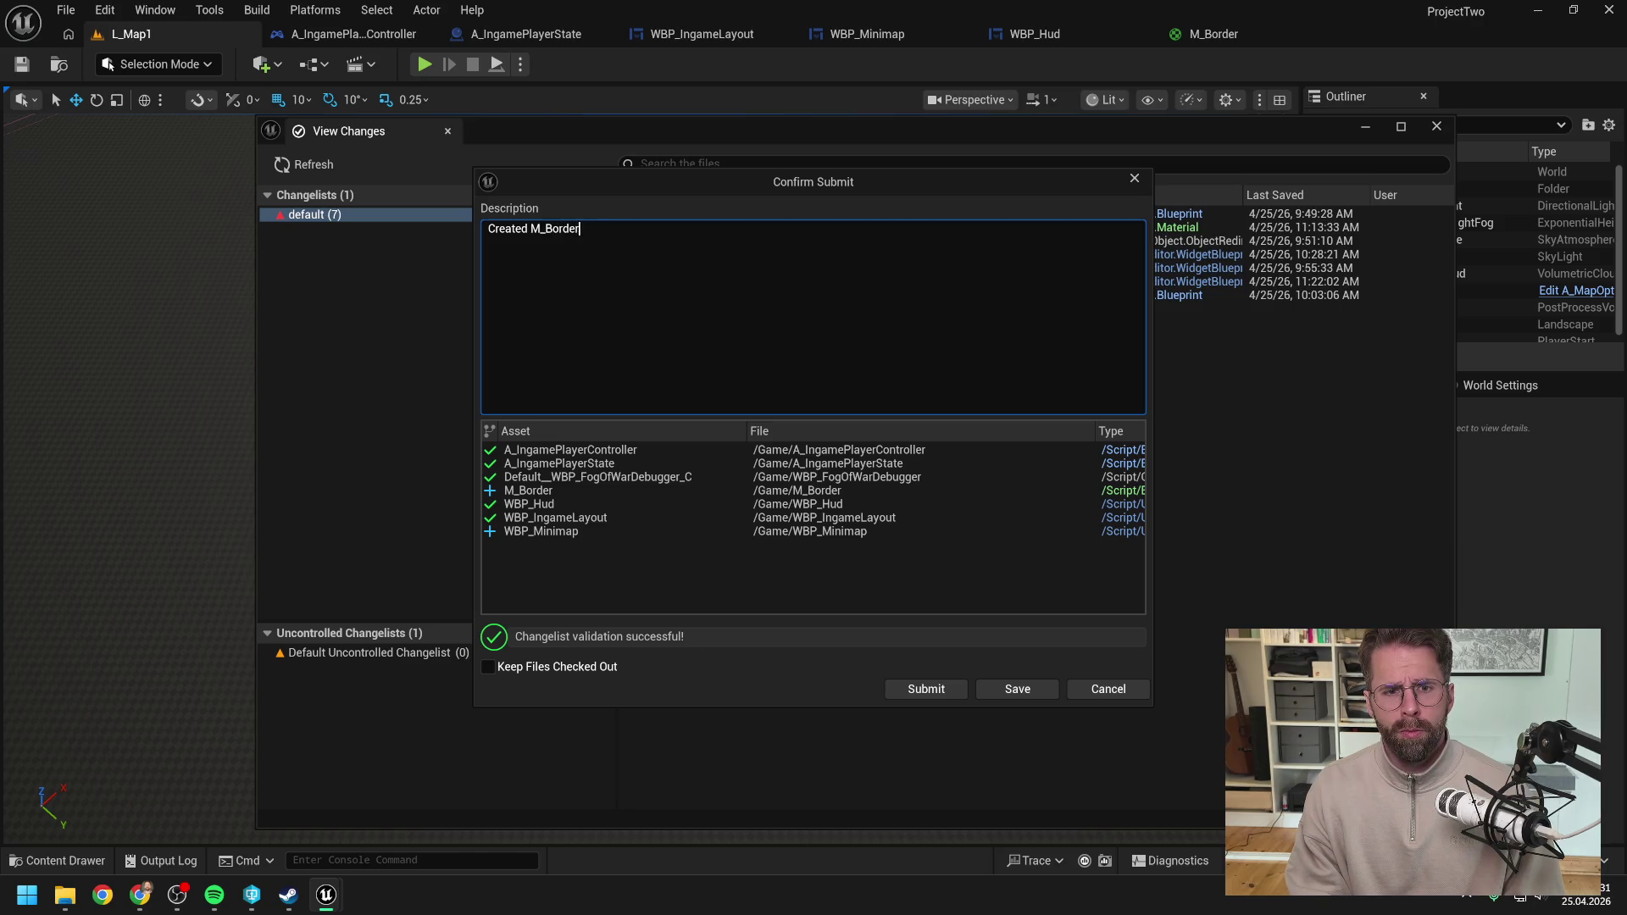
key("BackSpace")
key("BackSpace")
key("BackSpace")
type("CameraRectangle")
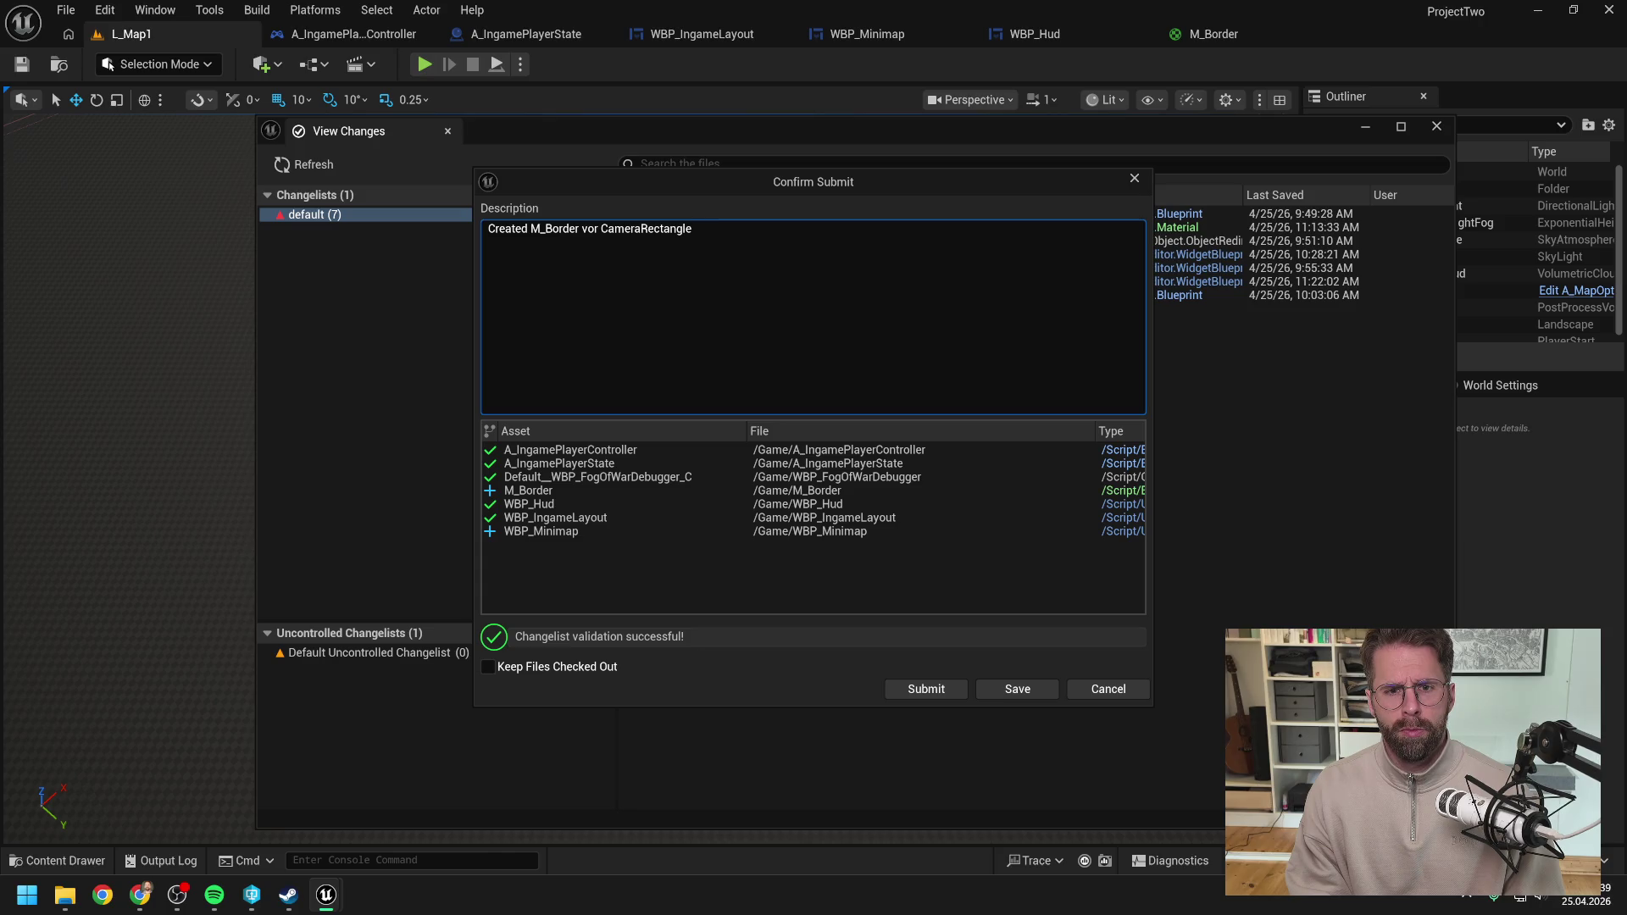
Step: Complete the description 'Created M_Border for CameraRectangle setup in WBP_Minimap' and submit
key("BackSpace")
key("BackSpace")
key("BackSpace")
type("for C")
type("amera")
key("BackSpace")
key("BackSpace")
key("BackSpace")
type("ama")
key("BackSpace")
type("era")
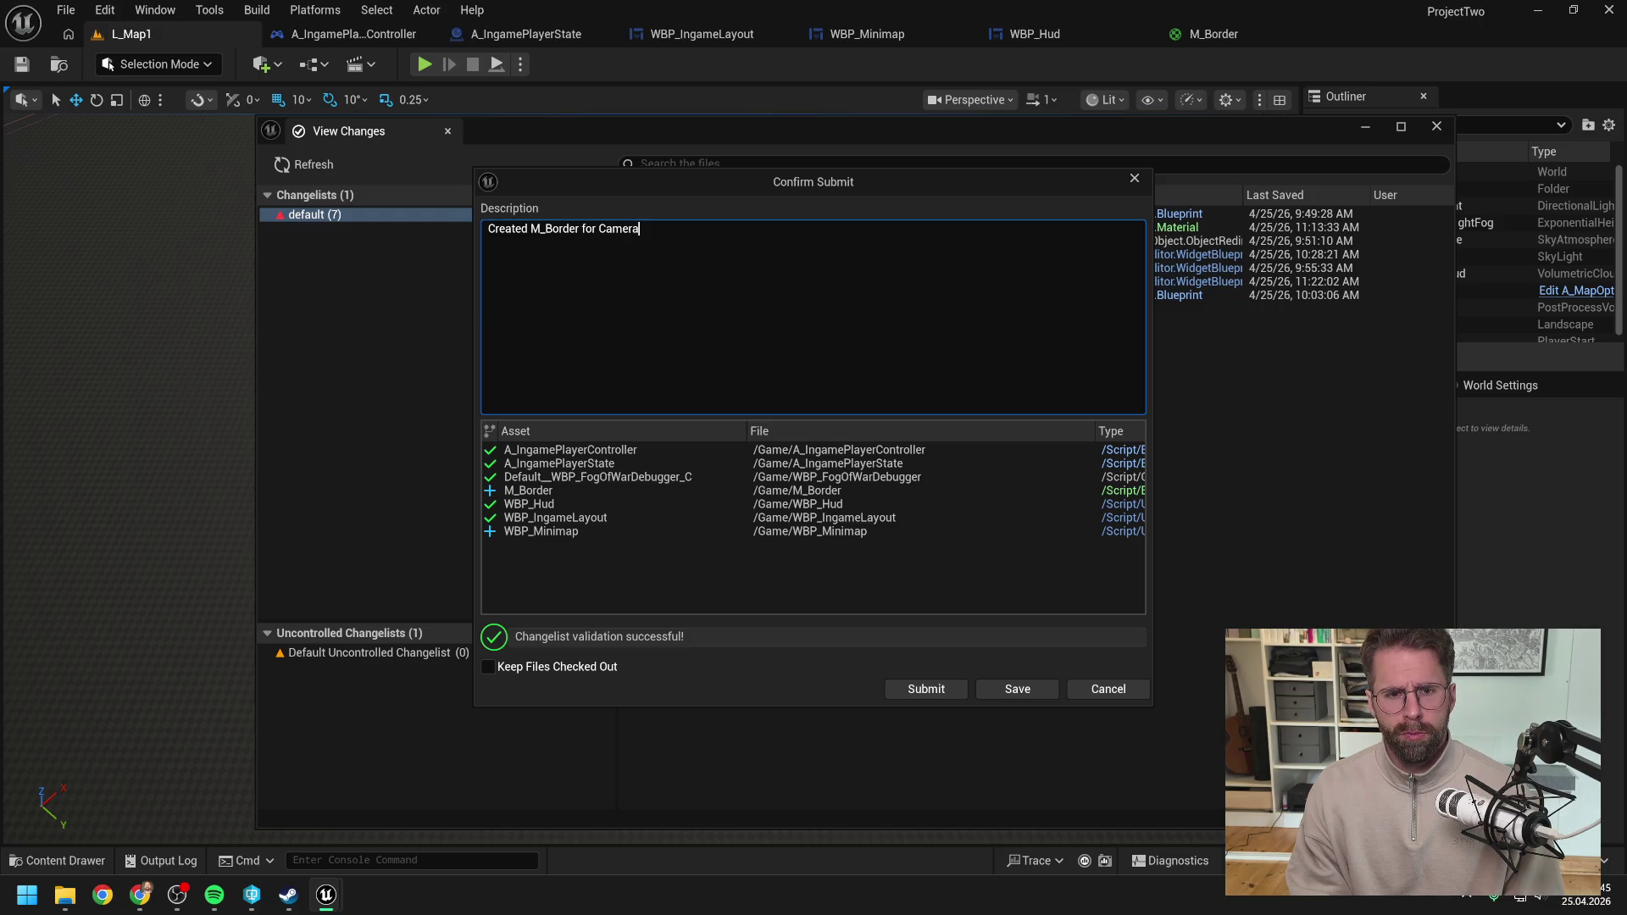
type("Rectangle set")
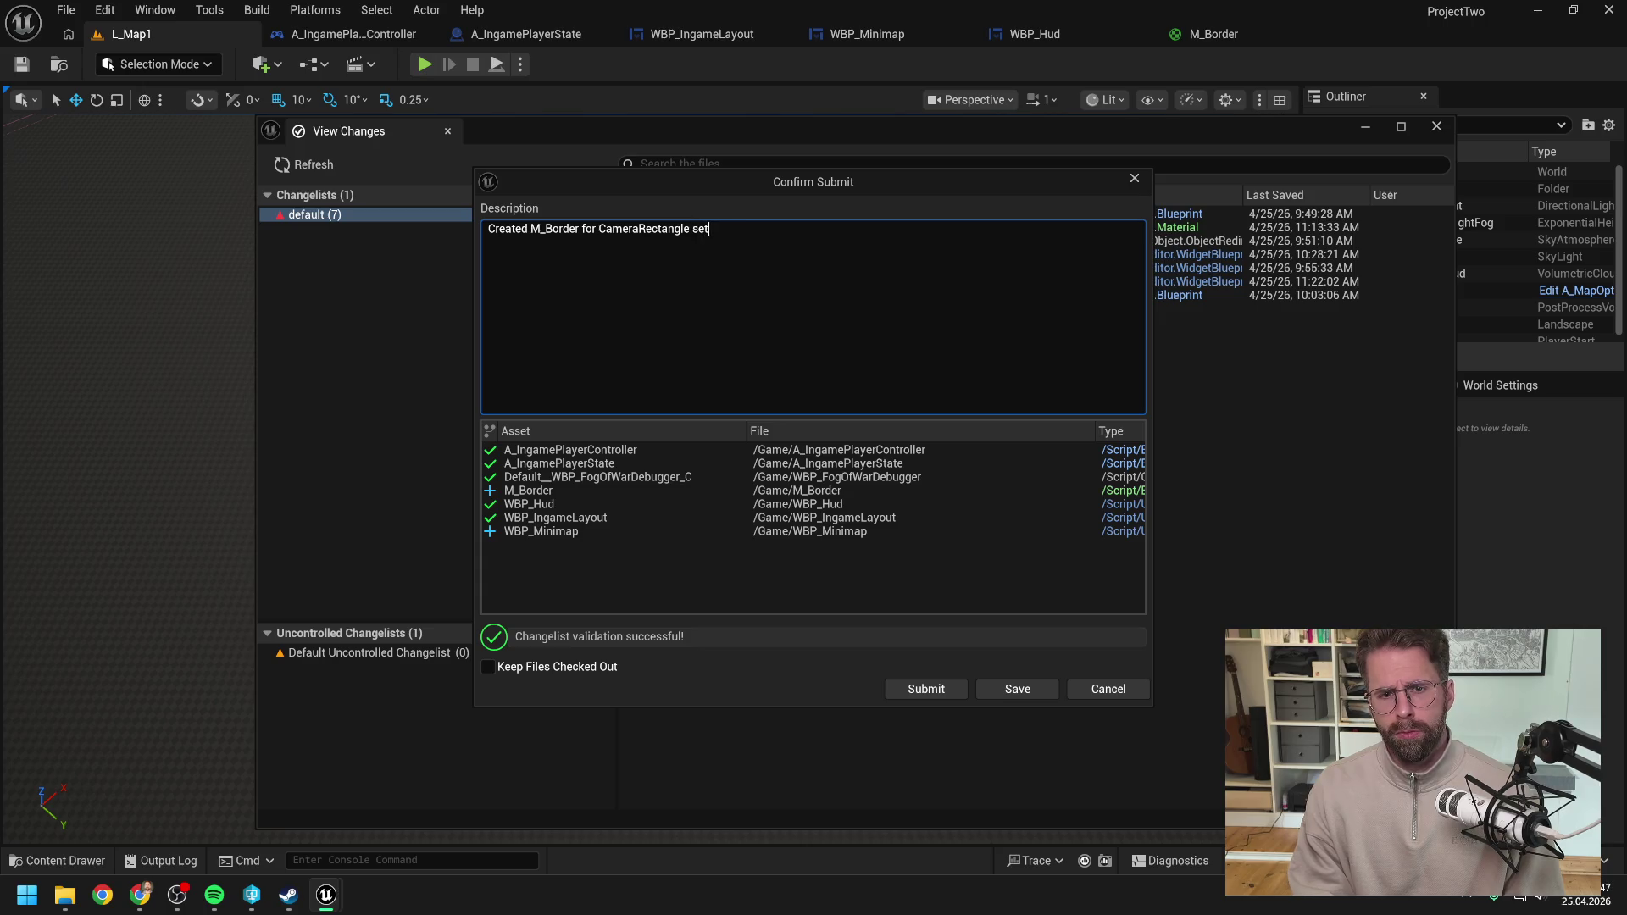
type("up in WBP_H")
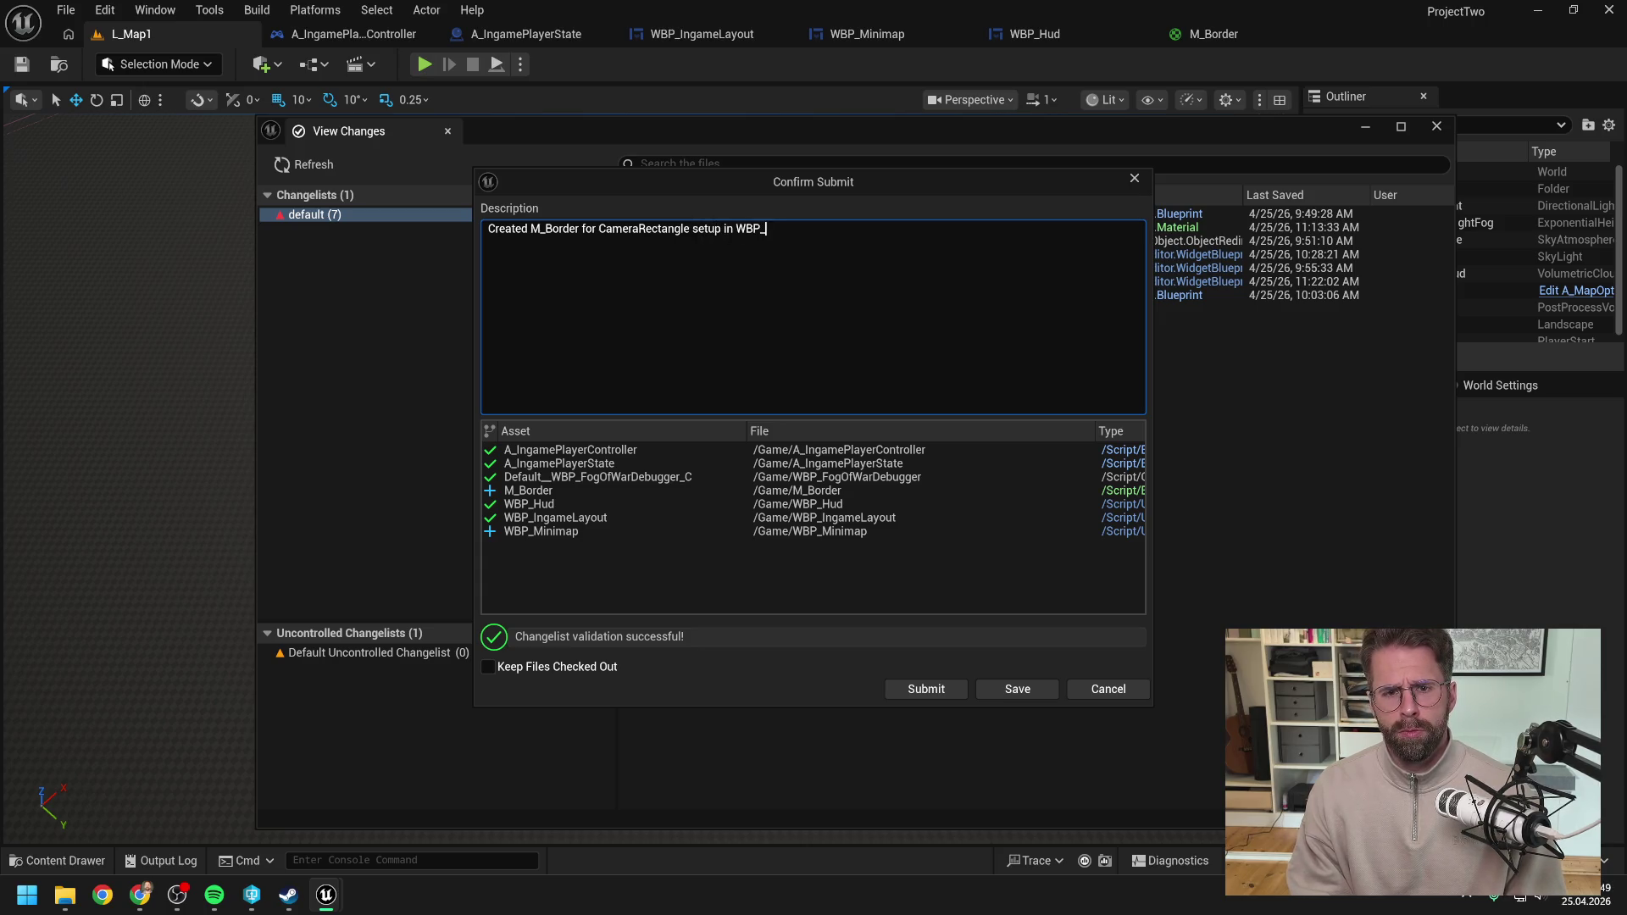
key("BackSpace")
type("Minimap")
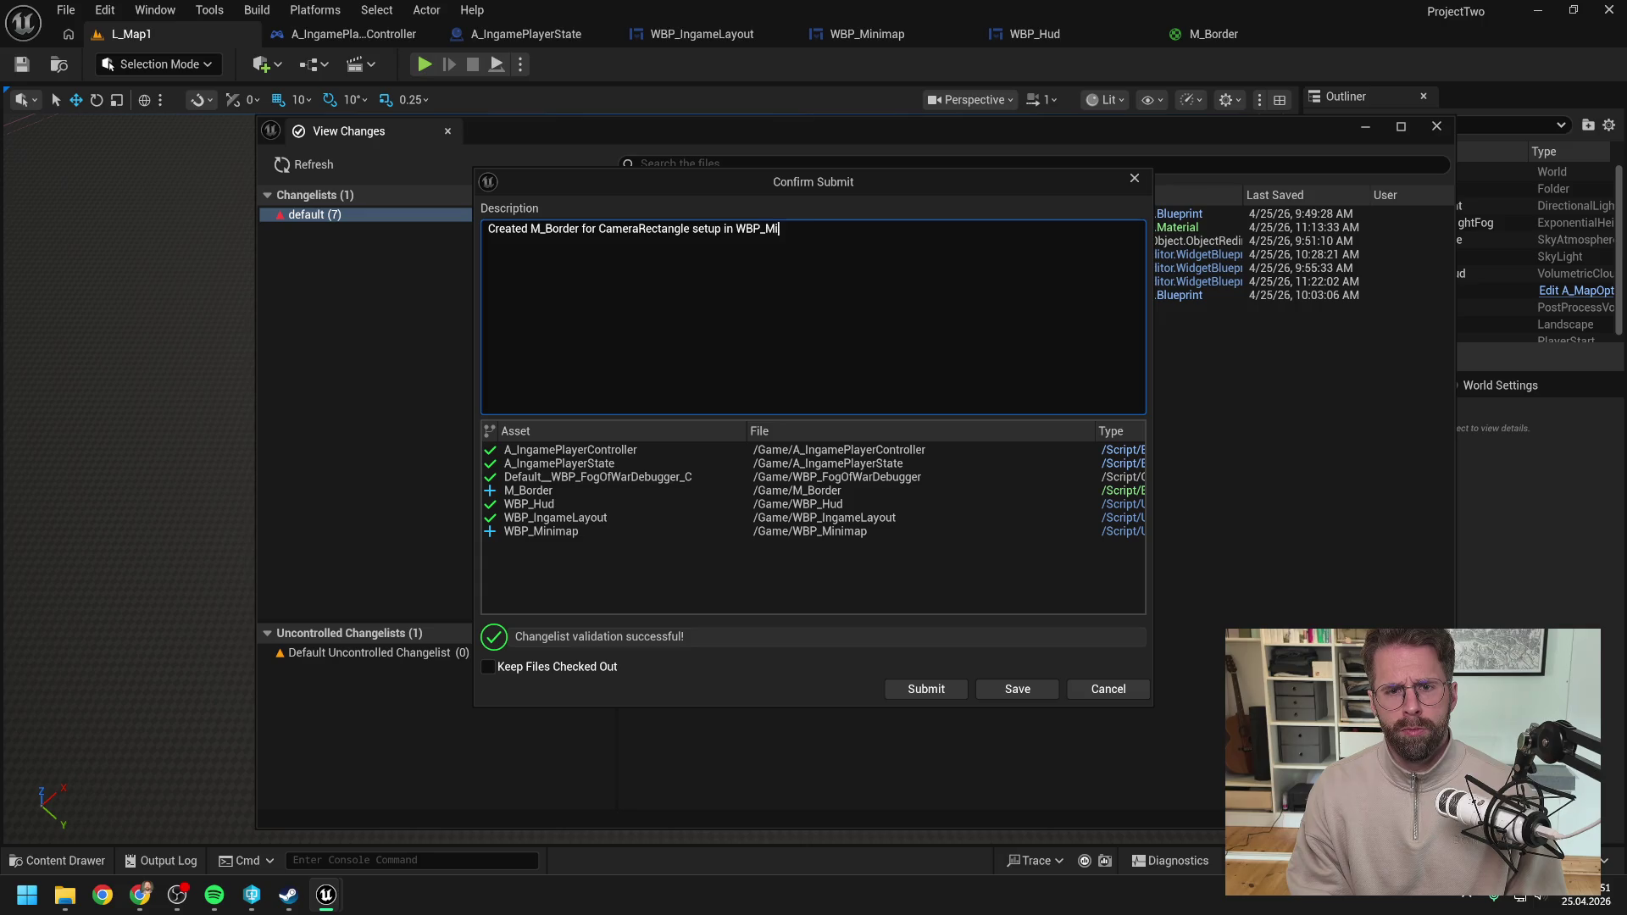
left_click(949, 688)
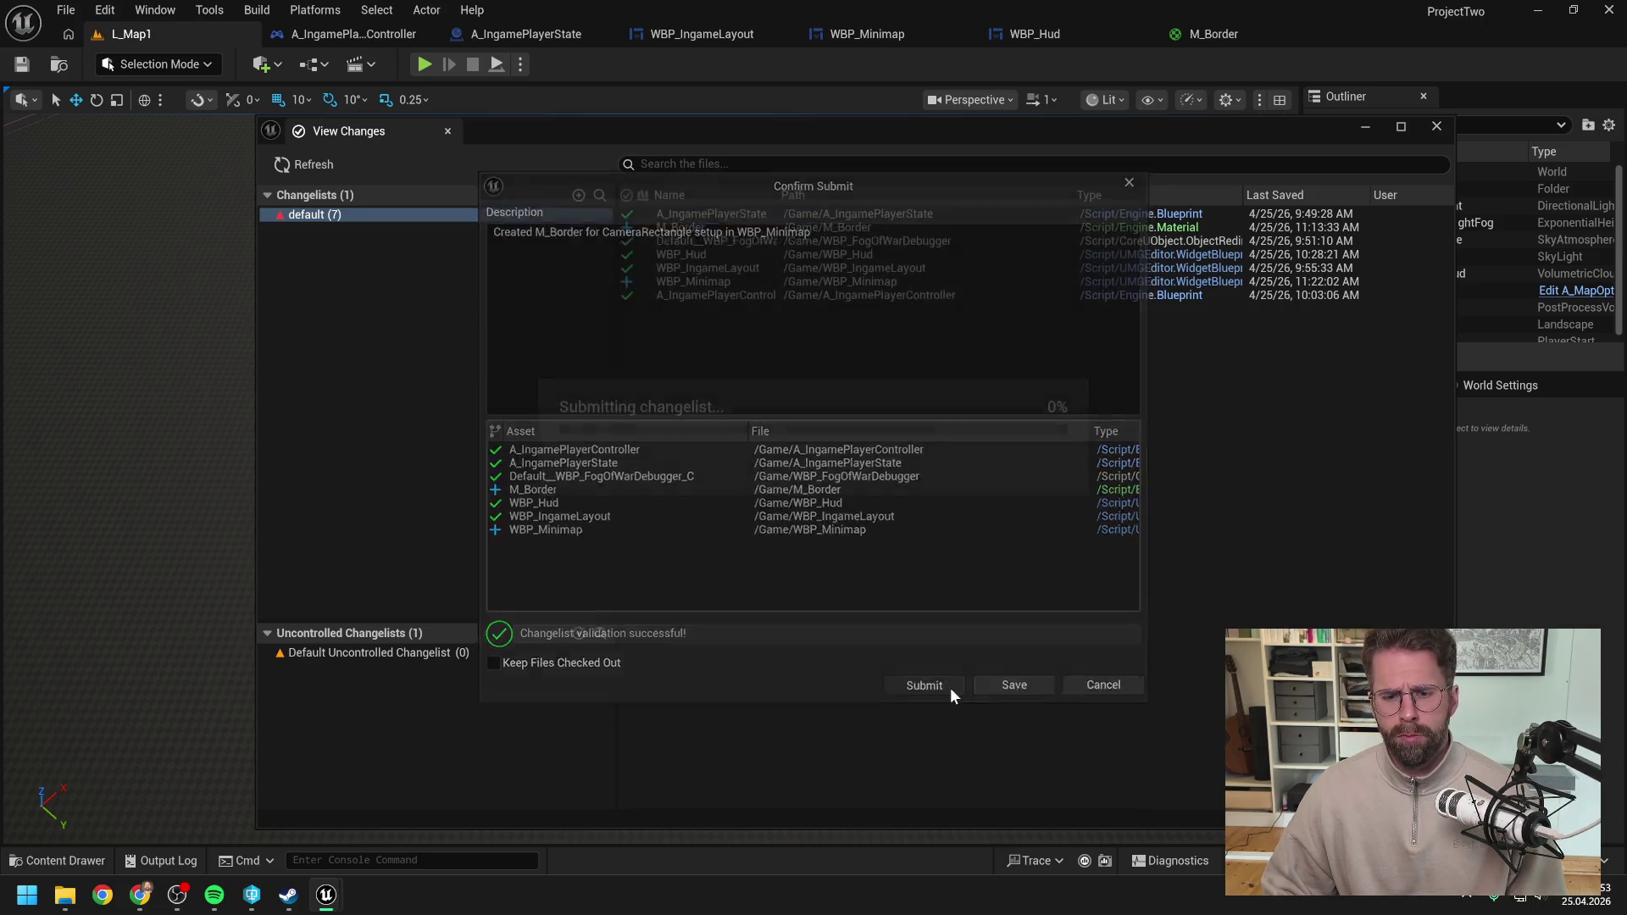